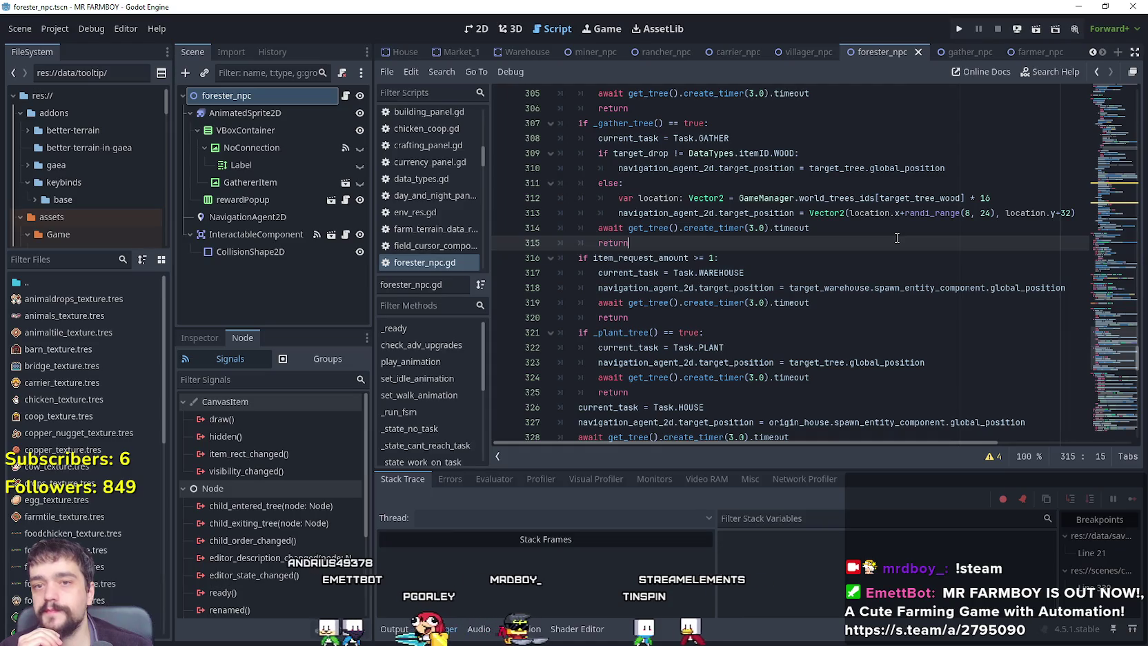
Review _gather_tree in forester_npc.gd: the target_drop line, the line 354 WOOD check and crop tree lookup.
{"action": "scroll", "coordinate": [896, 238], "scroll_direction": "down", "scroll_amount": 10}
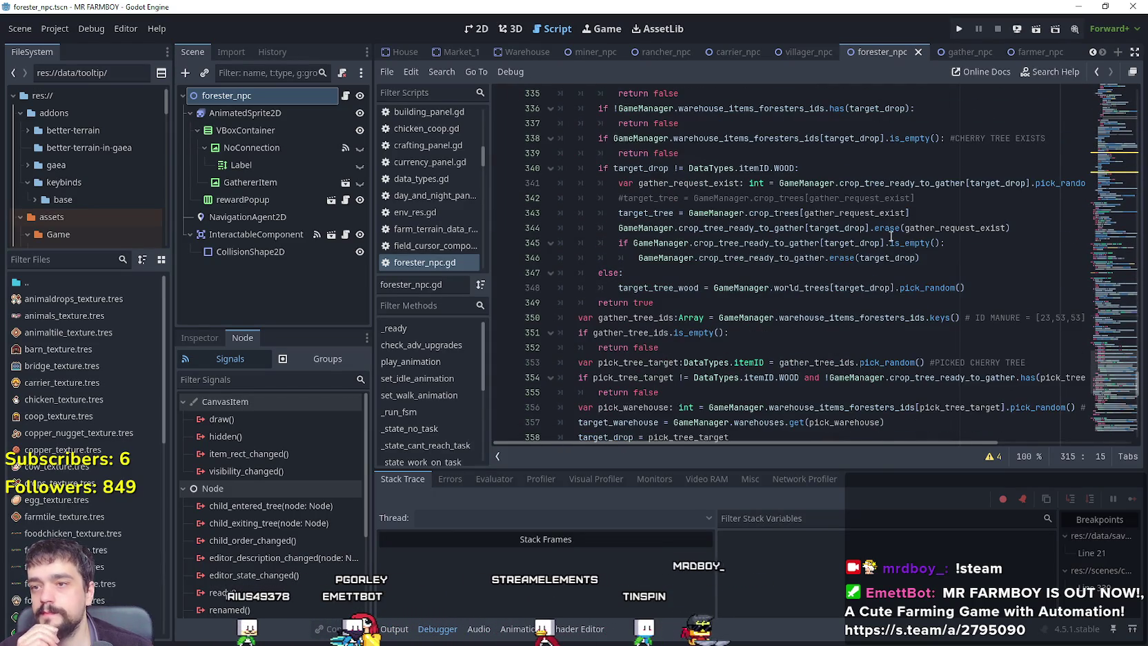
{"action": "scroll", "coordinate": [890, 237], "scroll_direction": "down", "scroll_amount": 3}
{"action": "left_click", "coordinate": [742, 300]}
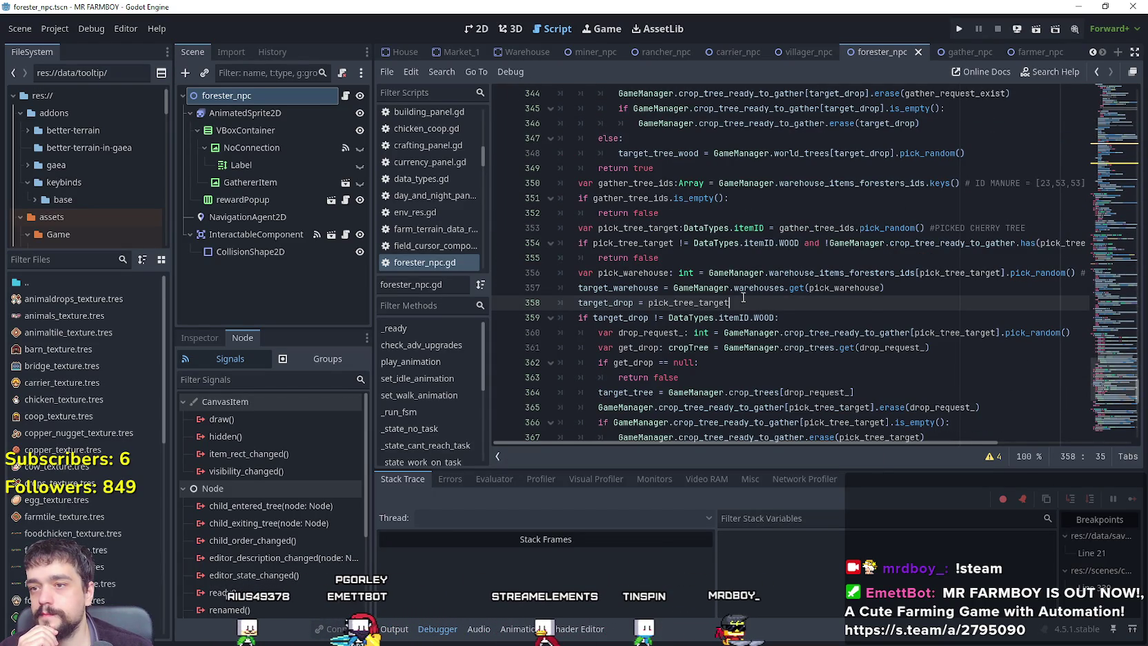
{"action": "scroll", "coordinate": [827, 293], "scroll_direction": "down", "scroll_amount": 1}
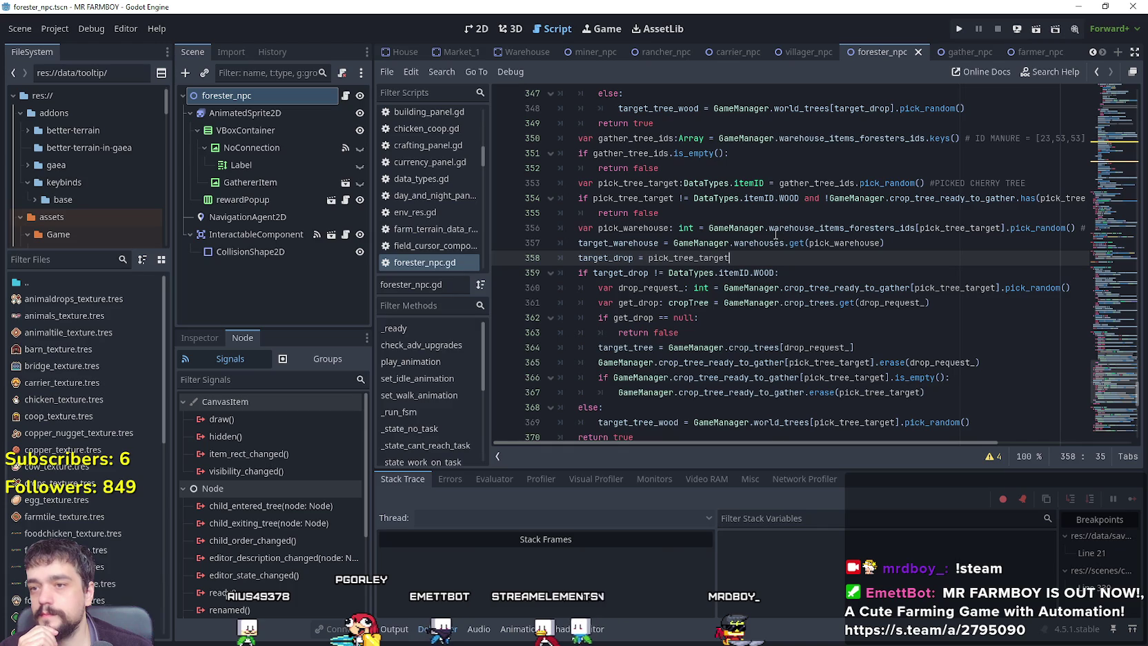
{"action": "left_click", "coordinate": [775, 234]}
{"action": "left_click", "coordinate": [799, 199]}
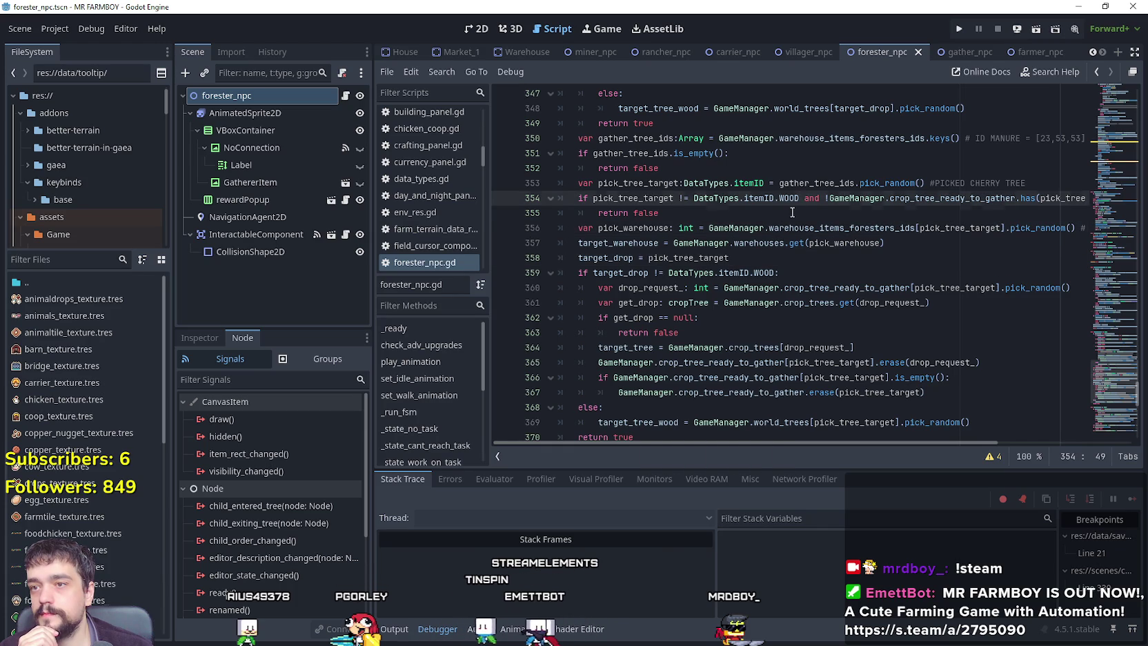
{"action": "left_click", "coordinate": [793, 212]}
{"action": "scroll", "coordinate": [773, 221], "scroll_direction": "down", "scroll_amount": 2}
{"action": "left_click", "coordinate": [756, 228]}
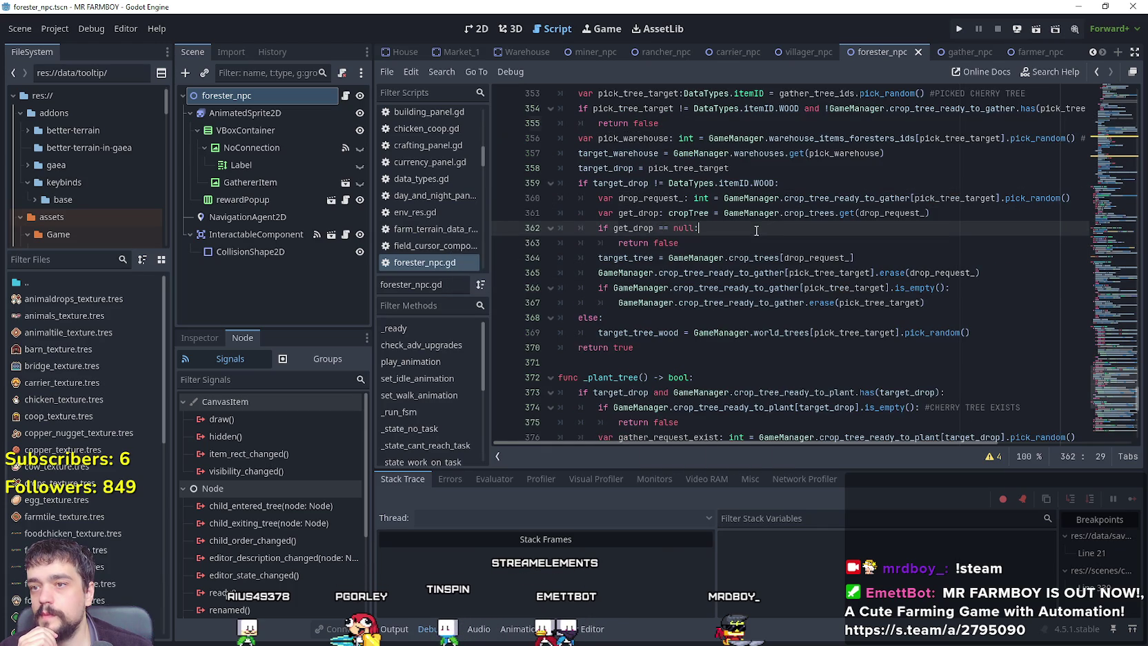
{"action": "key", "text": "Down"}
{"action": "scroll", "coordinate": [758, 235], "scroll_direction": "down", "scroll_amount": 3}
{"action": "key", "text": "Down"}
{"action": "key", "text": "Down"}
{"action": "key", "text": "Down"}
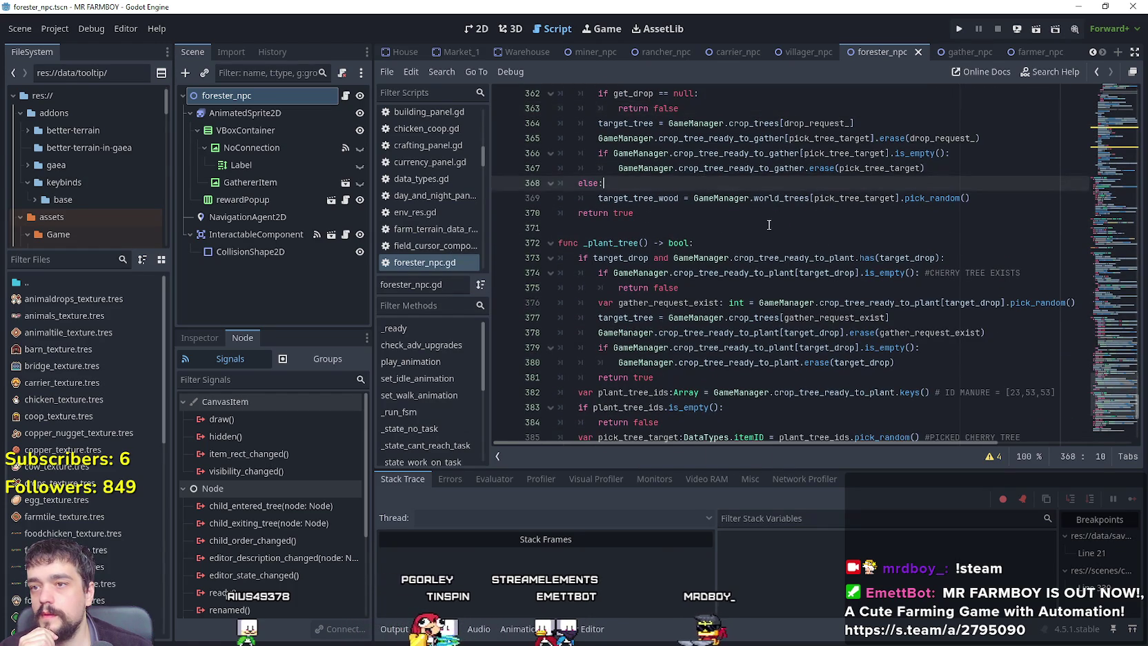
{"action": "key", "text": "Down"}
{"action": "key", "text": "Down"}
{"action": "key", "text": "Down"}
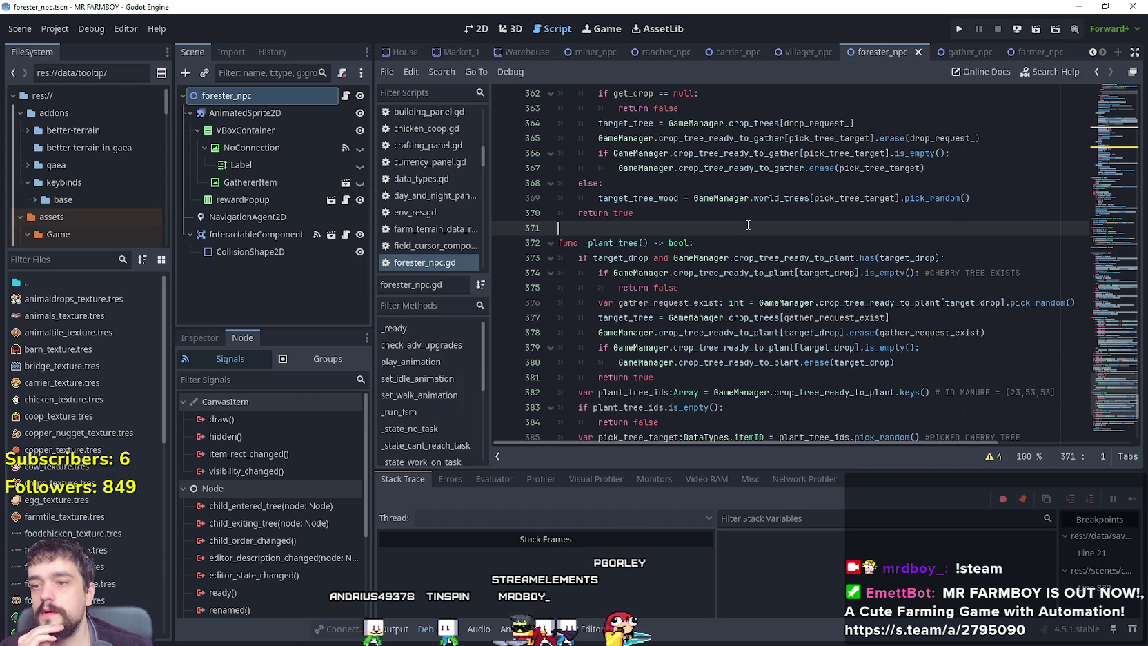
{"action": "scroll", "coordinate": [748, 225], "scroll_direction": "up", "scroll_amount": 2}
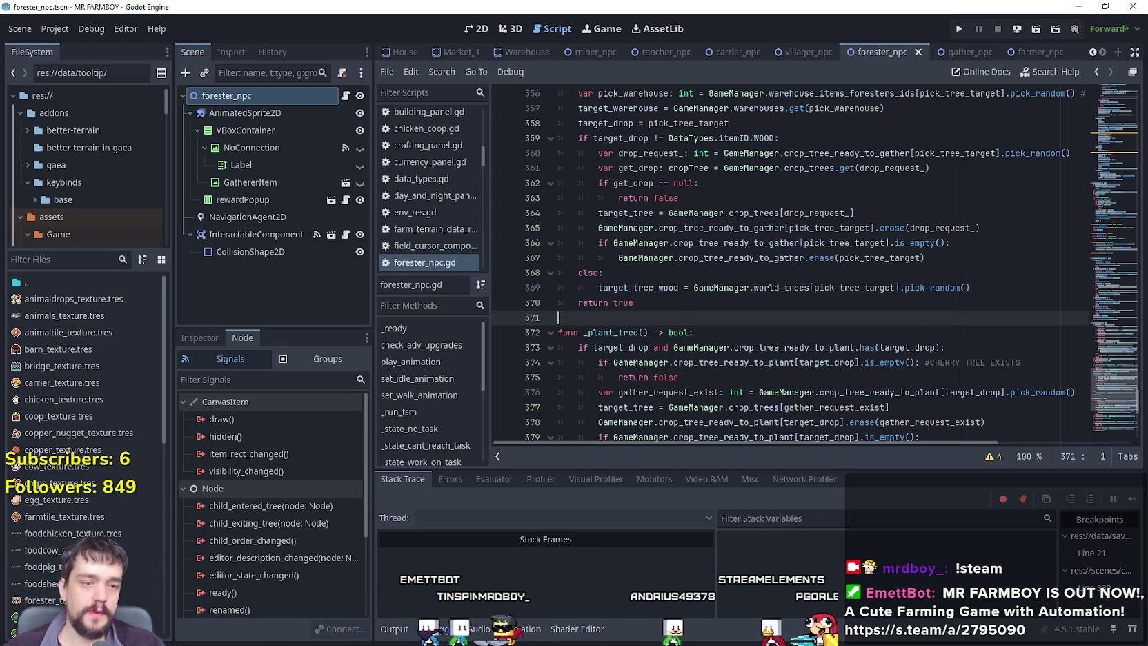
Switch to VLC and toggle playback of Nomad Whispers - Dunes of Discovery, then leave it.
{"action": "key", "text": "alt+Tab"}
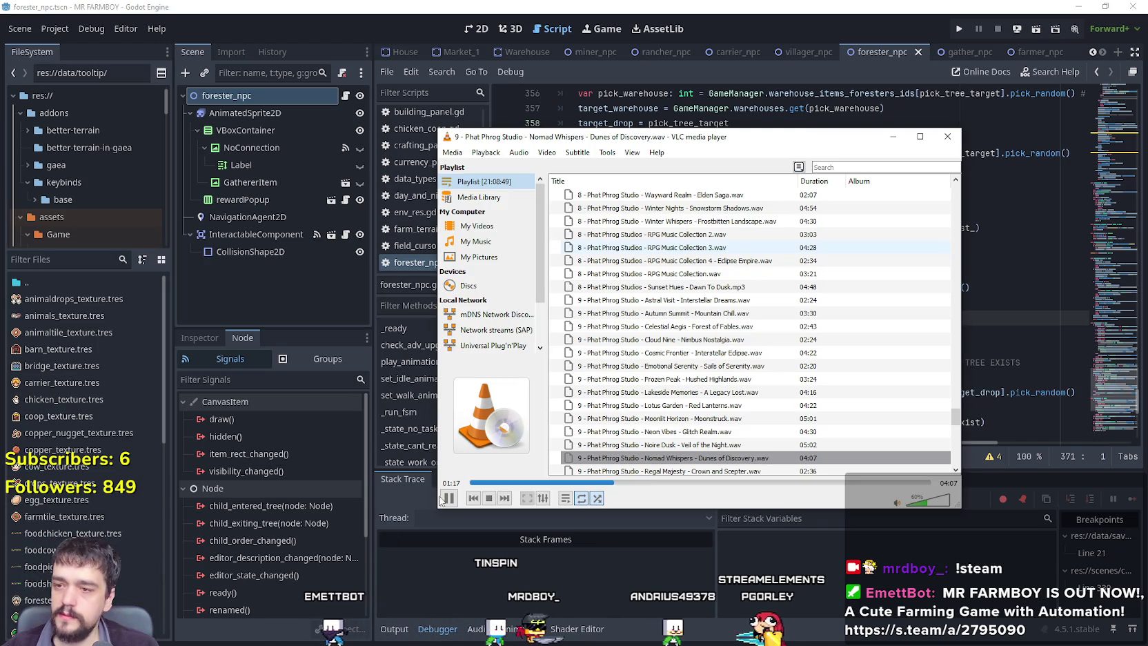
{"action": "left_click", "coordinate": [448, 498]}
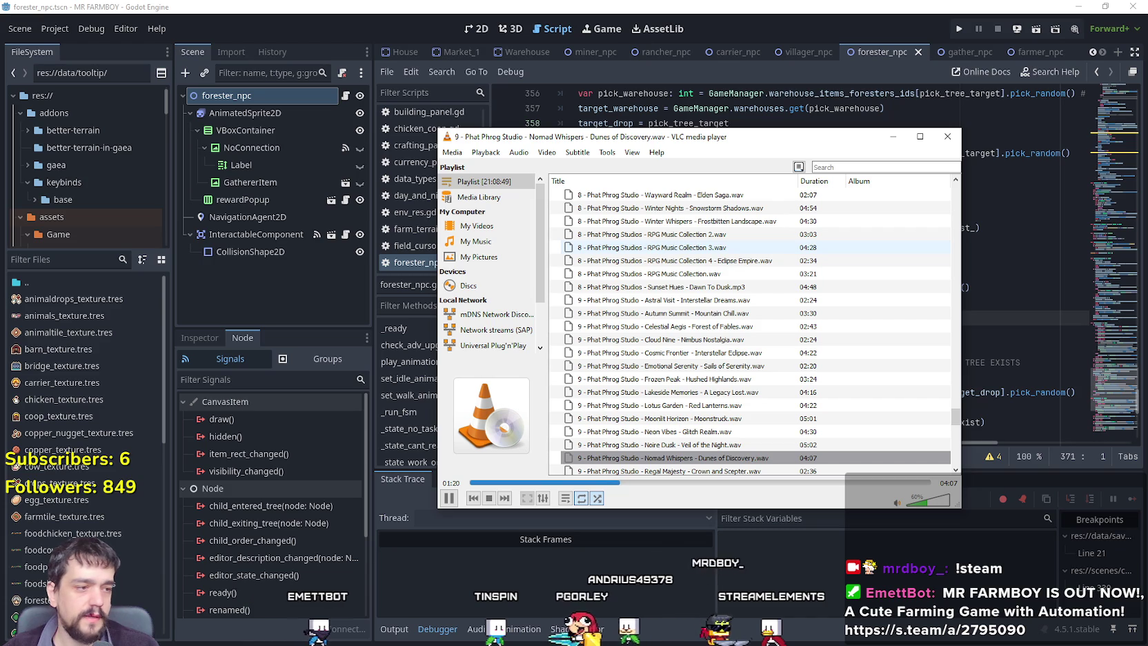
{"action": "key", "text": "alt+Tab"}
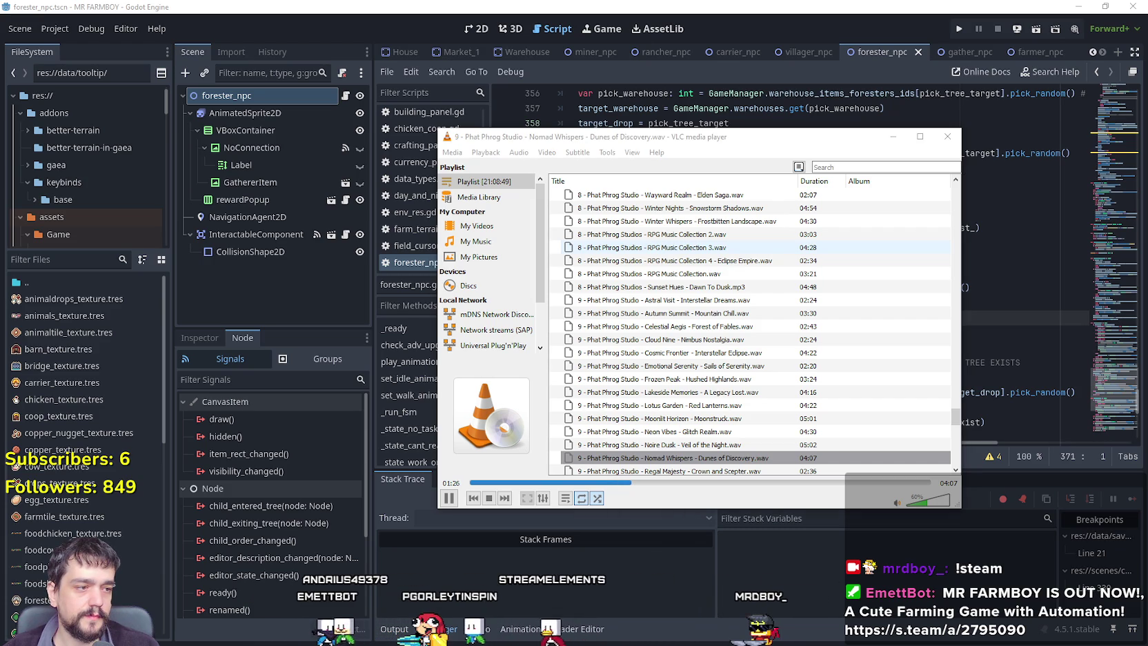
In App volume and device preferences, route VLC's output to Headset Earphone.
{"action": "scroll", "coordinate": [577, 550], "scroll_direction": "down", "scroll_amount": 3}
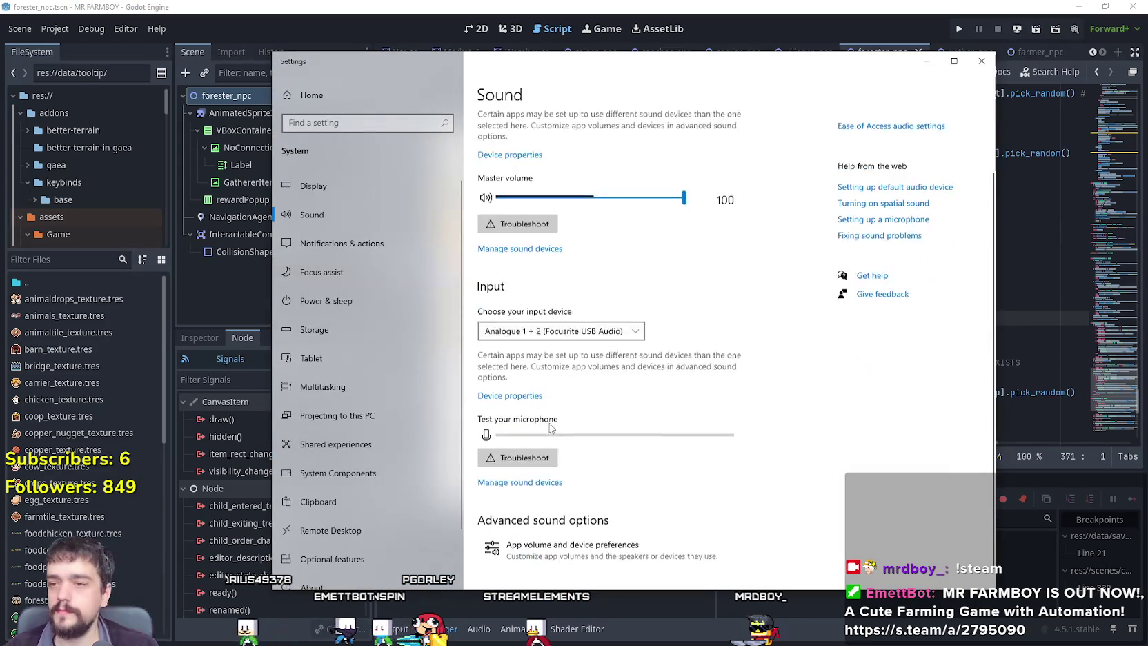
{"action": "left_click", "coordinate": [577, 550]}
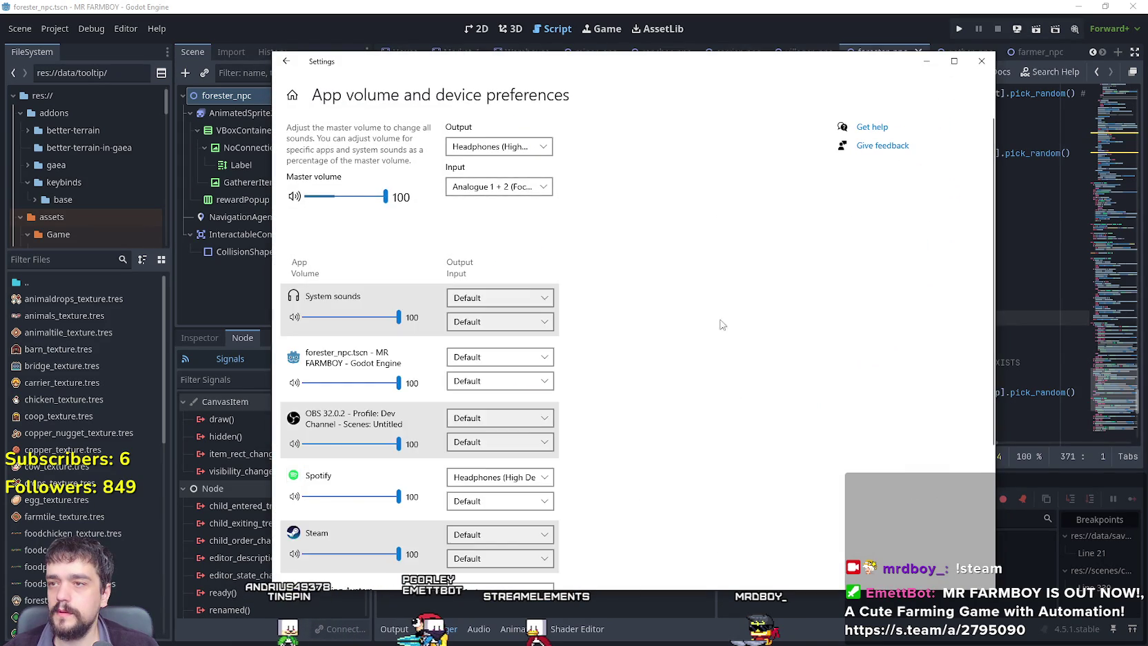
{"action": "scroll", "coordinate": [721, 328], "scroll_direction": "down", "scroll_amount": 3}
{"action": "left_click", "coordinate": [519, 460]}
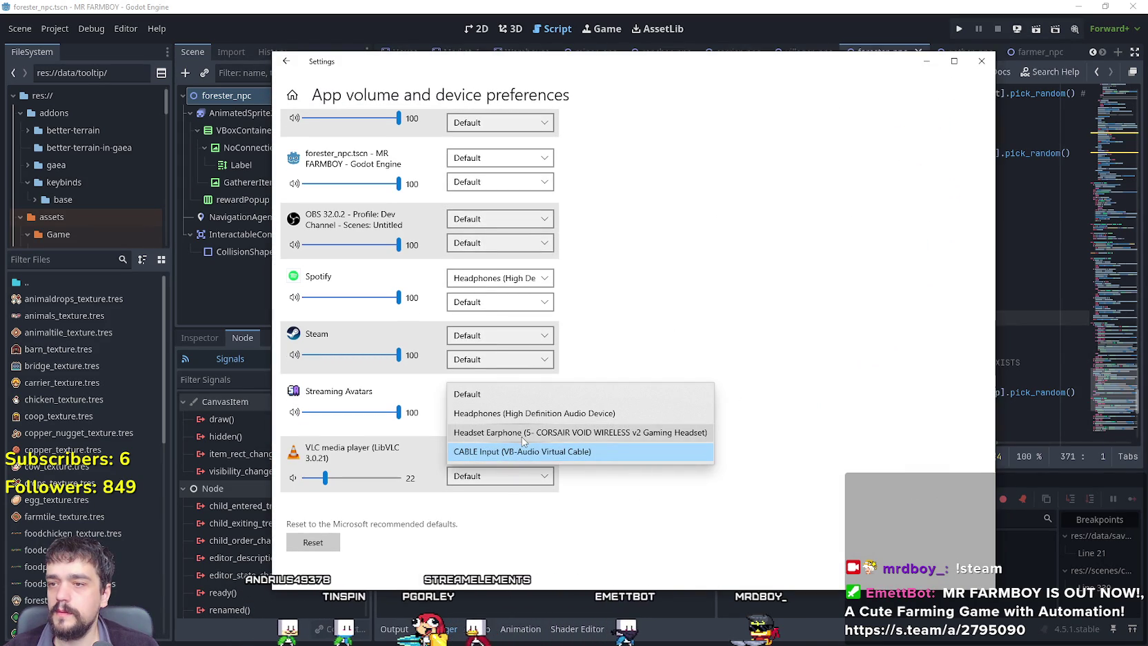
{"action": "left_click", "coordinate": [520, 434]}
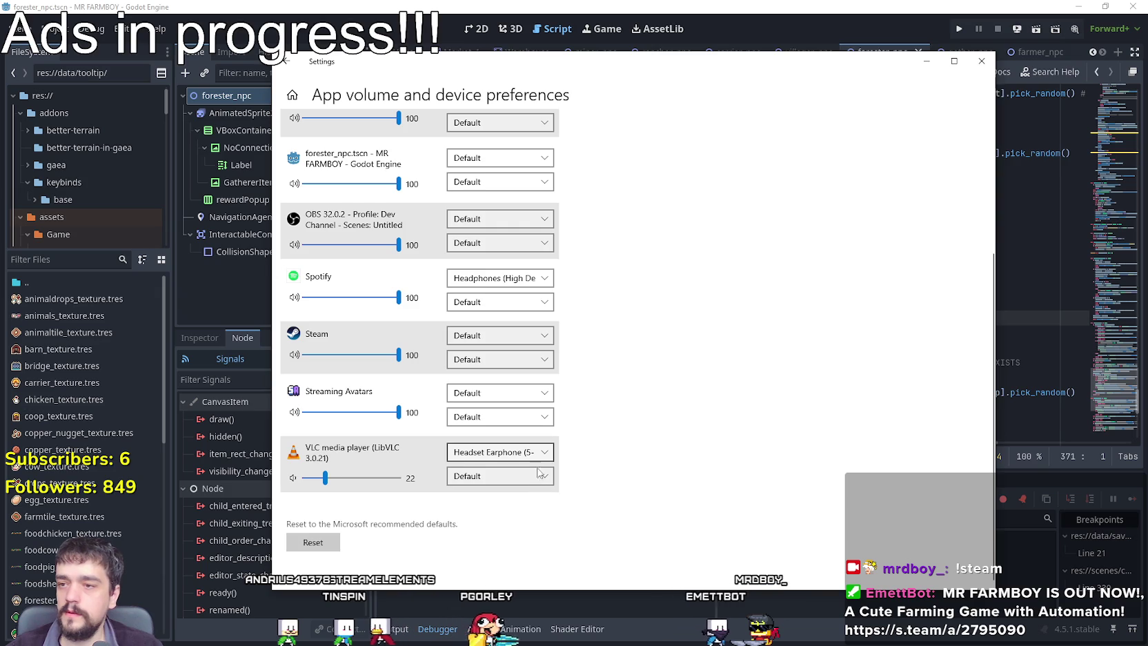
Switch VLC's output back to CABLE Input (VB-Audio Virtual Cable) and close Settings.
{"action": "left_click", "coordinate": [524, 452]}
{"action": "left_click", "coordinate": [537, 478]}
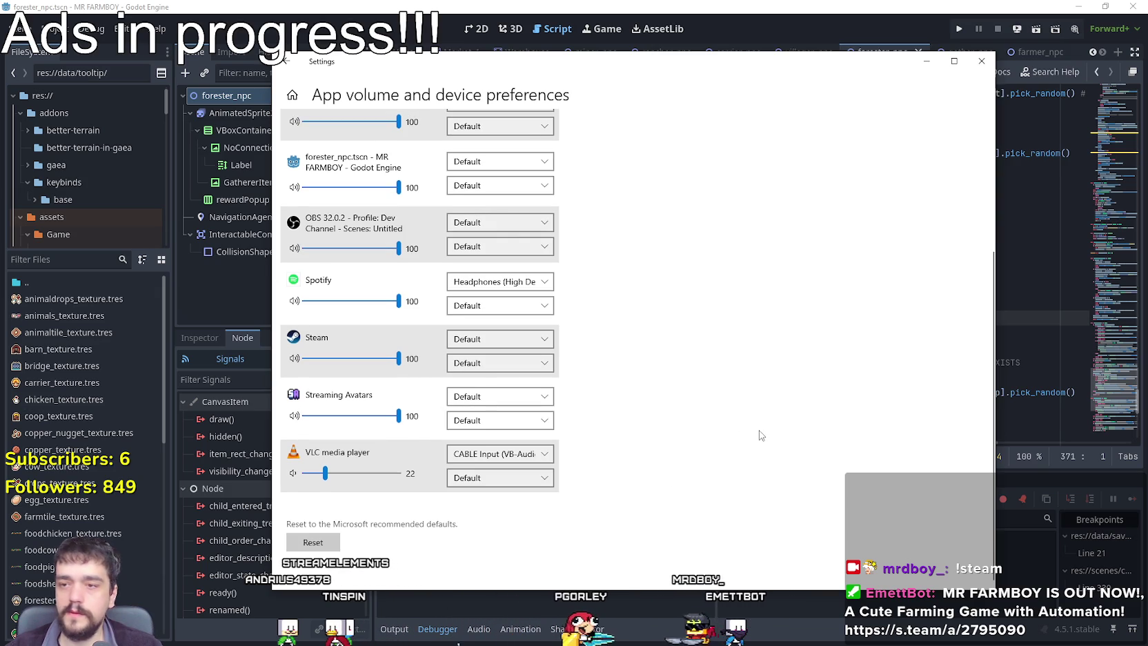
{"action": "scroll", "coordinate": [830, 311], "scroll_direction": "up", "scroll_amount": 3}
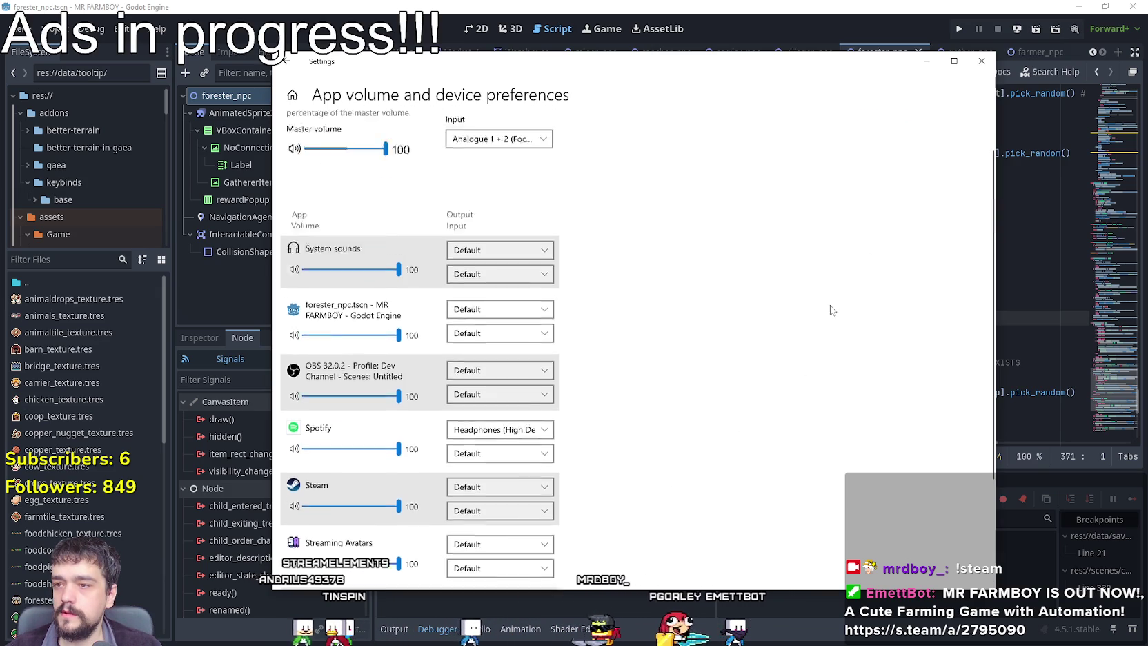
{"action": "scroll", "coordinate": [830, 310], "scroll_direction": "up", "scroll_amount": 1}
{"action": "scroll", "coordinate": [759, 331], "scroll_direction": "down", "scroll_amount": 2}
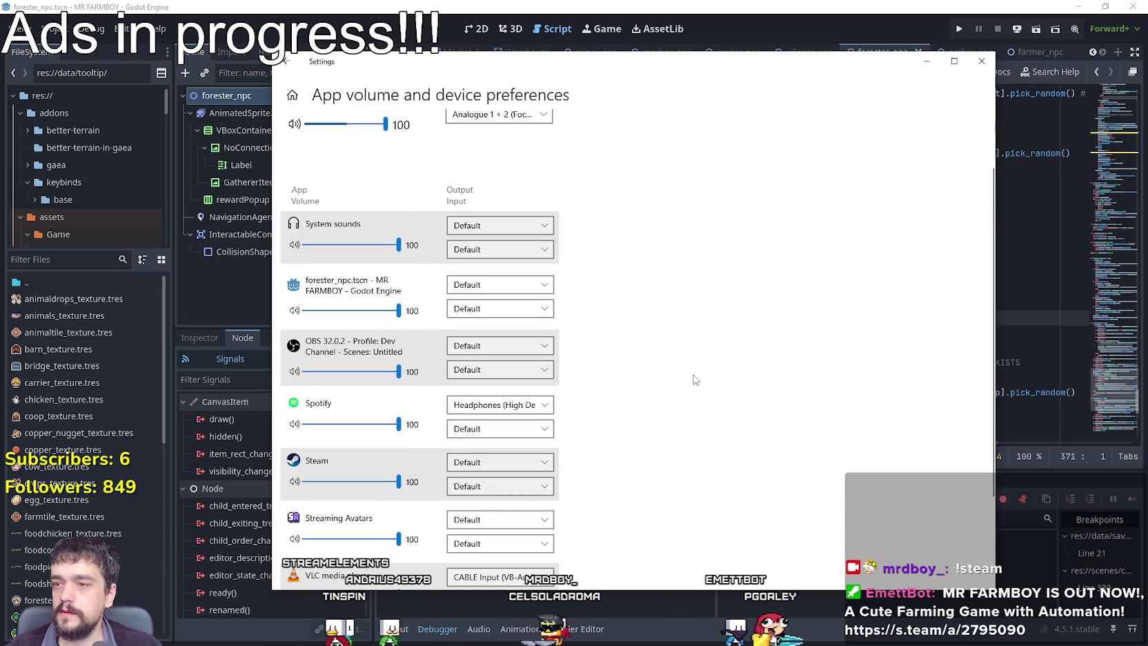
{"action": "scroll", "coordinate": [693, 378], "scroll_direction": "down", "scroll_amount": 1}
{"action": "scroll", "coordinate": [692, 377], "scroll_direction": "up", "scroll_amount": 3}
{"action": "key", "text": "alt+Tab"}
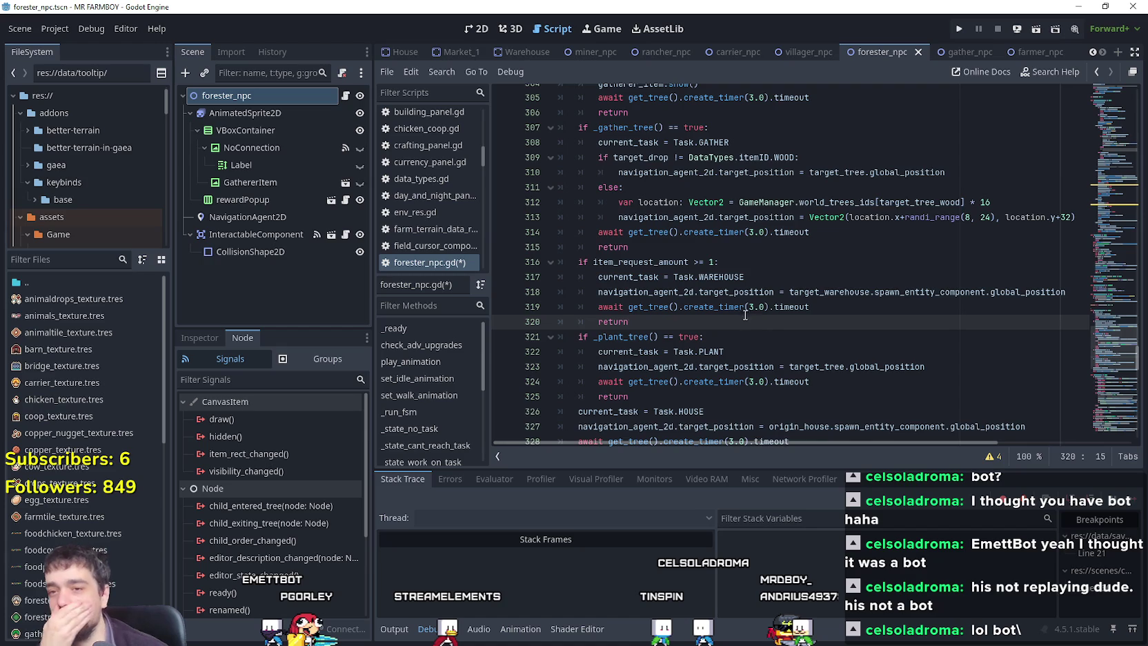
{"action": "scroll", "coordinate": [745, 315], "scroll_direction": "down", "scroll_amount": 3}
{"action": "scroll", "coordinate": [736, 314], "scroll_direction": "down", "scroll_amount": 5}
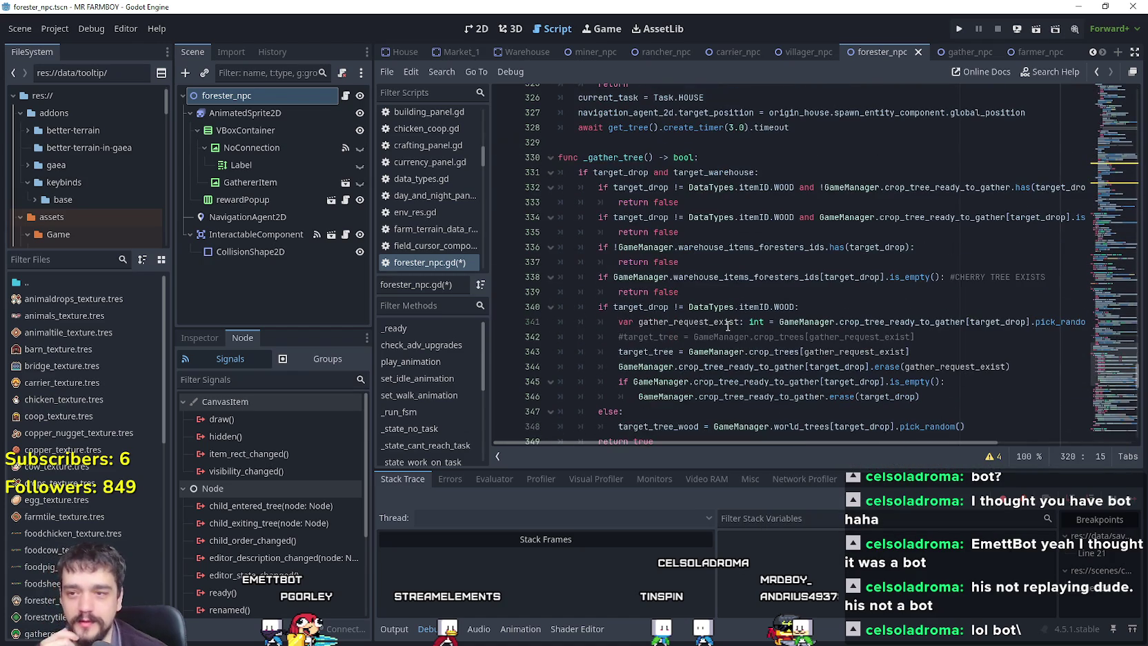
{"action": "scroll", "coordinate": [728, 327], "scroll_direction": "up", "scroll_amount": 13}
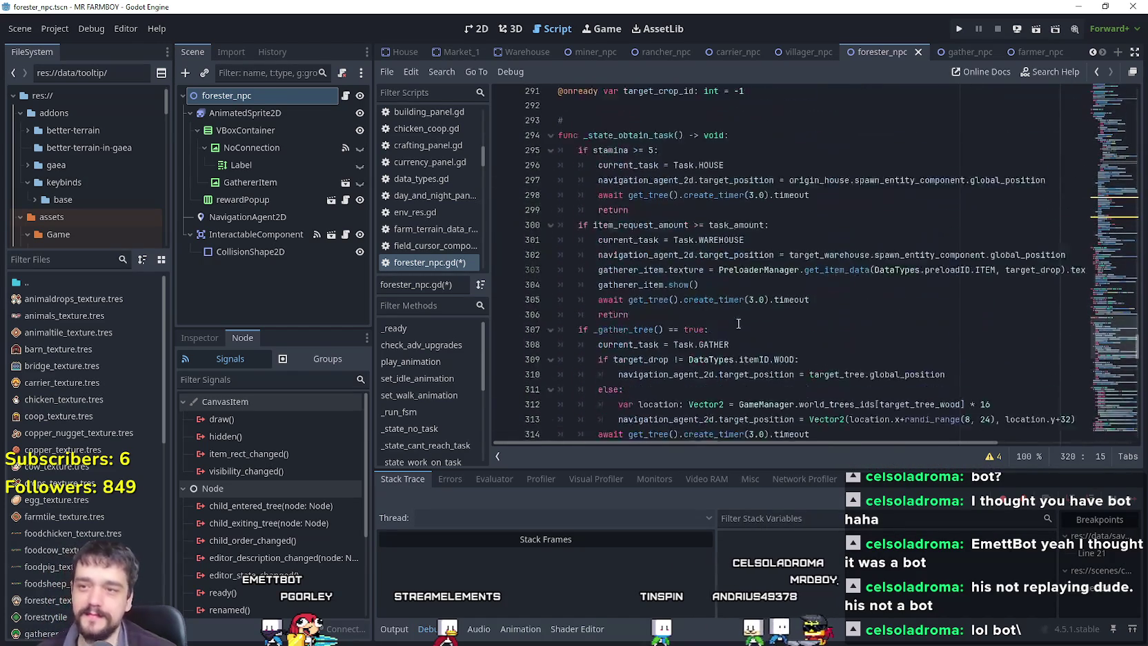
{"action": "scroll", "coordinate": [739, 321], "scroll_direction": "down", "scroll_amount": 3}
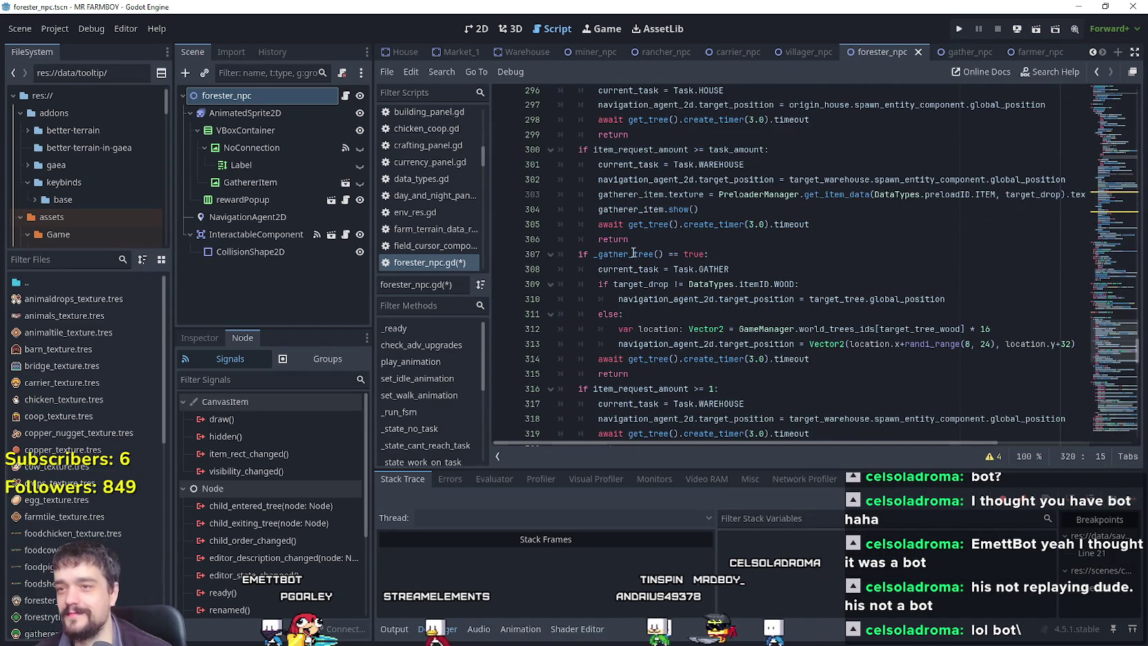
{"action": "left_click_drag", "start_coordinate": [594, 254], "coordinate": [680, 256]}
{"action": "scroll", "coordinate": [680, 255], "scroll_direction": "up", "scroll_amount": 3}
{"action": "left_click", "coordinate": [717, 180]}
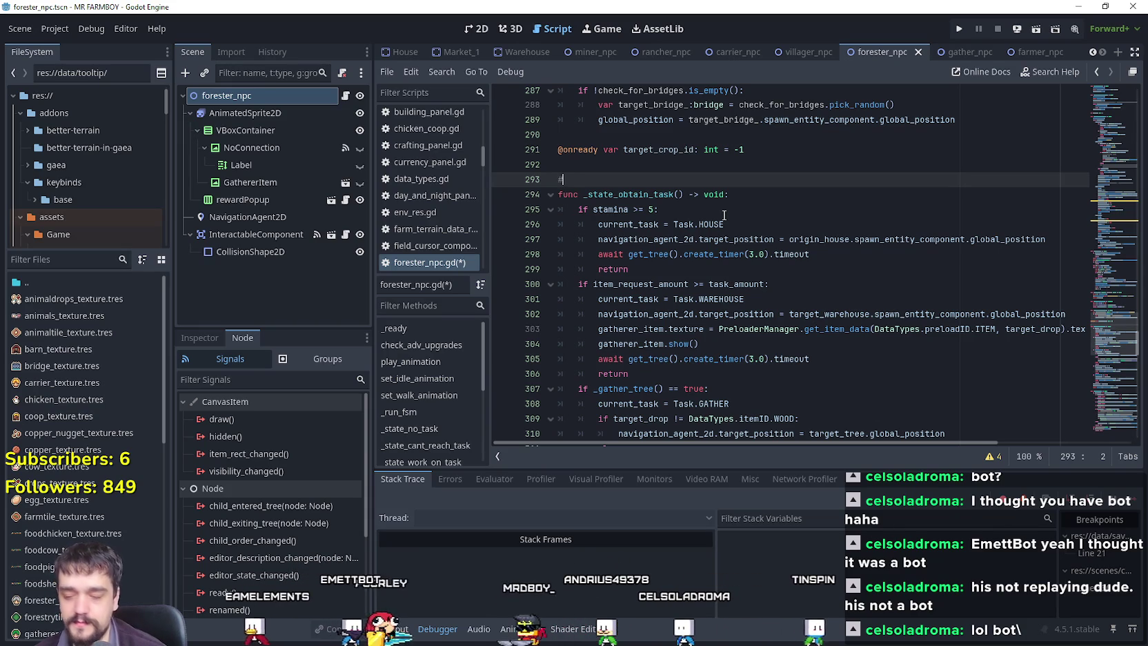
{"action": "scroll", "coordinate": [731, 216], "scroll_direction": "down", "scroll_amount": 4}
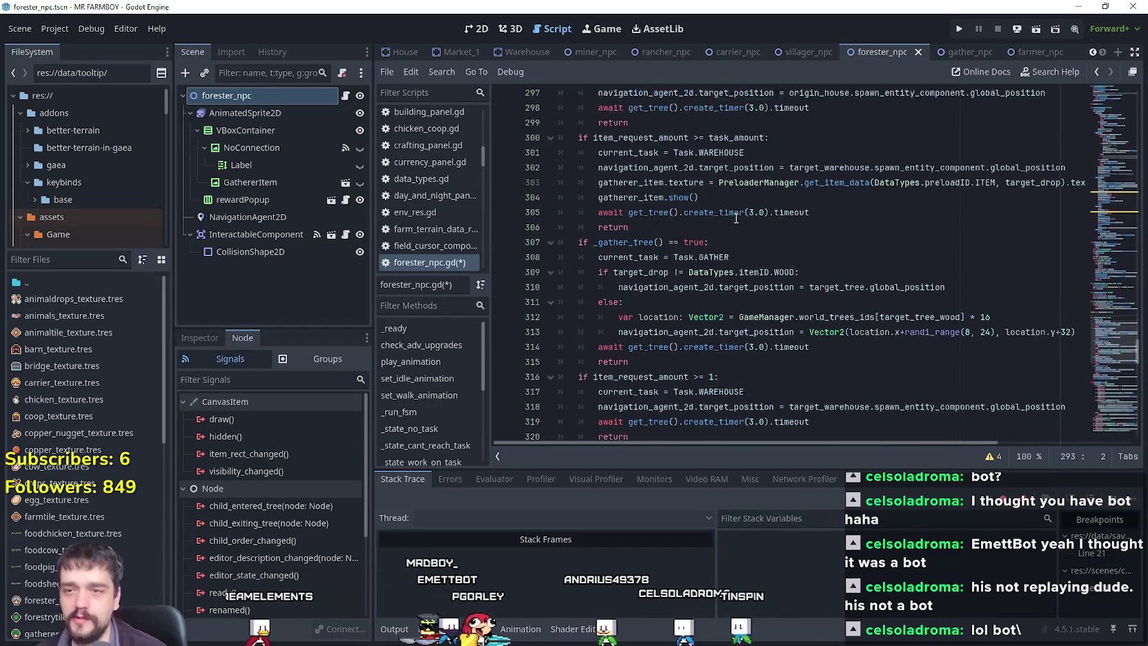
{"action": "scroll", "coordinate": [752, 227], "scroll_direction": "up", "scroll_amount": 3}
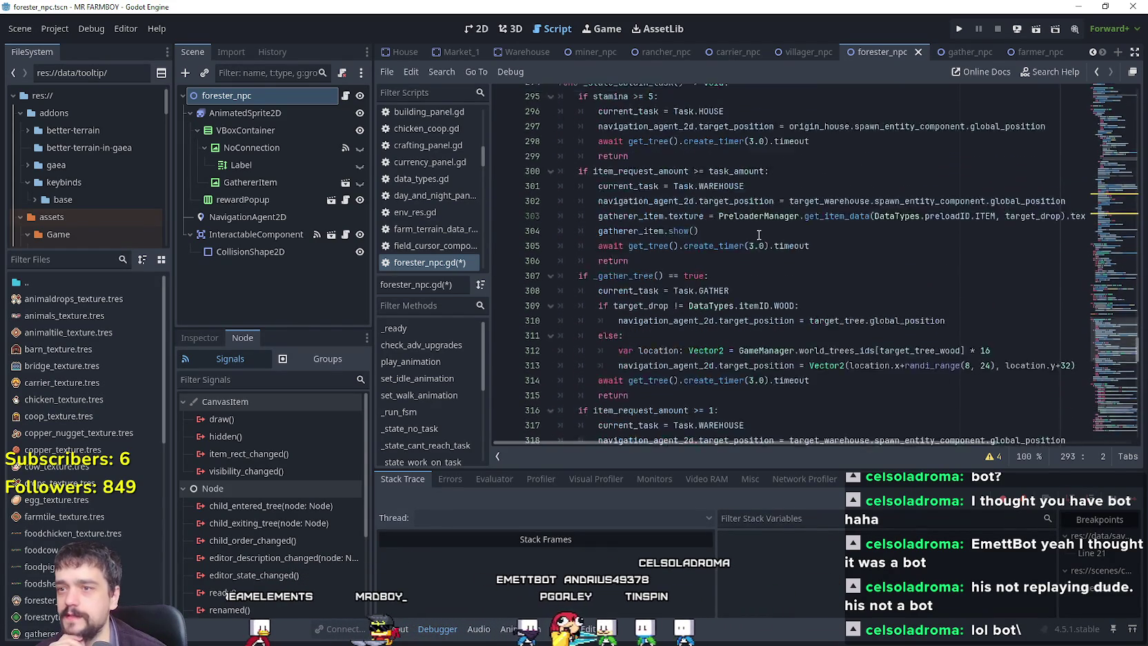
{"action": "scroll", "coordinate": [897, 345], "scroll_direction": "down", "scroll_amount": 3}
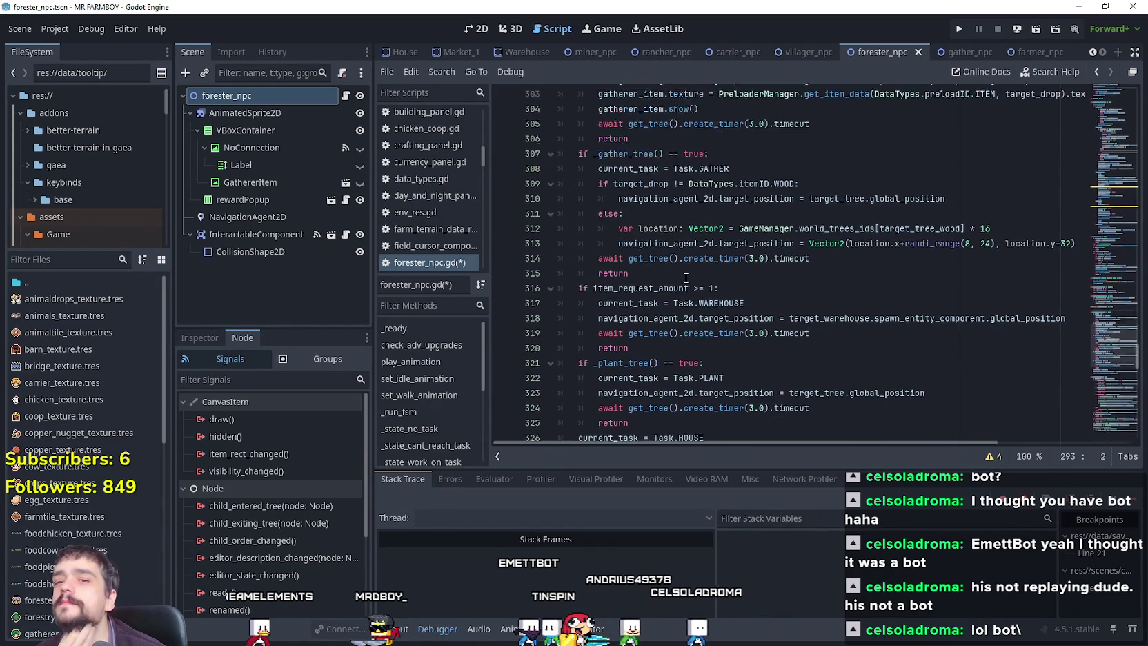
{"action": "mouse_move", "coordinate": [707, 295]}
{"action": "left_mouse_down"}
{"action": "mouse_move", "coordinate": [537, 237]}
{"action": "mouse_move", "coordinate": [523, 199]}
{"action": "mouse_move", "coordinate": [531, 212]}
{"action": "left_mouse_up"}
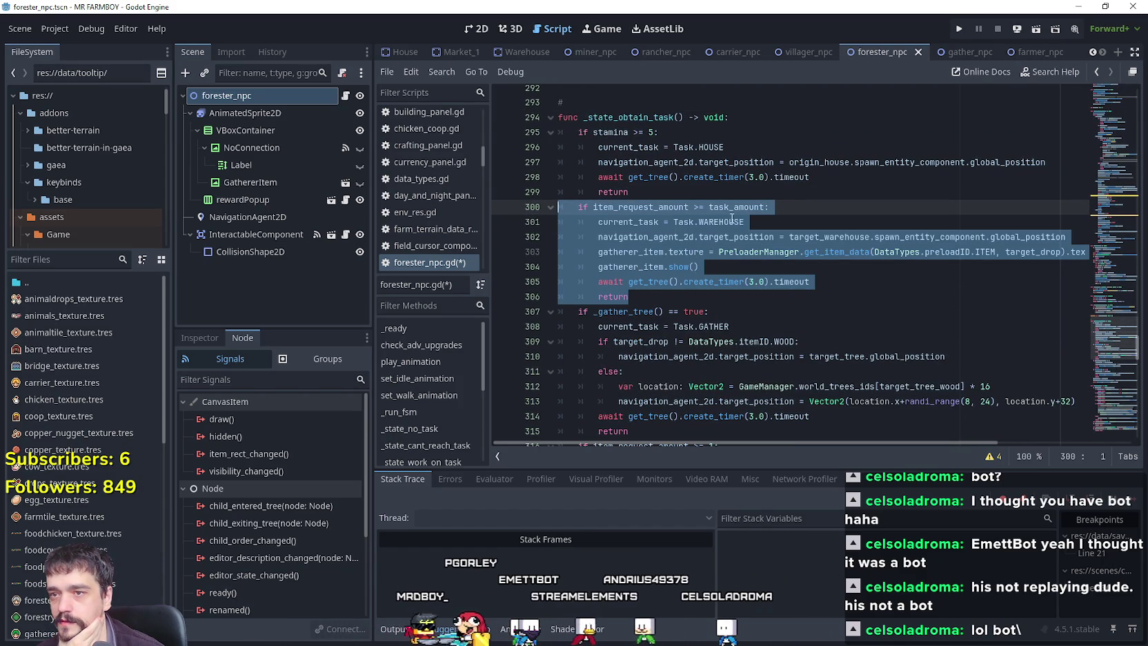
{"action": "left_click_drag", "start_coordinate": [744, 221], "coordinate": [598, 223]}
{"action": "mouse_move", "coordinate": [725, 297]}
{"action": "left_mouse_down"}
{"action": "mouse_move", "coordinate": [566, 162]}
{"action": "mouse_move", "coordinate": [560, 132]}
{"action": "left_mouse_up"}
{"action": "scroll", "coordinate": [774, 276], "scroll_direction": "down", "scroll_amount": 3}
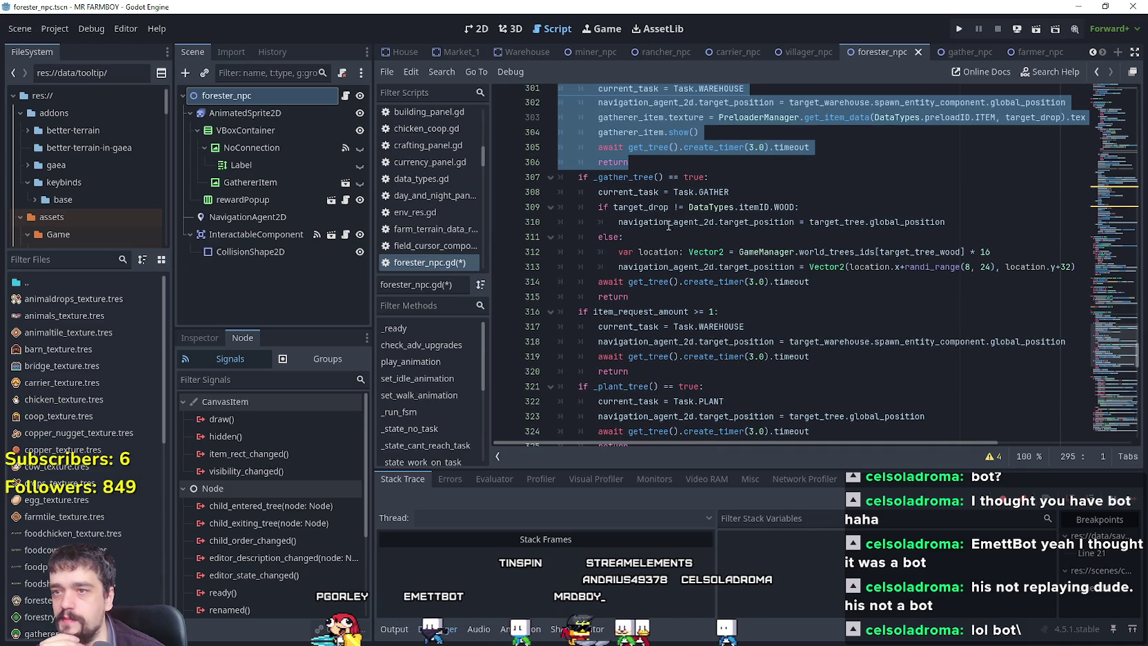
{"action": "left_click_drag", "start_coordinate": [572, 176], "coordinate": [733, 297]}
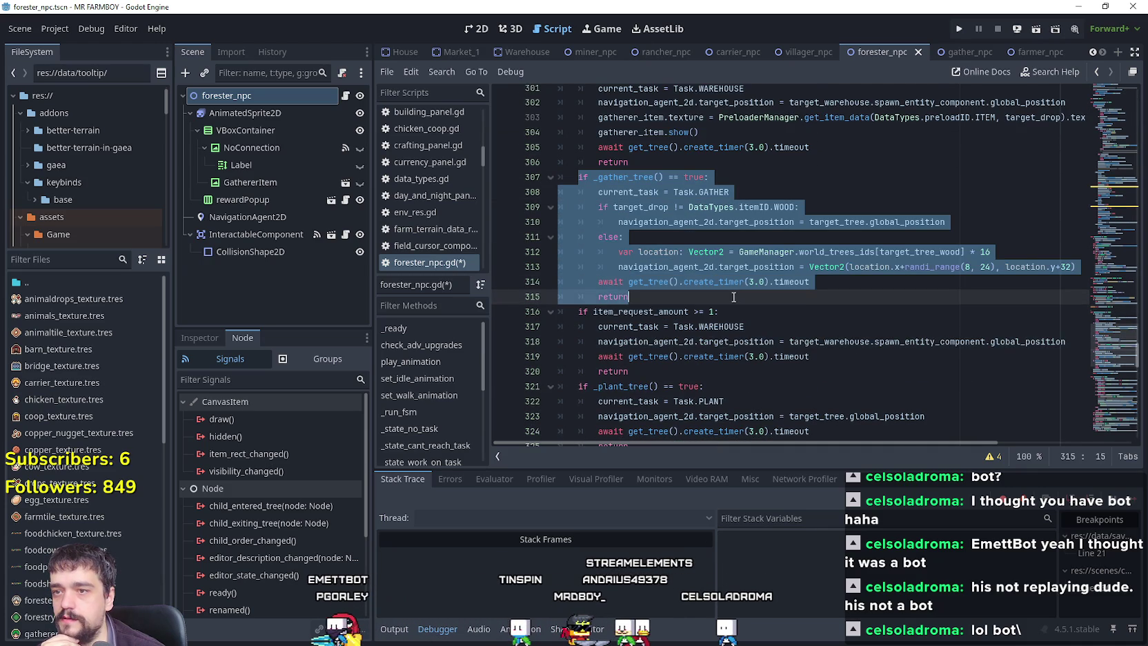
{"action": "scroll", "coordinate": [733, 297], "scroll_direction": "down", "scroll_amount": 2}
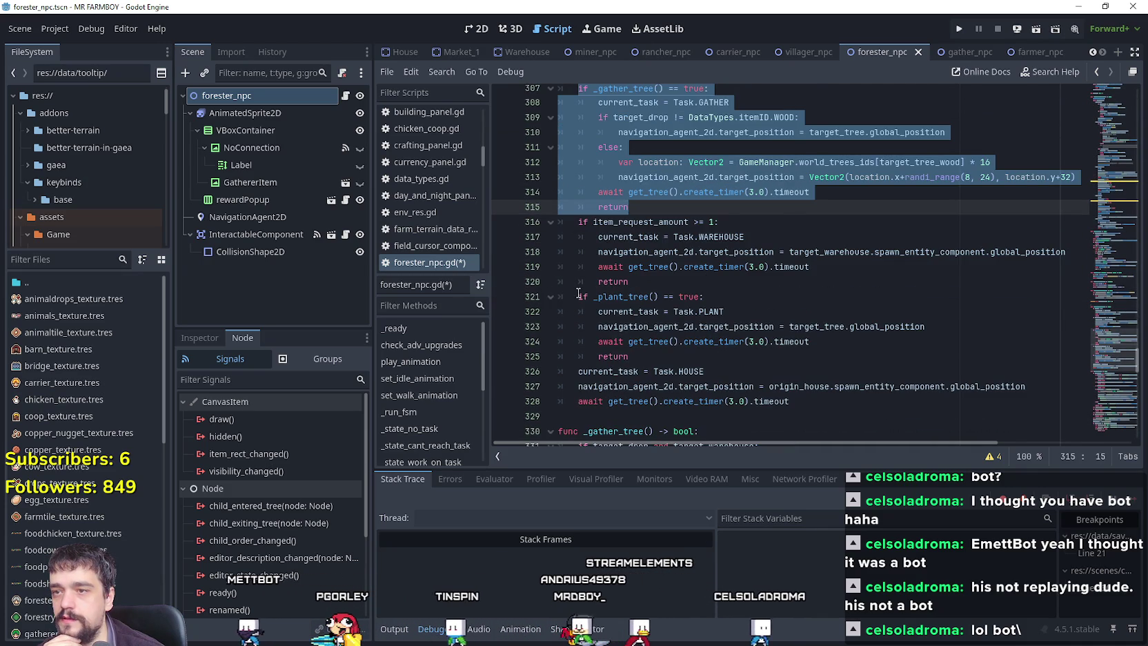
{"action": "mouse_move", "coordinate": [576, 296]}
{"action": "left_mouse_down"}
{"action": "mouse_move", "coordinate": [719, 372]}
{"action": "mouse_move", "coordinate": [714, 351]}
{"action": "left_mouse_up"}
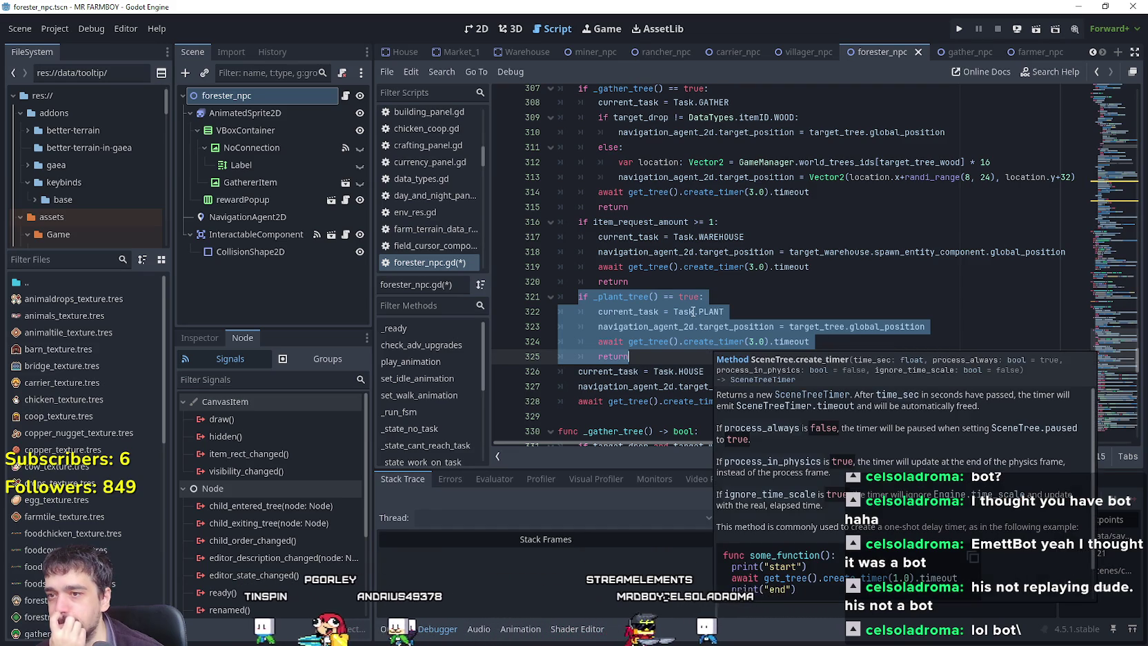
{"action": "mouse_move", "coordinate": [693, 314]}
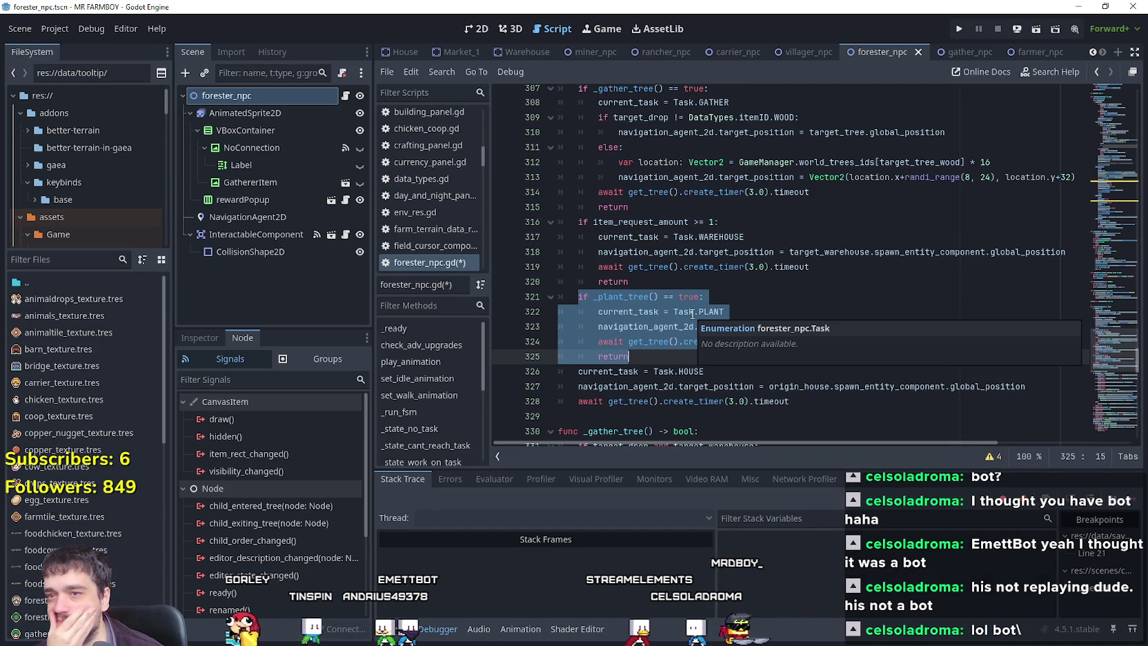
{"action": "scroll", "coordinate": [667, 263], "scroll_direction": "up", "scroll_amount": 1}
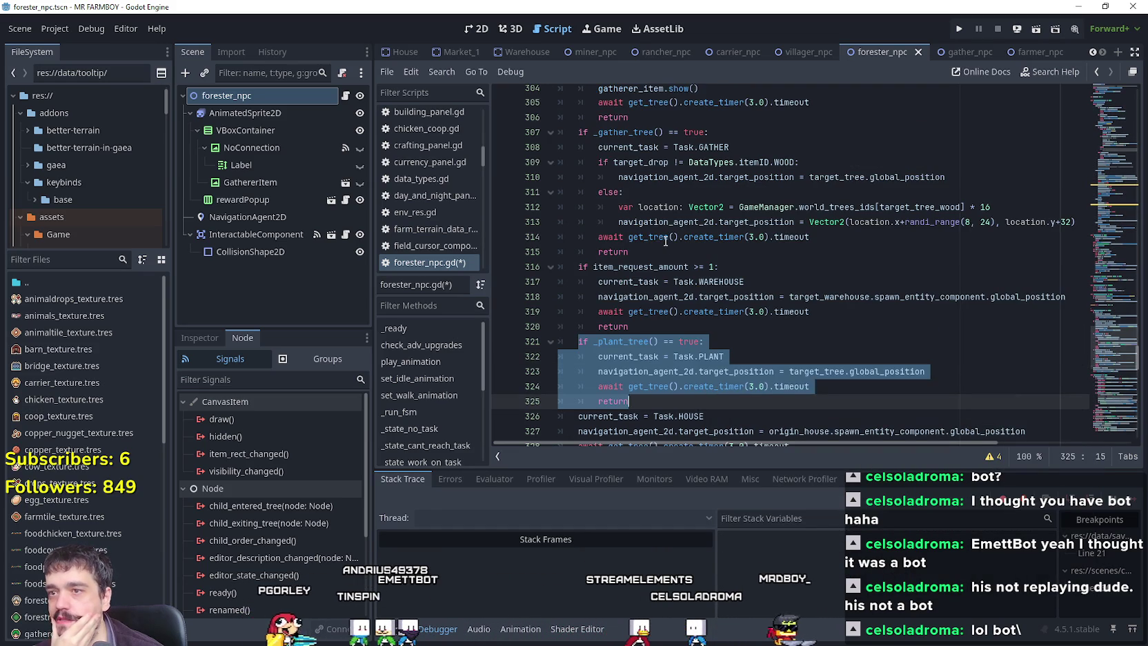
{"action": "left_click", "coordinate": [656, 255]}
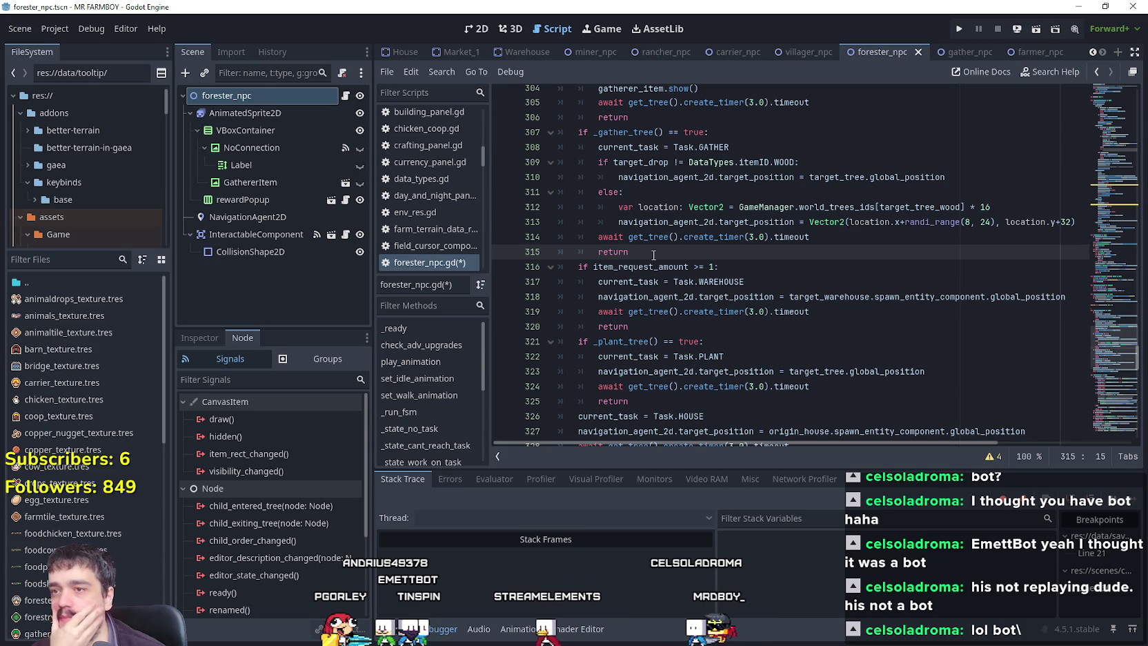
{"action": "double_click", "coordinate": [705, 148]}
{"action": "left_click", "coordinate": [719, 357]}
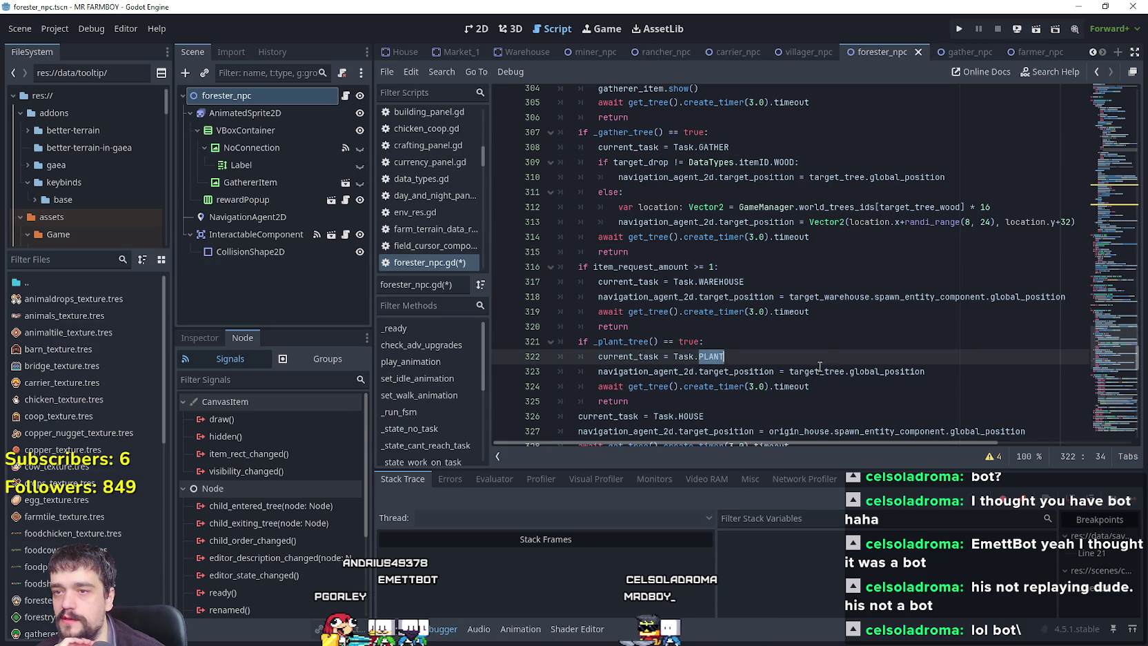
{"action": "scroll", "coordinate": [813, 354], "scroll_direction": "down", "scroll_amount": 2}
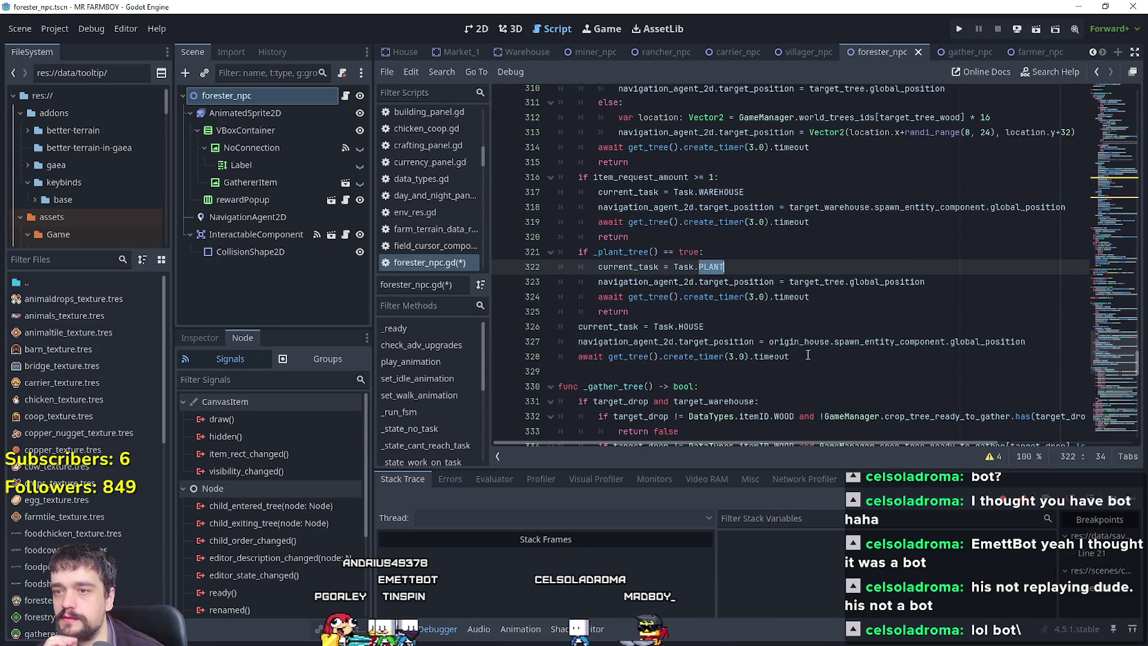
{"action": "scroll", "coordinate": [807, 354], "scroll_direction": "up", "scroll_amount": 2}
{"action": "scroll", "coordinate": [793, 350], "scroll_direction": "down", "scroll_amount": 5}
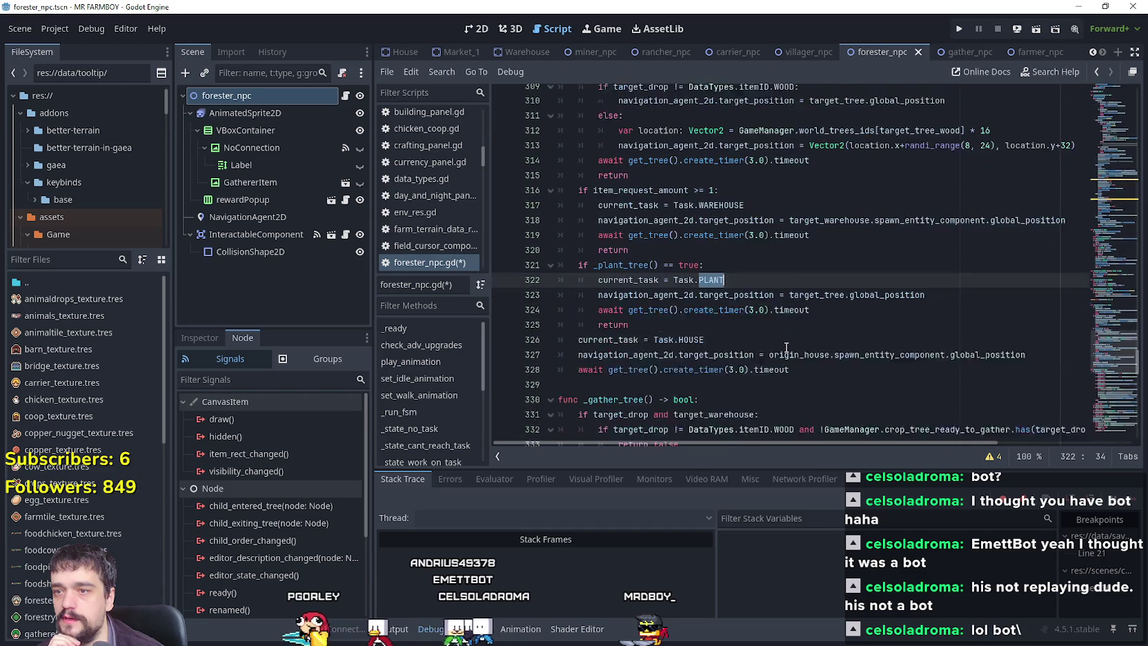
{"action": "scroll", "coordinate": [785, 347], "scroll_direction": "down", "scroll_amount": 1}
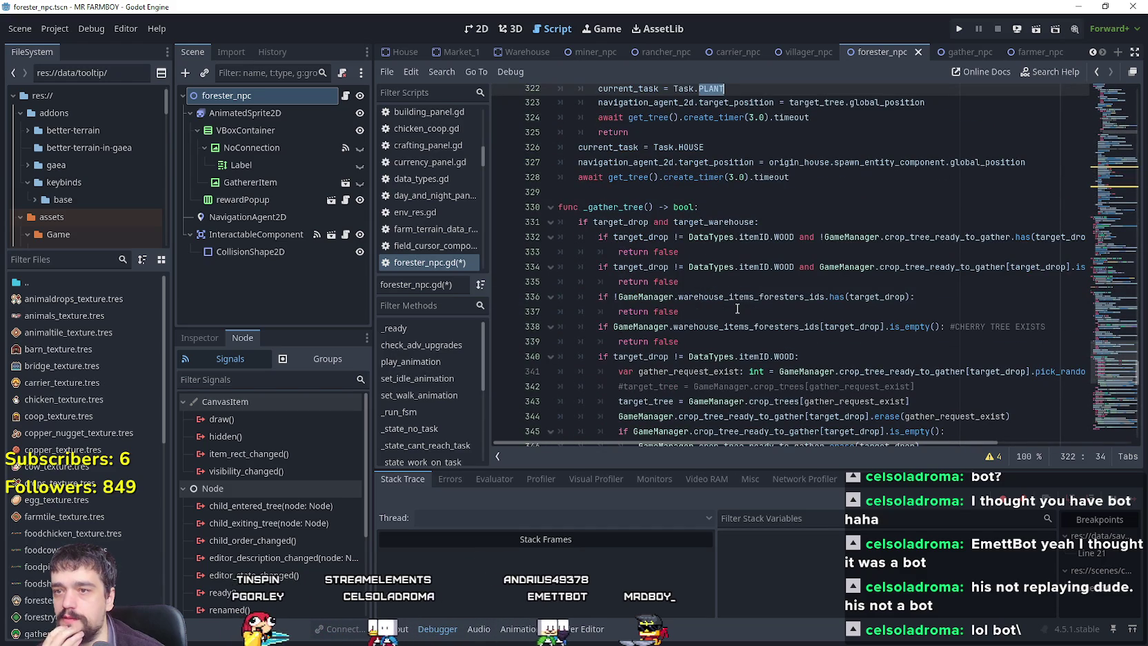
{"action": "left_click_drag", "start_coordinate": [578, 221], "coordinate": [758, 221]}
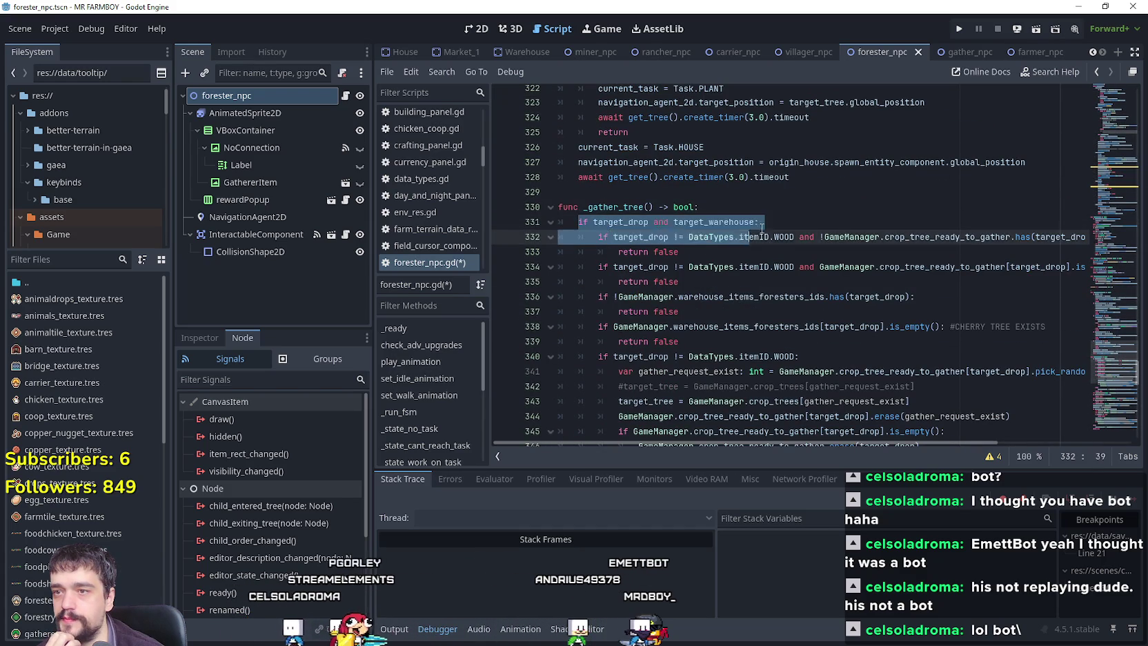
{"action": "scroll", "coordinate": [819, 430], "scroll_direction": "down", "scroll_amount": 2}
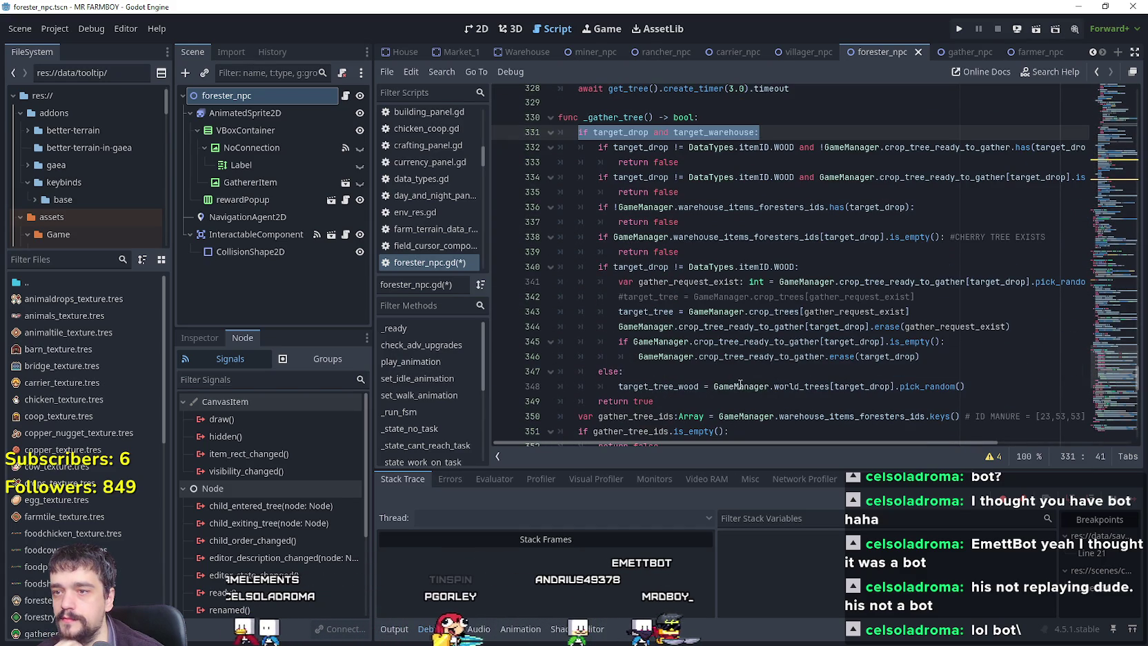
{"action": "left_click", "coordinate": [725, 384]}
{"action": "key", "text": "Up"}
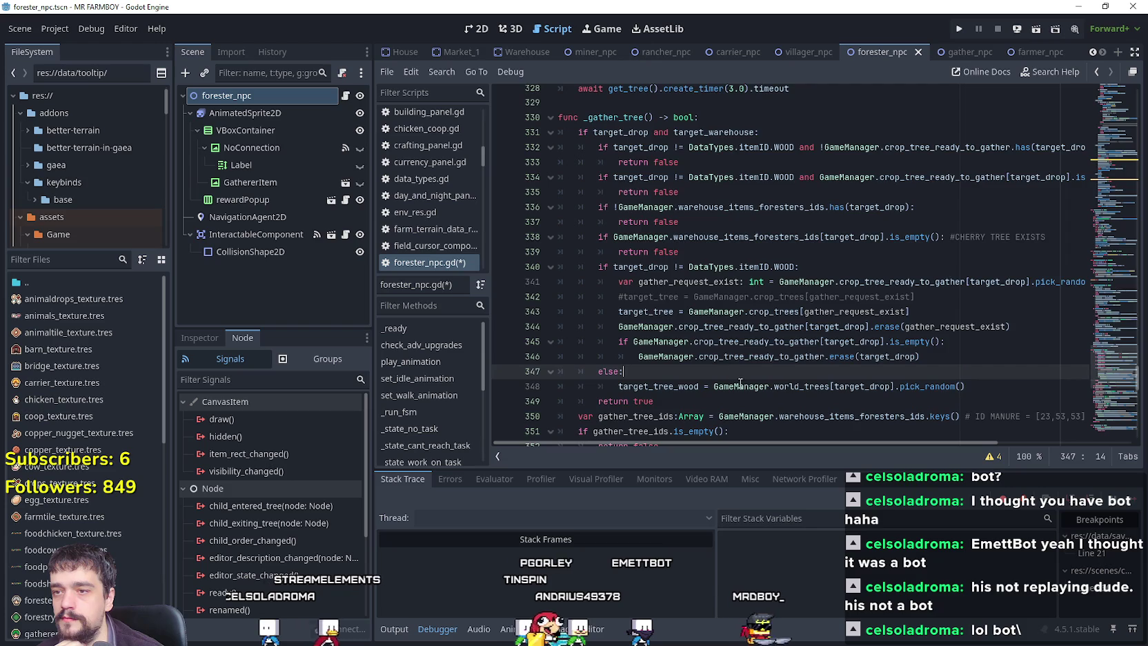
{"action": "scroll", "coordinate": [754, 388], "scroll_direction": "down", "scroll_amount": 2}
{"action": "left_click", "coordinate": [689, 308]}
{"action": "scroll", "coordinate": [687, 290], "scroll_direction": "down", "scroll_amount": 4}
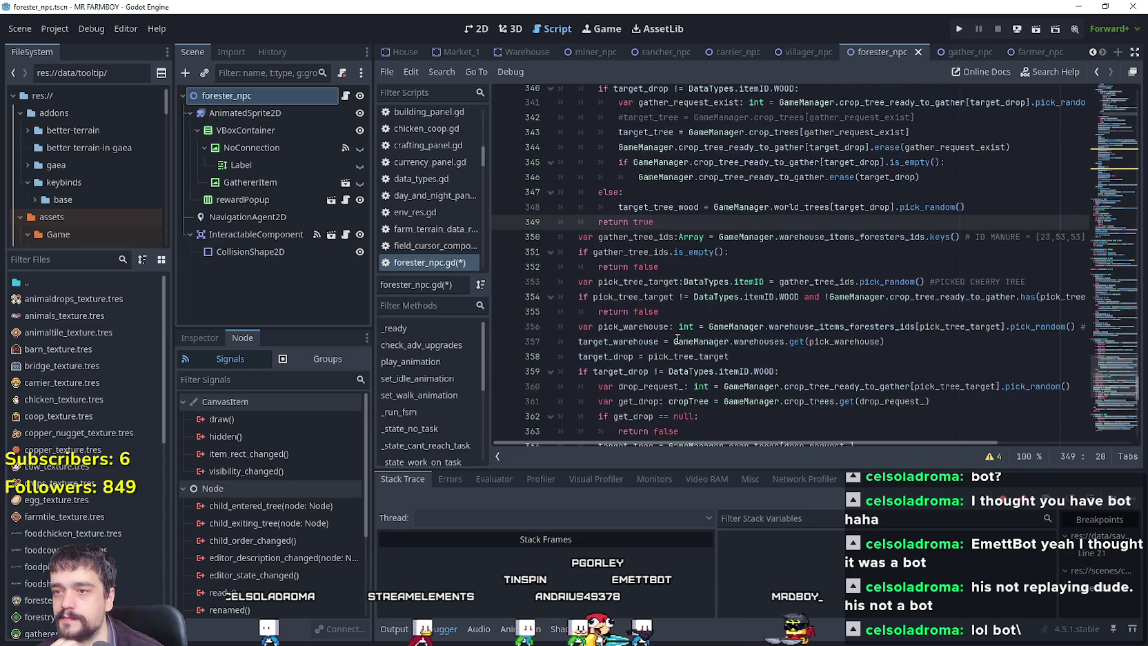
{"action": "scroll", "coordinate": [687, 291], "scroll_direction": "down", "scroll_amount": 2}
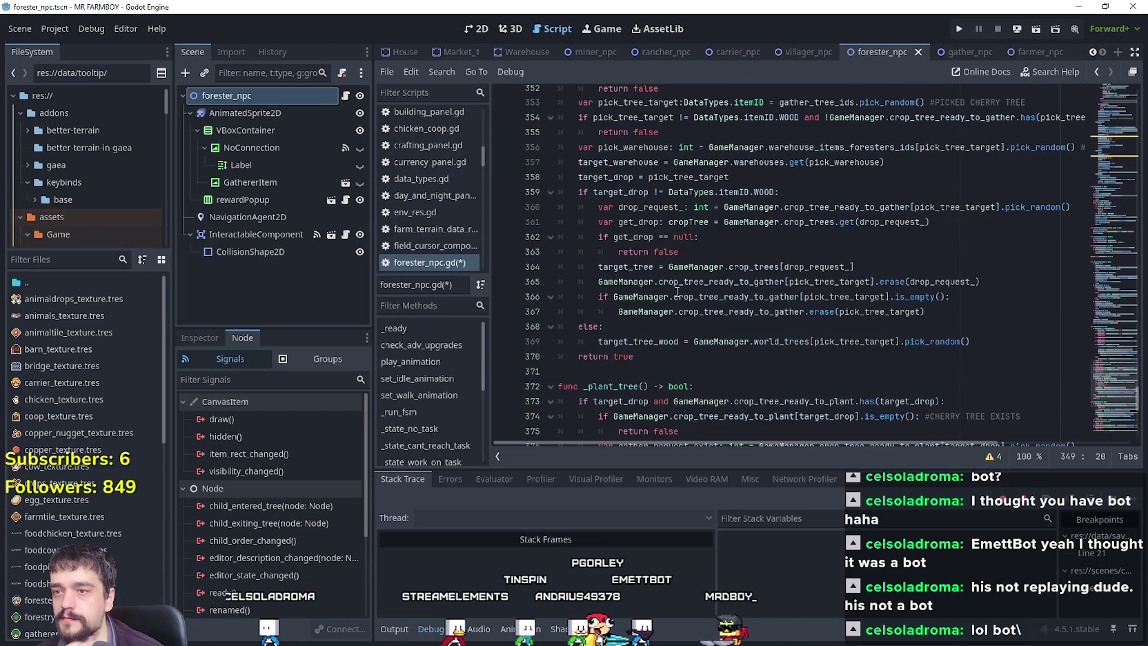
{"action": "left_click", "coordinate": [663, 336]}
{"action": "scroll", "coordinate": [662, 331], "scroll_direction": "up", "scroll_amount": 9}
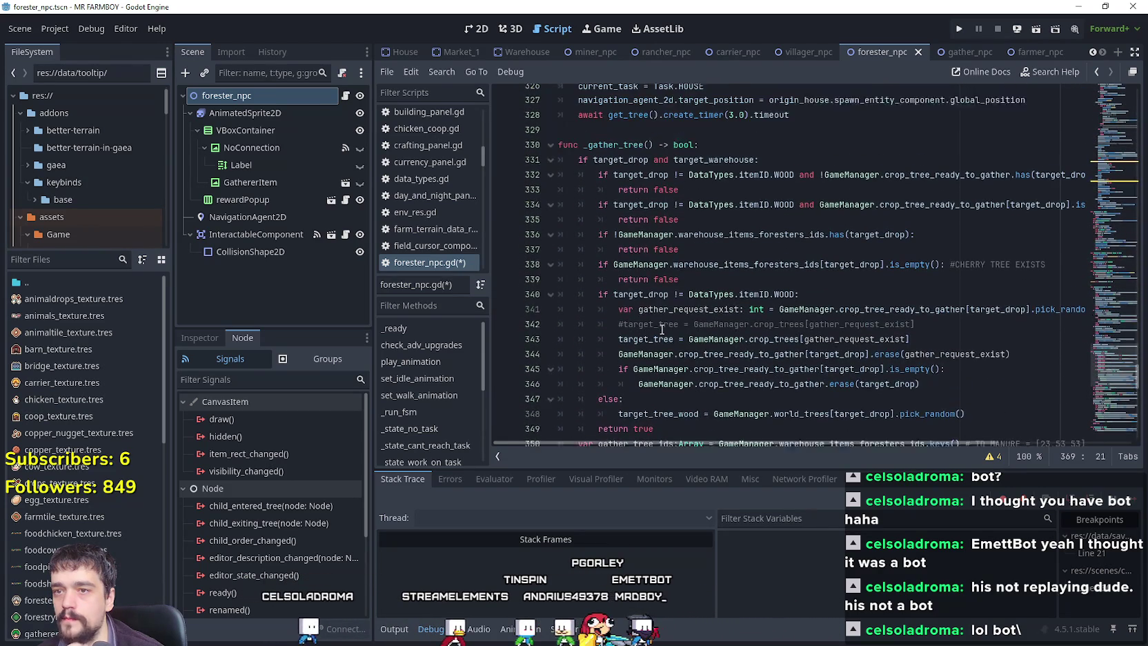
{"action": "double_click", "coordinate": [771, 275]}
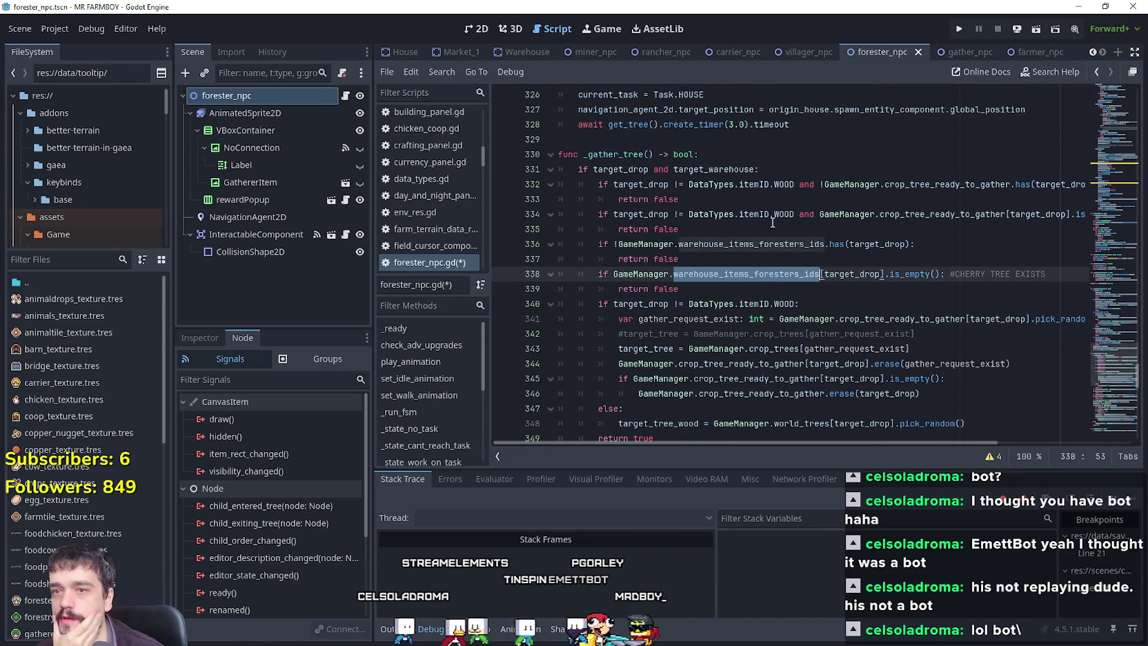
{"action": "left_click_drag", "start_coordinate": [760, 444], "coordinate": [920, 452]}
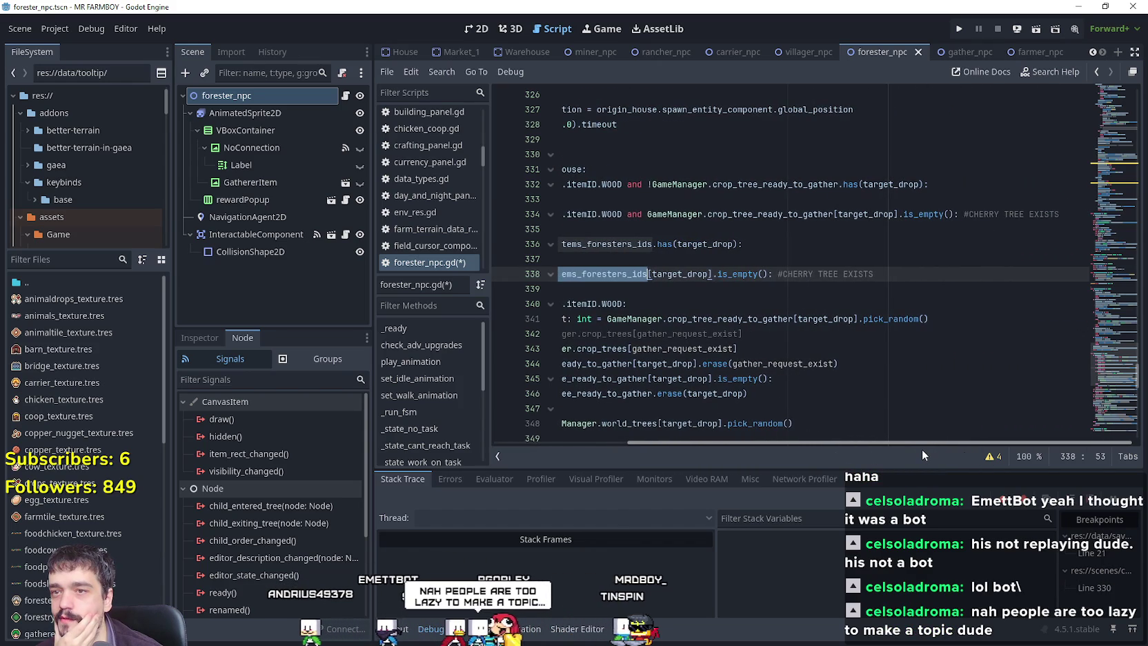
{"action": "left_click", "coordinate": [759, 169]}
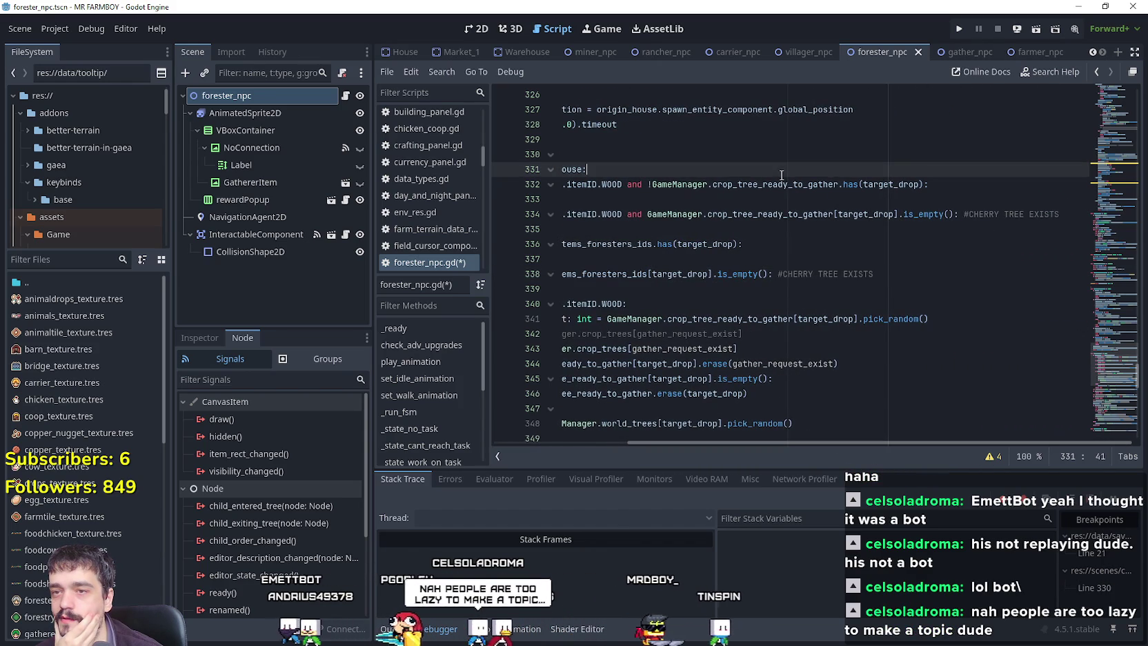
{"action": "double_click", "coordinate": [772, 184]}
{"action": "left_click_drag", "start_coordinate": [912, 444], "coordinate": [893, 450]}
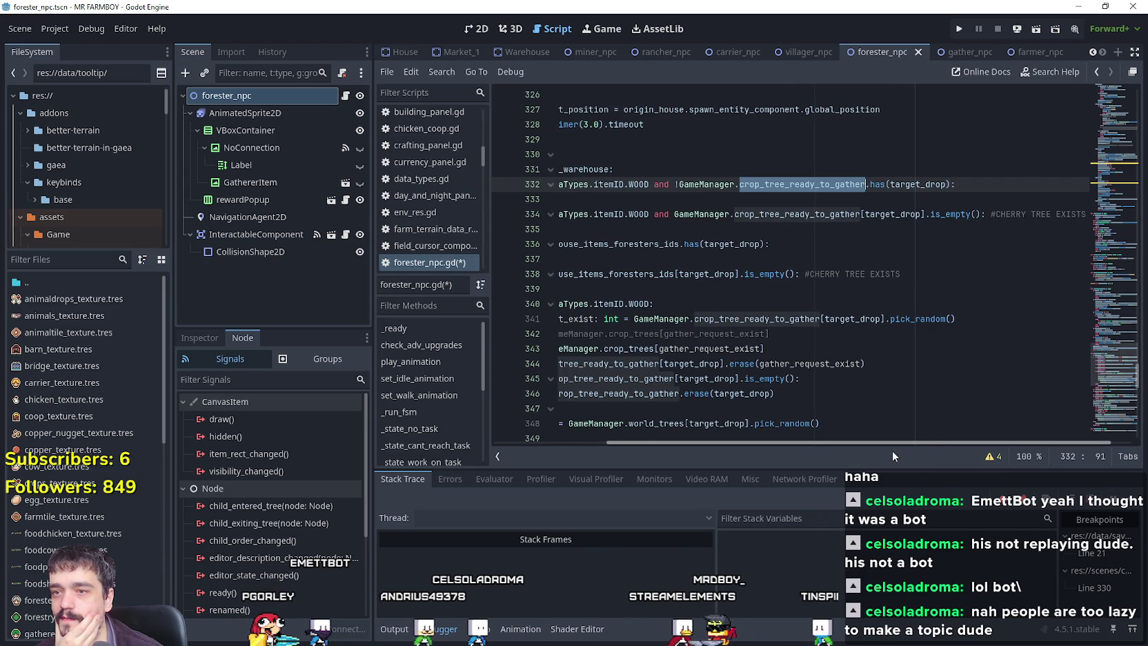
{"action": "left_click_drag", "start_coordinate": [893, 450], "coordinate": [741, 432]}
{"action": "scroll", "coordinate": [765, 324], "scroll_direction": "down", "scroll_amount": 1}
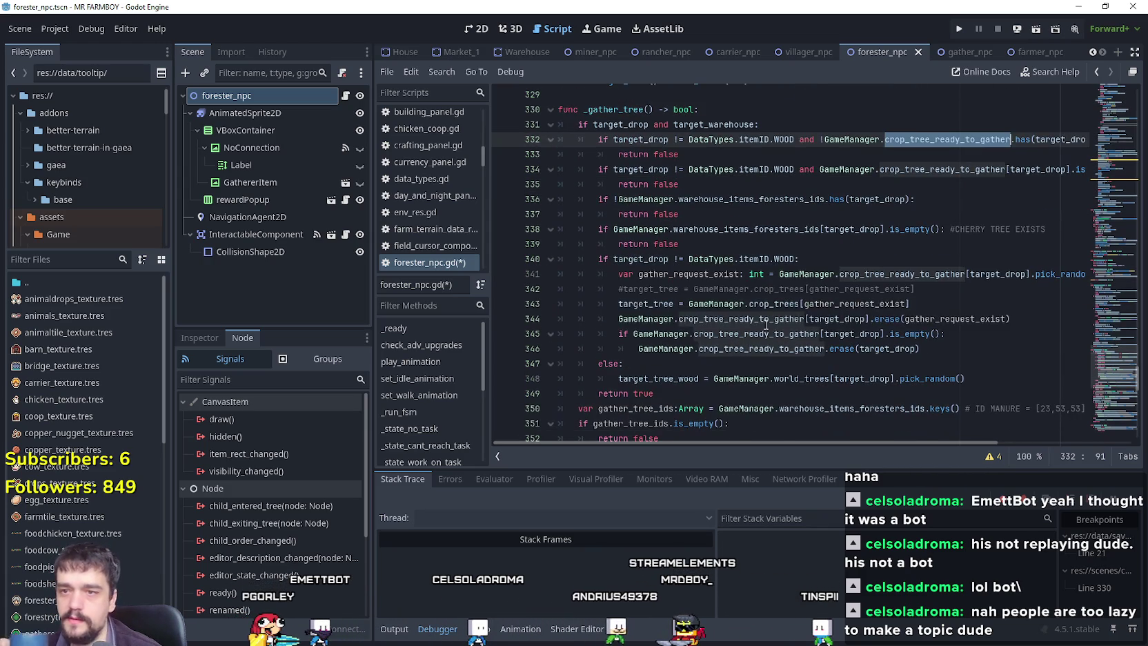
{"action": "double_click", "coordinate": [900, 274]}
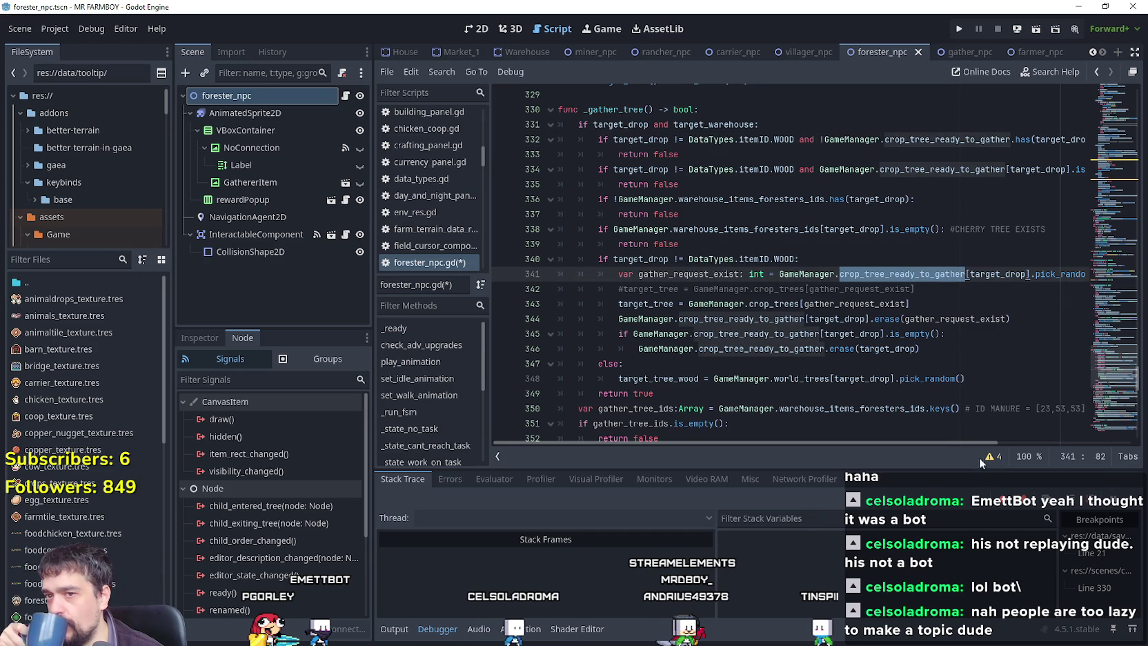
{"action": "mouse_move", "coordinate": [945, 407]}
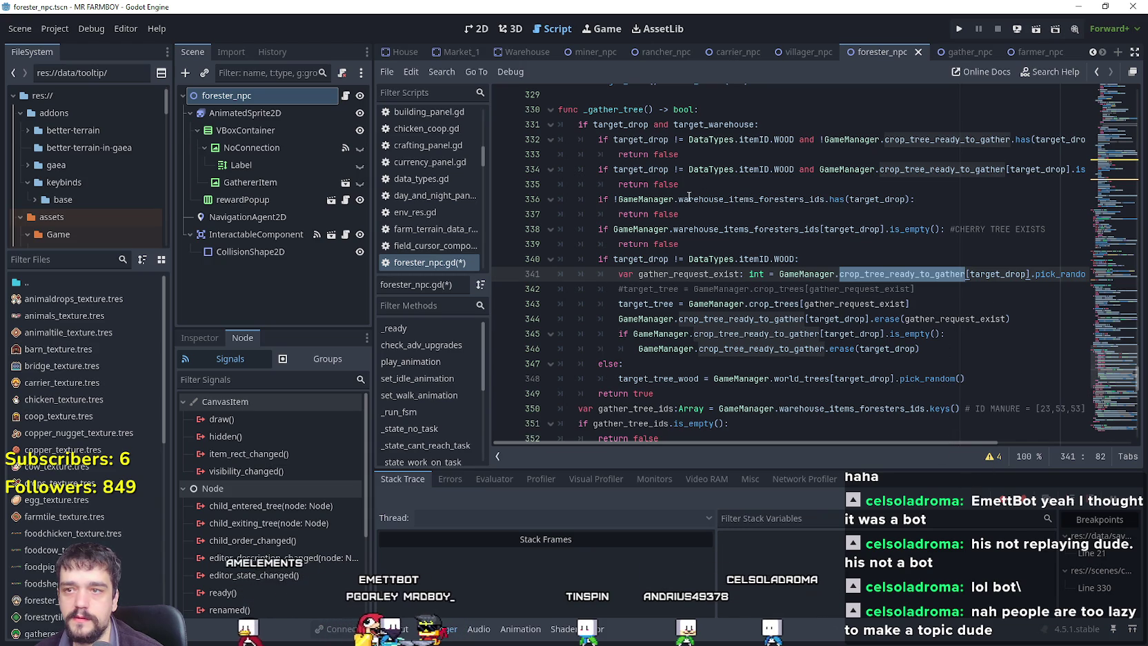
{"action": "scroll", "coordinate": [814, 304], "scroll_direction": "down", "scroll_amount": 2}
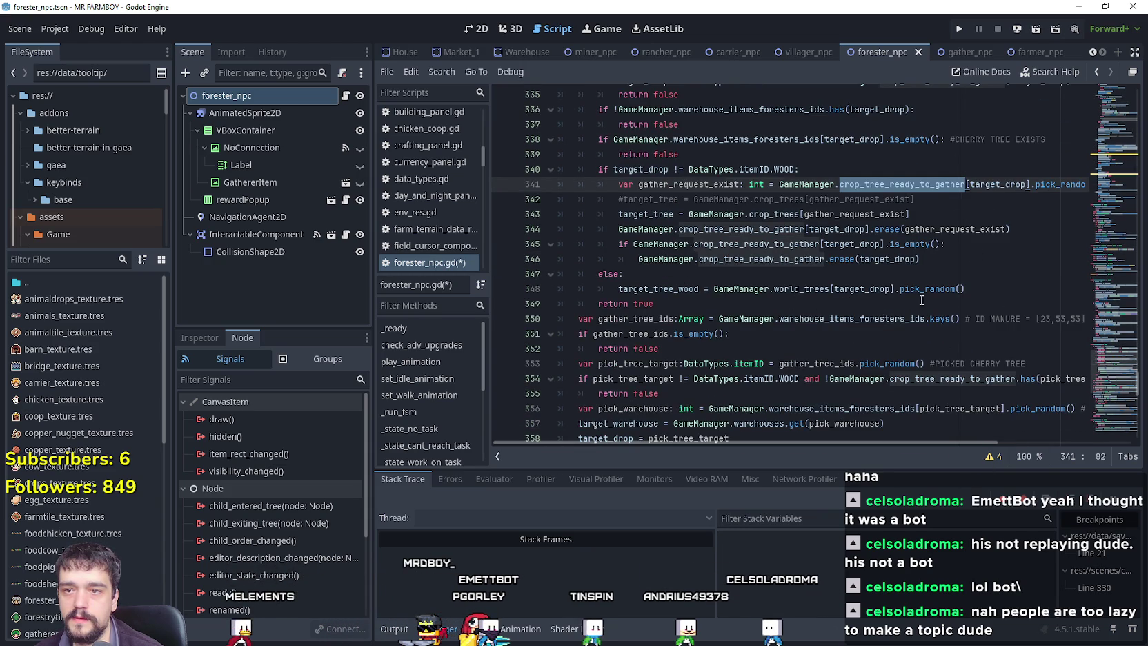
{"action": "left_click_drag", "start_coordinate": [1017, 293], "coordinate": [531, 278]}
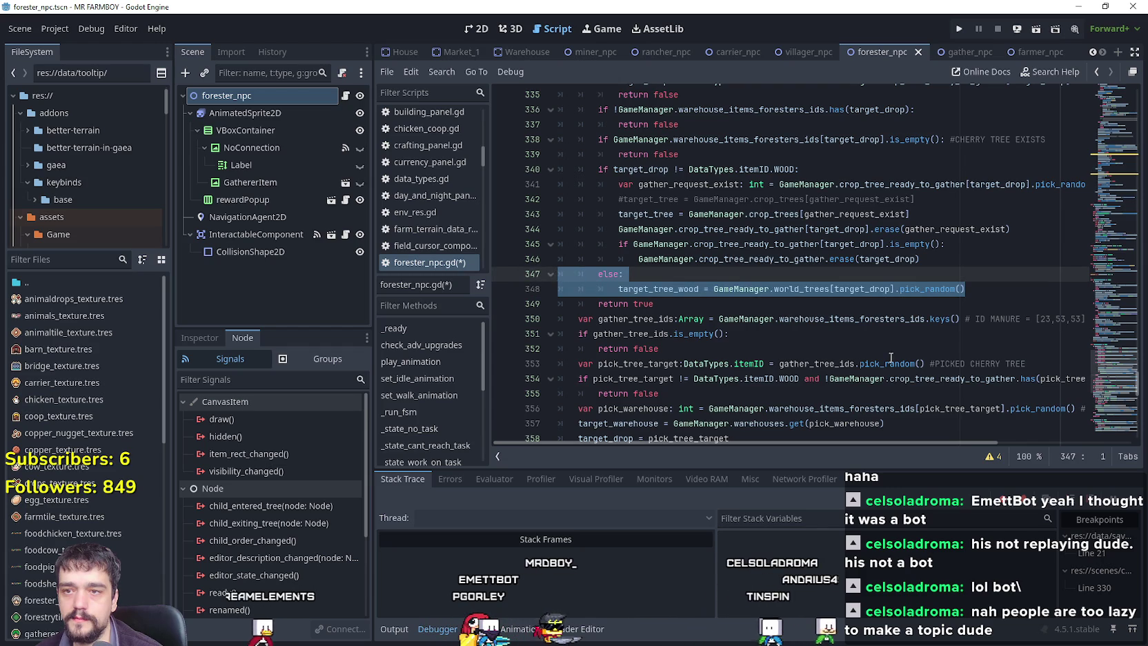
{"action": "double_click", "coordinate": [869, 290]}
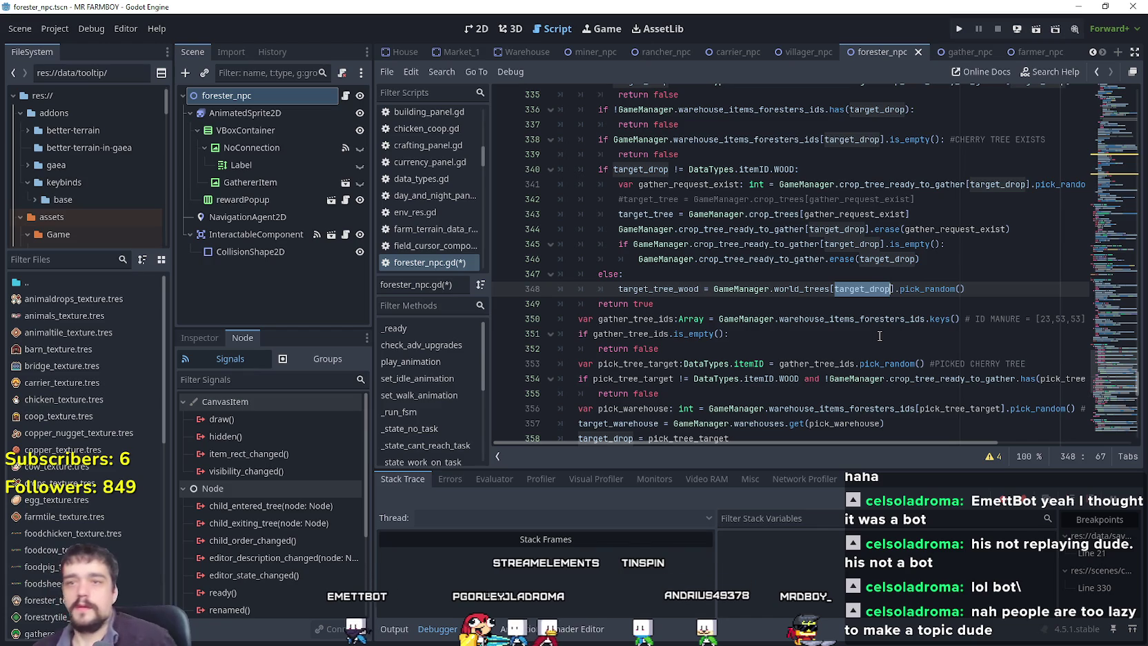
{"action": "scroll", "coordinate": [851, 343], "scroll_direction": "up", "scroll_amount": 2}
{"action": "double_click", "coordinate": [633, 260]}
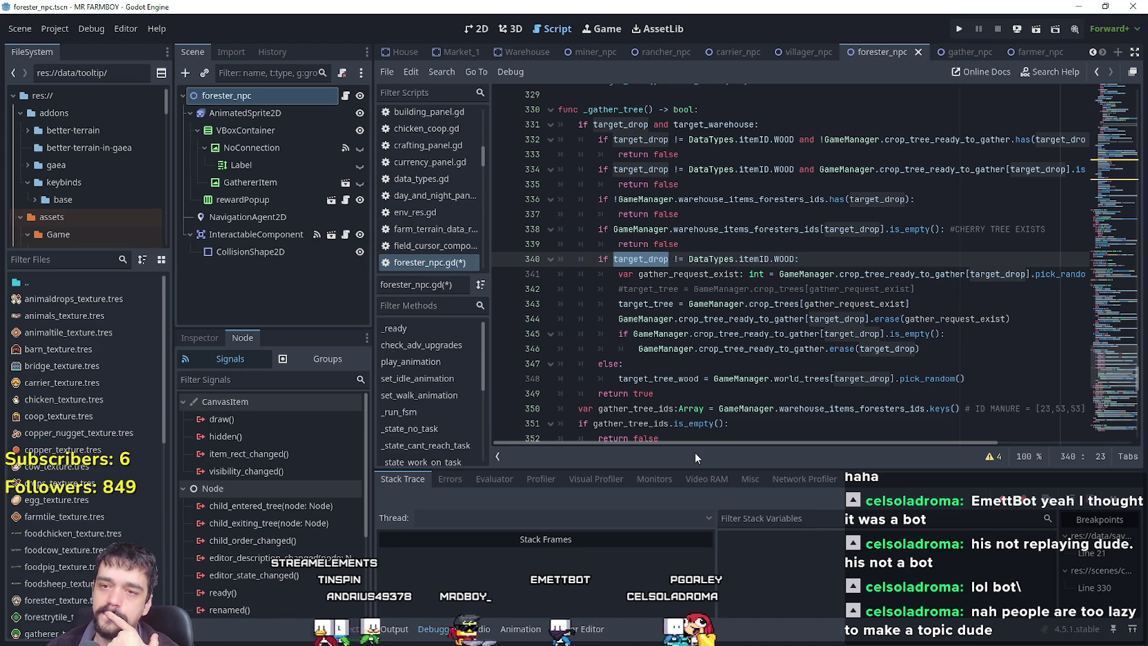
Review the _gather_tree call and the gather block on lines 307–315, then clear the selection.
{"action": "scroll", "coordinate": [699, 303], "scroll_direction": "up", "scroll_amount": 1}
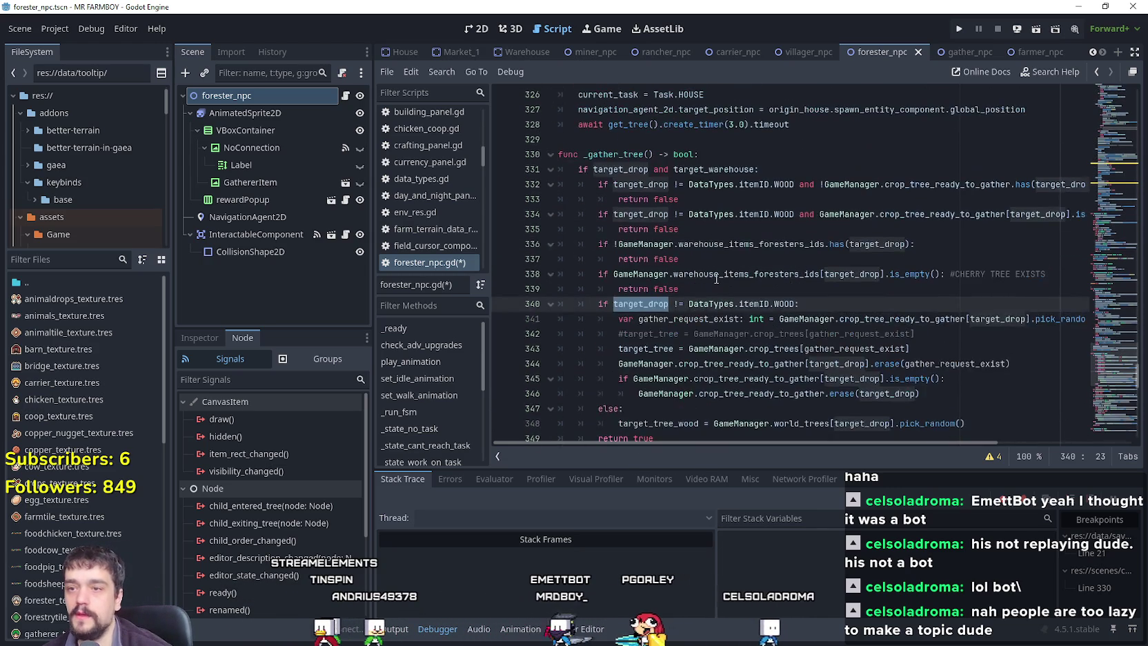
{"action": "left_click", "coordinate": [698, 303]}
{"action": "scroll", "coordinate": [699, 304], "scroll_direction": "up", "scroll_amount": 4}
{"action": "left_click", "coordinate": [664, 234]}
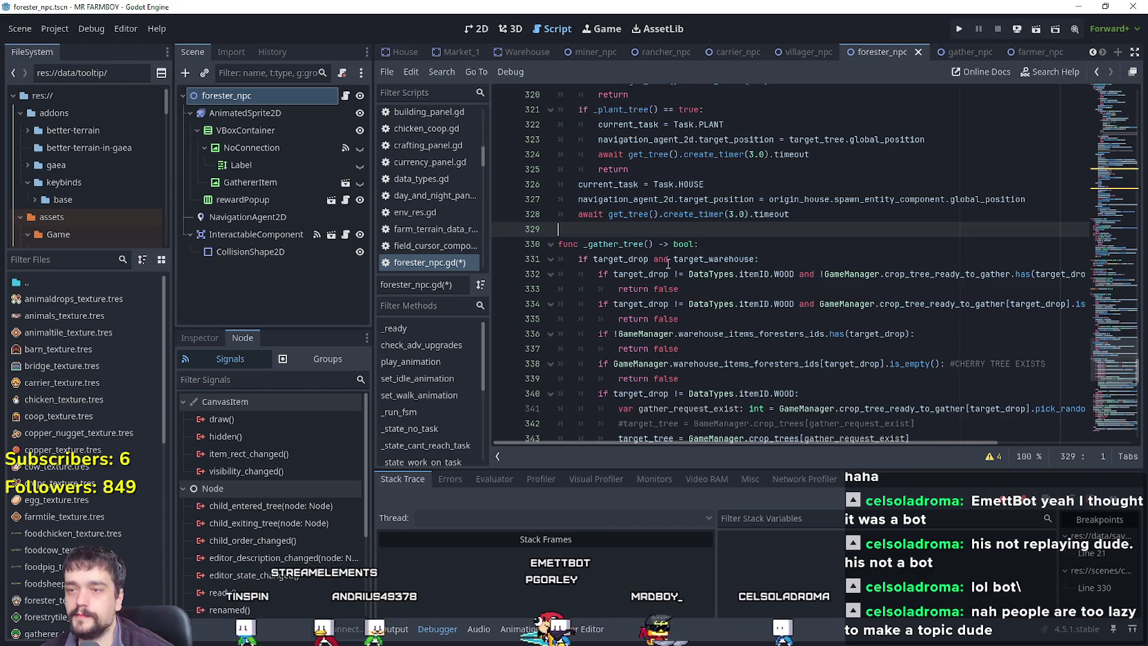
{"action": "scroll", "coordinate": [664, 268], "scroll_direction": "down", "scroll_amount": 1}
{"action": "scroll", "coordinate": [664, 268], "scroll_direction": "down", "scroll_amount": 1}
{"action": "scroll", "coordinate": [664, 267], "scroll_direction": "up", "scroll_amount": 2}
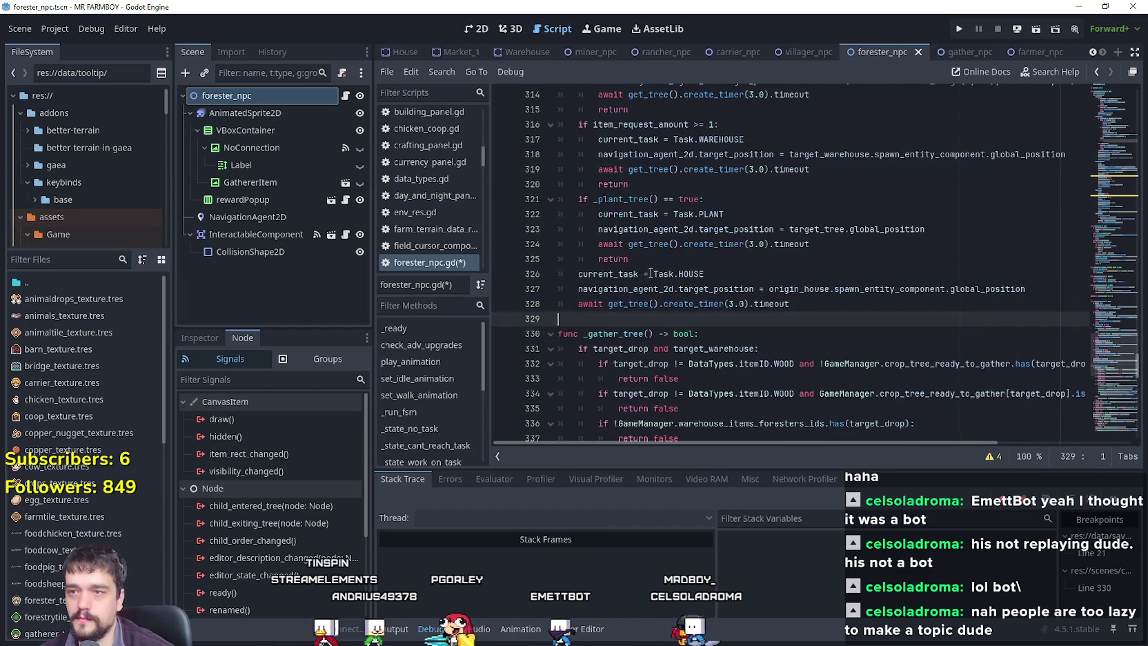
{"action": "scroll", "coordinate": [739, 325], "scroll_direction": "up", "scroll_amount": 6}
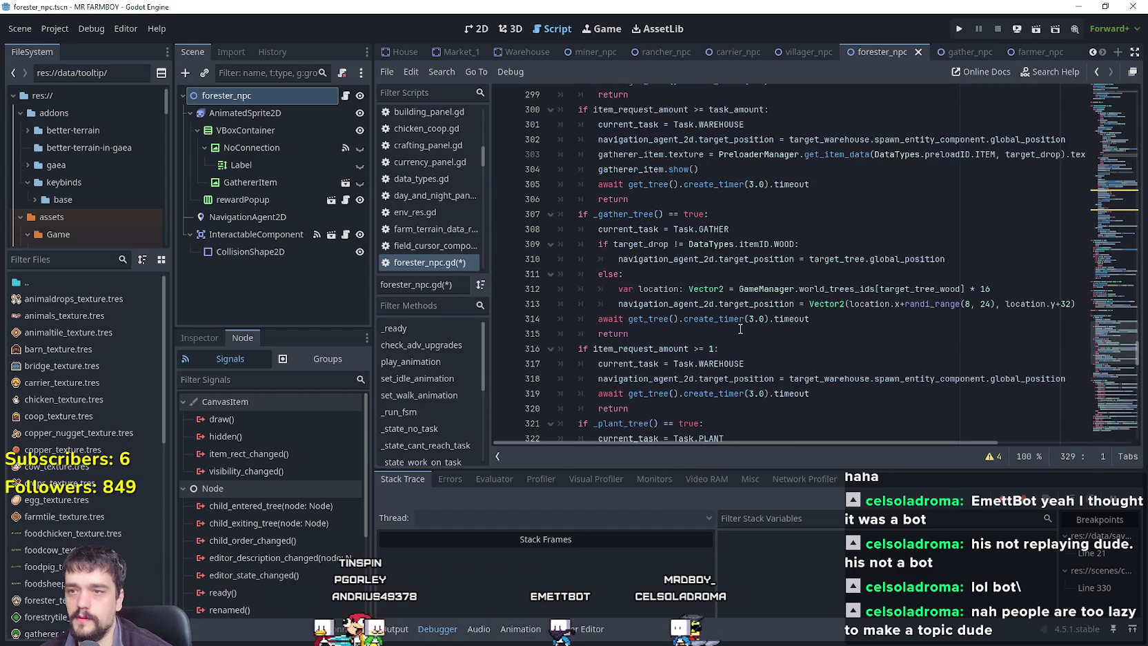
{"action": "double_click", "coordinate": [639, 259]}
{"action": "scroll", "coordinate": [642, 265], "scroll_direction": "up", "scroll_amount": 3}
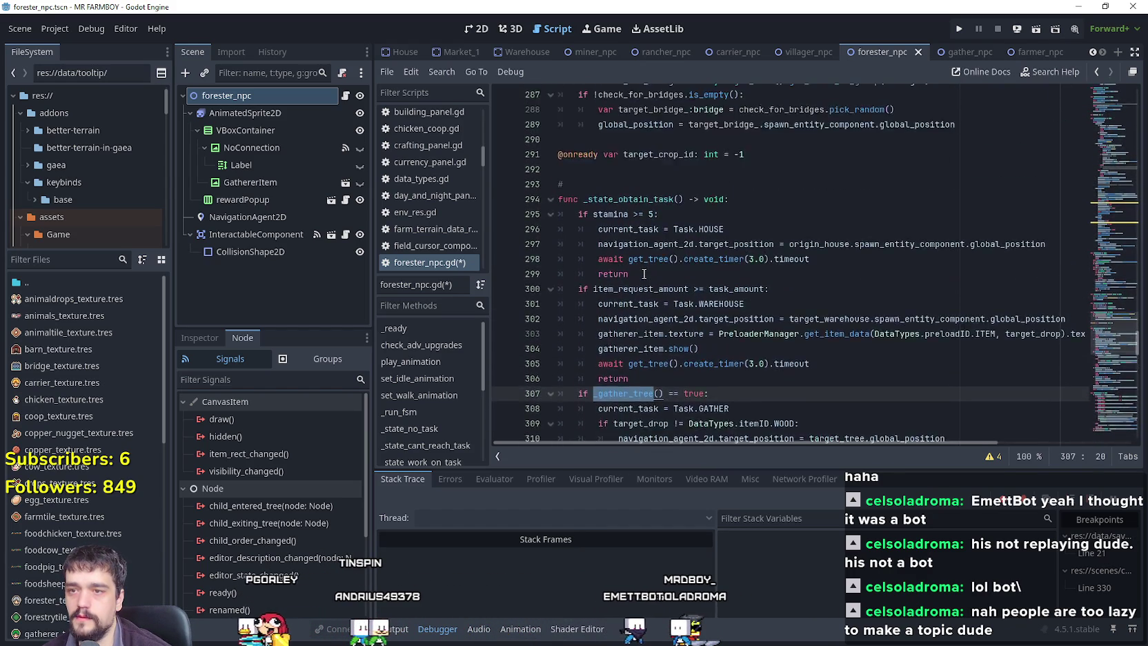
{"action": "scroll", "coordinate": [644, 273], "scroll_direction": "down", "scroll_amount": 5}
{"action": "scroll", "coordinate": [645, 273], "scroll_direction": "down", "scroll_amount": 2}
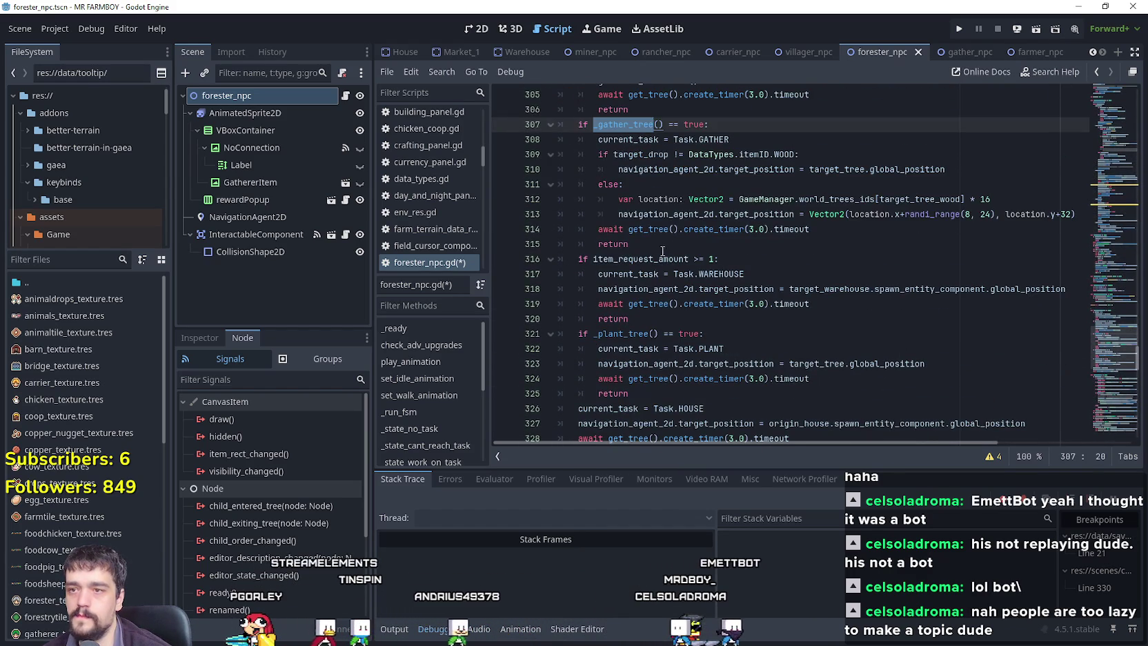
{"action": "mouse_move", "coordinate": [641, 244]}
{"action": "left_mouse_down"}
{"action": "mouse_move", "coordinate": [552, 125]}
{"action": "mouse_move", "coordinate": [528, 126]}
{"action": "left_mouse_up"}
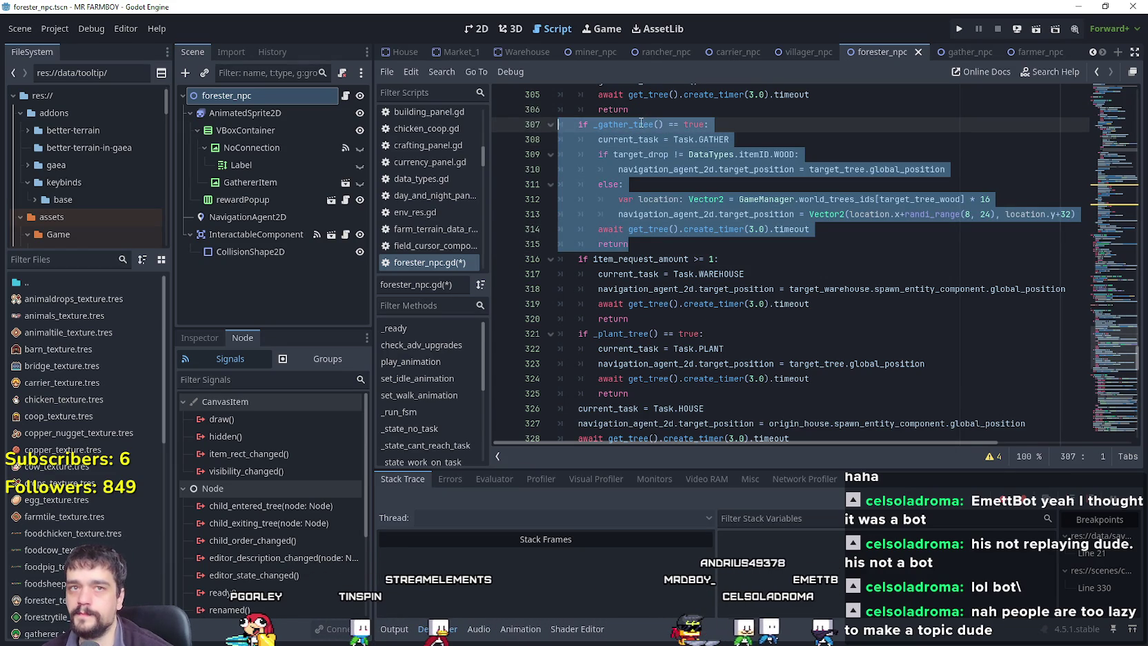
{"action": "mouse_move", "coordinate": [641, 123]}
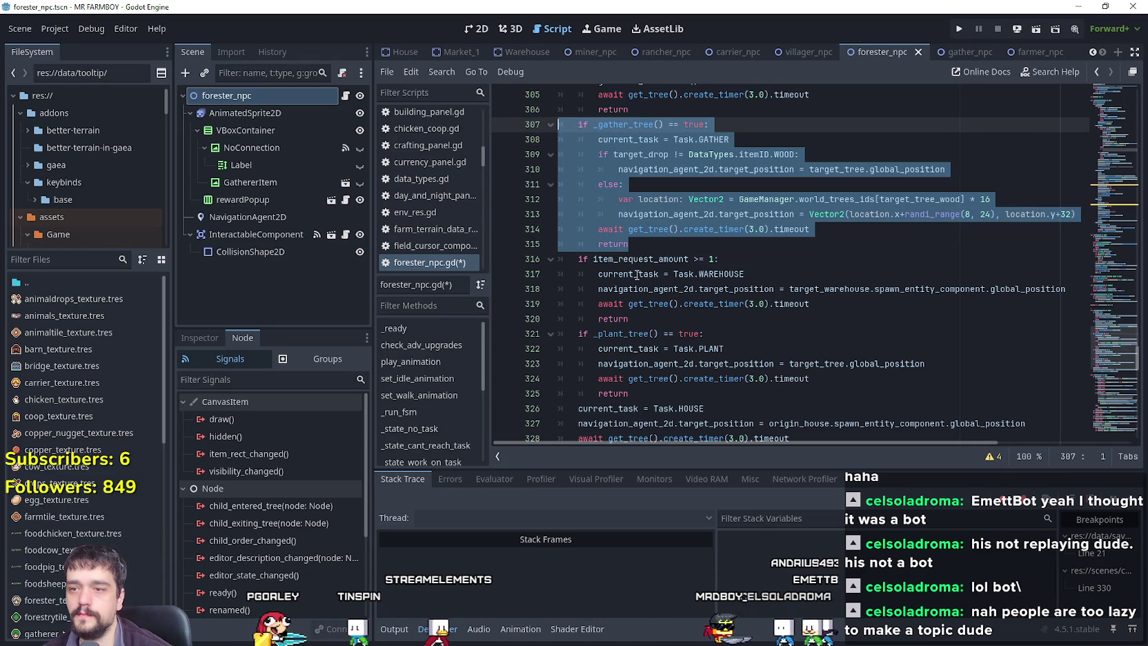
{"action": "left_click", "coordinate": [683, 244]}
{"action": "mouse_move", "coordinate": [692, 266]}
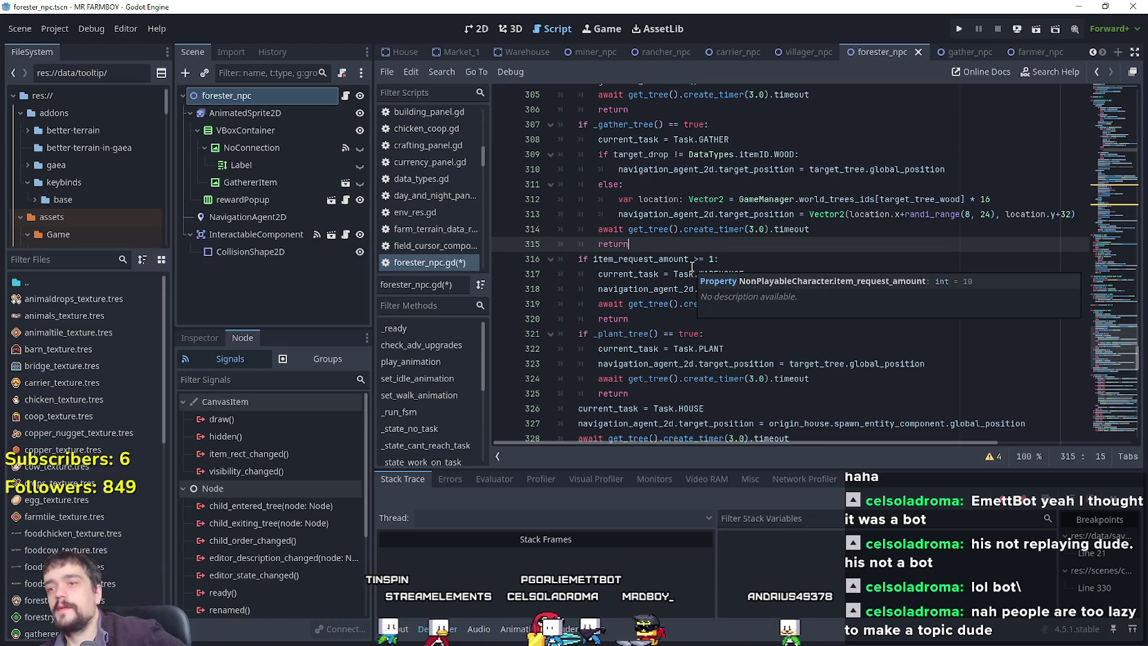
Scroll through the _plant_tree lines around 320–329 and bring up a blank Notepad window.
{"action": "scroll", "coordinate": [751, 266], "scroll_direction": "down", "scroll_amount": 4}
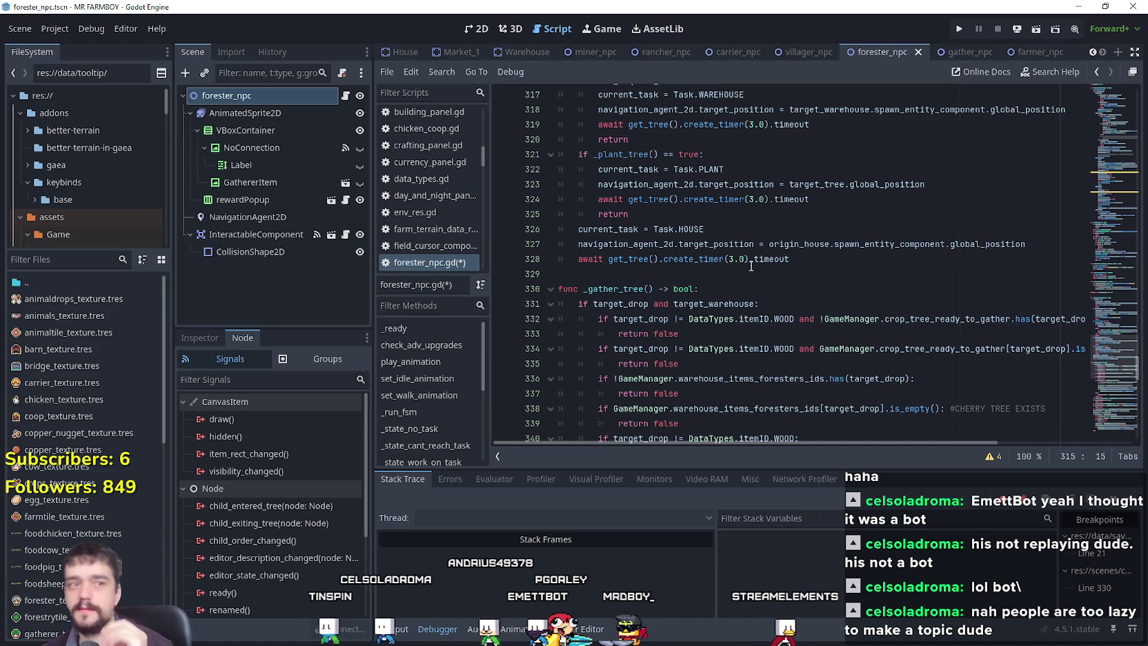
{"action": "left_click", "coordinate": [738, 264]}
{"action": "left_click", "coordinate": [748, 273]}
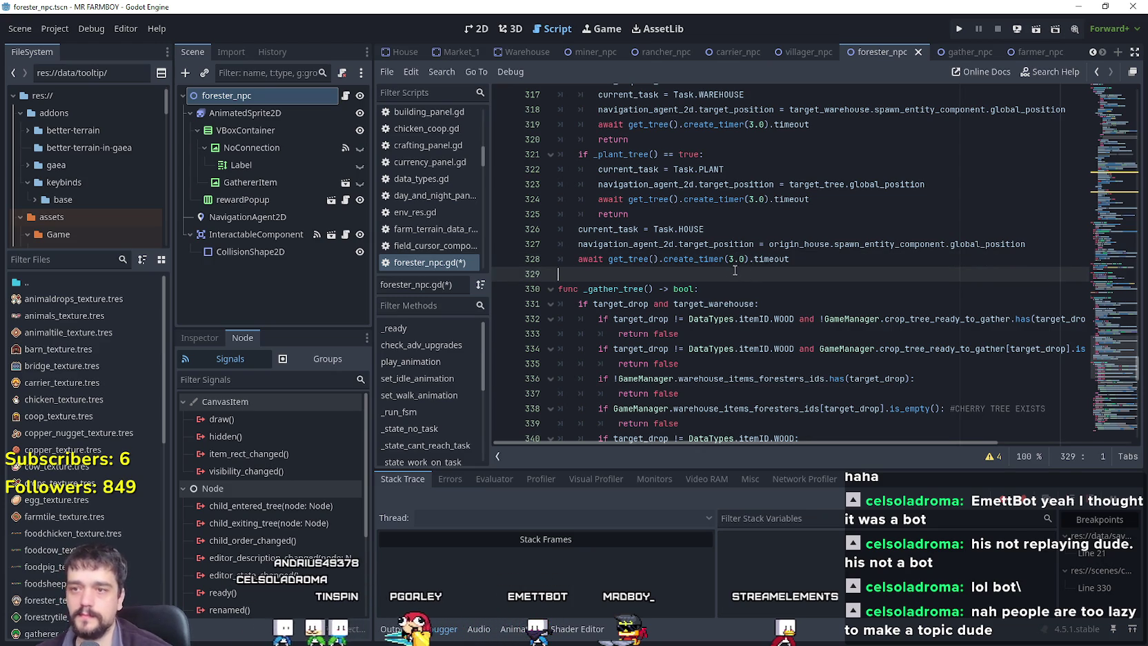
{"action": "scroll", "coordinate": [731, 273], "scroll_direction": "down", "scroll_amount": 1}
{"action": "scroll", "coordinate": [724, 274], "scroll_direction": "down", "scroll_amount": 2}
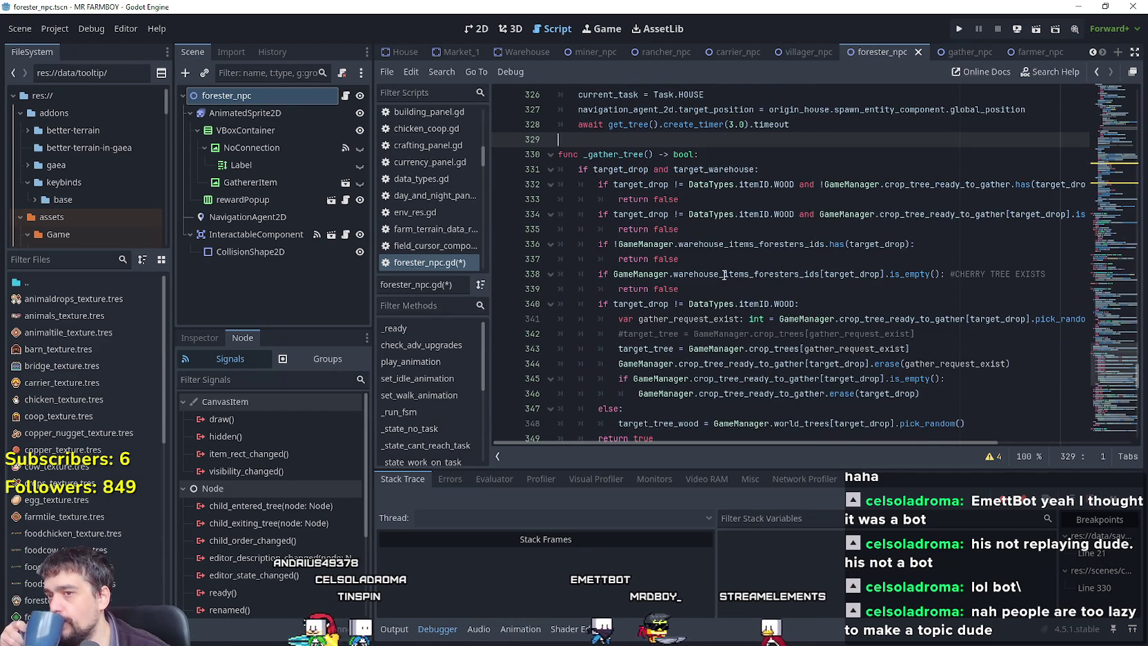
{"action": "scroll", "coordinate": [724, 274], "scroll_direction": "up", "scroll_amount": 1}
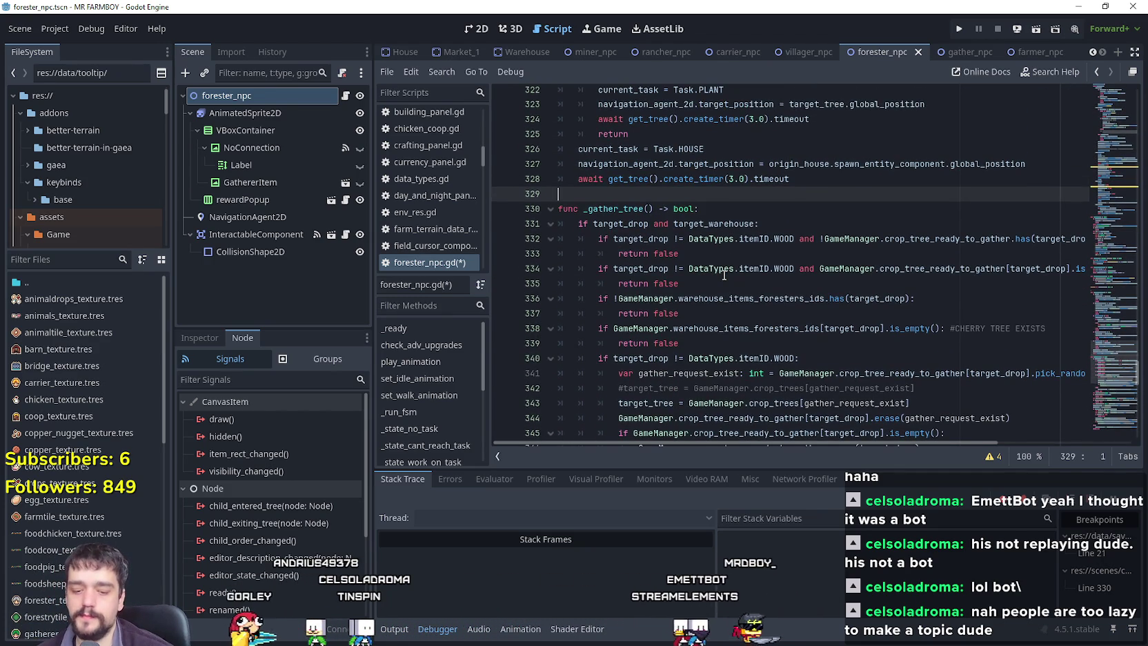
{"action": "scroll", "coordinate": [731, 273], "scroll_direction": "up", "scroll_amount": 3}
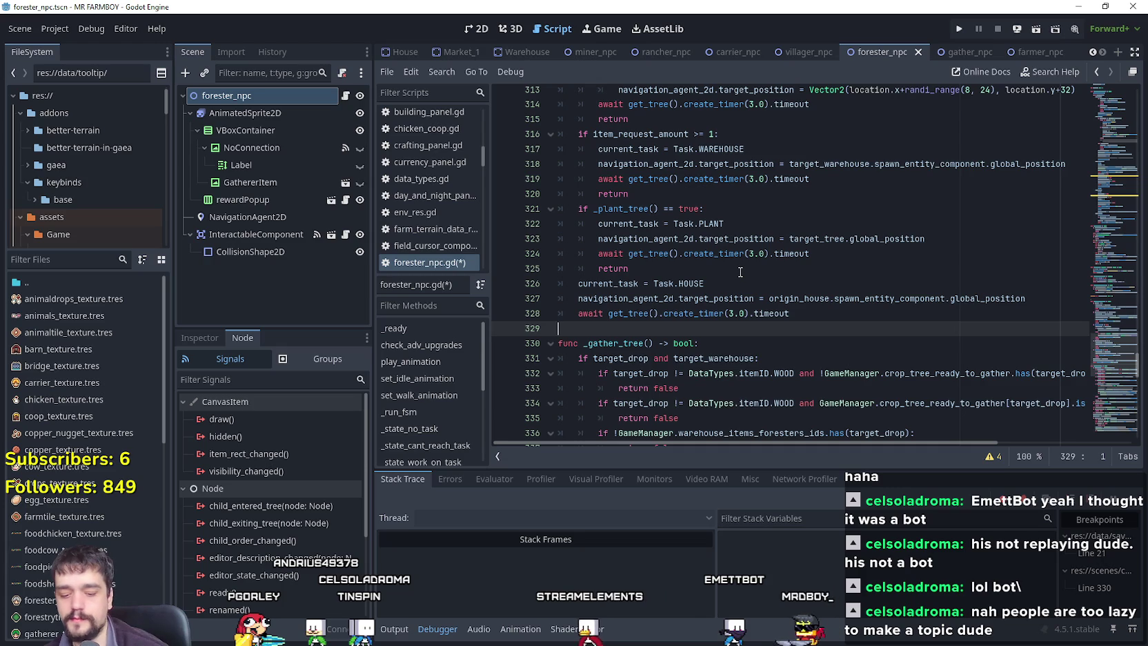
{"action": "scroll", "coordinate": [728, 269], "scroll_direction": "up", "scroll_amount": 2}
{"action": "scroll", "coordinate": [703, 262], "scroll_direction": "down", "scroll_amount": 1}
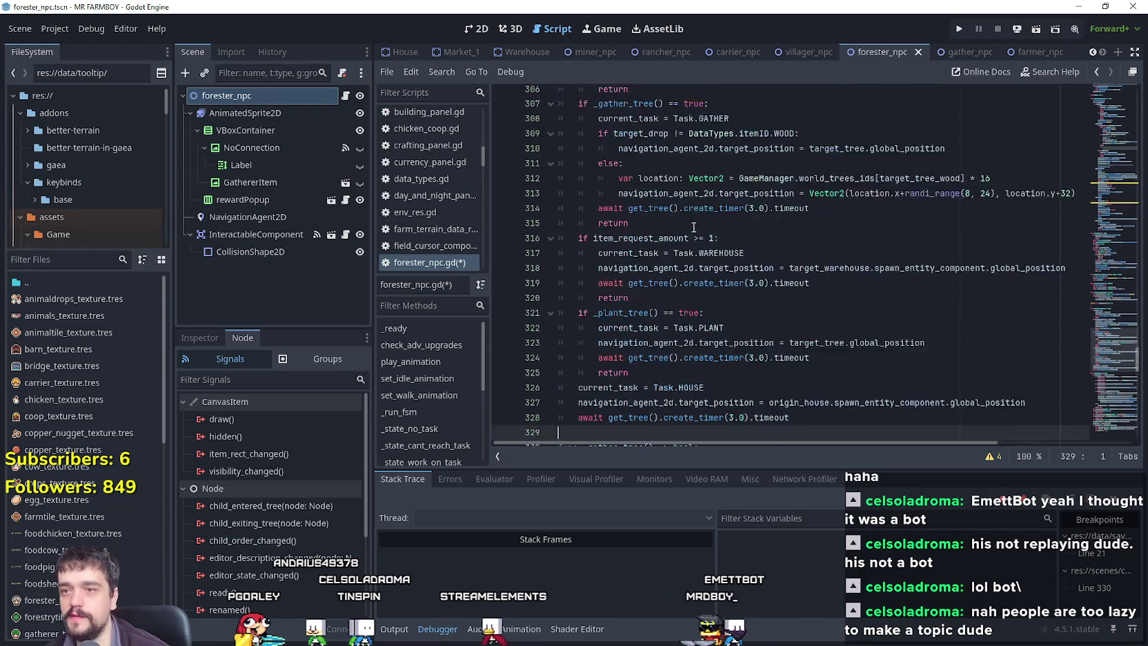
{"action": "left_click", "coordinate": [676, 253]}
{"action": "key", "text": "Up"}
{"action": "scroll", "coordinate": [704, 276], "scroll_direction": "down", "scroll_amount": 12}
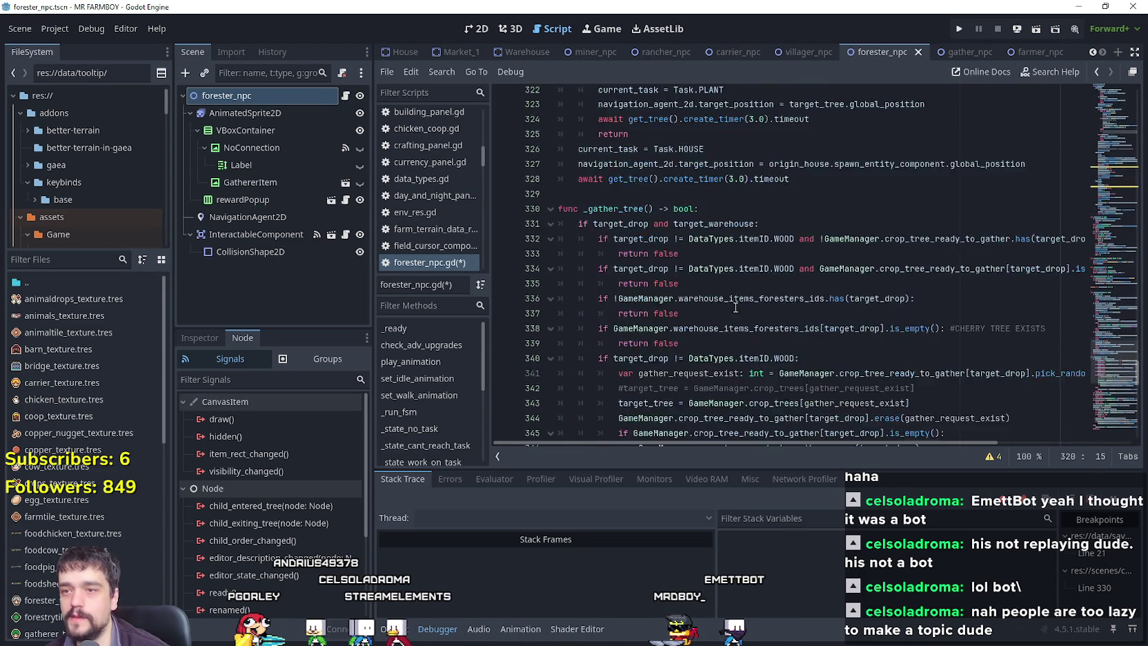
{"action": "scroll", "coordinate": [727, 297], "scroll_direction": "down", "scroll_amount": 6}
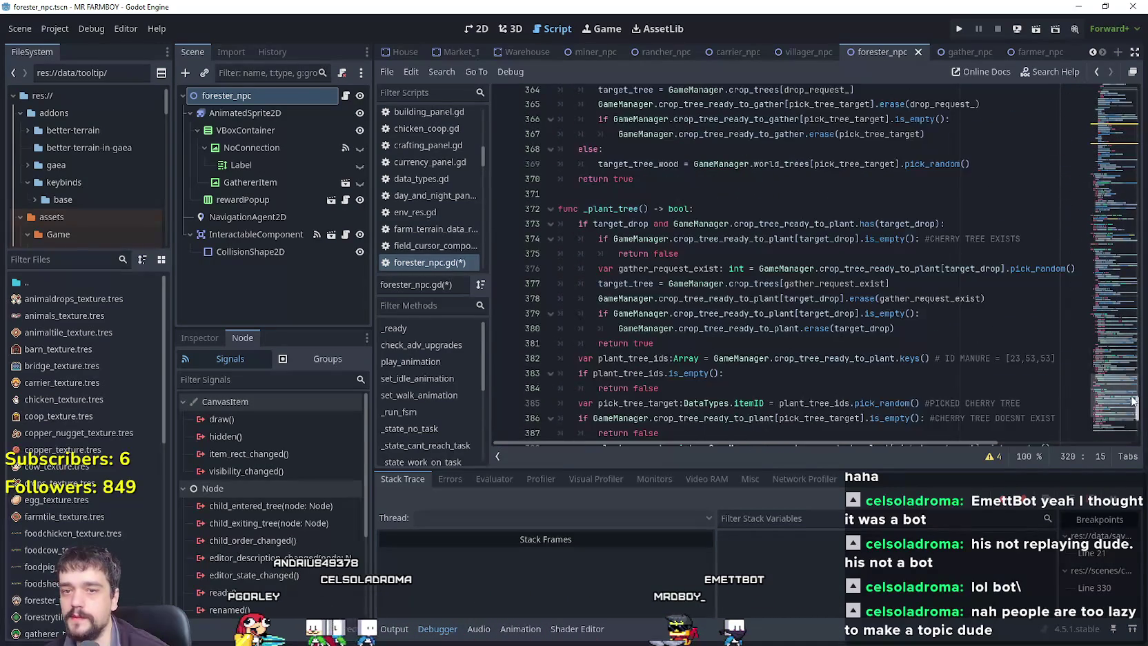
{"action": "scroll", "coordinate": [1111, 393], "scroll_direction": "up", "scroll_amount": 5}
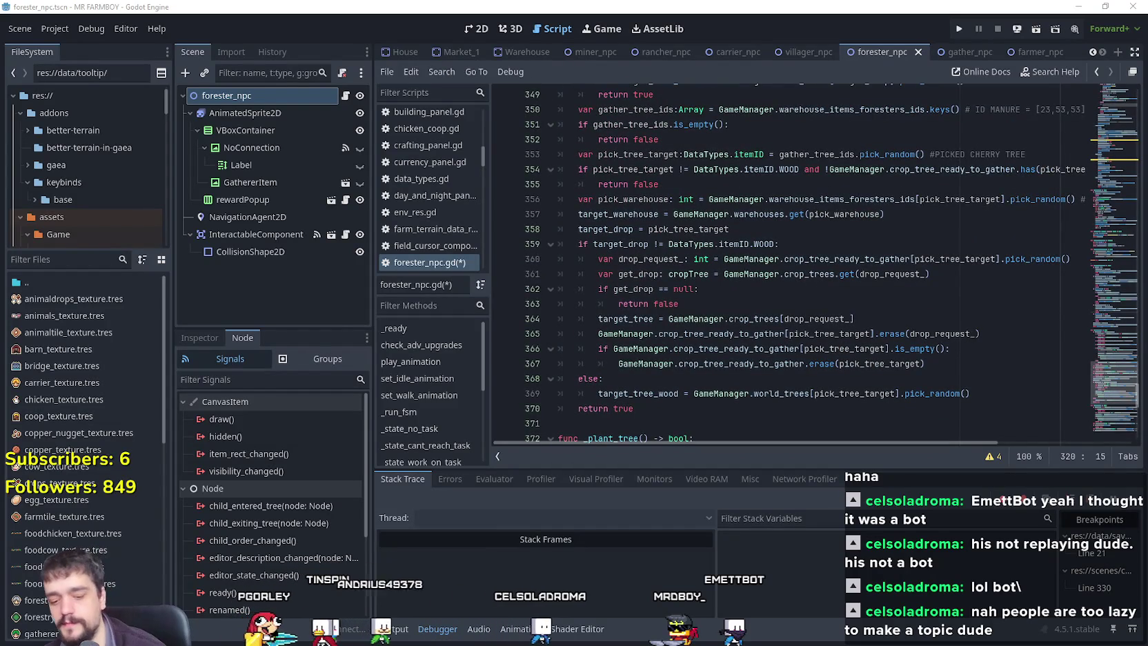
{"action": "key", "text": "super+1"}
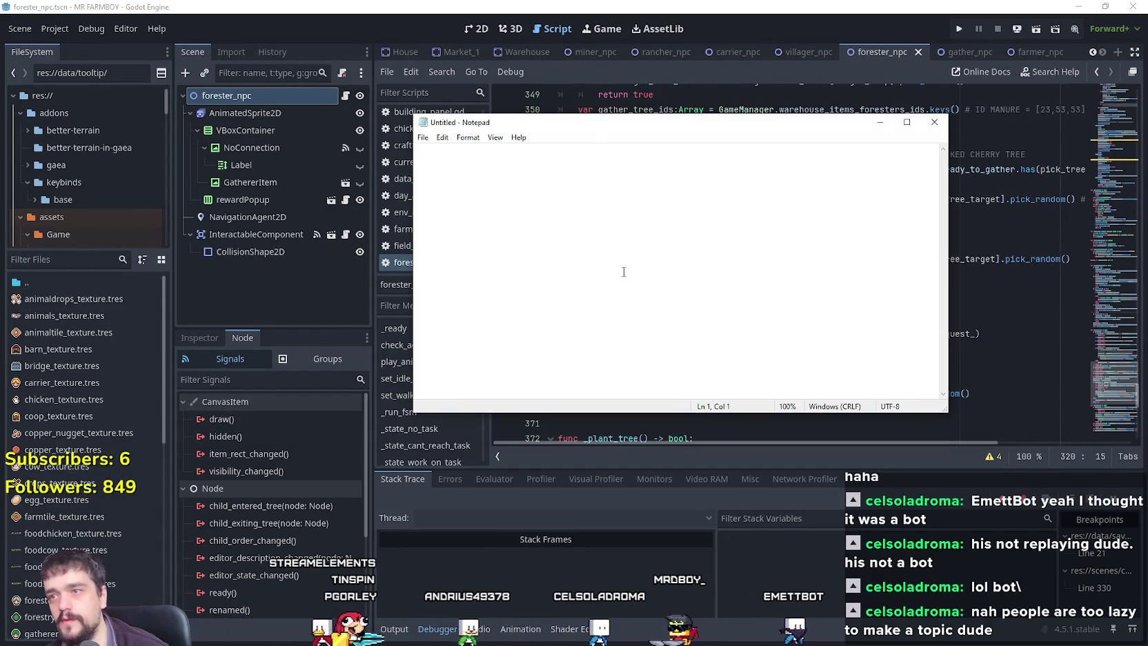
Move Notepad over the code and write the lines 'Find trees' and 'chop trees'.
{"action": "mouse_move", "coordinate": [595, 124]}
{"action": "left_mouse_down"}
{"action": "mouse_move", "coordinate": [711, 109]}
{"action": "mouse_move", "coordinate": [698, 109]}
{"action": "left_mouse_up"}
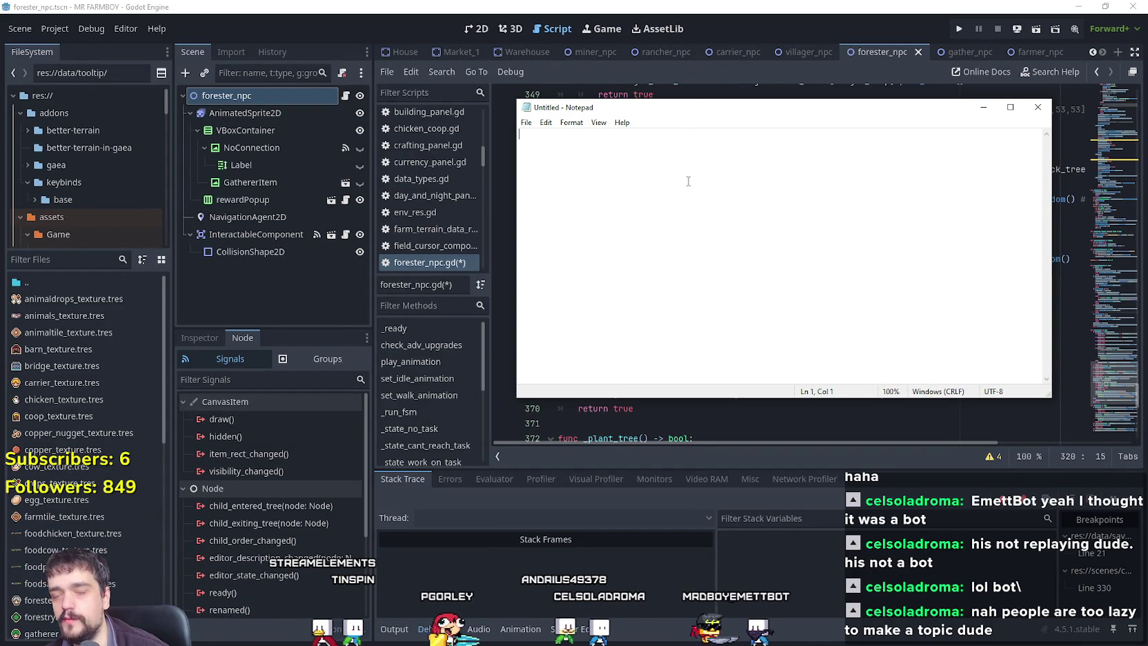
{"action": "key", "text": "Return"}
{"action": "key", "text": "Return"}
{"action": "type", "text": "Find"}
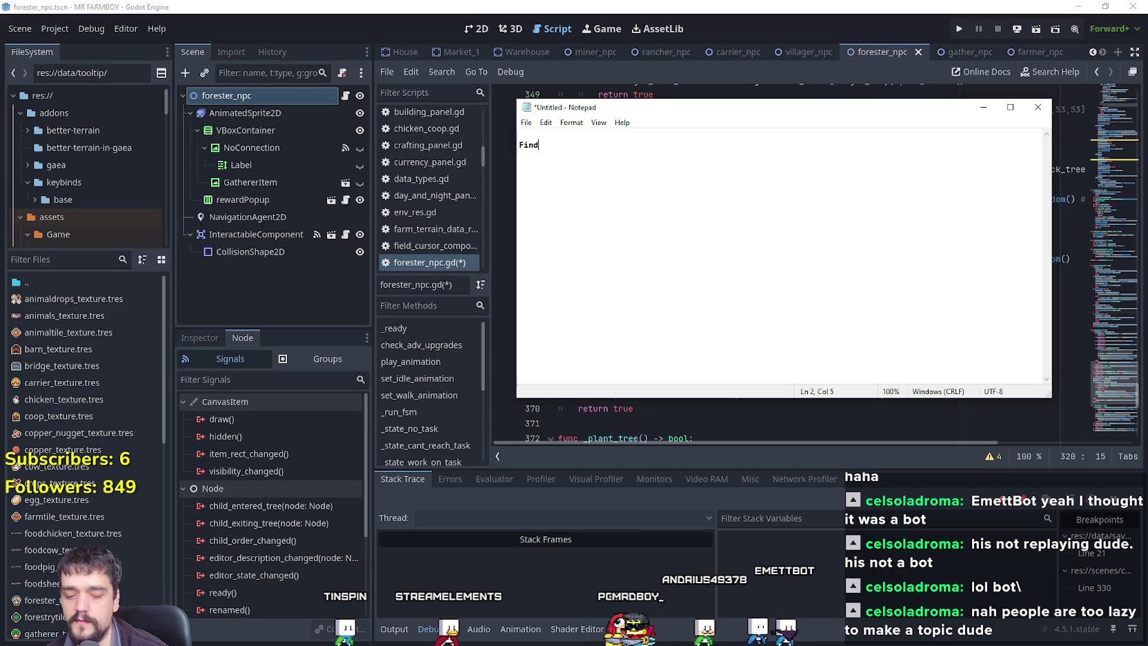
{"action": "type", "text": " trees"}
{"action": "key", "text": "Return"}
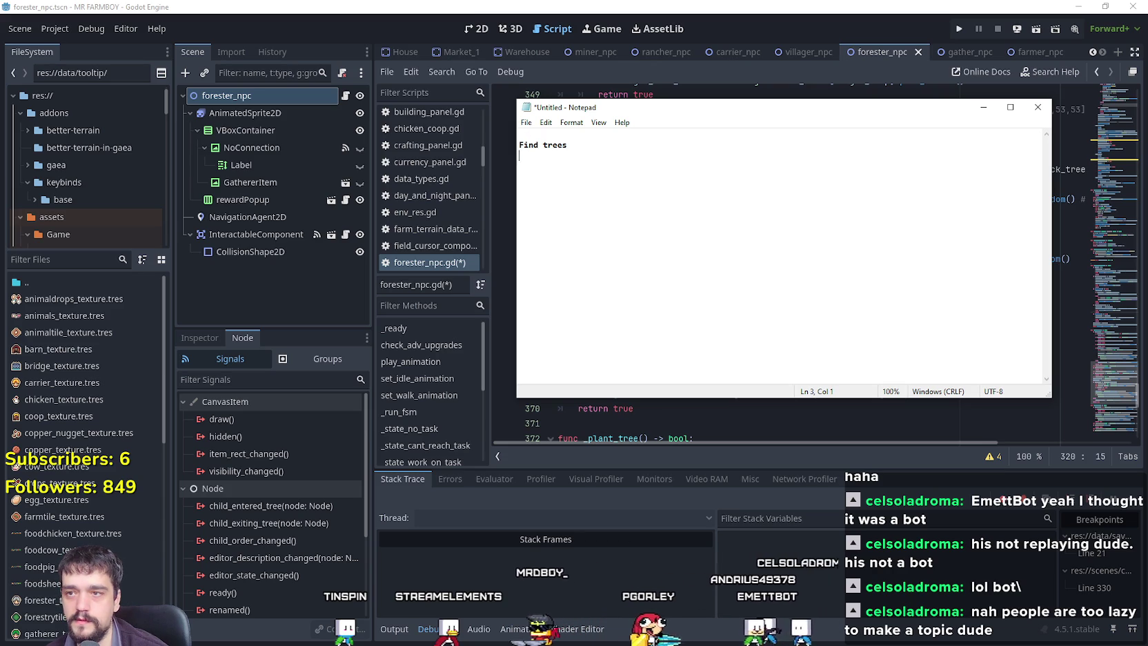
{"action": "type", "text": "chop trees"}
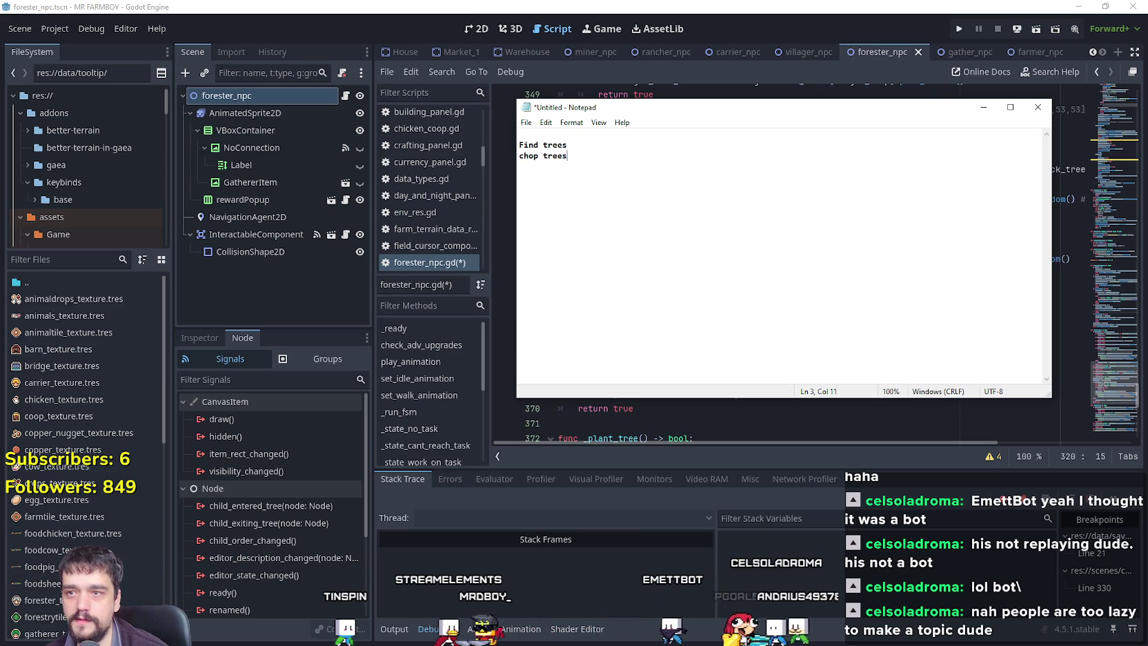
{"action": "key", "text": "Return"}
{"action": "type", "text": "bring wood to warehouse,"}
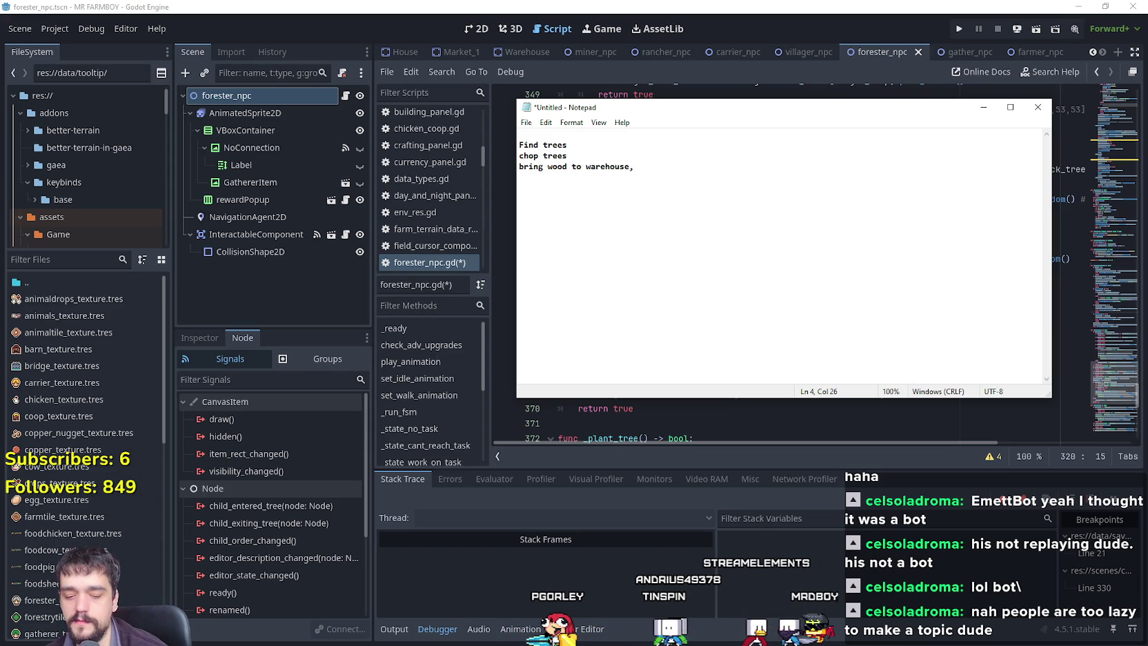
Add 'bring wood to warehouse, if no wood assigned to warehouse, give warning.' as the third line.
{"action": "type", "text": "if no wood"}
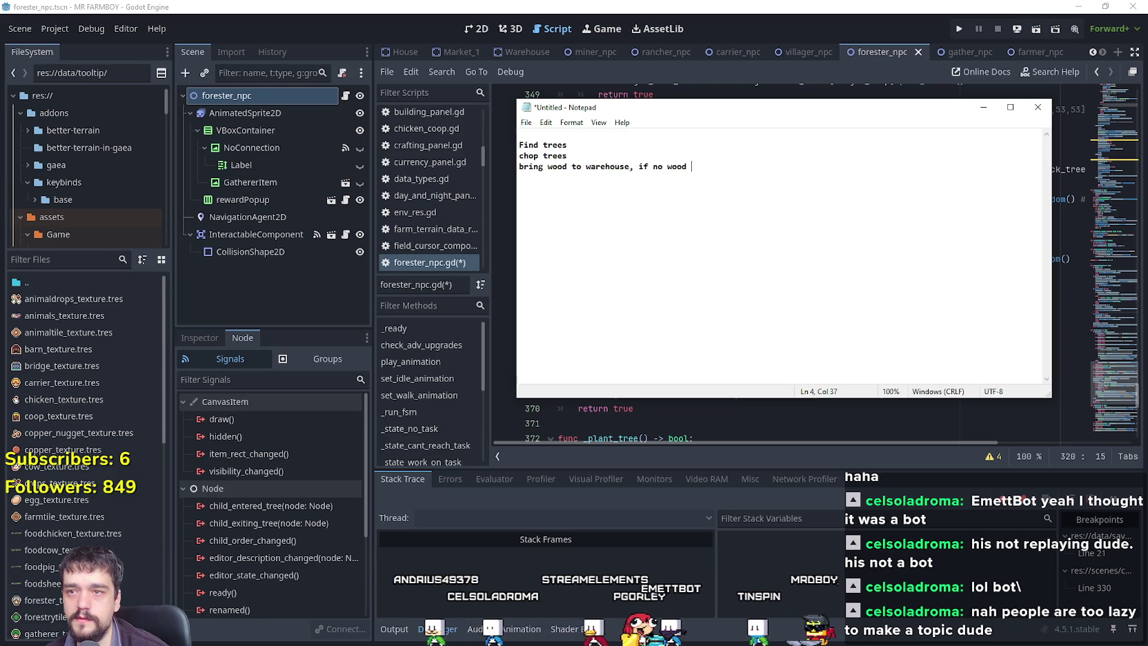
{"action": "key", "text": "BackSpace"}
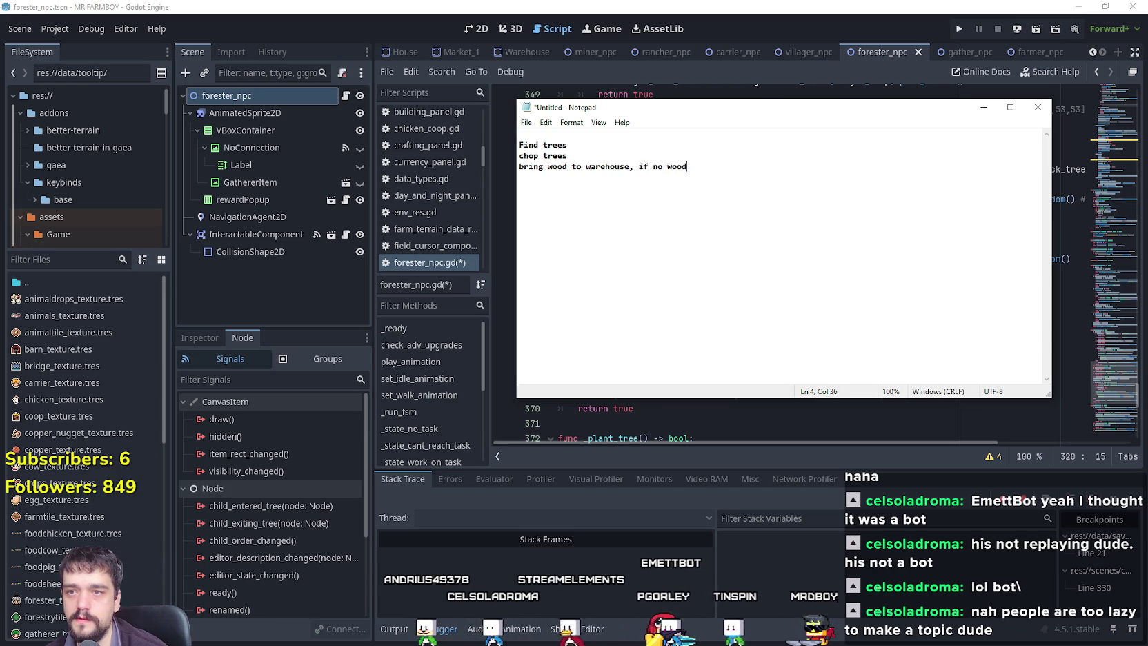
{"action": "key", "text": "BackSpace"}
{"action": "key", "text": "BackSpace"}
{"action": "key", "text": "BackSpace"}
{"action": "type", "text": "give"}
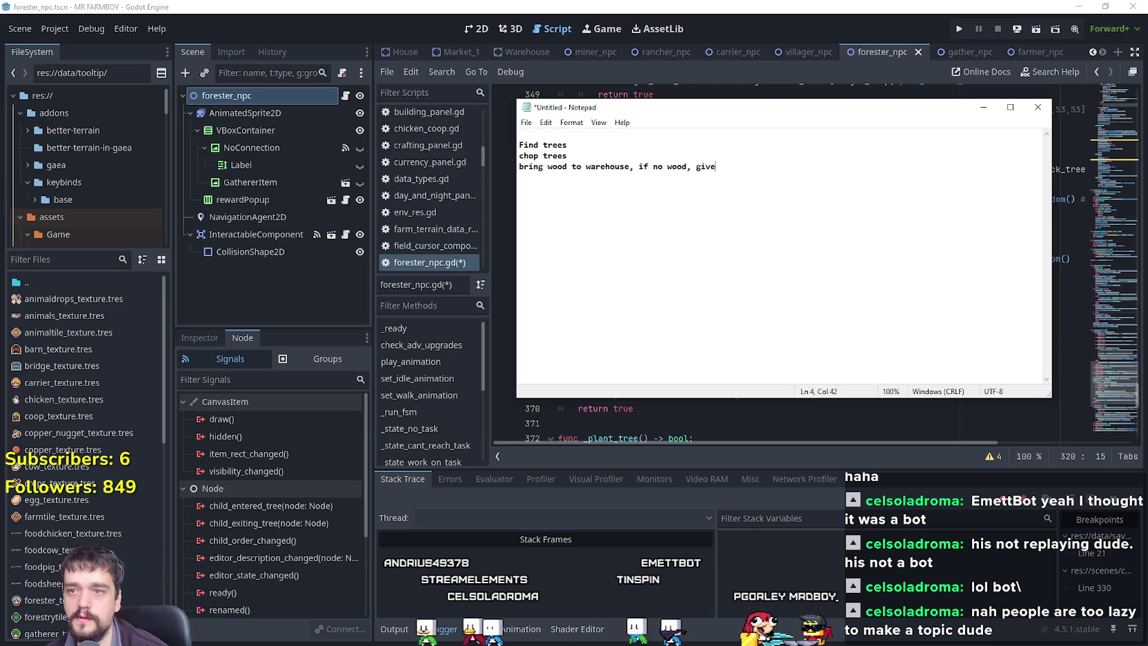
{"action": "type", "text": " warning."}
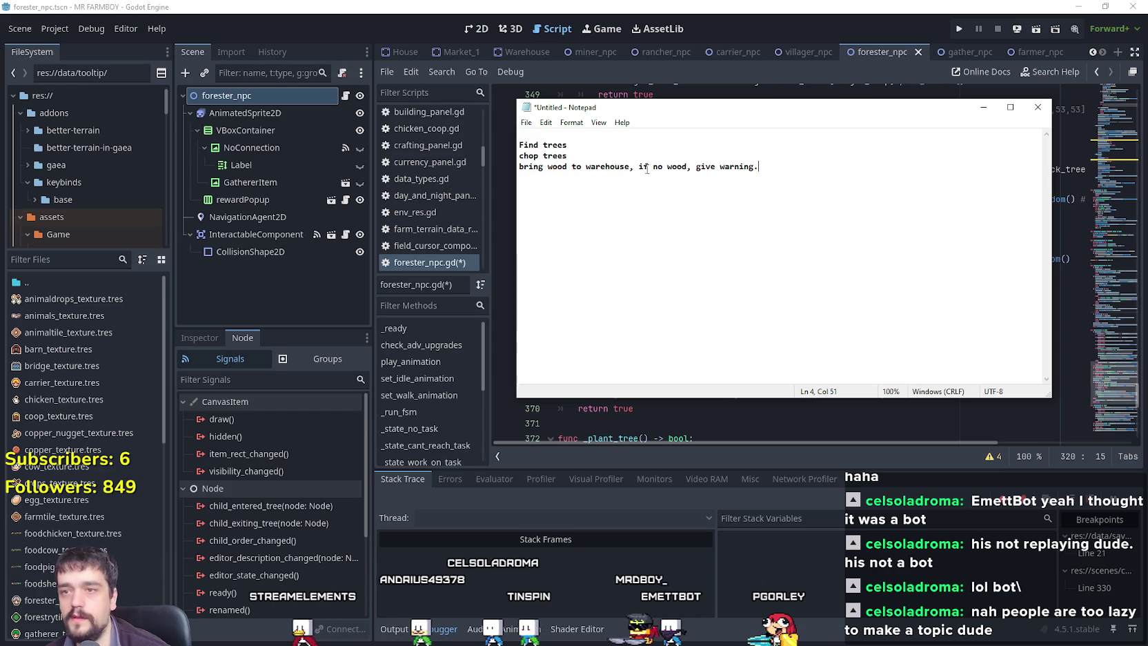
{"action": "type", "text": " assigned to warehouse"}
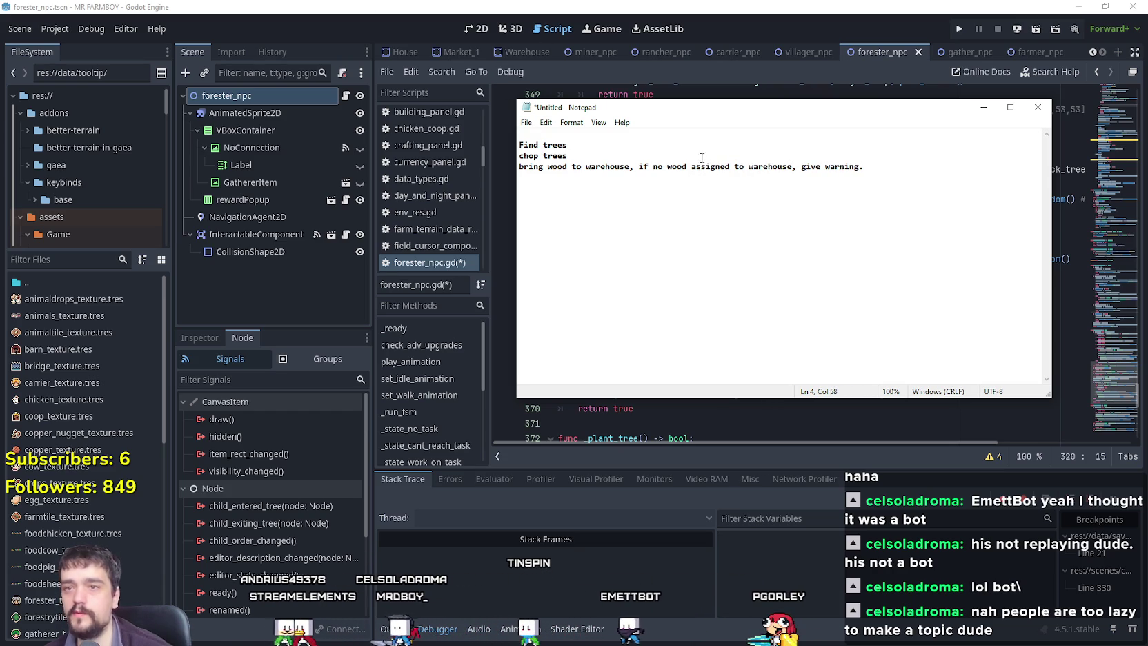
{"action": "left_click", "coordinate": [862, 160]}
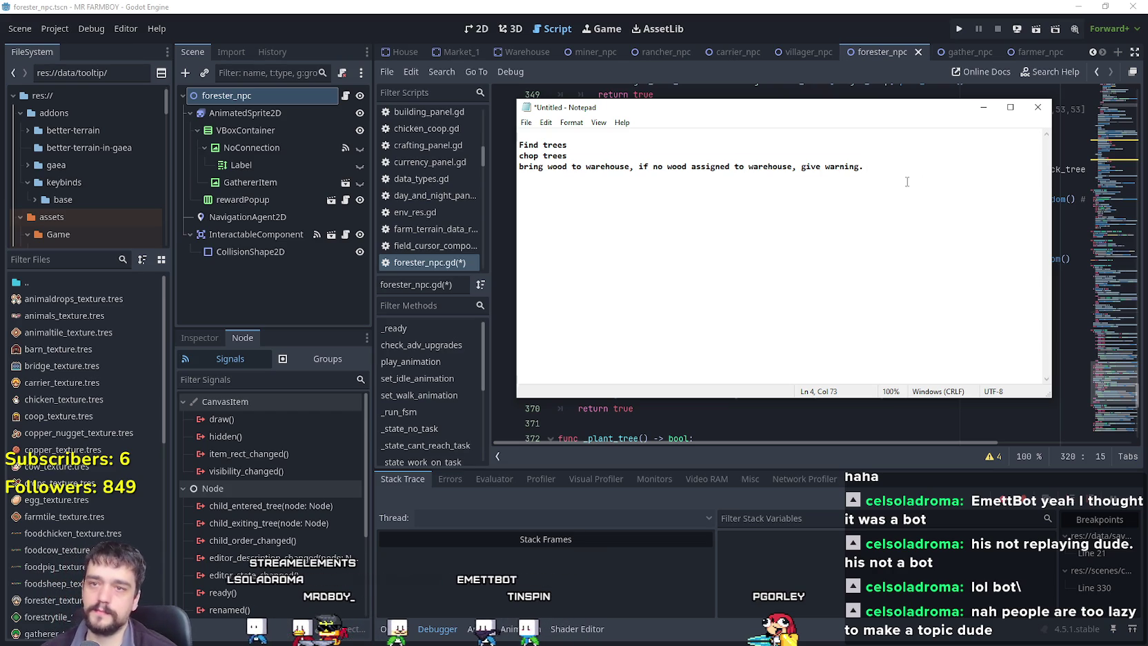
{"action": "key", "text": "shift+Home"}
{"action": "key", "text": "shift+Up"}
{"action": "key", "text": "shift+Up"}
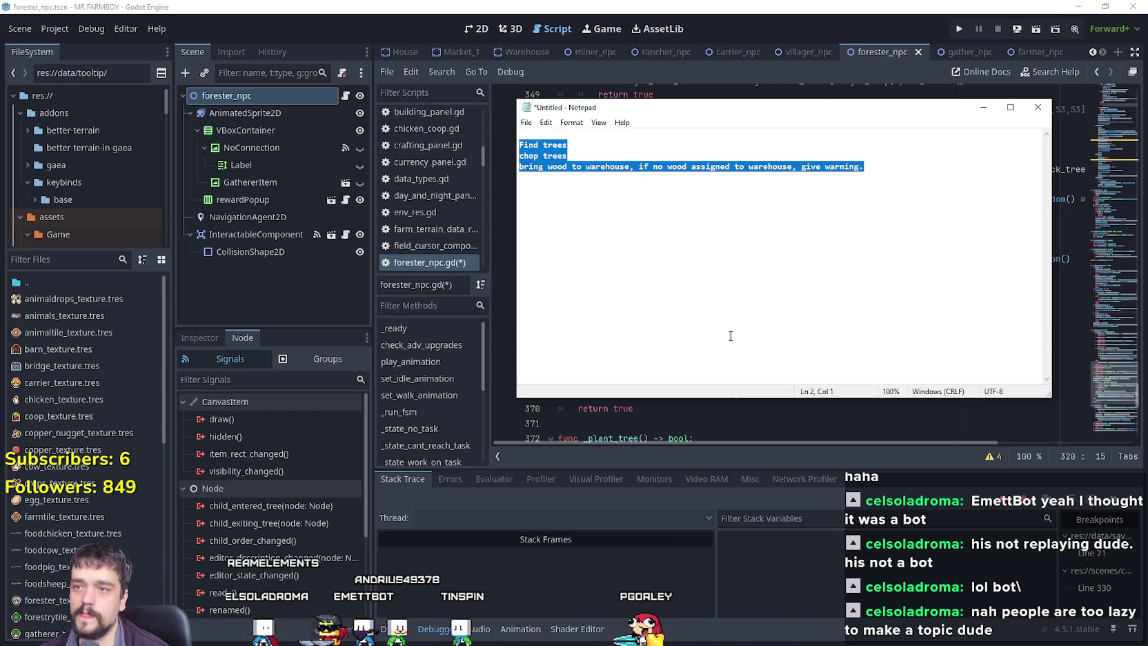
{"action": "left_click", "coordinate": [649, 222]}
{"action": "type", "text": "C"}
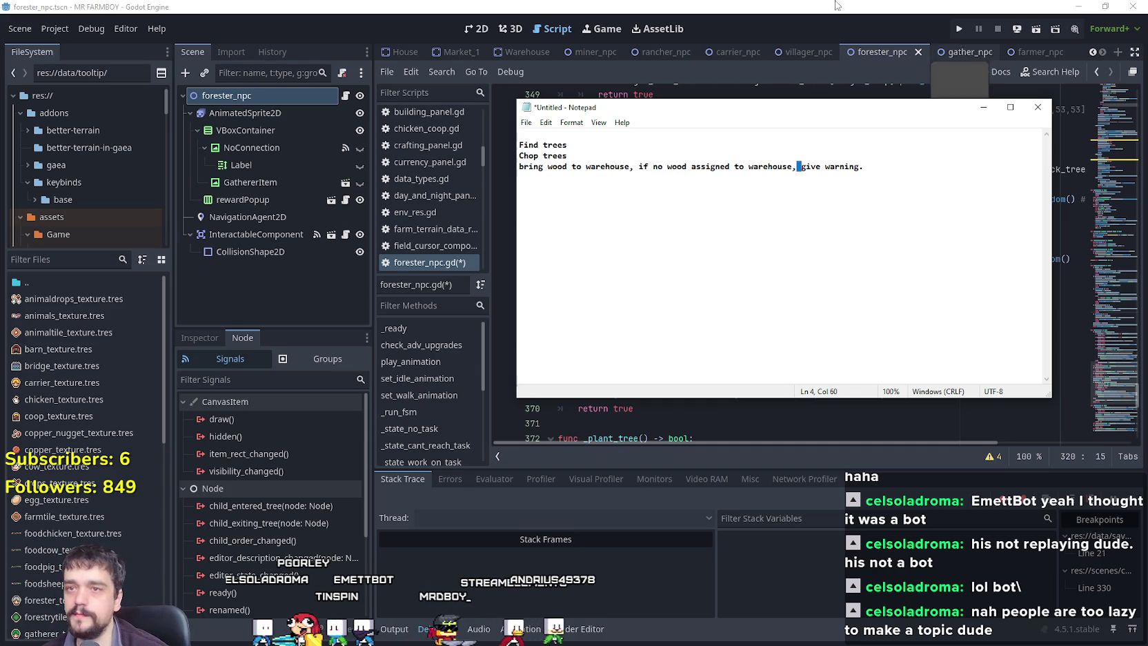
Return to forester_npc.gd and locate the _plant_tree block on lines 321–325 of _state_obtain_task.
{"action": "left_click", "coordinate": [797, 83]}
{"action": "scroll", "coordinate": [783, 357], "scroll_direction": "up", "scroll_amount": 6}
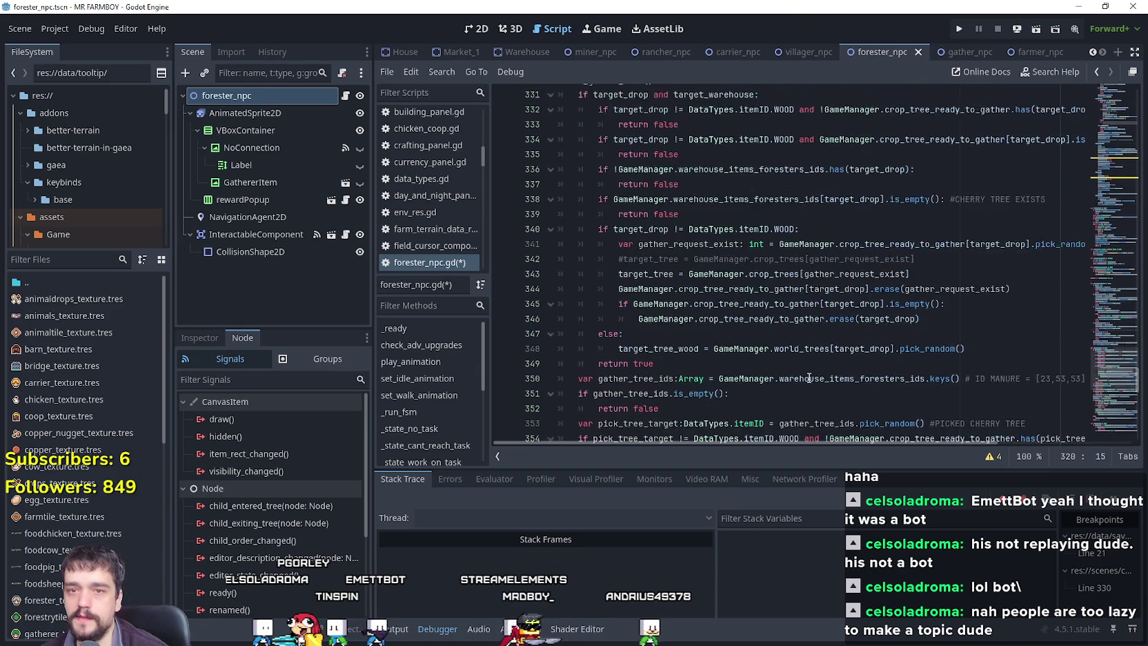
{"action": "scroll", "coordinate": [1109, 337], "scroll_direction": "up", "scroll_amount": 6}
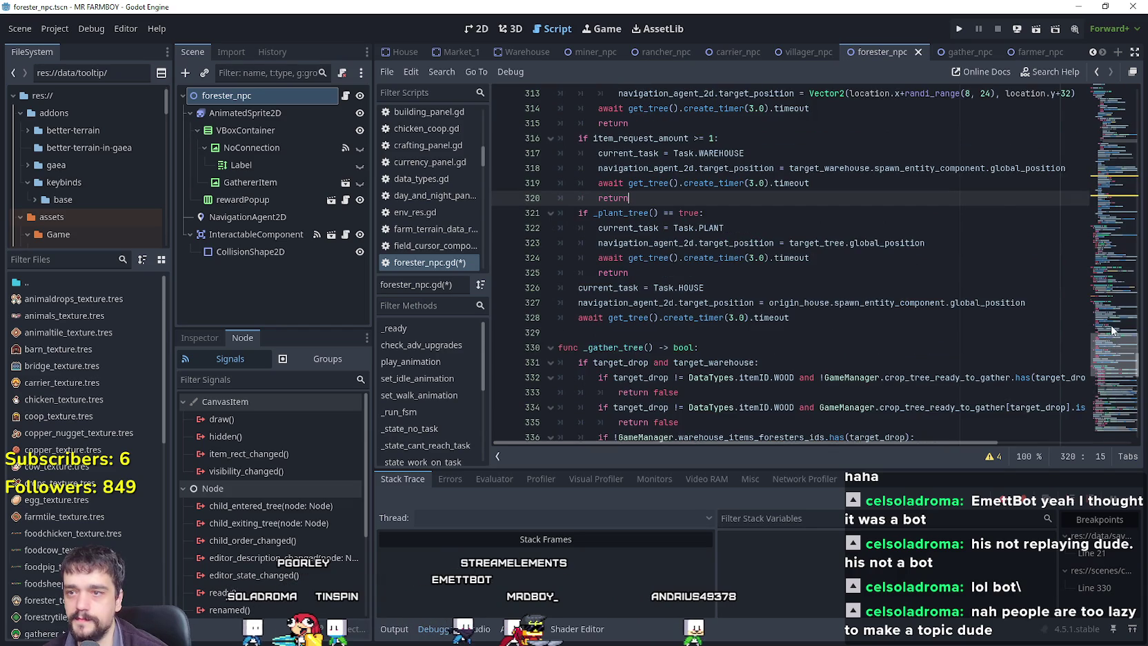
{"action": "scroll", "coordinate": [1110, 333], "scroll_direction": "up", "scroll_amount": 6}
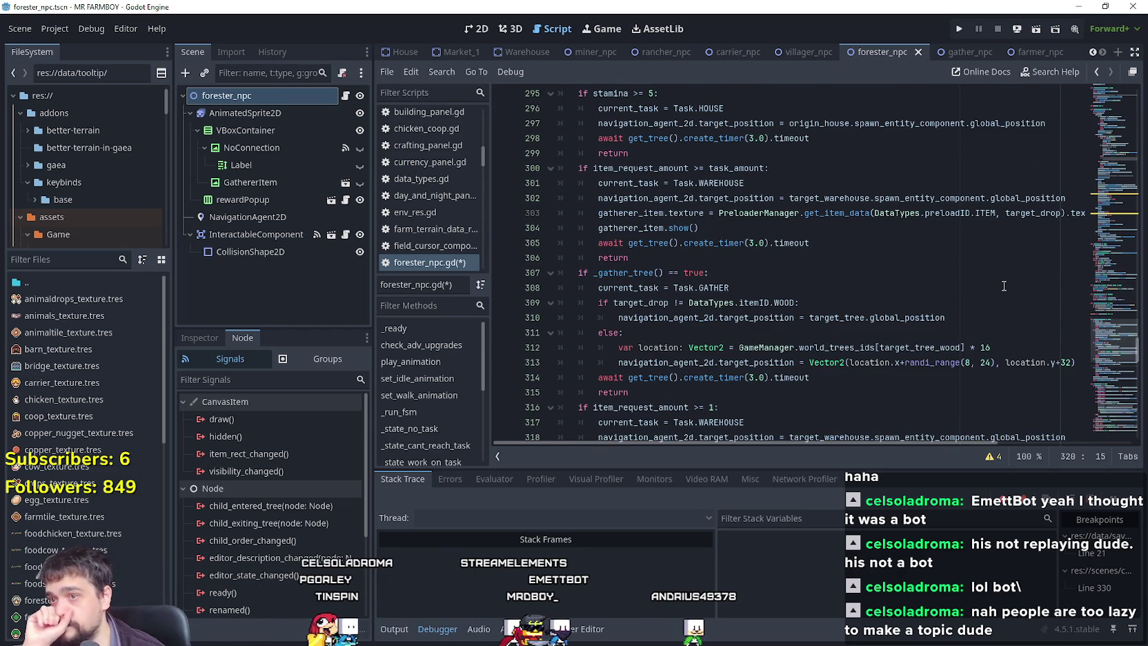
{"action": "scroll", "coordinate": [1004, 286], "scroll_direction": "up", "scroll_amount": 1}
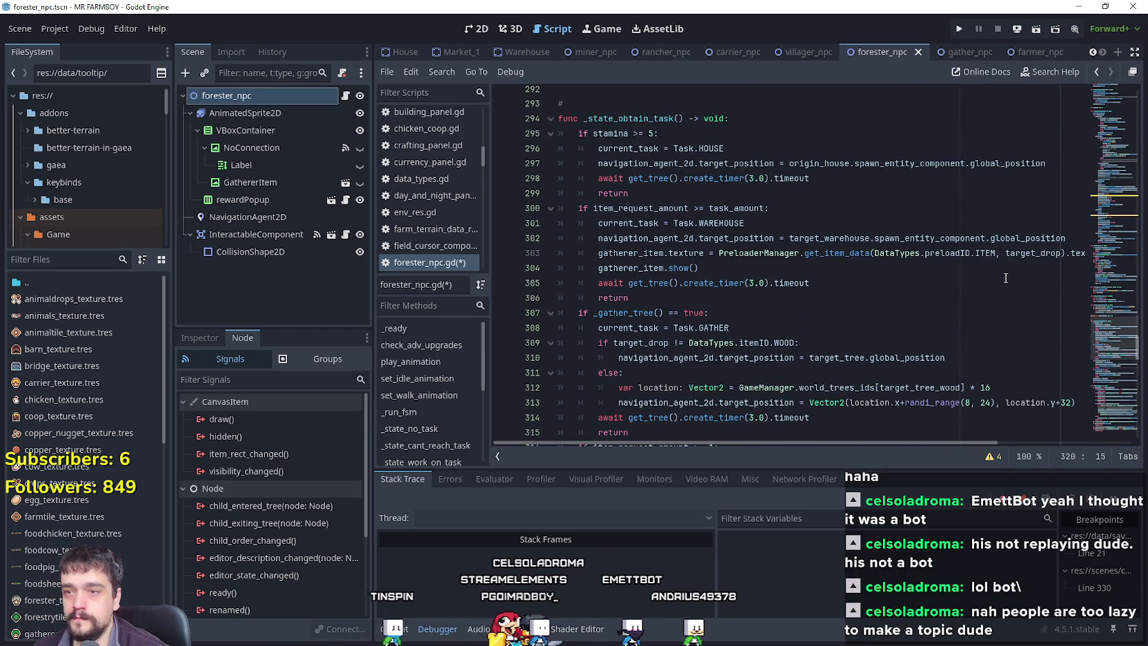
{"action": "scroll", "coordinate": [1000, 266], "scroll_direction": "down", "scroll_amount": 5}
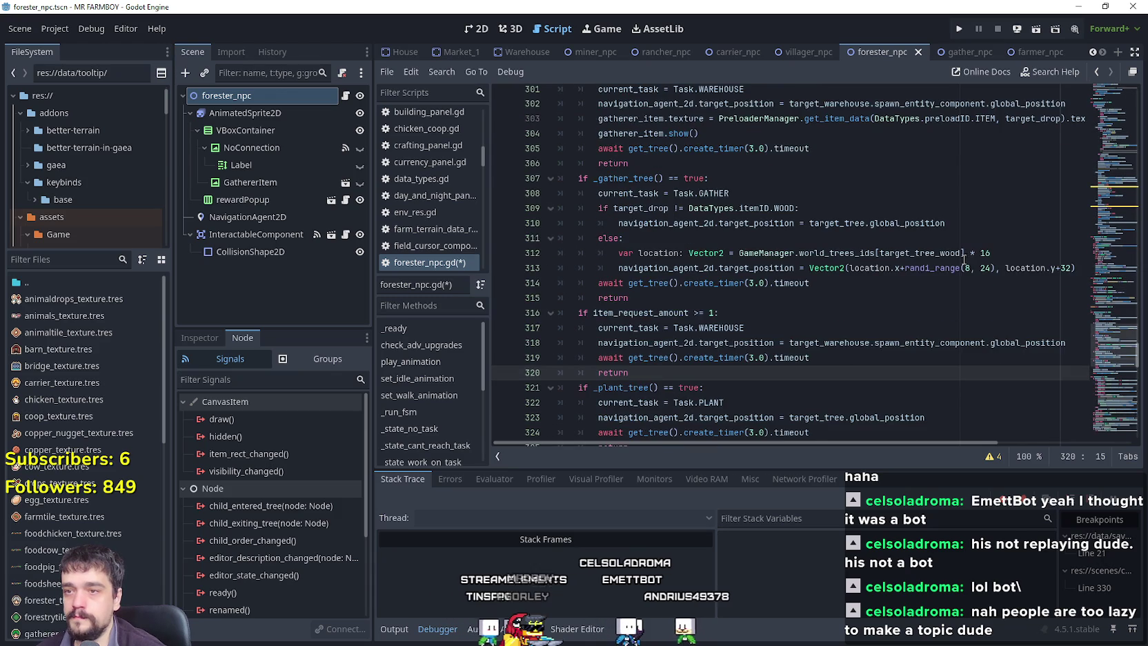
{"action": "scroll", "coordinate": [957, 265], "scroll_direction": "down", "scroll_amount": 1}
{"action": "left_click_drag", "start_coordinate": [689, 312], "coordinate": [562, 253]}
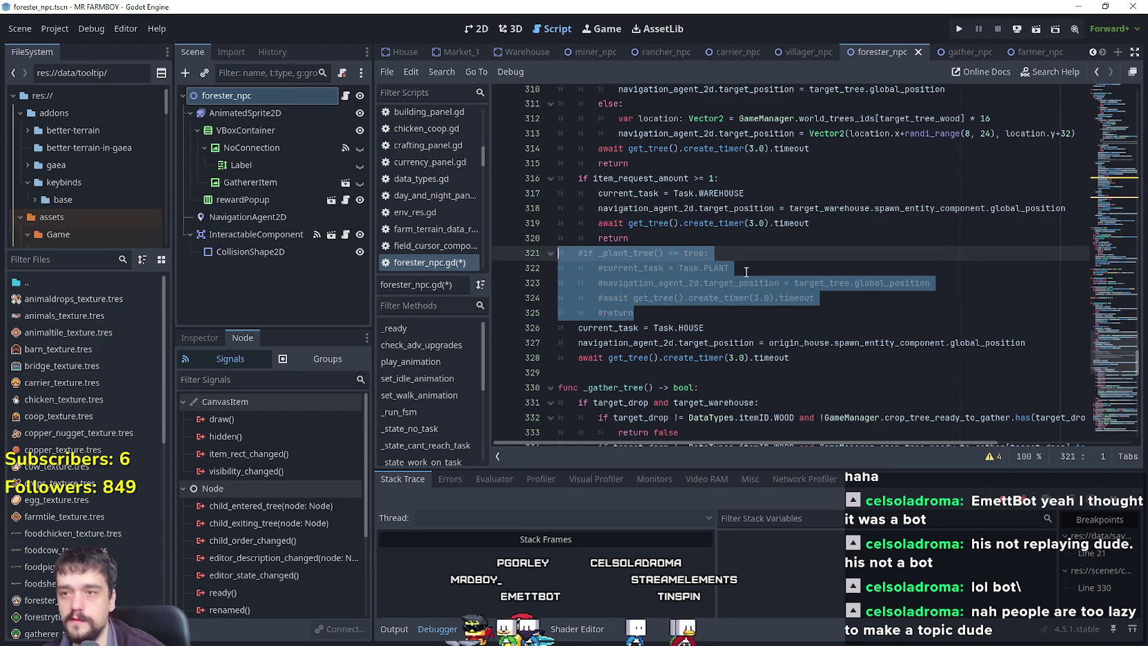
{"action": "scroll", "coordinate": [690, 290], "scroll_direction": "up", "scroll_amount": 5}
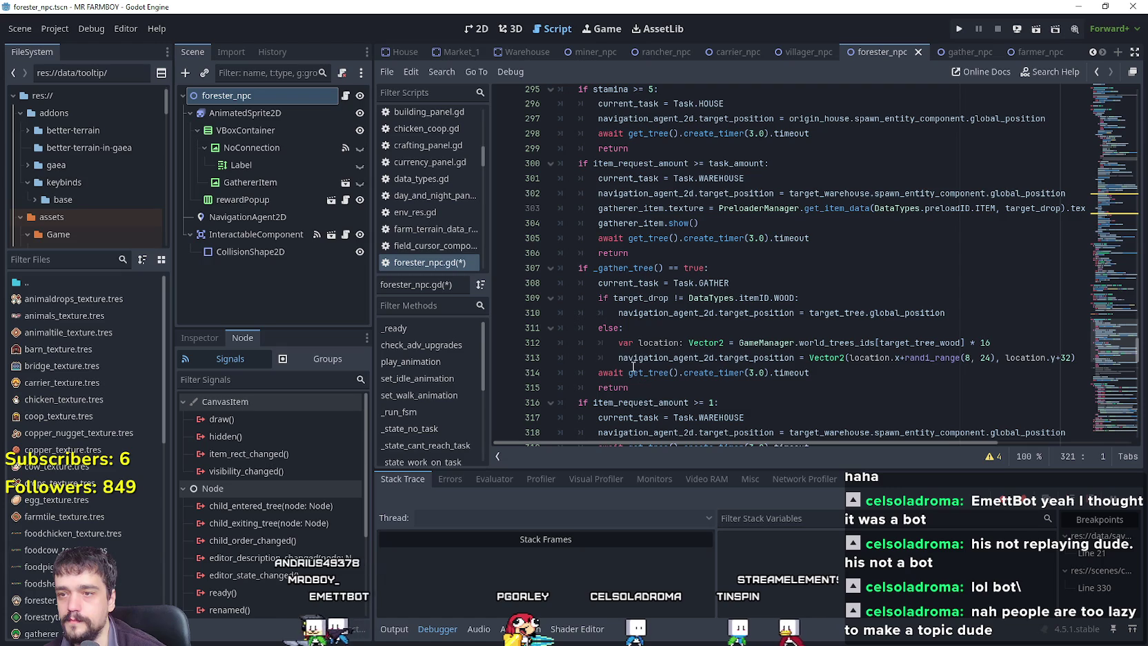
Comment out the WOOD check and else with Ctrl+K and dedent the two world_trees location lines.
{"action": "mouse_move", "coordinate": [659, 368]}
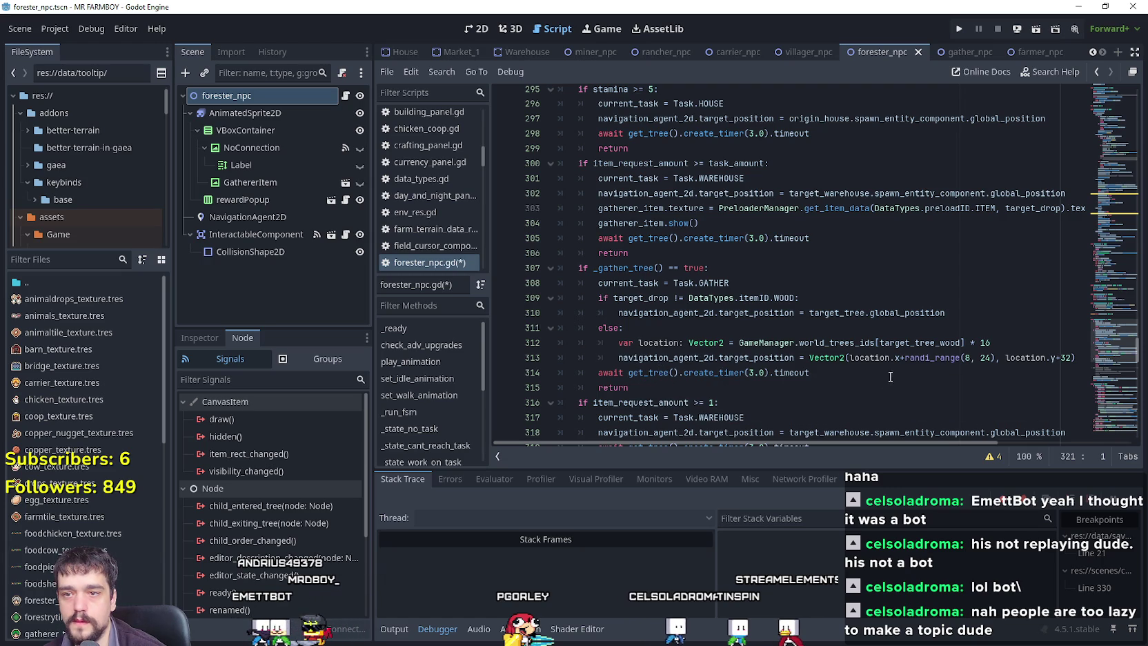
{"action": "left_click_drag", "start_coordinate": [615, 341], "coordinate": [931, 342]}
{"action": "left_click", "coordinate": [624, 328]}
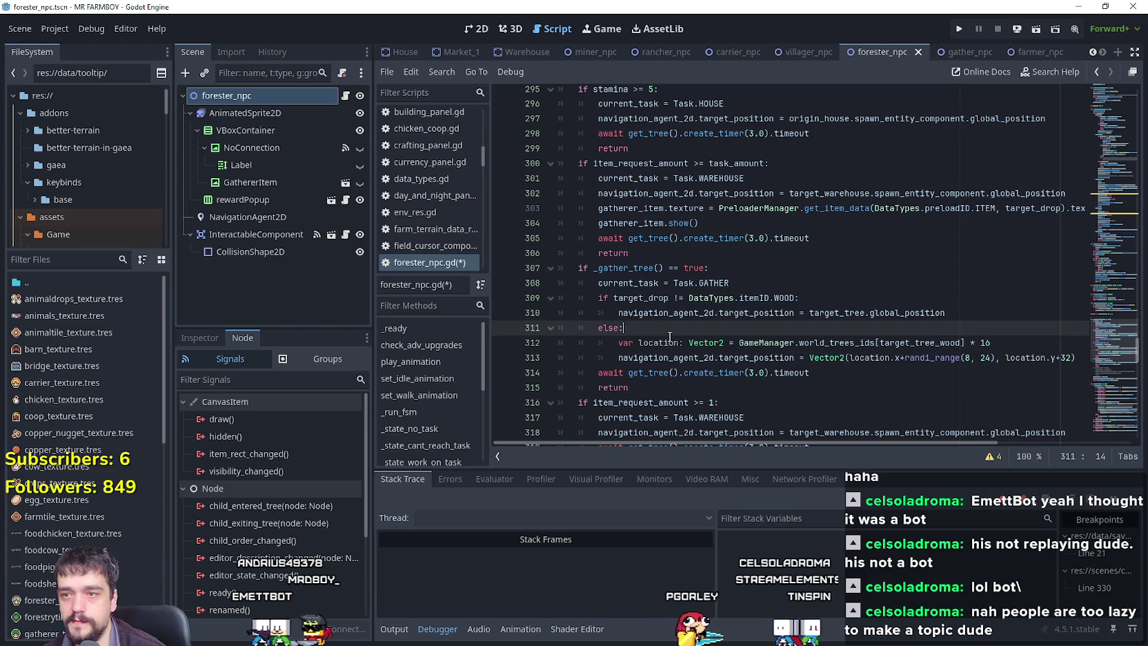
{"action": "left_click", "coordinate": [519, 295], "text": "shift"}
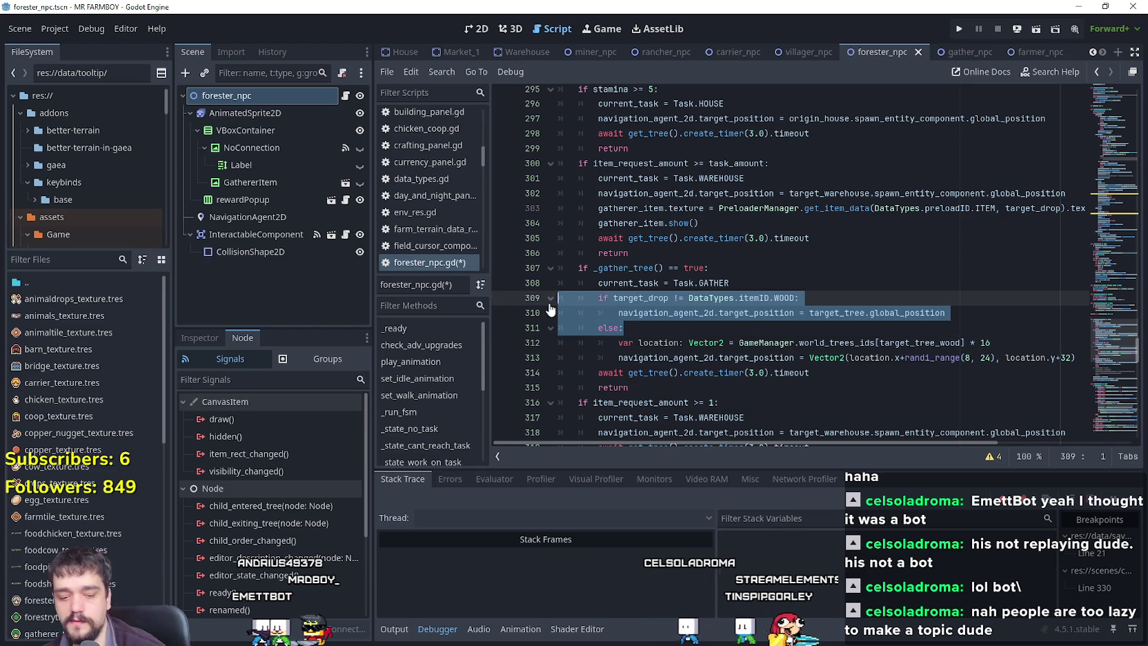
{"action": "key", "text": "ctrl+k"}
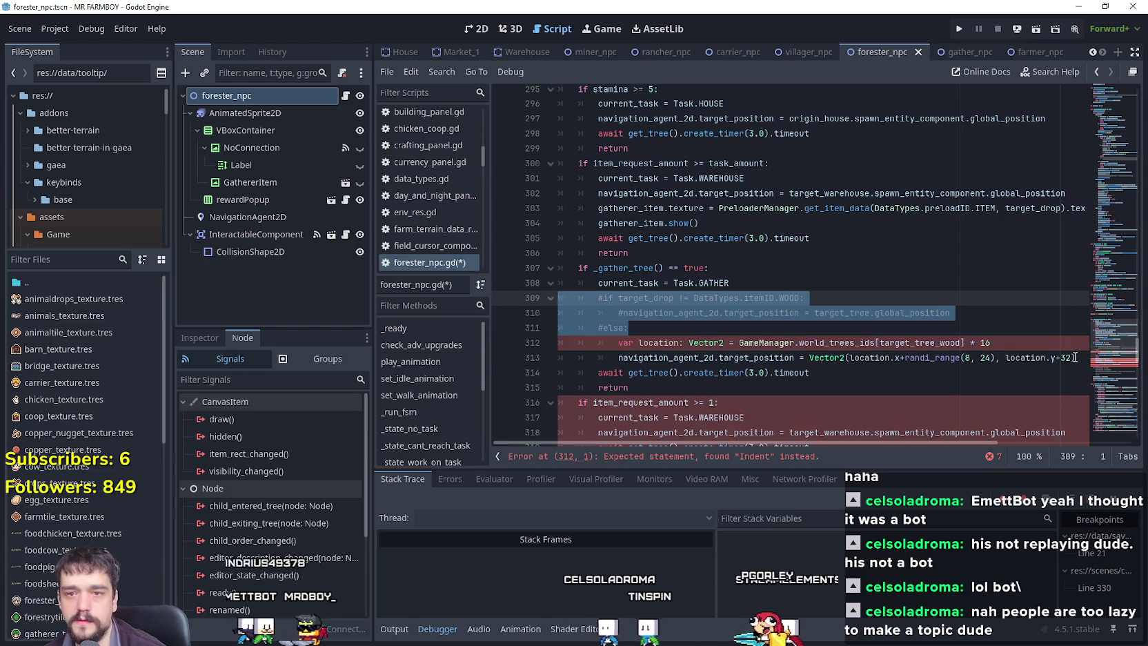
{"action": "mouse_move", "coordinate": [1074, 357]}
{"action": "left_mouse_down"}
{"action": "mouse_move", "coordinate": [732, 358]}
{"action": "mouse_move", "coordinate": [572, 331]}
{"action": "mouse_move", "coordinate": [560, 342]}
{"action": "left_mouse_up"}
{"action": "key", "text": "shift+Tab"}
{"action": "left_click", "coordinate": [699, 373]}
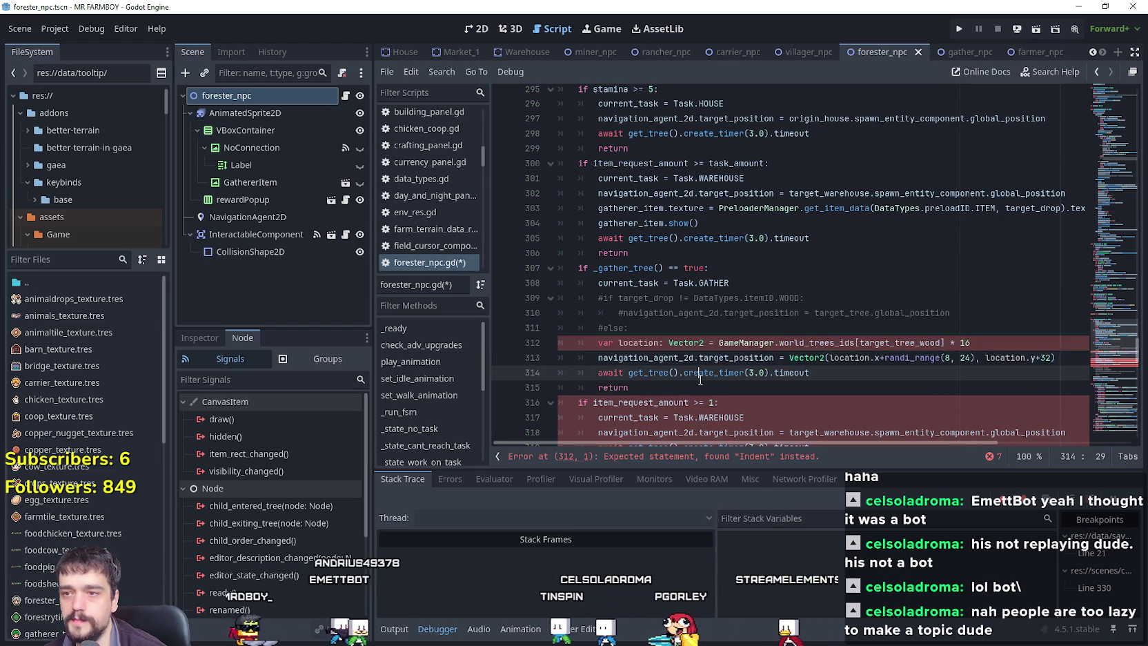
{"action": "key", "text": "Up"}
{"action": "key", "text": "Up"}
{"action": "key", "text": "Up"}
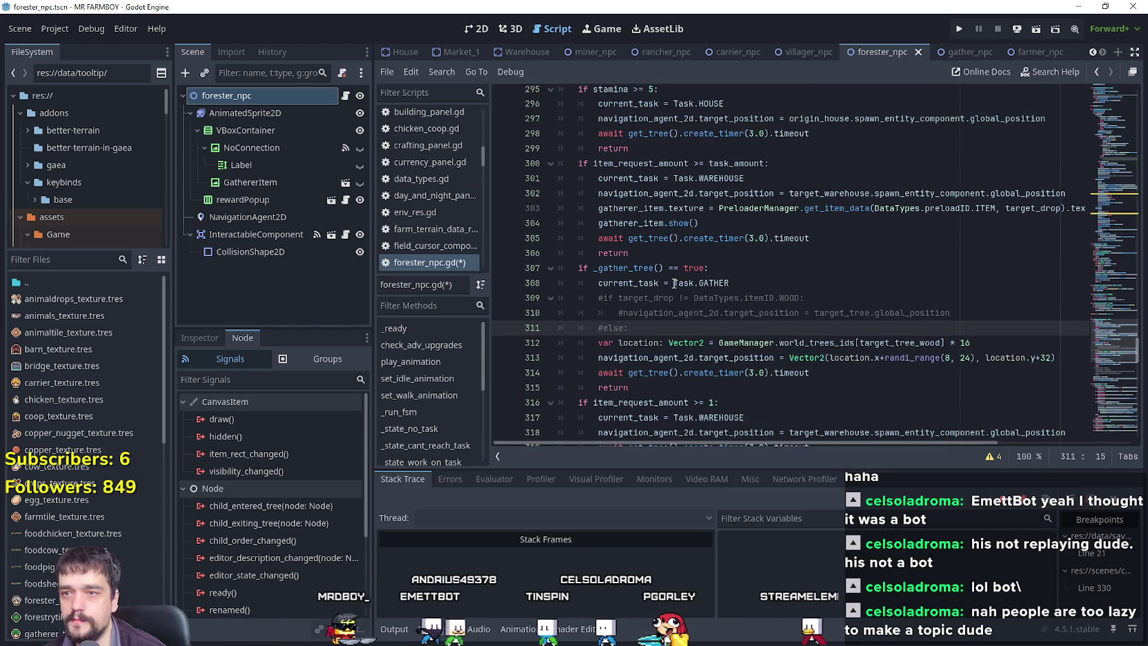
Look over lines 299–305 and the edited gather branch to check the result.
{"action": "scroll", "coordinate": [642, 220], "scroll_direction": "up", "scroll_amount": 5}
{"action": "scroll", "coordinate": [608, 158], "scroll_direction": "down", "scroll_amount": 5}
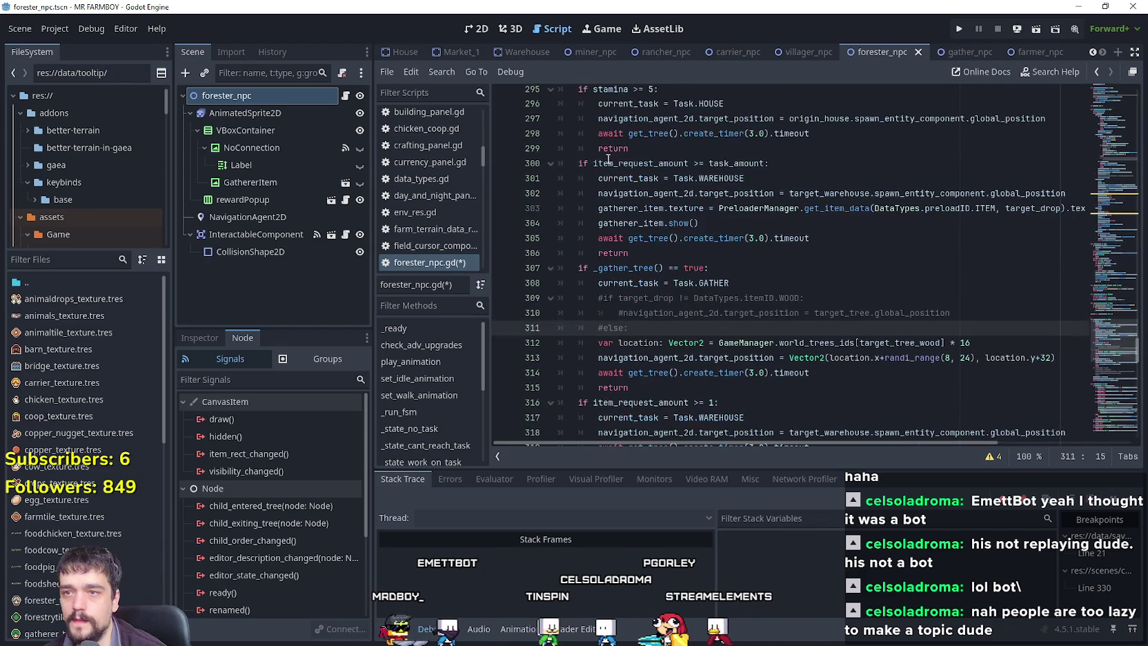
{"action": "left_click_drag", "start_coordinate": [610, 149], "coordinate": [693, 238]}
{"action": "left_click", "coordinate": [702, 235]}
{"action": "scroll", "coordinate": [714, 238], "scroll_direction": "down", "scroll_amount": 1}
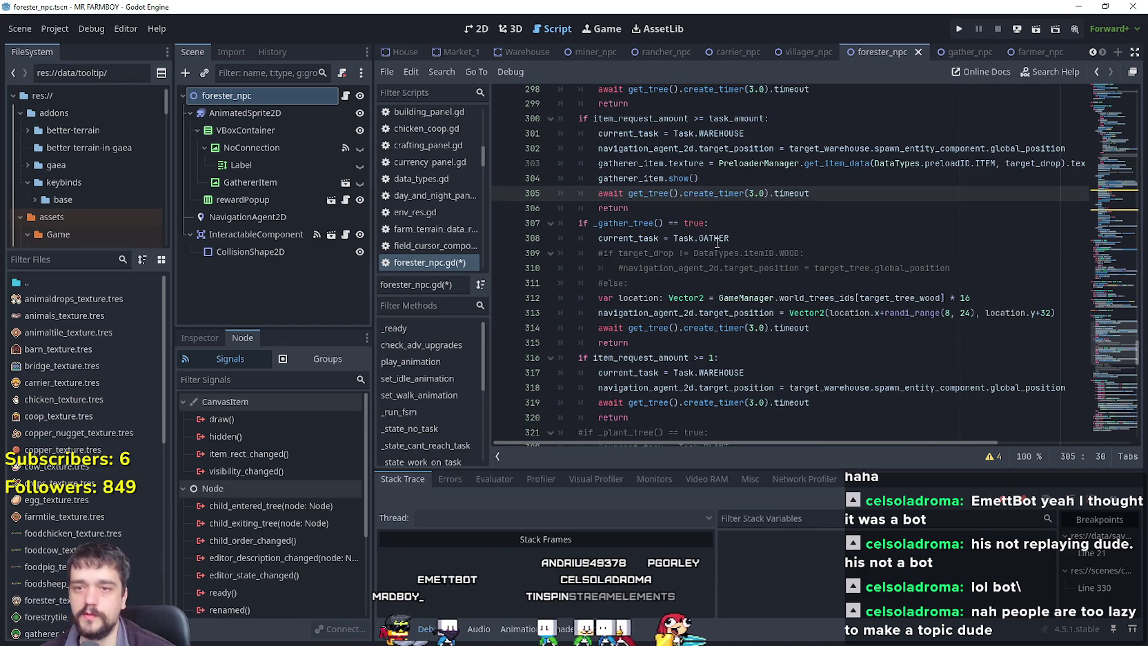
{"action": "scroll", "coordinate": [717, 241], "scroll_direction": "down", "scroll_amount": 1}
{"action": "left_click", "coordinate": [714, 239]}
{"action": "scroll", "coordinate": [711, 238], "scroll_direction": "down", "scroll_amount": 2}
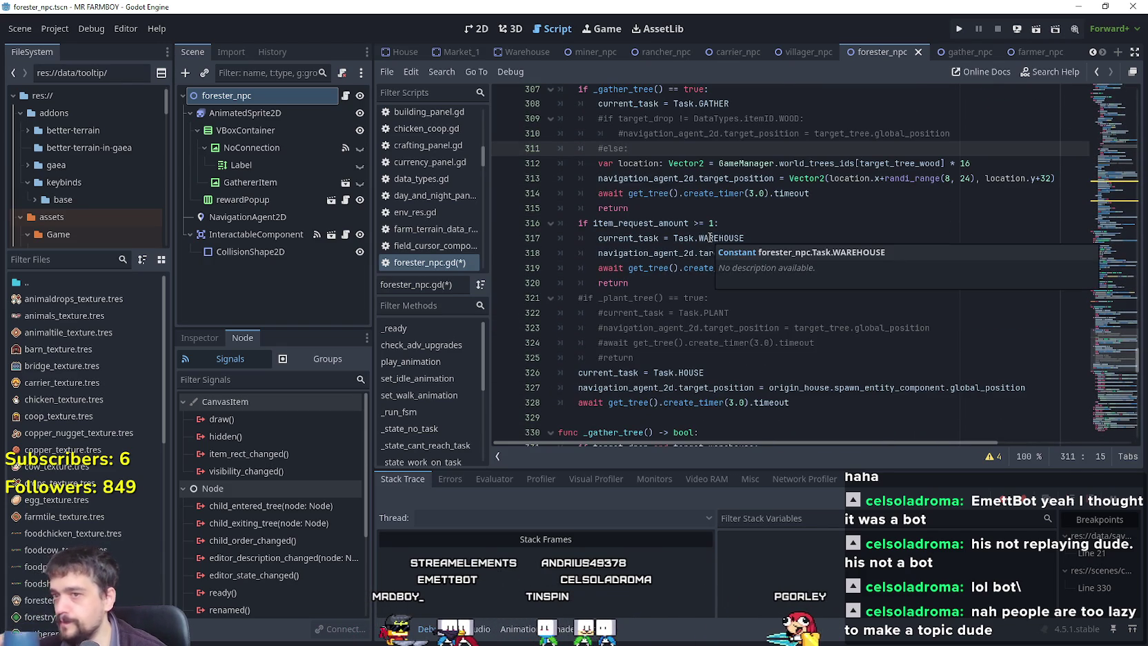
{"action": "scroll", "coordinate": [705, 269], "scroll_direction": "down", "scroll_amount": 2}
{"action": "left_click", "coordinate": [702, 273]}
{"action": "scroll", "coordinate": [693, 270], "scroll_direction": "up", "scroll_amount": 7}
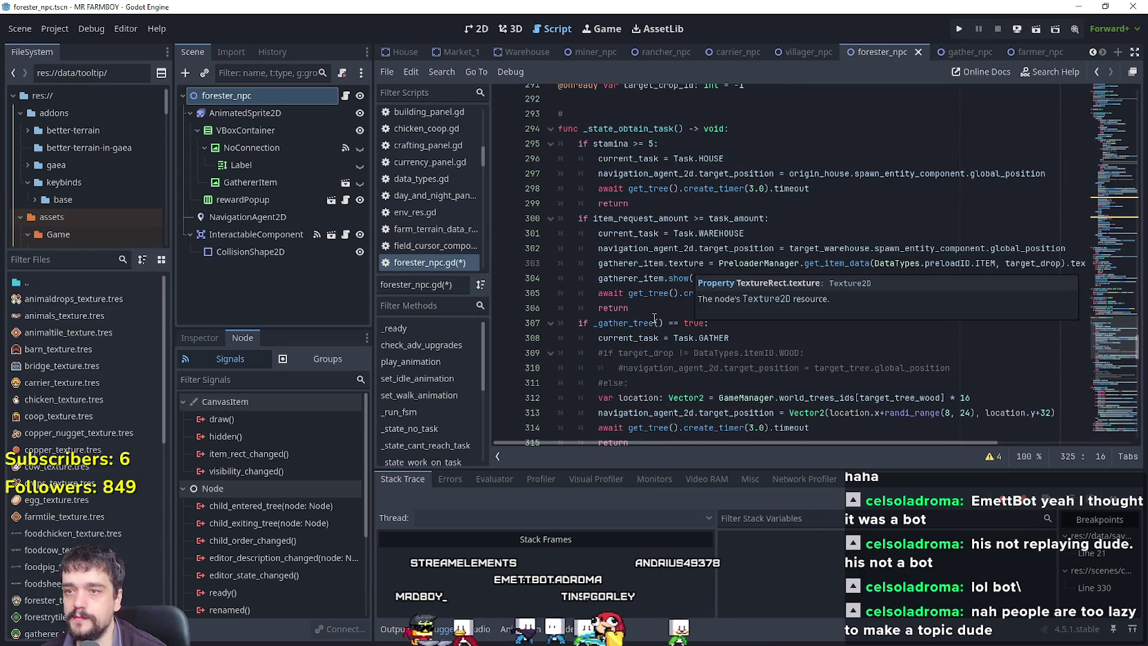
Rename the line 307 call from _gather_tree() to _gather_wood() and jump to the resulting error.
{"action": "left_click_drag", "start_coordinate": [652, 323], "coordinate": [636, 323]}
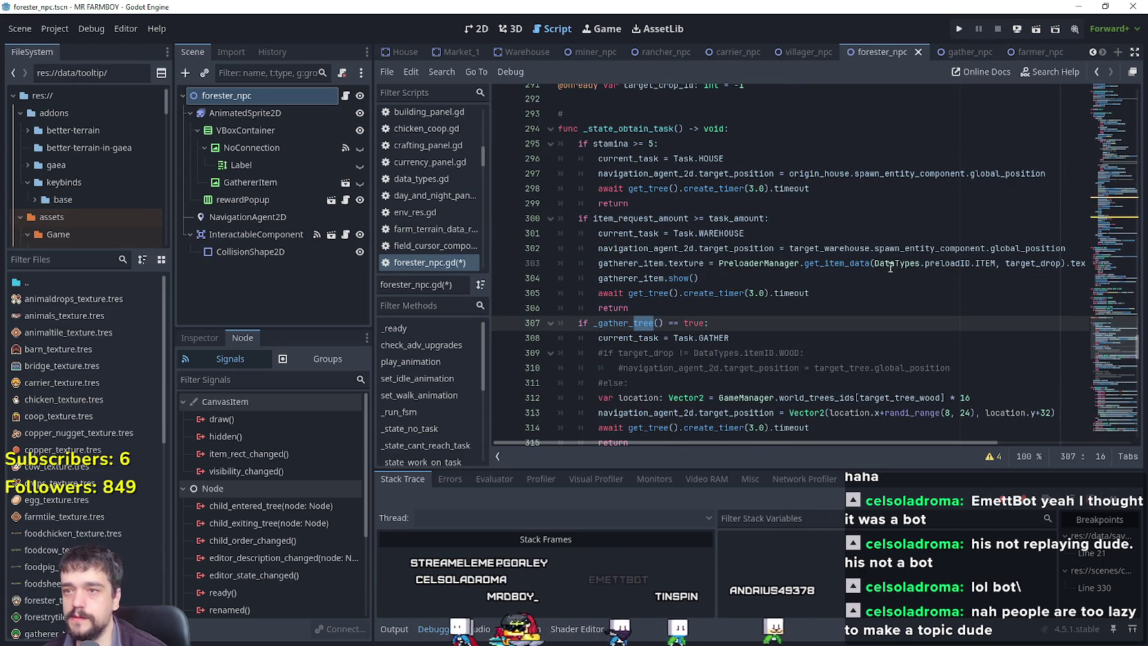
{"action": "key", "text": "BackSpace"}
{"action": "key", "text": "BackSpace"}
{"action": "type", "text": "wood"}
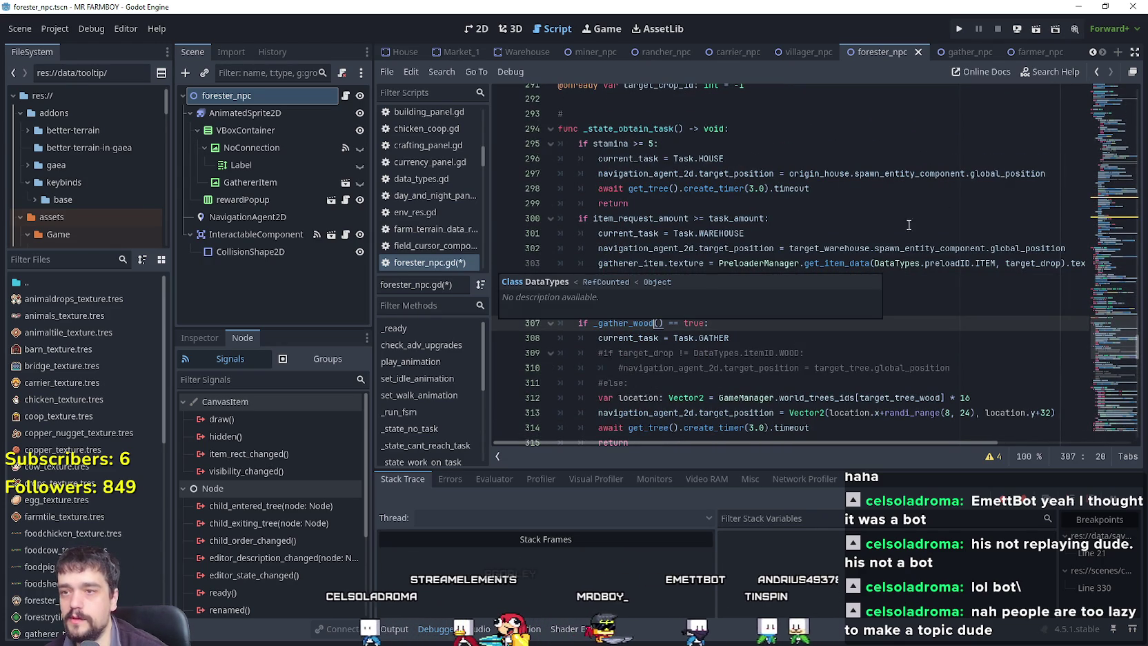
{"action": "scroll", "coordinate": [729, 314], "scroll_direction": "down", "scroll_amount": 7}
{"action": "scroll", "coordinate": [684, 361], "scroll_direction": "down", "scroll_amount": 2}
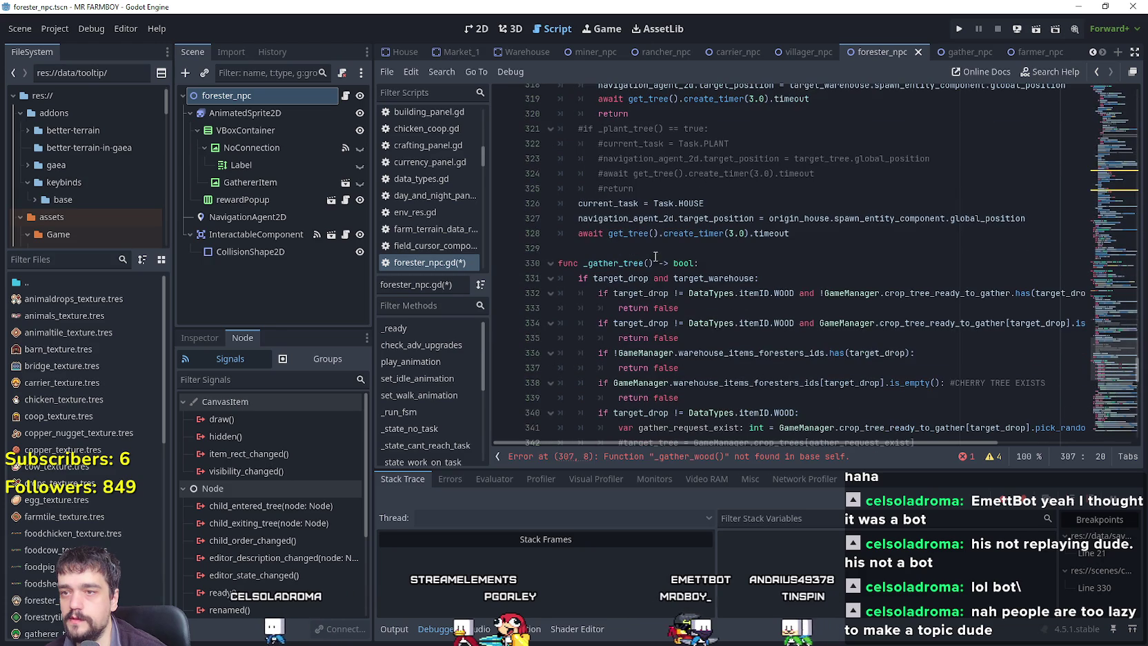
{"action": "scroll", "coordinate": [641, 245], "scroll_direction": "down", "scroll_amount": 12}
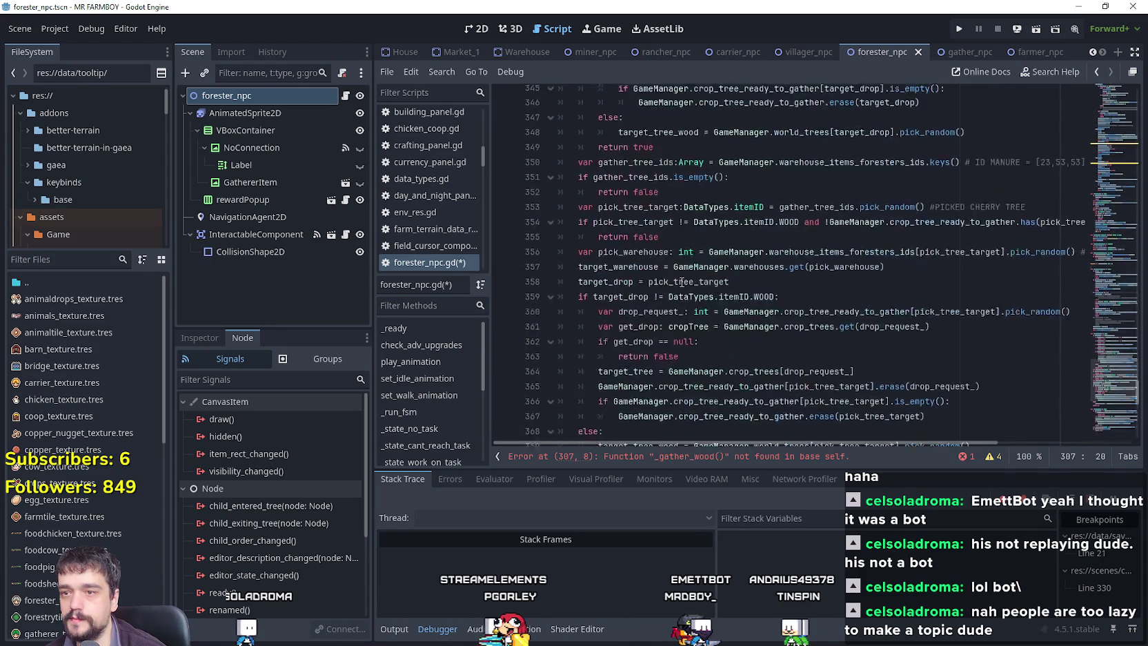
{"action": "scroll", "coordinate": [681, 281], "scroll_direction": "down", "scroll_amount": 1}
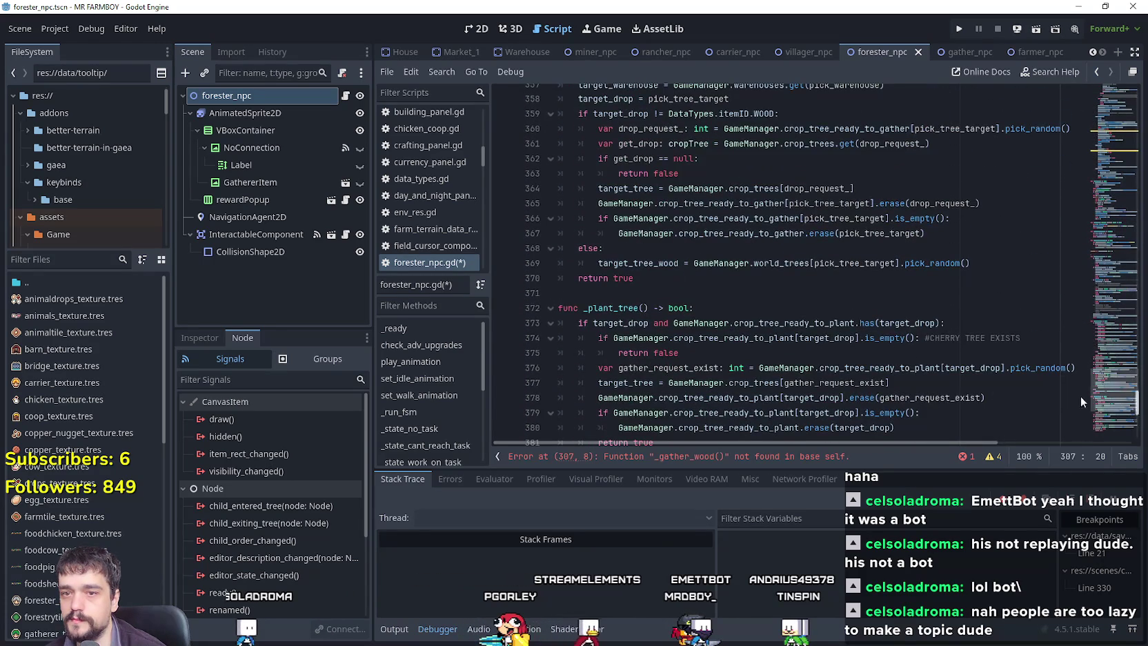
{"action": "left_click", "coordinate": [683, 456]}
{"action": "scroll", "coordinate": [686, 347], "scroll_direction": "down", "scroll_amount": 8}
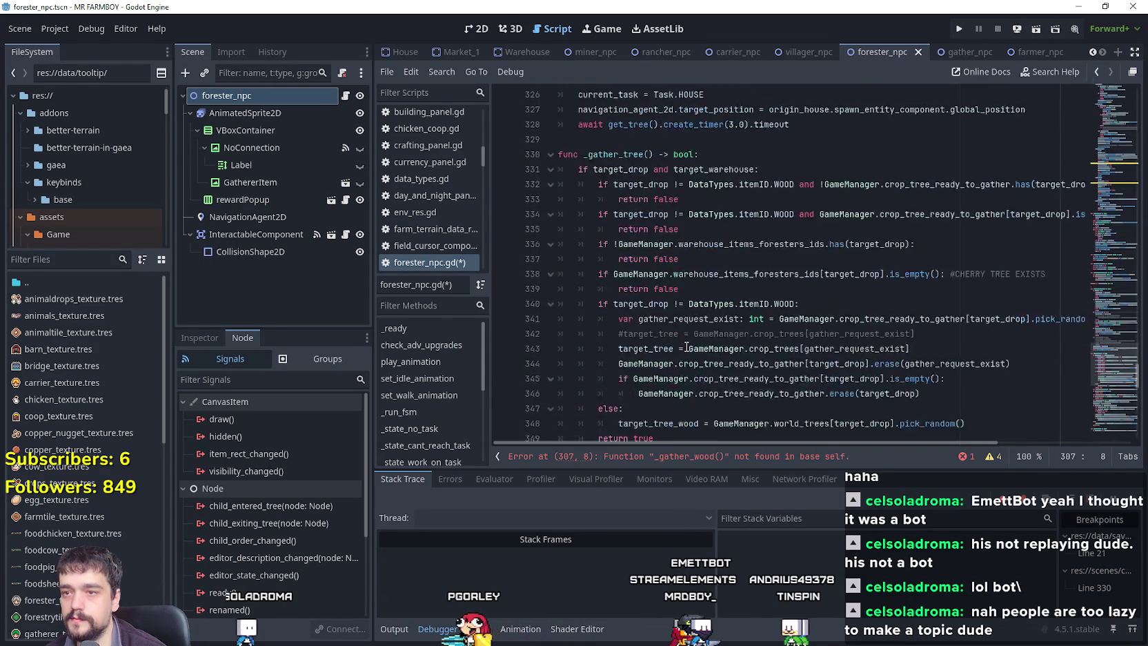
{"action": "scroll", "coordinate": [686, 347], "scroll_direction": "up", "scroll_amount": 1}
Declare 'func _gather_wood() -> bool:' above _gather_tree, leaving an indented empty body line.
{"action": "key", "text": "Return"}
{"action": "type", "text": "f"}
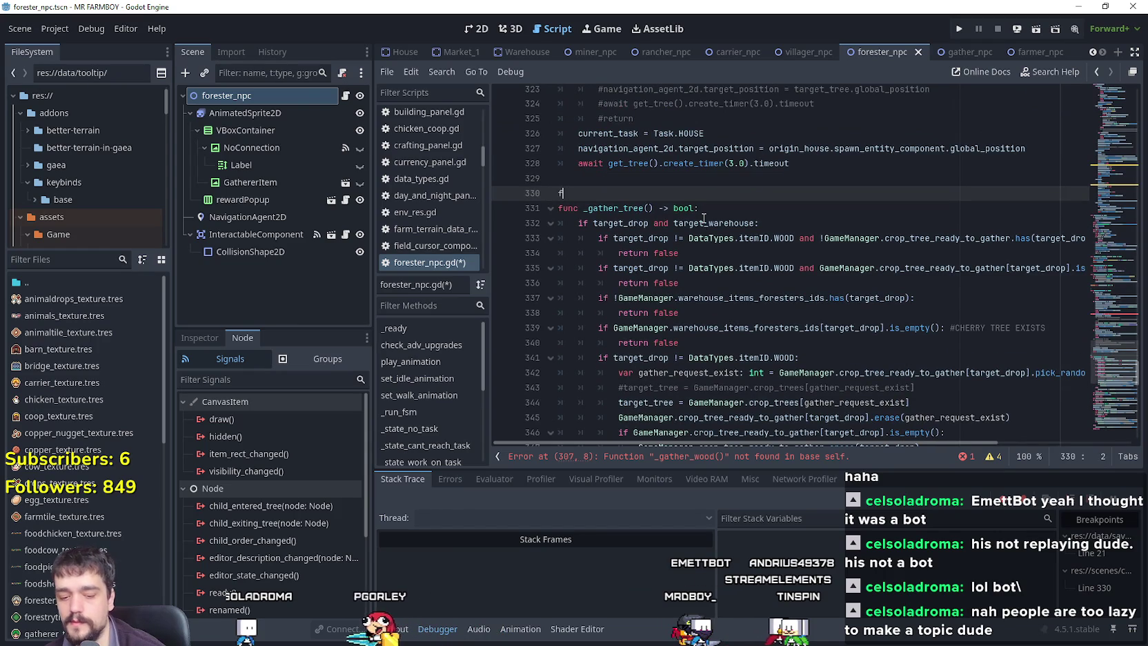
{"action": "type", "text": "unc _gather"}
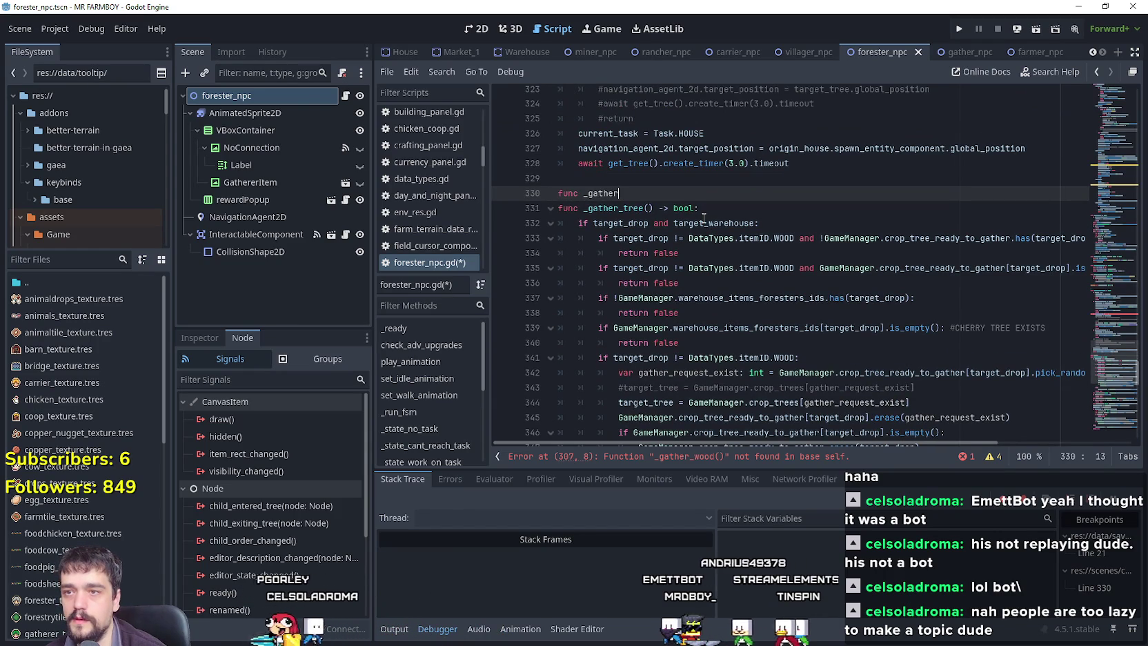
{"action": "type", "text": "_wood() -"}
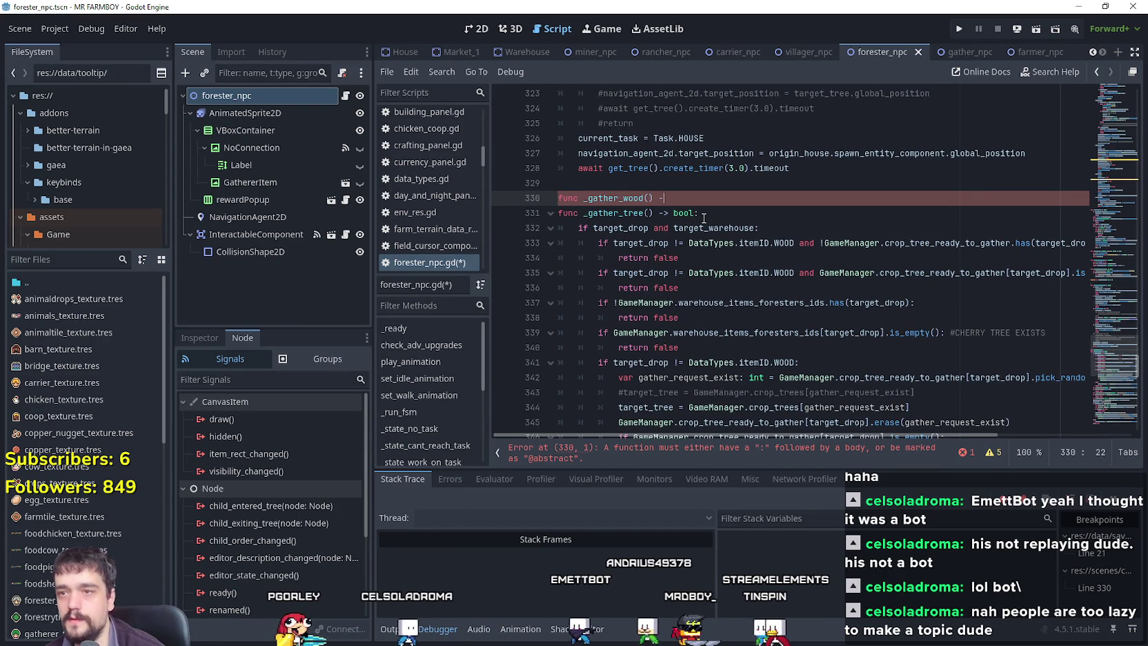
{"action": "type", "text": "> boo:"}
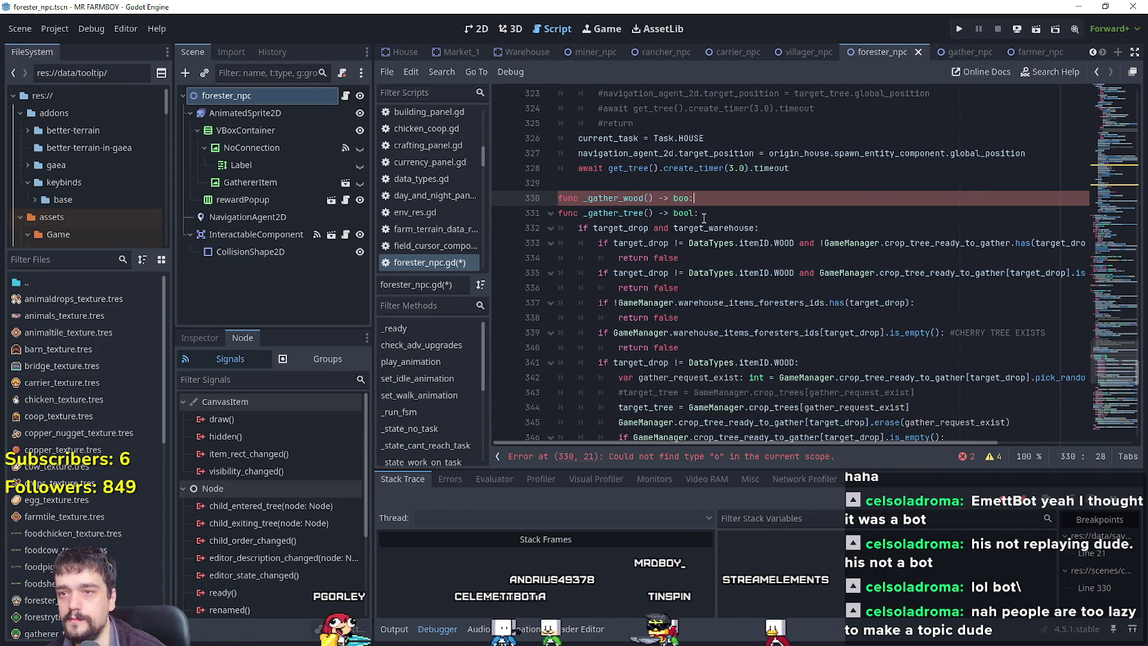
{"action": "key", "text": "Return"}
{"action": "key", "text": "BackSpace"}
{"action": "key", "text": "BackSpace"}
{"action": "key", "text": "BackSpace"}
{"action": "type", "text": "l"}
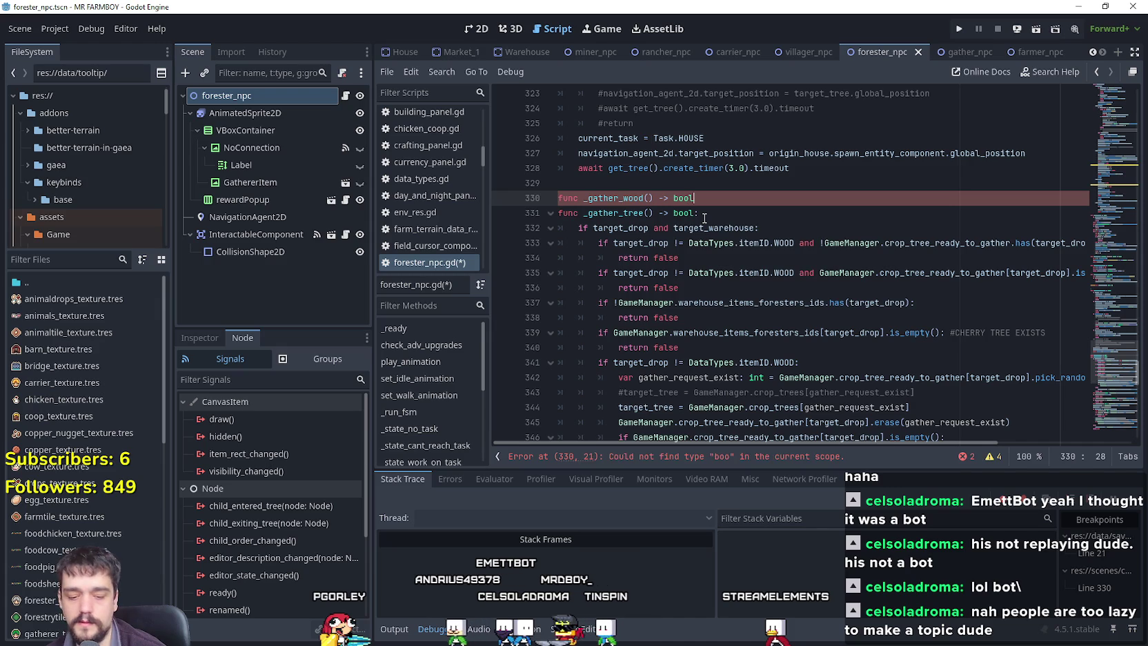
{"action": "type", "text": ":"}
{"action": "key", "text": "Return"}
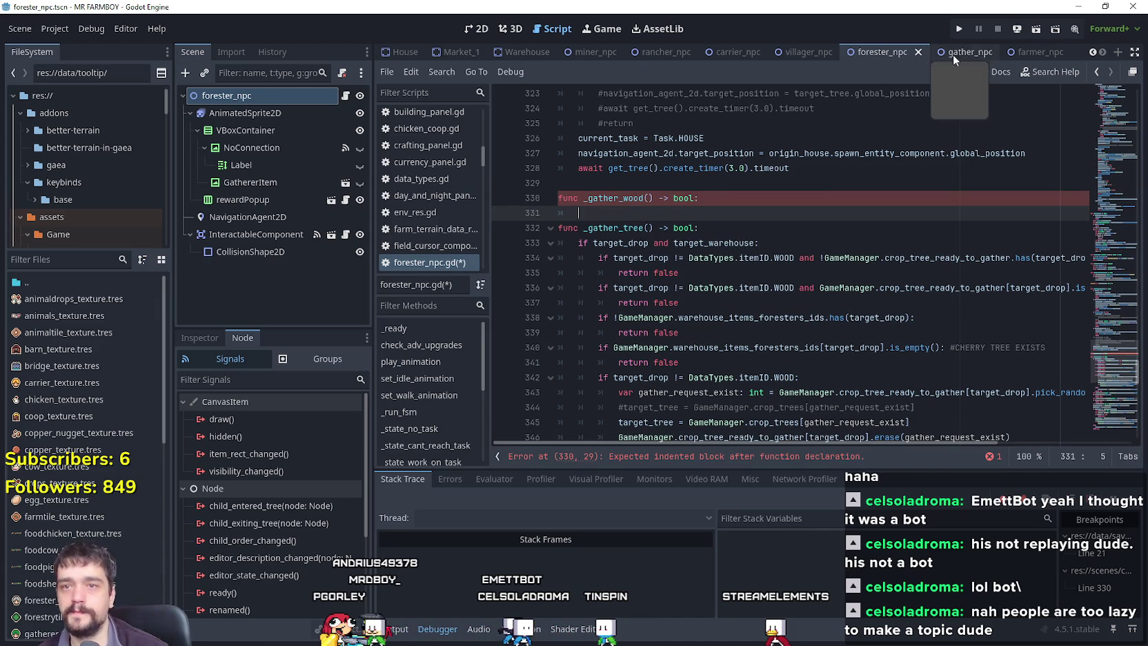
{"action": "left_click_drag", "start_coordinate": [605, 214], "coordinate": [521, 215]}
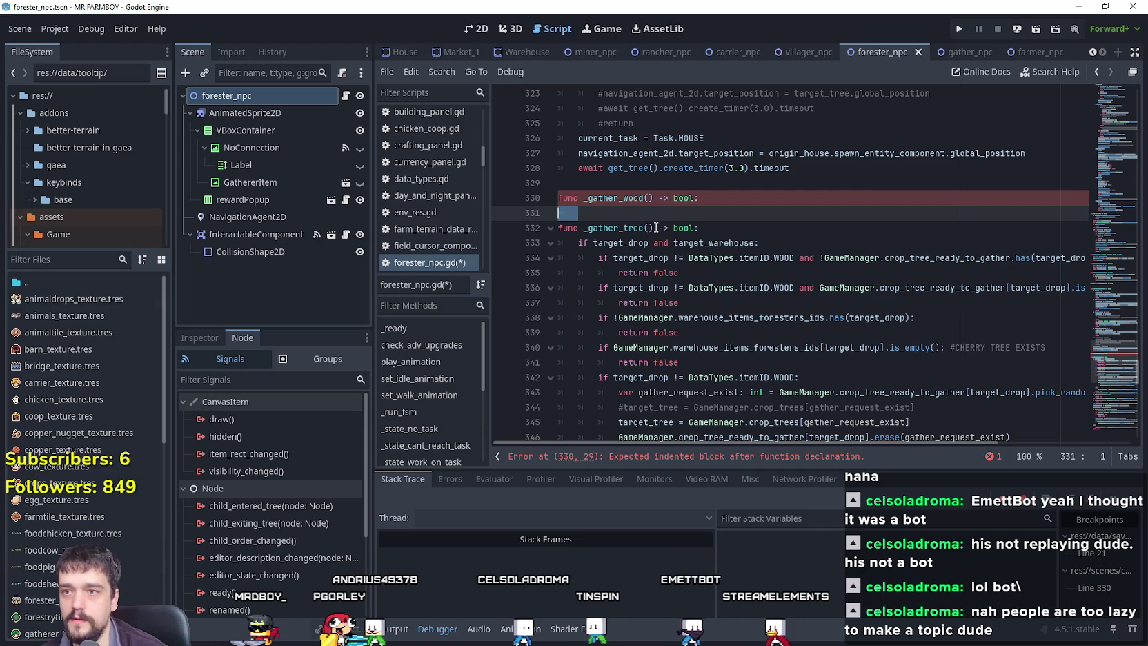
{"action": "key", "text": "Right"}
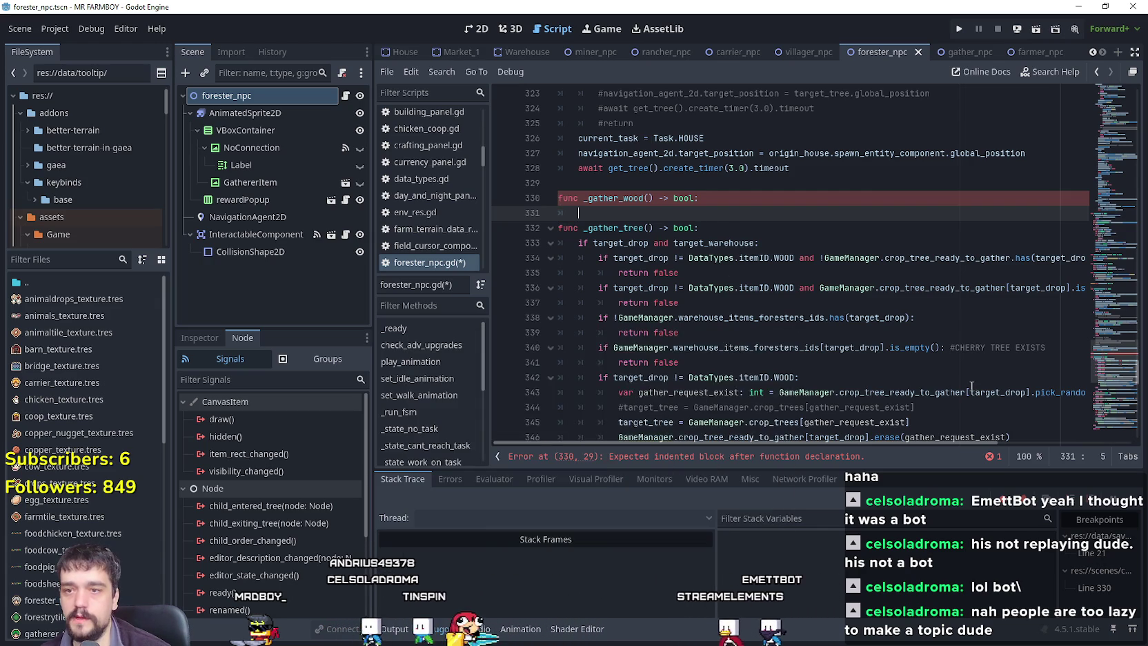
{"action": "scroll", "coordinate": [971, 386], "scroll_direction": "down", "scroll_amount": 1}
{"action": "double_click", "coordinate": [814, 302]}
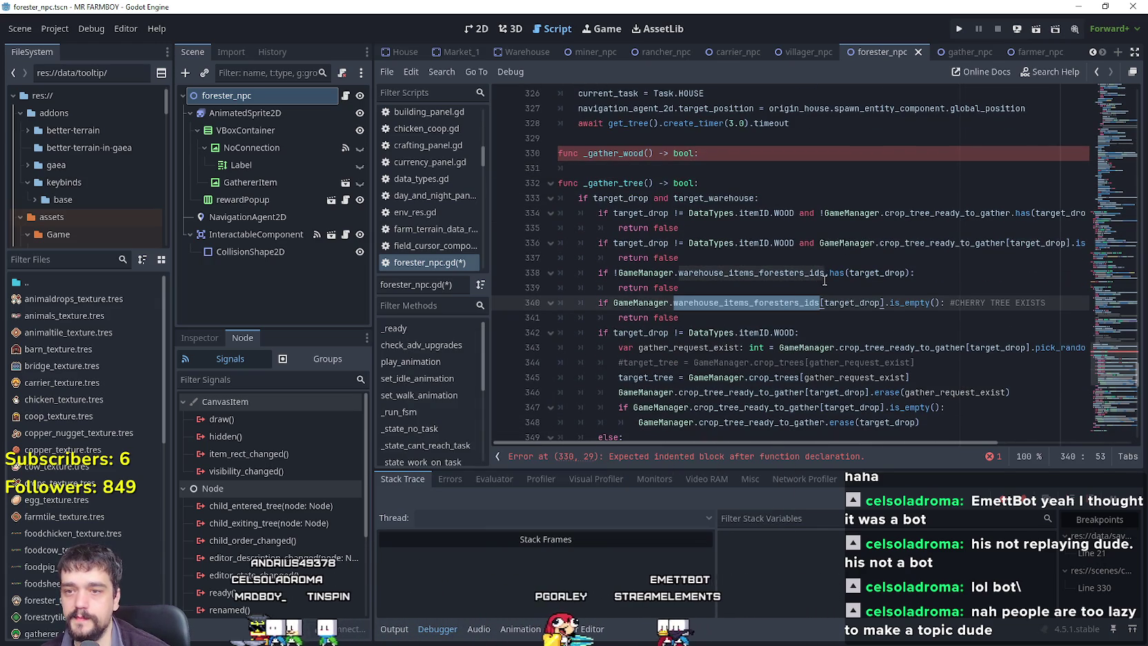
{"action": "scroll", "coordinate": [825, 280], "scroll_direction": "down", "scroll_amount": 2}
{"action": "double_click", "coordinate": [896, 257]}
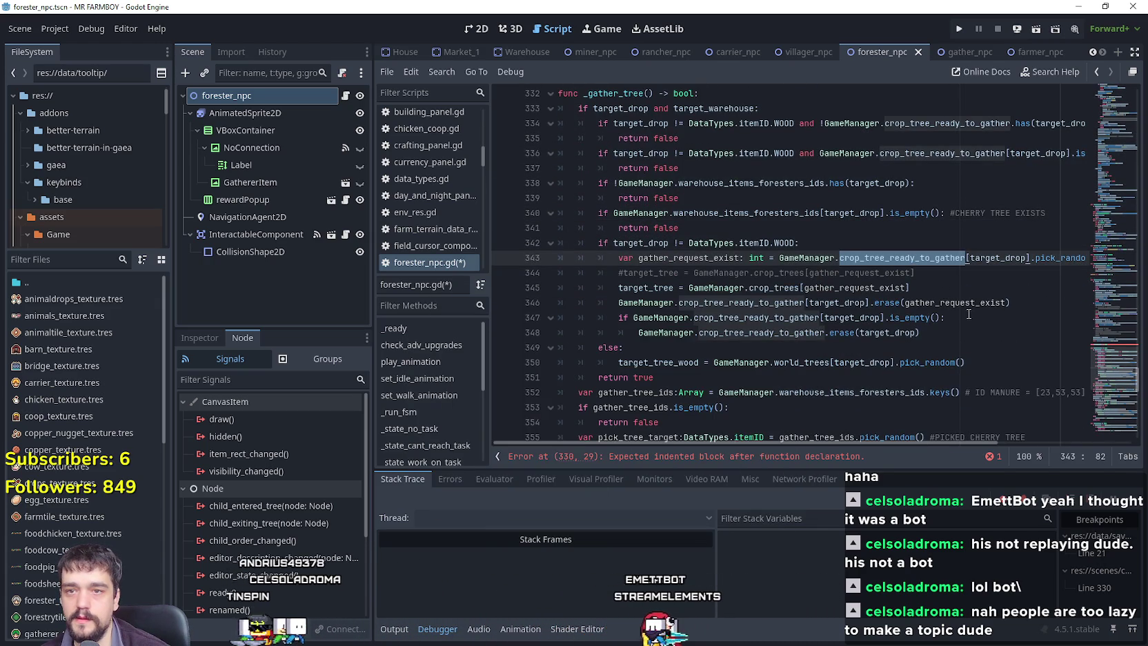
{"action": "left_click_drag", "start_coordinate": [819, 444], "coordinate": [882, 442]}
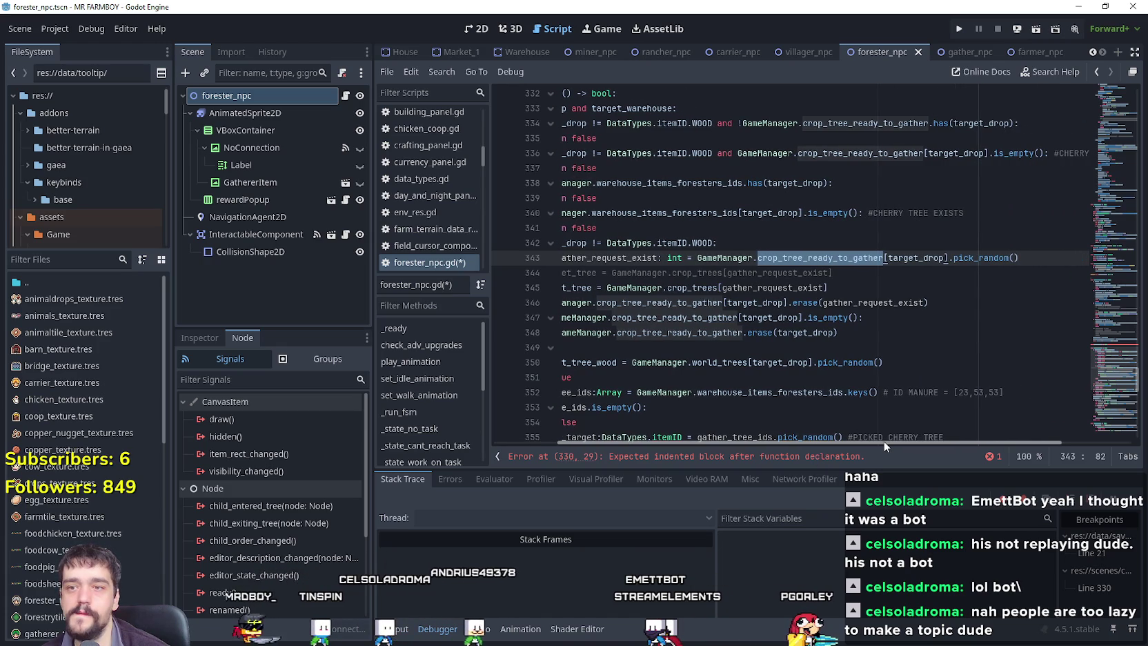
{"action": "left_click_drag", "start_coordinate": [882, 440], "coordinate": [767, 430]}
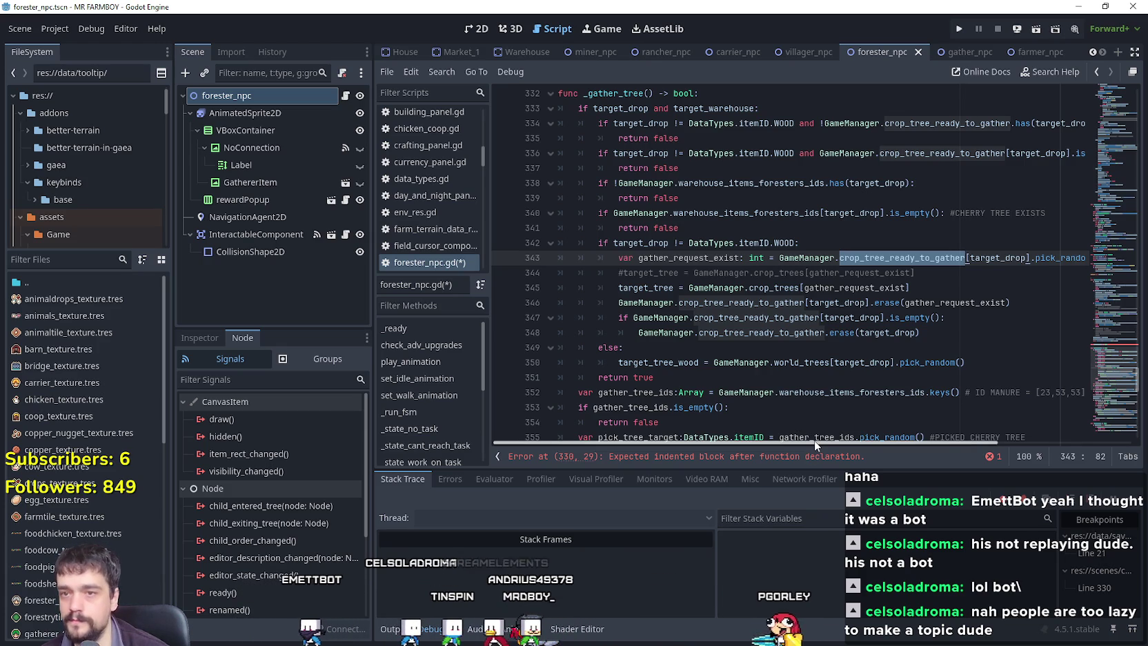
{"action": "mouse_move", "coordinate": [814, 440]}
{"action": "left_mouse_down"}
{"action": "mouse_move", "coordinate": [873, 443]}
{"action": "mouse_move", "coordinate": [814, 443]}
{"action": "left_mouse_up"}
{"action": "left_click", "coordinate": [708, 347]}
{"action": "scroll", "coordinate": [708, 346], "scroll_direction": "up", "scroll_amount": 2}
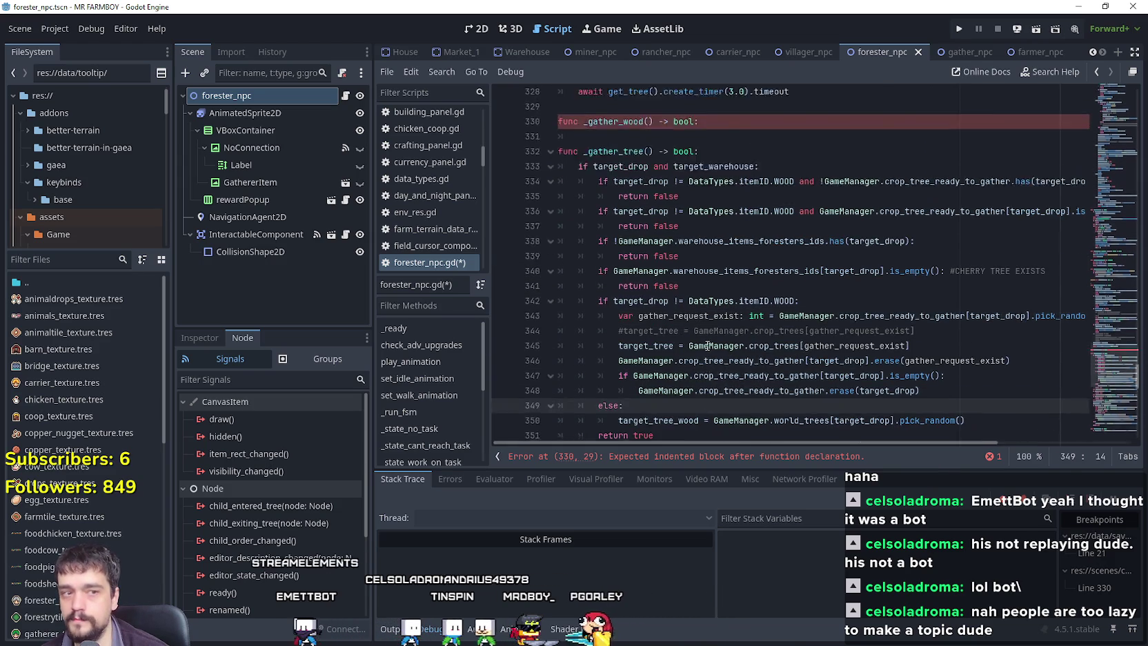
{"action": "scroll", "coordinate": [707, 345], "scroll_direction": "up", "scroll_amount": 9}
{"action": "left_click", "coordinate": [718, 274]}
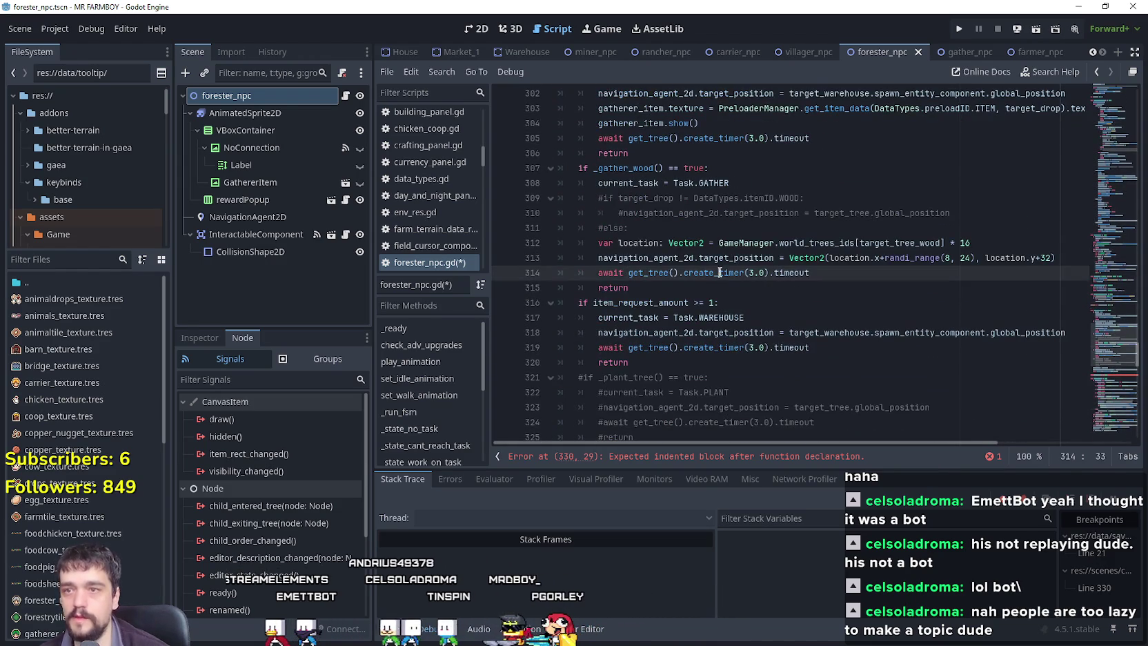
{"action": "scroll", "coordinate": [716, 274], "scroll_direction": "up", "scroll_amount": 2}
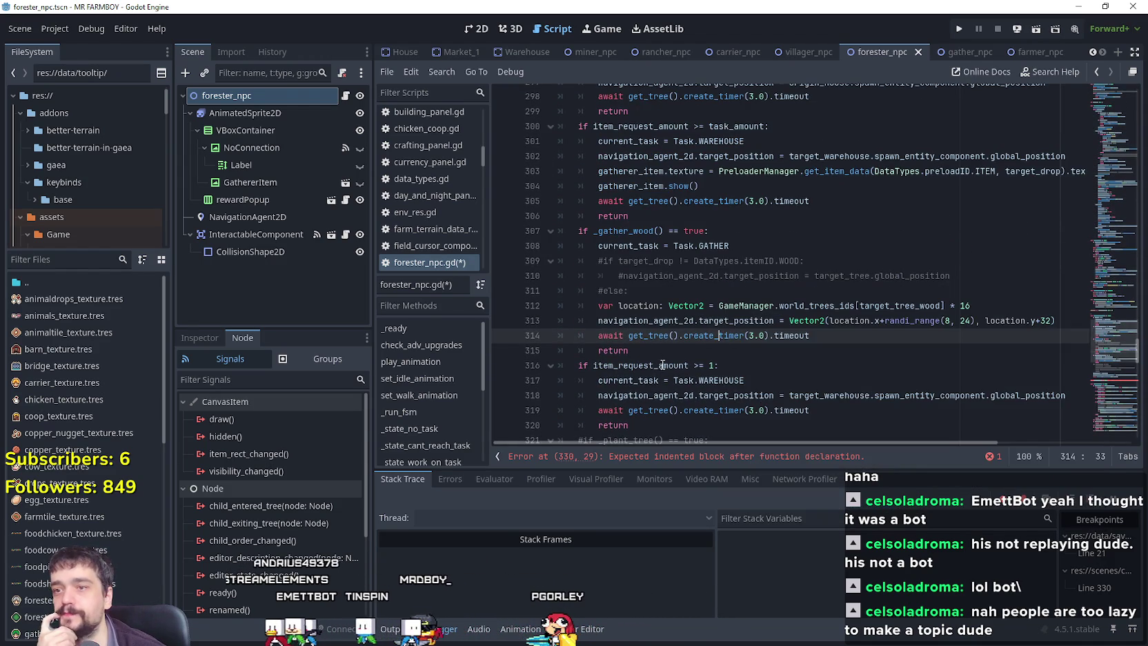
{"action": "double_click", "coordinate": [653, 350]}
{"action": "left_click", "coordinate": [664, 345]}
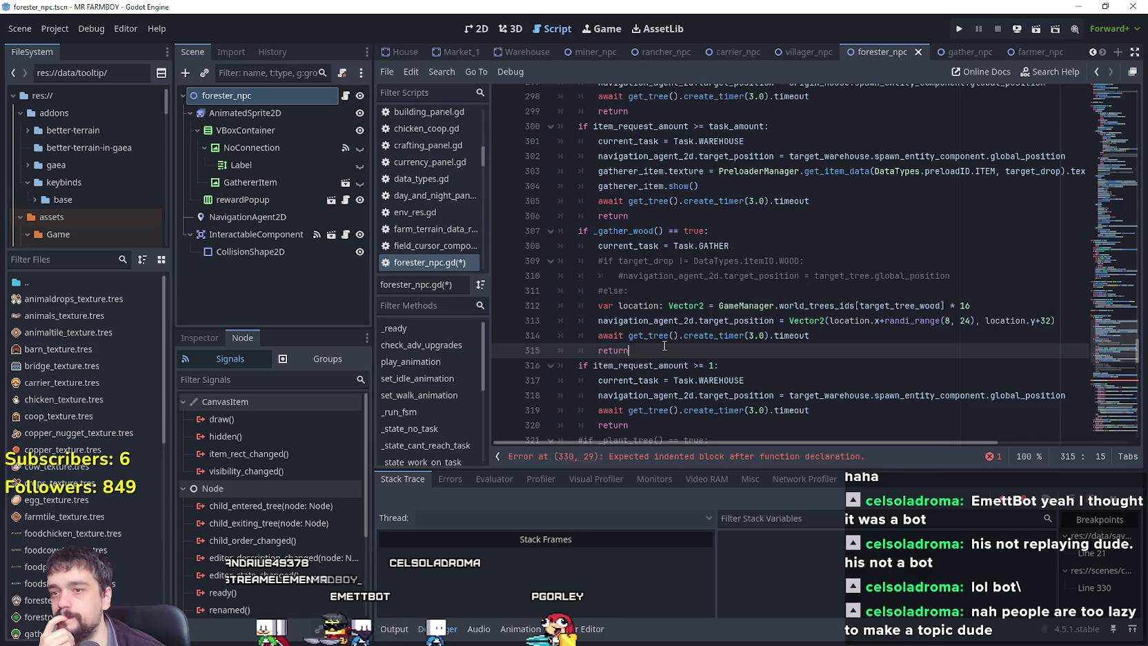
{"action": "scroll", "coordinate": [664, 346], "scroll_direction": "up", "scroll_amount": 2}
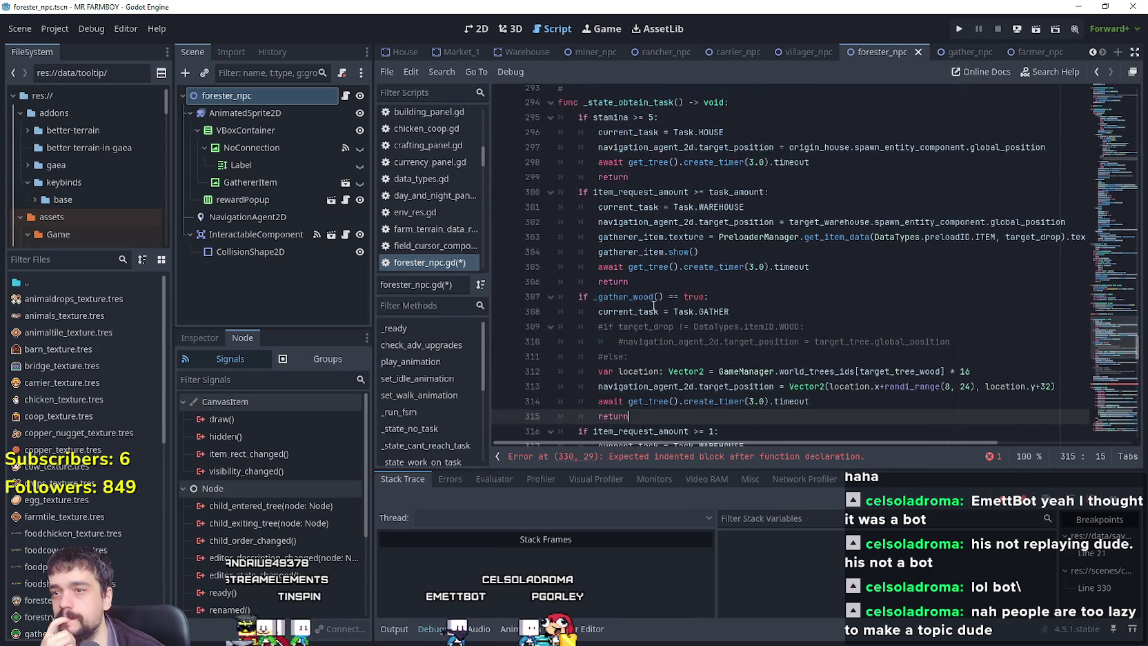
{"action": "double_click", "coordinate": [645, 298]}
{"action": "scroll", "coordinate": [655, 270], "scroll_direction": "down", "scroll_amount": 2}
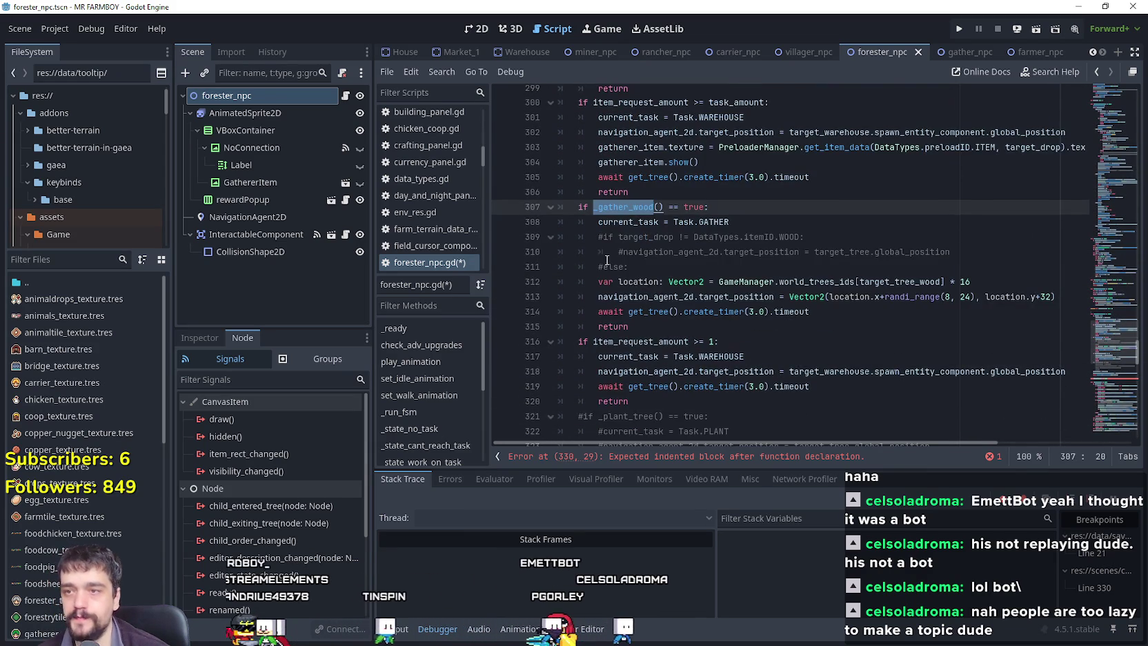
{"action": "left_click", "coordinate": [655, 270]}
{"action": "scroll", "coordinate": [654, 269], "scroll_direction": "down", "scroll_amount": 3}
{"action": "scroll", "coordinate": [655, 269], "scroll_direction": "down", "scroll_amount": 3}
Give _gather_wood a placeholder 'return true' body under its declaration.
{"action": "left_click", "coordinate": [652, 297]}
{"action": "type", "text": "a"}
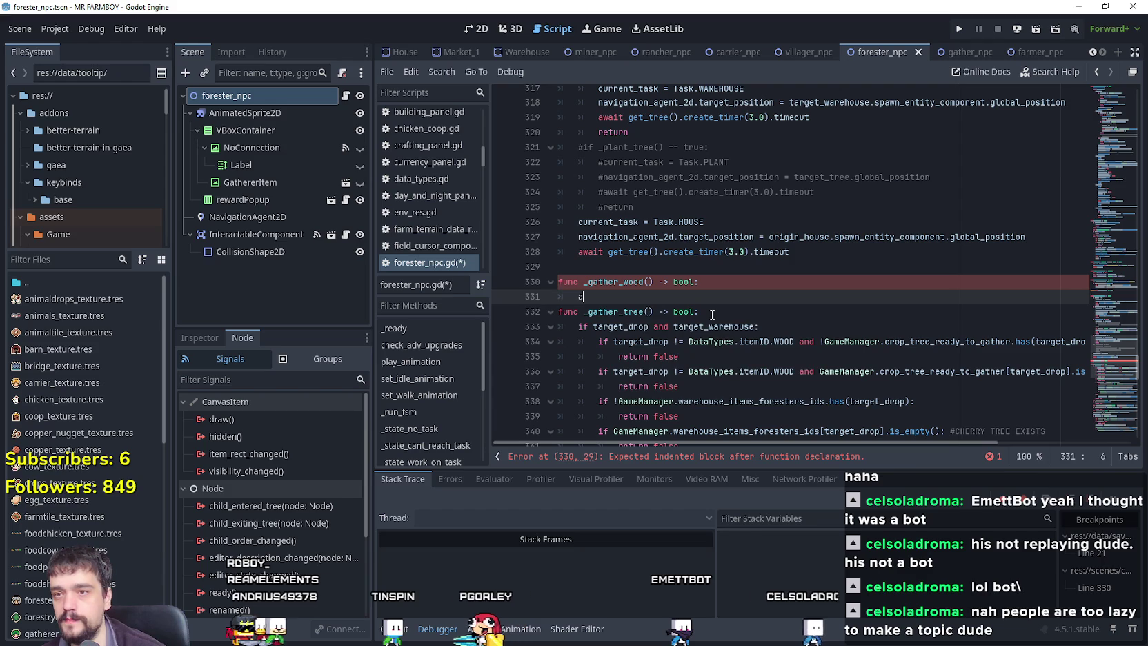
{"action": "type", "text": "bool true"}
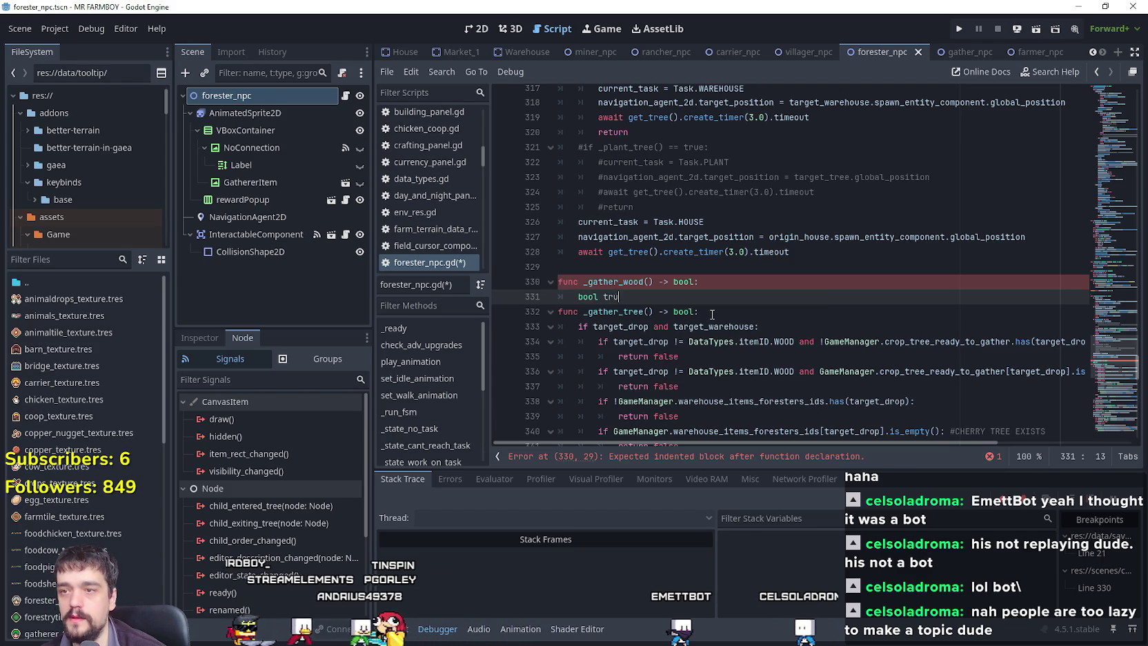
{"action": "left_click", "coordinate": [739, 281]}
{"action": "key", "text": "Return"}
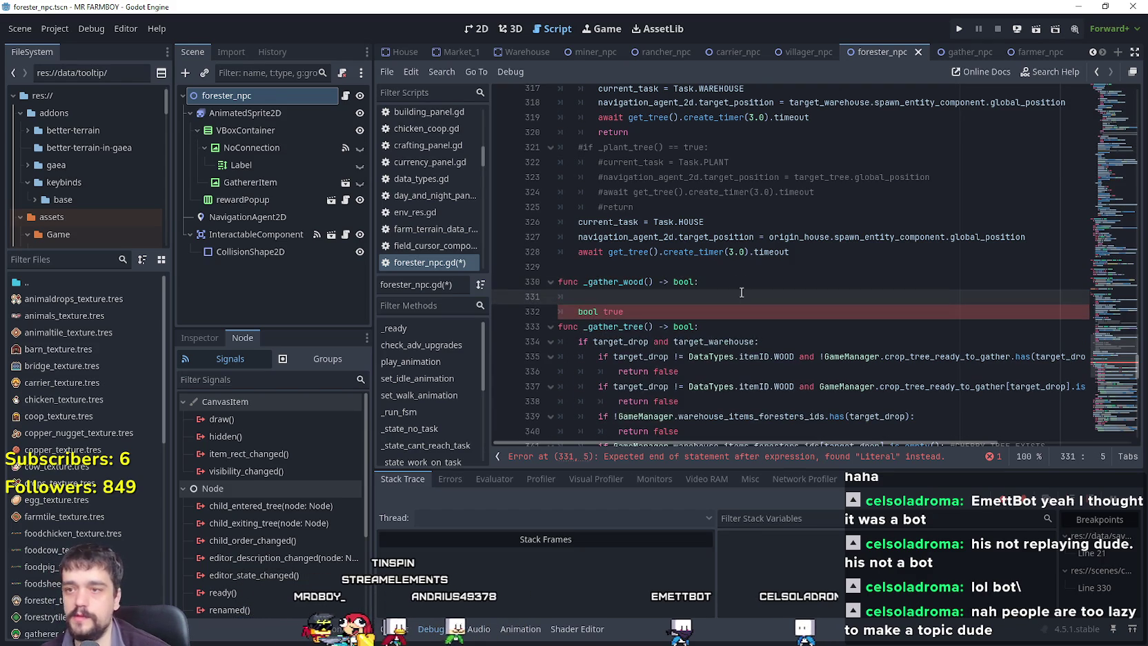
{"action": "double_click", "coordinate": [580, 314]}
{"action": "type", "text": "return"}
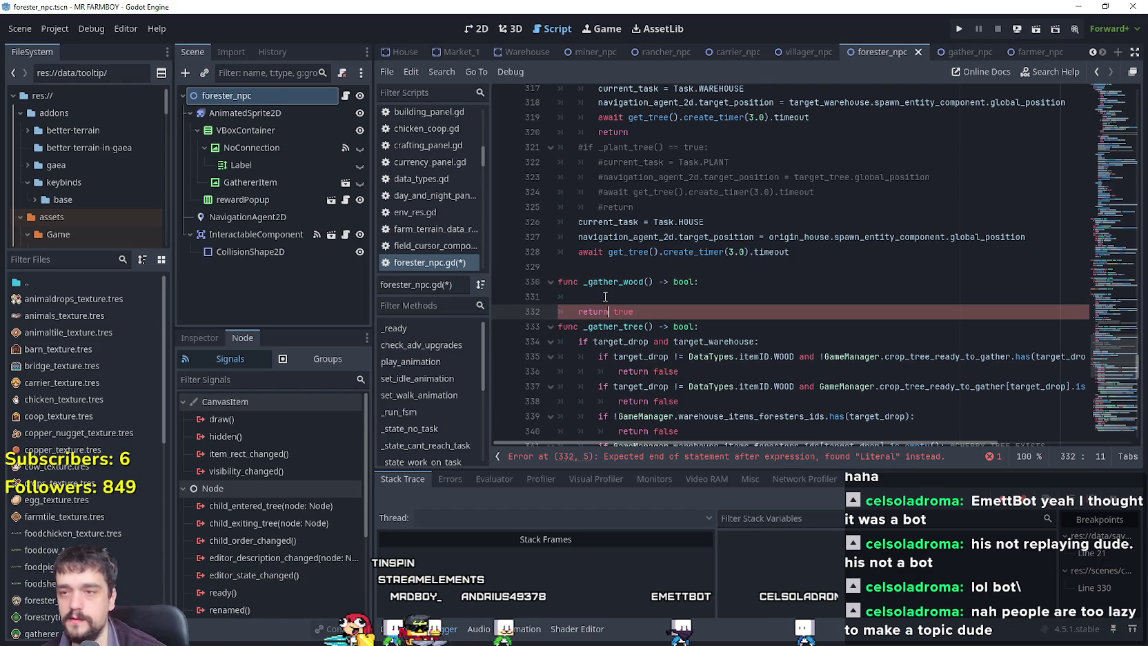
{"action": "left_click", "coordinate": [605, 297]}
{"action": "scroll", "coordinate": [800, 333], "scroll_direction": "down", "scroll_amount": 4}
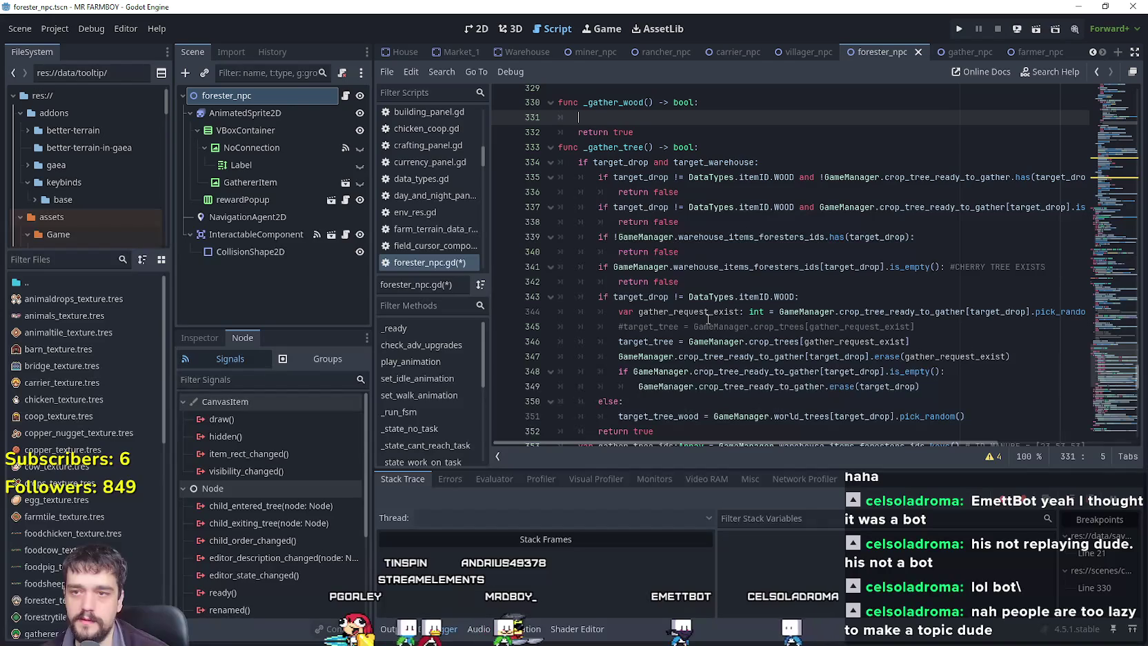
{"action": "scroll", "coordinate": [707, 318], "scroll_direction": "down", "scroll_amount": 3}
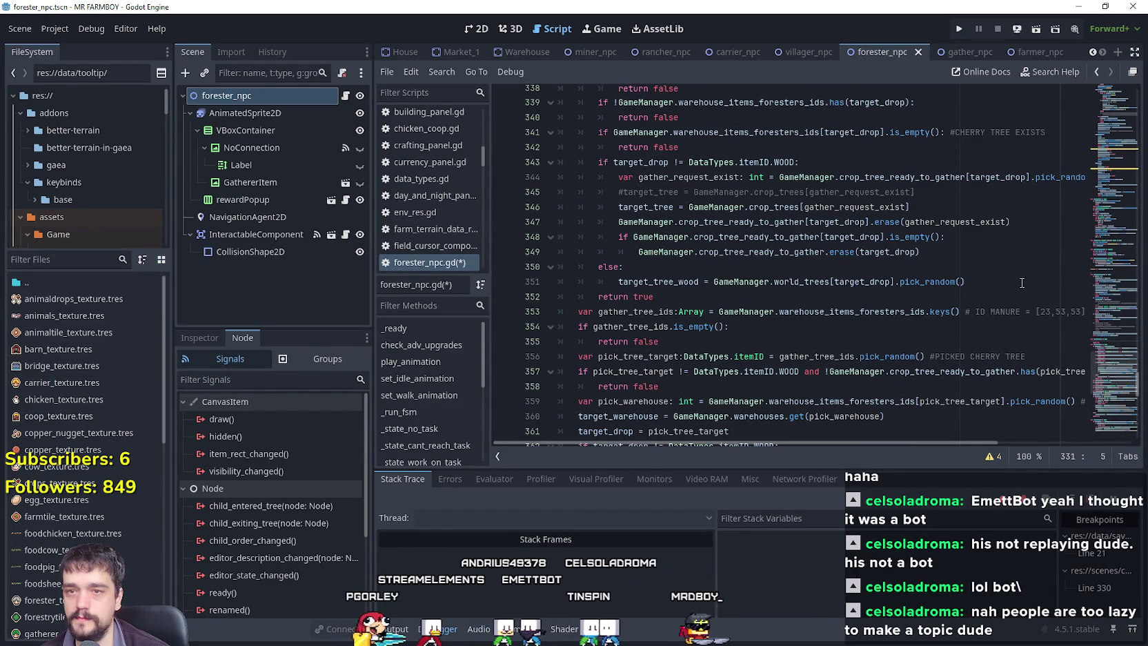
Copy line 351's target_tree_wood = random GameManager.world_trees[target_drop] assignment into _gather_wood's empty line.
{"action": "mouse_move", "coordinate": [1021, 283]}
{"action": "left_mouse_down"}
{"action": "mouse_move", "coordinate": [758, 269]}
{"action": "mouse_move", "coordinate": [614, 280]}
{"action": "left_mouse_up"}
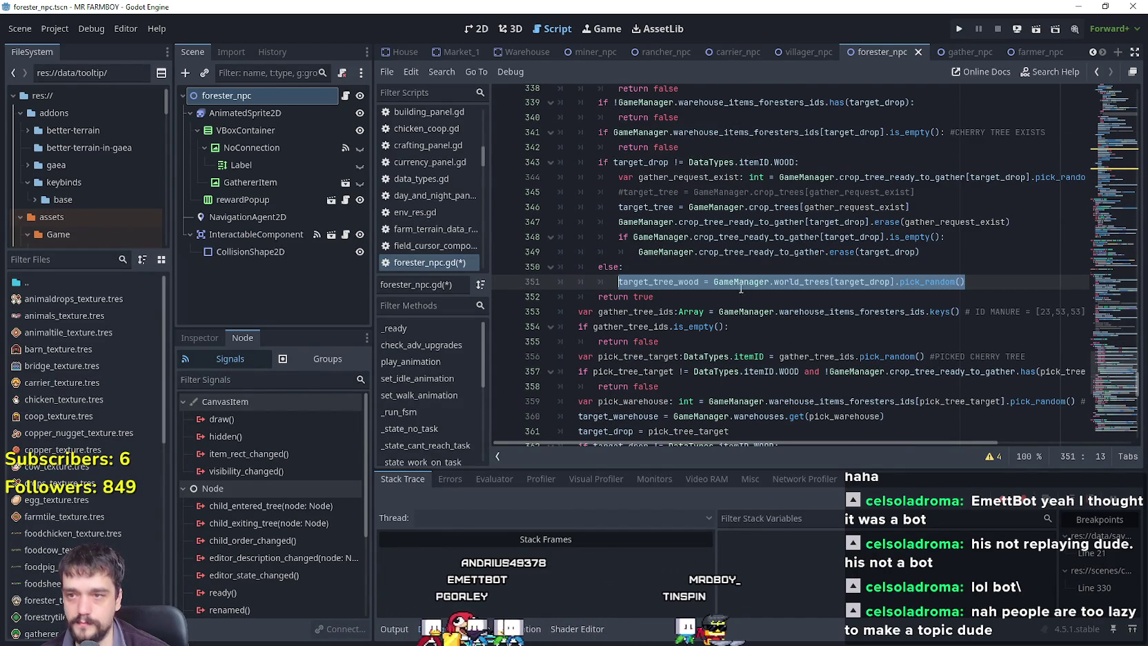
{"action": "scroll", "coordinate": [717, 310], "scroll_direction": "up", "scroll_amount": 2}
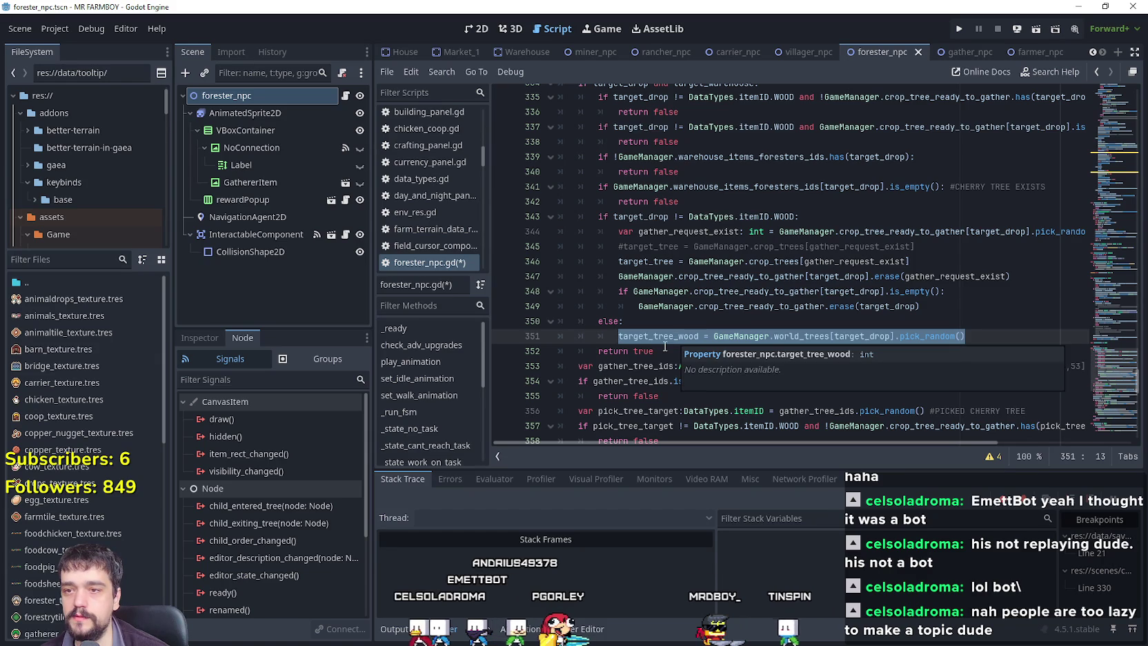
{"action": "double_click", "coordinate": [665, 346]}
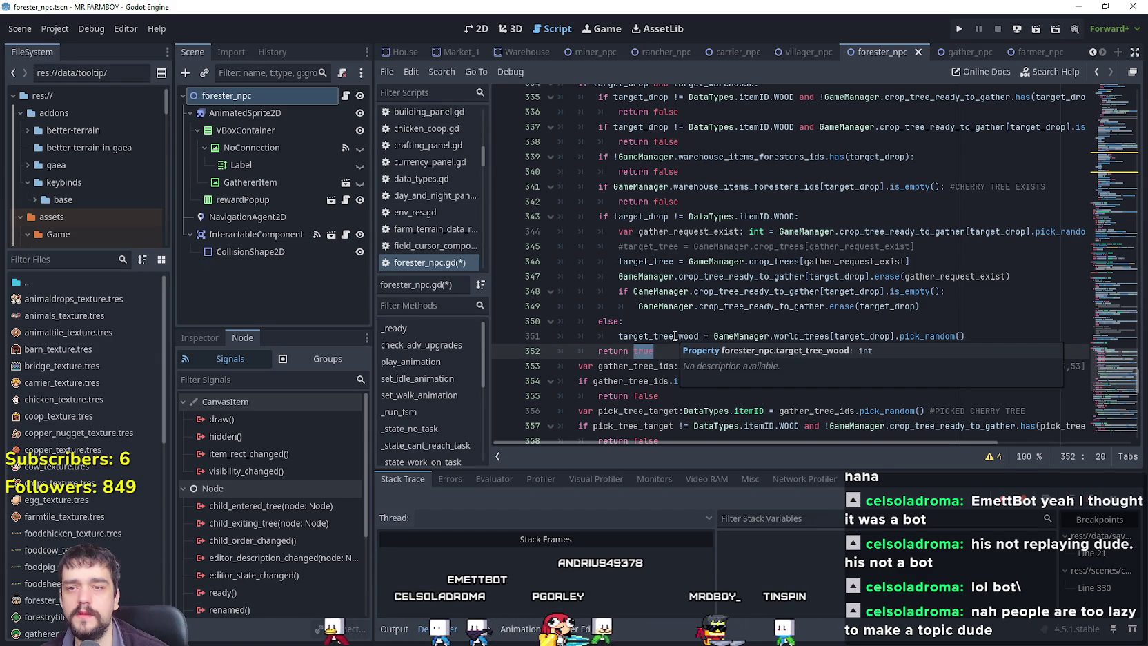
{"action": "scroll", "coordinate": [608, 276], "scroll_direction": "down", "scroll_amount": 1}
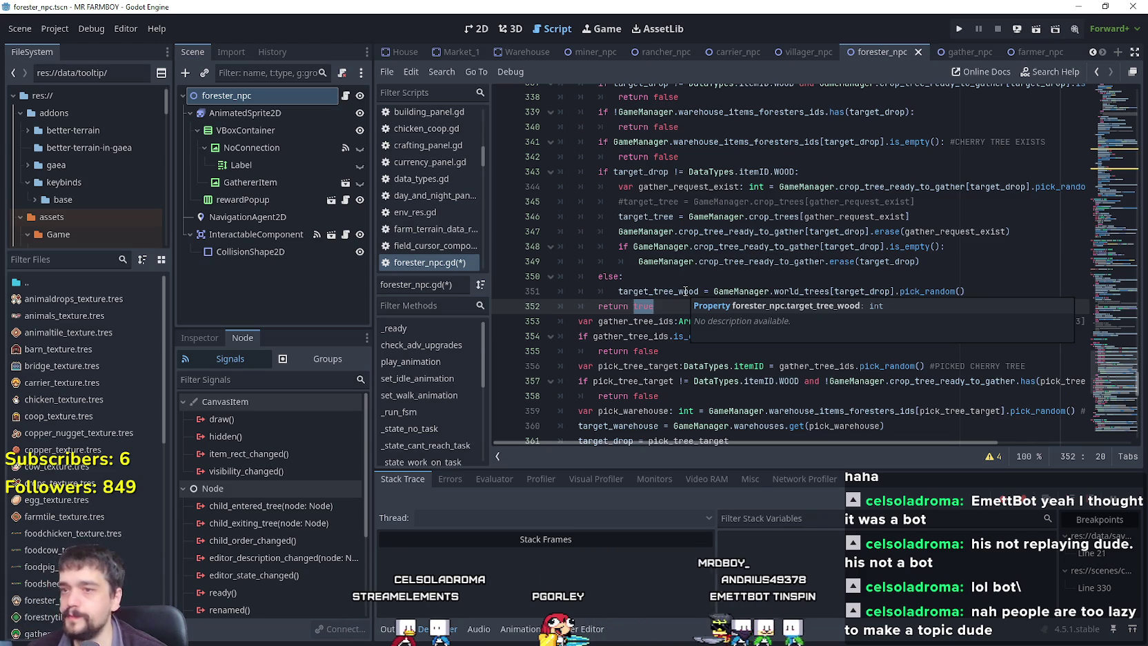
{"action": "double_click", "coordinate": [683, 291]}
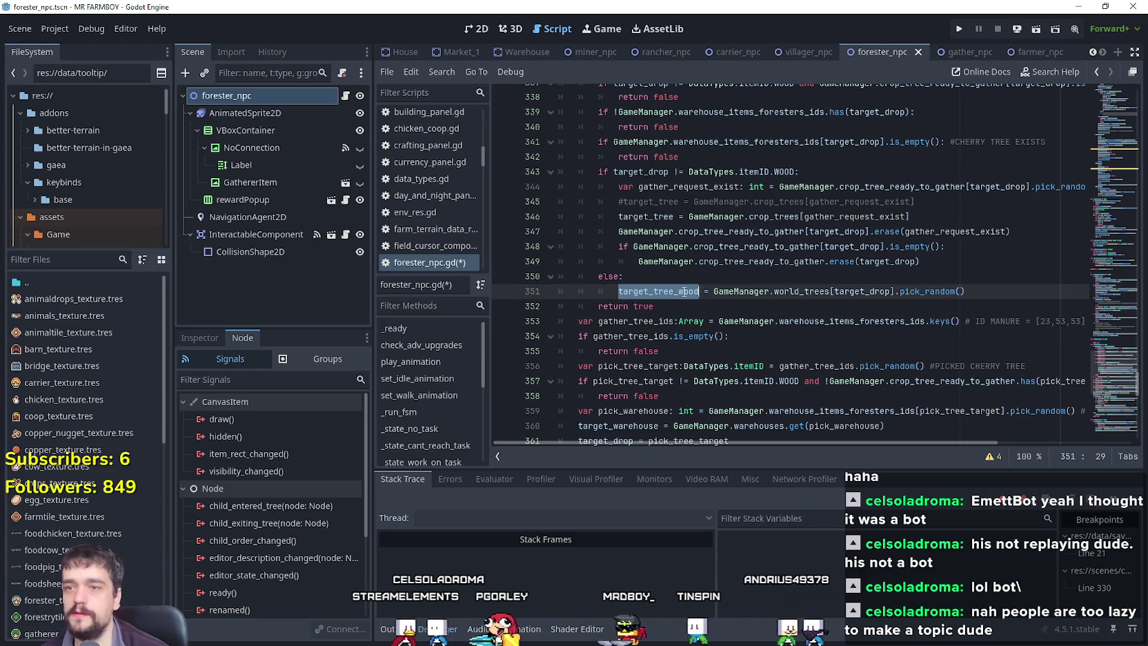
{"action": "key", "text": "shift+End"}
{"action": "key", "text": "ctrl+c"}
{"action": "scroll", "coordinate": [655, 229], "scroll_direction": "up", "scroll_amount": 5}
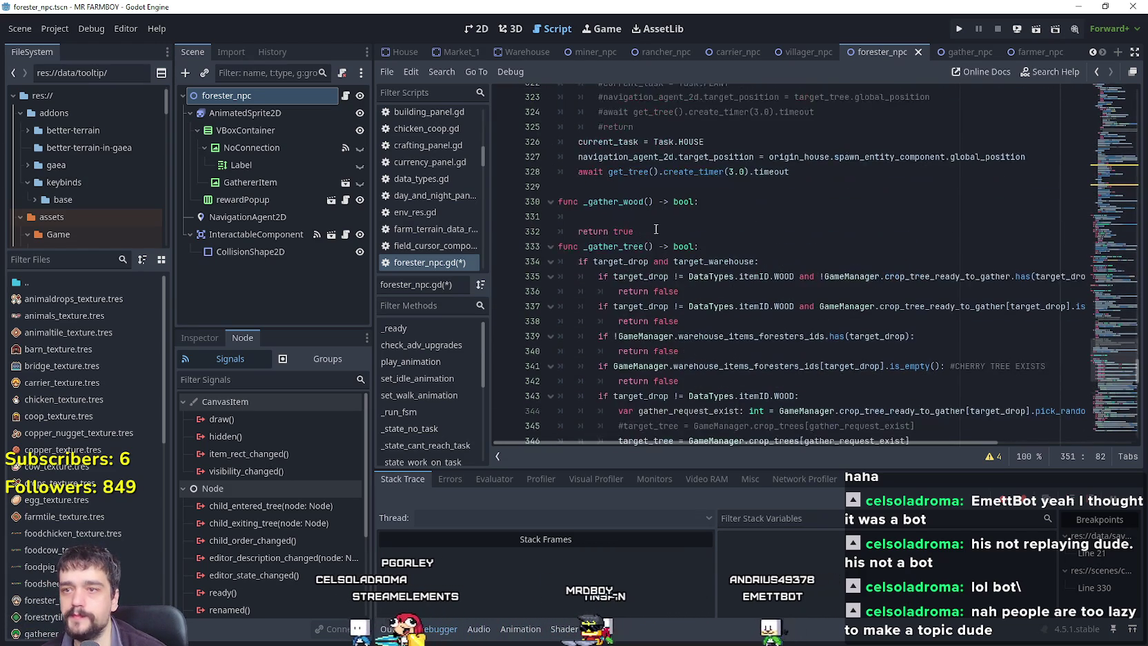
{"action": "left_click", "coordinate": [656, 216]}
{"action": "key", "text": "ctrl+v"}
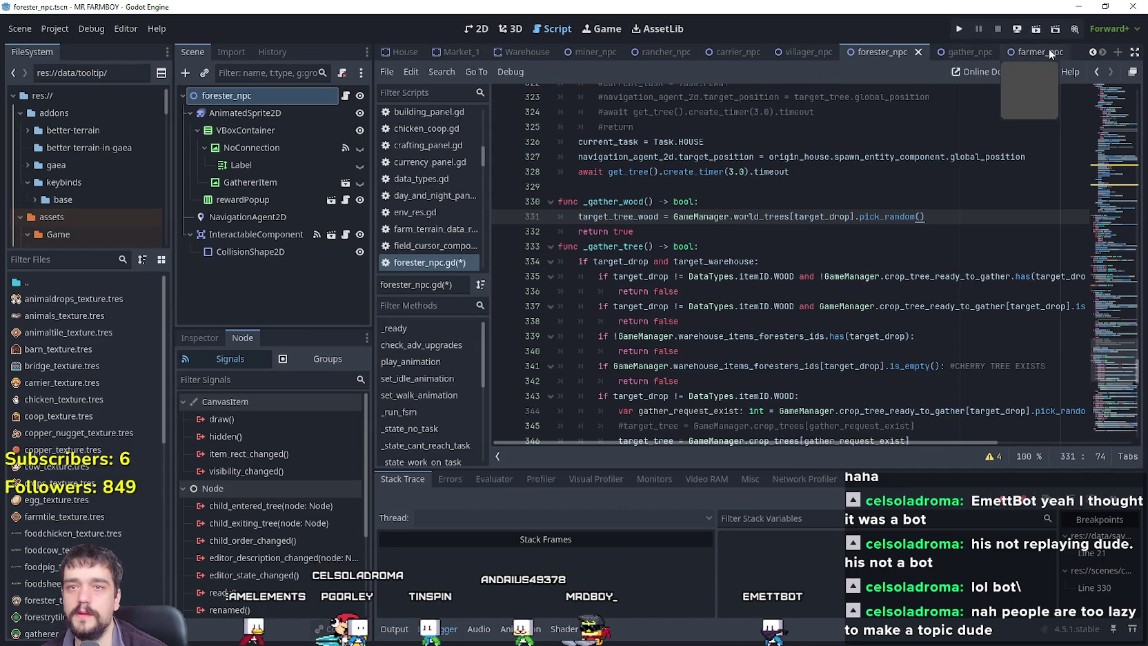
Copy the _gather_crop body from gather_npc.gd and return to the forester_npc scene.
{"action": "left_click", "coordinate": [949, 48]}
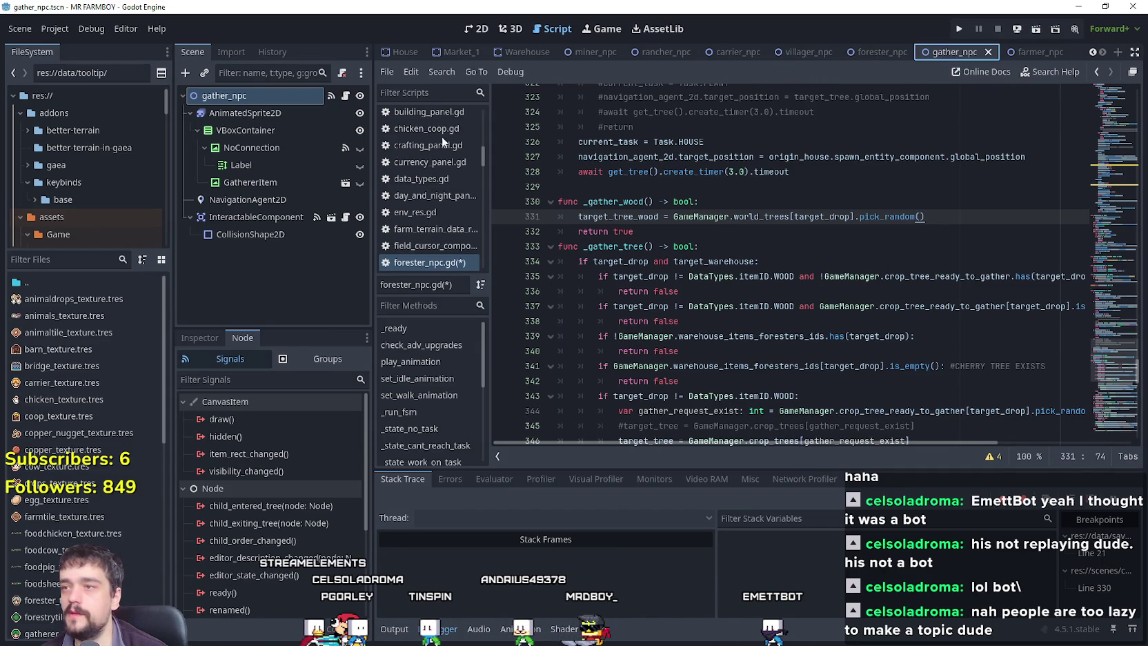
{"action": "left_click", "coordinate": [344, 97]}
{"action": "left_click", "coordinate": [996, 245]}
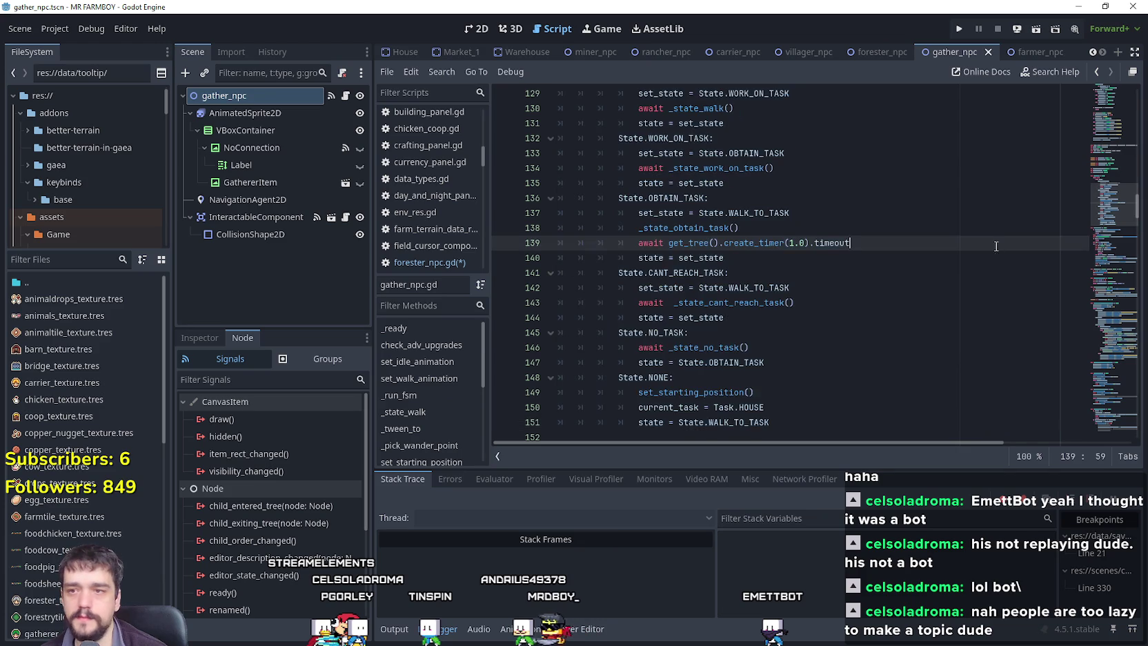
{"action": "left_click_drag", "start_coordinate": [1104, 222], "coordinate": [1101, 403]}
{"action": "scroll", "coordinate": [973, 348], "scroll_direction": "down", "scroll_amount": 4}
{"action": "mouse_move", "coordinate": [662, 327]}
{"action": "left_mouse_down"}
{"action": "mouse_move", "coordinate": [641, 303]}
{"action": "mouse_move", "coordinate": [624, 207]}
{"action": "mouse_move", "coordinate": [560, 200]}
{"action": "mouse_move", "coordinate": [560, 220]}
{"action": "mouse_move", "coordinate": [559, 207]}
{"action": "left_mouse_up"}
{"action": "key", "text": "ctrl+c"}
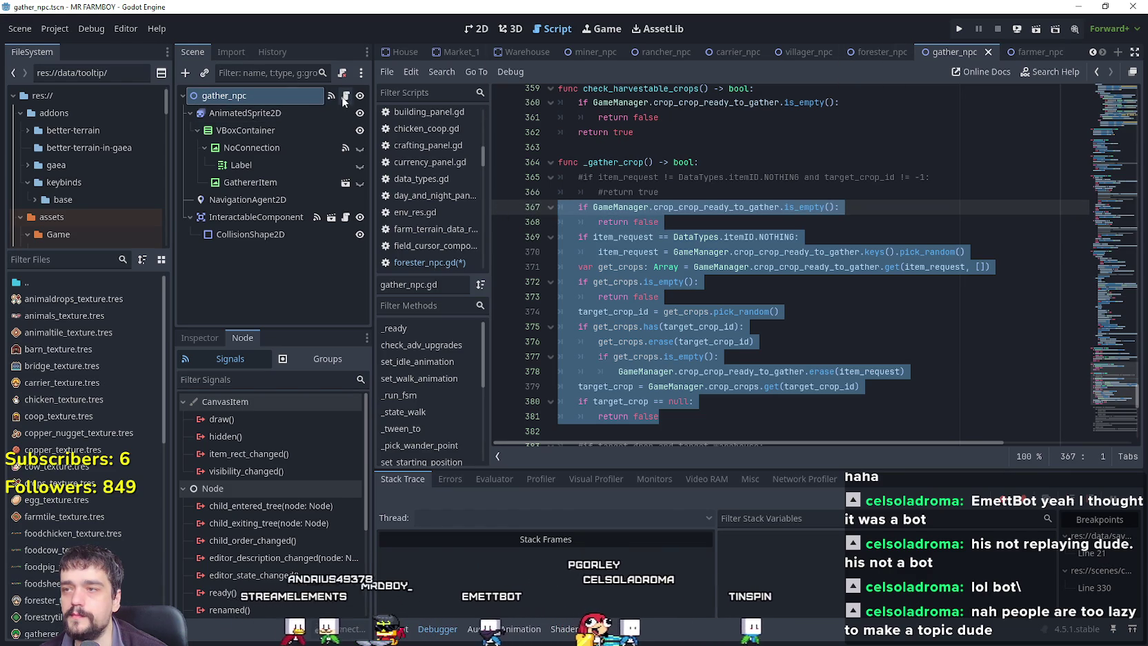
{"action": "left_click", "coordinate": [872, 52]}
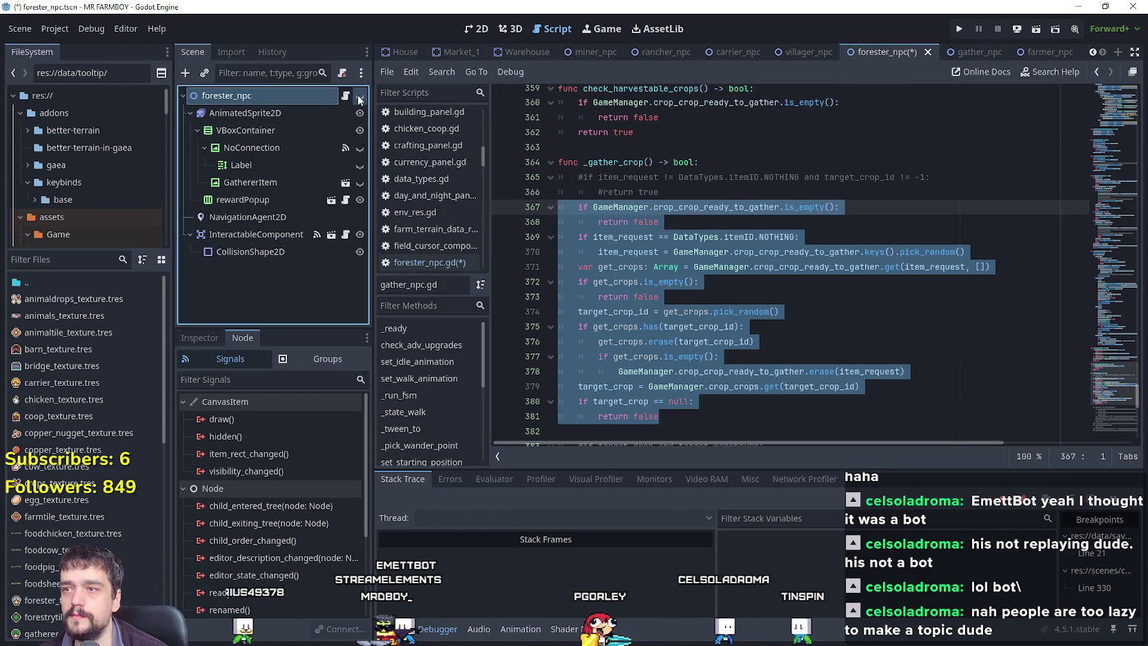
Paste the crop-gathering code into _gather_wood and comment out the target_tree_wood line 331.
{"action": "left_click", "coordinate": [639, 241]}
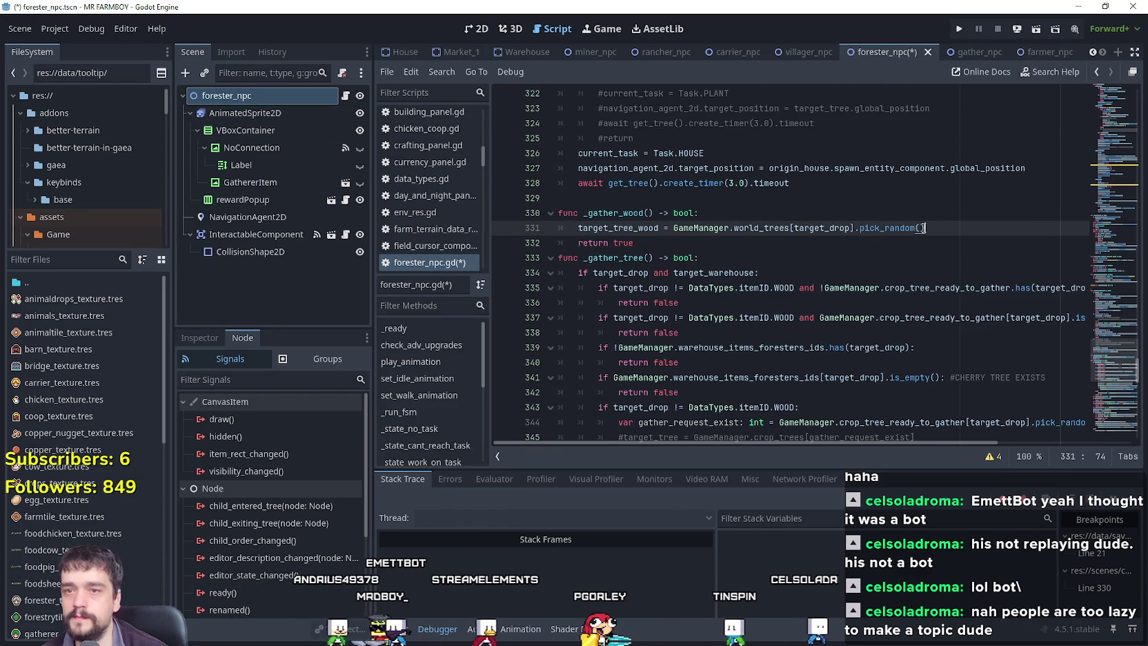
{"action": "key", "text": "ctrl+v"}
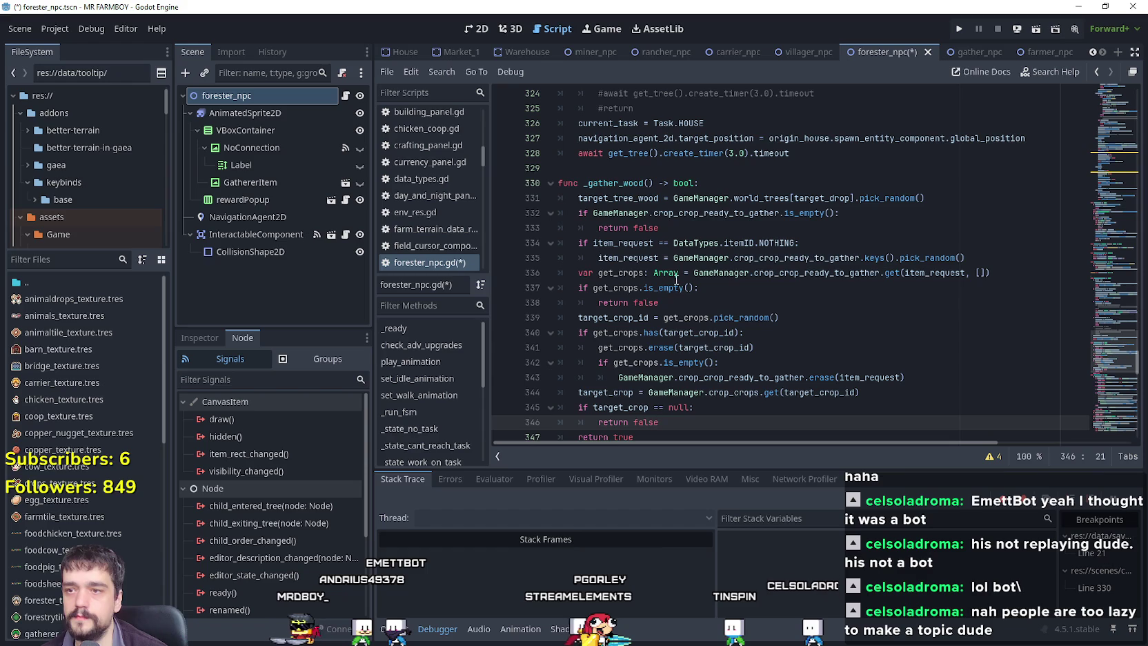
{"action": "double_click", "coordinate": [626, 197]}
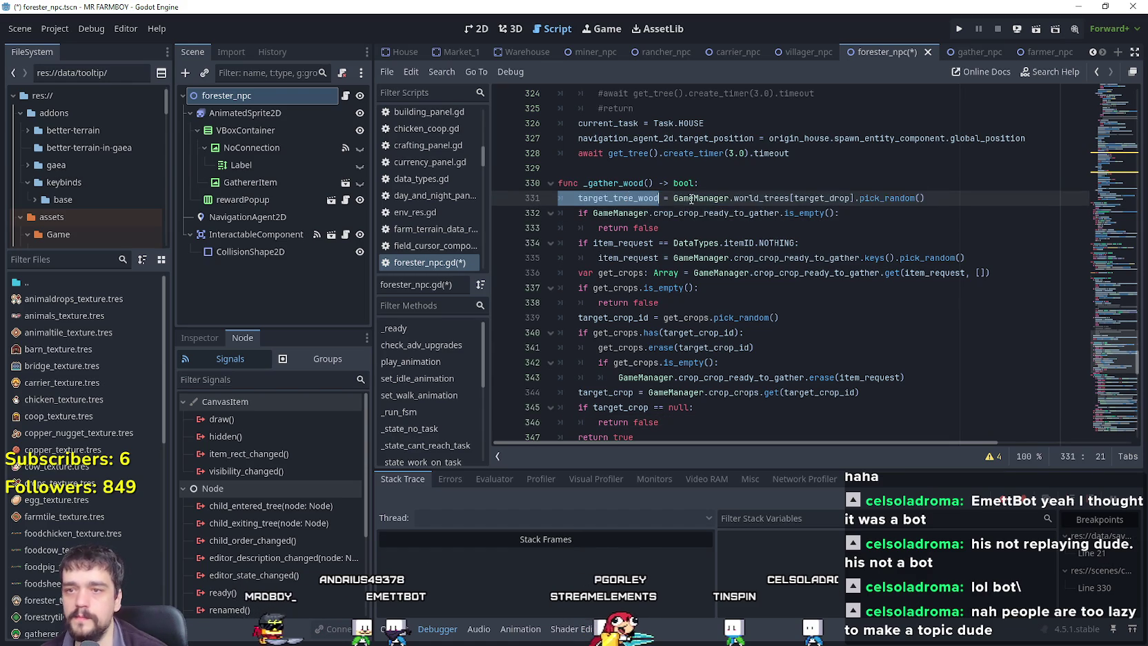
{"action": "key", "text": "ctrl+k"}
Review the pasted empty-check, item_request and crop_crop_ready_to_gather lines.
{"action": "key", "text": "Down"}
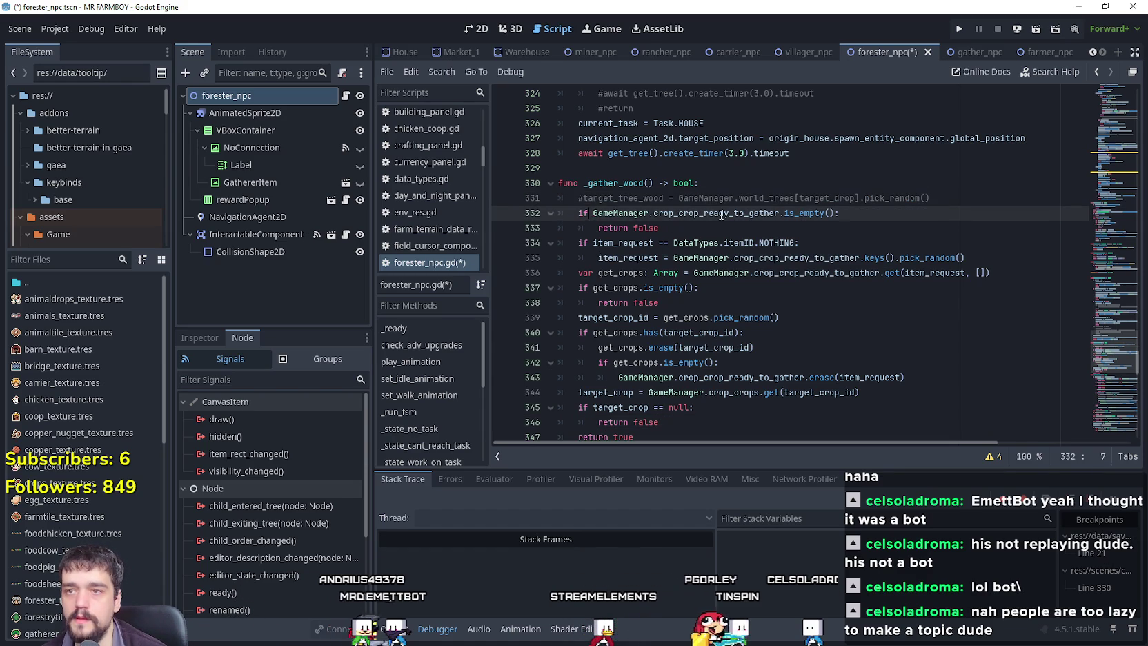
{"action": "key", "text": "Down"}
{"action": "left_click_drag", "start_coordinate": [695, 229], "coordinate": [560, 215]}
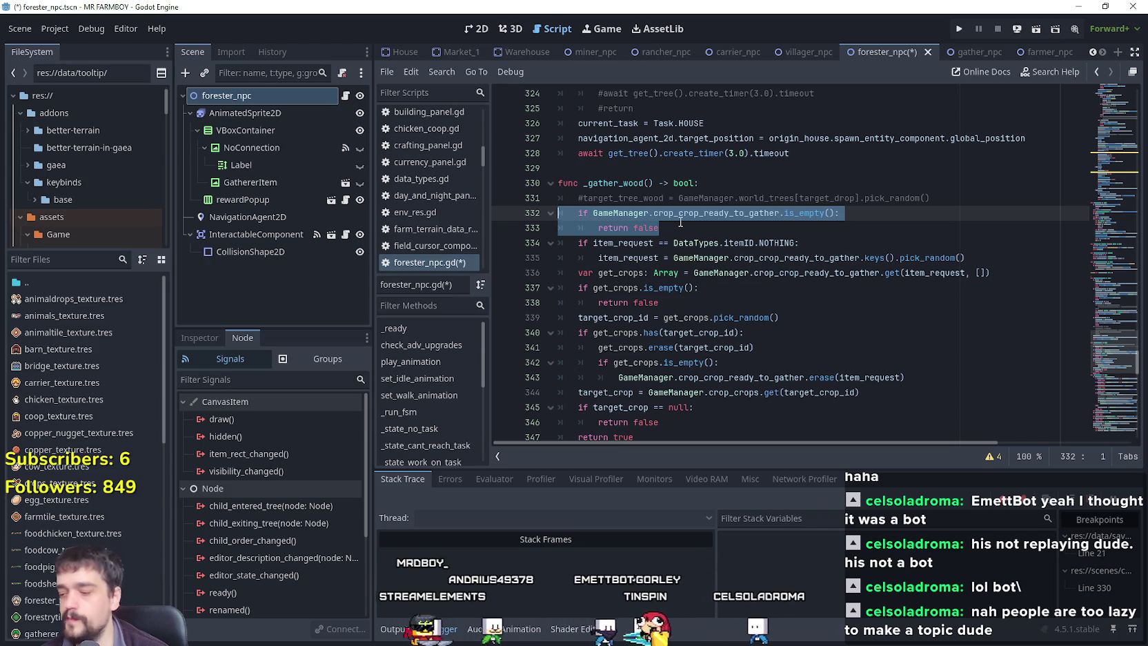
{"action": "left_click", "coordinate": [646, 212]}
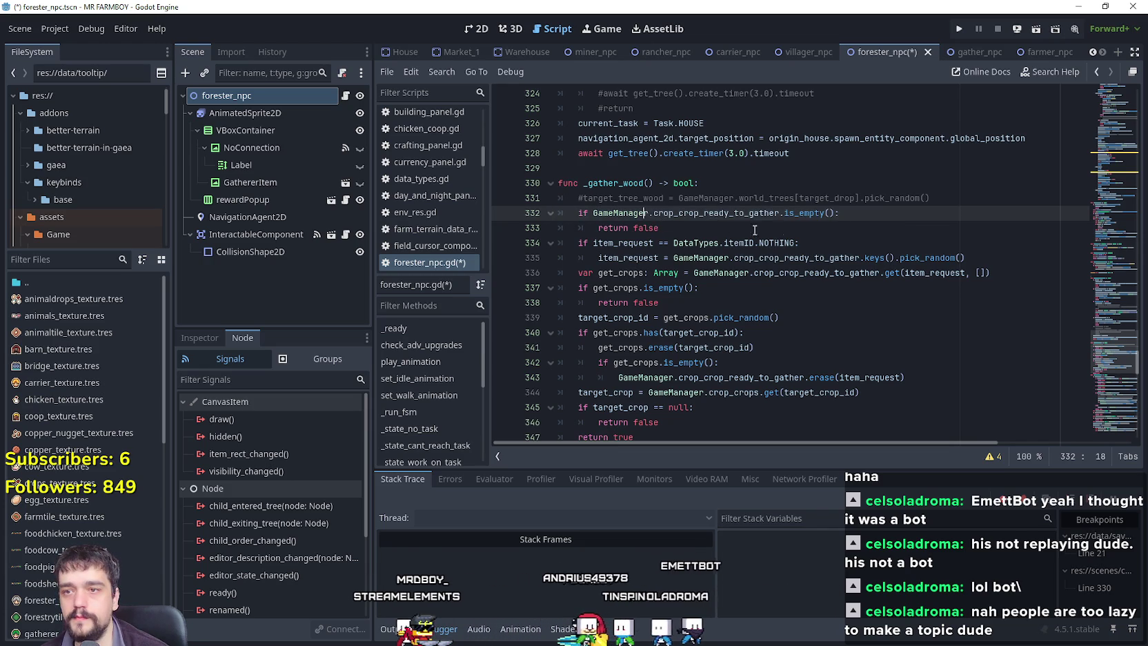
{"action": "double_click", "coordinate": [645, 242]}
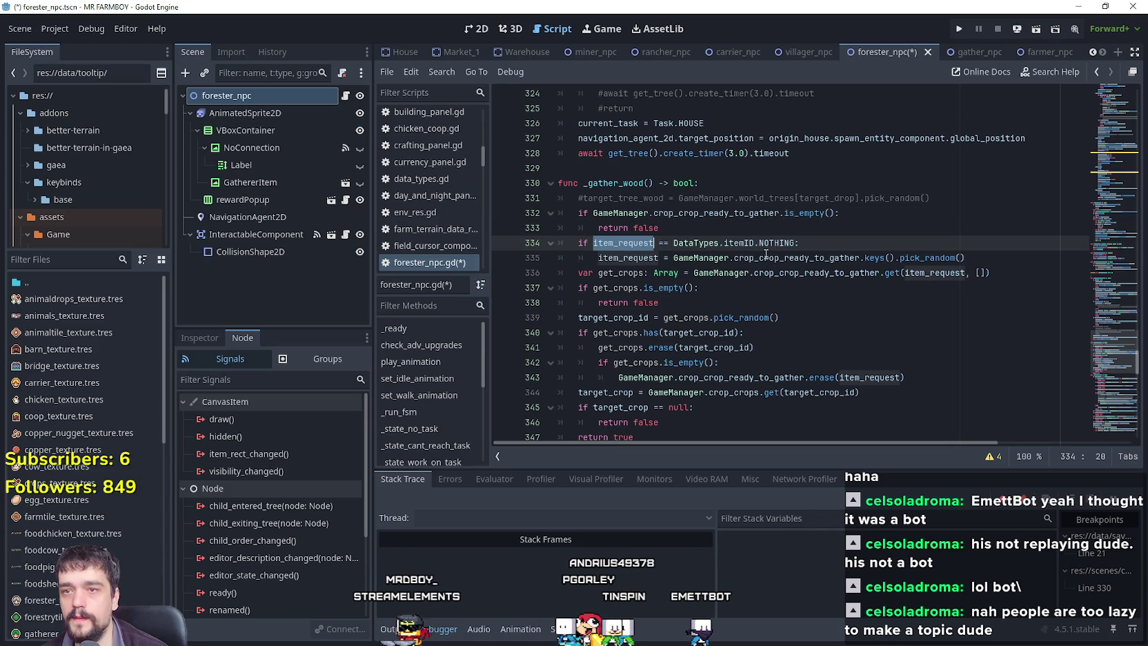
{"action": "double_click", "coordinate": [624, 257]}
{"action": "double_click", "coordinate": [793, 257]}
{"action": "scroll", "coordinate": [880, 316], "scroll_direction": "down", "scroll_amount": 2}
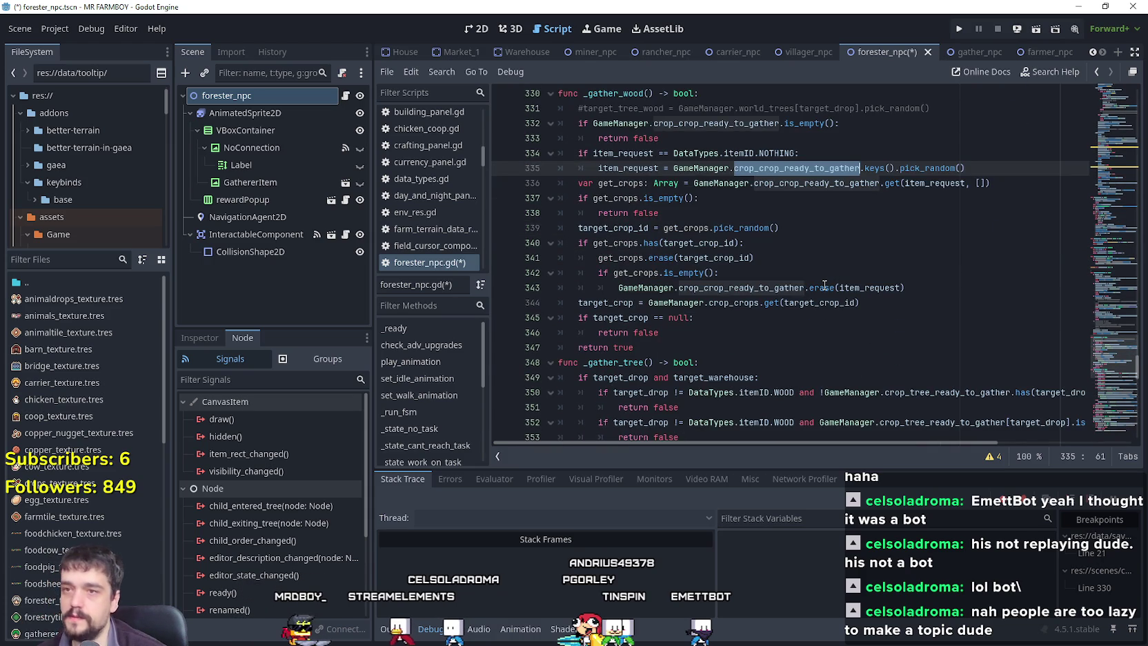
{"action": "mouse_move", "coordinate": [824, 285]}
{"action": "scroll", "coordinate": [774, 260], "scroll_direction": "up", "scroll_amount": 1}
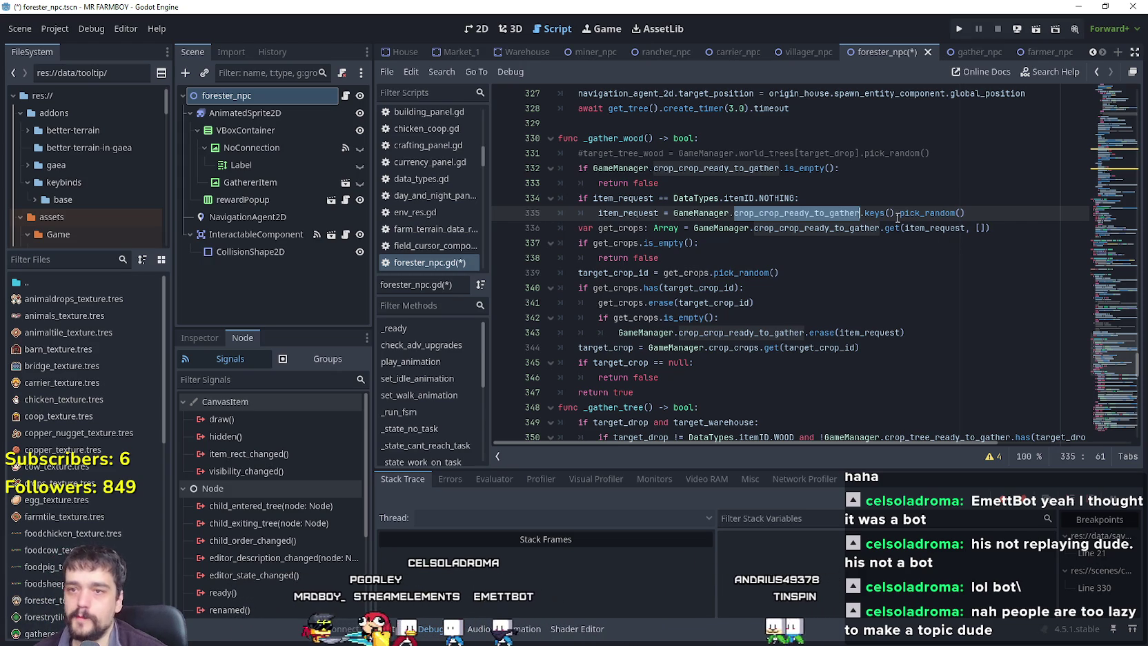
Comment out the empty-check on lines 332–333 of _gather_wood.
{"action": "left_click", "coordinate": [765, 188]}
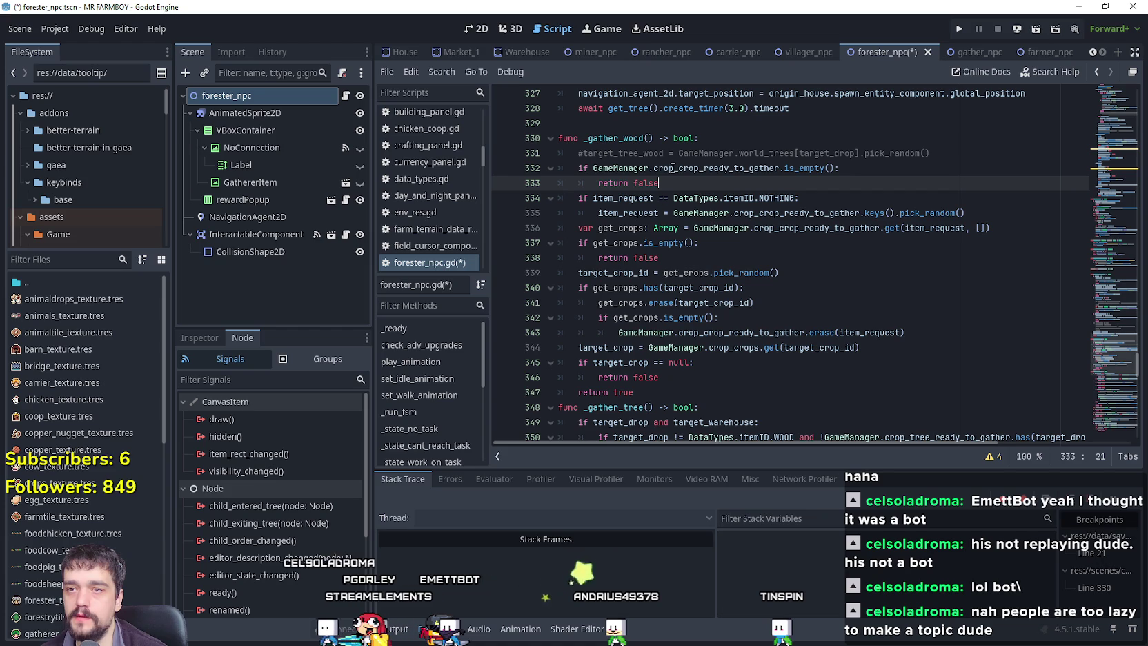
{"action": "double_click", "coordinate": [673, 168]}
{"action": "scroll", "coordinate": [752, 279], "scroll_direction": "up", "scroll_amount": 3}
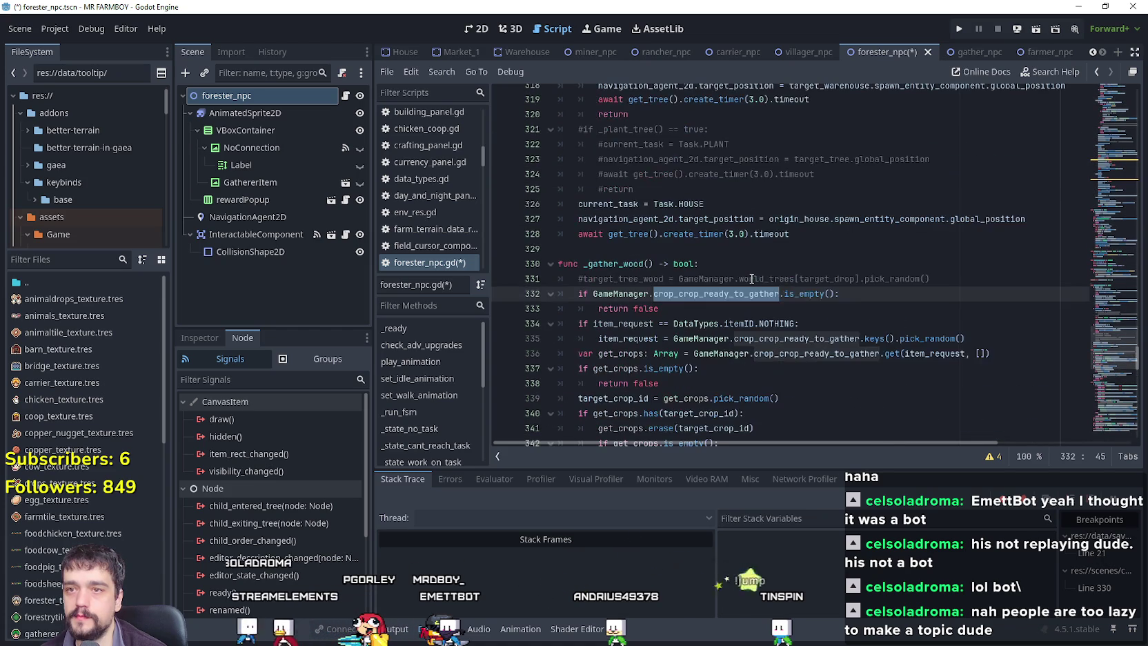
{"action": "double_click", "coordinate": [750, 279]}
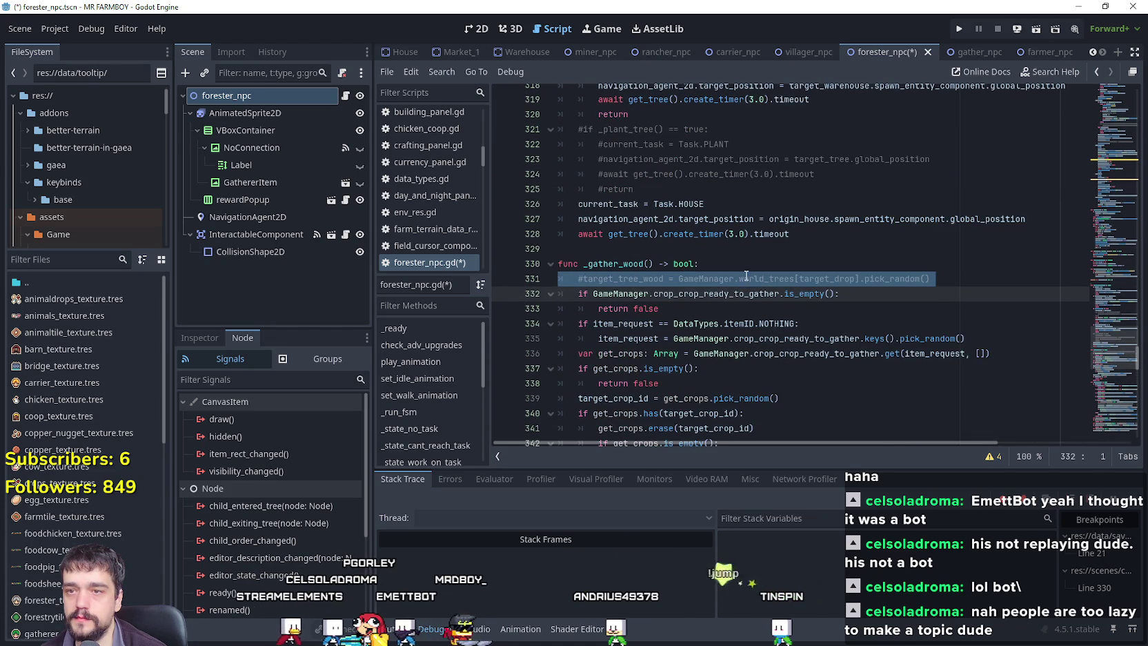
{"action": "left_click", "coordinate": [729, 276], "text": "shift"}
{"action": "double_click", "coordinate": [826, 278]}
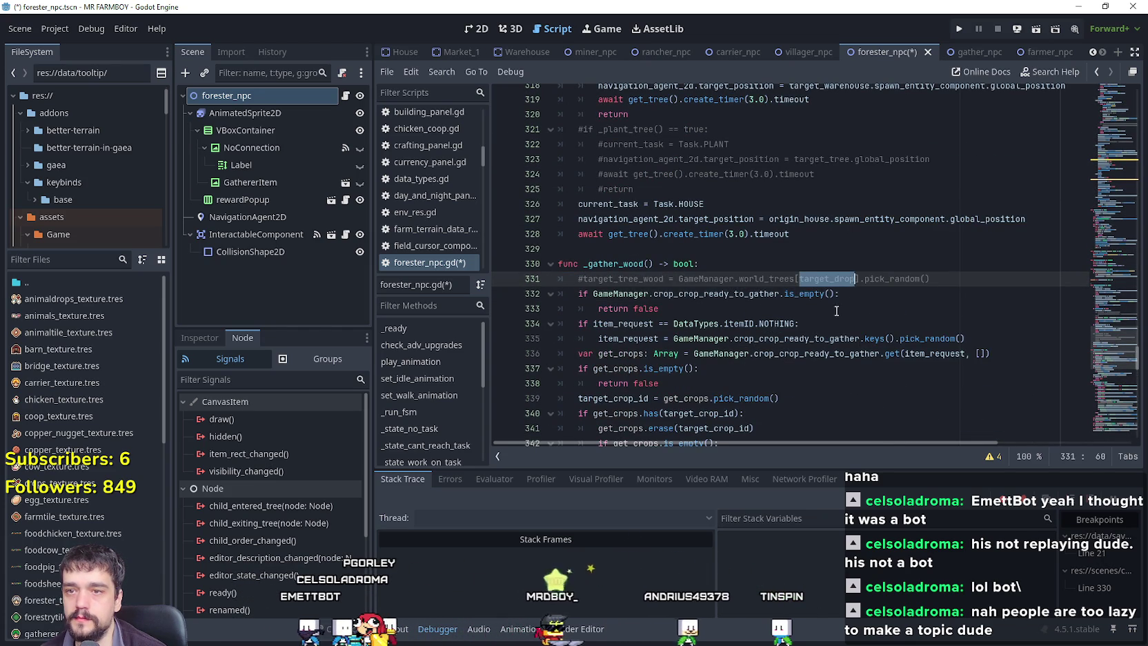
{"action": "scroll", "coordinate": [685, 267], "scroll_direction": "down", "scroll_amount": 1}
{"action": "scroll", "coordinate": [706, 254], "scroll_direction": "down", "scroll_amount": 1}
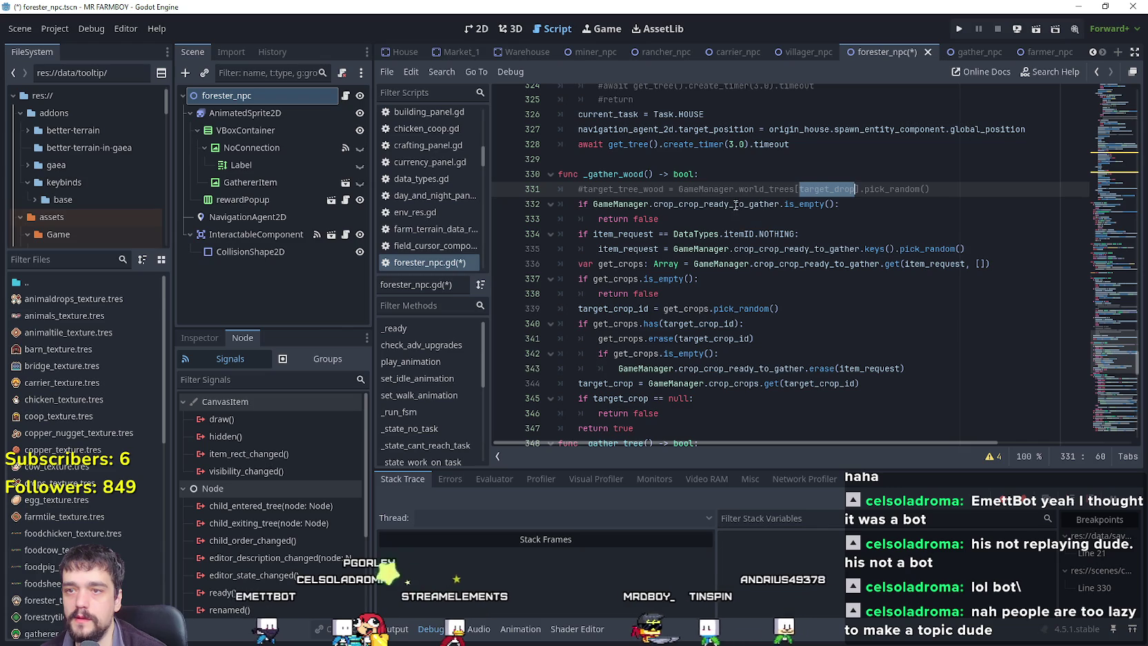
{"action": "left_click_drag", "start_coordinate": [582, 210], "coordinate": [579, 219]}
{"action": "key", "text": "ctrl+k"}
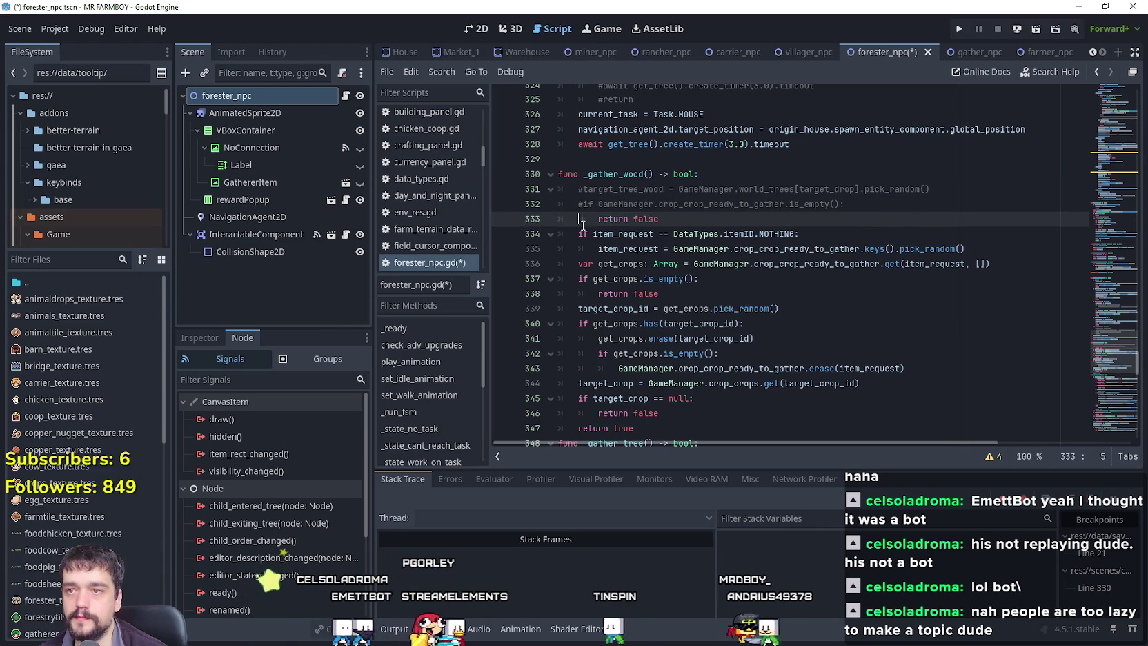
{"action": "type", "text": "#"}
Insert DataTypes.itemID.WOOD before GameManager on line 335 so item_request defaults to WOOD.
{"action": "left_click", "coordinate": [601, 234]}
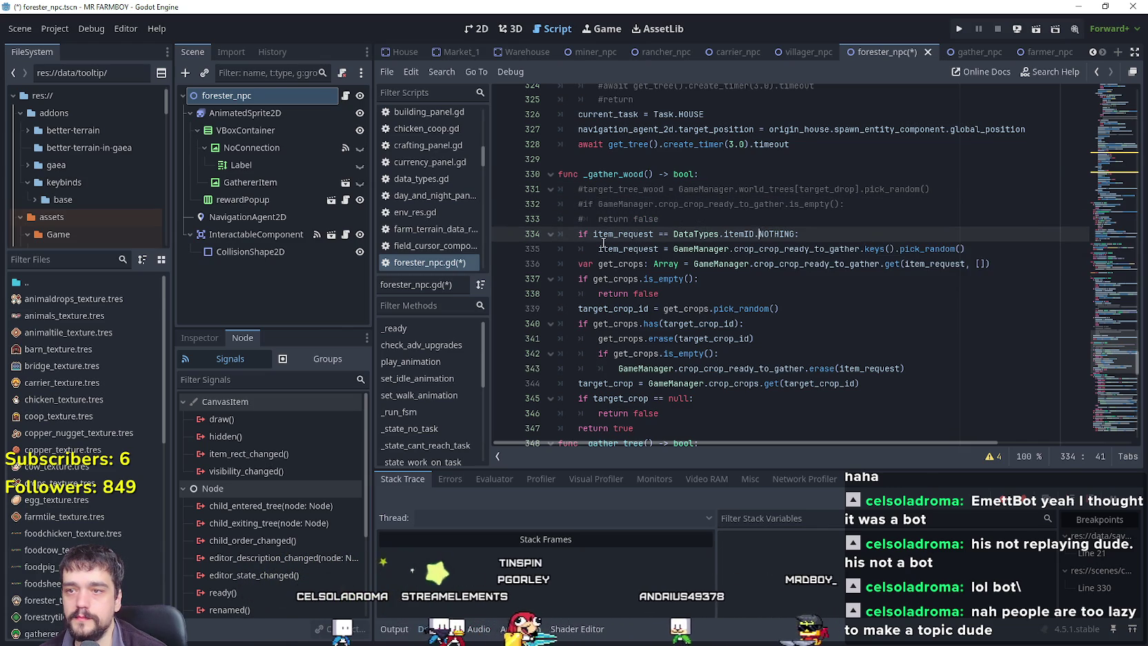
{"action": "left_click_drag", "start_coordinate": [597, 249], "coordinate": [978, 252]}
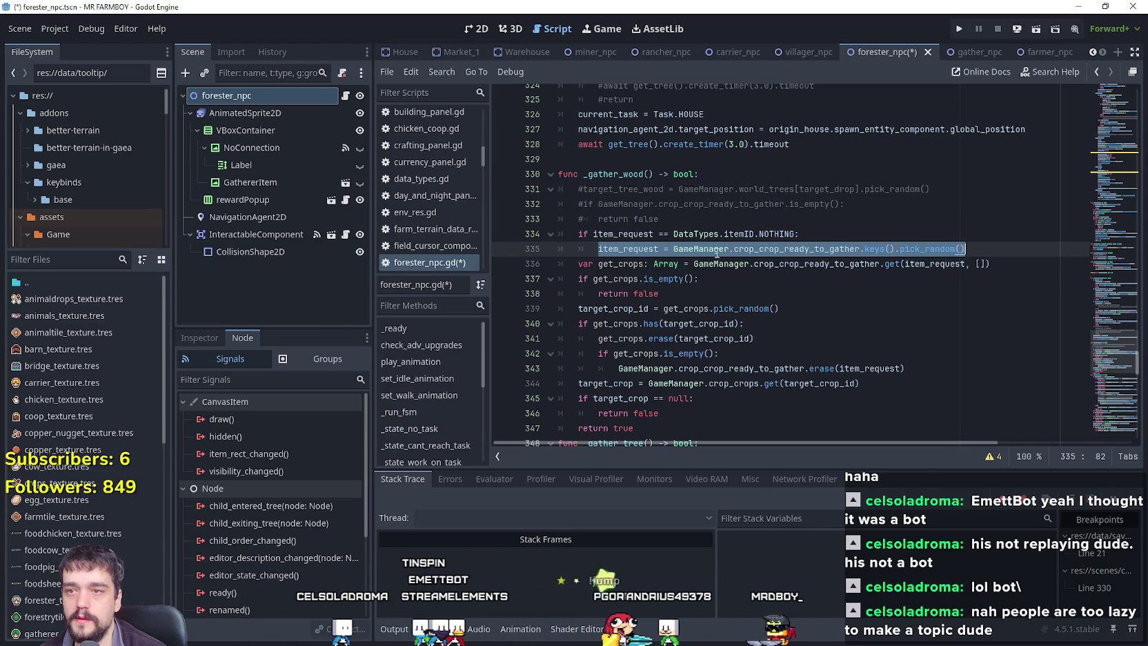
{"action": "left_click", "coordinate": [691, 250]}
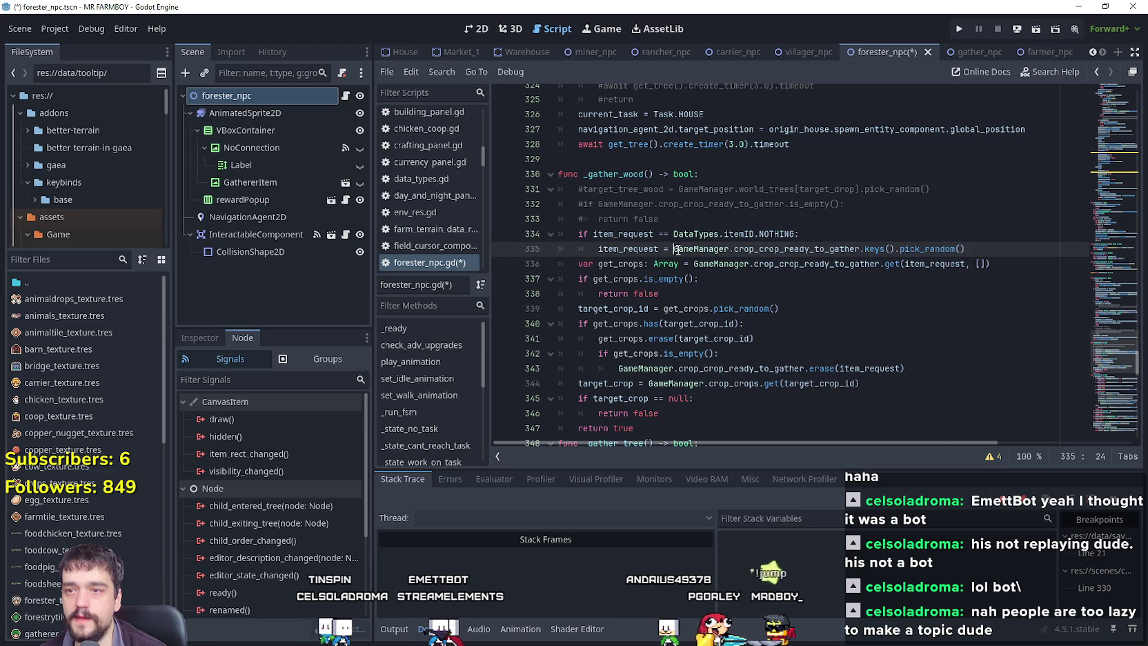
{"action": "type", "text": "#ata"}
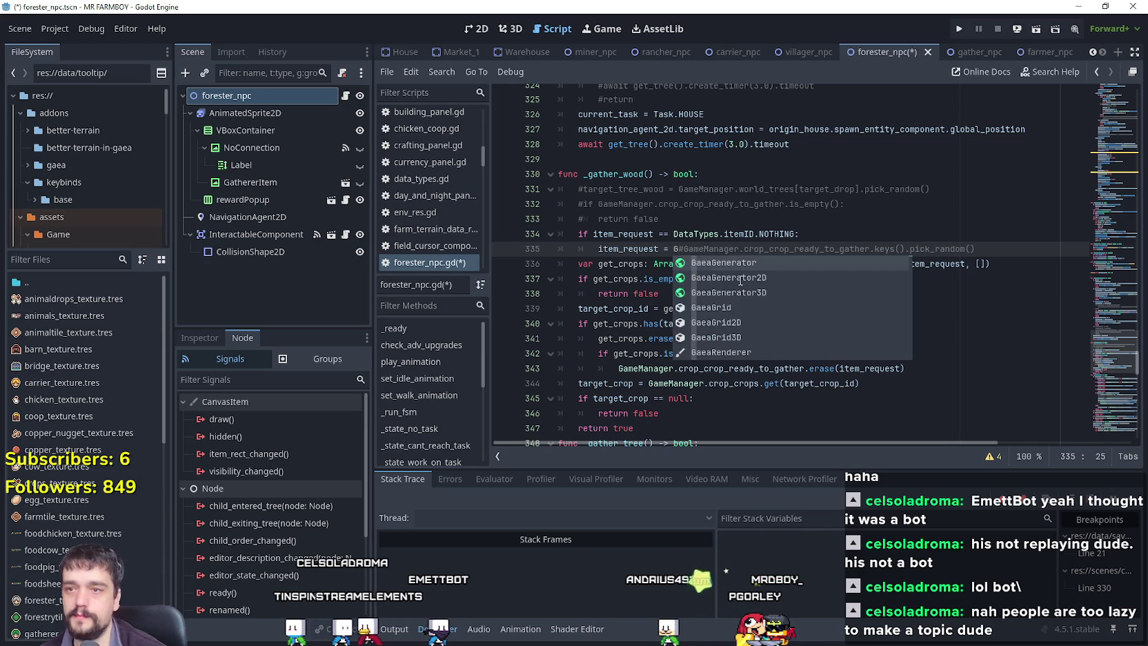
{"action": "type", "text": "Types.it"}
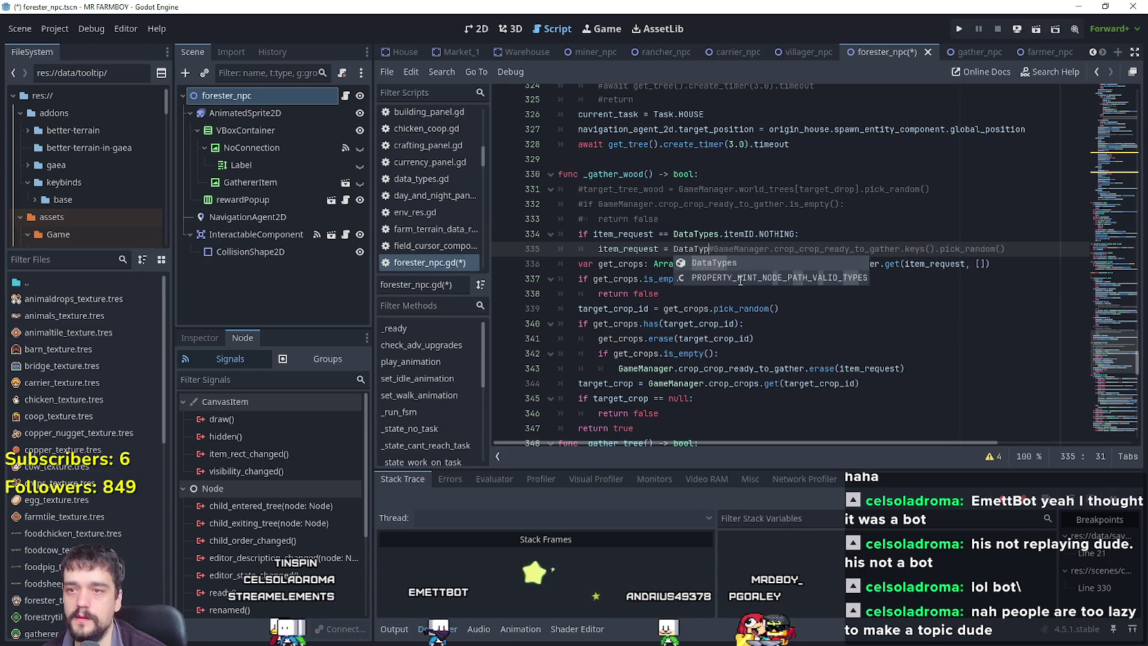
{"action": "type", "text": "em"}
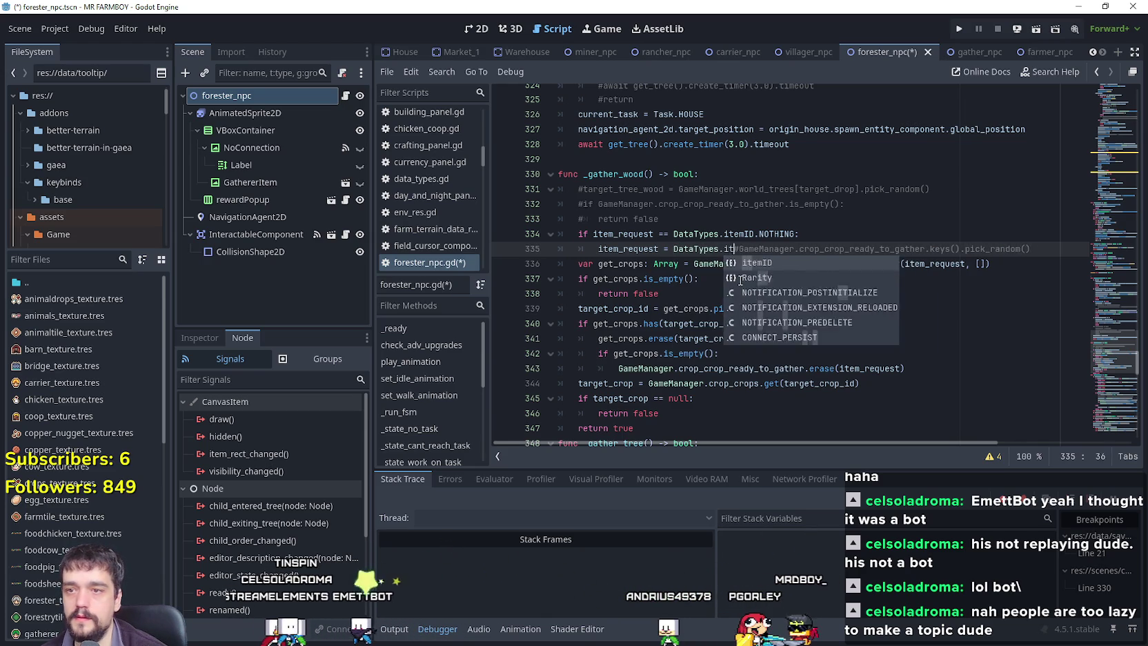
{"action": "key", "text": "Return"}
{"action": "type", "text": "w"}
{"action": "key", "text": "Return"}
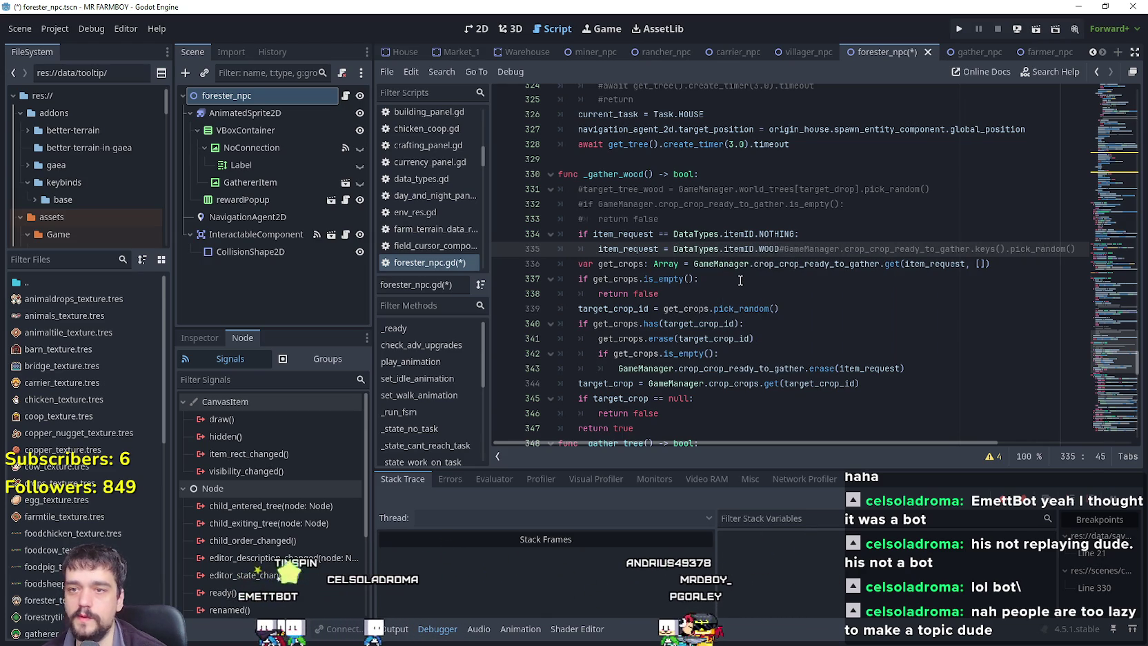
{"action": "scroll", "coordinate": [759, 253], "scroll_direction": "down", "scroll_amount": 1}
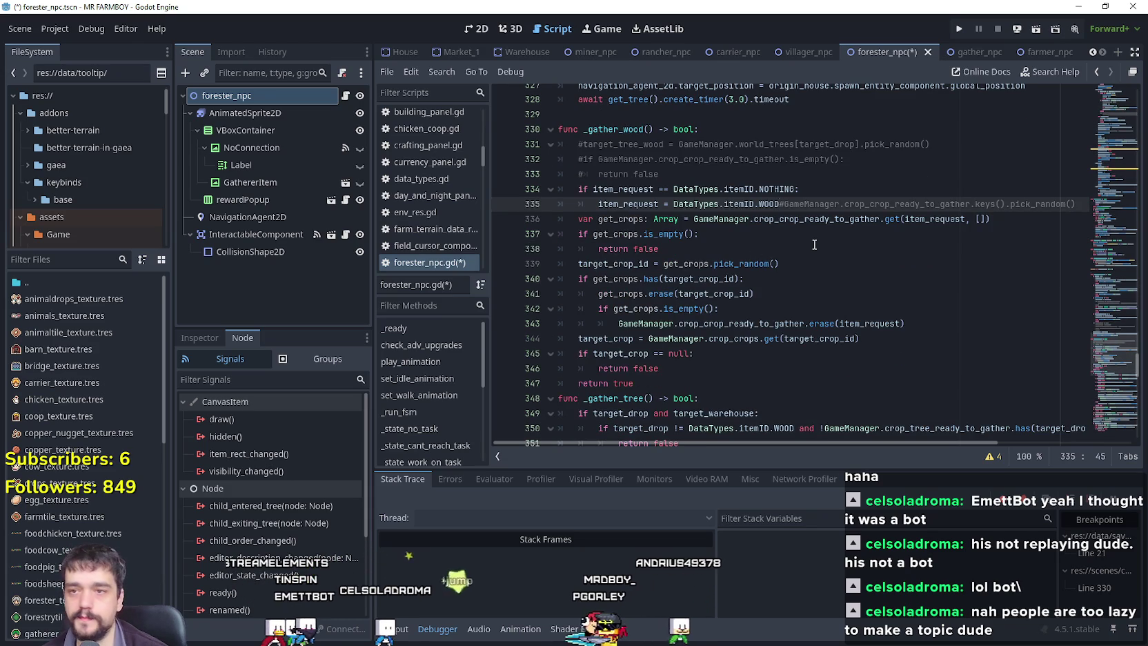
Rename get_crops to get_woods on lines 336 and 337.
{"action": "left_click", "coordinate": [652, 248]}
{"action": "scroll", "coordinate": [650, 183], "scroll_direction": "down", "scroll_amount": 2}
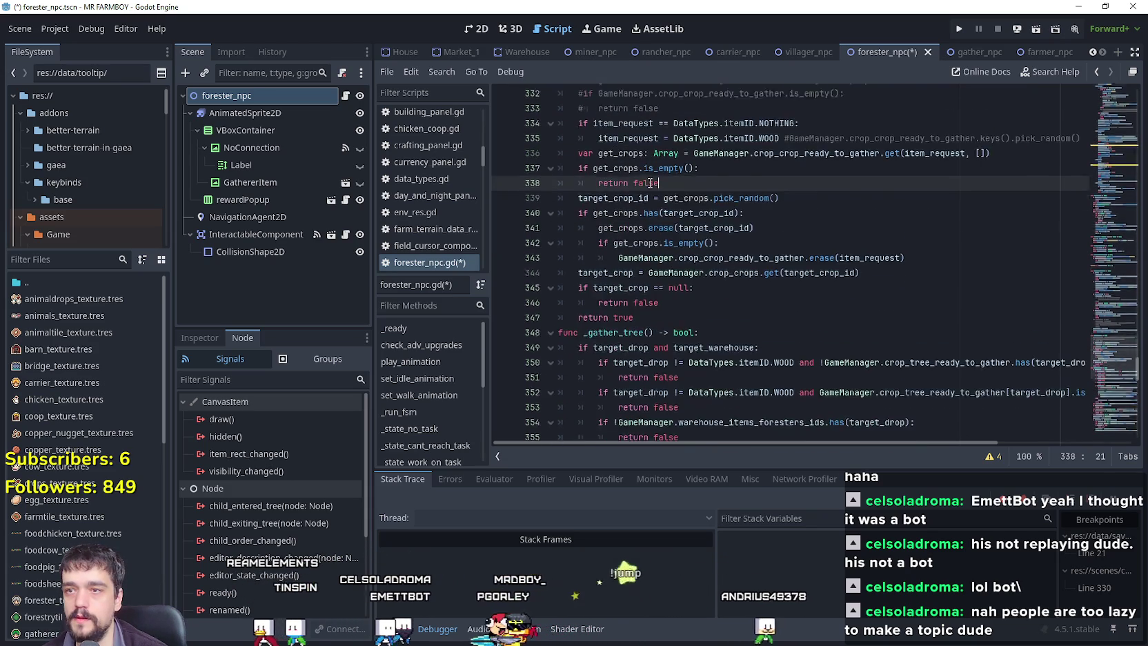
{"action": "scroll", "coordinate": [650, 183], "scroll_direction": "up", "scroll_amount": 1}
{"action": "left_click", "coordinate": [629, 174]}
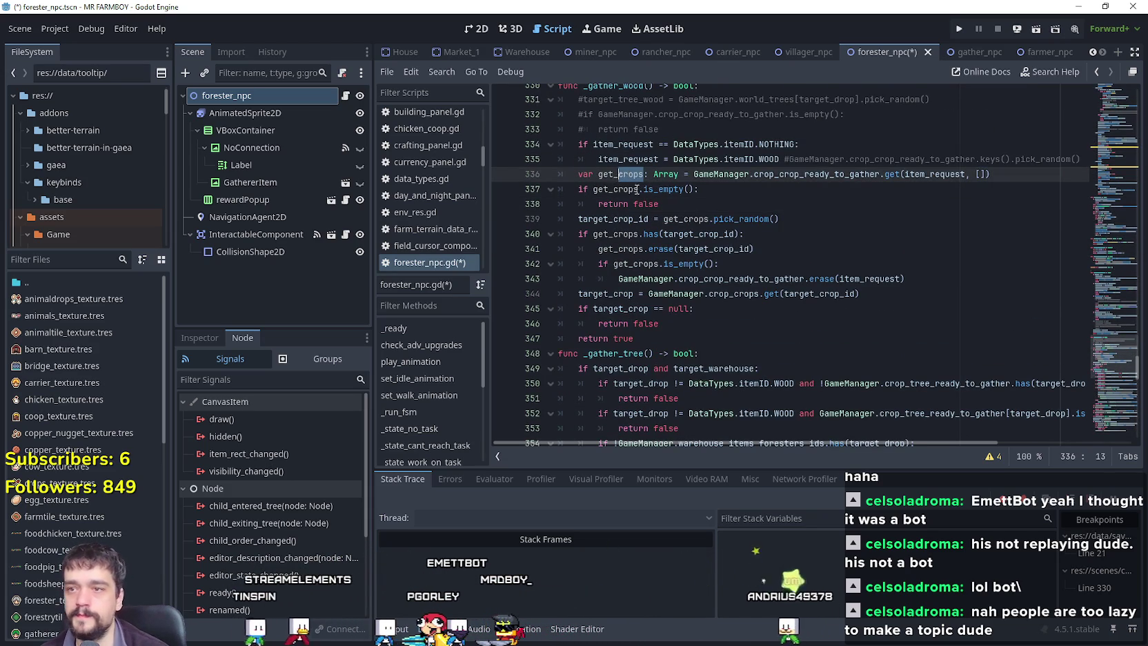
{"action": "type", "text": "wood"}
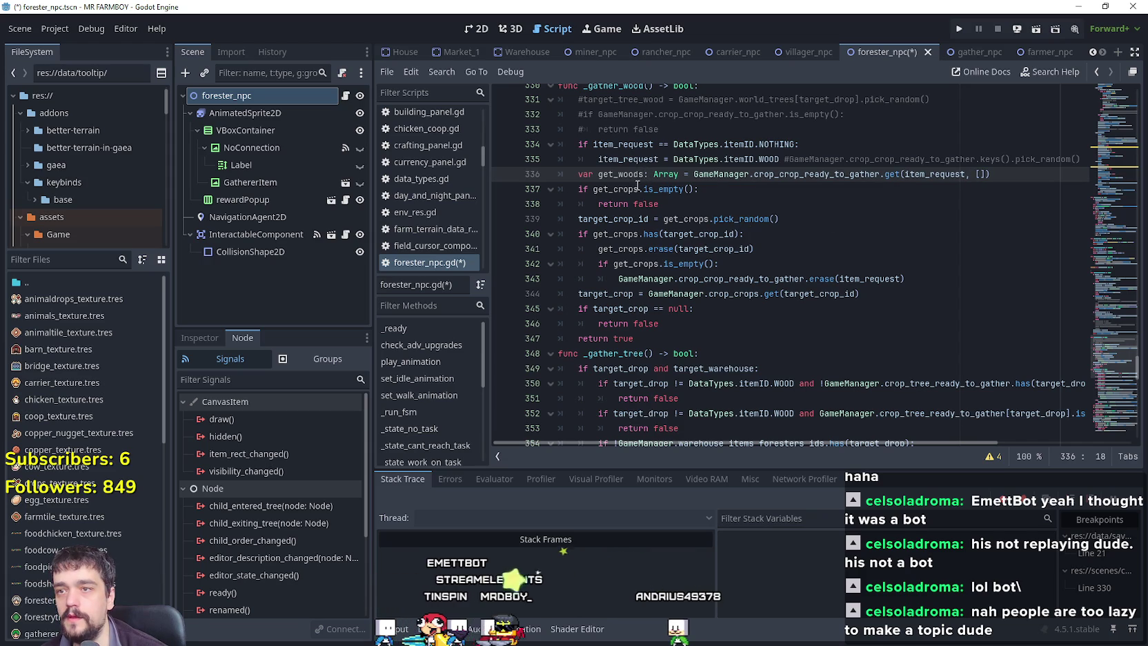
{"action": "left_click_drag", "start_coordinate": [640, 187], "coordinate": [612, 189]}
{"action": "type", "text": "woods"}
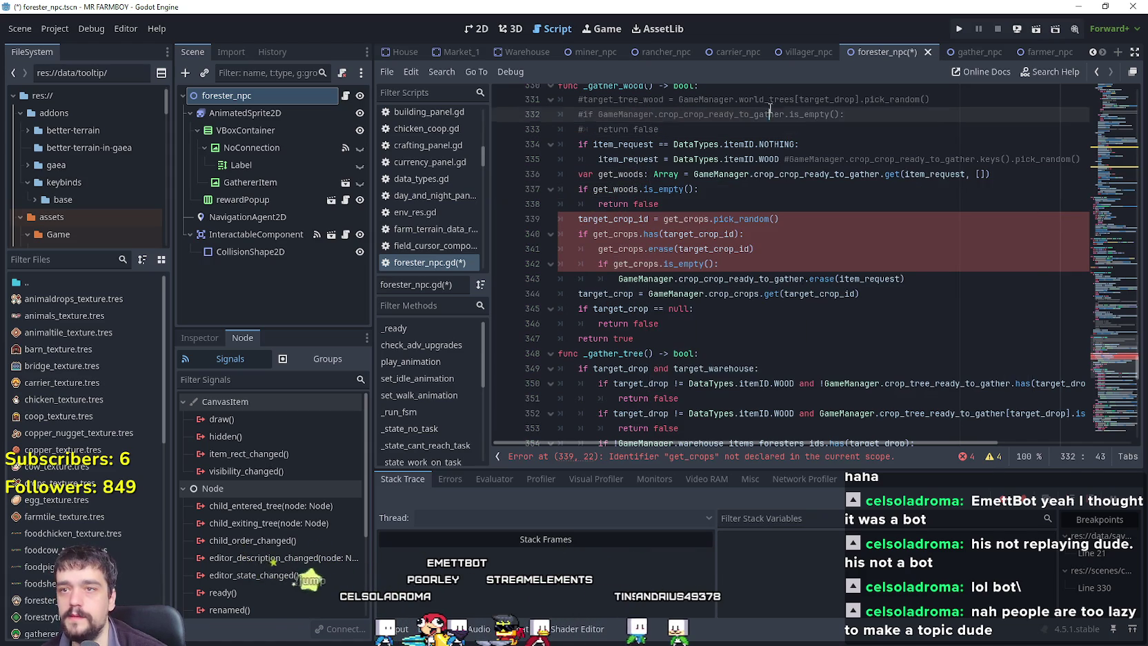
Look over the crop_crop_ready_to_gather, world_trees and target_drop references on lines 331–332.
{"action": "double_click", "coordinate": [664, 114]}
{"action": "double_click", "coordinate": [744, 102]}
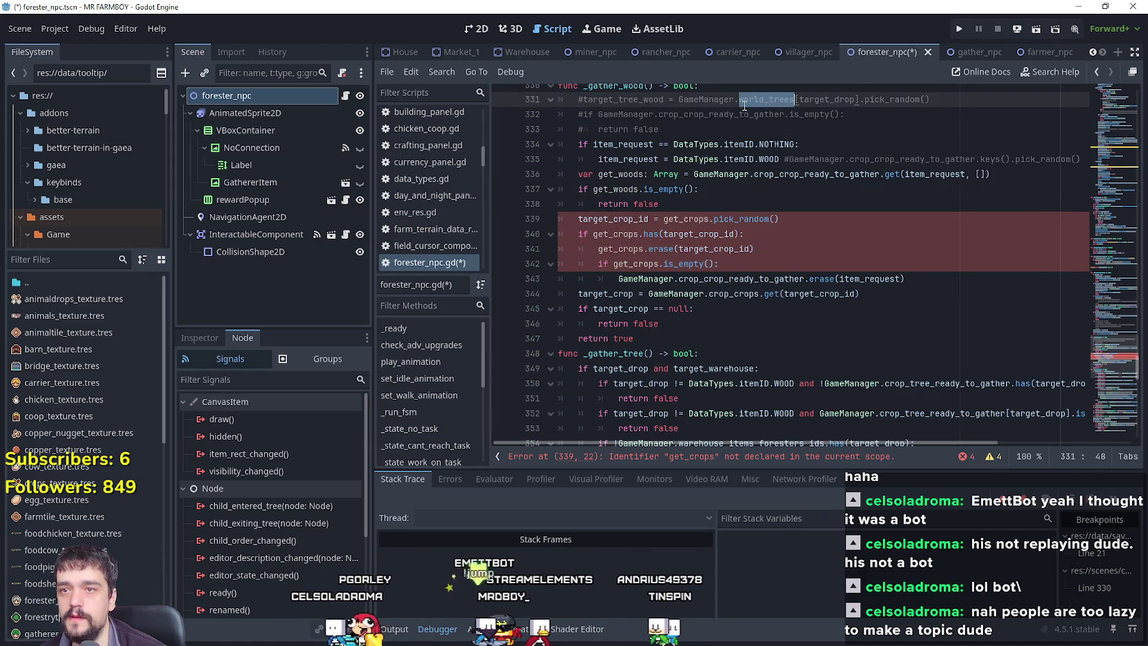
{"action": "scroll", "coordinate": [819, 190], "scroll_direction": "up", "scroll_amount": 1}
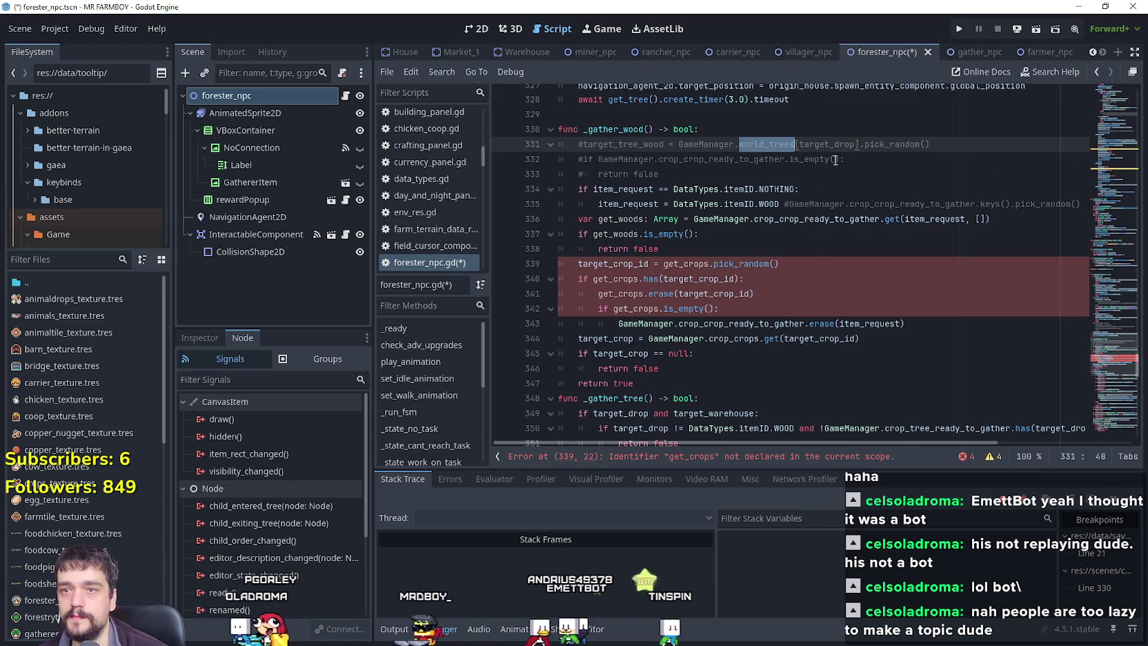
{"action": "double_click", "coordinate": [805, 143]}
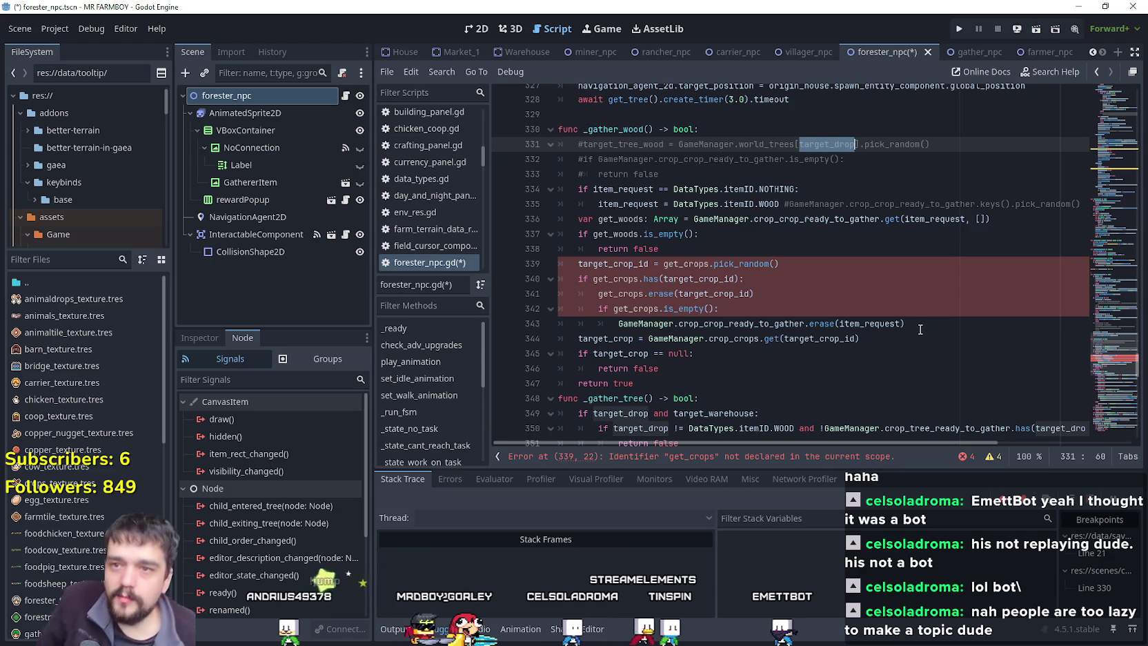
{"action": "left_click", "coordinate": [842, 144]}
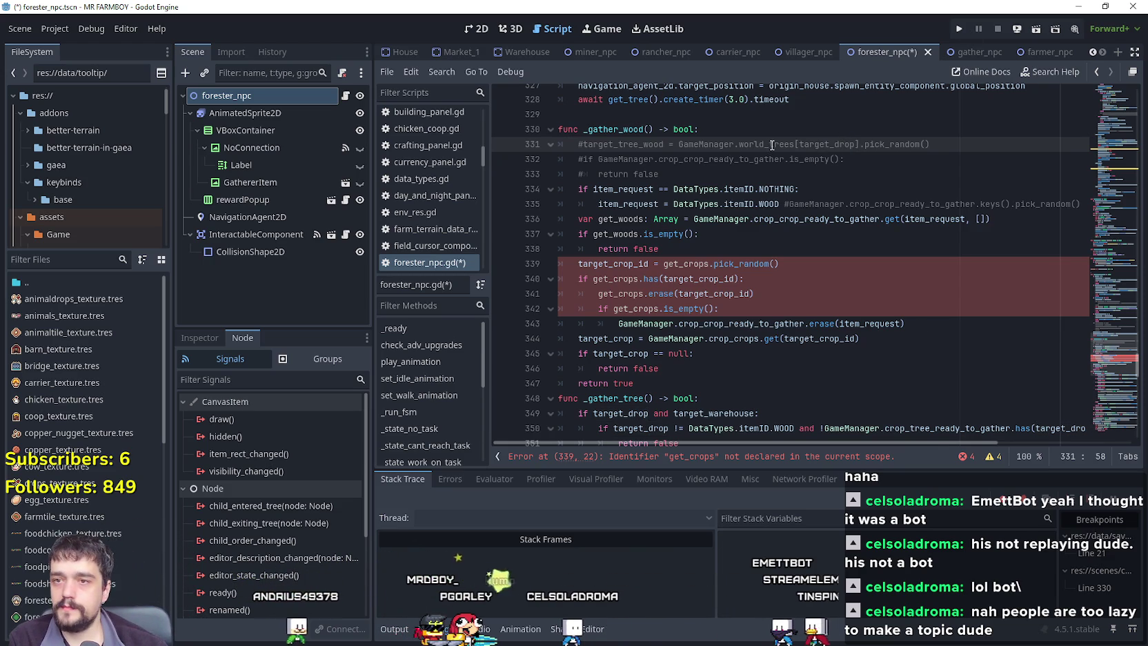
{"action": "scroll", "coordinate": [772, 145], "scroll_direction": "down", "scroll_amount": 4}
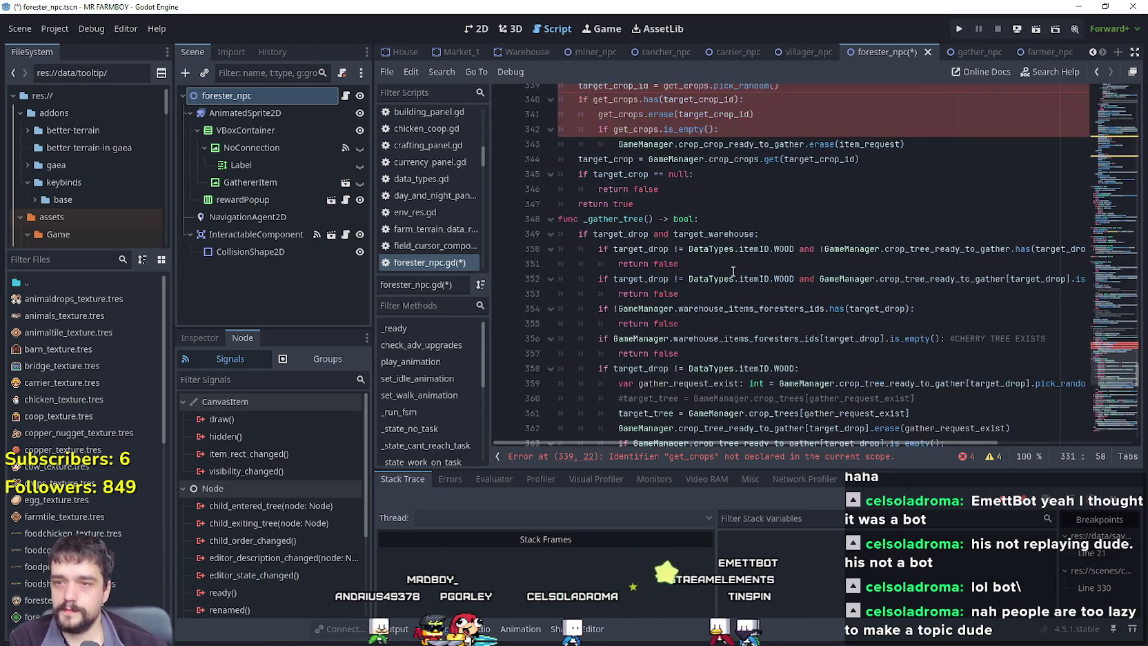
{"action": "scroll", "coordinate": [733, 272], "scroll_direction": "down", "scroll_amount": 1}
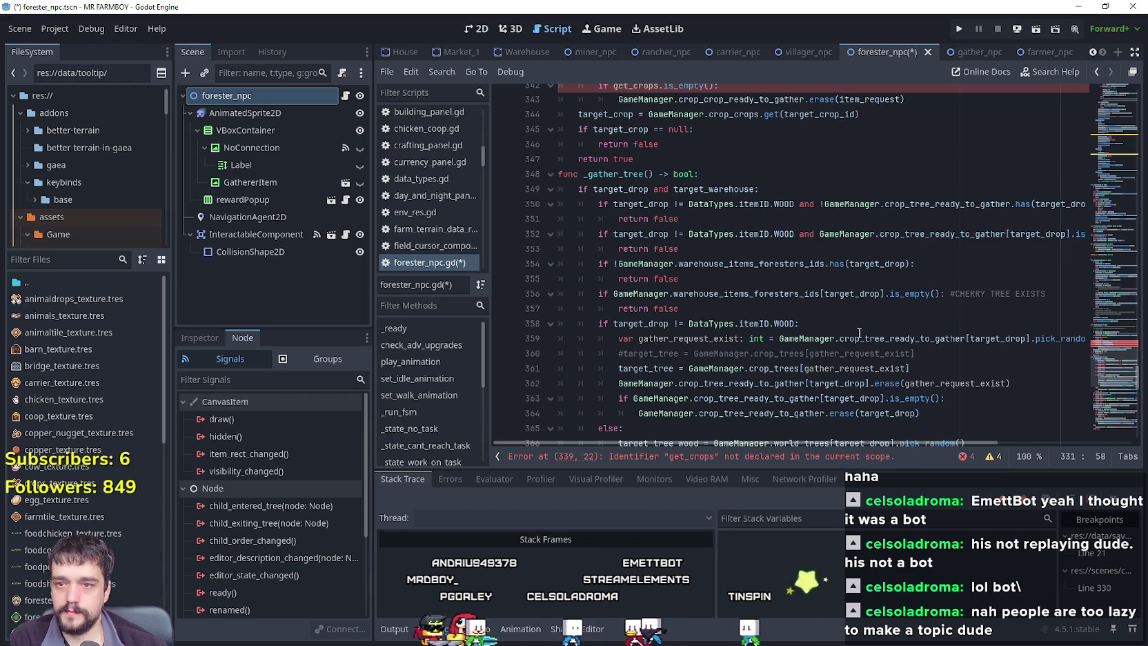
{"action": "scroll", "coordinate": [782, 324], "scroll_direction": "down", "scroll_amount": 1}
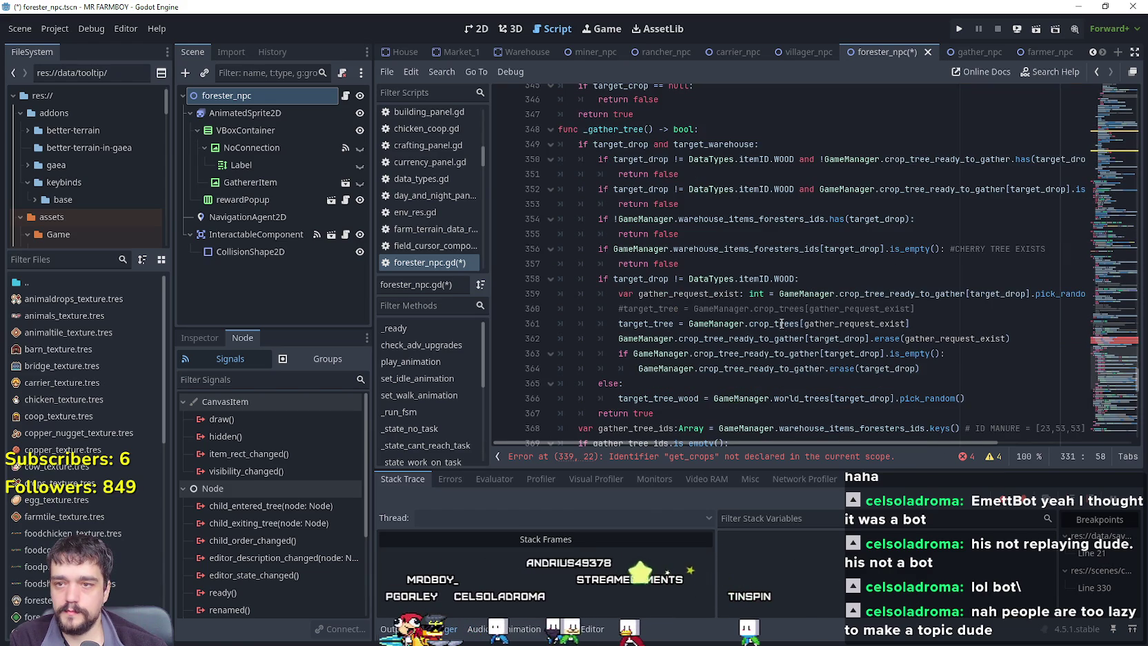
{"action": "scroll", "coordinate": [766, 341], "scroll_direction": "down", "scroll_amount": 2}
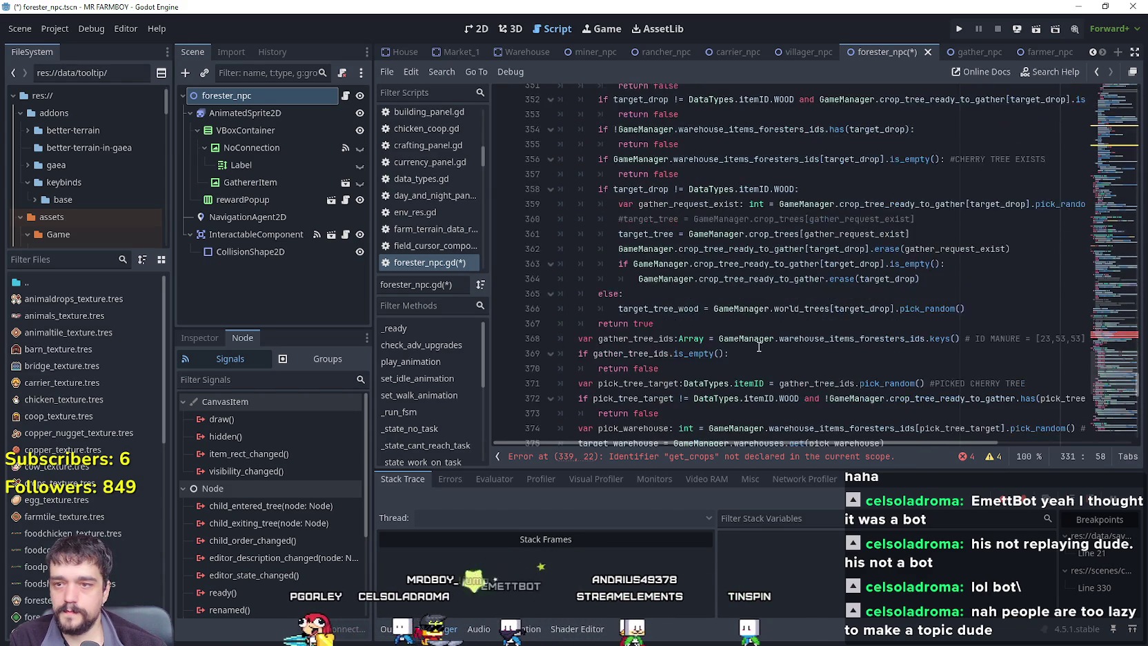
{"action": "mouse_move", "coordinate": [812, 314]}
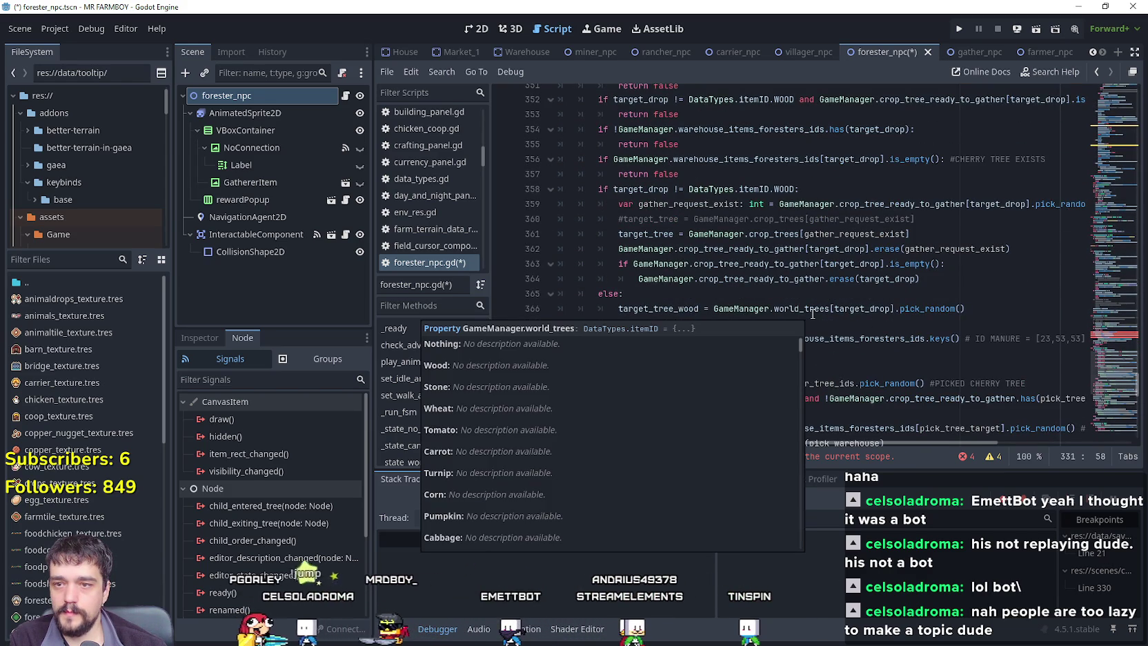
{"action": "right_click", "coordinate": [811, 312]}
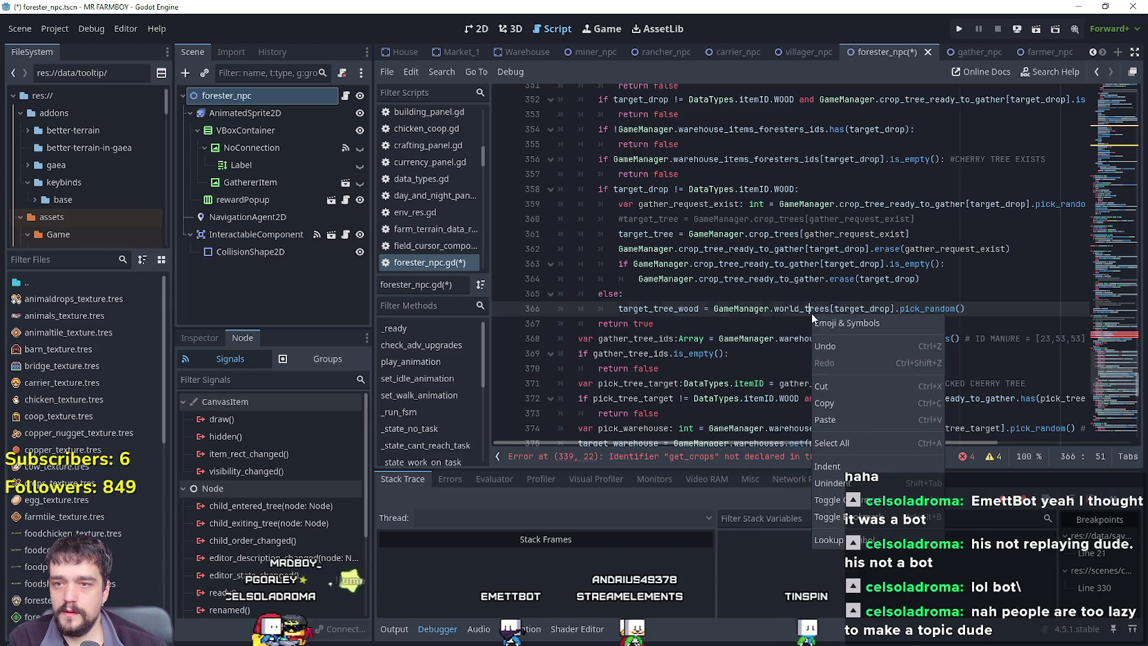
{"action": "left_click", "coordinate": [753, 401]}
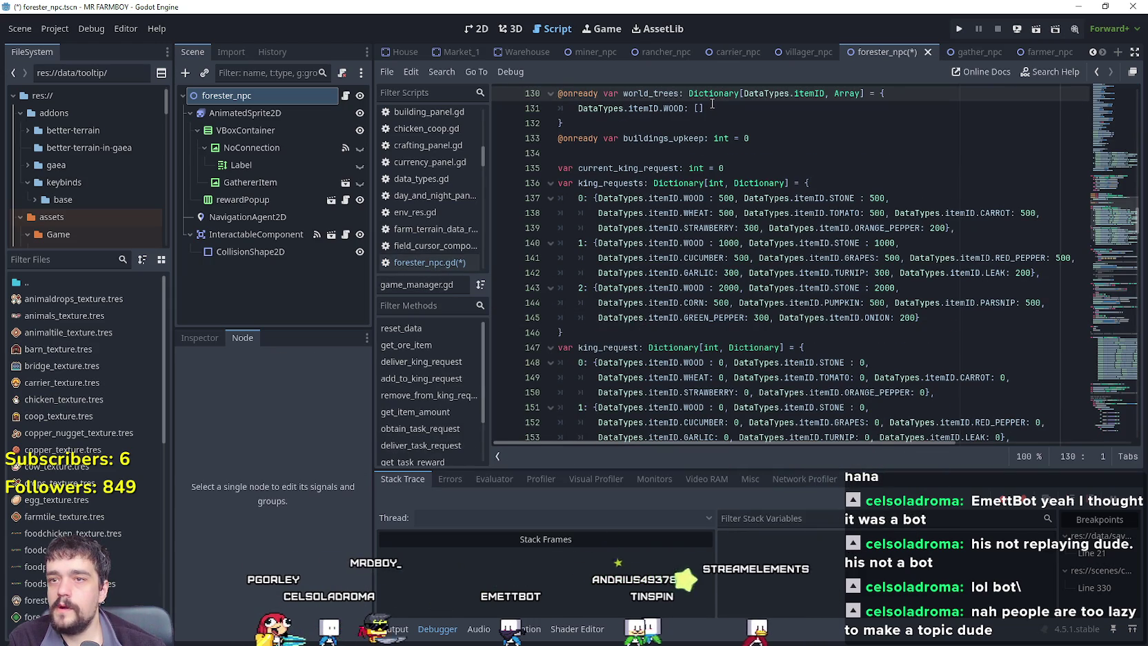
{"action": "mouse_move", "coordinate": [703, 108]}
{"action": "left_mouse_down"}
{"action": "mouse_move", "coordinate": [578, 108]}
{"action": "mouse_move", "coordinate": [655, 94]}
{"action": "mouse_move", "coordinate": [682, 110]}
{"action": "left_mouse_up"}
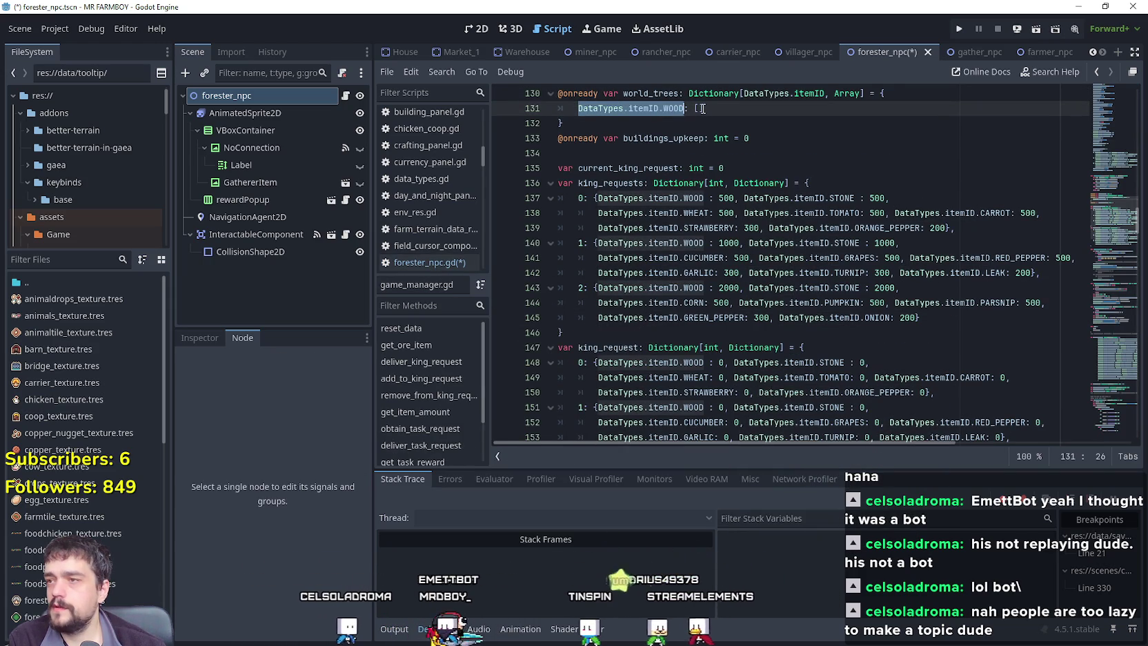
{"action": "left_click", "coordinate": [346, 95]}
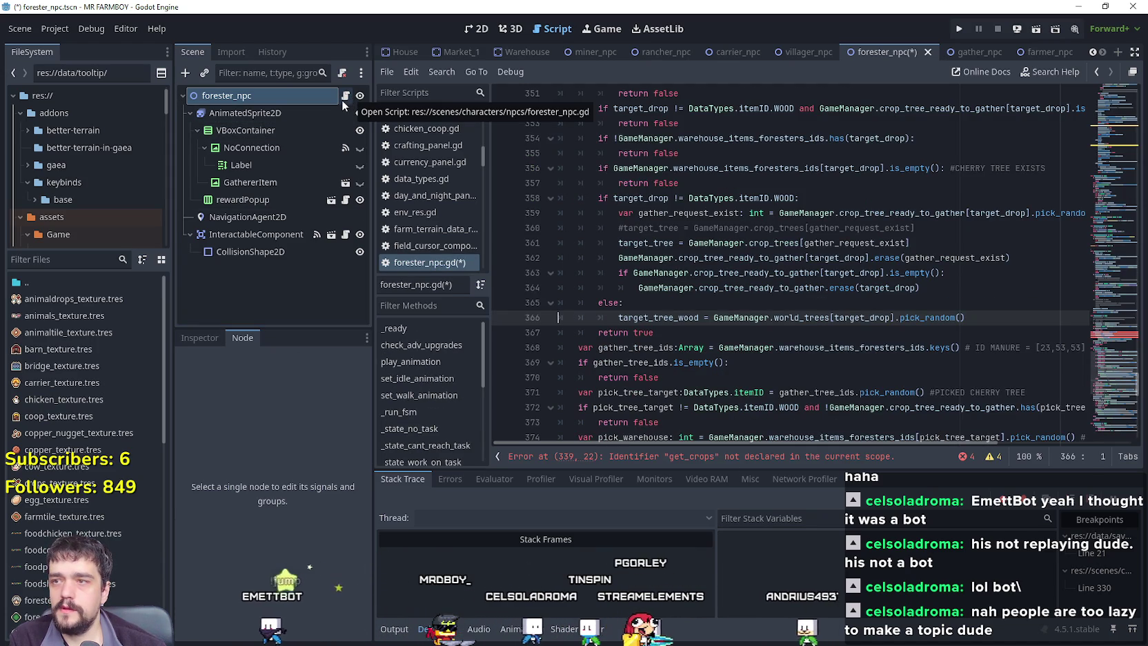
{"action": "double_click", "coordinate": [786, 318]}
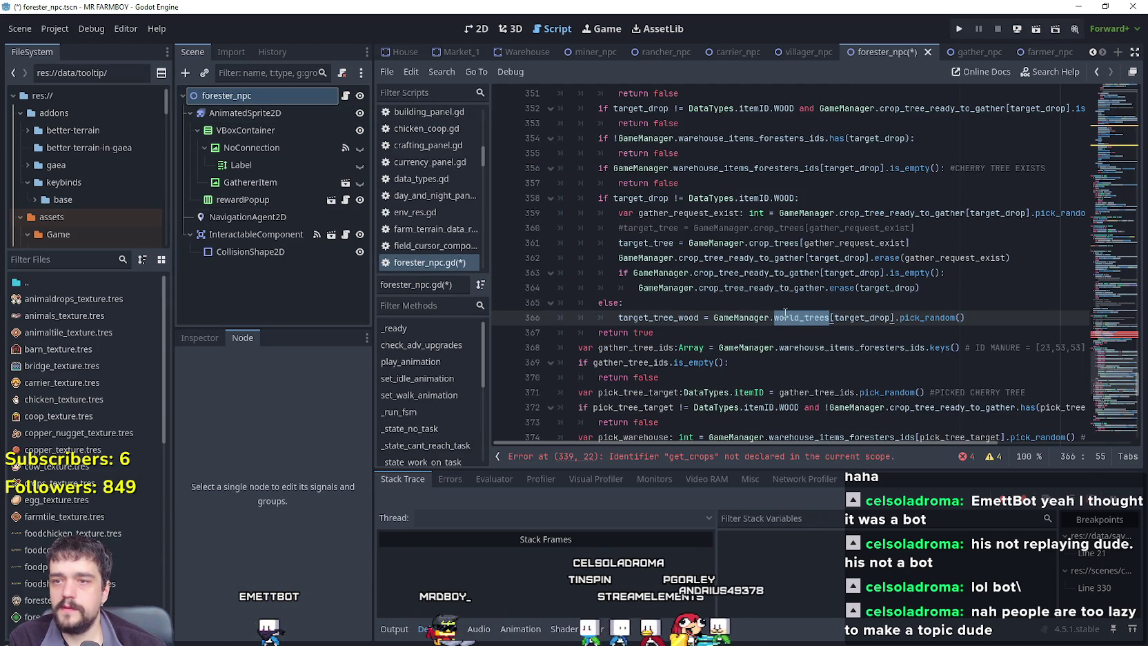
{"action": "left_click_drag", "start_coordinate": [618, 318], "coordinate": [972, 320]}
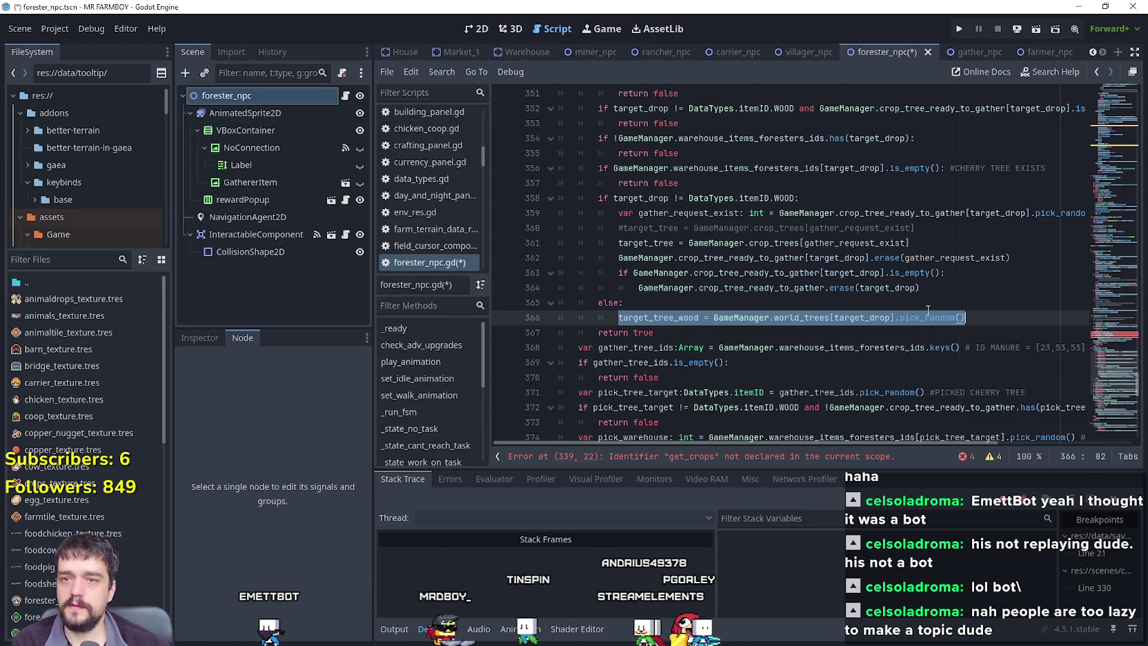
{"action": "left_click_drag", "start_coordinate": [713, 318], "coordinate": [1002, 318]}
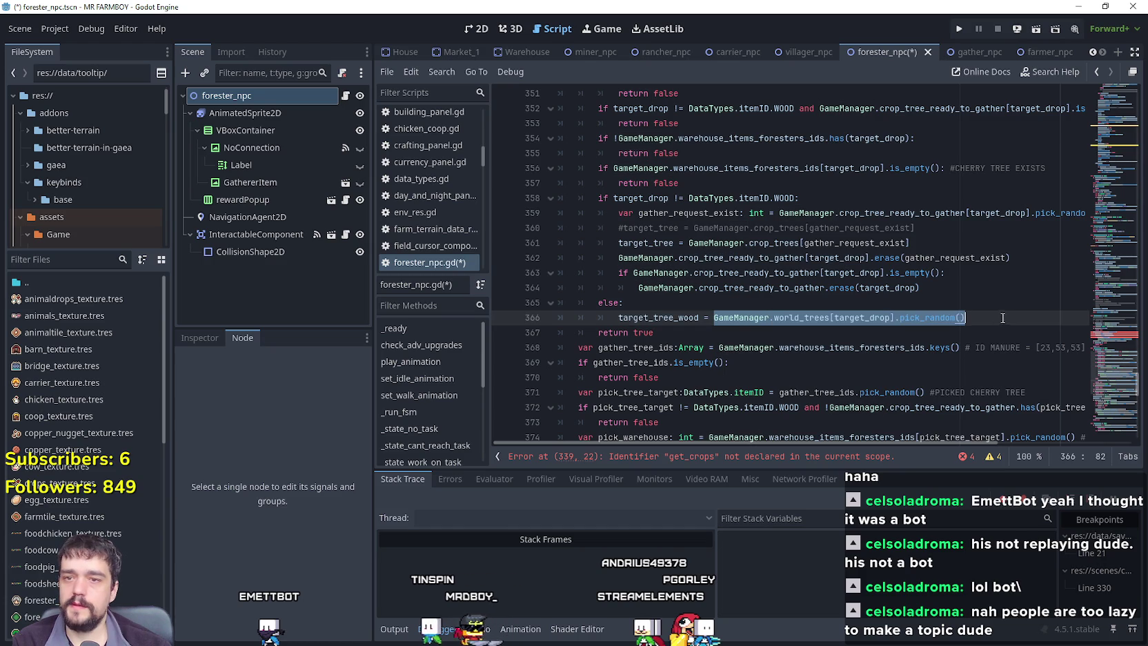
Replace crop_crop_ready_to_gather with world_trees on line 336.
{"action": "scroll", "coordinate": [688, 312], "scroll_direction": "up", "scroll_amount": 1}
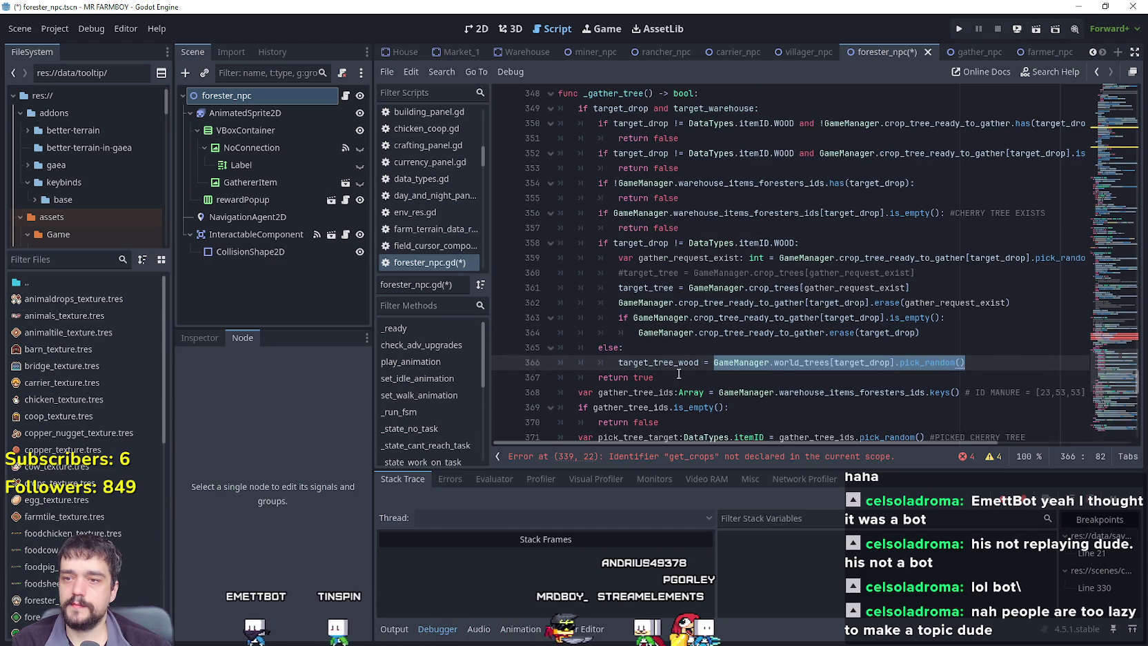
{"action": "left_click_drag", "start_coordinate": [618, 362], "coordinate": [993, 358]}
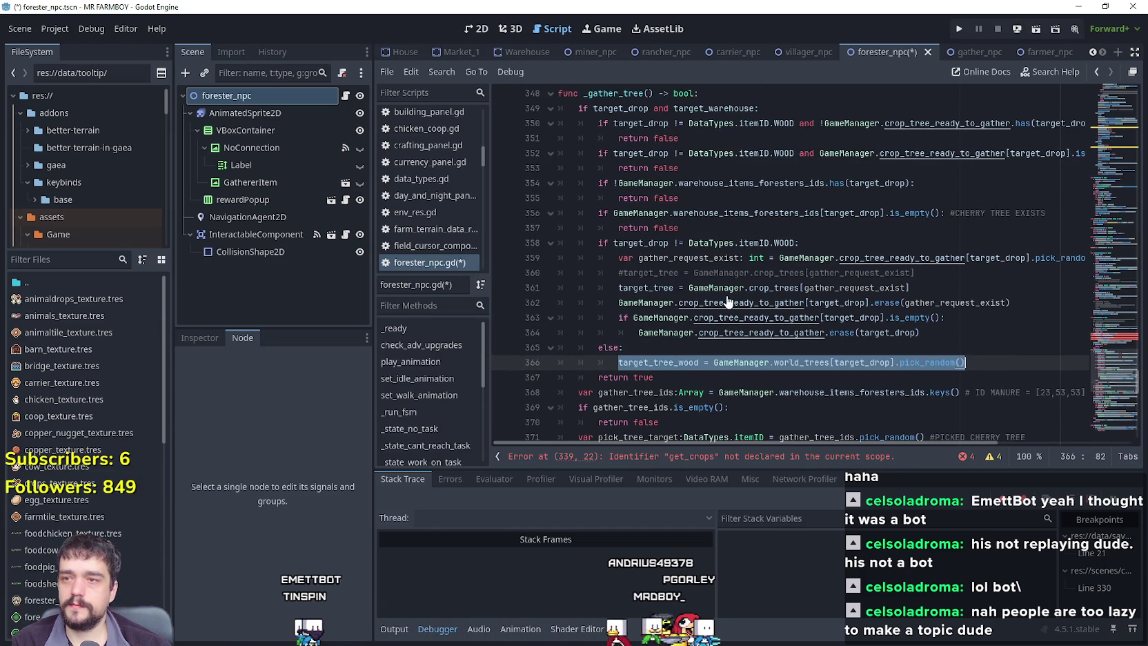
{"action": "scroll", "coordinate": [725, 302], "scroll_direction": "up", "scroll_amount": 7}
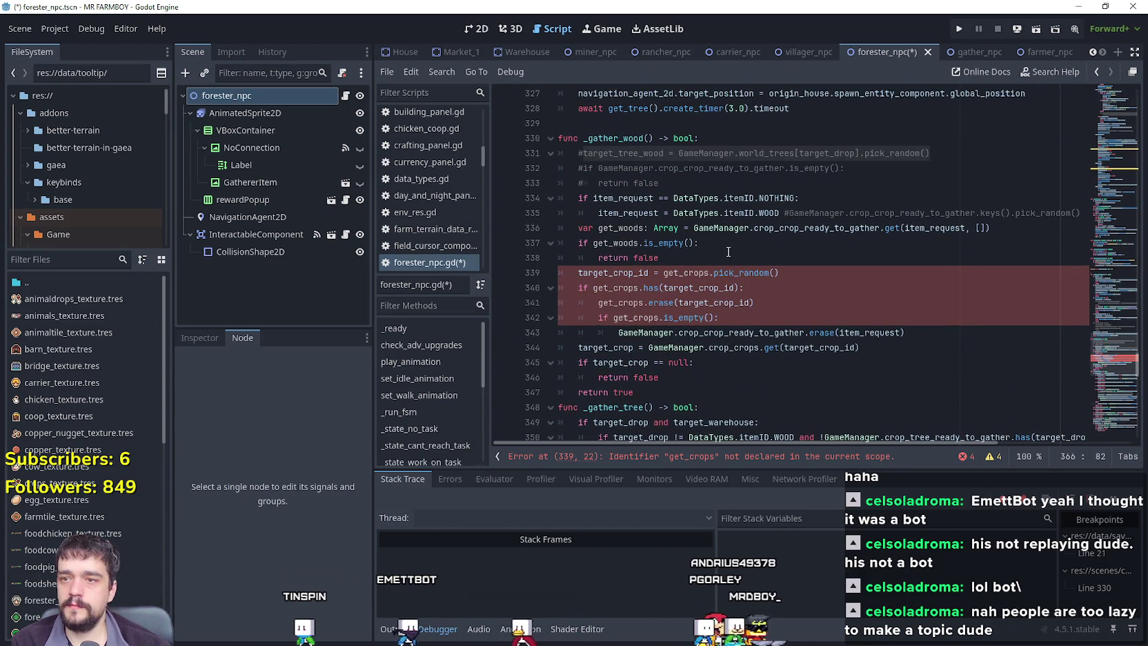
{"action": "left_click", "coordinate": [735, 257]}
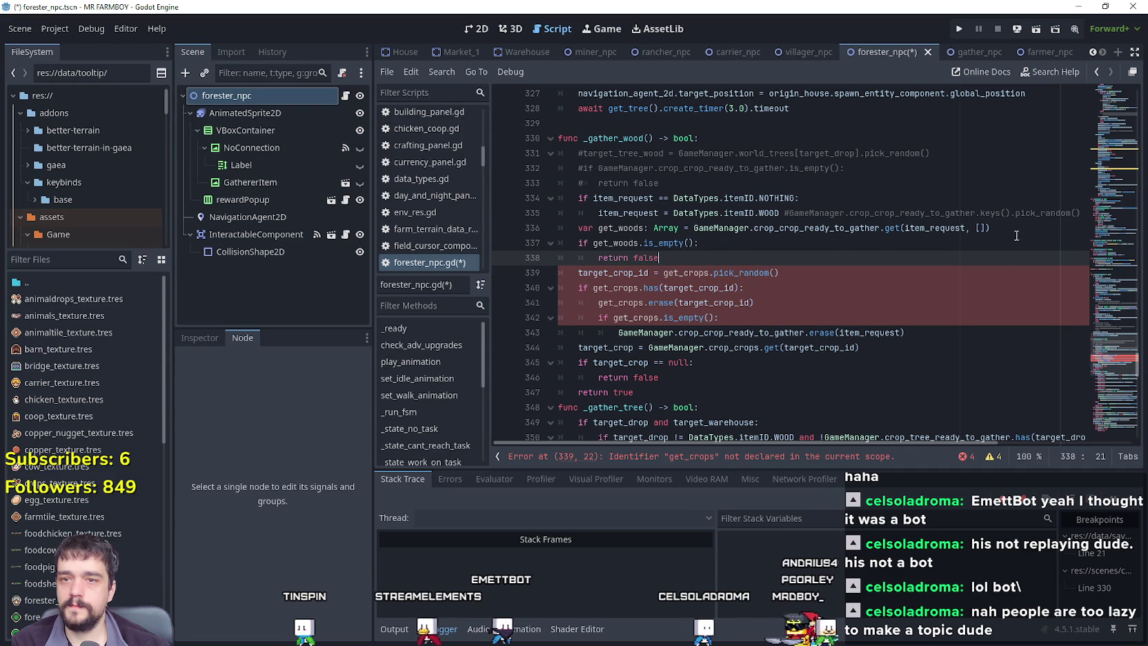
{"action": "left_click", "coordinate": [780, 227]}
{"action": "double_click", "coordinate": [781, 227]}
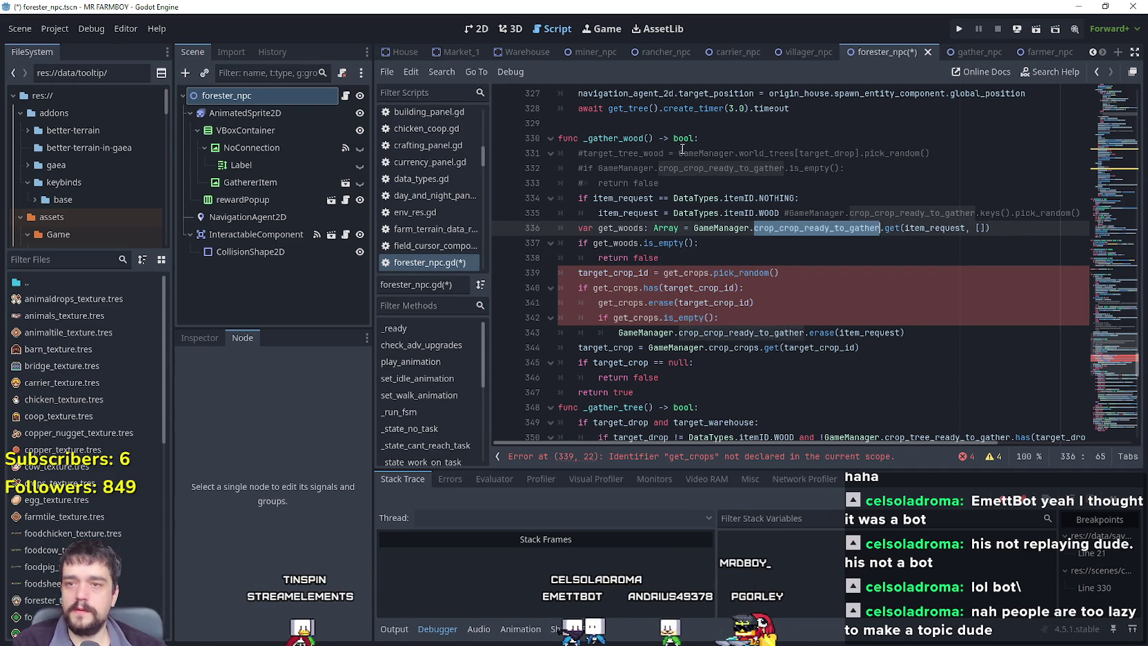
{"action": "double_click", "coordinate": [776, 154]}
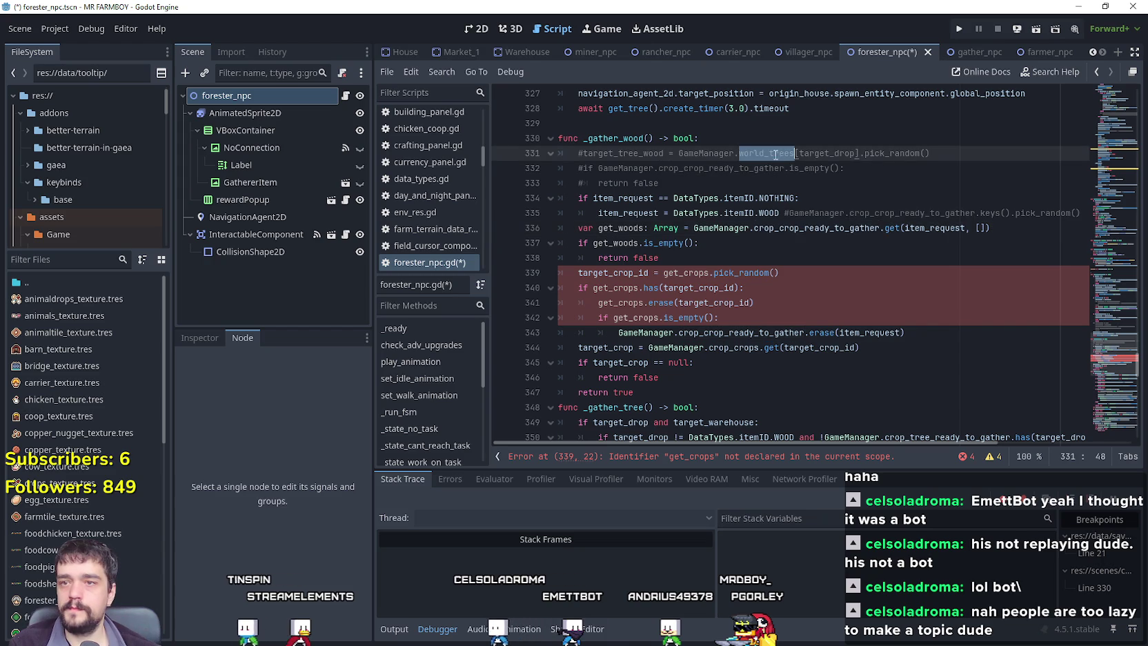
{"action": "key", "text": "ctrl+c"}
{"action": "double_click", "coordinate": [793, 233]}
{"action": "key", "text": "ctrl+v"}
Rename get_crops to get_woods on lines 340, 341 and 342.
{"action": "left_click", "coordinate": [734, 258]}
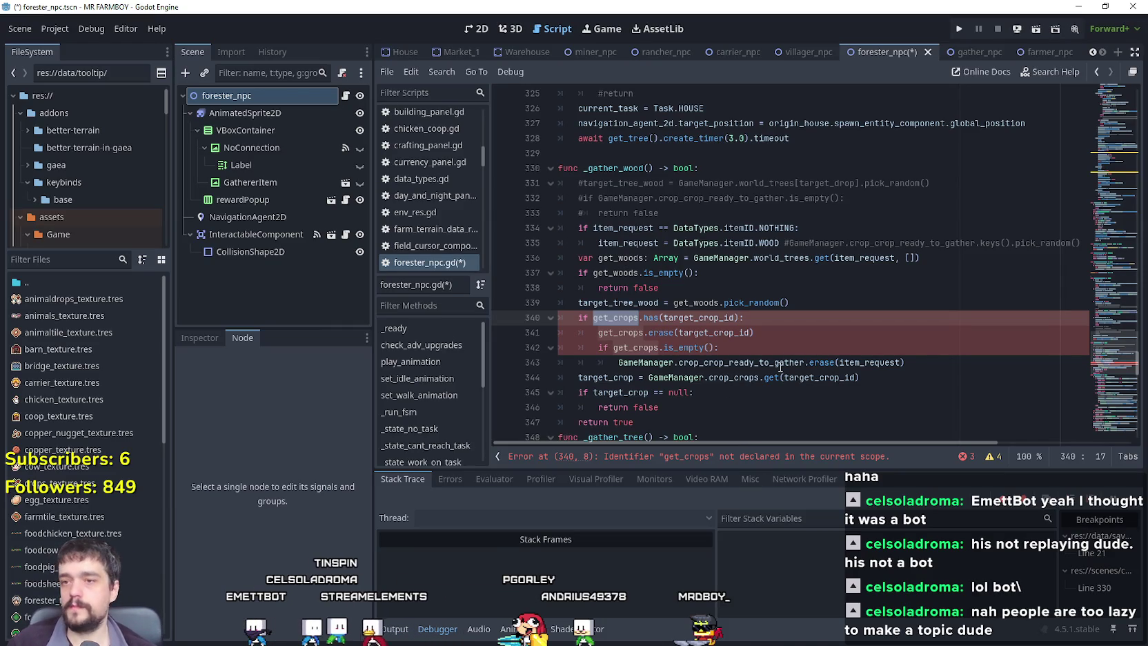
{"action": "left_click", "coordinate": [790, 314]}
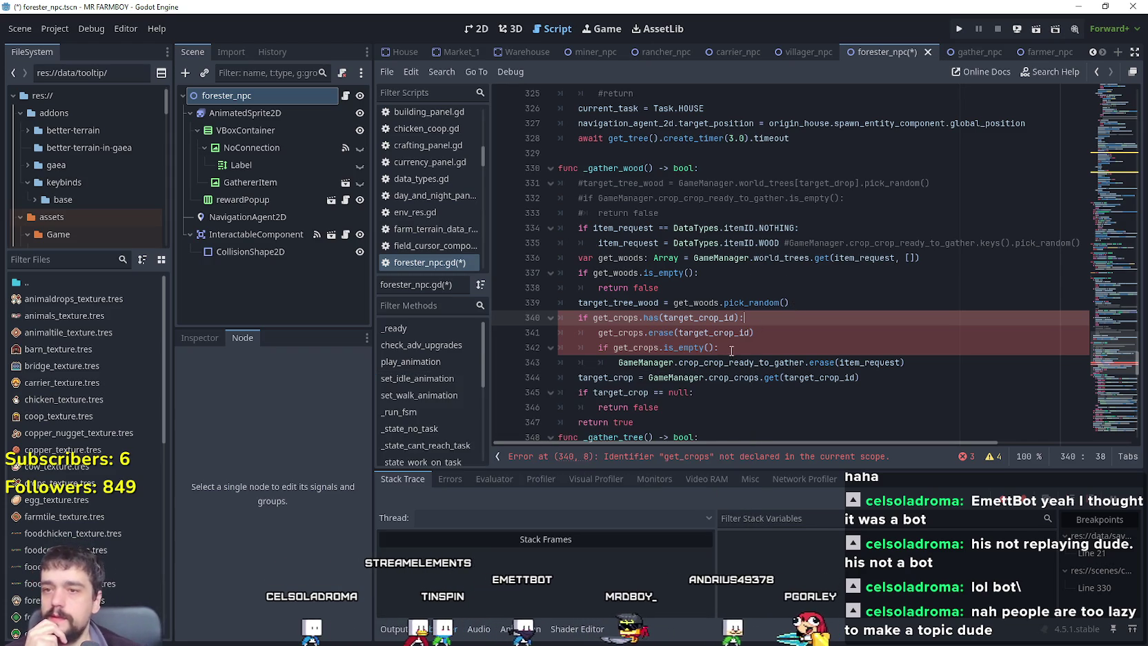
{"action": "left_click", "coordinate": [635, 273]}
{"action": "double_click", "coordinate": [617, 318]}
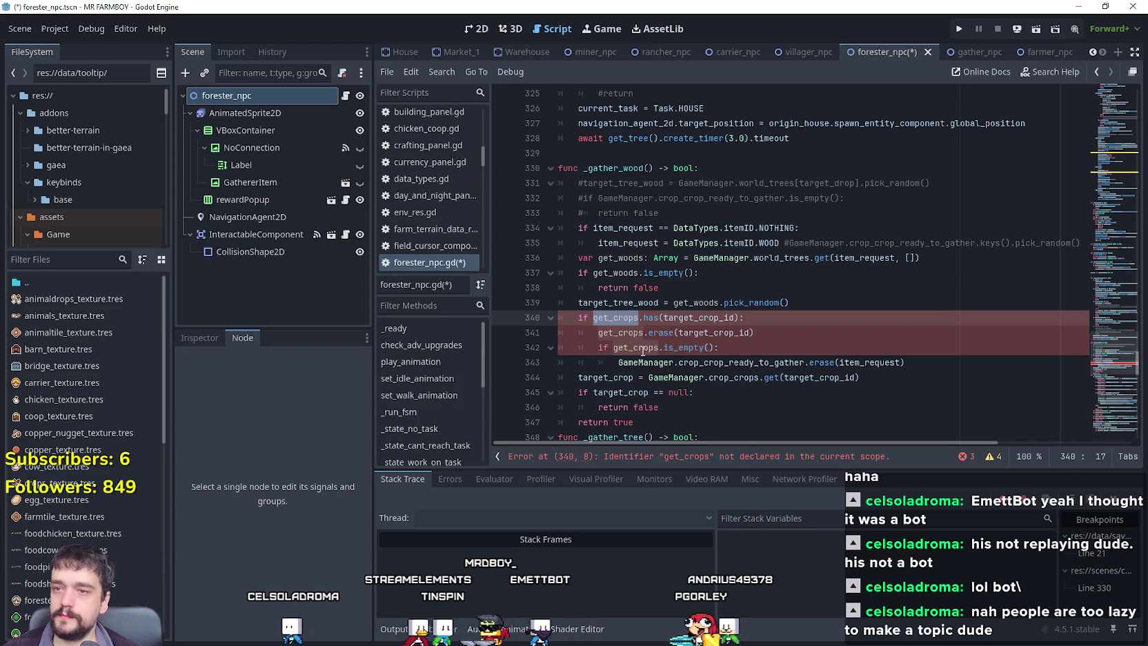
{"action": "type", "text": "get_woods"}
{"action": "double_click", "coordinate": [617, 332]}
{"action": "type", "text": "get_woods"}
{"action": "double_click", "coordinate": [635, 348]}
{"action": "type", "text": "get_woods"}
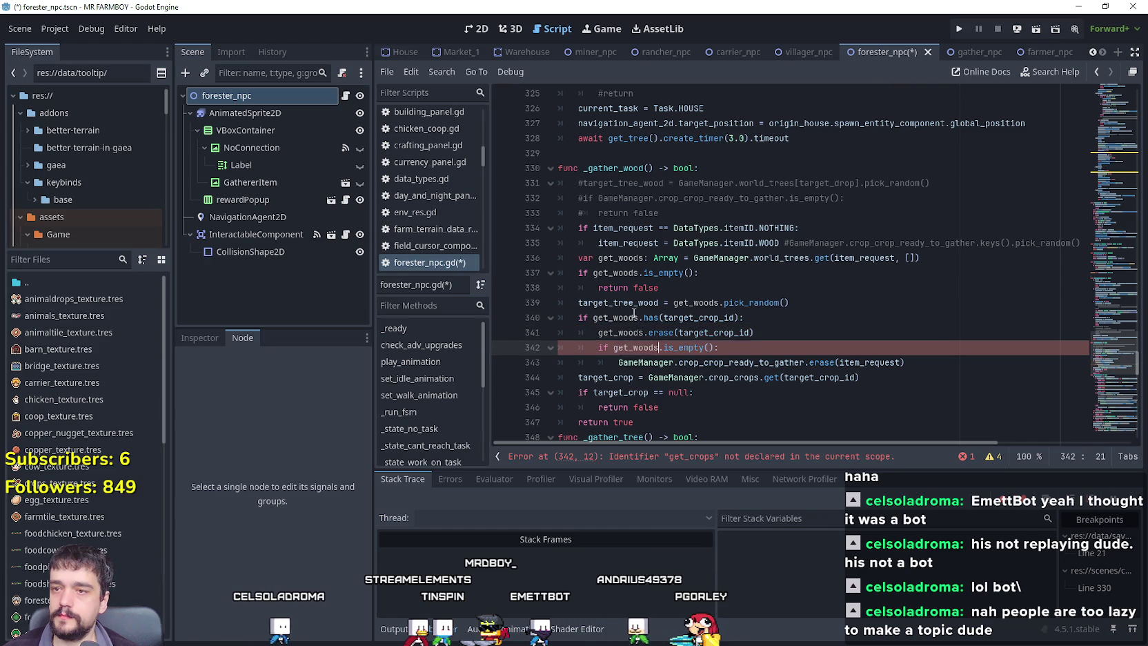
Check target_tree_wood and target_crop_id on lines 339–340 against the world_trees lookup.
{"action": "double_click", "coordinate": [629, 303]}
{"action": "double_click", "coordinate": [698, 318]}
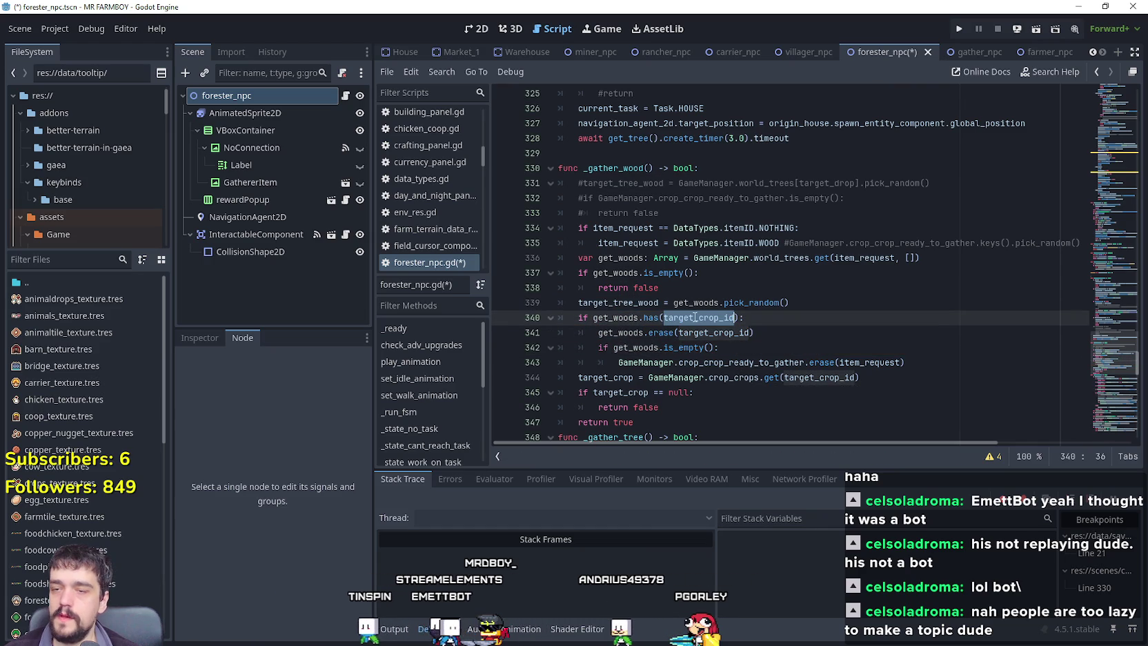
{"action": "left_click", "coordinate": [714, 288]}
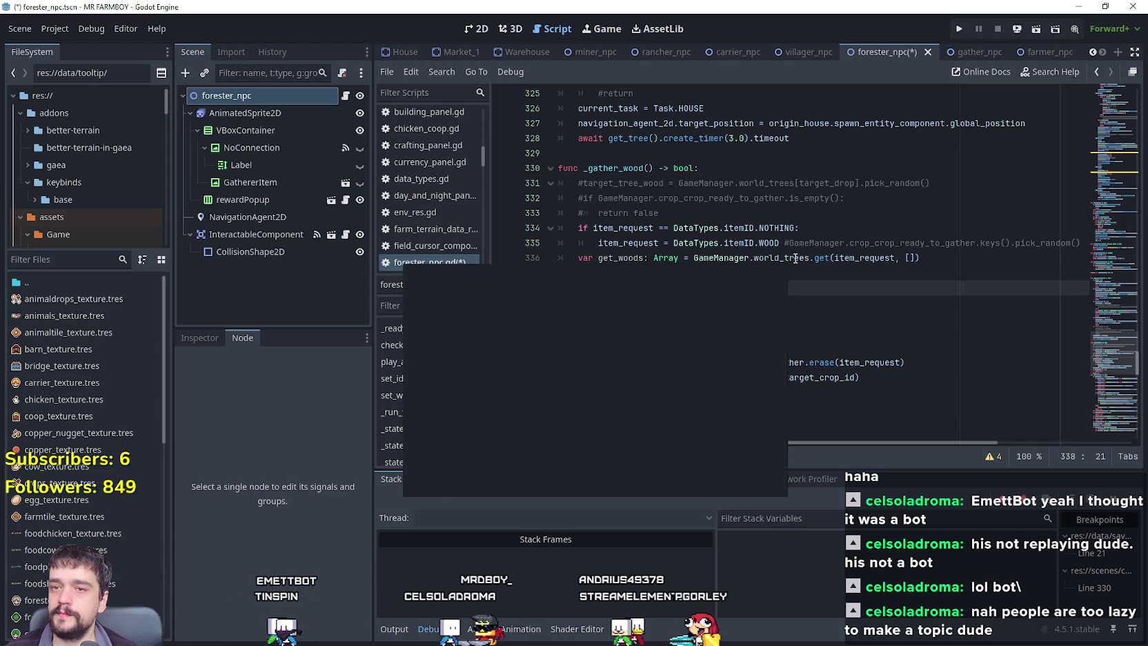
{"action": "left_click", "coordinate": [928, 258]}
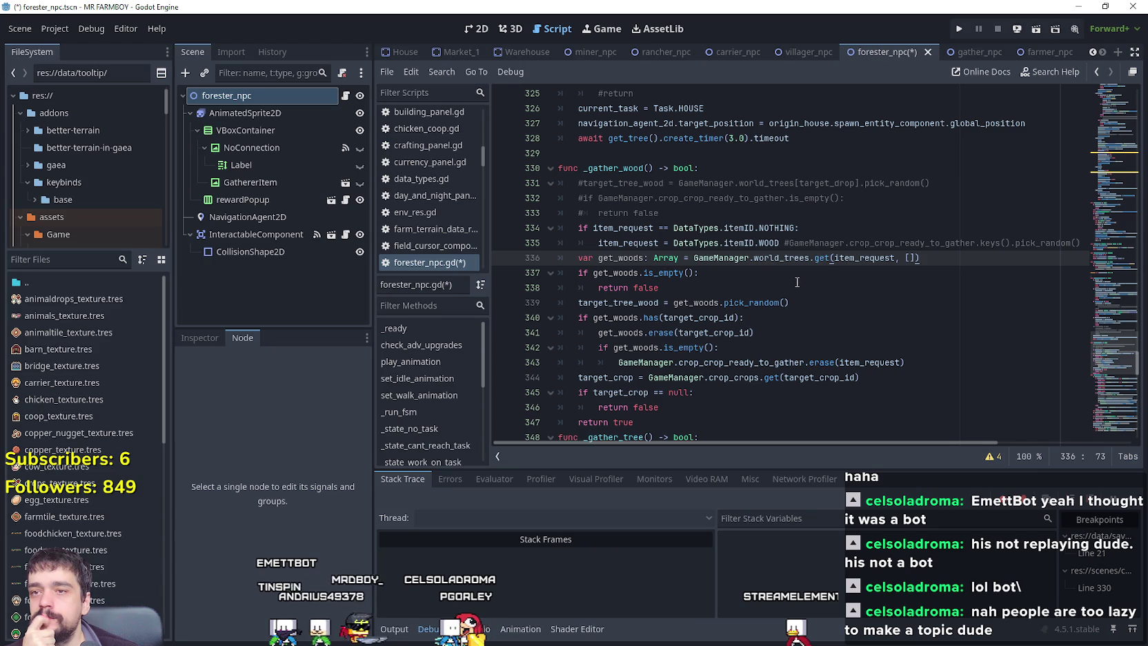
{"action": "scroll", "coordinate": [910, 318], "scroll_direction": "down", "scroll_amount": 6}
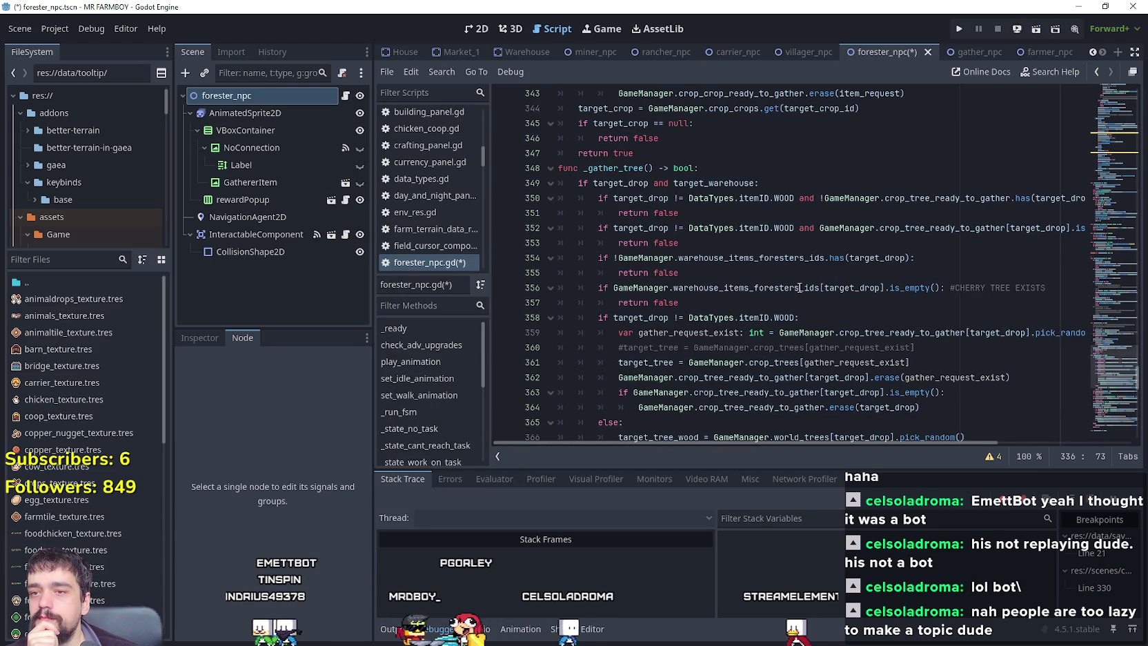
{"action": "double_click", "coordinate": [798, 287]}
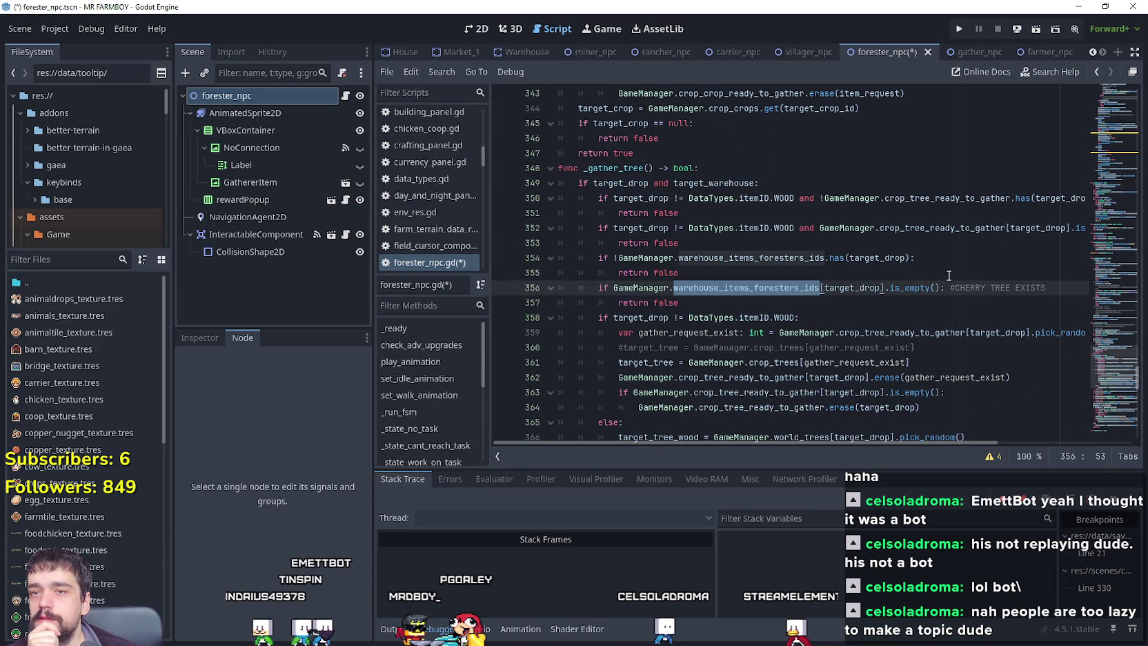
{"action": "double_click", "coordinate": [910, 228]}
{"action": "scroll", "coordinate": [897, 276], "scroll_direction": "up", "scroll_amount": 3}
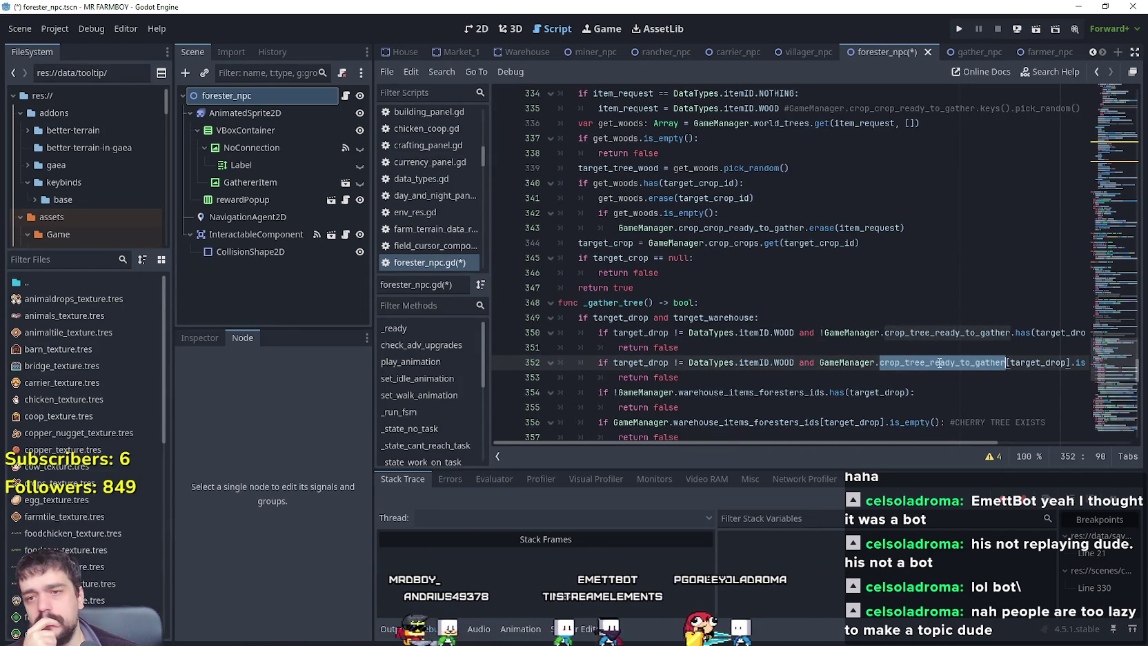
{"action": "mouse_move", "coordinate": [940, 362]}
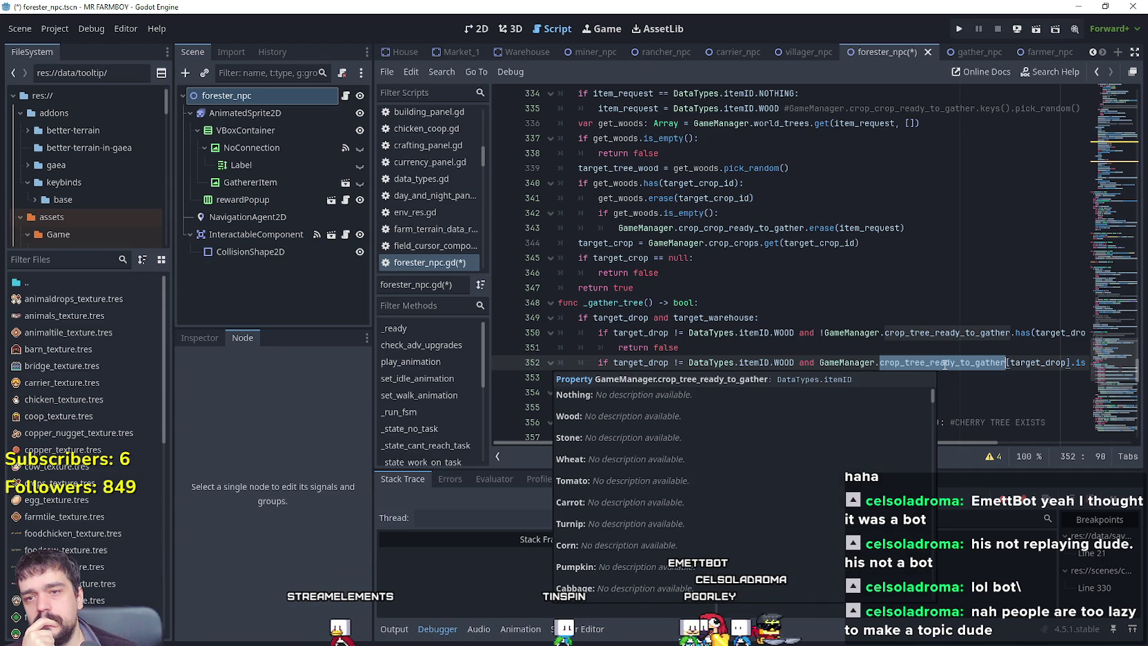
{"action": "double_click", "coordinate": [952, 338]}
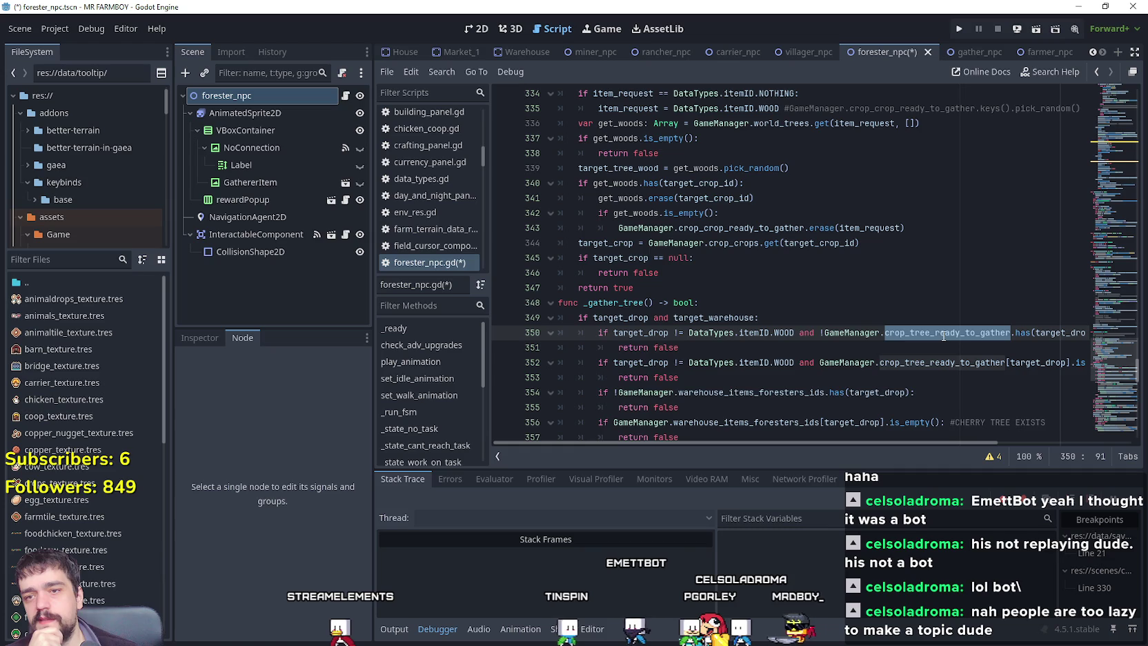
{"action": "mouse_move", "coordinate": [943, 336]}
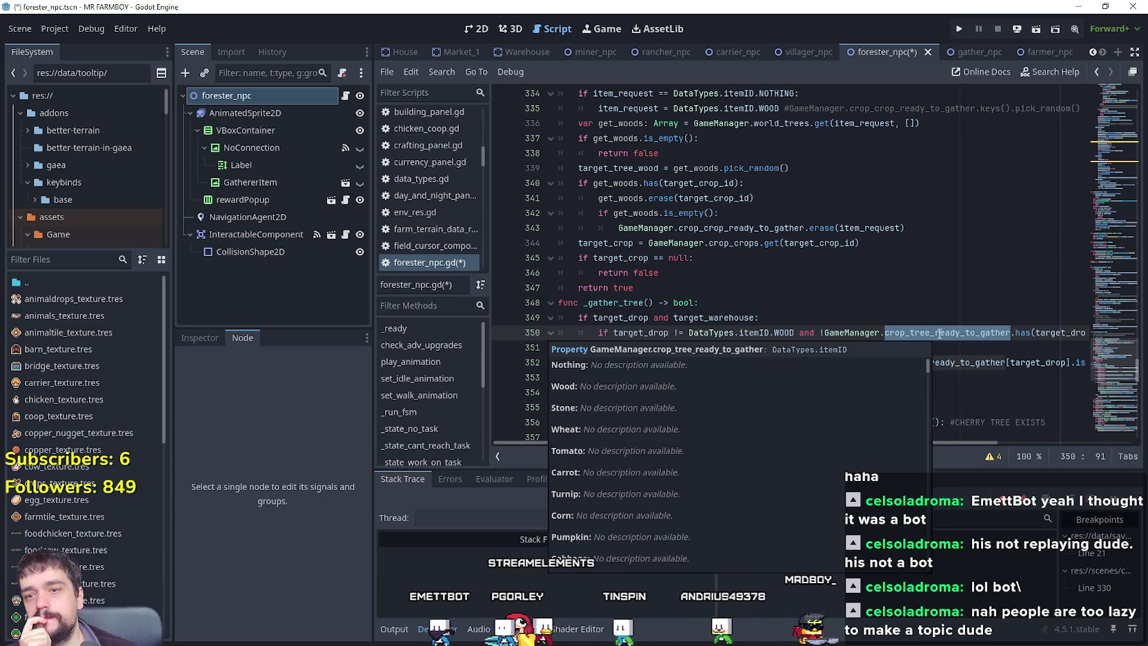
{"action": "right_click", "coordinate": [938, 334]}
{"action": "left_click", "coordinate": [972, 346]}
{"action": "scroll", "coordinate": [842, 350], "scroll_direction": "up", "scroll_amount": 4}
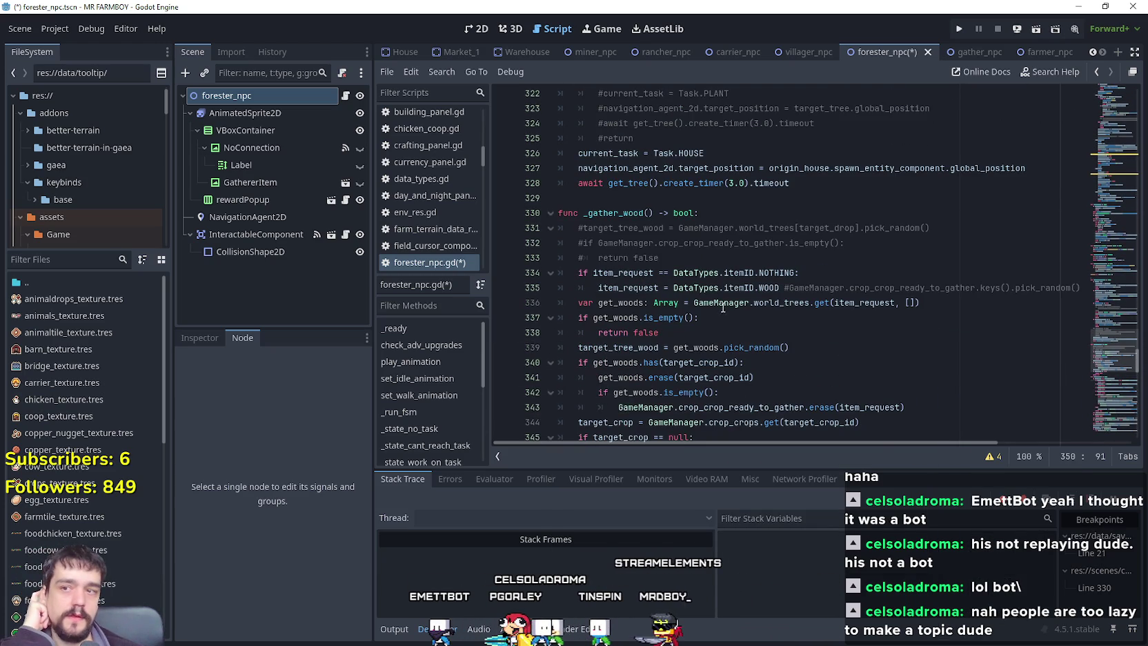
{"action": "left_click_drag", "start_coordinate": [640, 213], "coordinate": [632, 213]}
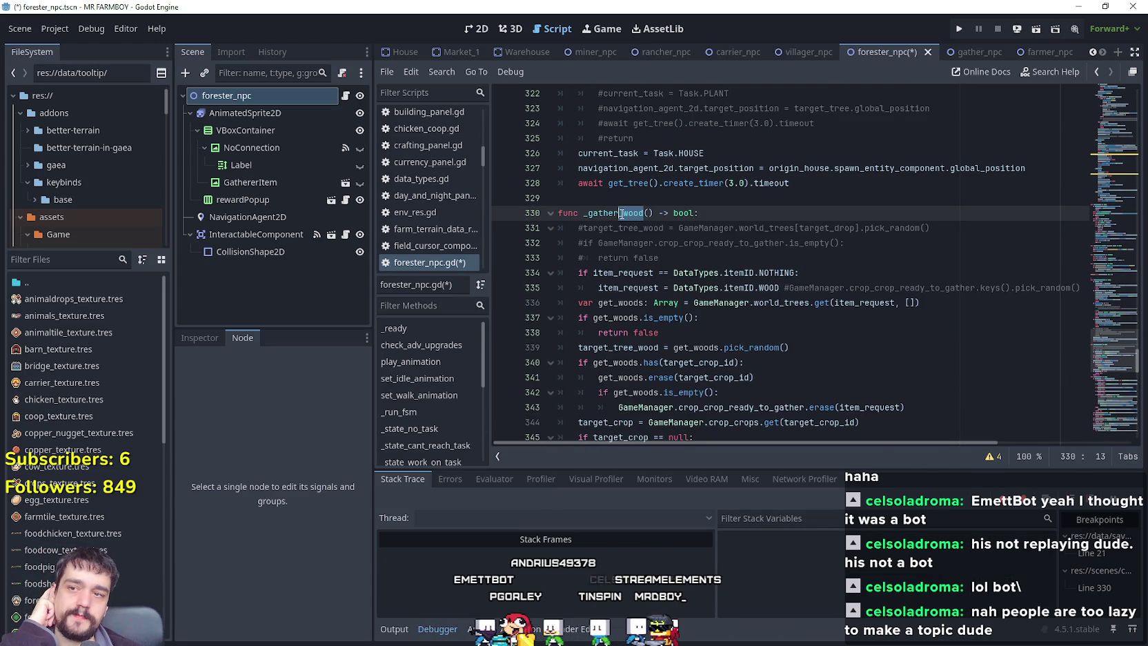
{"action": "scroll", "coordinate": [711, 257], "scroll_direction": "down", "scroll_amount": 2}
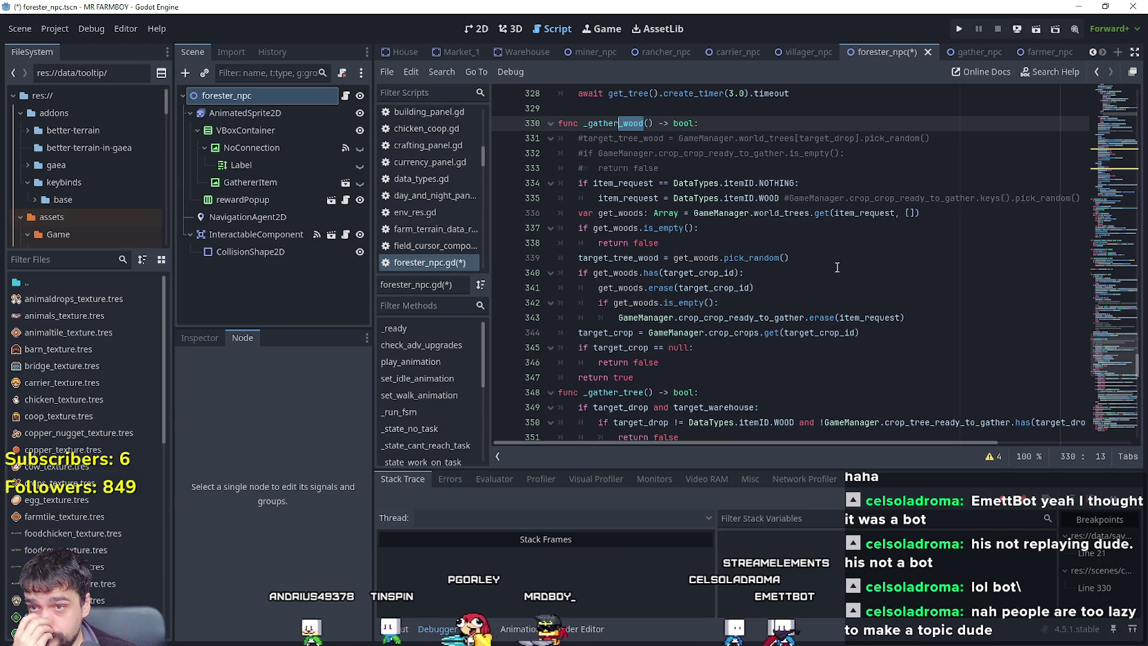
{"action": "scroll", "coordinate": [741, 240], "scroll_direction": "up", "scroll_amount": 2}
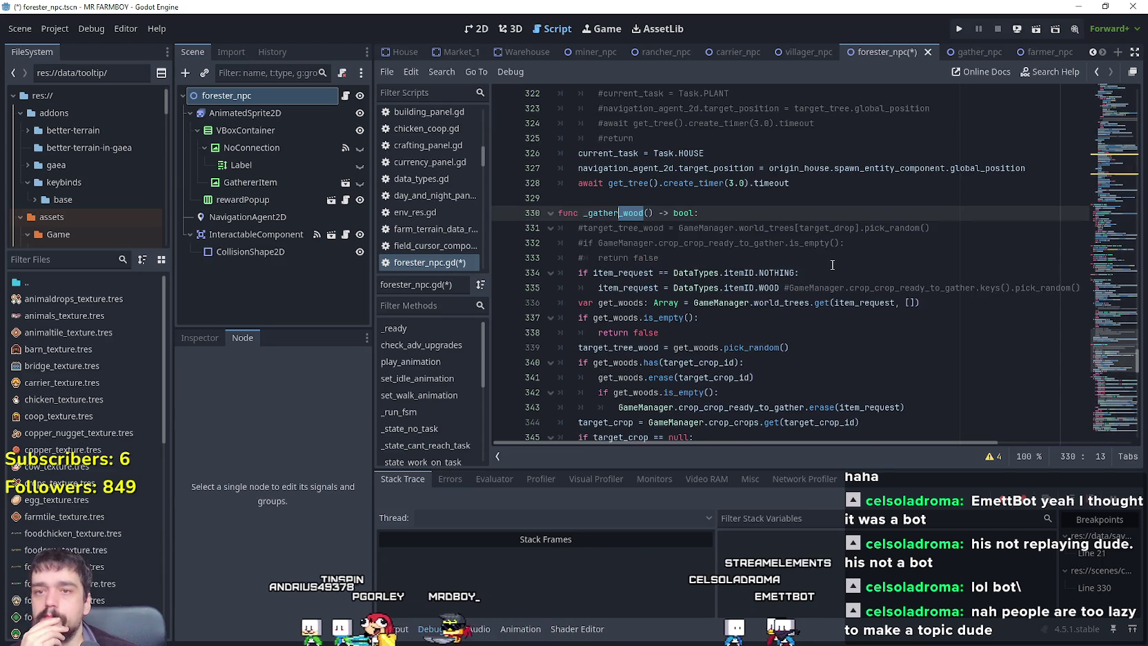
{"action": "scroll", "coordinate": [741, 239], "scroll_direction": "up", "scroll_amount": 1}
{"action": "scroll", "coordinate": [738, 248], "scroll_direction": "down", "scroll_amount": 3}
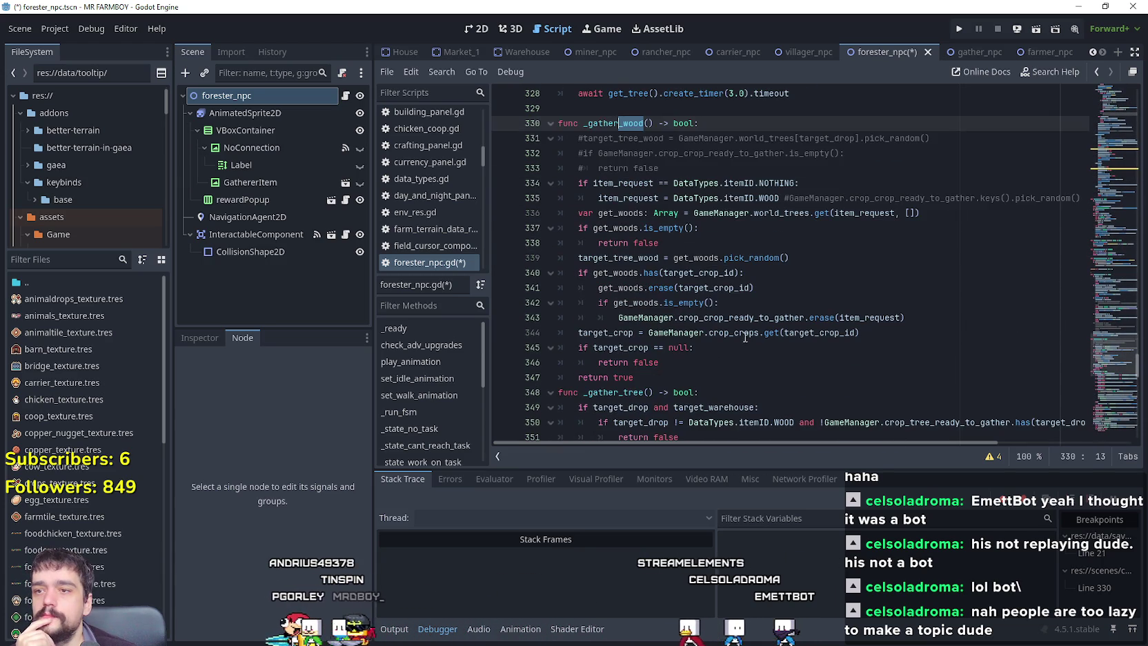
{"action": "left_click", "coordinate": [671, 272]}
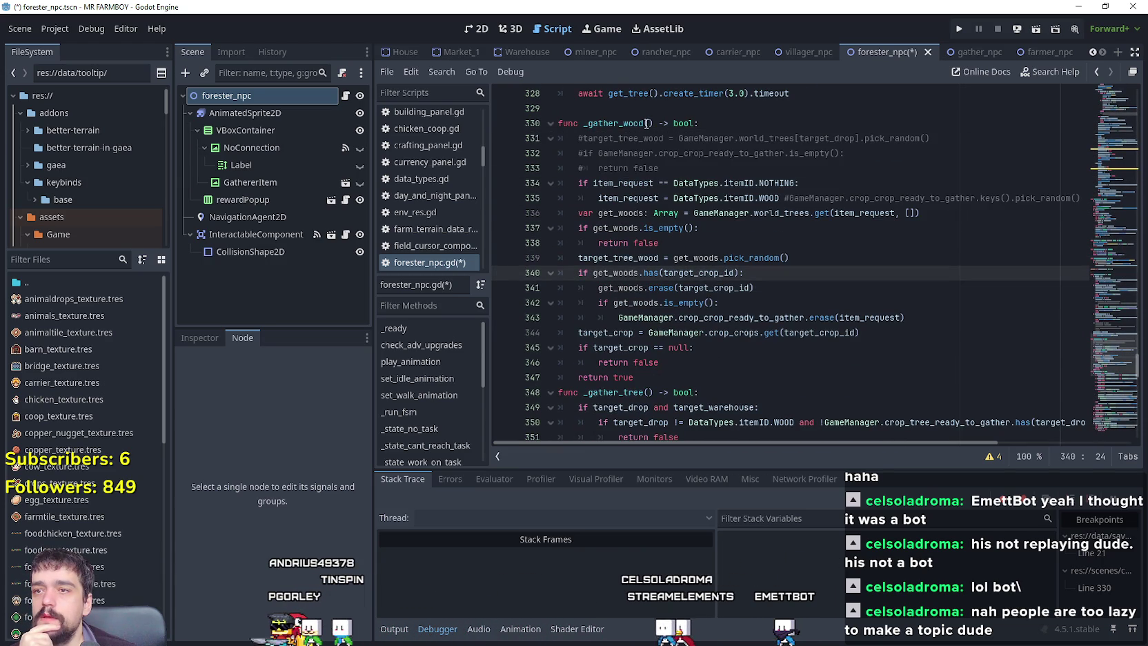
Rename the new function to _gather_tree and the old one on line 348 to _gather_tree_().
{"action": "left_click_drag", "start_coordinate": [643, 123], "coordinate": [628, 123]}
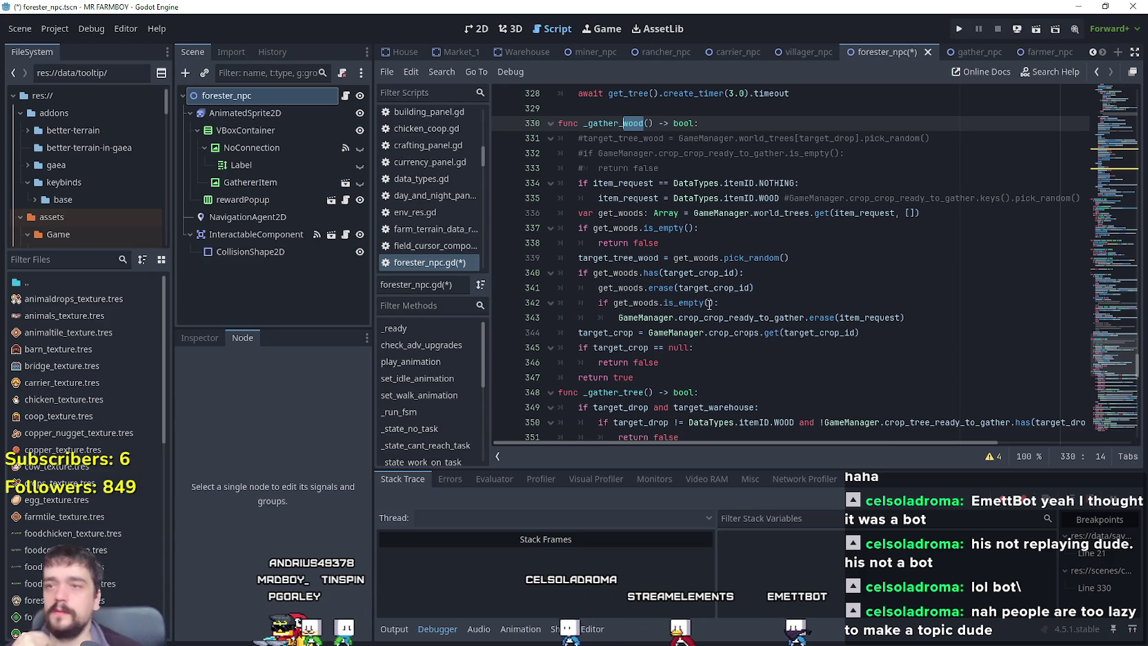
{"action": "mouse_move", "coordinate": [692, 285]}
{"action": "type", "text": "tree"}
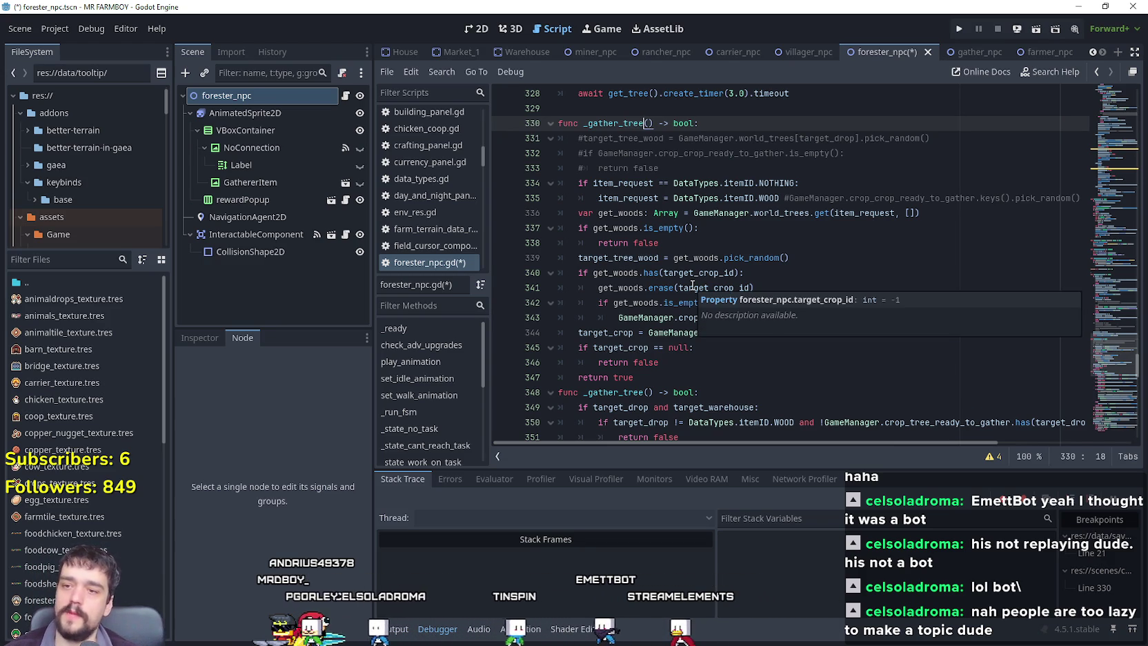
{"action": "left_click", "coordinate": [643, 393]}
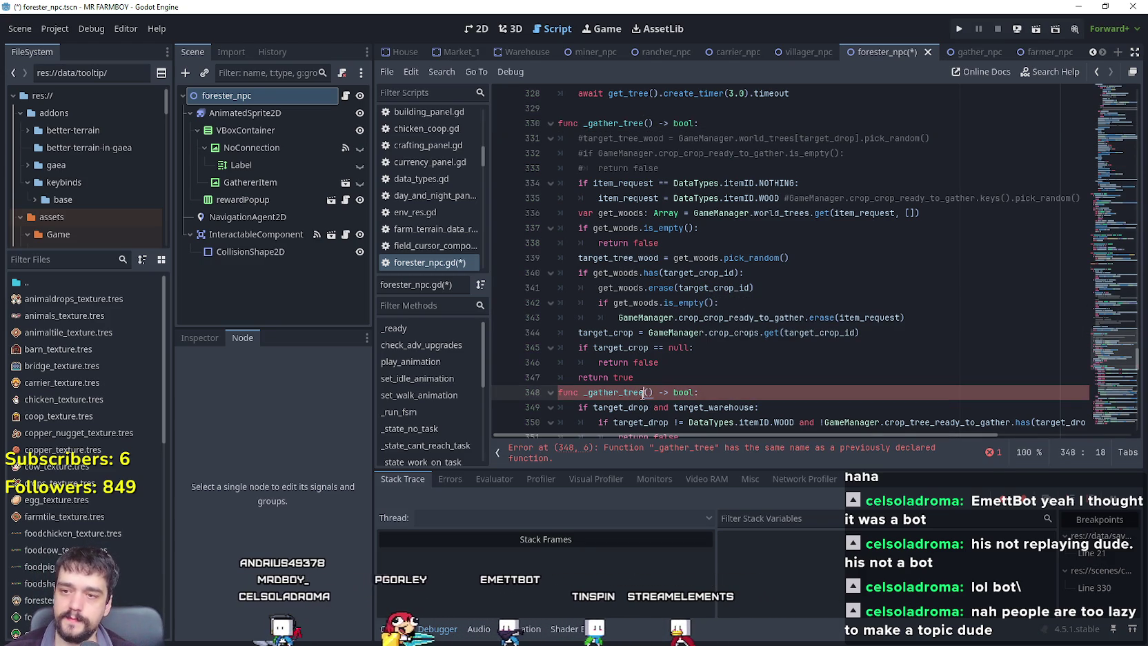
{"action": "type", "text": "_)"}
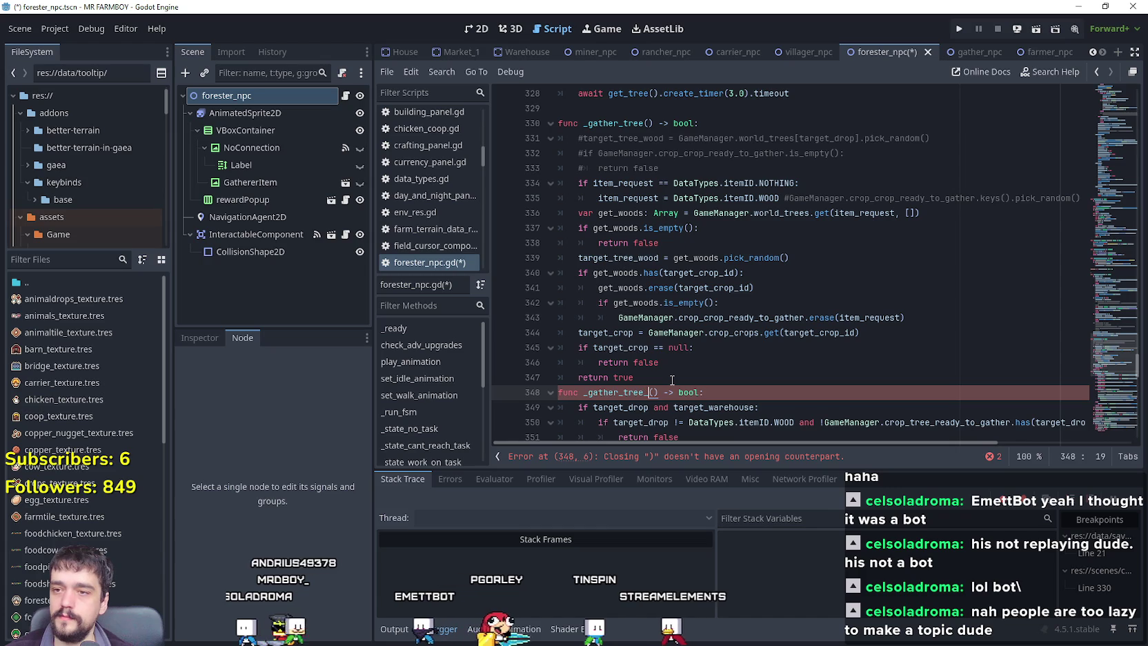
{"action": "left_click", "coordinate": [758, 124]}
Uncomment the empty check on lines 332–333 and delete the DataTypes.itemID.WOOD default.
{"action": "left_click", "coordinate": [803, 153]}
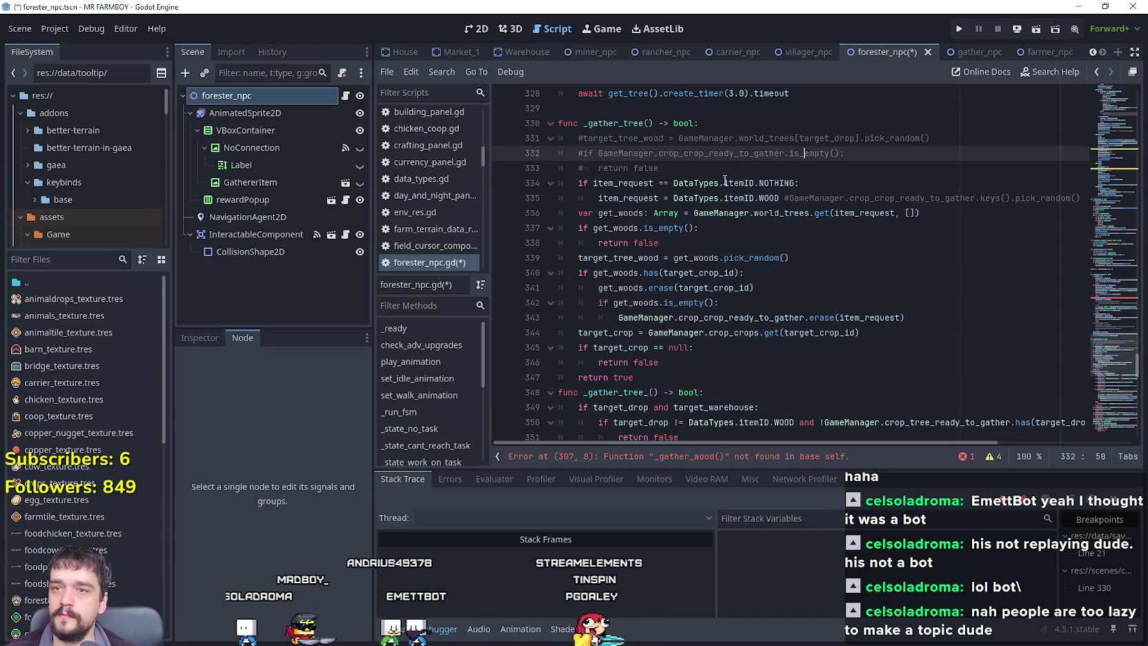
{"action": "left_click", "coordinate": [725, 180]}
{"action": "left_click", "coordinate": [585, 157]}
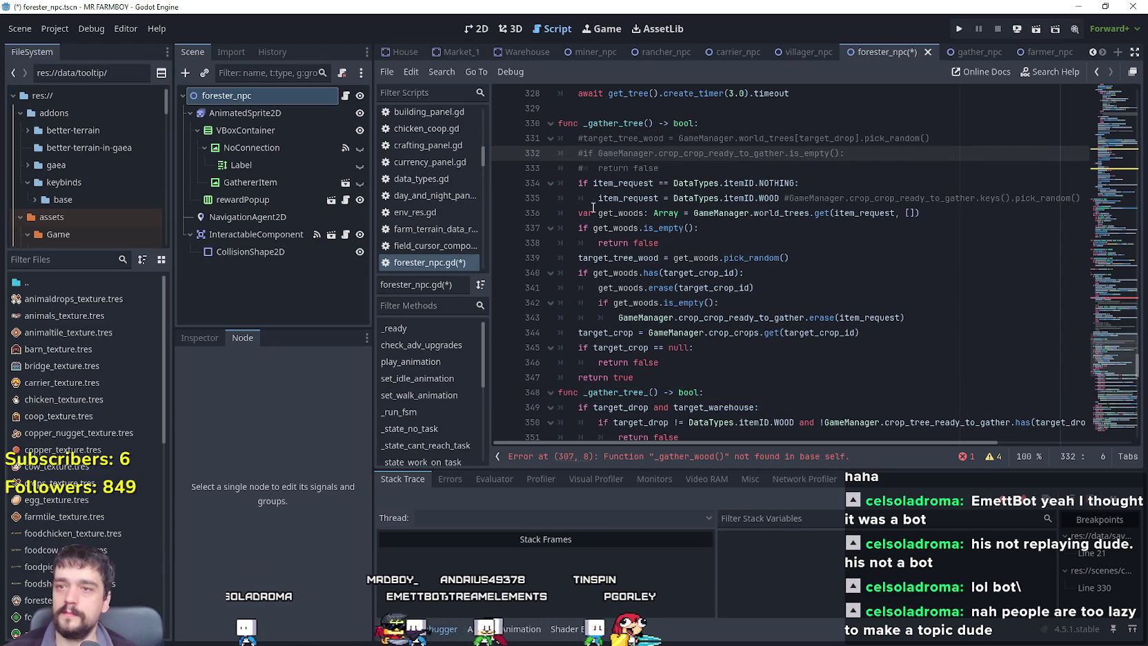
{"action": "left_click", "coordinate": [587, 169]}
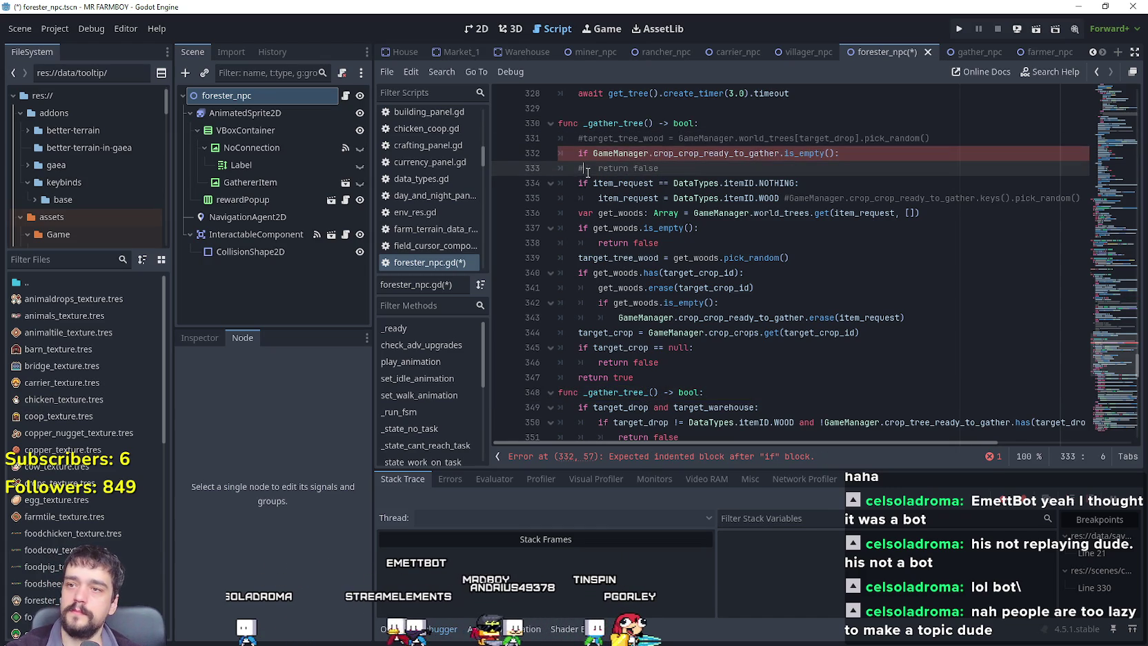
{"action": "left_click", "coordinate": [691, 181]}
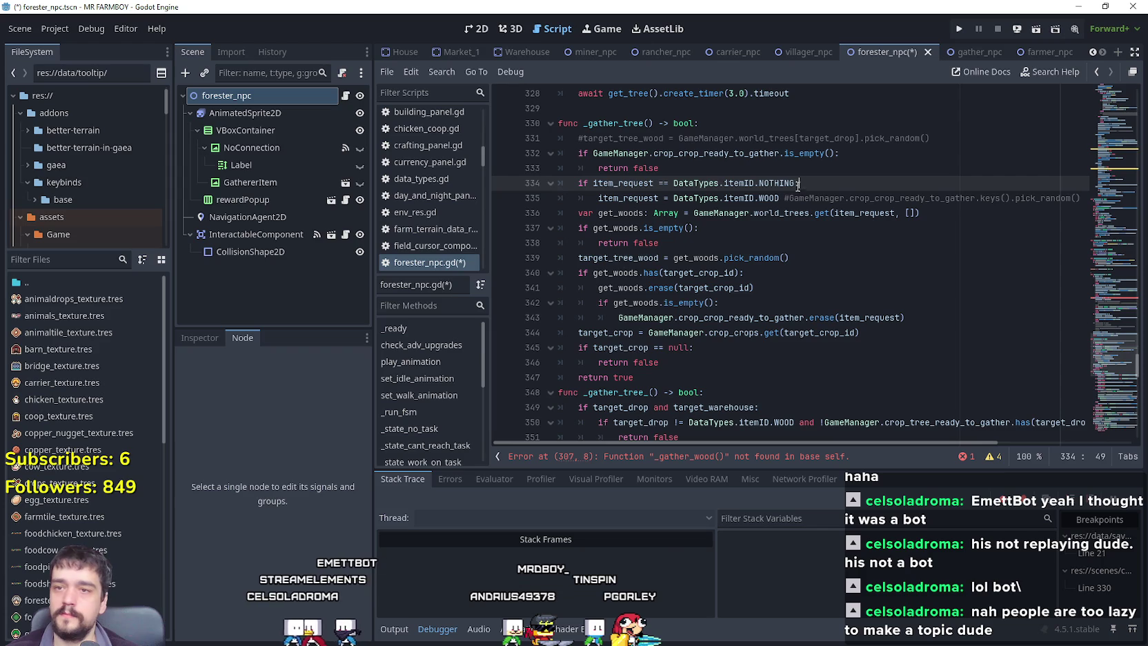
{"action": "left_click_drag", "start_coordinate": [781, 198], "coordinate": [673, 199]}
{"action": "key", "text": "Delete"}
{"action": "key", "text": "Delete"}
{"action": "key", "text": "Delete"}
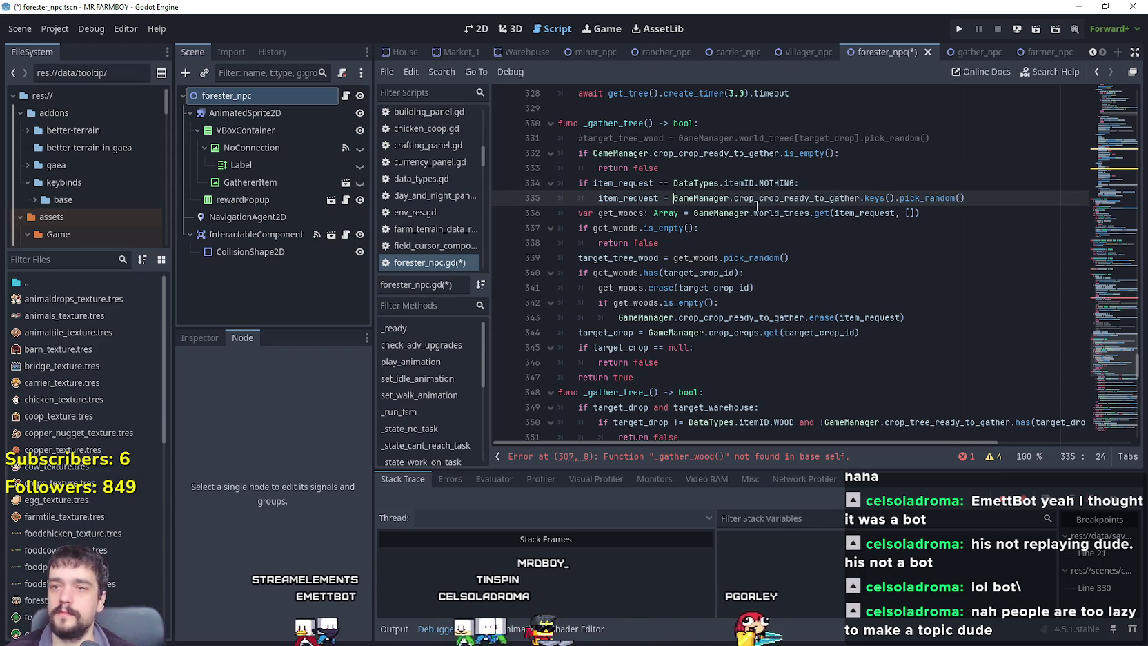
Replace the misspelled crop_crop_ready_to_gather on line 332 with crop_tree_ready_to_gather.
{"action": "double_click", "coordinate": [730, 152]}
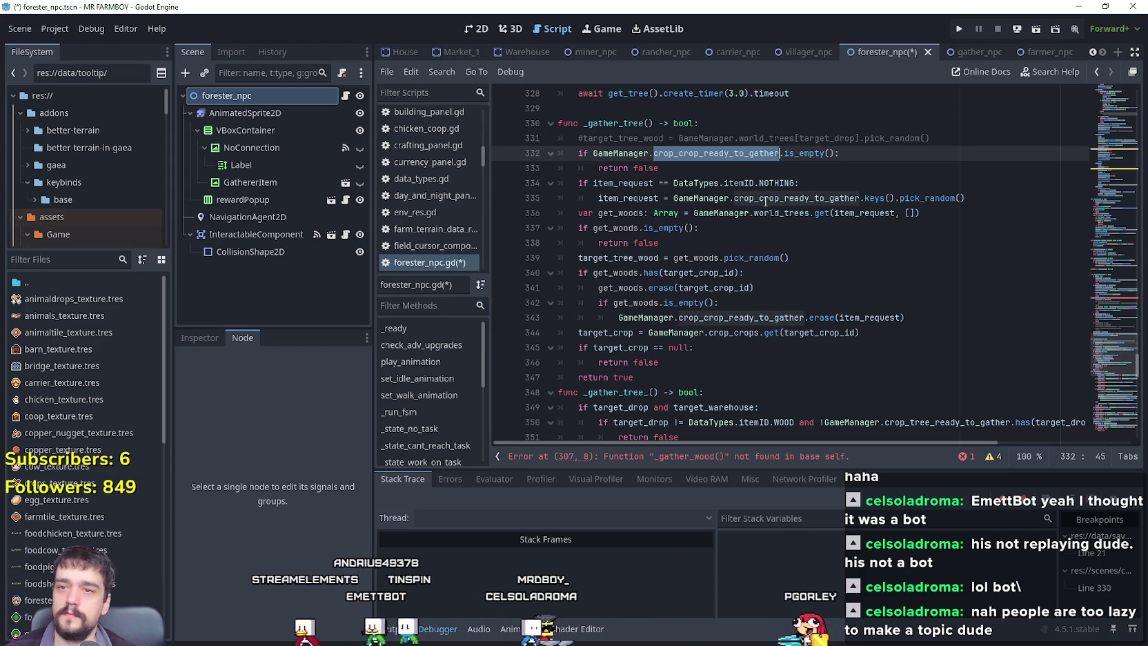
{"action": "double_click", "coordinate": [779, 198]}
{"action": "scroll", "coordinate": [914, 326], "scroll_direction": "down", "scroll_amount": 5}
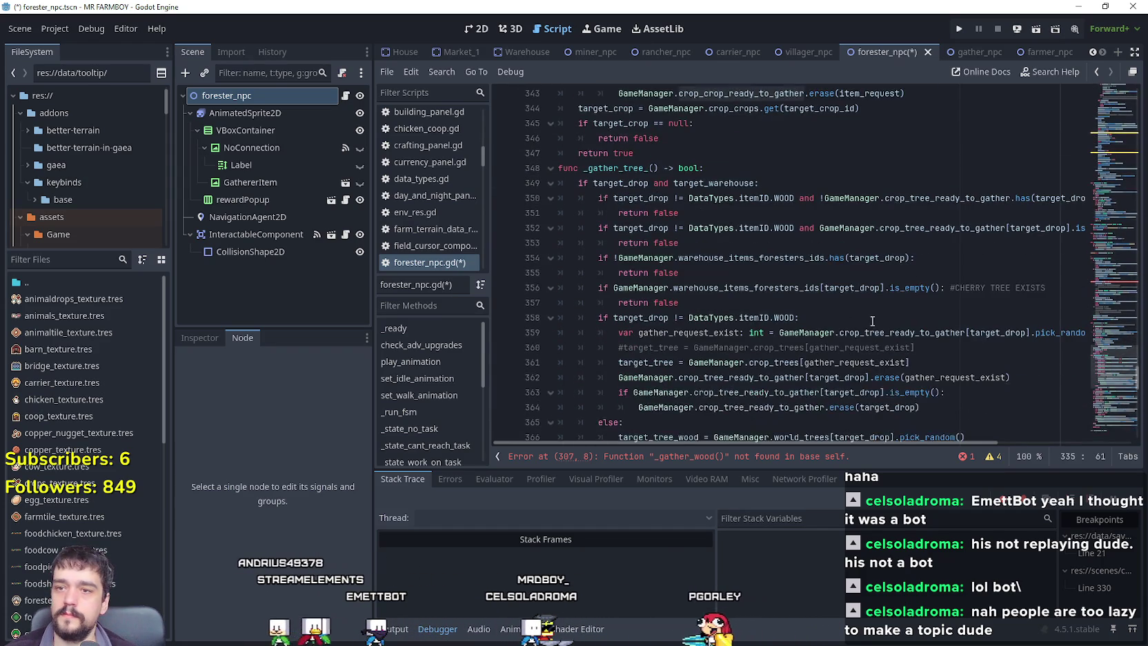
{"action": "double_click", "coordinate": [943, 332]}
{"action": "key", "text": "ctrl+c"}
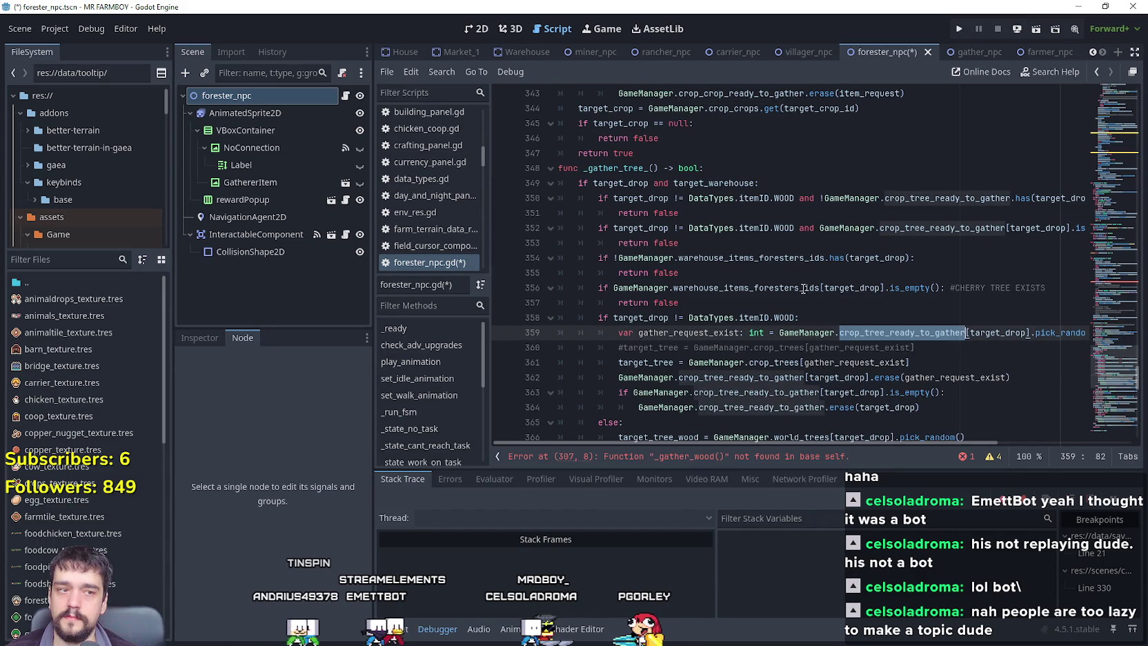
{"action": "scroll", "coordinate": [803, 288], "scroll_direction": "up", "scroll_amount": 2}
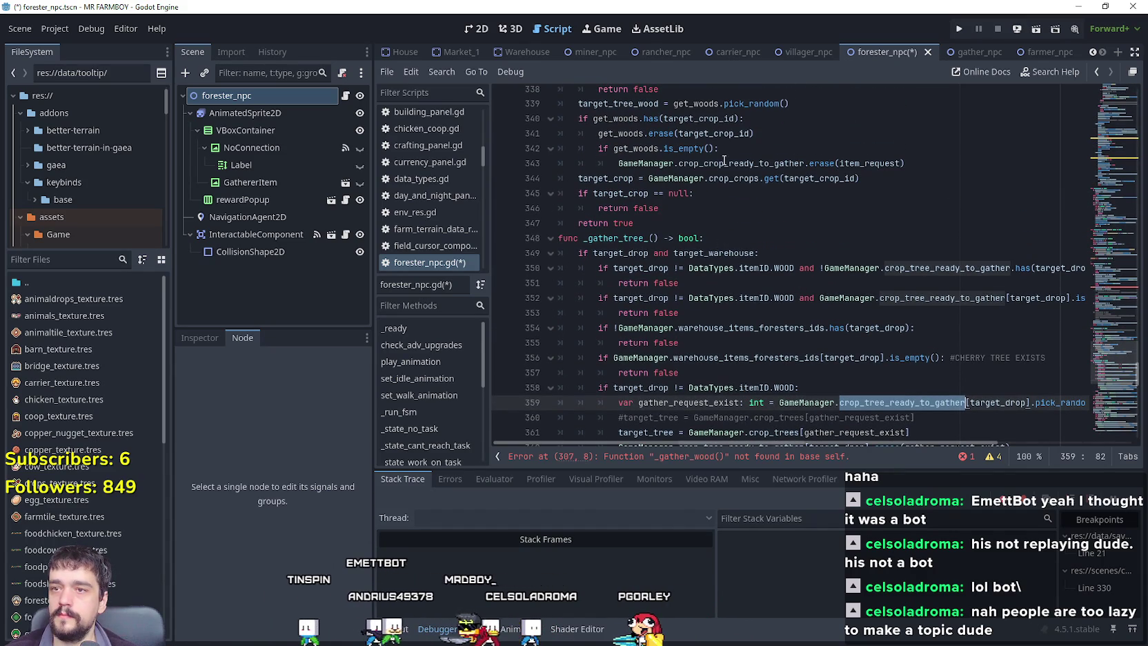
{"action": "scroll", "coordinate": [740, 314], "scroll_direction": "up", "scroll_amount": 2}
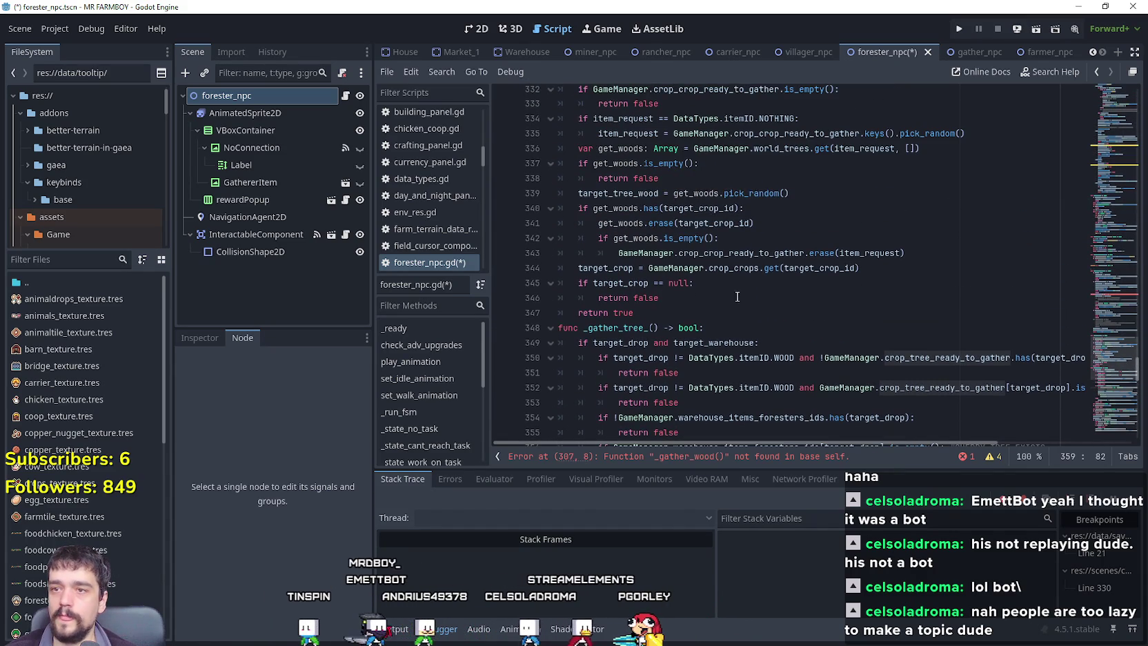
{"action": "scroll", "coordinate": [707, 273], "scroll_direction": "up", "scroll_amount": 3}
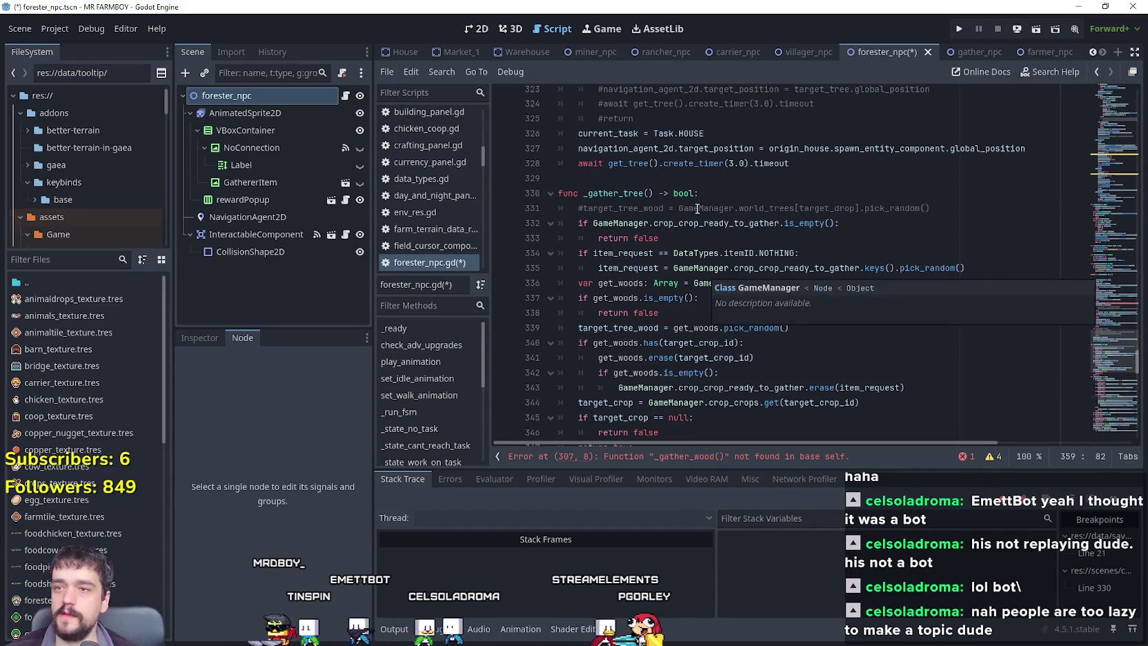
{"action": "double_click", "coordinate": [717, 222]}
{"action": "key", "text": "ctrl+v"}
{"action": "key", "text": "Down"}
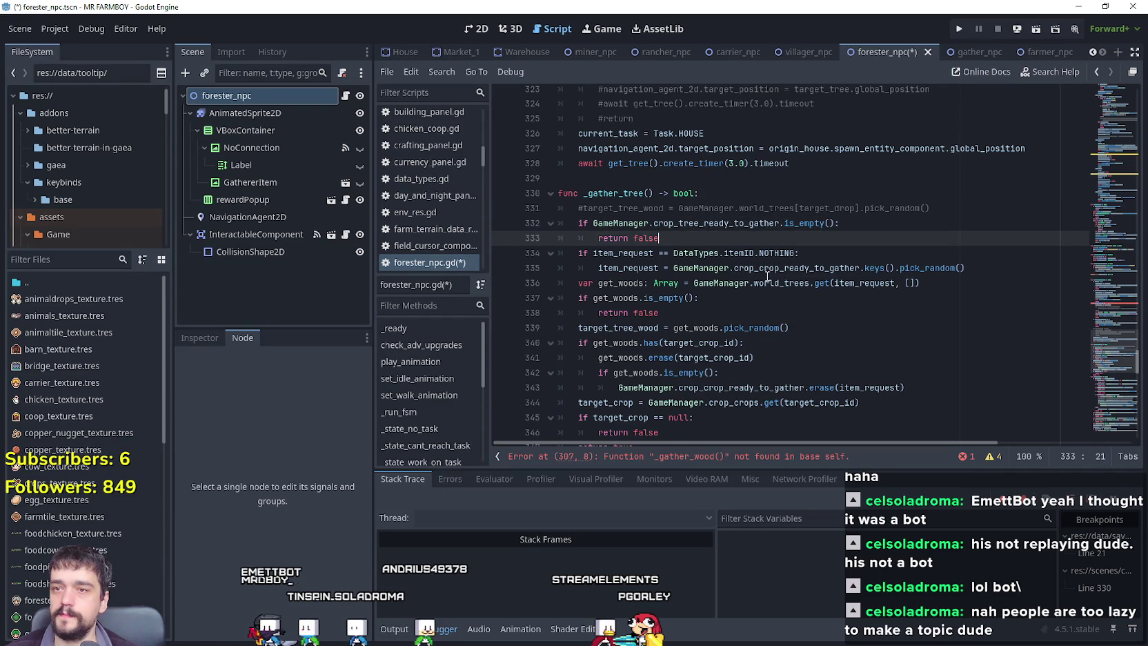
Replace world_trees on line 336 with crop_tree_ready_to_gather so get_woods draws from it.
{"action": "left_click", "coordinate": [794, 270]}
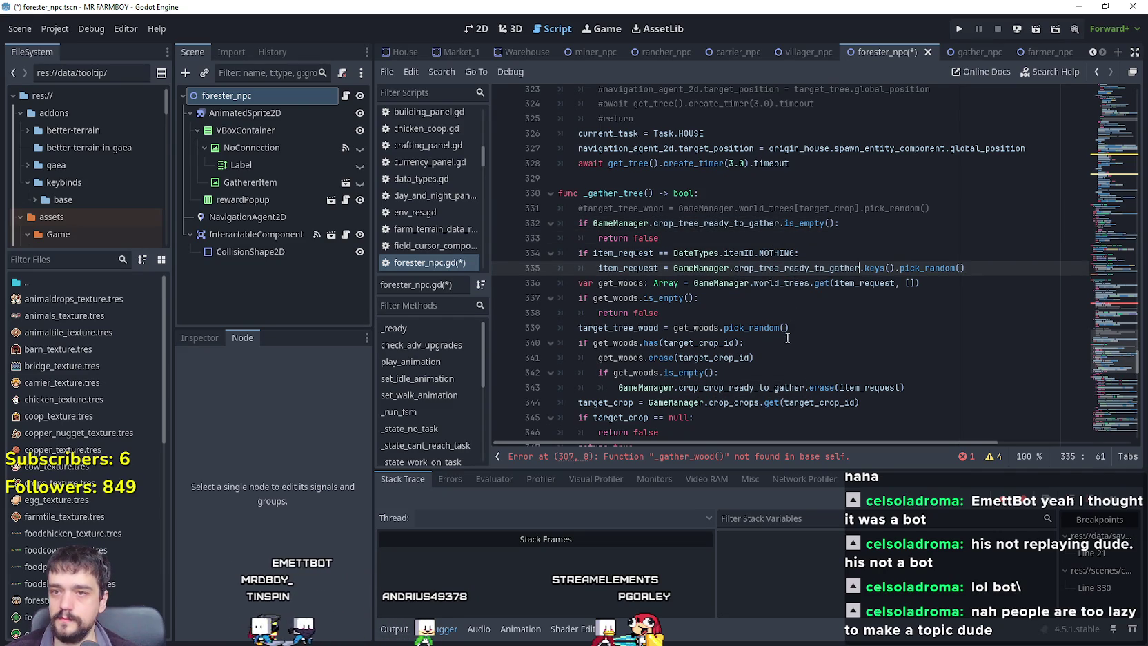
{"action": "left_click", "coordinate": [783, 327]}
{"action": "left_click", "coordinate": [777, 283]}
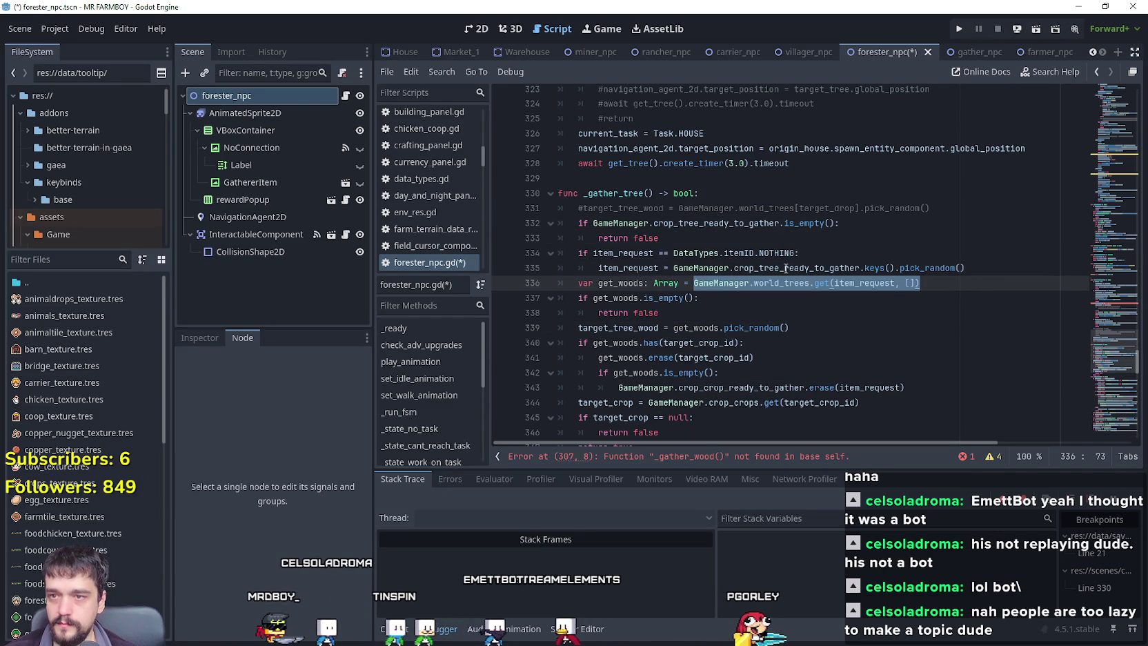
{"action": "double_click", "coordinate": [745, 267]}
{"action": "key", "text": "ctrl+c"}
{"action": "double_click", "coordinate": [782, 283]}
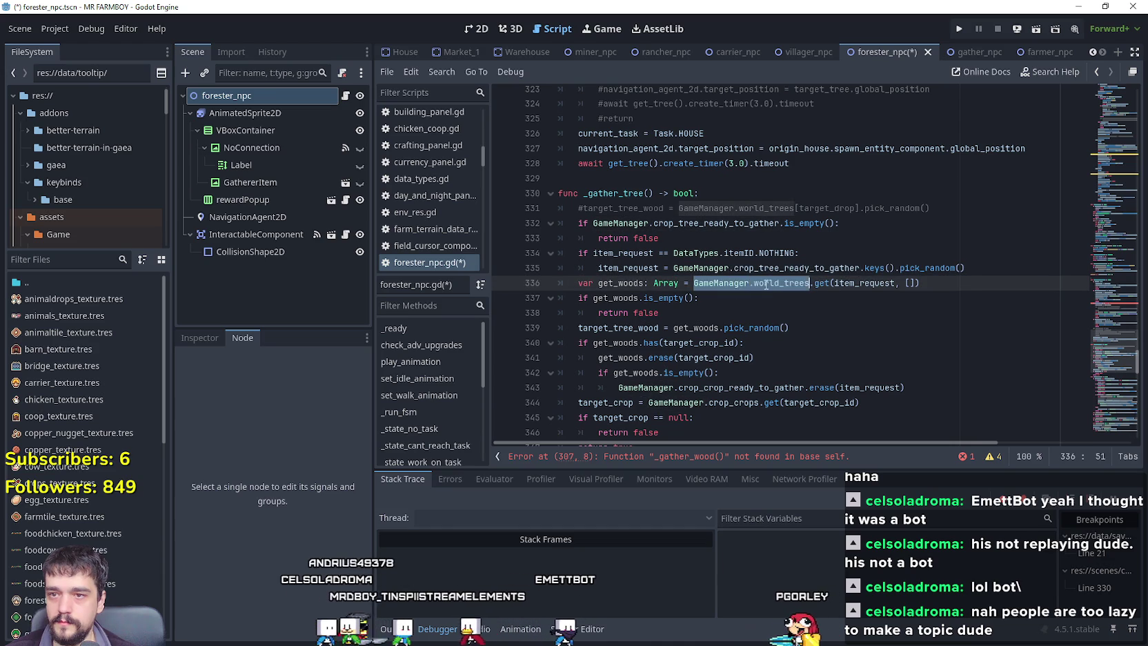
{"action": "key", "text": "ctrl+v"}
{"action": "left_click", "coordinate": [766, 310]}
{"action": "scroll", "coordinate": [763, 293], "scroll_direction": "down", "scroll_amount": 2}
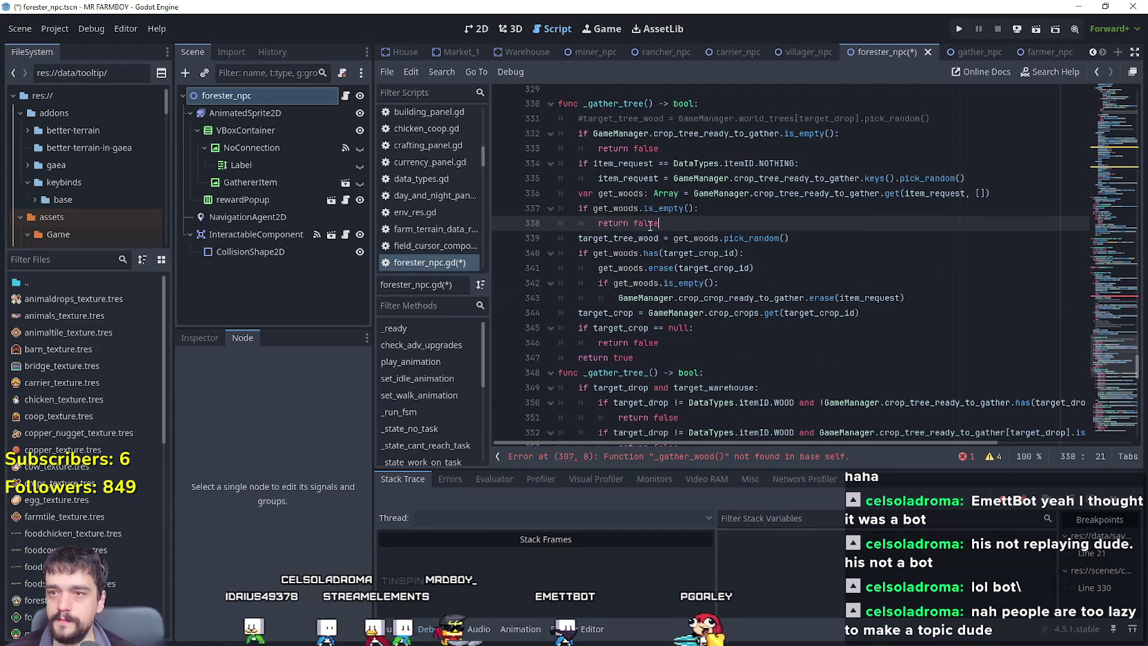
{"action": "left_click_drag", "start_coordinate": [642, 195], "coordinate": [625, 196]}
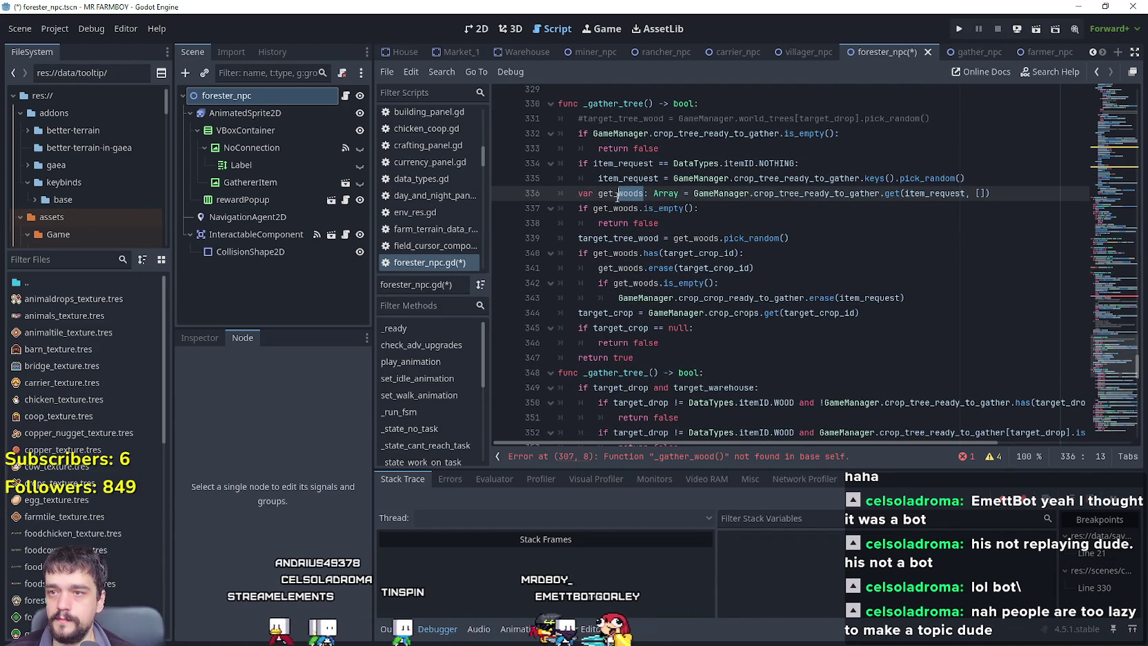
{"action": "scroll", "coordinate": [763, 273], "scroll_direction": "up", "scroll_amount": 1}
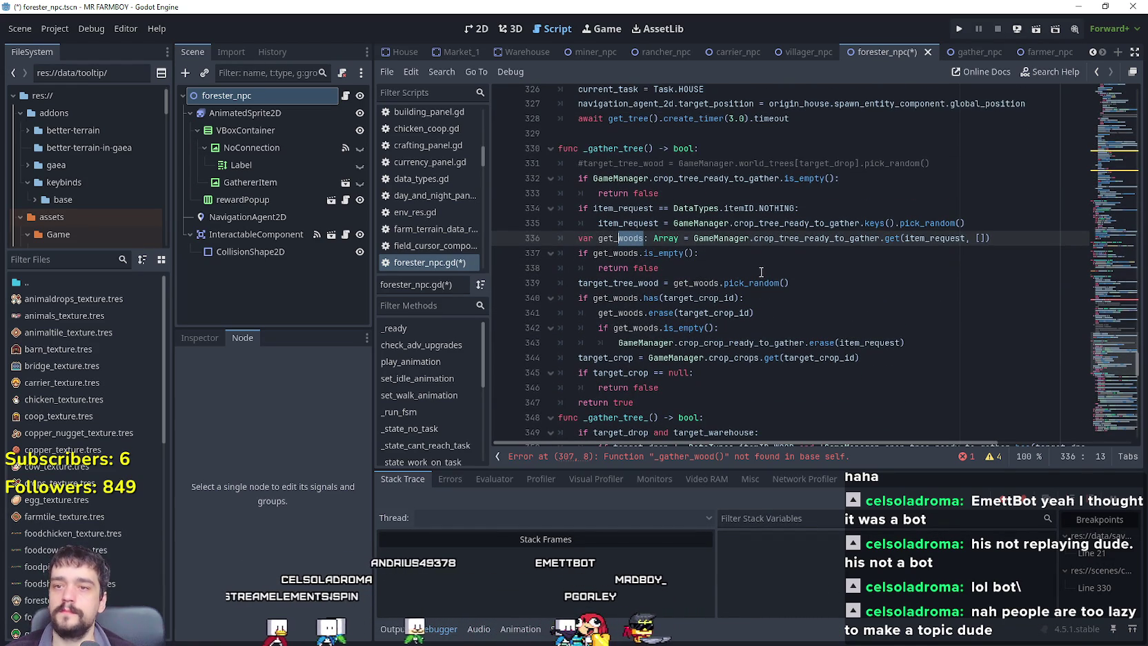
Rename get_woods to get_trees on lines 336–342.
{"action": "type", "text": "tree"}
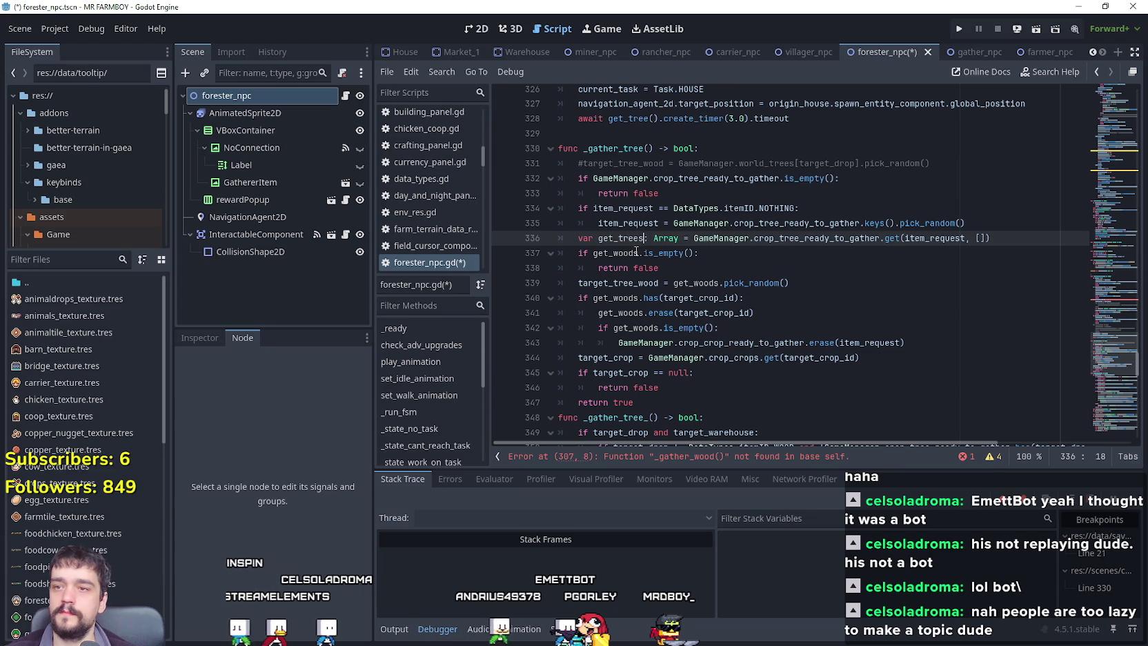
{"action": "double_click", "coordinate": [629, 253]}
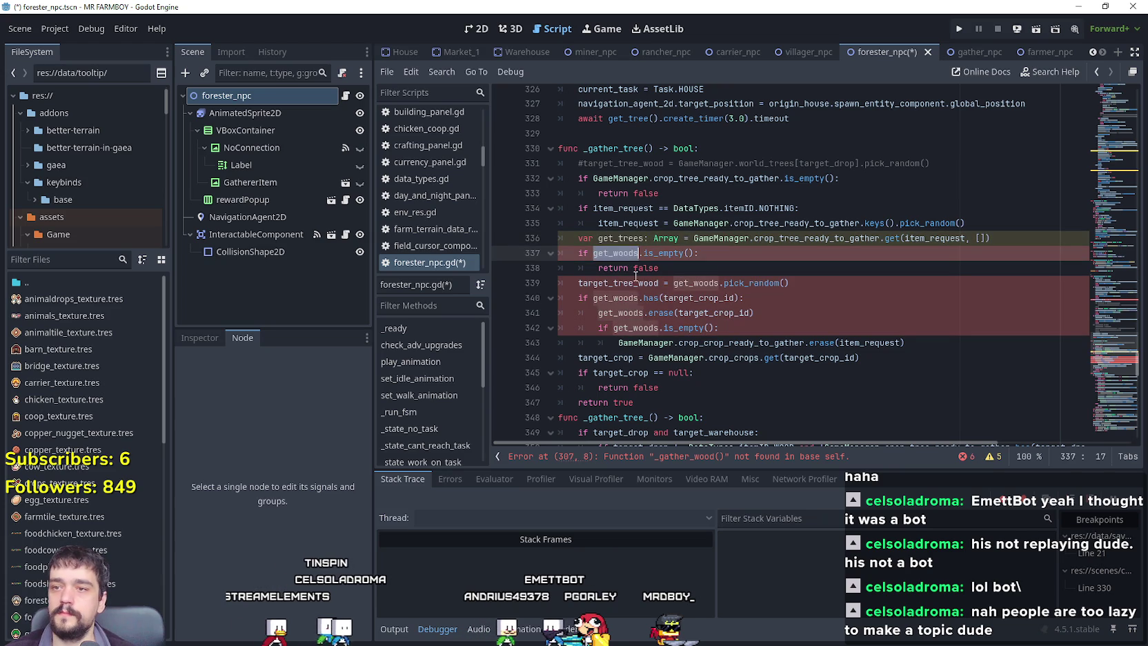
{"action": "left_click", "coordinate": [619, 298]}
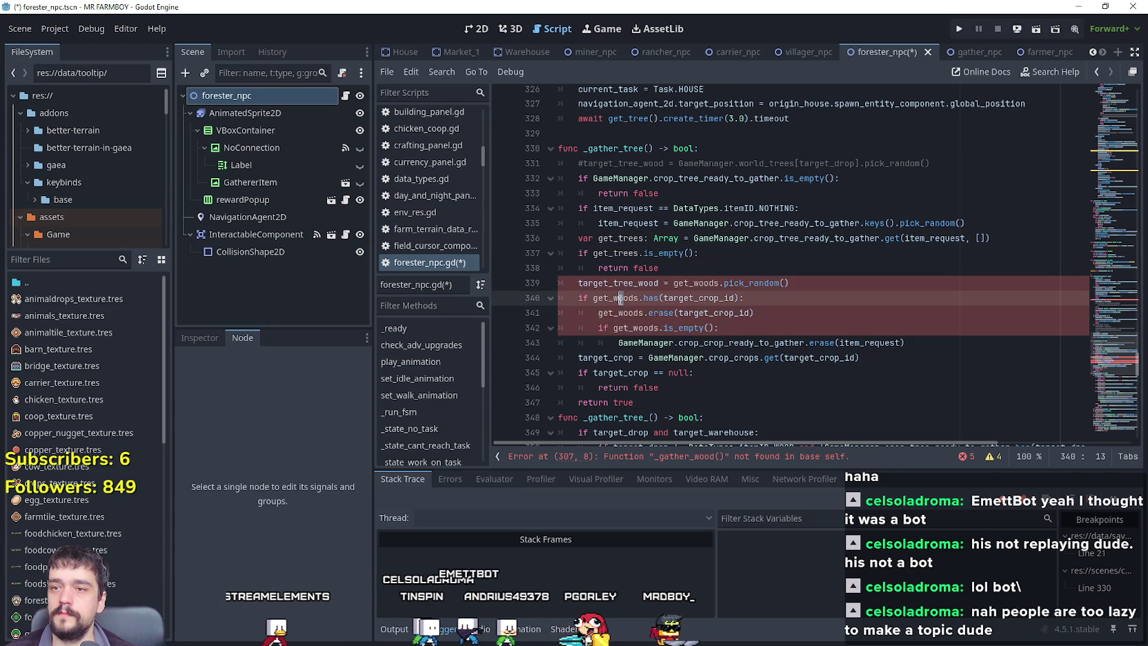
{"action": "type", "text": "tree"}
{"action": "double_click", "coordinate": [619, 313]}
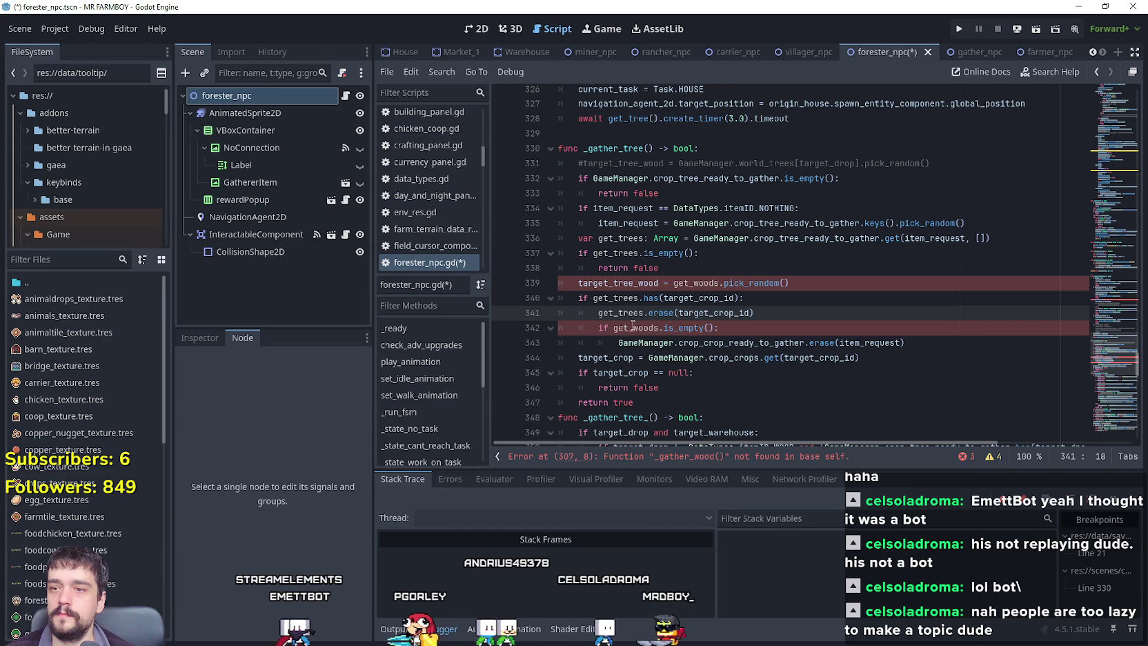
{"action": "double_click", "coordinate": [632, 327]}
{"action": "double_click", "coordinate": [696, 282]}
{"action": "key", "text": "ctrl+v"}
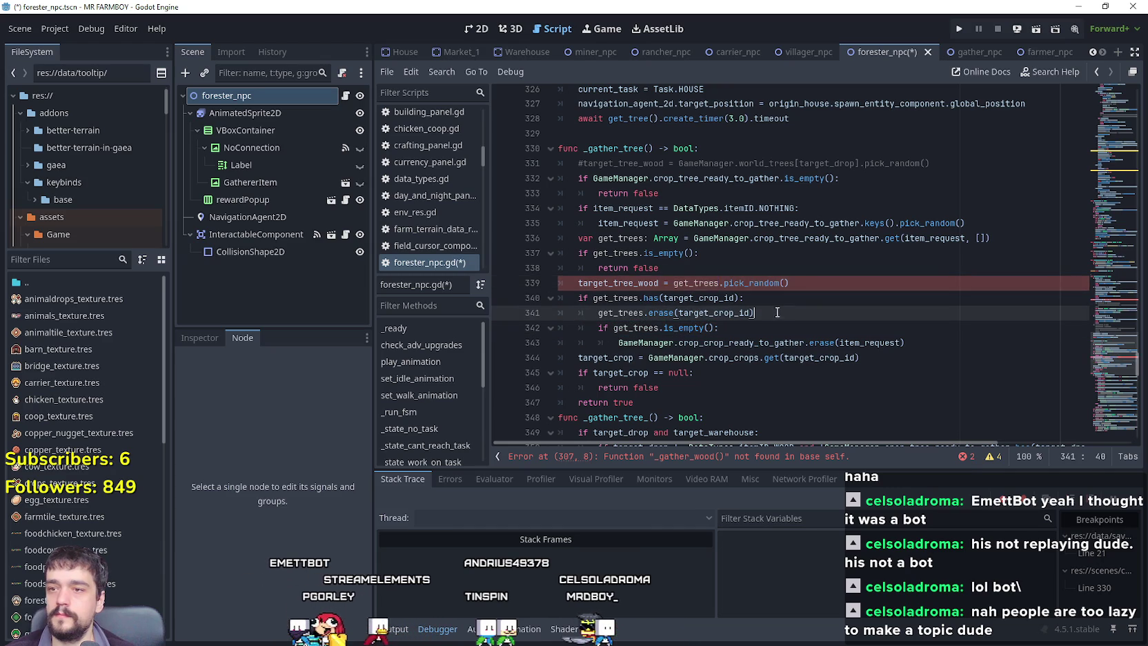
{"action": "left_click", "coordinate": [634, 272]}
Compare target_tree_wood on line 339 with target_drop's use in the old _gather_tree_.
{"action": "double_click", "coordinate": [636, 283]}
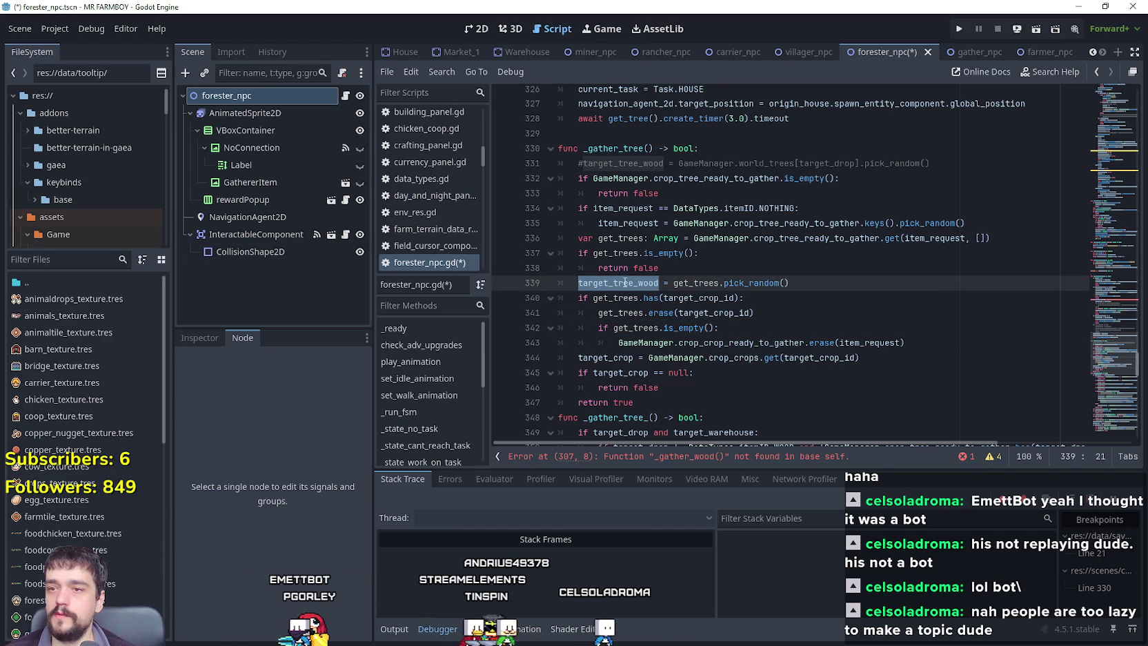
{"action": "scroll", "coordinate": [618, 284], "scroll_direction": "down", "scroll_amount": 6}
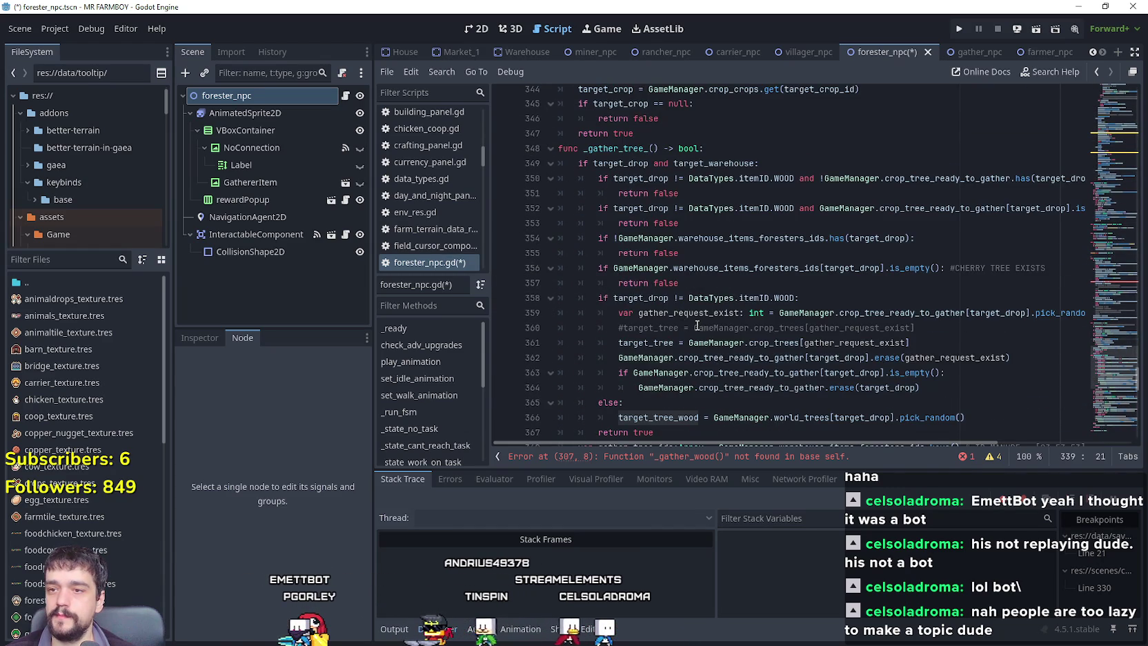
{"action": "scroll", "coordinate": [696, 325], "scroll_direction": "down", "scroll_amount": 1}
{"action": "double_click", "coordinate": [645, 252]}
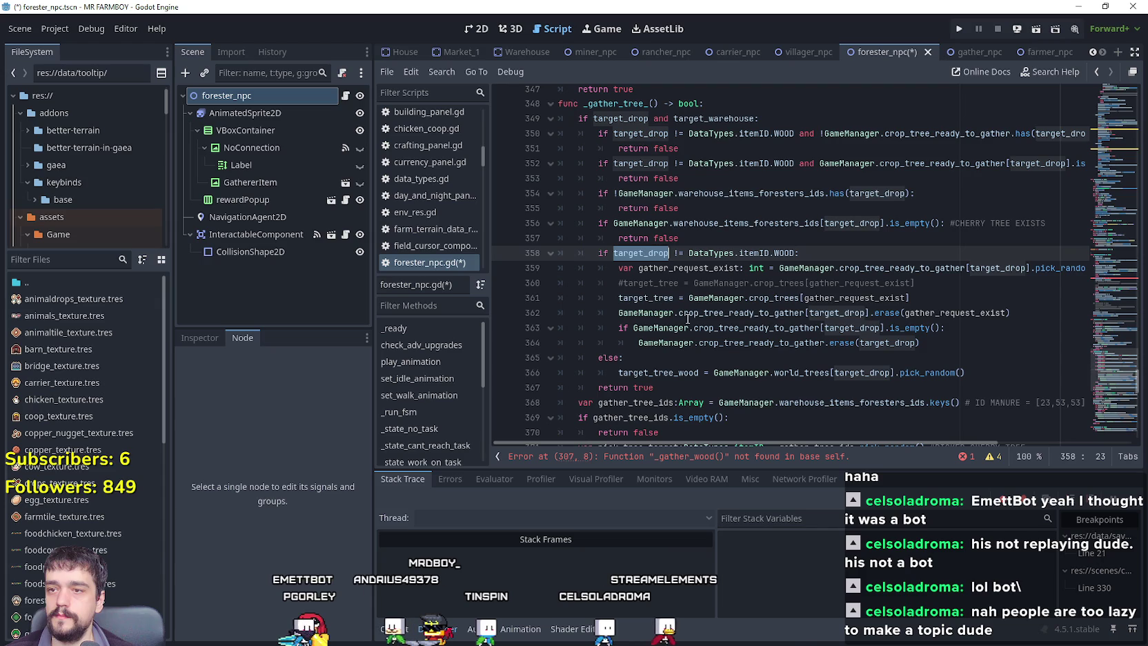
{"action": "scroll", "coordinate": [692, 346], "scroll_direction": "up", "scroll_amount": 6}
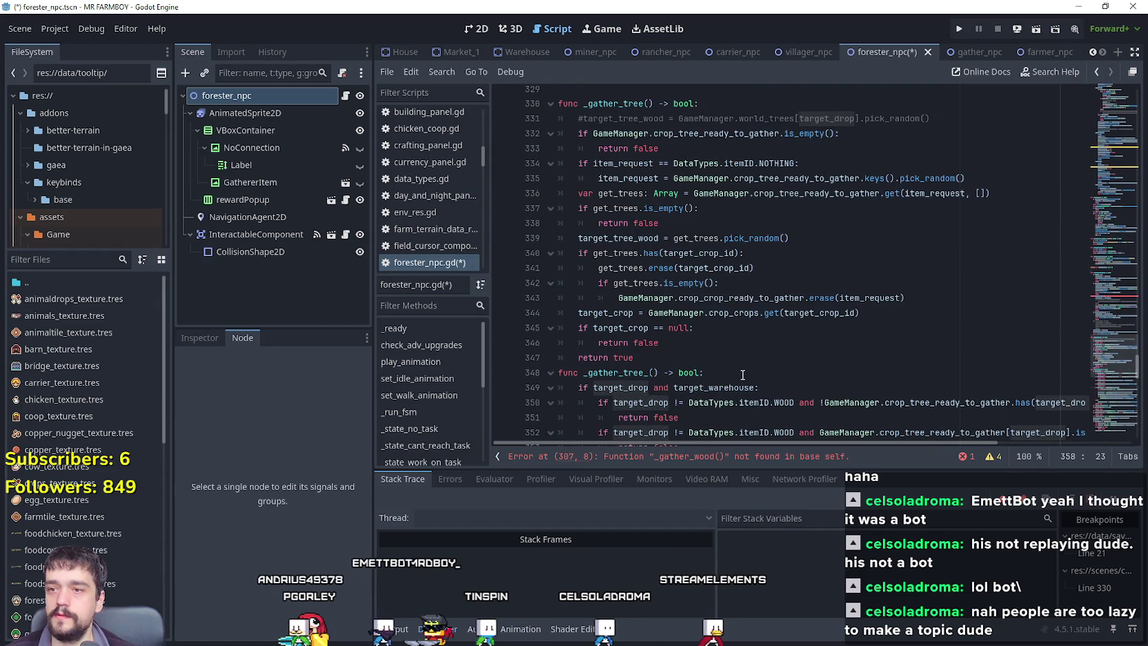
{"action": "double_click", "coordinate": [638, 238]}
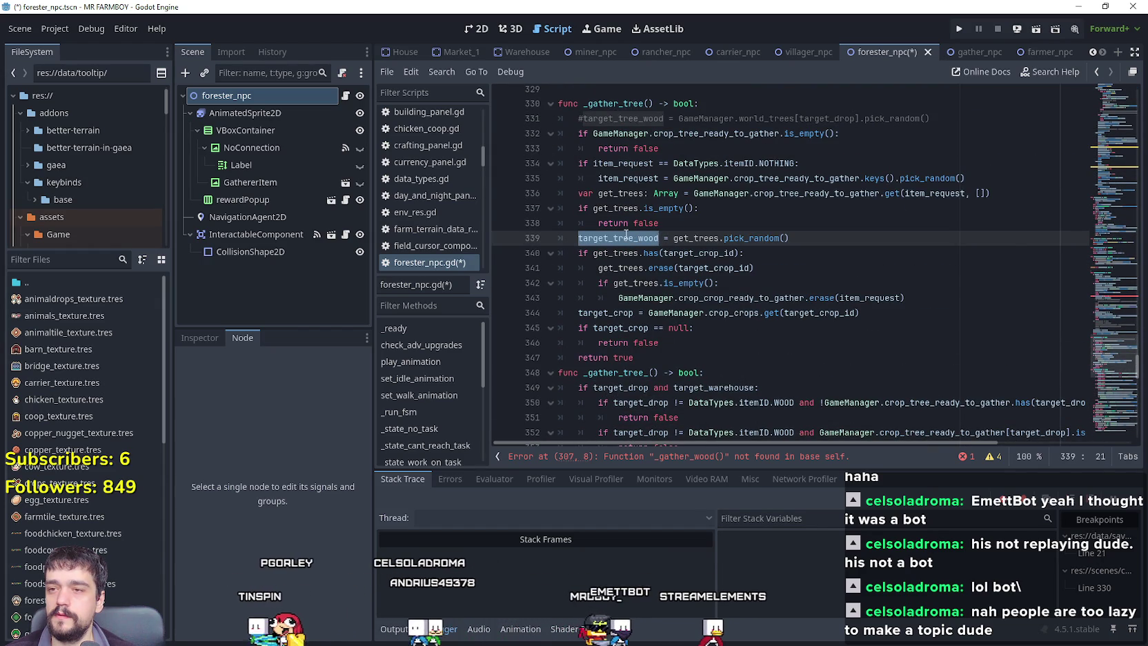
Try assigning line 339's random tree pick to target_tree, then target_drop, via autocomplete.
{"action": "type", "text": "tar"}
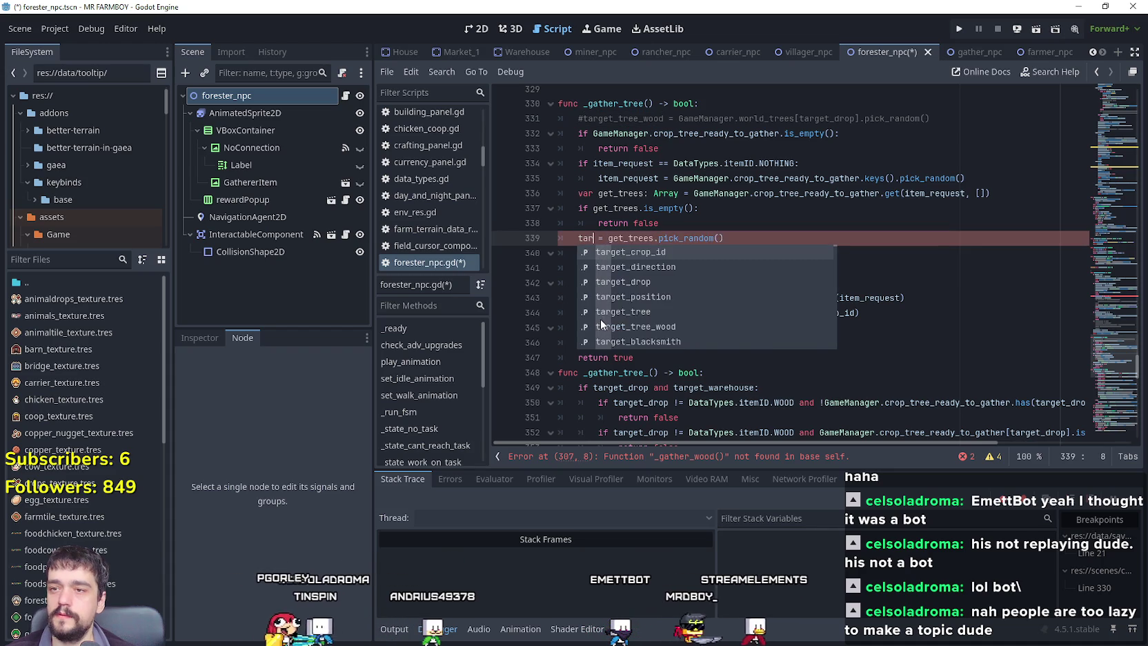
{"action": "type", "text": "get"}
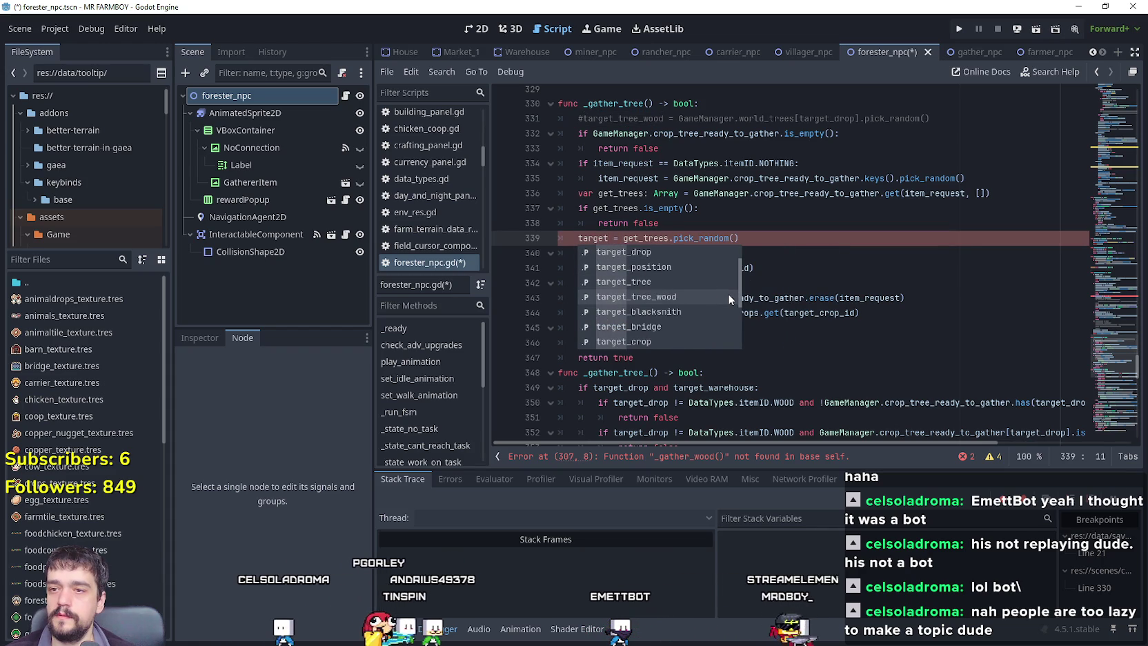
{"action": "scroll", "coordinate": [727, 293], "scroll_direction": "down", "scroll_amount": 2}
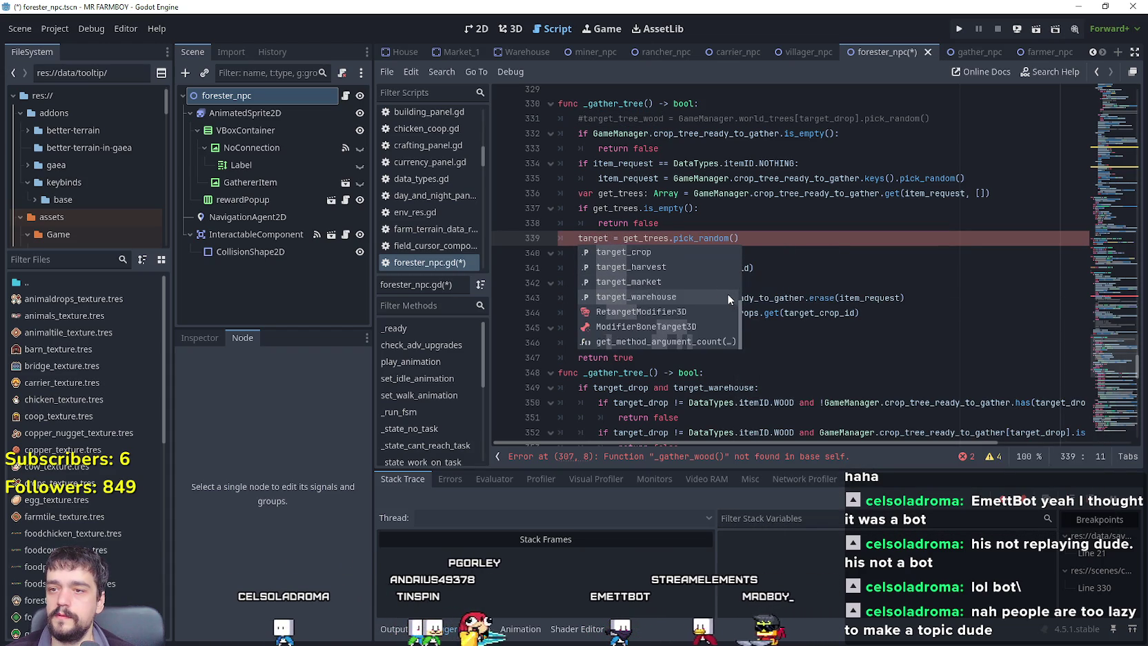
{"action": "scroll", "coordinate": [727, 293], "scroll_direction": "up", "scroll_amount": 3}
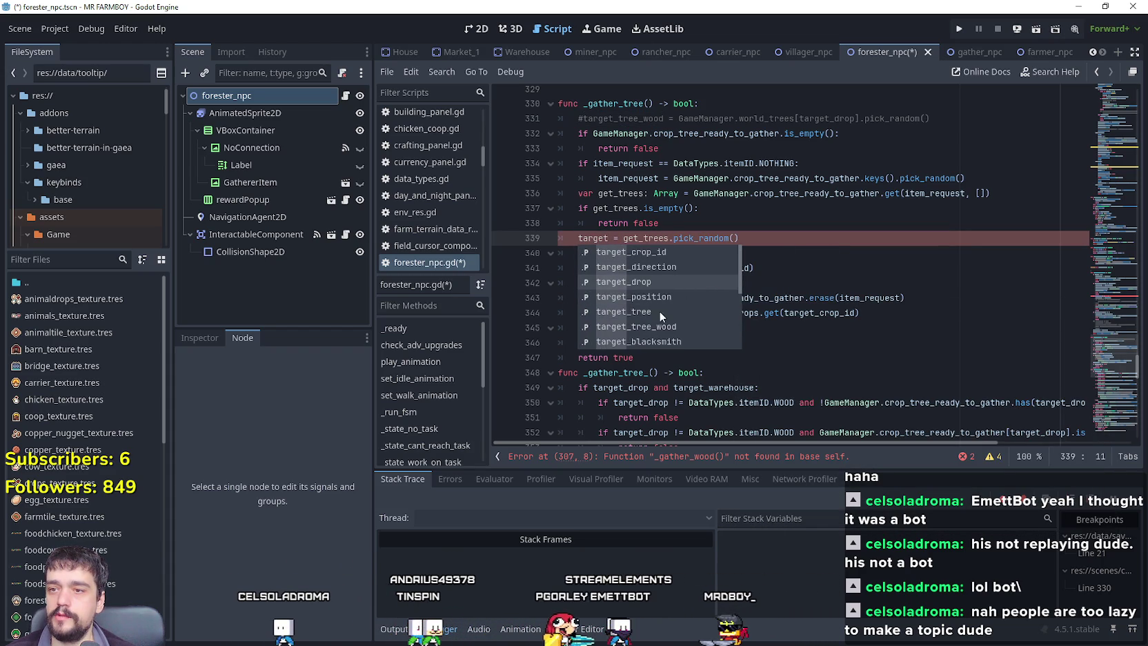
{"action": "double_click", "coordinate": [659, 310]}
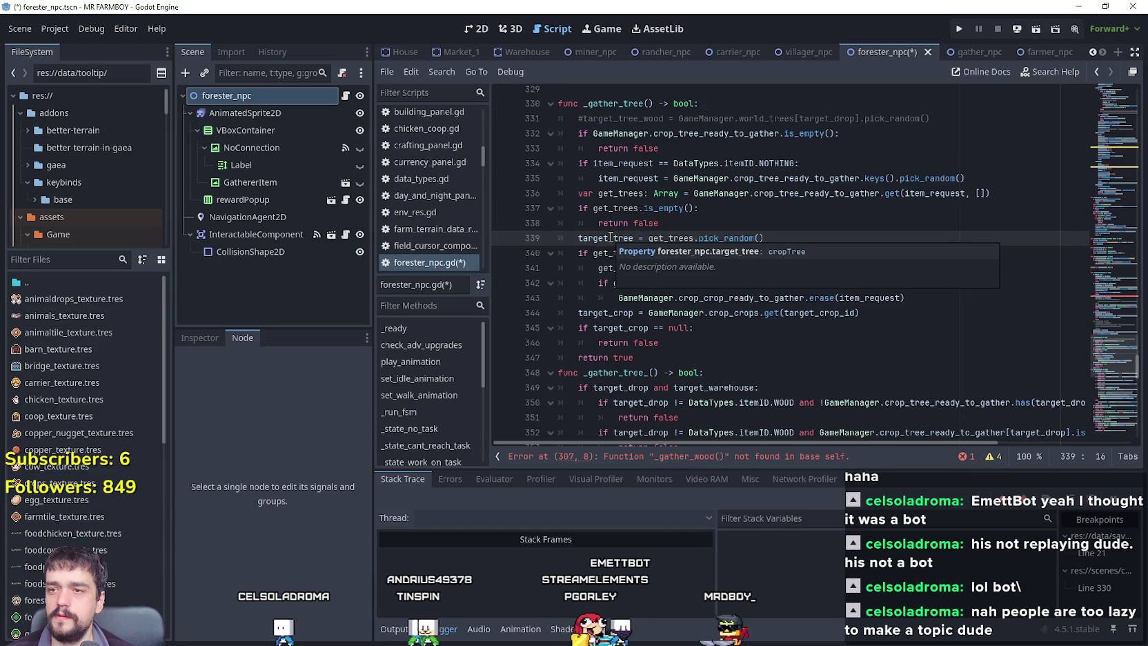
{"action": "key", "text": "BackSpace"}
{"action": "key", "text": "BackSpace"}
{"action": "key", "text": "BackSpace"}
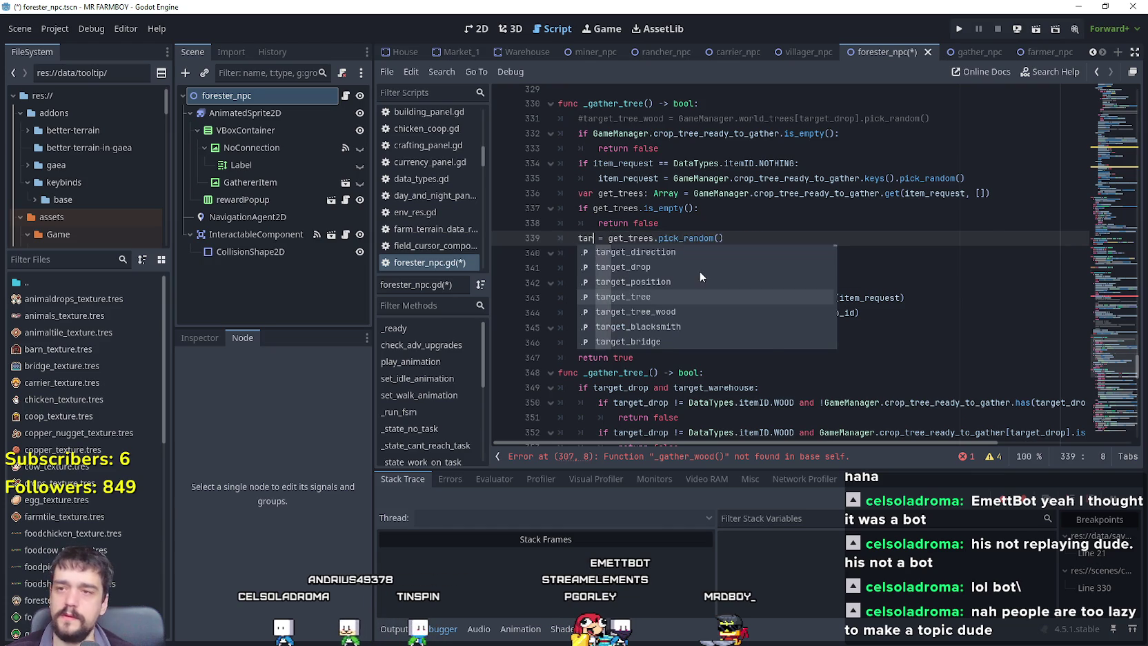
{"action": "type", "text": "get"}
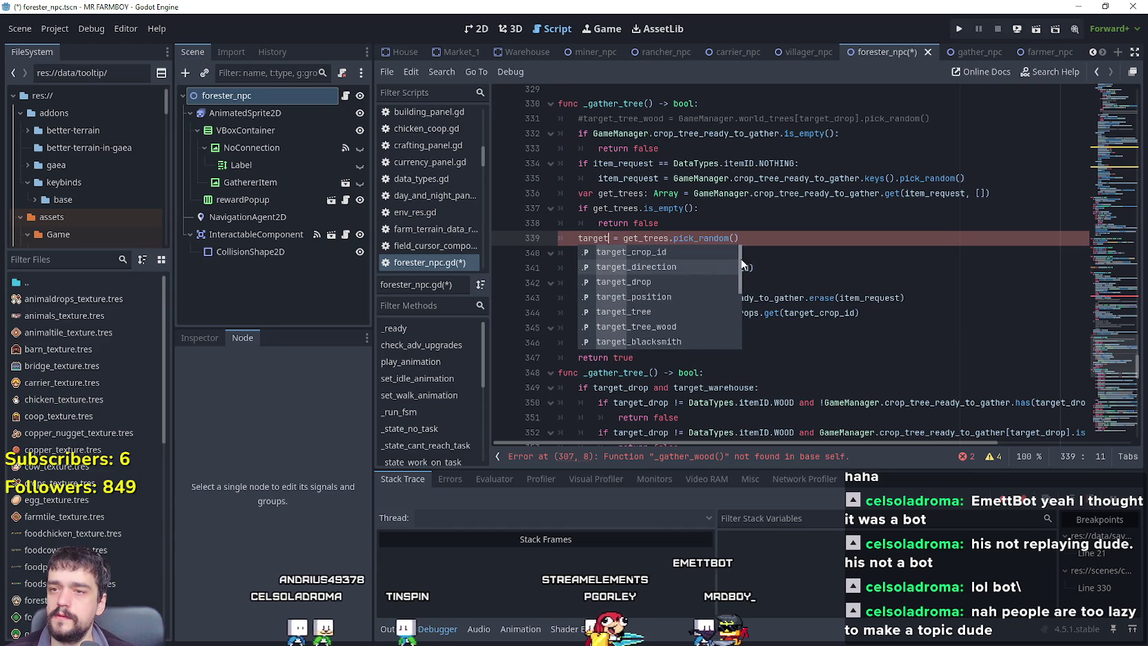
{"action": "key", "text": "Down"}
{"action": "key", "text": "Down"}
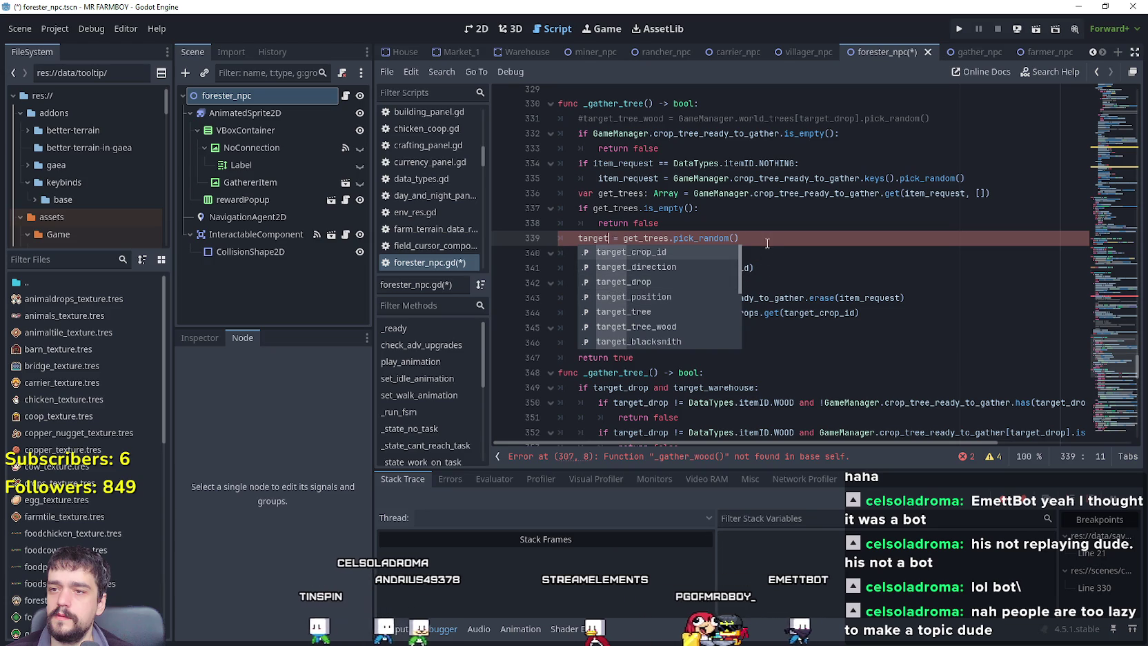
{"action": "left_click", "coordinate": [651, 280]}
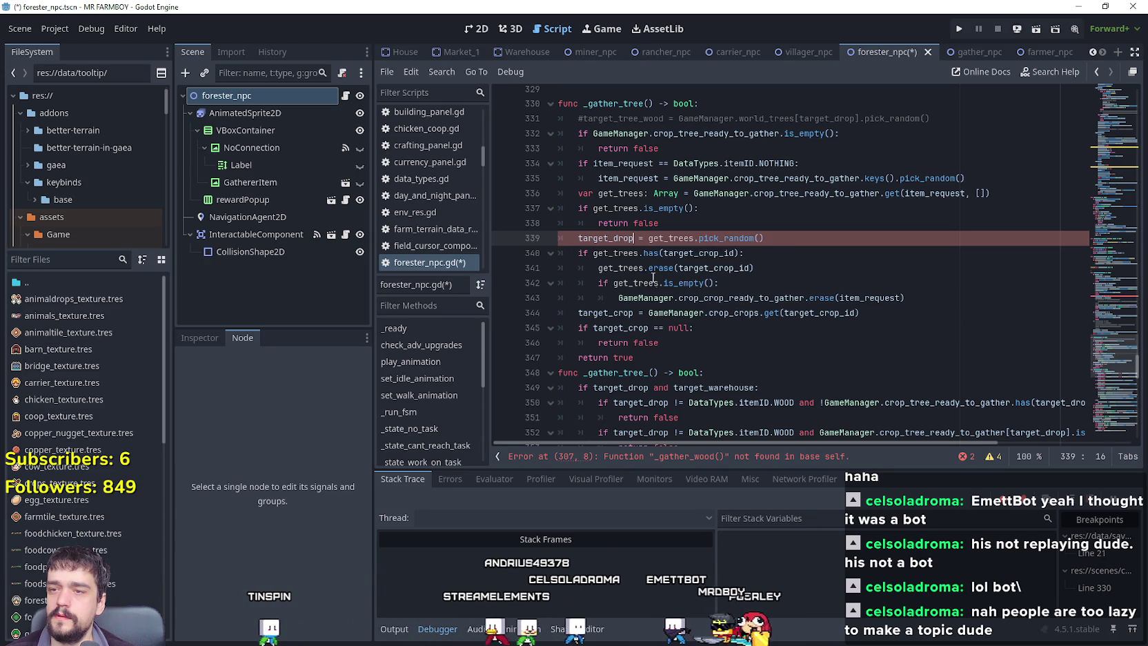
Replace target_drop on line 339 with target_tree_wood from the autocomplete suggestions.
{"action": "right_click", "coordinate": [606, 240]}
{"action": "key", "text": "Escape"}
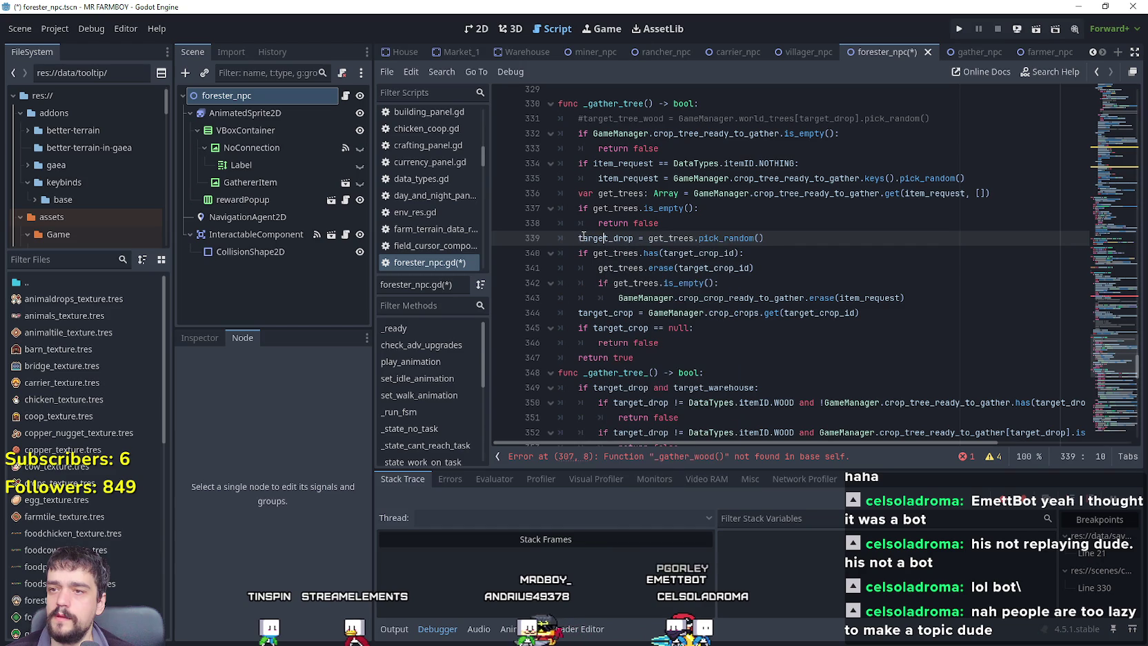
{"action": "double_click", "coordinate": [591, 238]}
{"action": "type", "text": "target"}
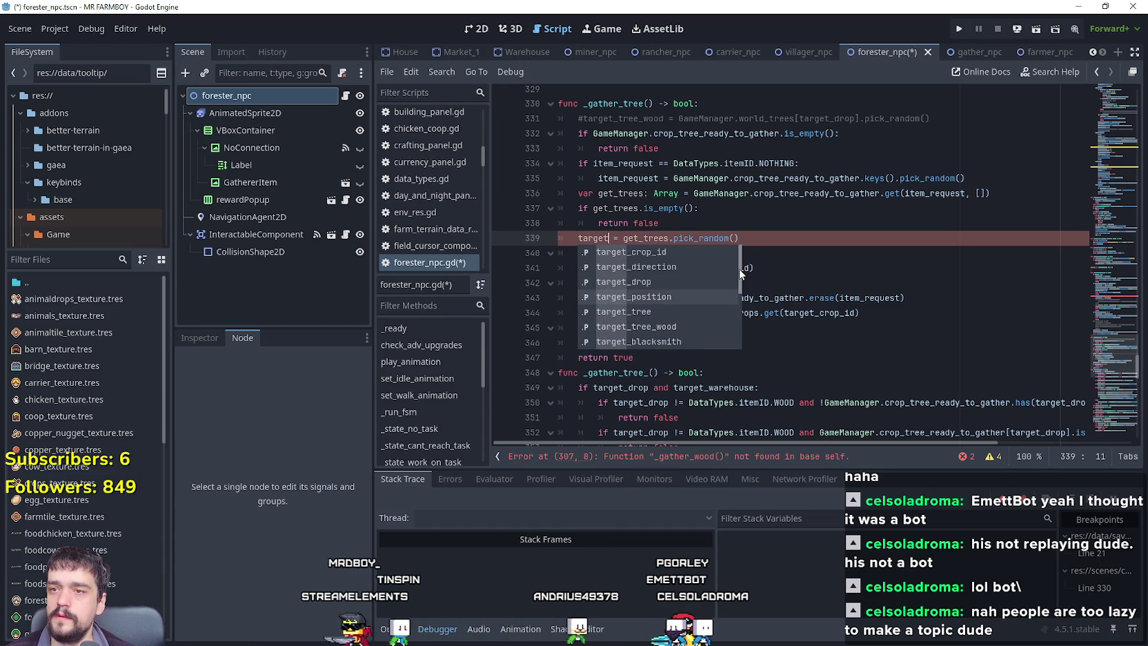
{"action": "scroll", "coordinate": [738, 273], "scroll_direction": "down", "scroll_amount": 1}
{"action": "scroll", "coordinate": [736, 281], "scroll_direction": "down", "scroll_amount": 1}
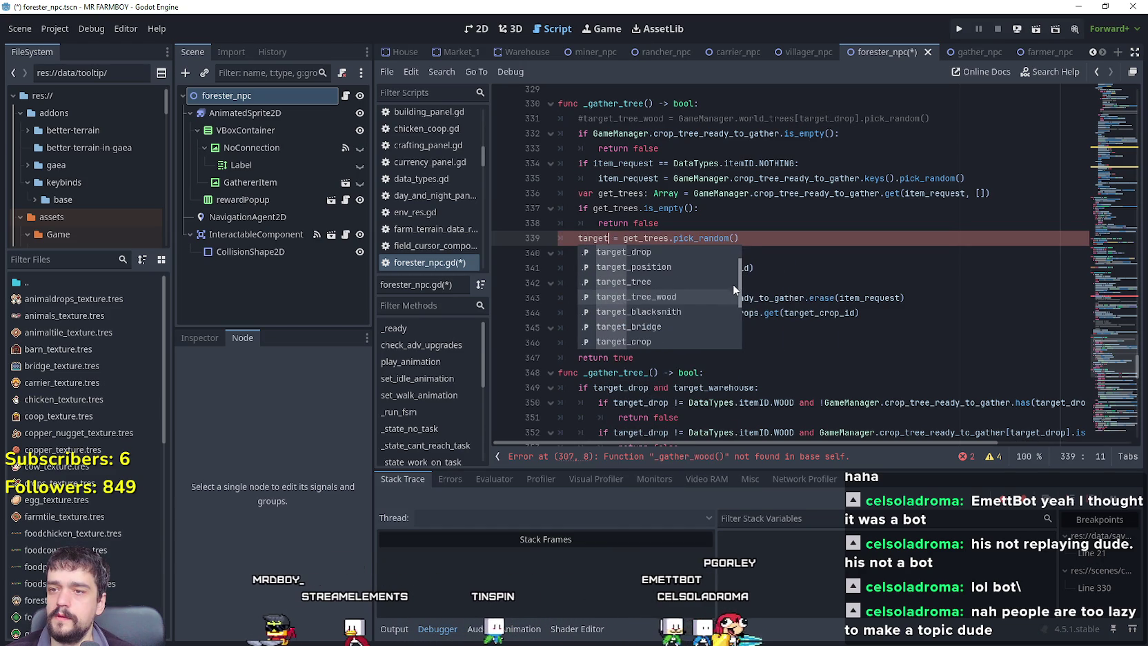
{"action": "left_click", "coordinate": [672, 297]}
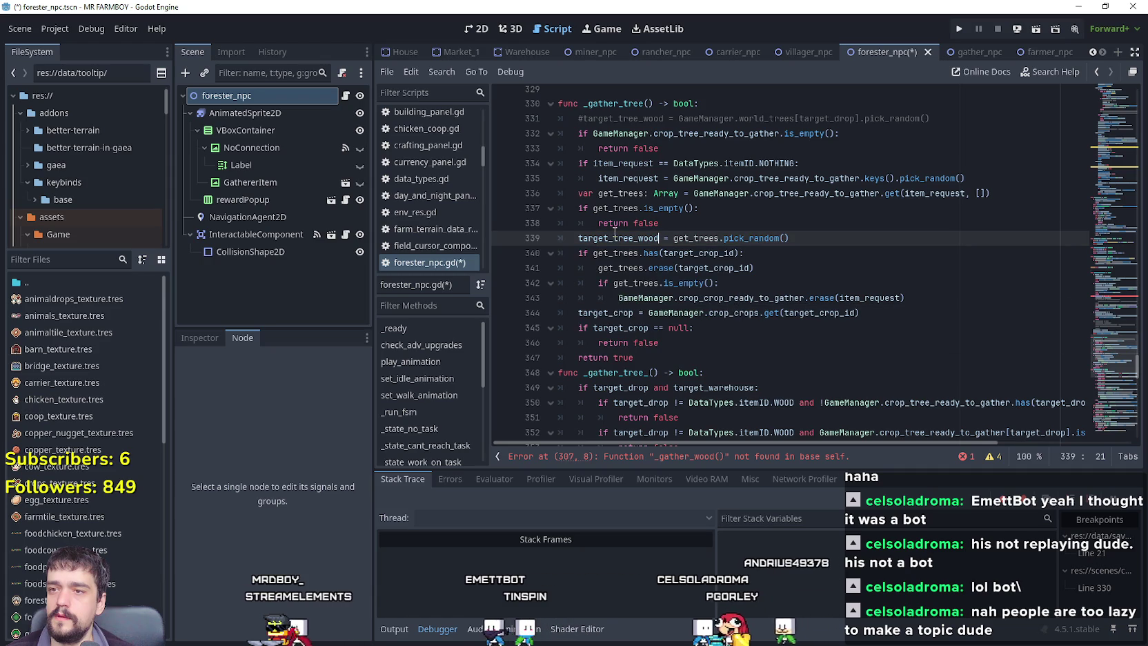
{"action": "left_click", "coordinate": [617, 246]}
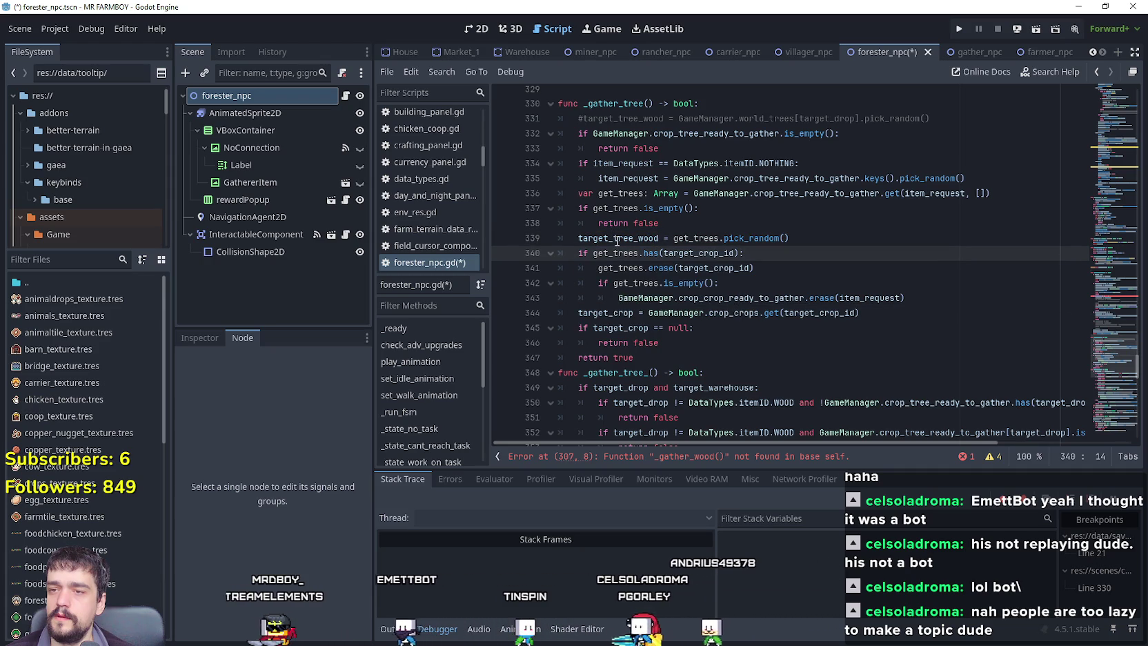
Replace target_crop_id with target_tree_wood on lines 340 and 341.
{"action": "double_click", "coordinate": [617, 239]}
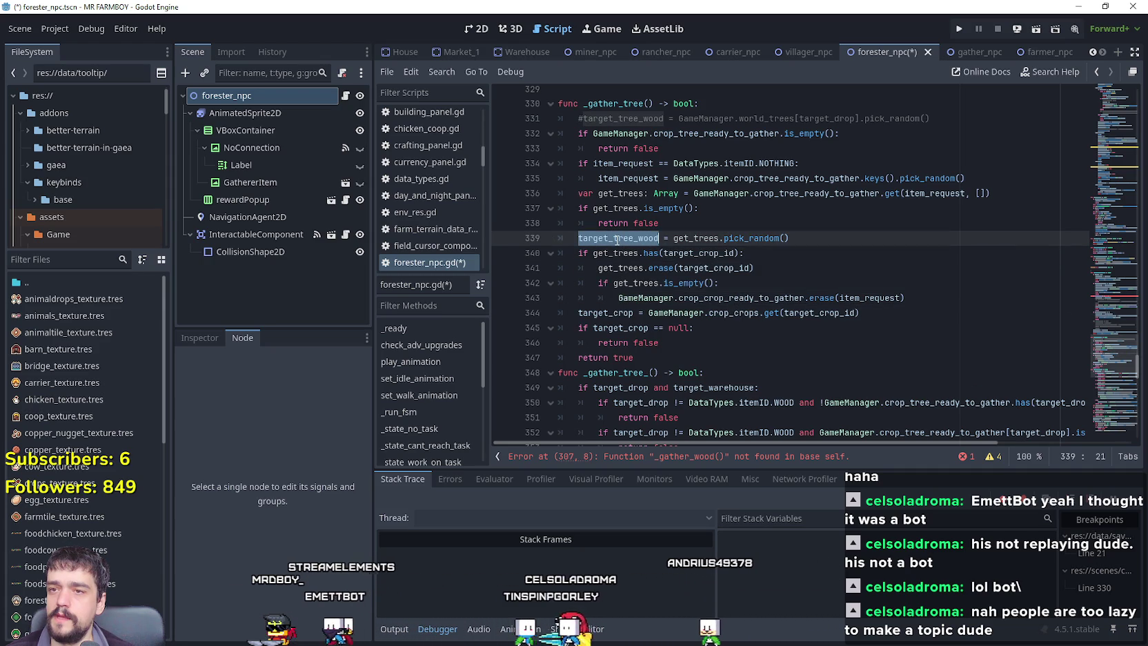
{"action": "key", "text": "ctrl+c"}
{"action": "double_click", "coordinate": [698, 254]}
{"action": "key", "text": "ctrl+v"}
{"action": "double_click", "coordinate": [714, 269]}
{"action": "key", "text": "ctrl+v"}
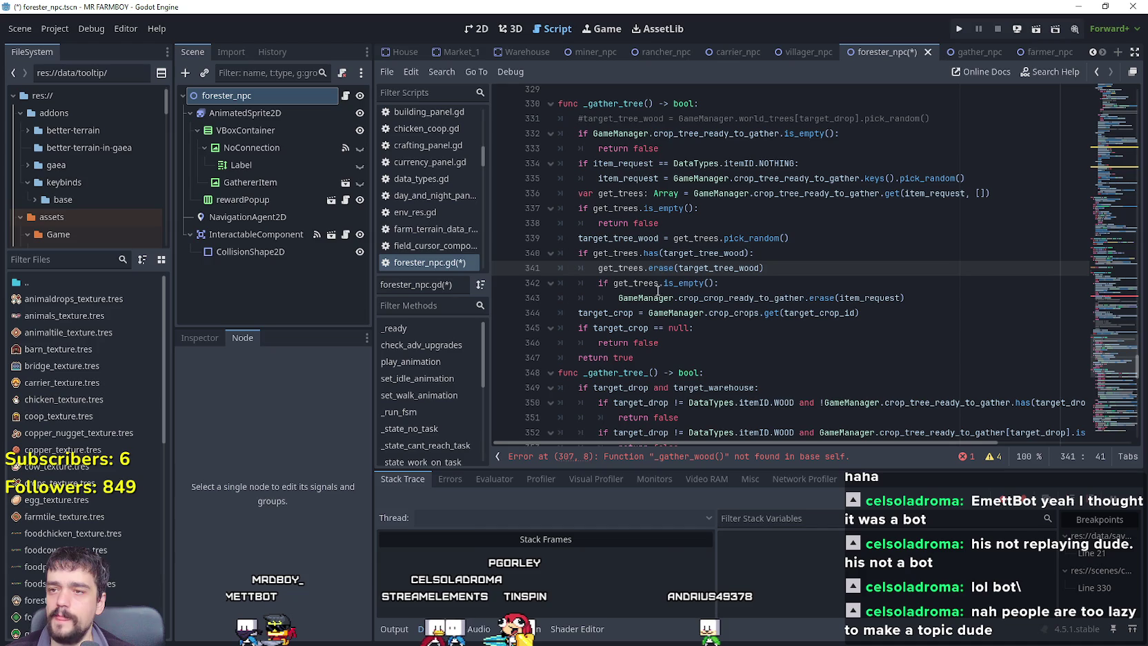
{"action": "left_click", "coordinate": [736, 298]}
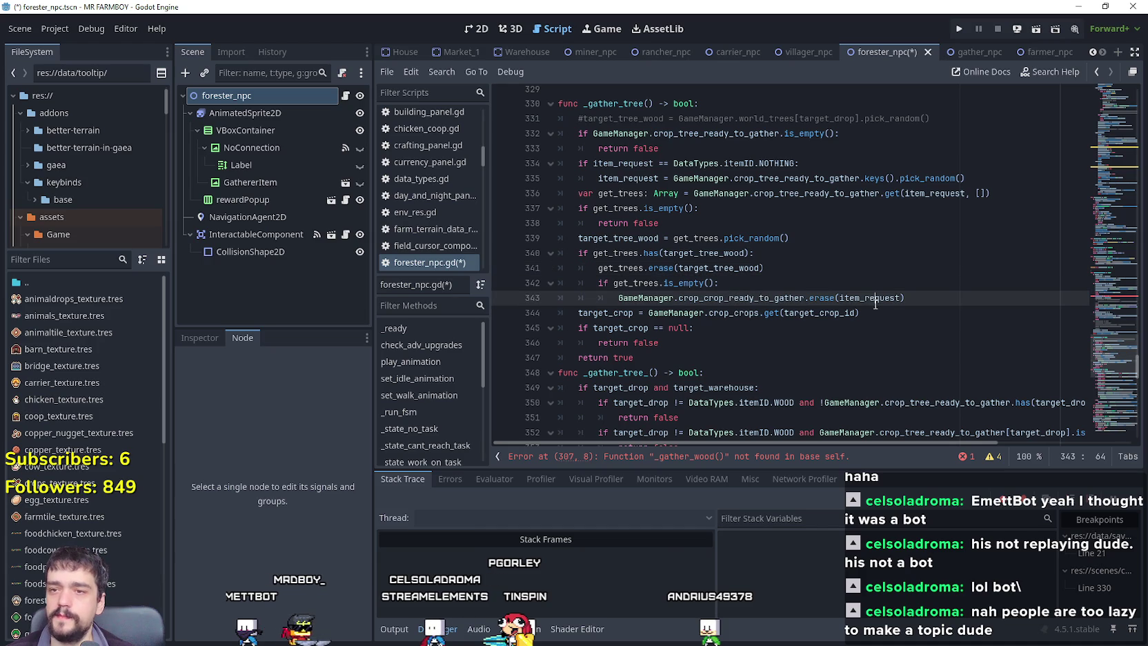
{"action": "double_click", "coordinate": [736, 268]}
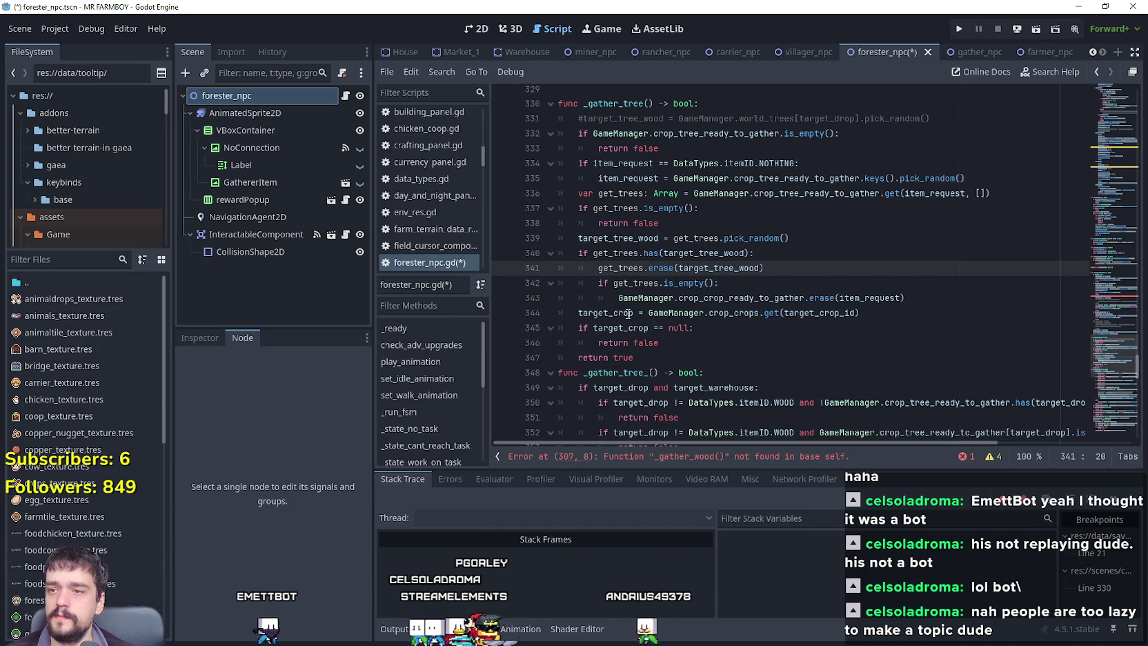
Rename target_crop to target_tree on line 344.
{"action": "double_click", "coordinate": [607, 312]}
{"action": "type", "text": "target"}
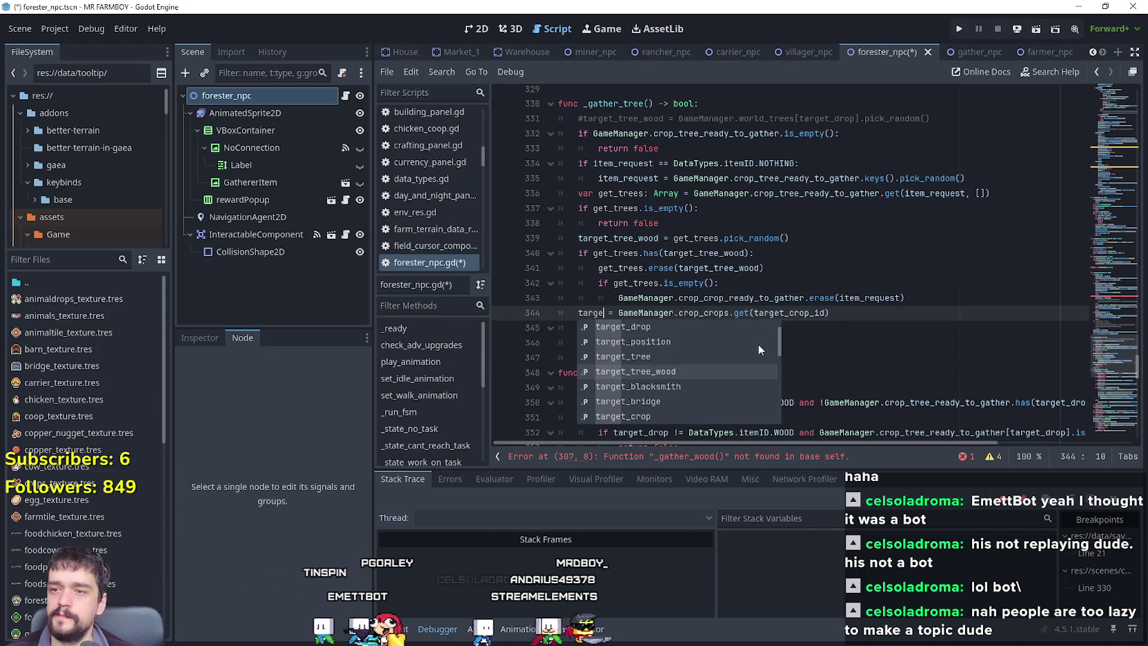
{"action": "left_click", "coordinate": [663, 356]}
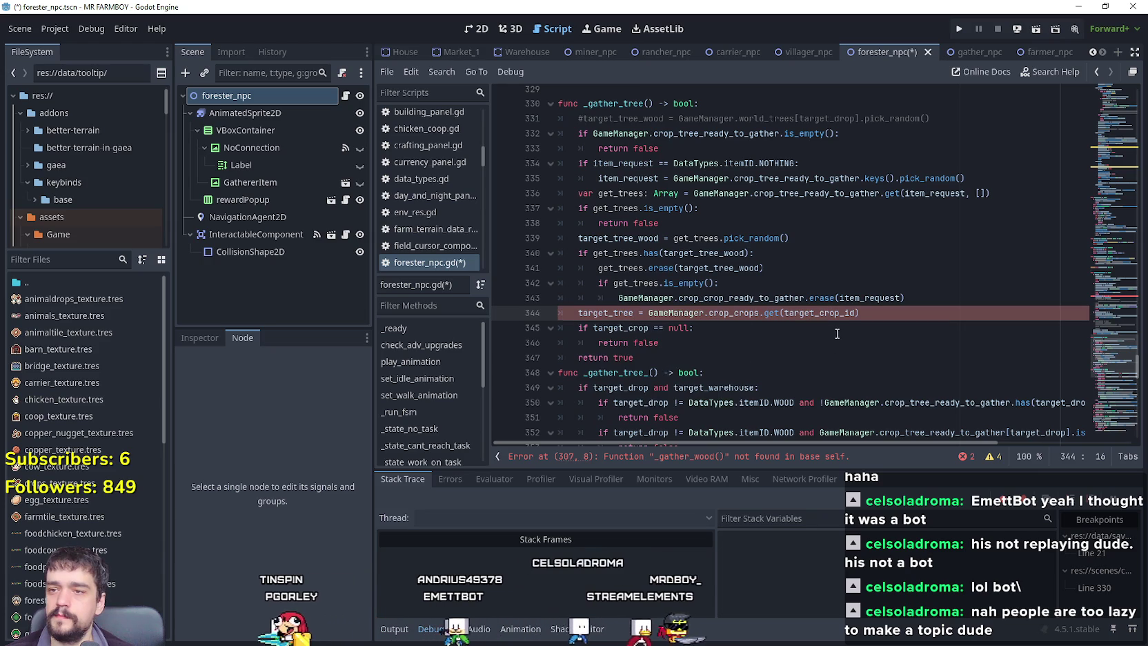
{"action": "left_click", "coordinate": [700, 327]}
Change the line 344 lookup dictionary from crop_crops to GameManager.crop_trees.
{"action": "double_click", "coordinate": [717, 313]}
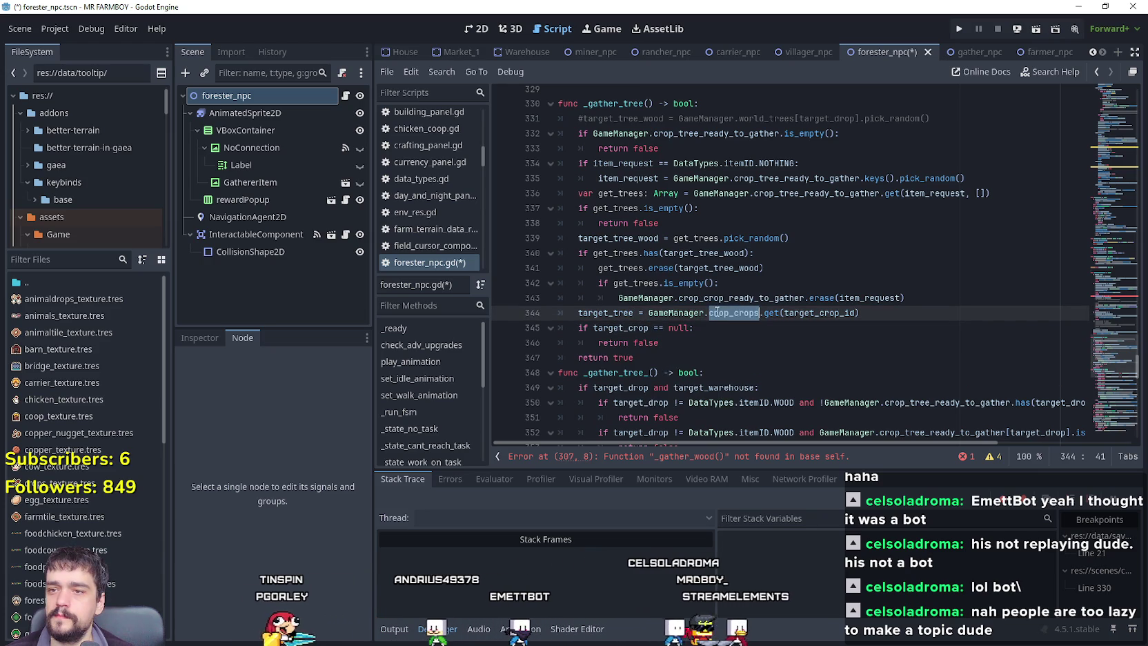
{"action": "type", "text": "t"}
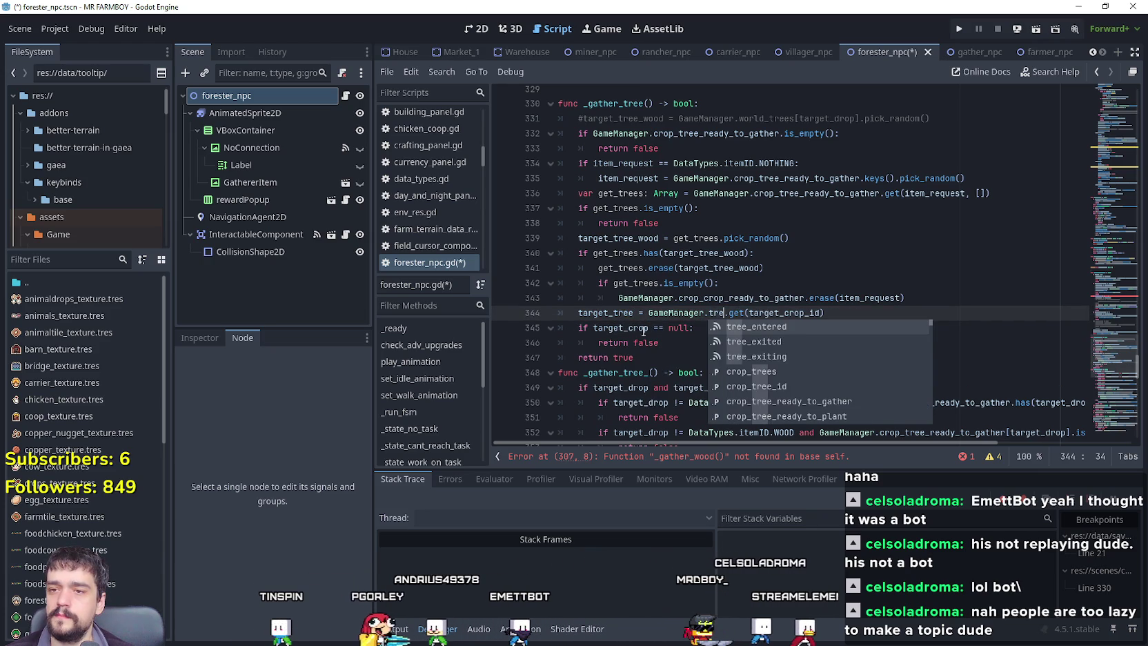
{"action": "type", "text": "re"}
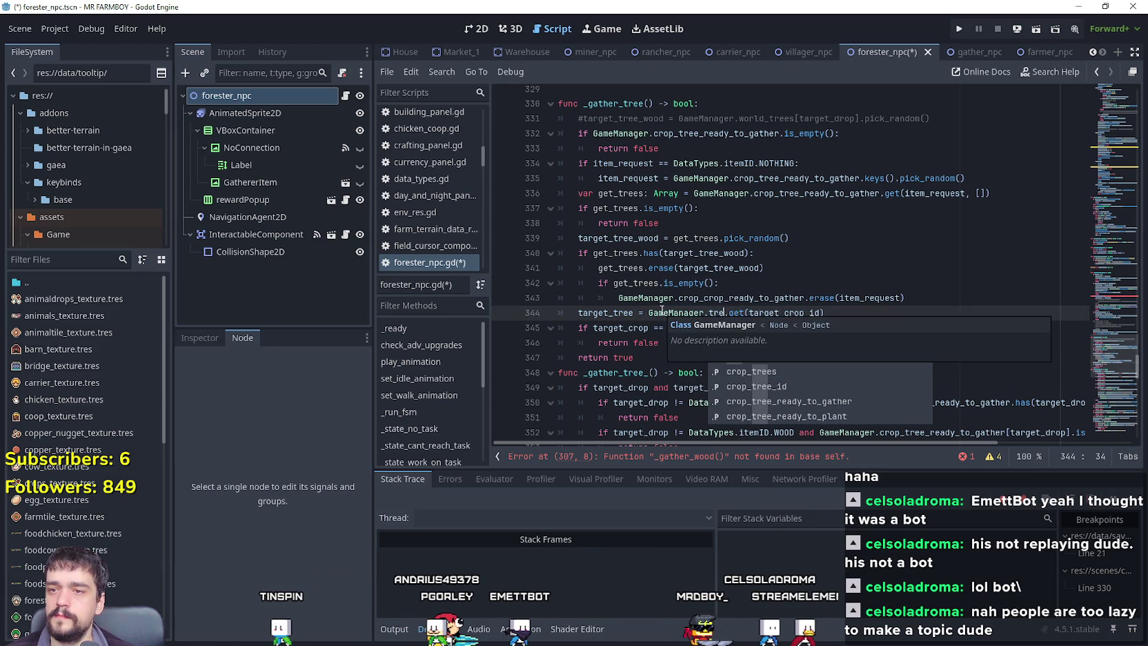
{"action": "left_click", "coordinate": [821, 369]}
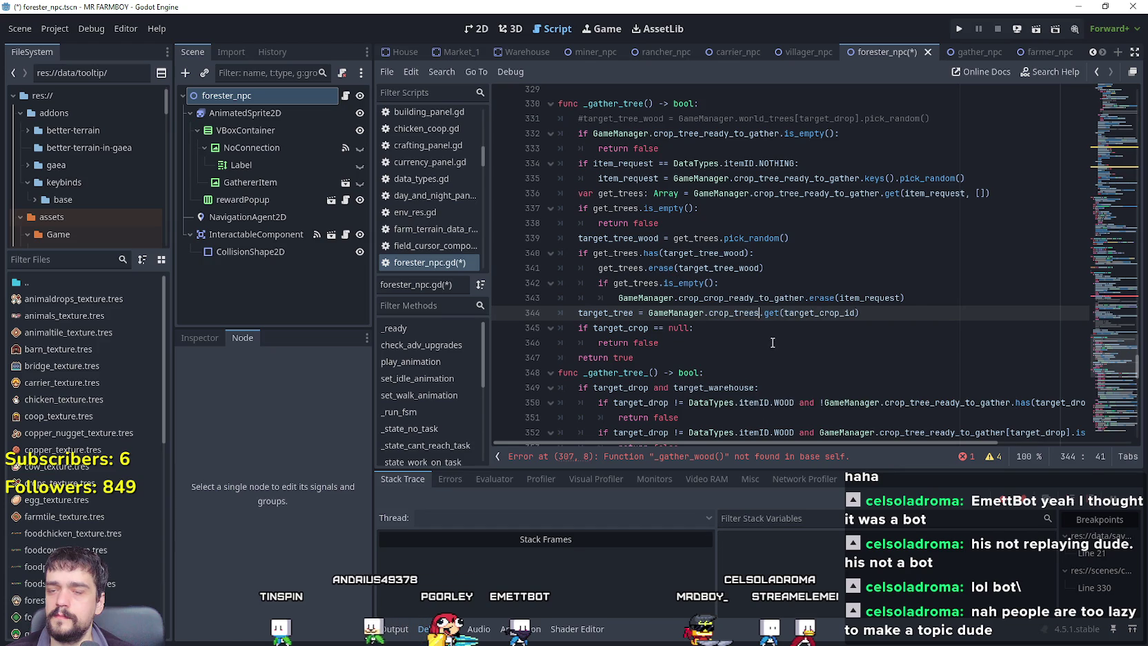
{"action": "double_click", "coordinate": [744, 314]}
{"action": "type", "text": "rop"}
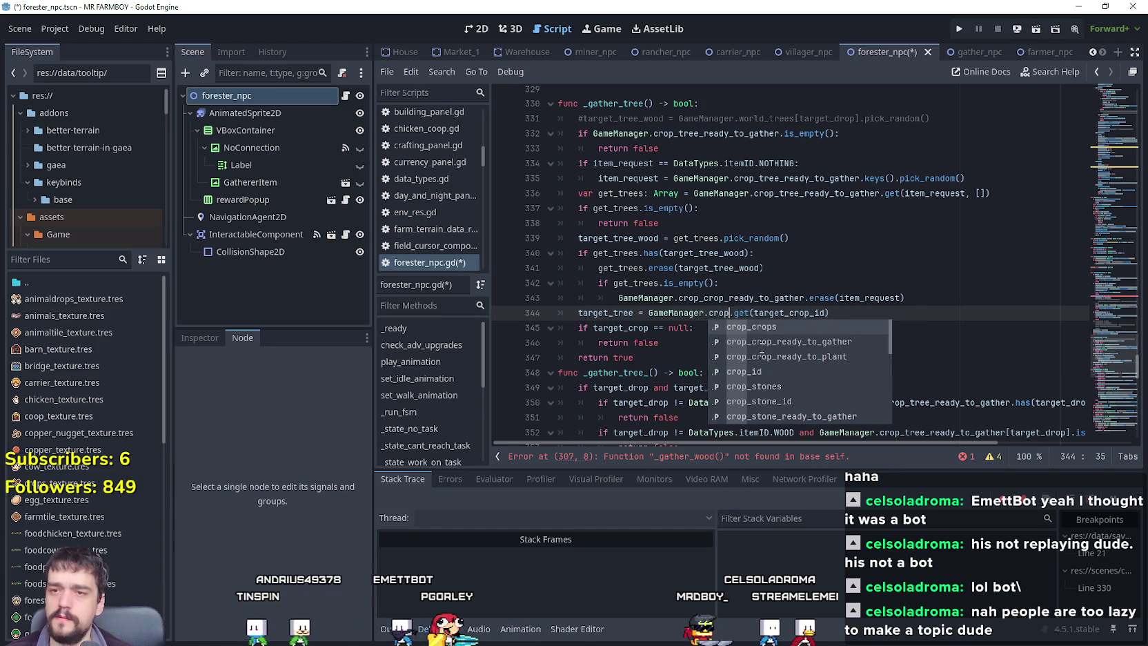
{"action": "type", "text": "_t"}
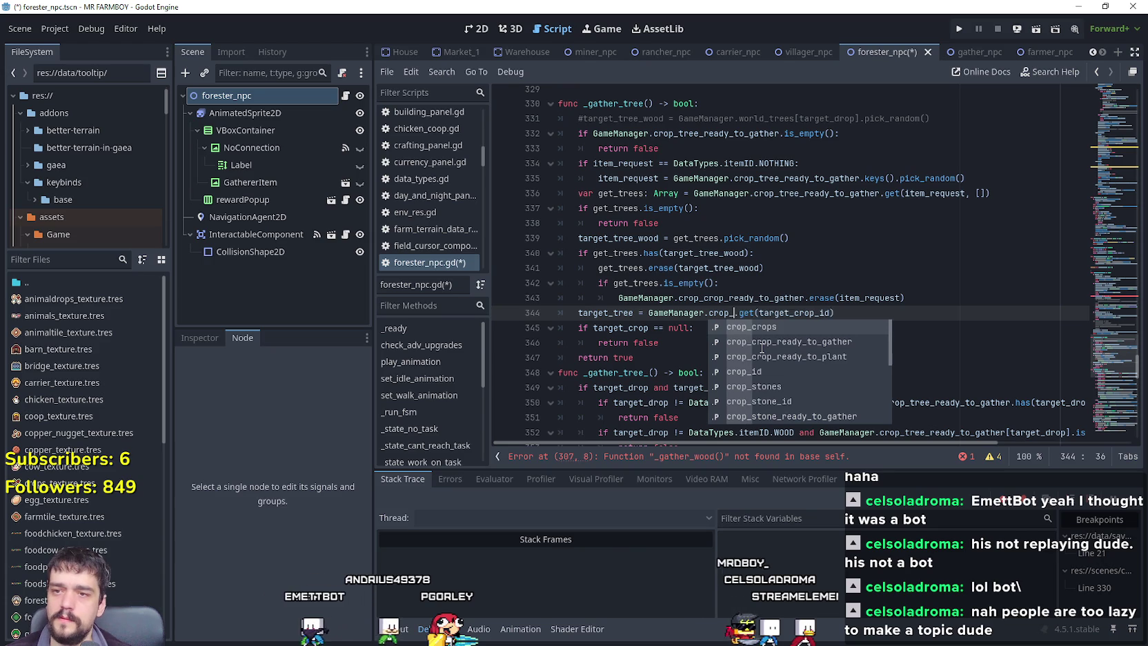
{"action": "type", "text": "ree"}
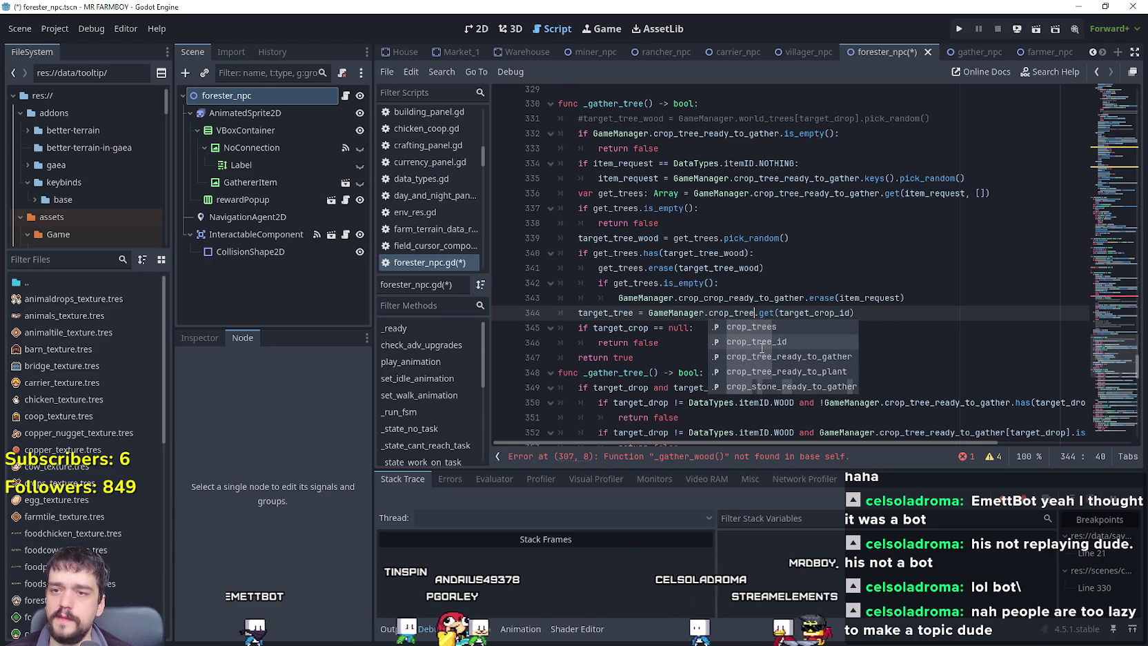
{"action": "key", "text": "Up"}
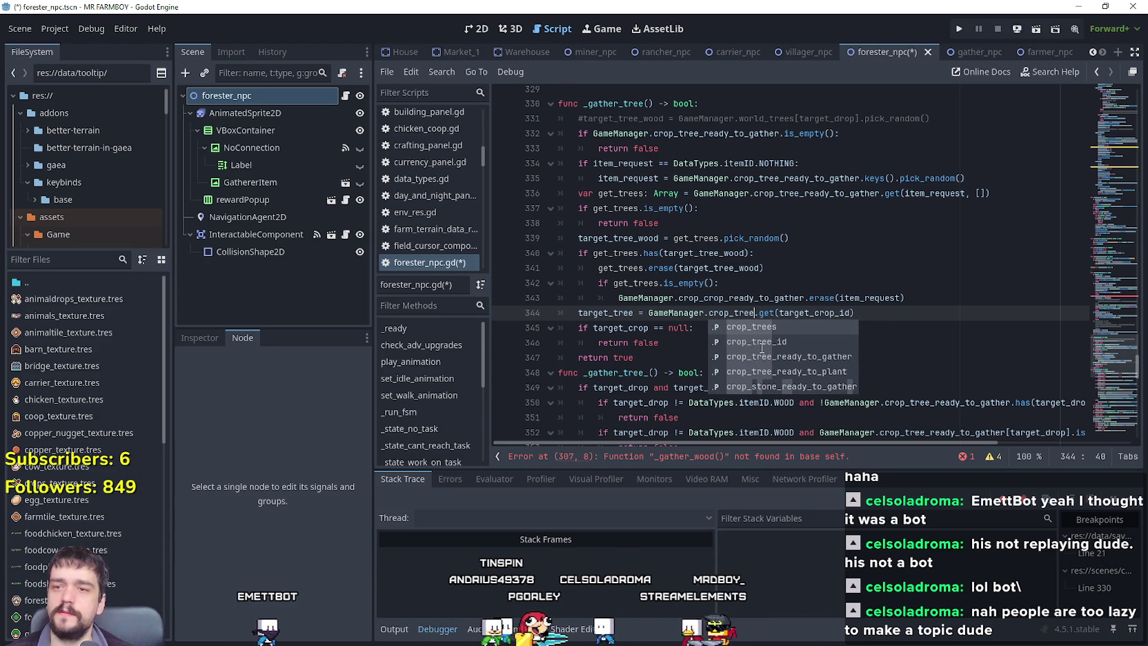
{"action": "key", "text": "Return"}
Use target_tree_wood as the crop_trees.get key on line 344, then review crop_tree_ready_to_gather uses.
{"action": "double_click", "coordinate": [620, 237]}
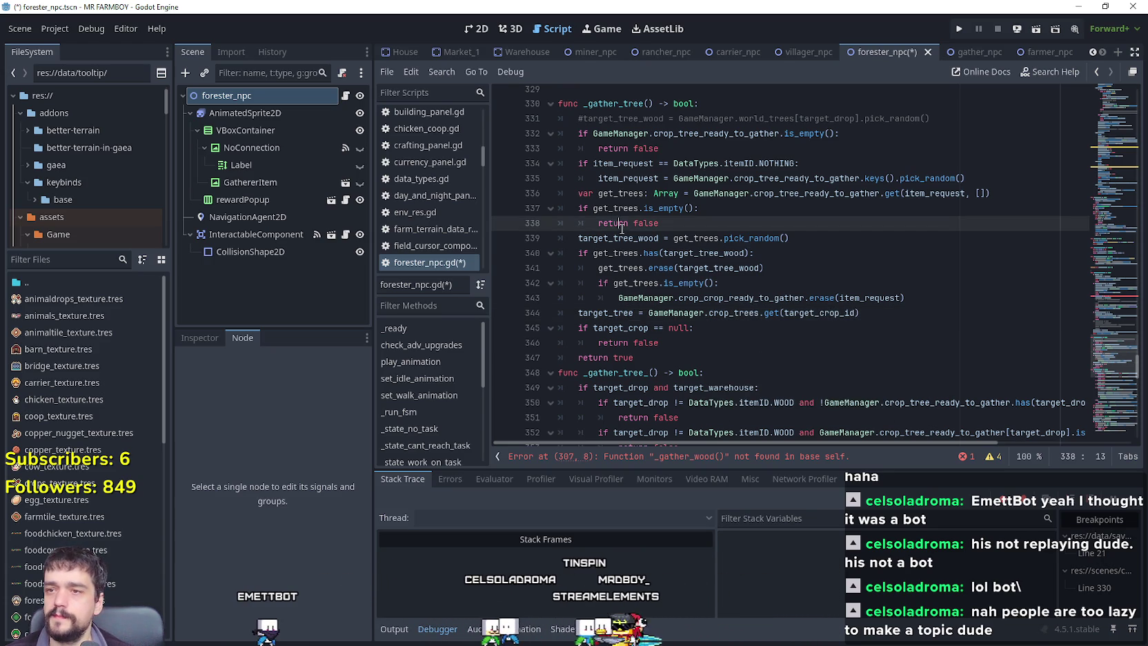
{"action": "key", "text": "ctrl+c"}
{"action": "double_click", "coordinate": [820, 312]}
{"action": "key", "text": "ctrl+v"}
{"action": "left_click", "coordinate": [794, 337]}
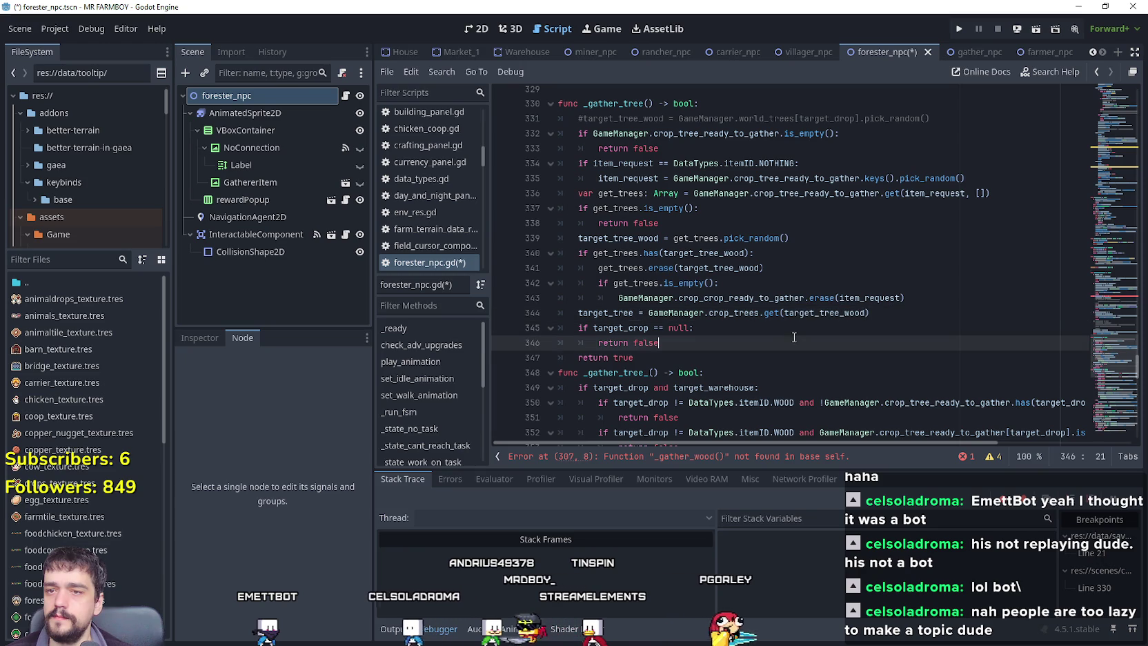
{"action": "left_click", "coordinate": [924, 312]}
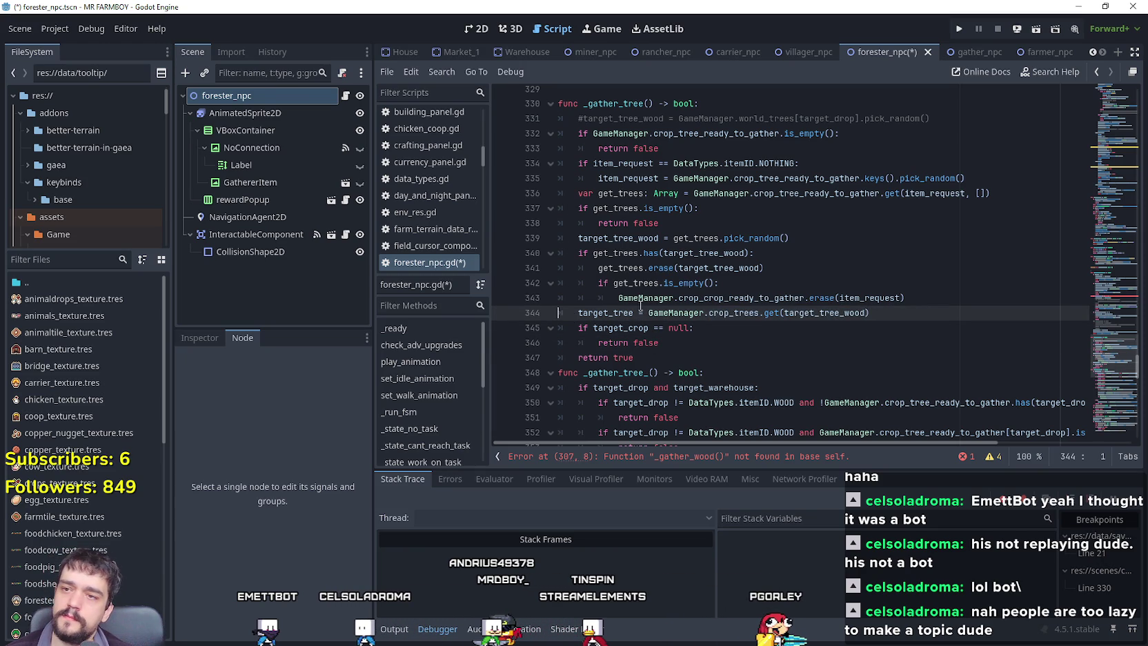
{"action": "left_click_drag", "start_coordinate": [576, 239], "coordinate": [822, 237]}
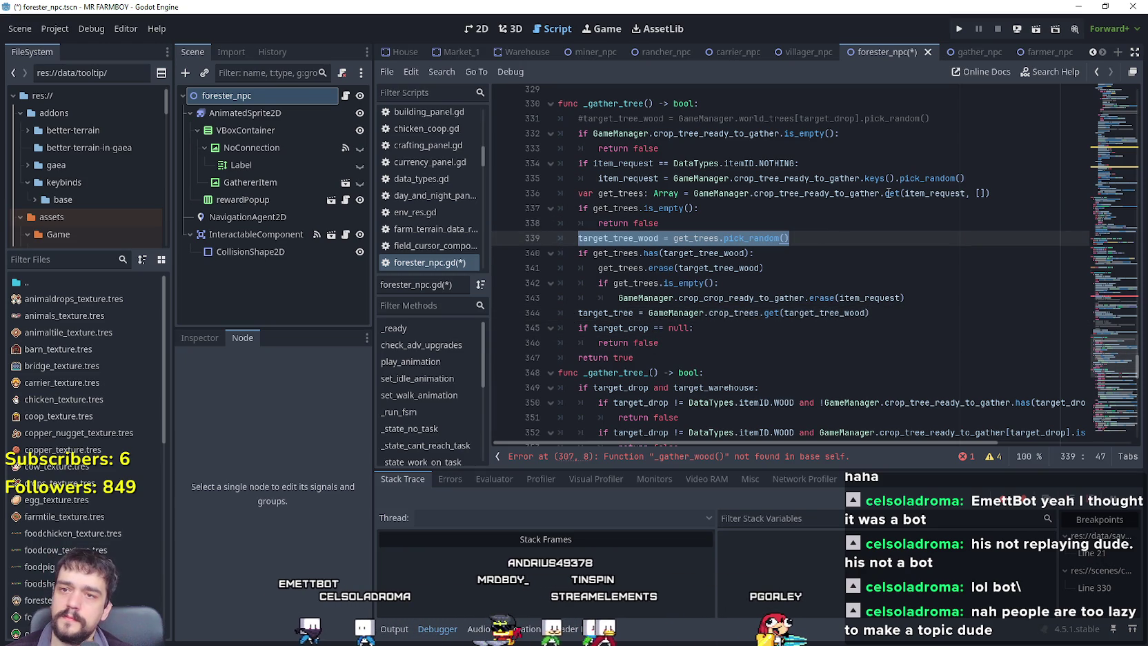
{"action": "double_click", "coordinate": [863, 193]}
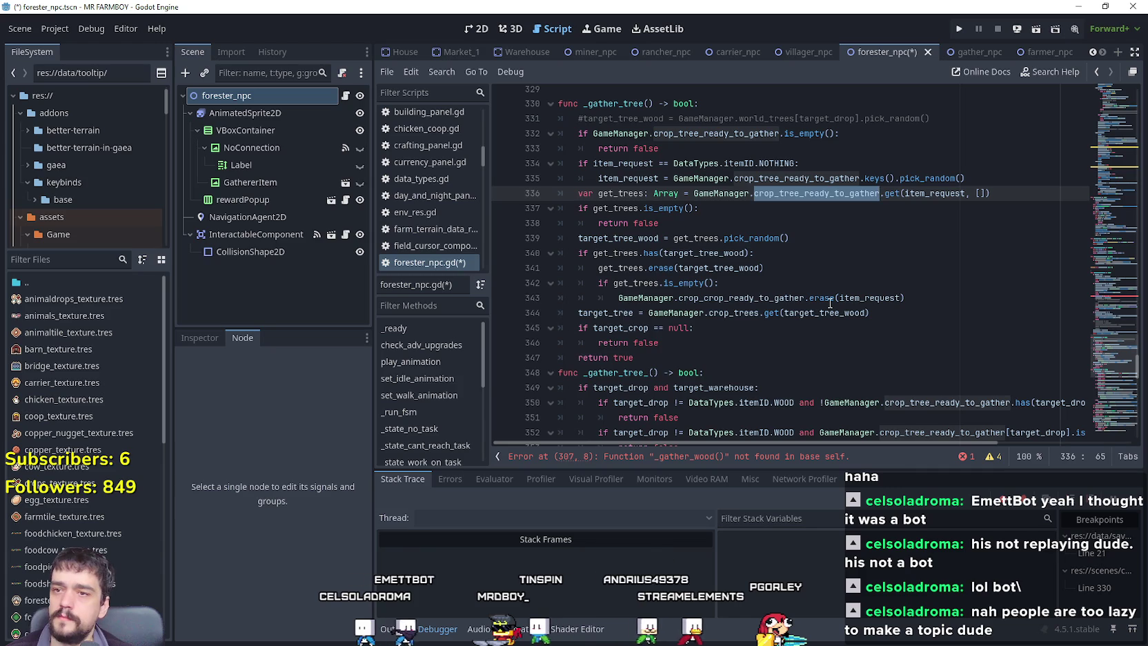
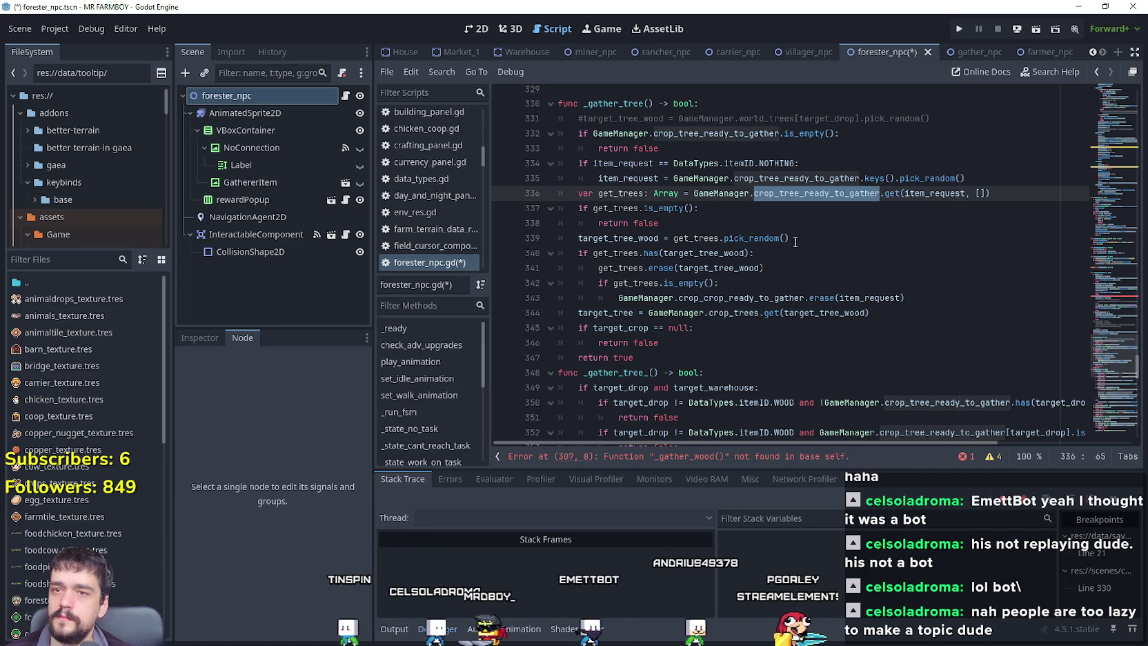
Replace the misspelled dictionary name on line 343 with crop_tree_ready_to_gather.
{"action": "double_click", "coordinate": [759, 297]}
{"action": "type", "text": "crop_tree_ready_to_gather"}
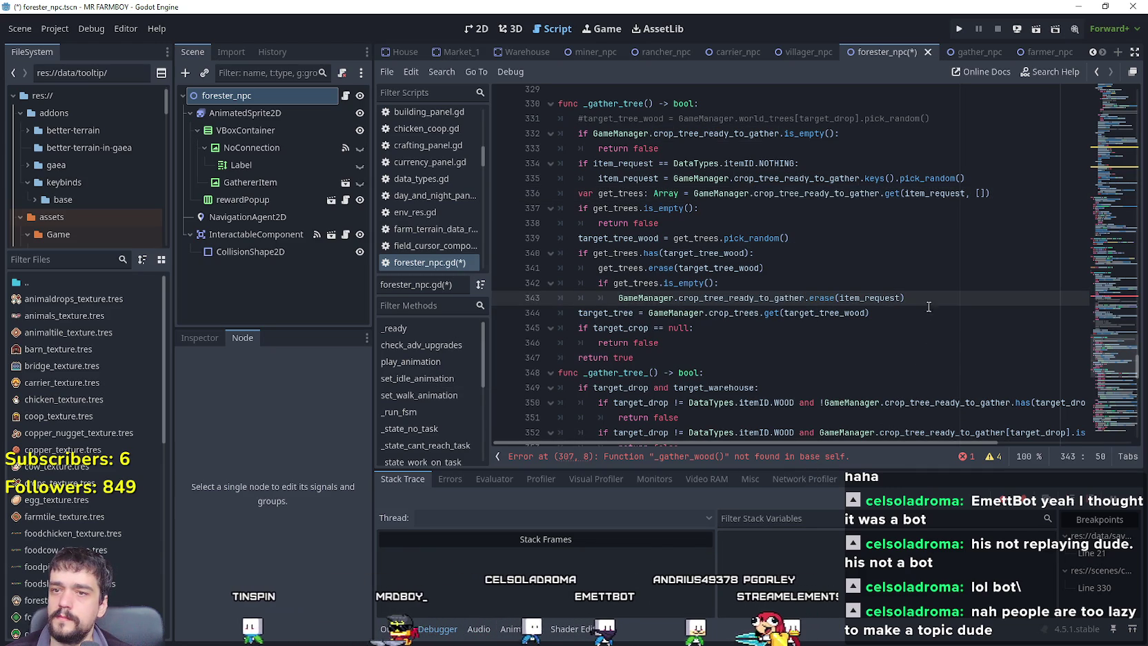
{"action": "double_click", "coordinate": [869, 297]}
{"action": "key", "text": "ctrl+c"}
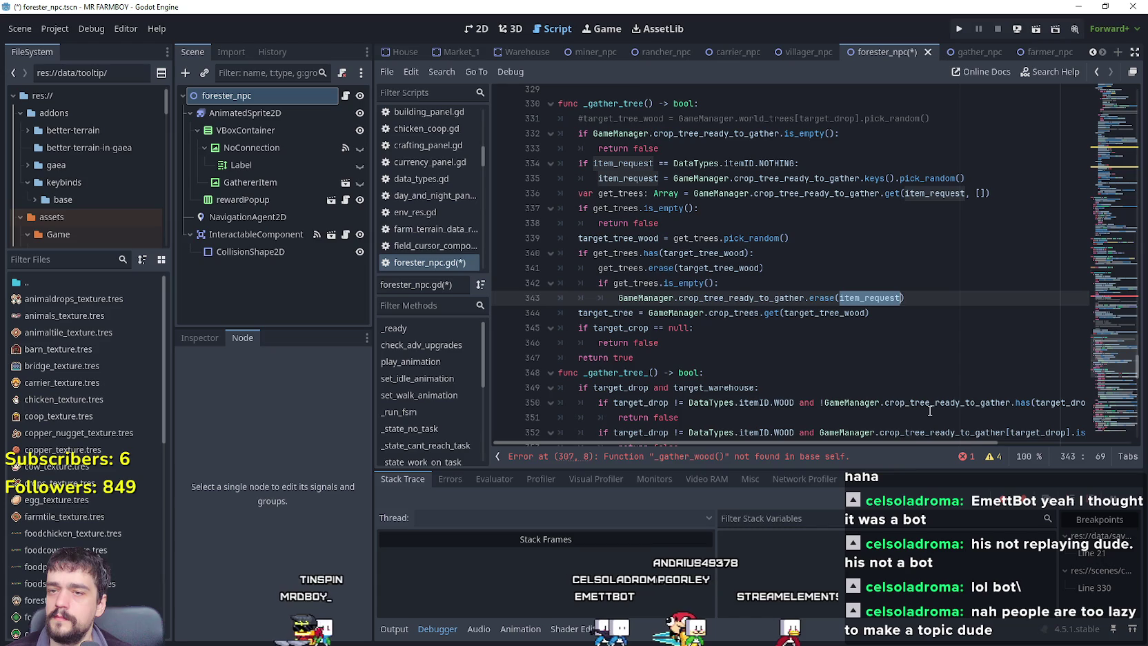
{"action": "left_click_drag", "start_coordinate": [578, 312], "coordinate": [893, 315]}
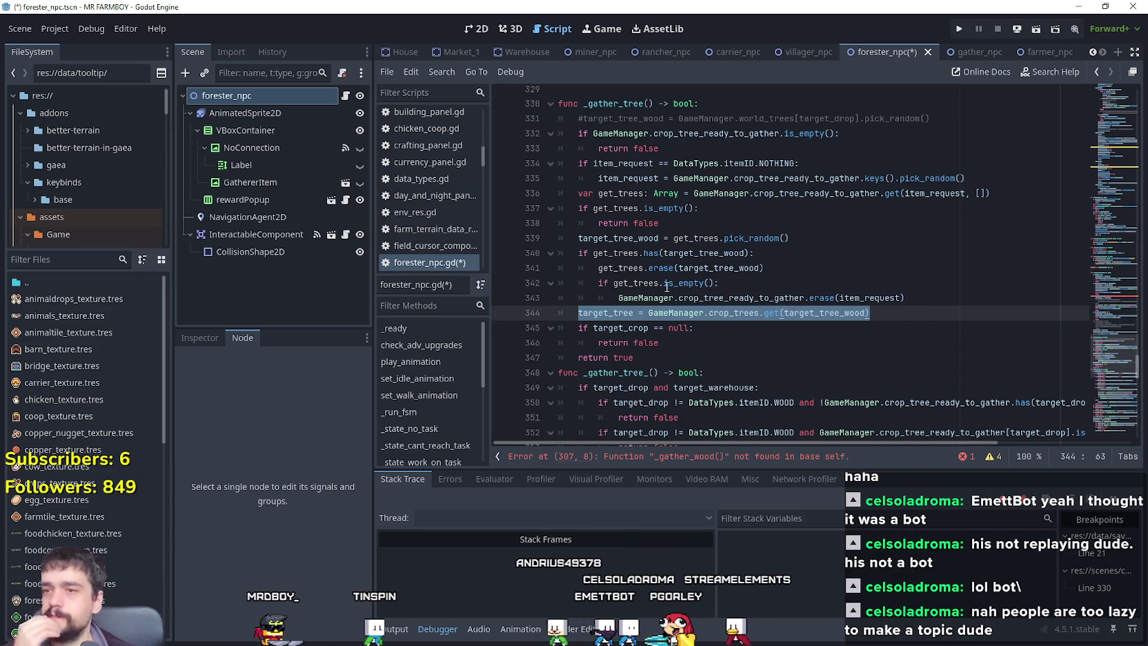
{"action": "mouse_move", "coordinate": [665, 293]}
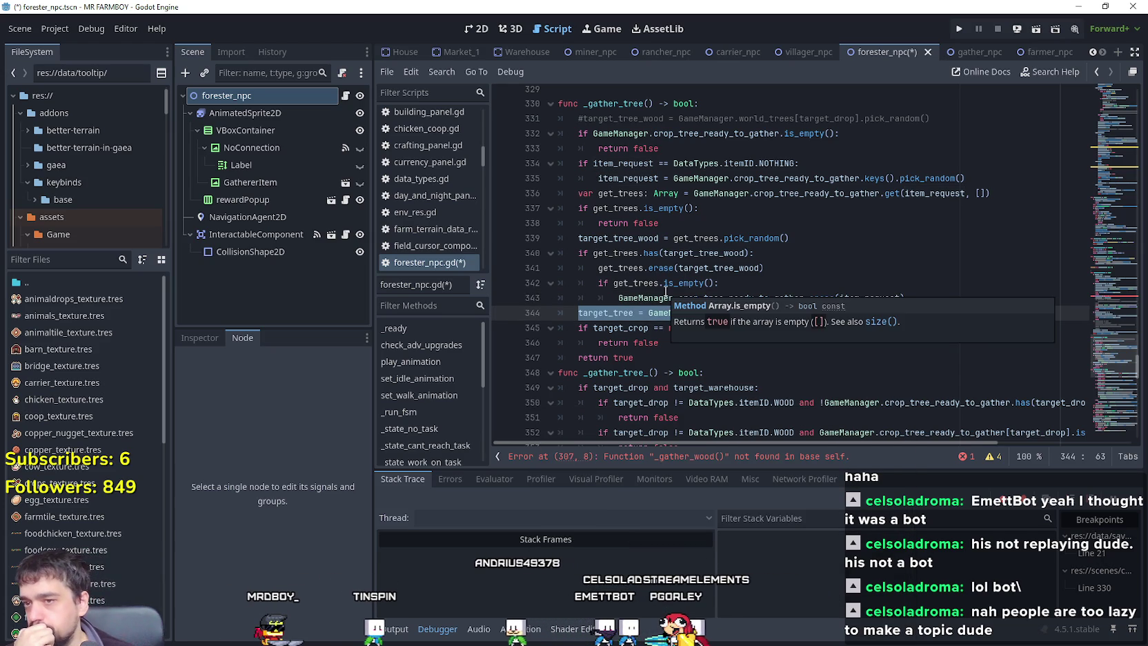
{"action": "left_click", "coordinate": [920, 253]}
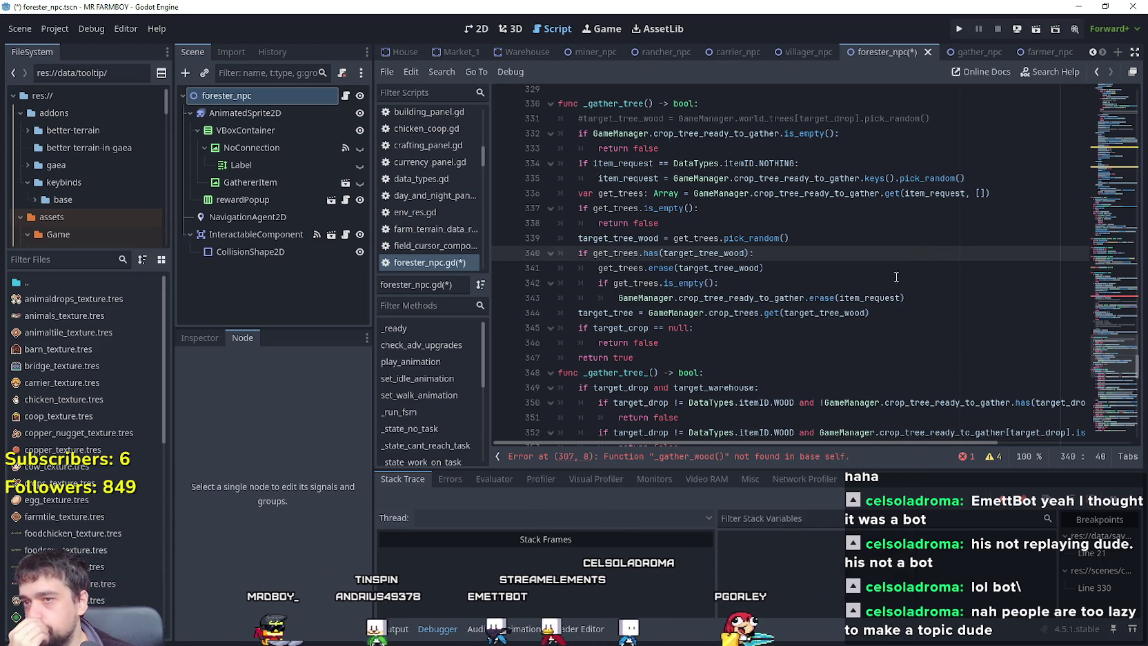
{"action": "left_click", "coordinate": [921, 297]}
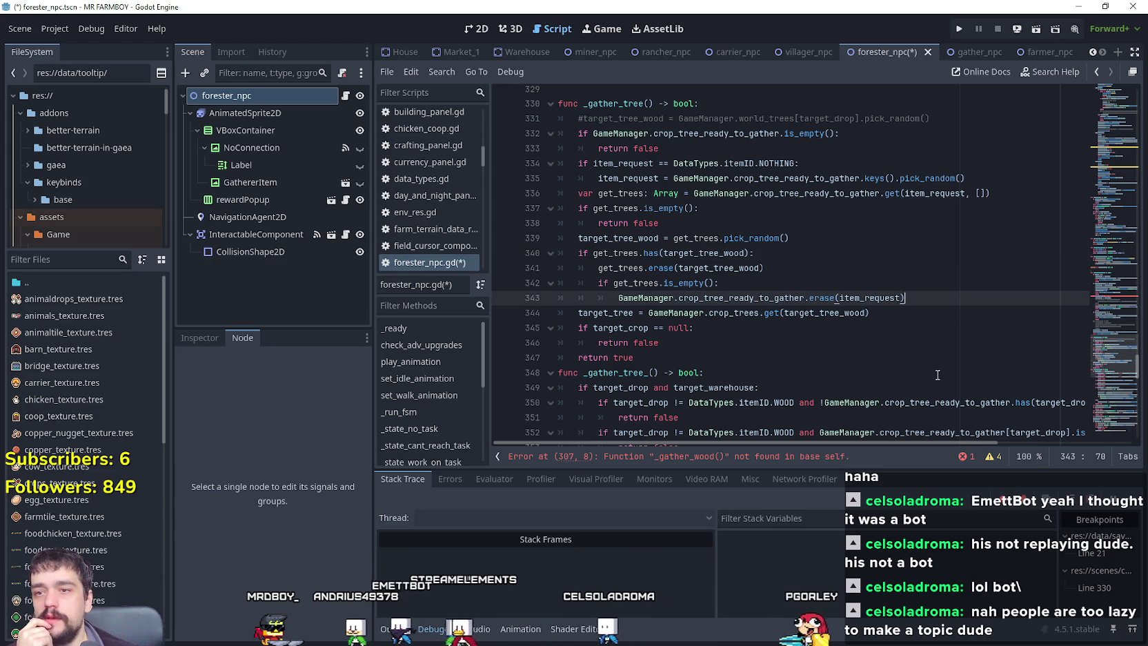
Add the line 'if item_request != DataTypes.itemID.WOOD:' above the target_tree assignment.
{"action": "key", "text": "Return"}
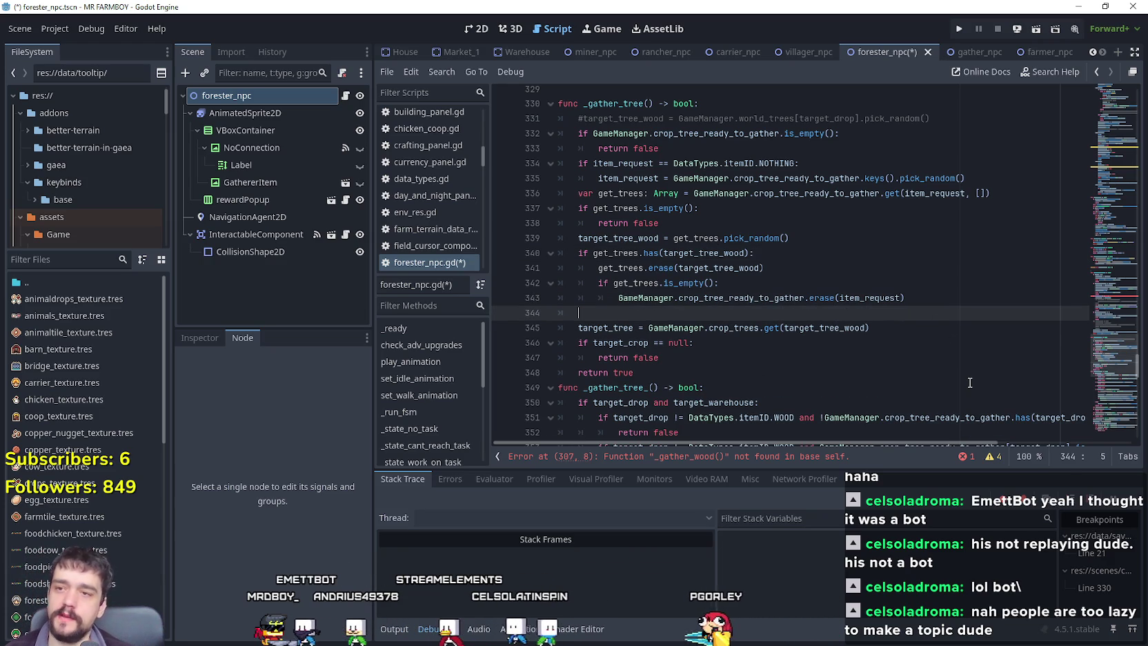
{"action": "type", "text": "if"}
{"action": "key", "text": "BackSpace"}
{"action": "key", "text": "BackSpace"}
{"action": "type", "text": "if"}
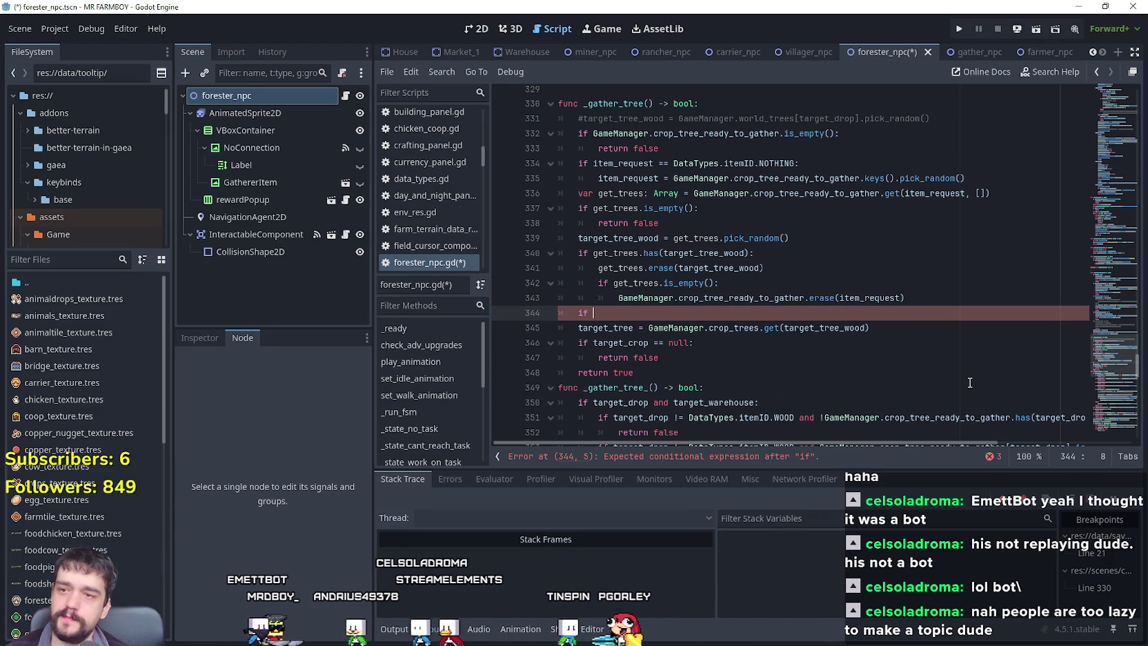
{"action": "left_click", "coordinate": [623, 178]}
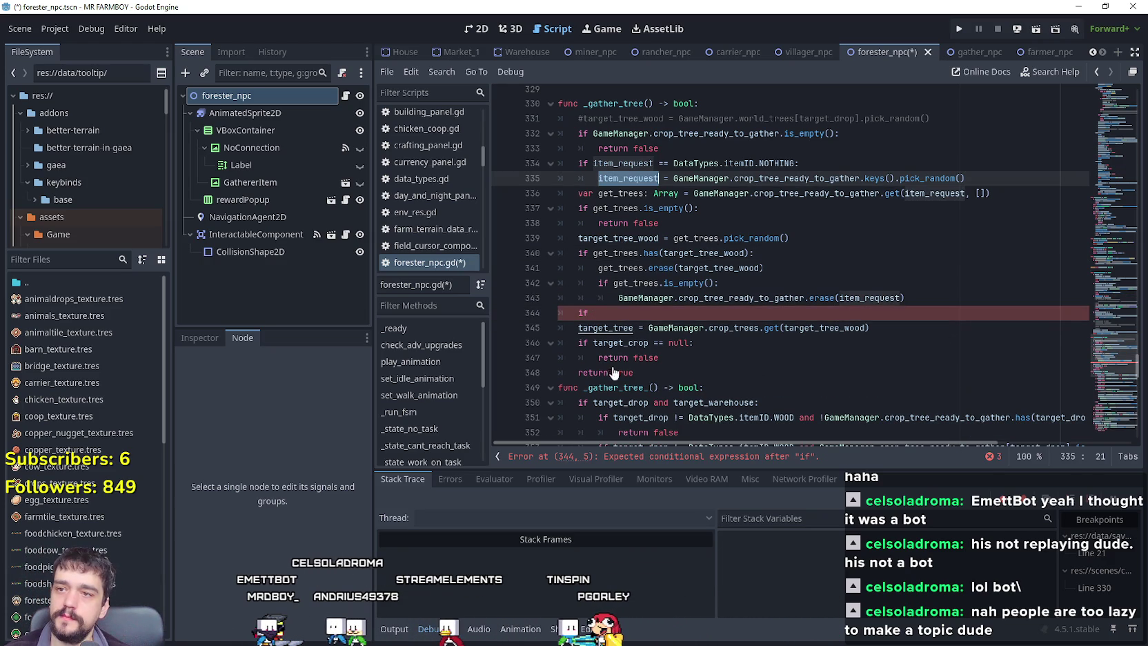
{"action": "left_click", "coordinate": [593, 307]}
{"action": "key", "text": "ctrl+v"}
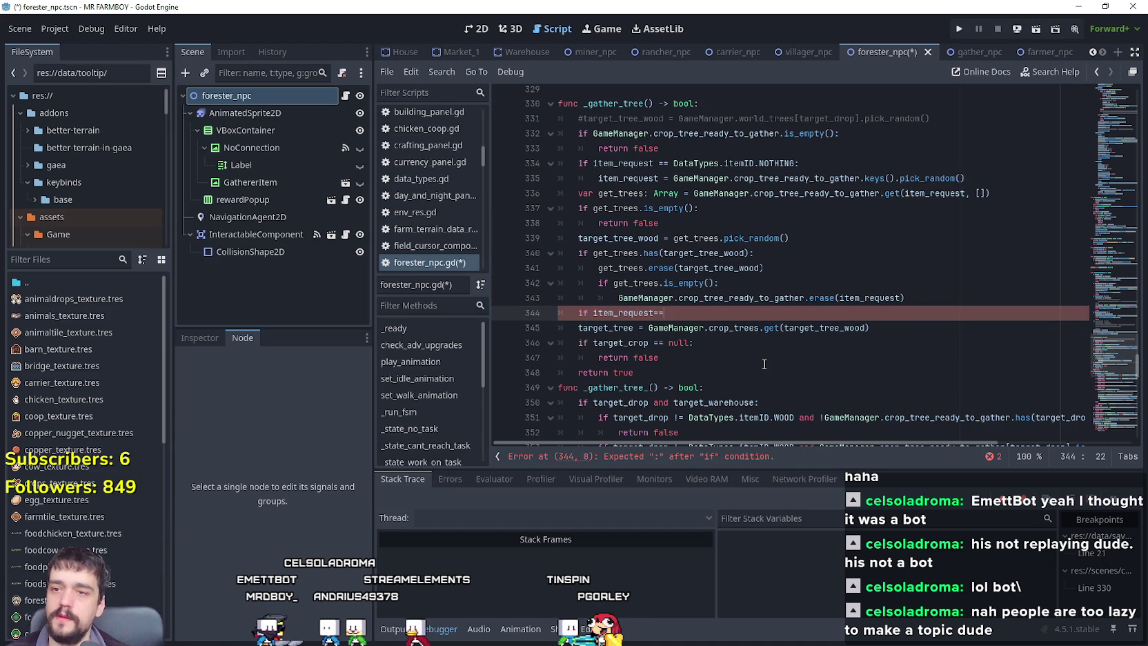
{"action": "key", "text": "BackSpace"}
{"action": "key", "text": "BackSpace"}
{"action": "type", "text": "=="}
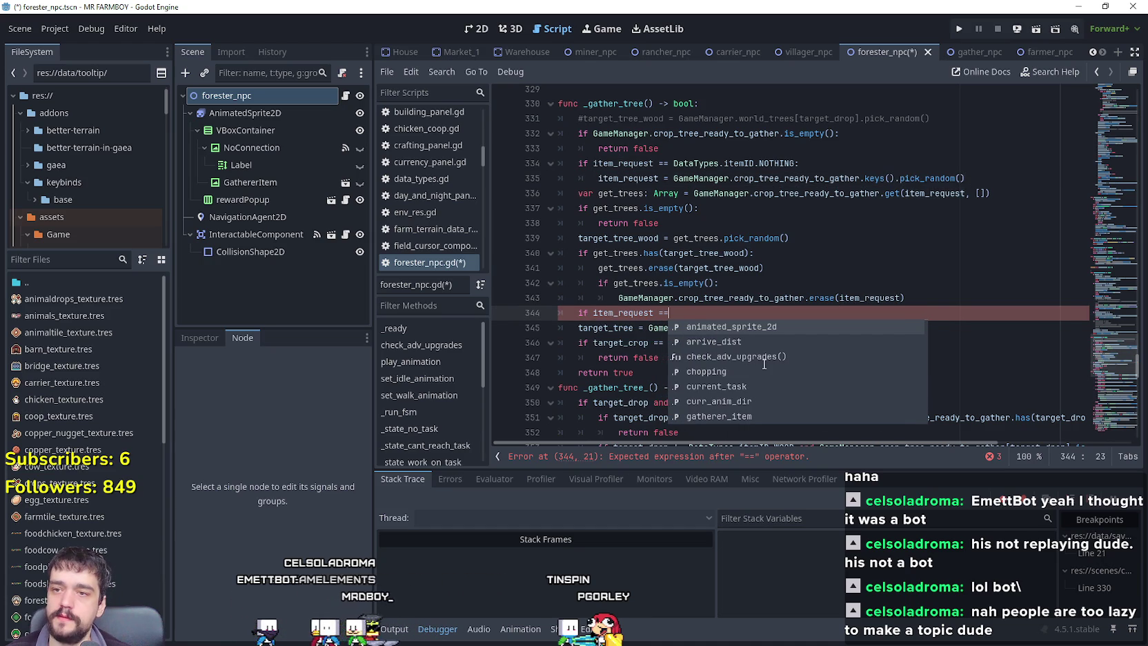
{"action": "key", "text": "BackSpace"}
{"action": "key", "text": "BackSpace"}
{"action": "type", "text": "!="}
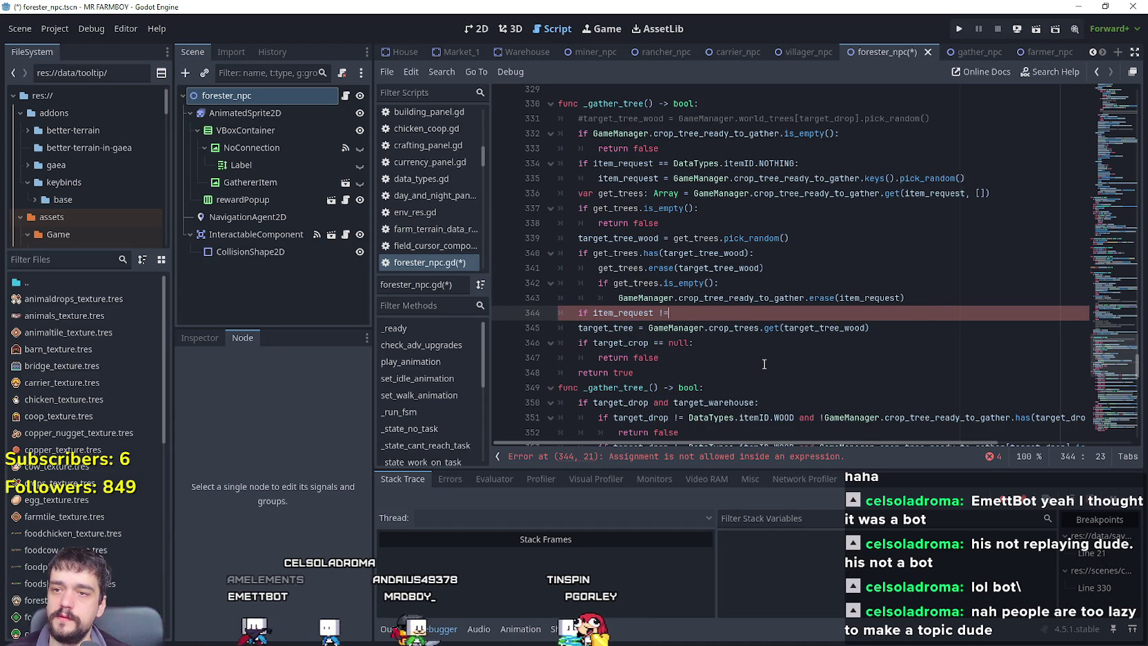
{"action": "type", "text": " I"}
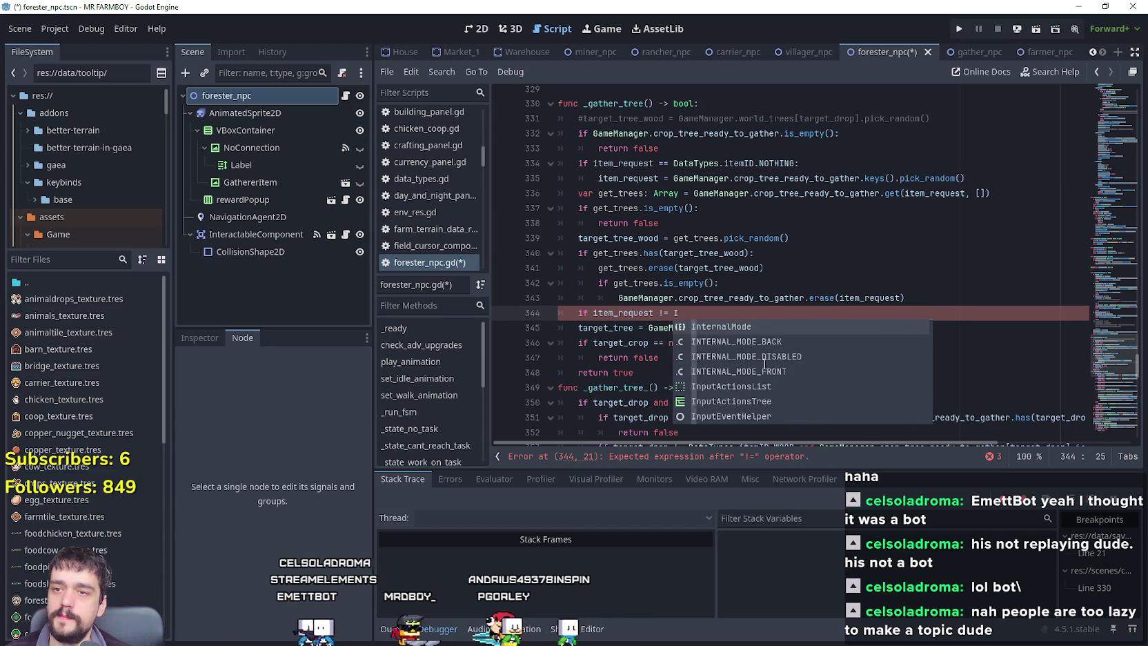
{"action": "key", "text": "BackSpace"}
{"action": "type", "text": "DataTypes."}
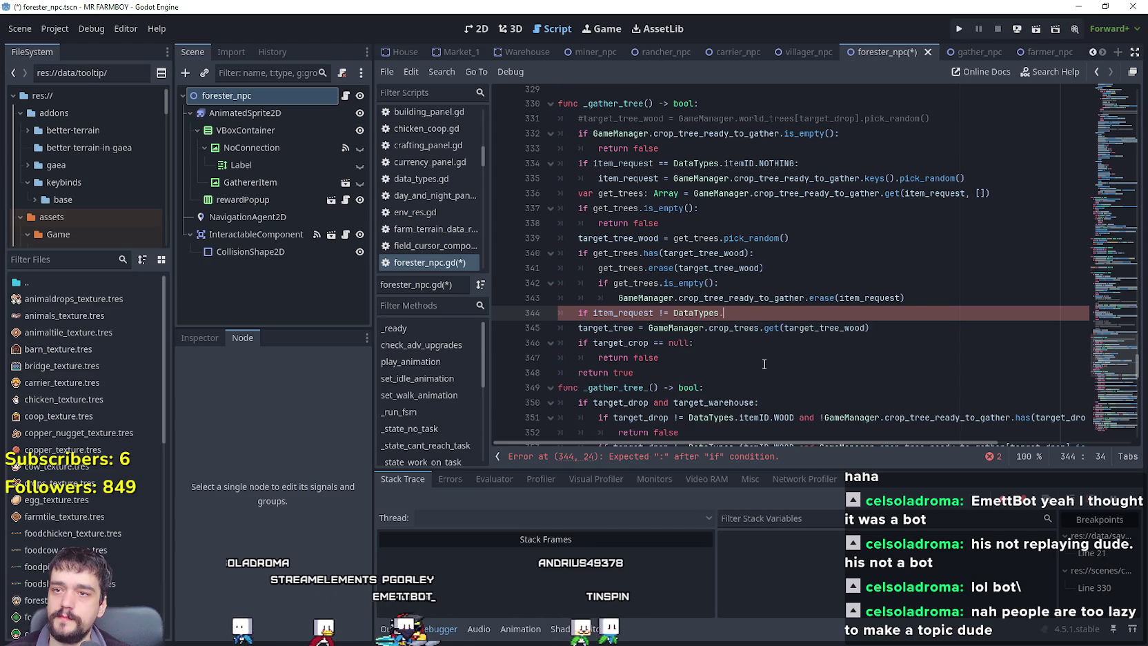
{"action": "type", "text": "itemID."}
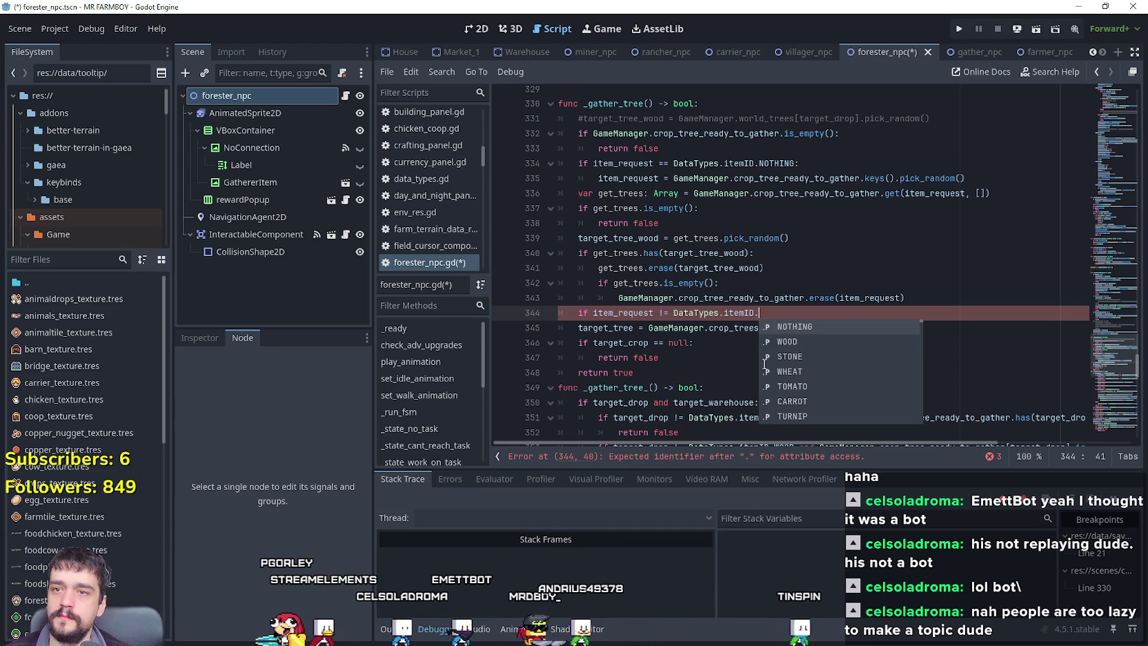
{"action": "key", "text": "Down"}
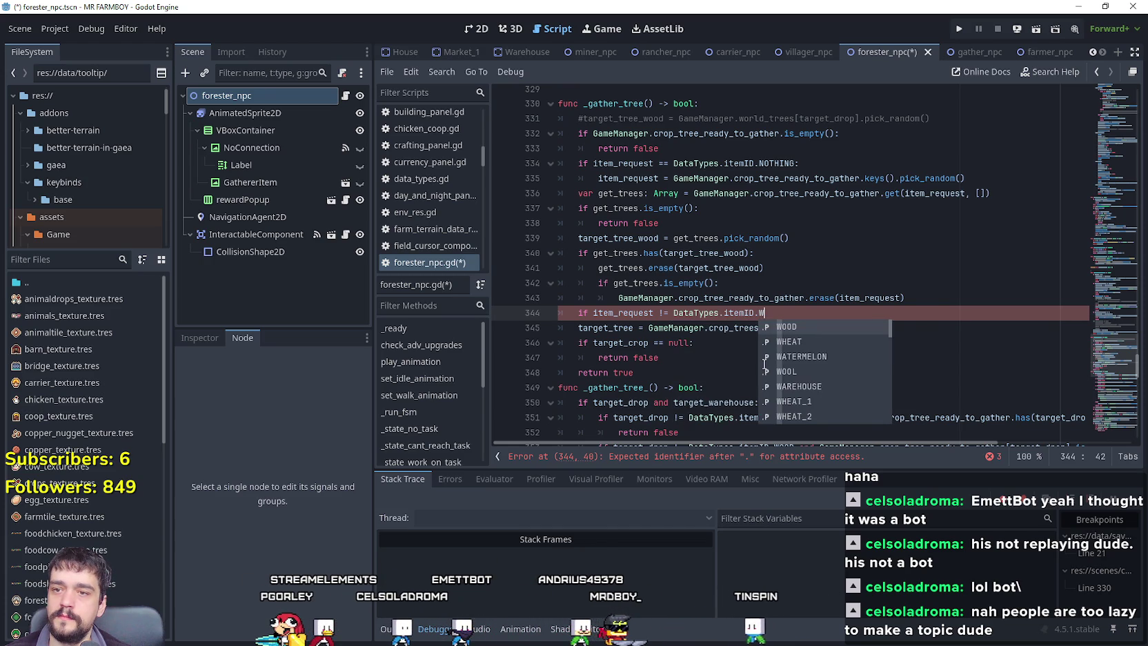
{"action": "key", "text": "Return"}
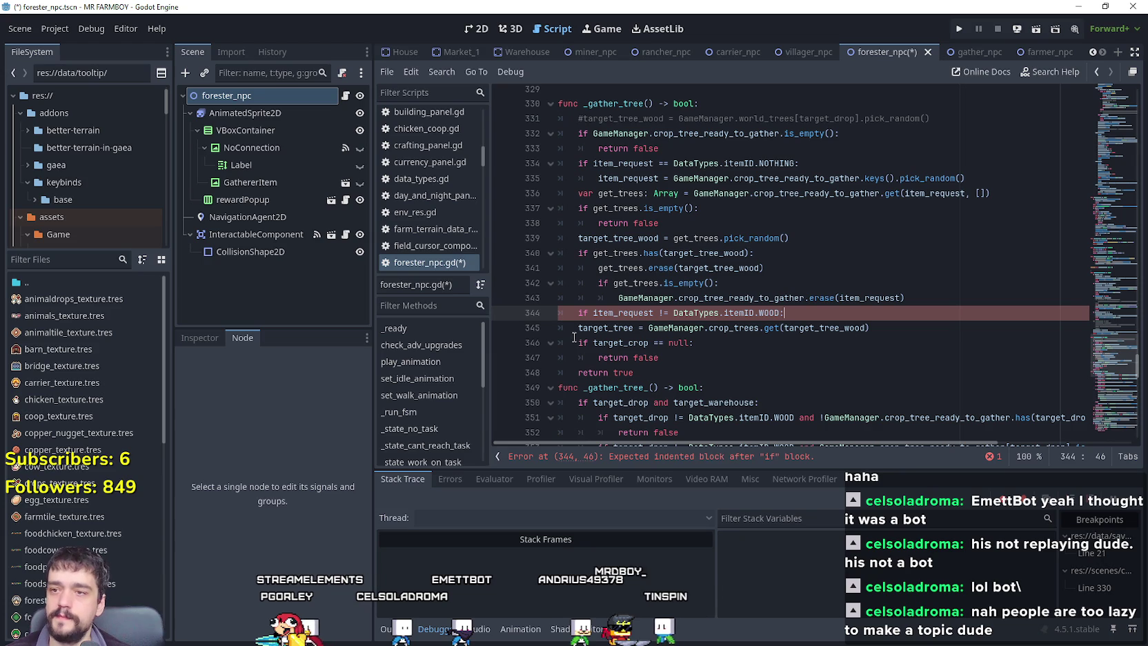
Indent the target_tree assignment under the new if and start an else: branch below it.
{"action": "left_click", "coordinate": [575, 329]}
{"action": "key", "text": "Tab"}
{"action": "left_click", "coordinate": [928, 324]}
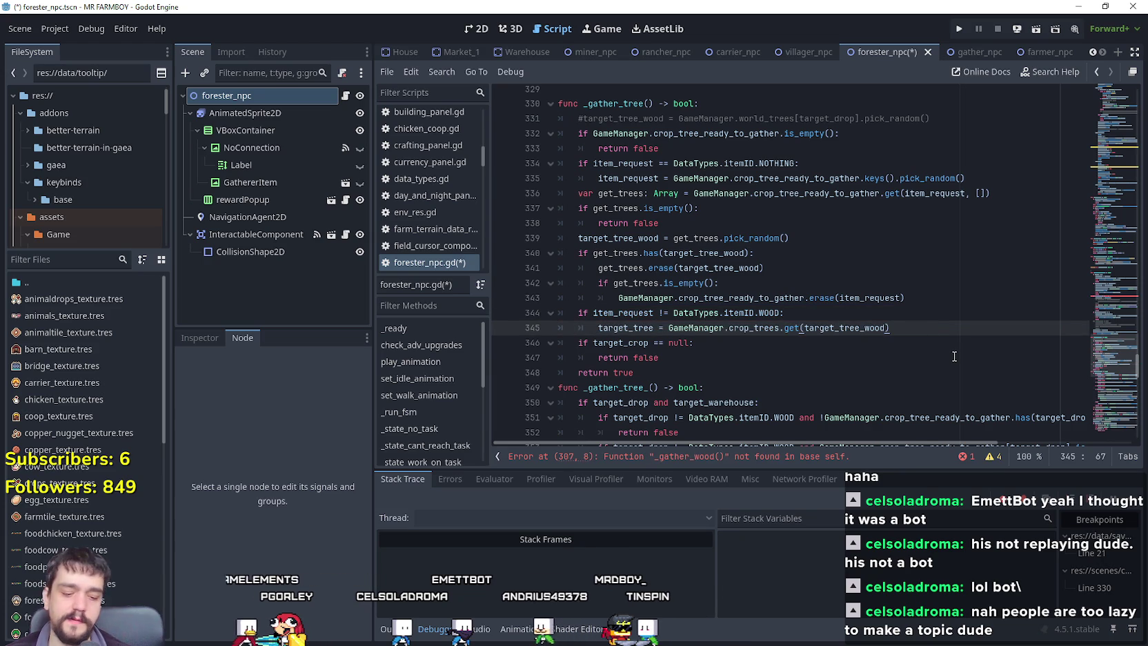
{"action": "key", "text": "Return"}
{"action": "type", "text": "else:"}
{"action": "key", "text": "Return"}
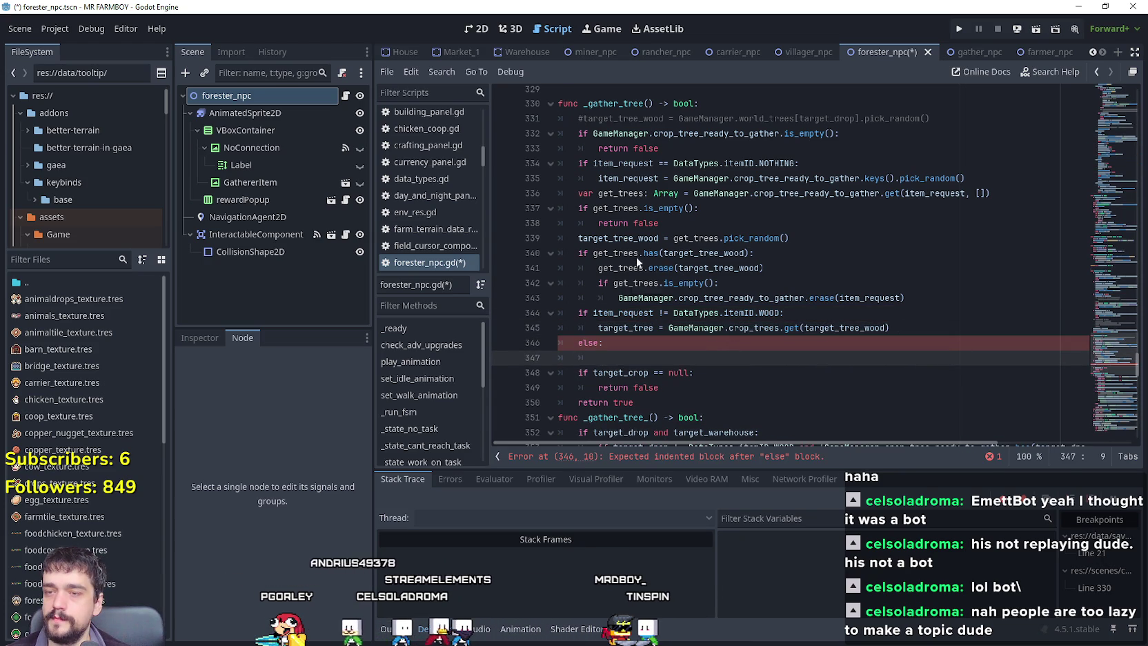
Inspect target_tree_wood, the world_trees lookup and target_drop on line 369.
{"action": "scroll", "coordinate": [636, 258], "scroll_direction": "down", "scroll_amount": 6}
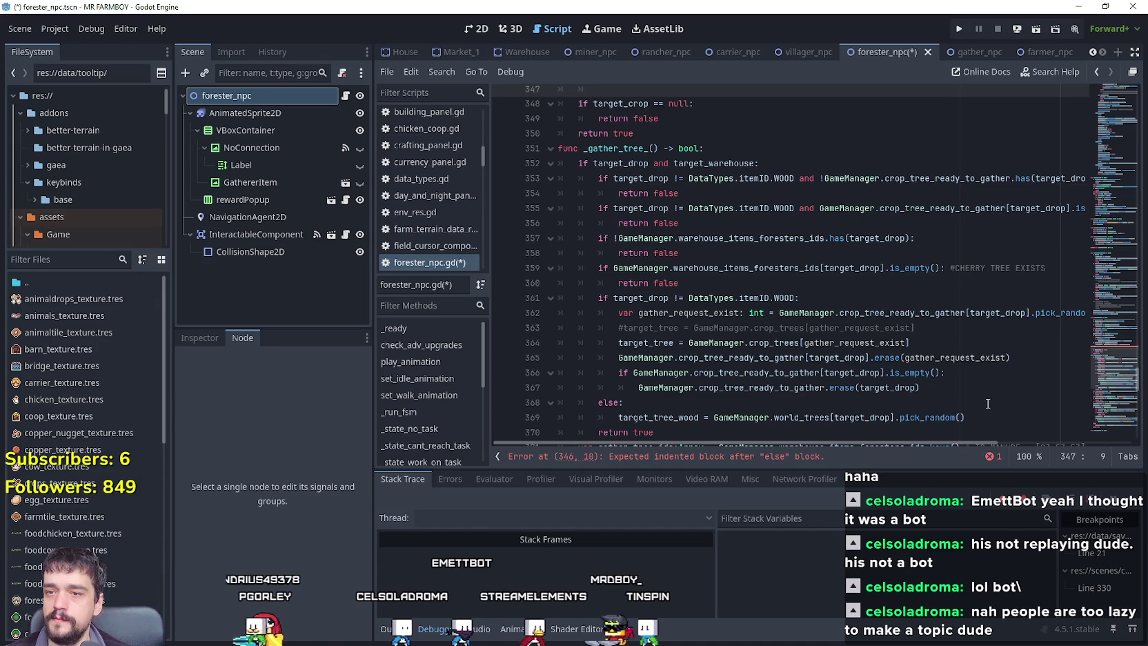
{"action": "scroll", "coordinate": [890, 335], "scroll_direction": "down", "scroll_amount": 4}
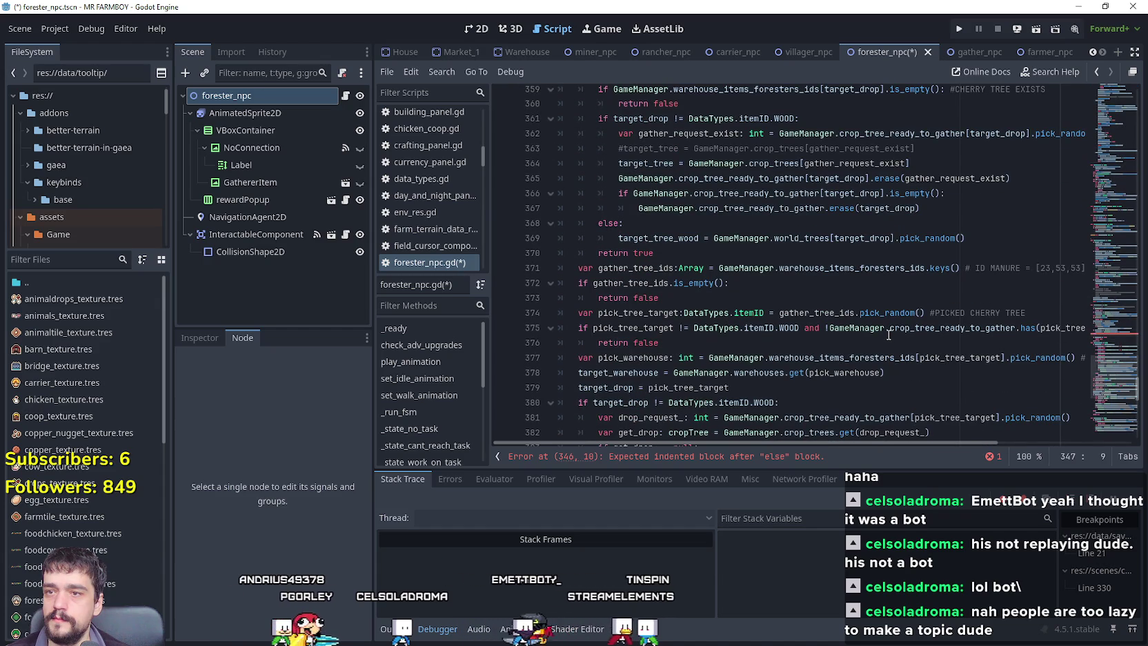
{"action": "left_click", "coordinate": [662, 238]}
{"action": "double_click", "coordinate": [662, 238]}
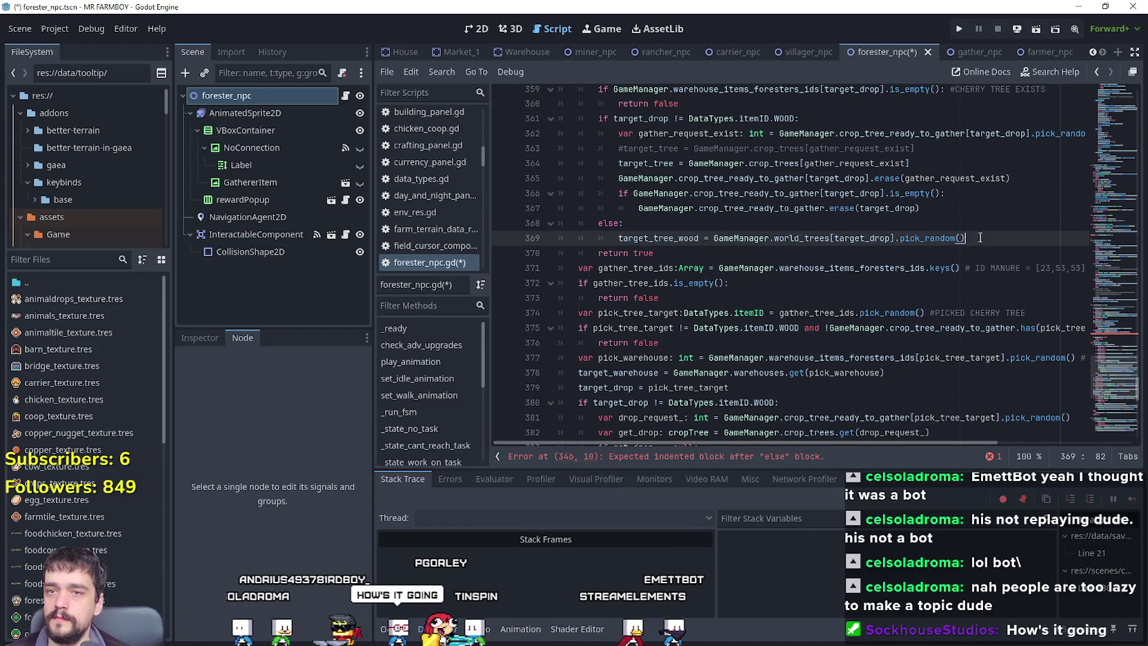
{"action": "mouse_move", "coordinate": [980, 238]}
{"action": "left_mouse_down"}
{"action": "mouse_move", "coordinate": [586, 238]}
{"action": "mouse_move", "coordinate": [735, 236]}
{"action": "left_mouse_up"}
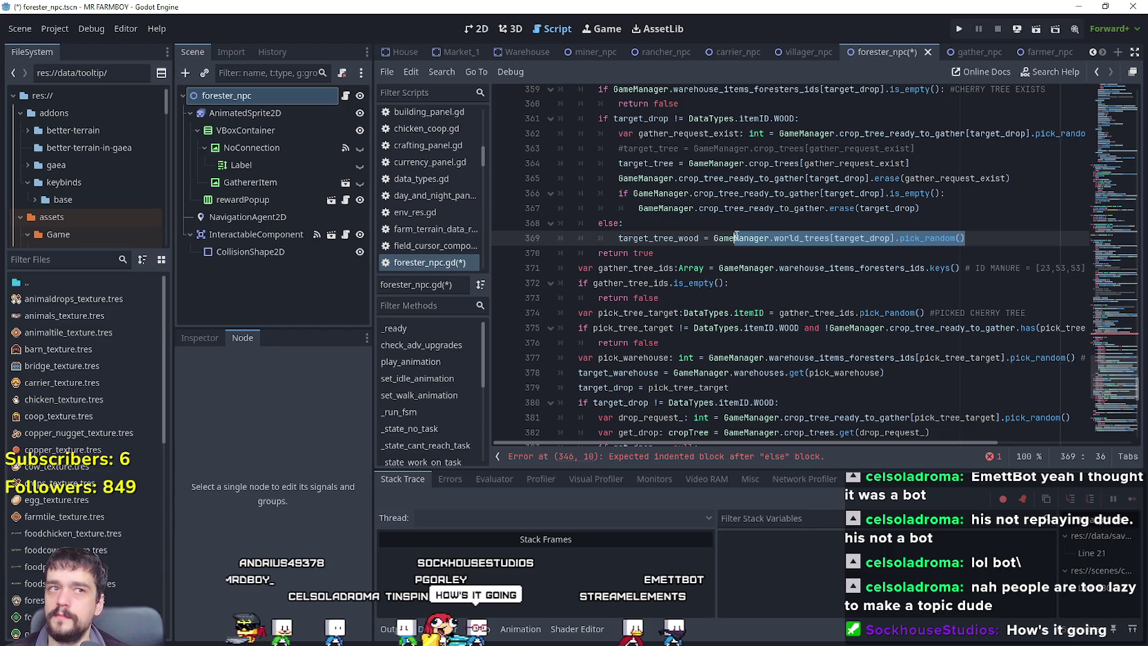
{"action": "double_click", "coordinate": [866, 240]}
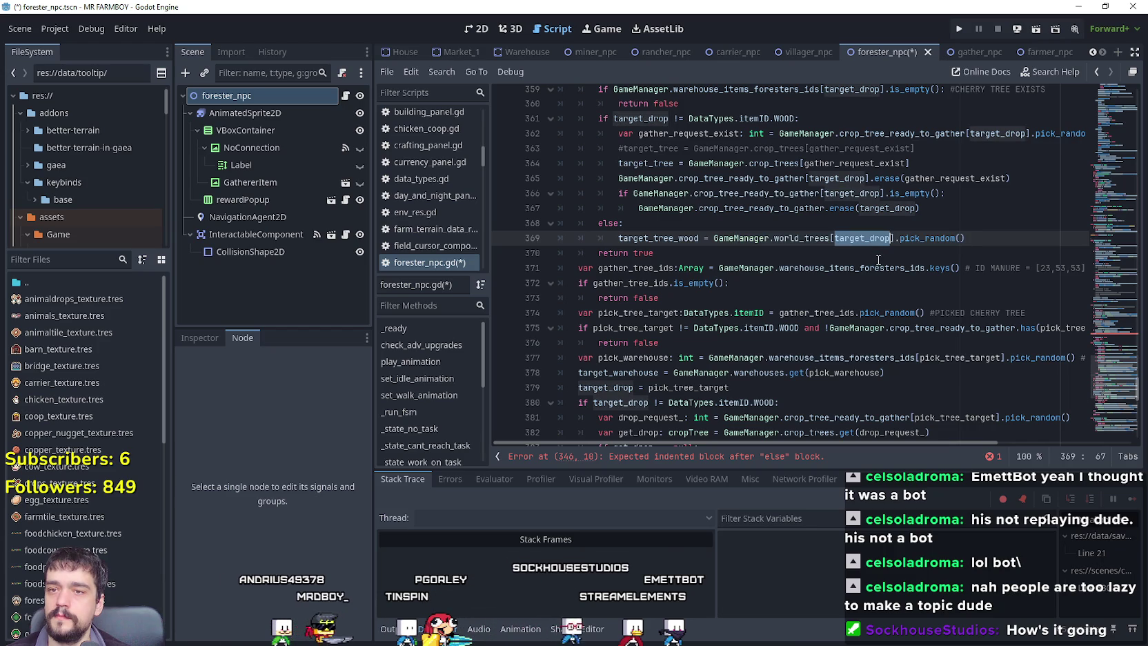
{"action": "mouse_move", "coordinate": [877, 270]}
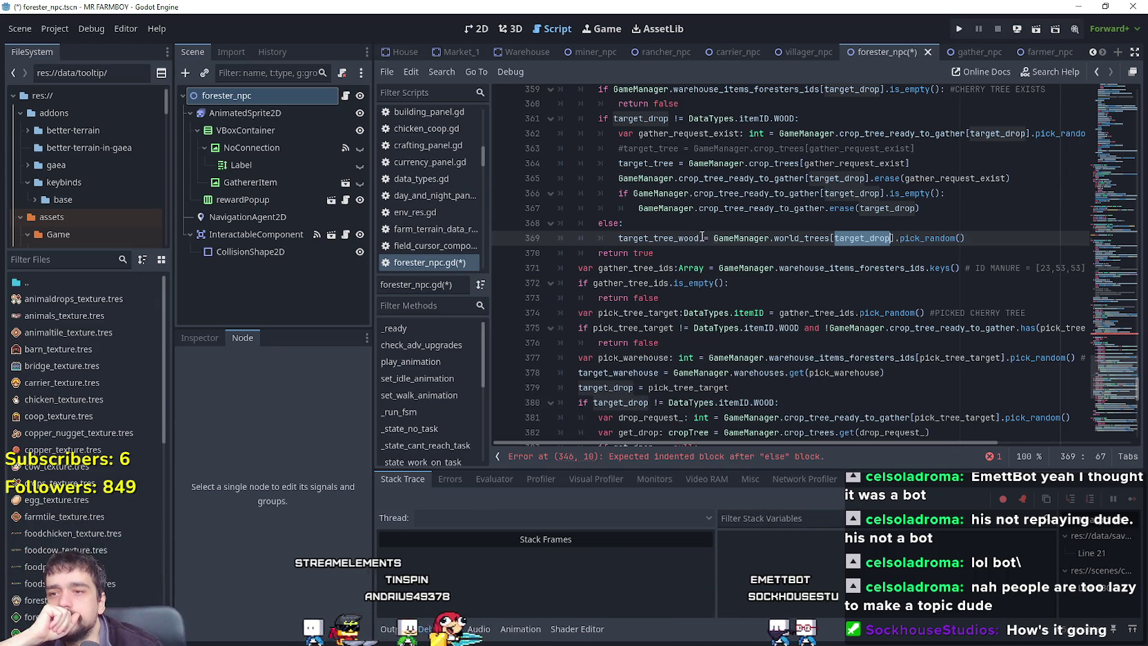
{"action": "left_click", "coordinate": [672, 236]}
Check pick_tree_target on line 379, then scroll back up to the flagged else: at line 346.
{"action": "scroll", "coordinate": [922, 333], "scroll_direction": "down", "scroll_amount": 4}
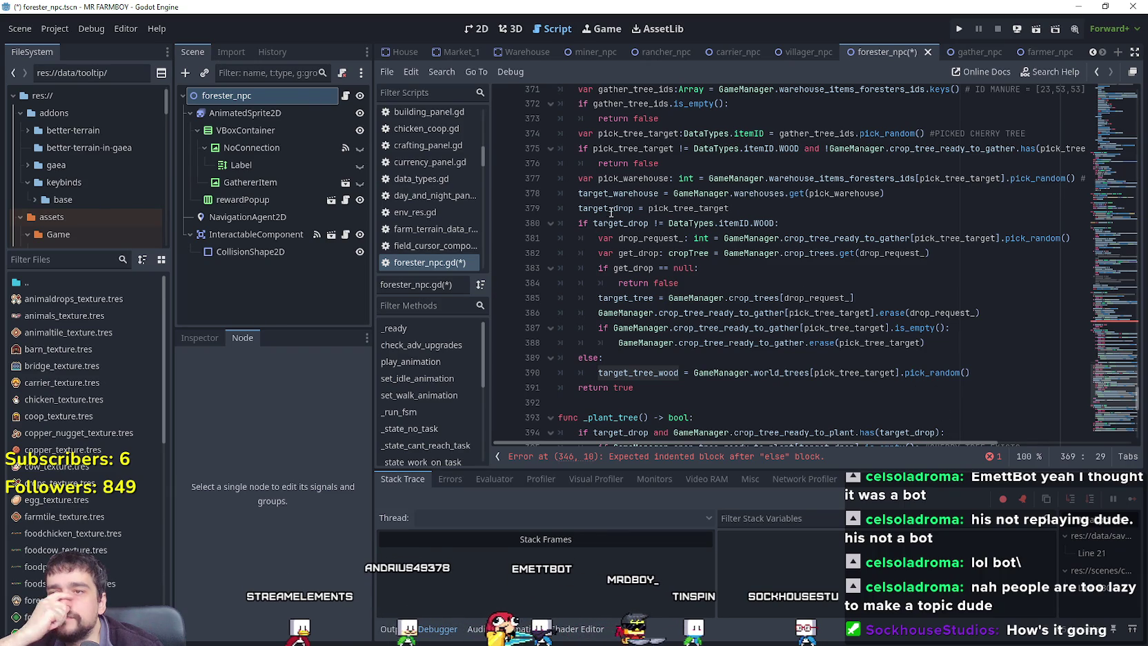
{"action": "double_click", "coordinate": [688, 208]}
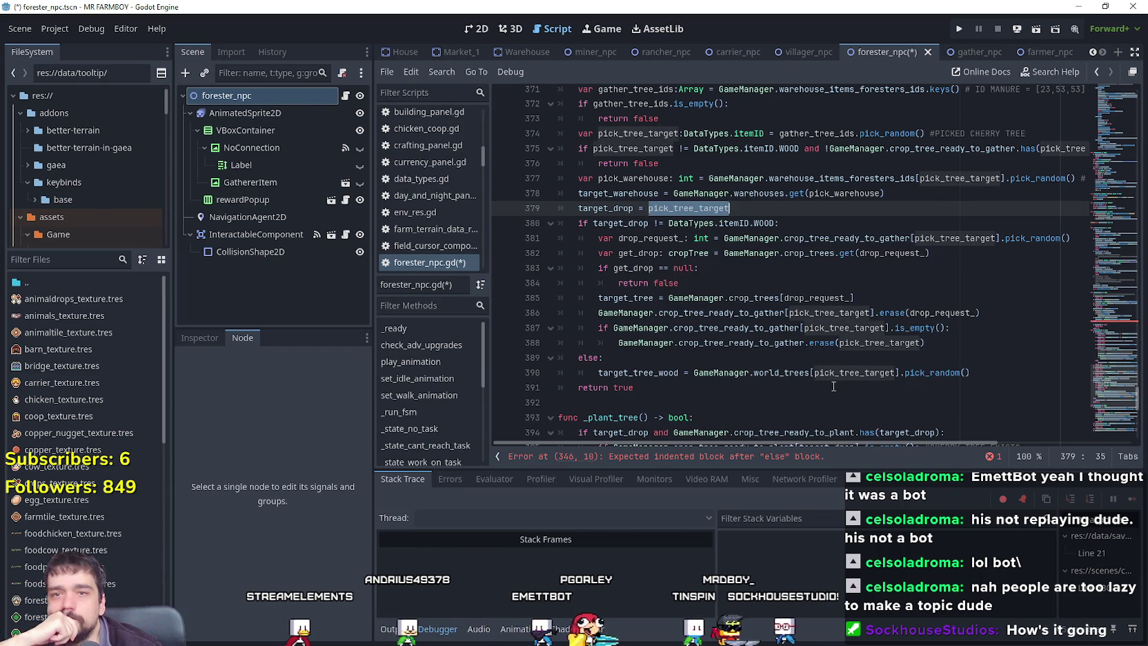
{"action": "mouse_move", "coordinate": [848, 442]}
{"action": "left_mouse_down"}
{"action": "mouse_move", "coordinate": [984, 436]}
{"action": "mouse_move", "coordinate": [560, 383]}
{"action": "left_mouse_up"}
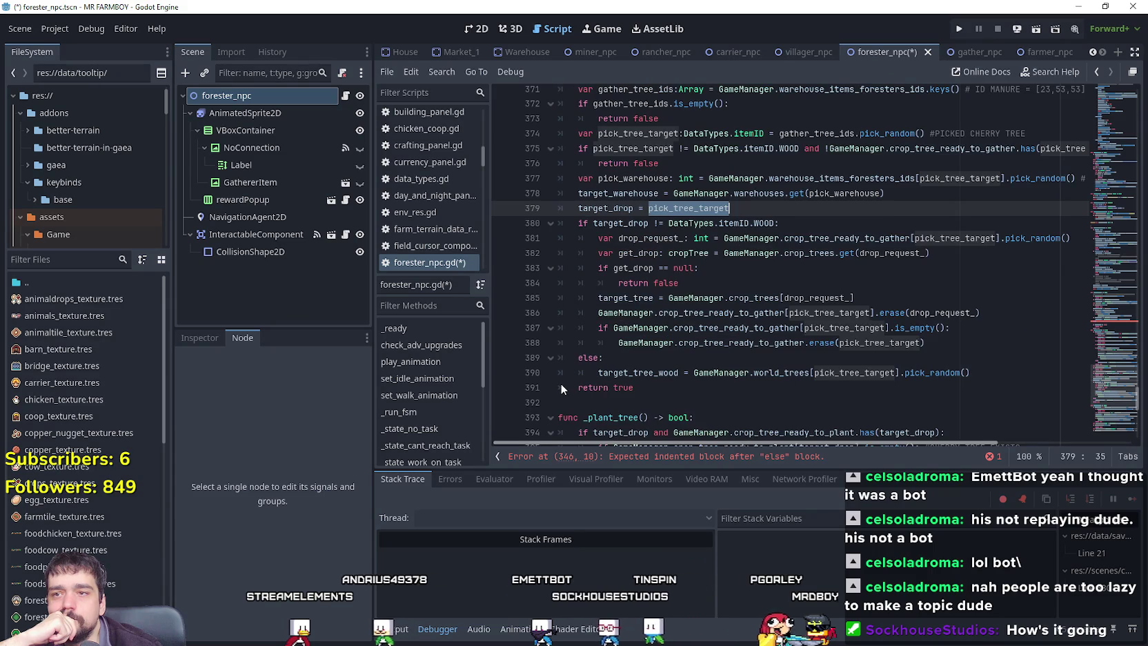
{"action": "mouse_move", "coordinate": [597, 211]}
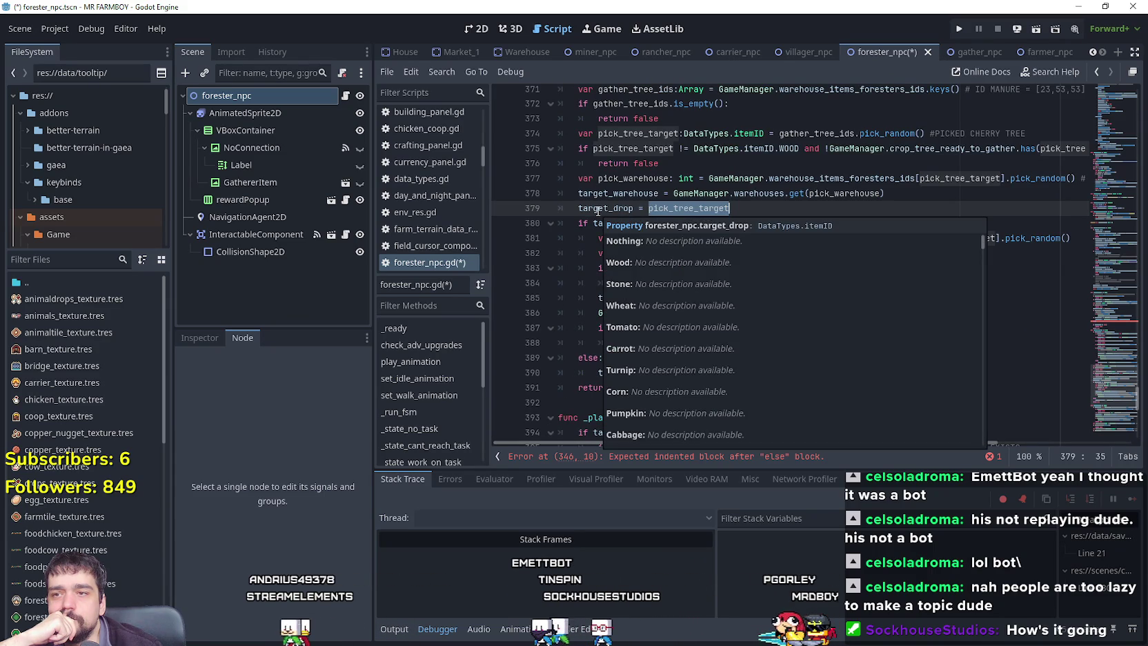
{"action": "left_click", "coordinate": [598, 211]}
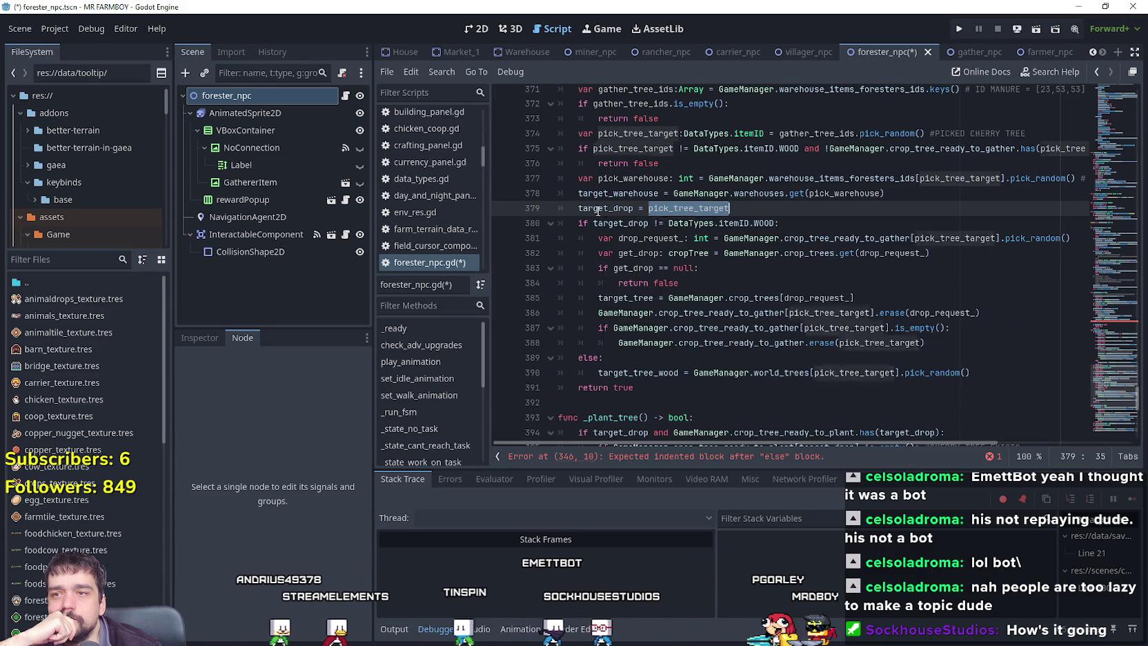
{"action": "scroll", "coordinate": [680, 349], "scroll_direction": "down", "scroll_amount": 2}
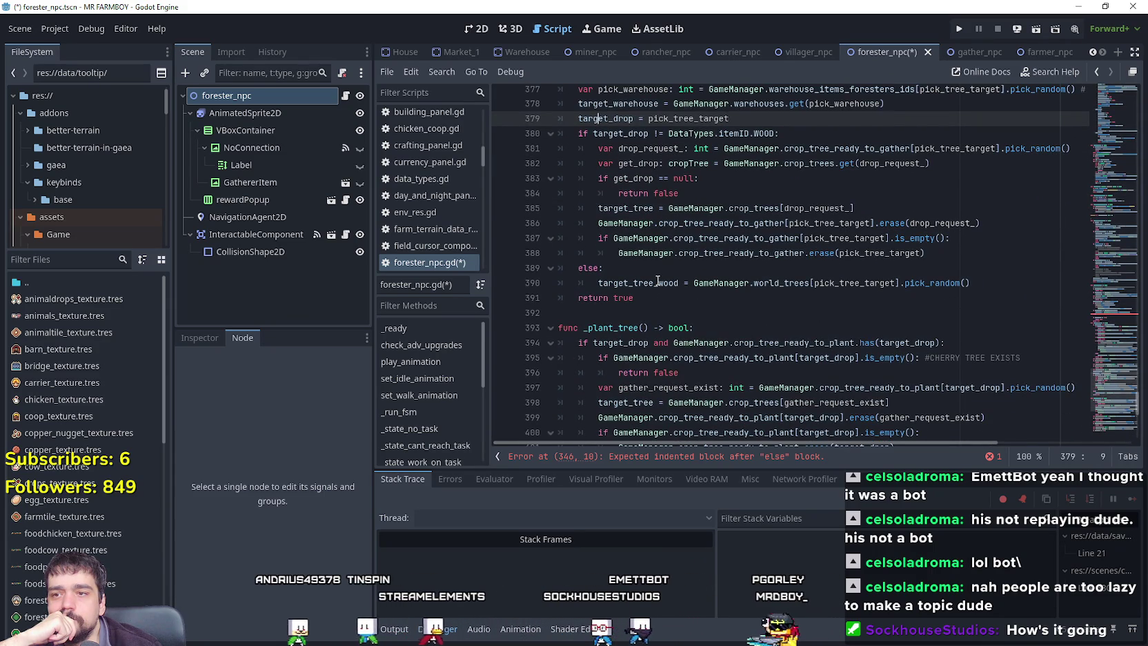
{"action": "mouse_move", "coordinate": [657, 280]}
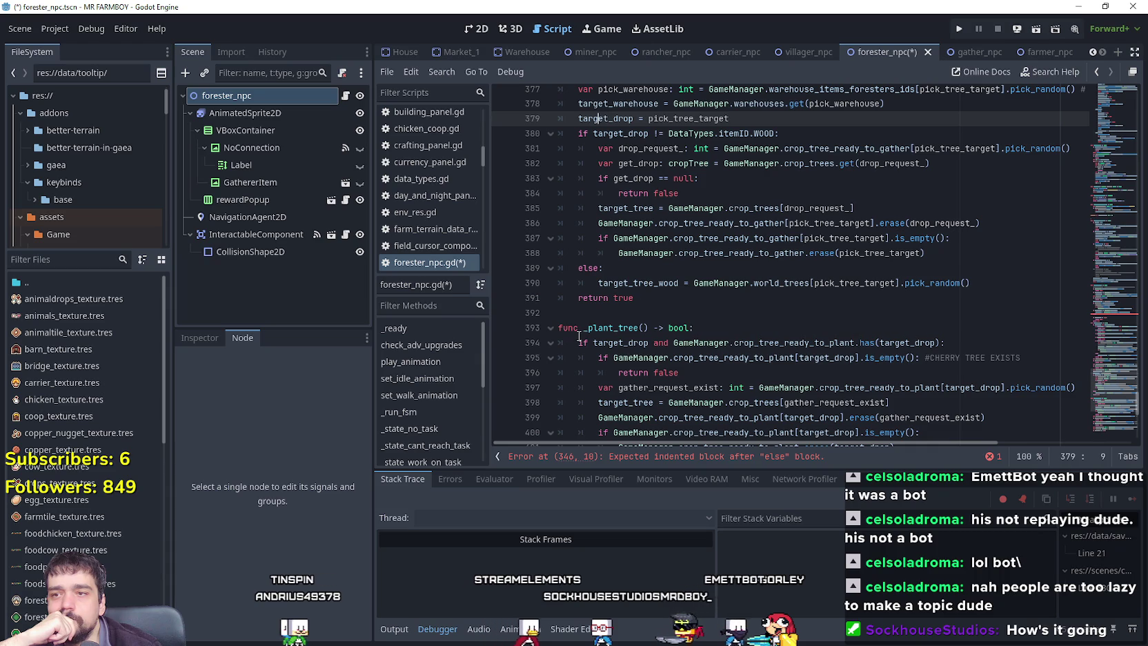
{"action": "scroll", "coordinate": [583, 331], "scroll_direction": "up", "scroll_amount": 10}
Delete the empty else: and its blank line, and change target_crop to target_tree in the null check.
{"action": "scroll", "coordinate": [586, 327], "scroll_direction": "up", "scroll_amount": 5}
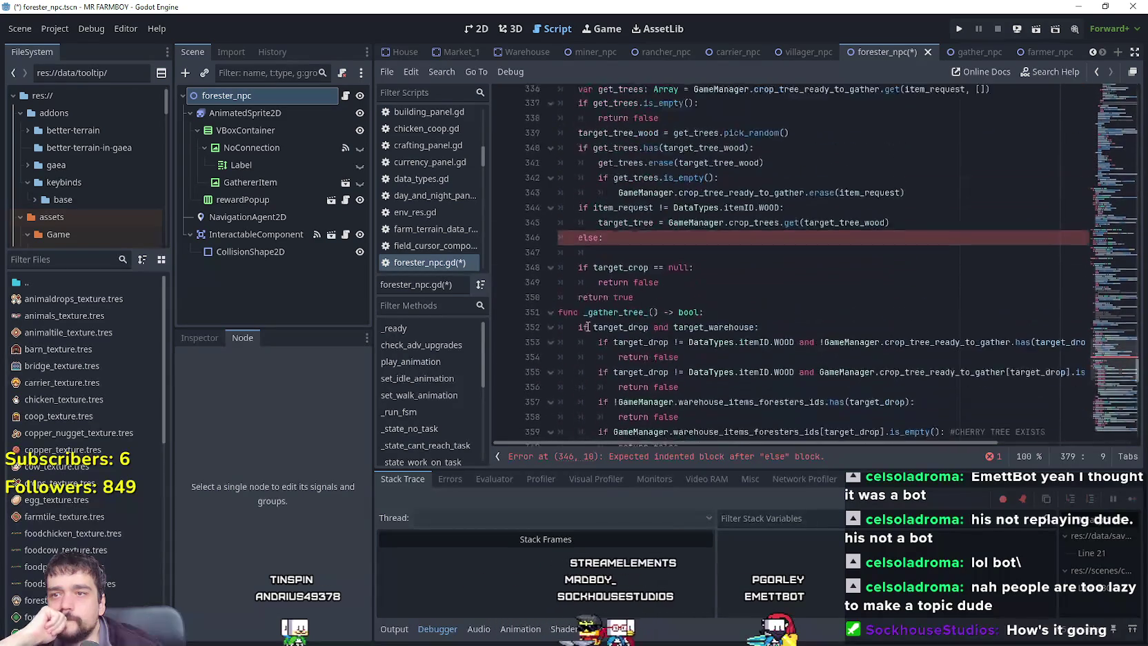
{"action": "key", "text": "BackSpace"}
{"action": "key", "text": "BackSpace"}
{"action": "key", "text": "BackSpace"}
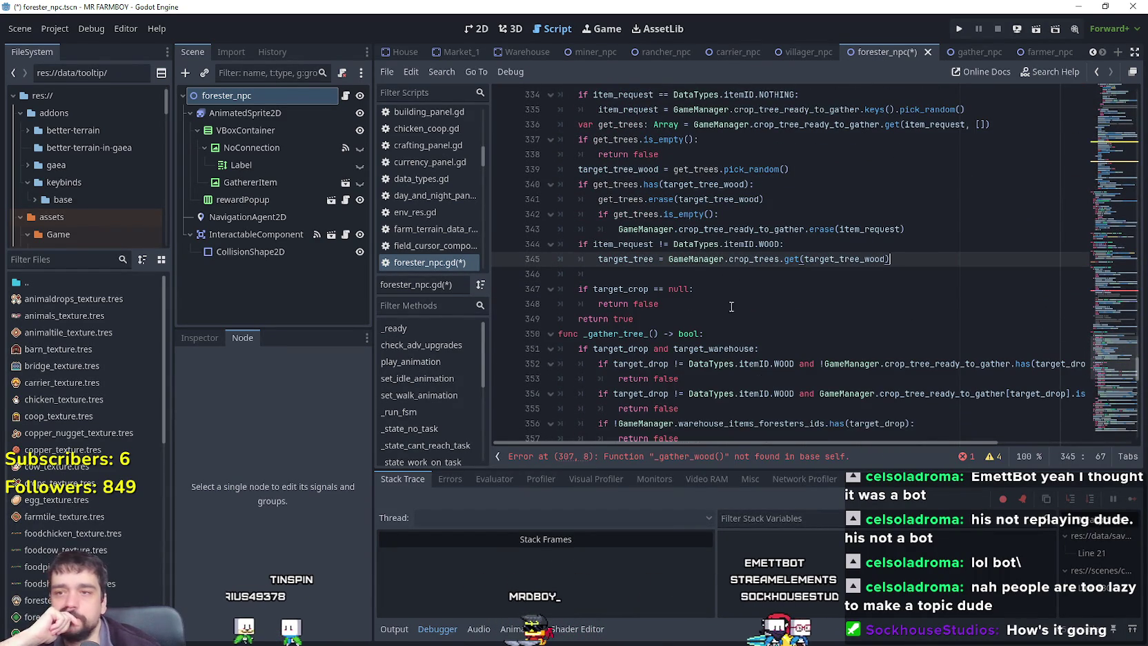
{"action": "mouse_move", "coordinate": [675, 271]}
{"action": "left_mouse_down"}
{"action": "mouse_move", "coordinate": [595, 259]}
{"action": "mouse_move", "coordinate": [544, 277]}
{"action": "left_mouse_up"}
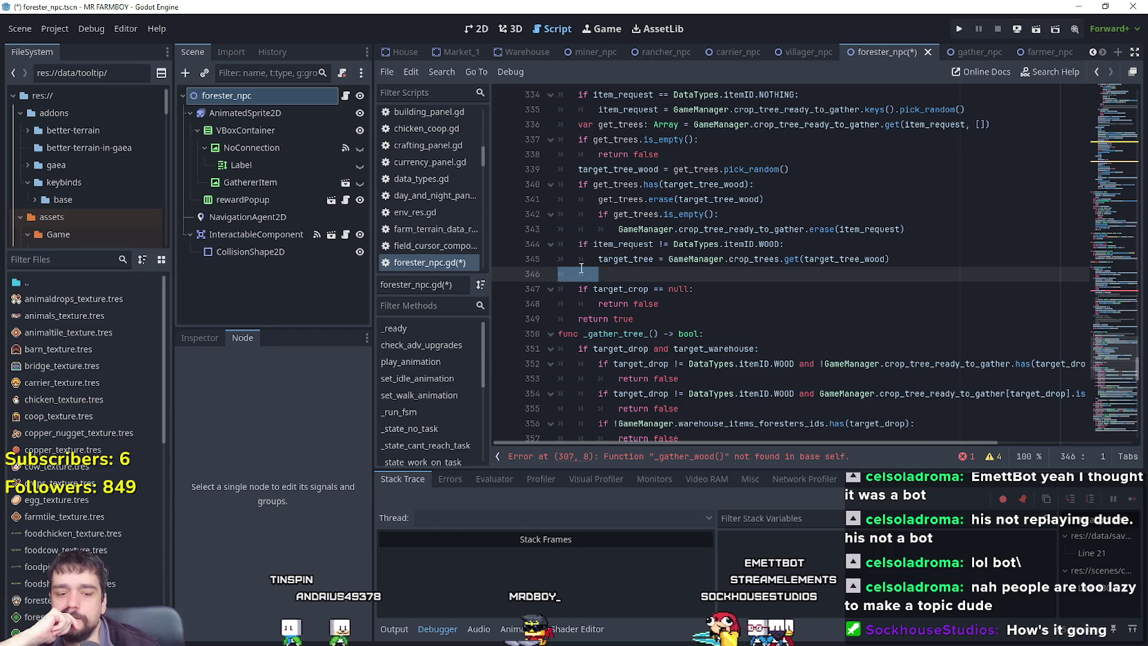
{"action": "key", "text": "BackSpace"}
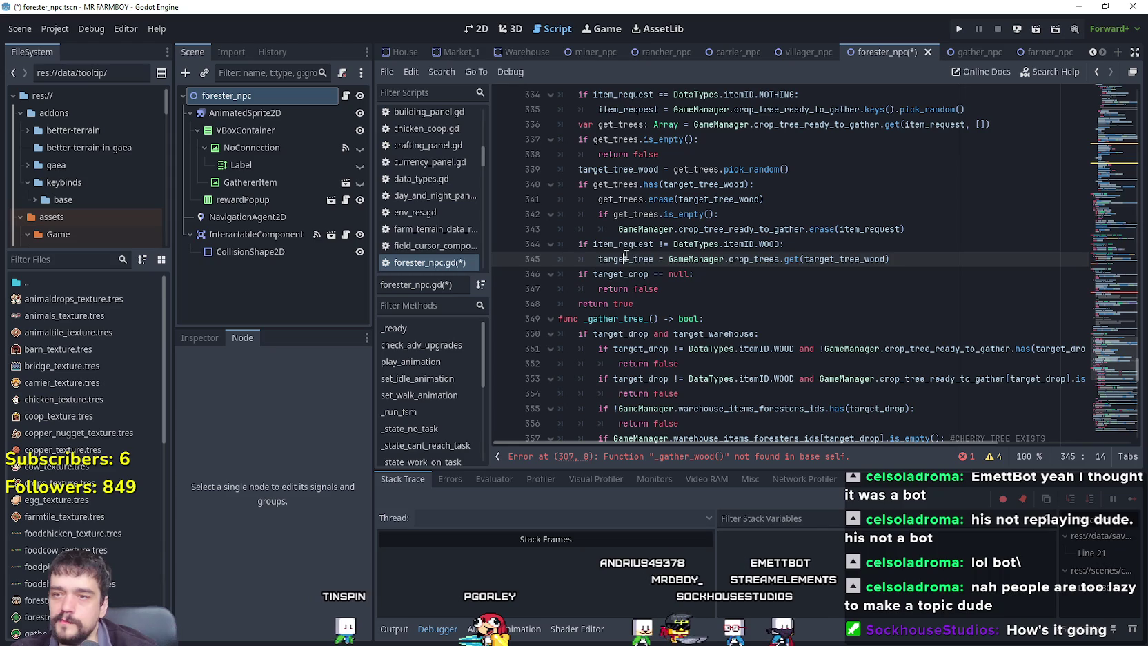
{"action": "double_click", "coordinate": [625, 259]}
{"action": "key", "text": "ctrl+c"}
{"action": "double_click", "coordinate": [620, 274]}
{"action": "key", "text": "ctrl+v"}
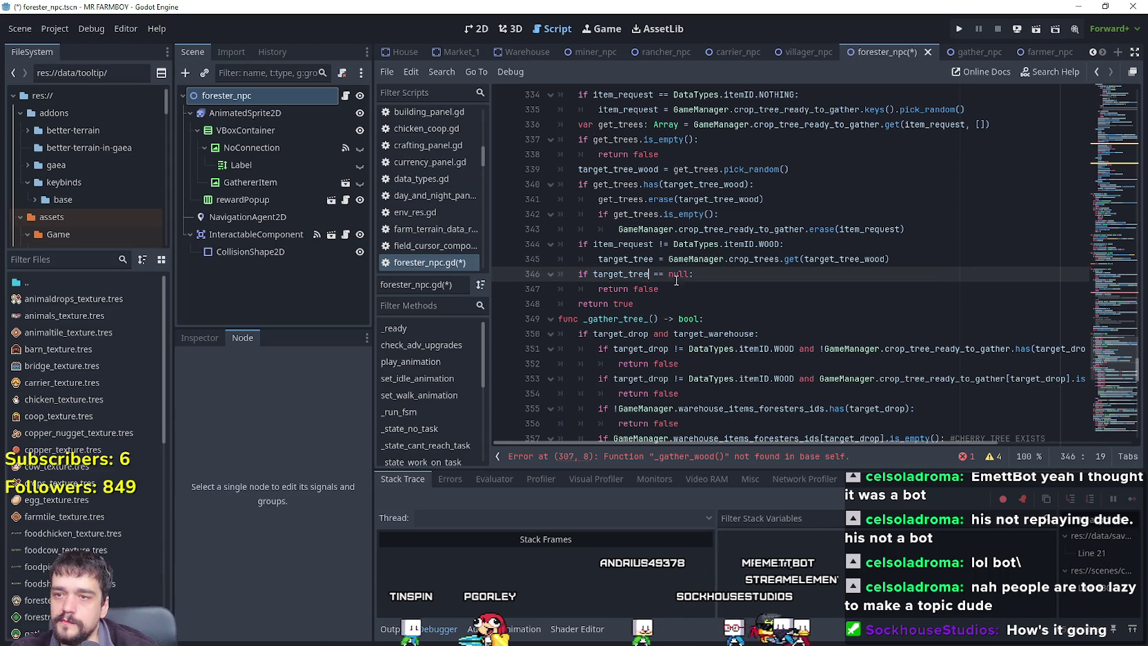
Prefix the null check with 'item_request != DataTypes.itemID.WOOD and' and save the script.
{"action": "left_click", "coordinate": [666, 293]}
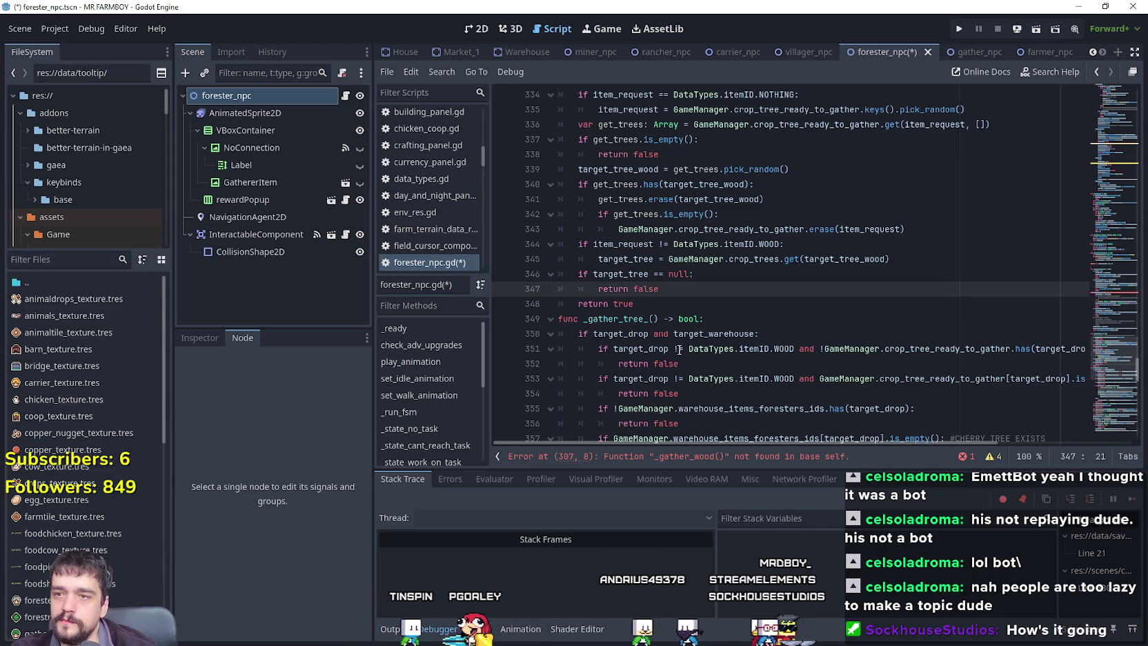
{"action": "scroll", "coordinate": [750, 367], "scroll_direction": "up", "scroll_amount": 1}
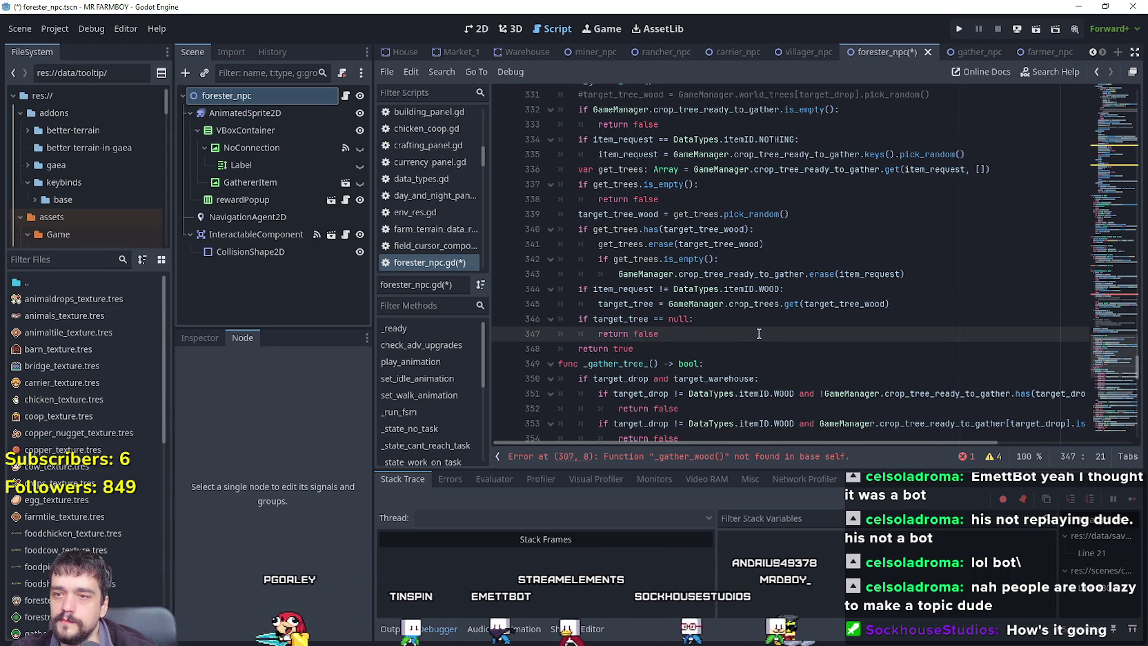
{"action": "left_click", "coordinate": [733, 316]}
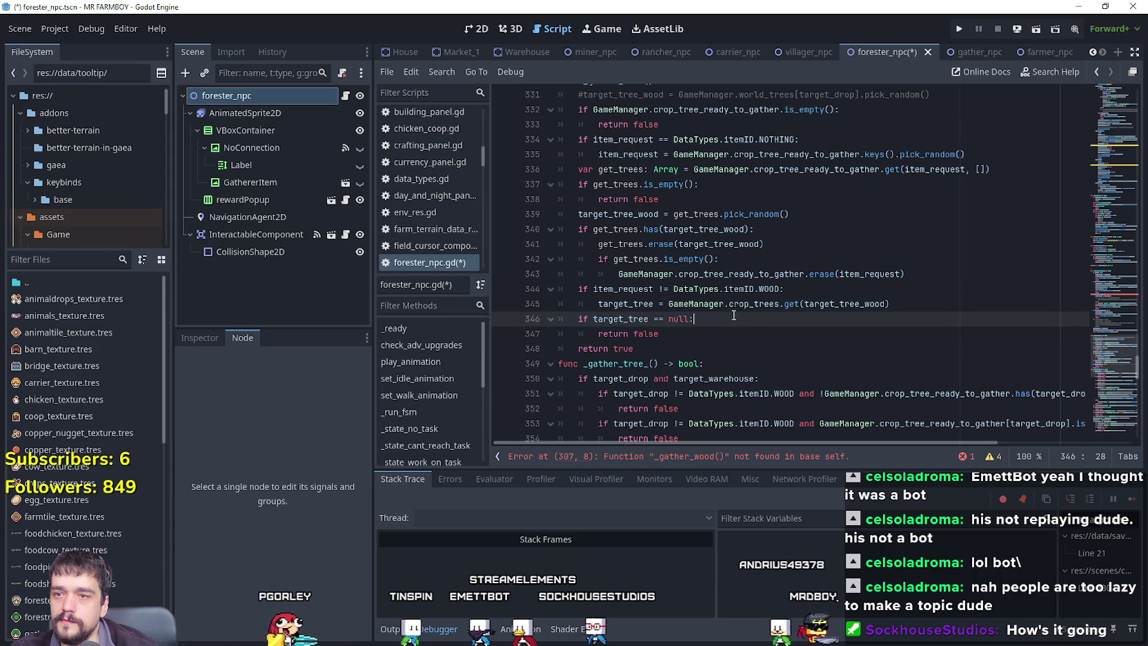
{"action": "key", "text": "Down"}
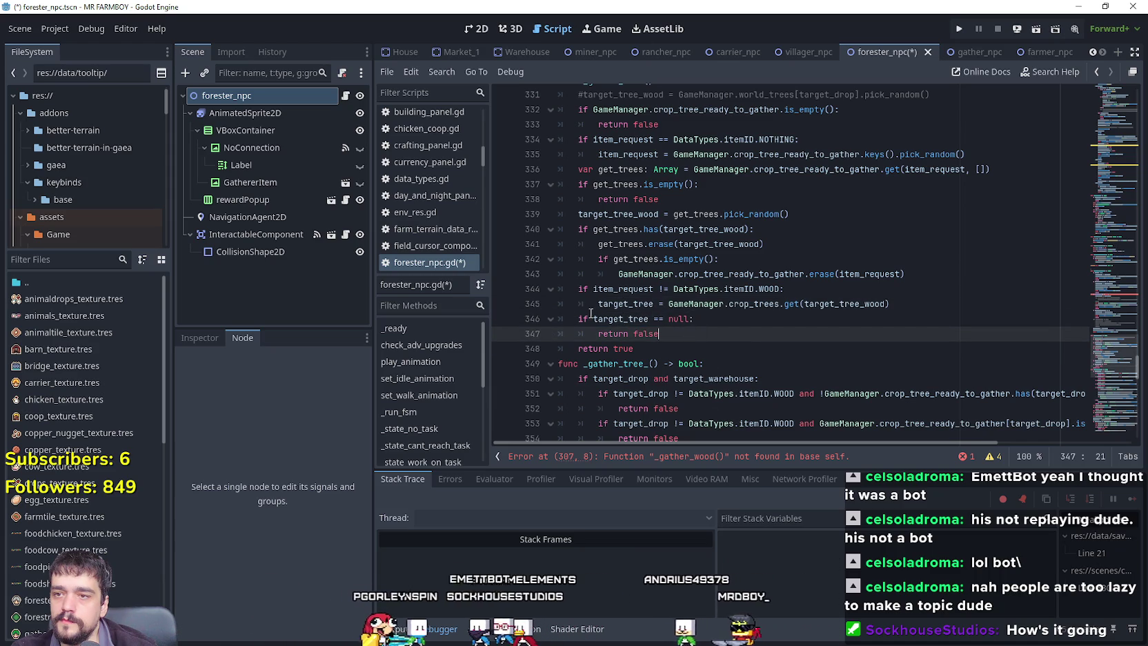
{"action": "left_click_drag", "start_coordinate": [593, 289], "coordinate": [756, 293]}
{"action": "left_click", "coordinate": [589, 319]}
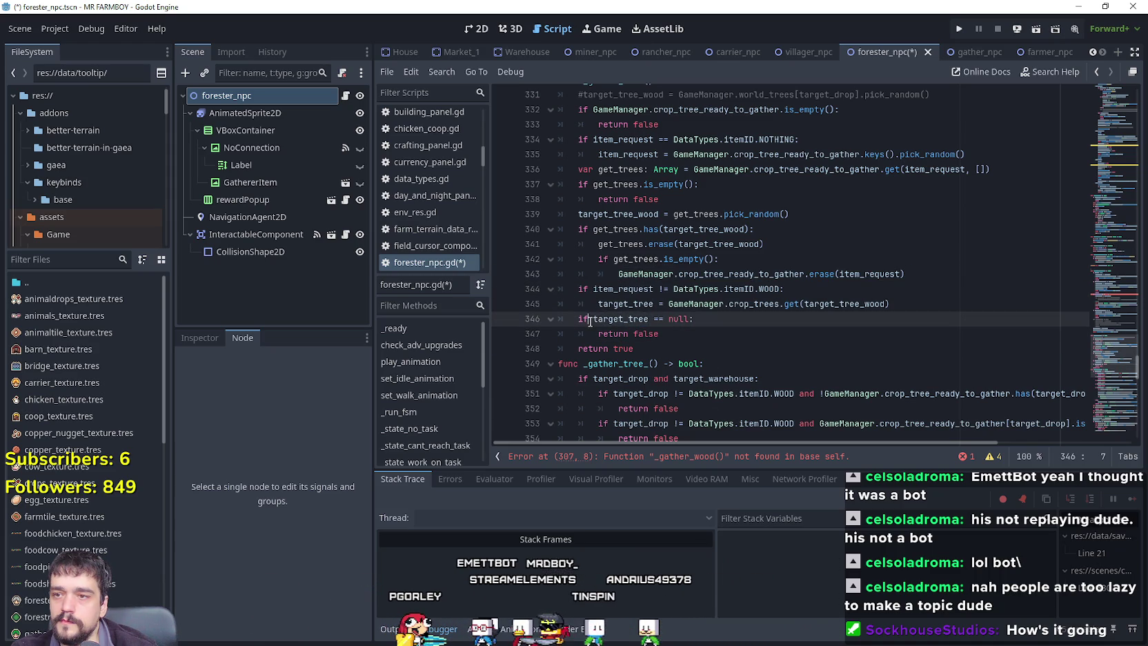
{"action": "type", "text": "and"}
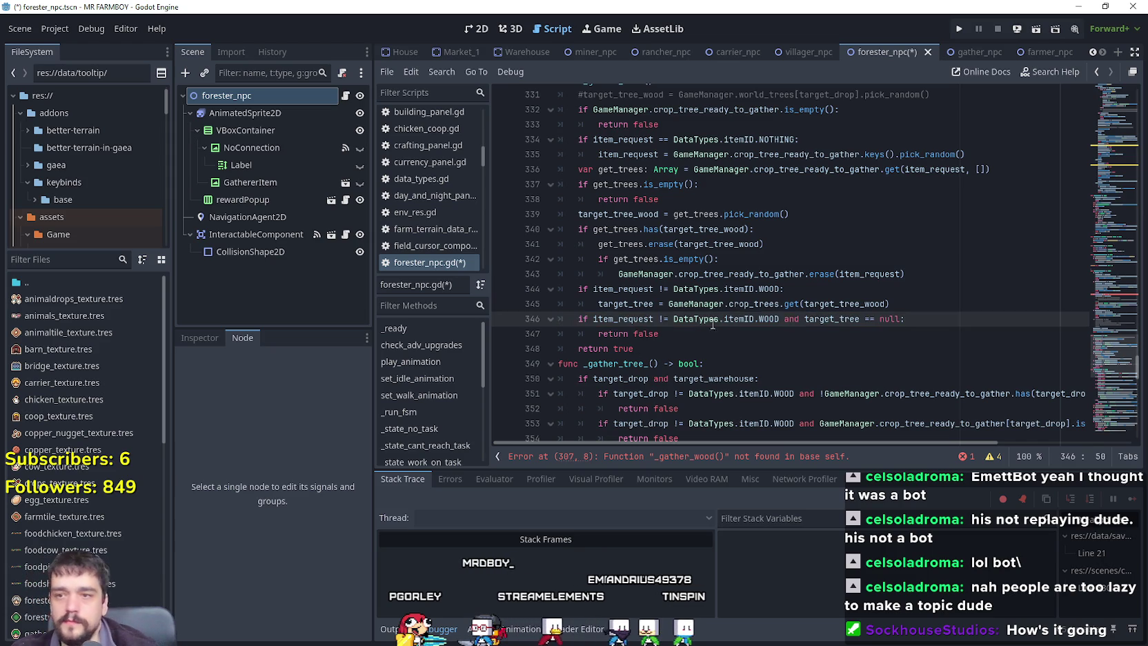
{"action": "left_click", "coordinate": [714, 334]}
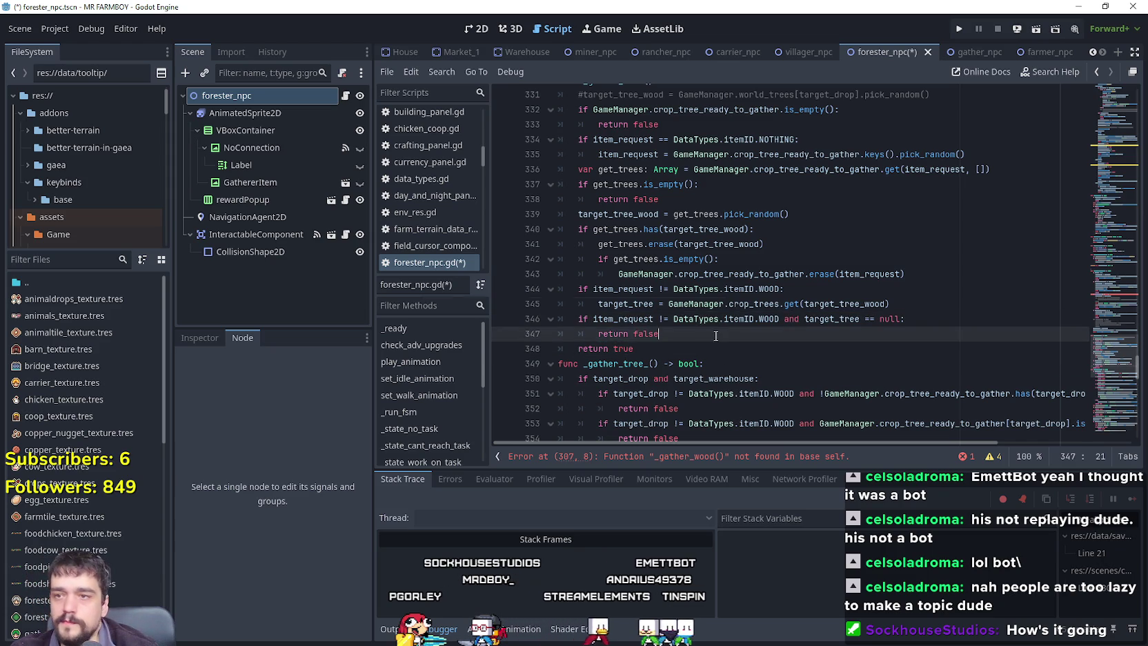
{"action": "key", "text": "ctrl+s"}
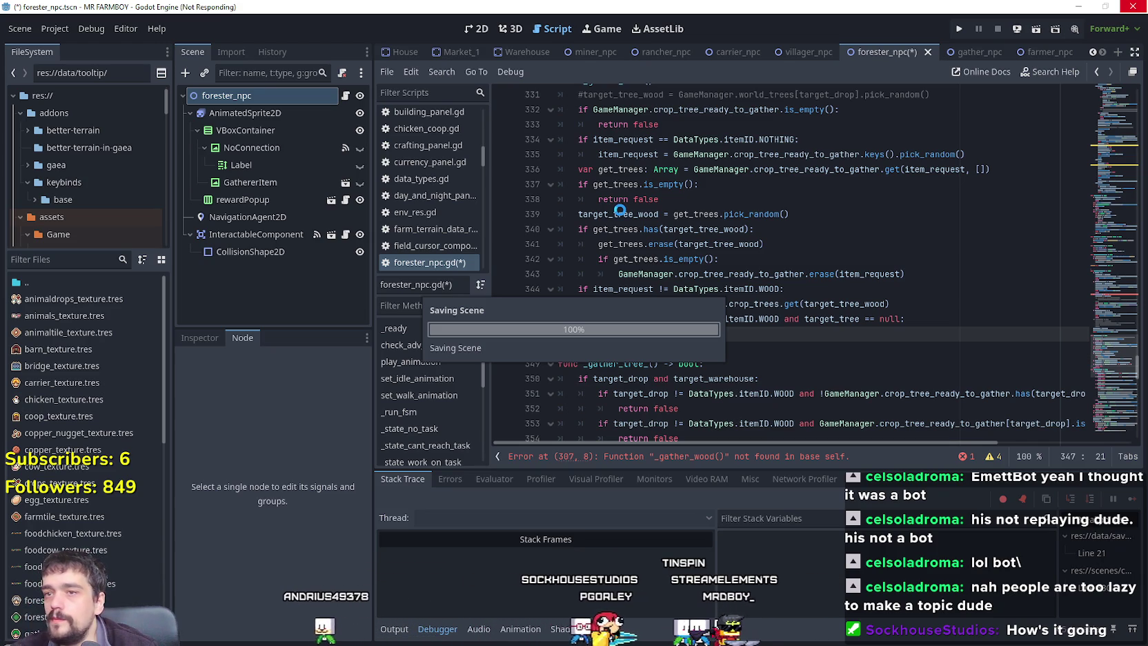
{"action": "double_click", "coordinate": [622, 214]}
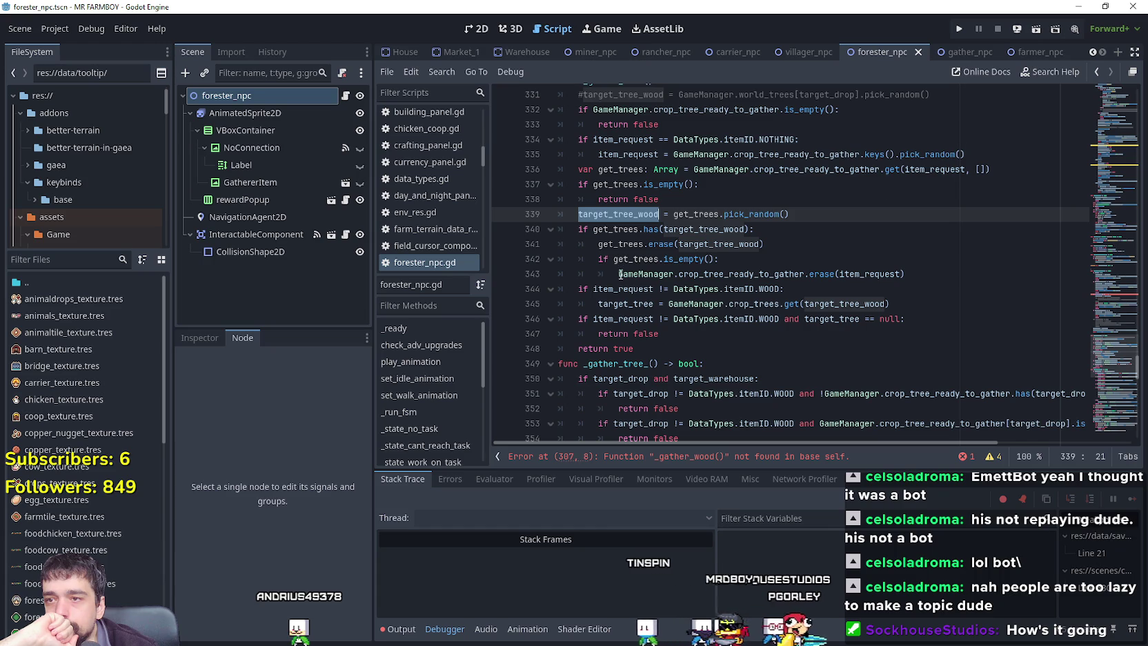
Add a blank line after the final return true of _gather_tree.
{"action": "left_click", "coordinate": [690, 363]}
{"action": "left_click", "coordinate": [730, 319]}
{"action": "left_click", "coordinate": [692, 349]}
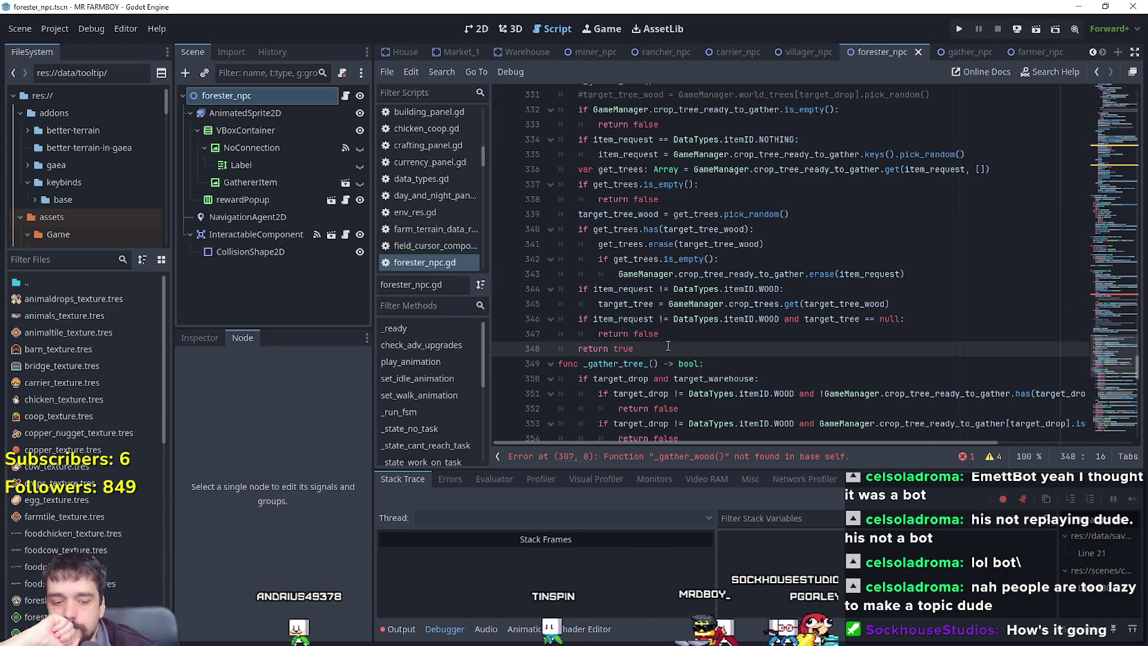
{"action": "key", "text": "Return"}
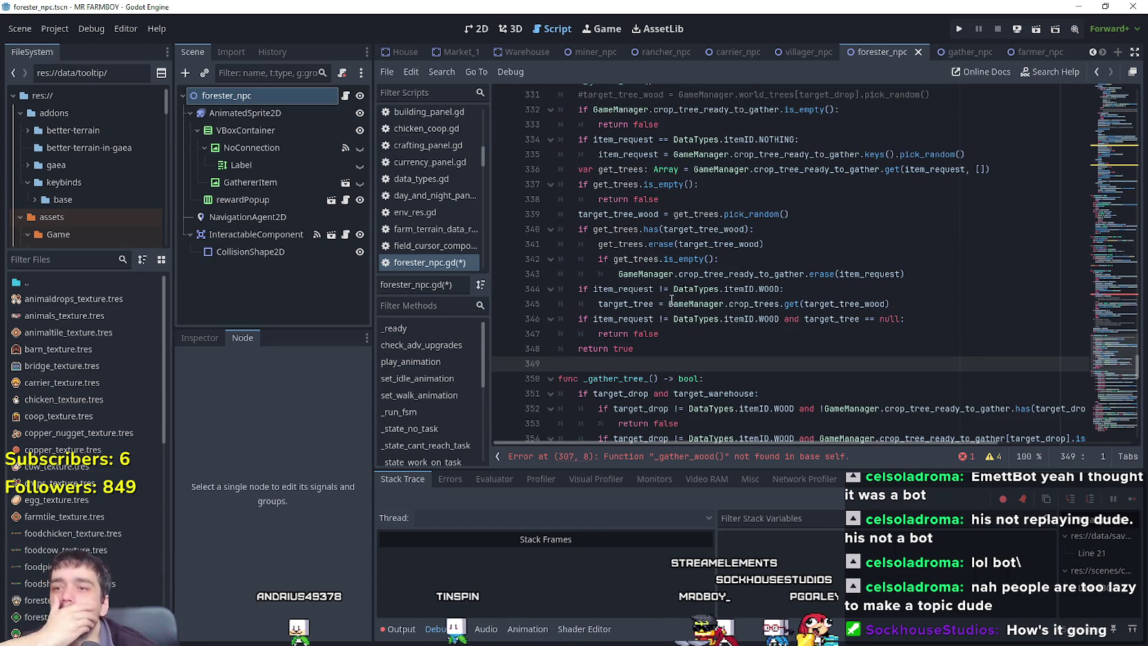
Delete the commented-out target_tree_wood line 331 at the top of _gather_tree.
{"action": "double_click", "coordinate": [617, 304]}
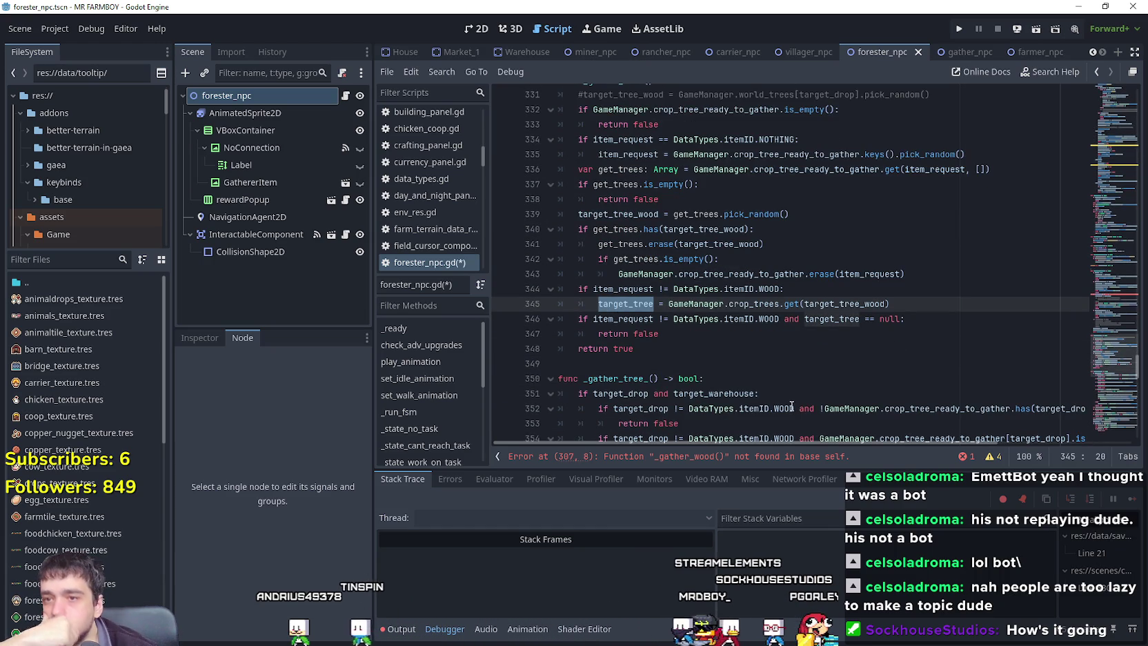
{"action": "scroll", "coordinate": [776, 393], "scroll_direction": "up", "scroll_amount": 2}
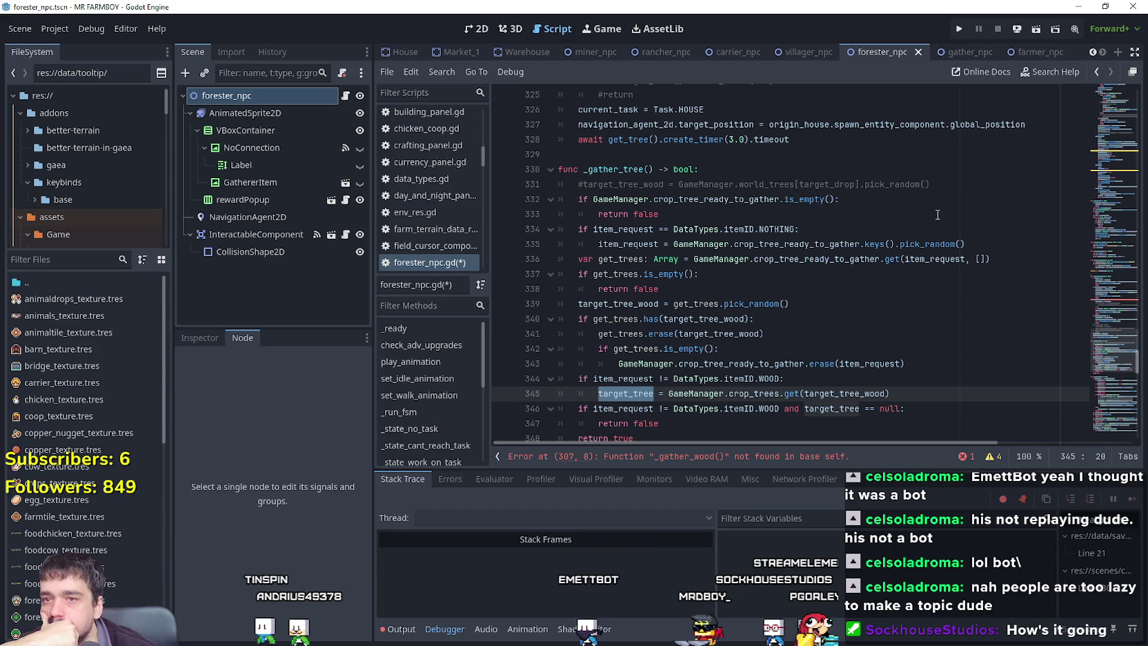
{"action": "left_click_drag", "start_coordinate": [931, 184], "coordinate": [540, 180]}
{"action": "key", "text": "BackSpace"}
{"action": "key", "text": "BackSpace"}
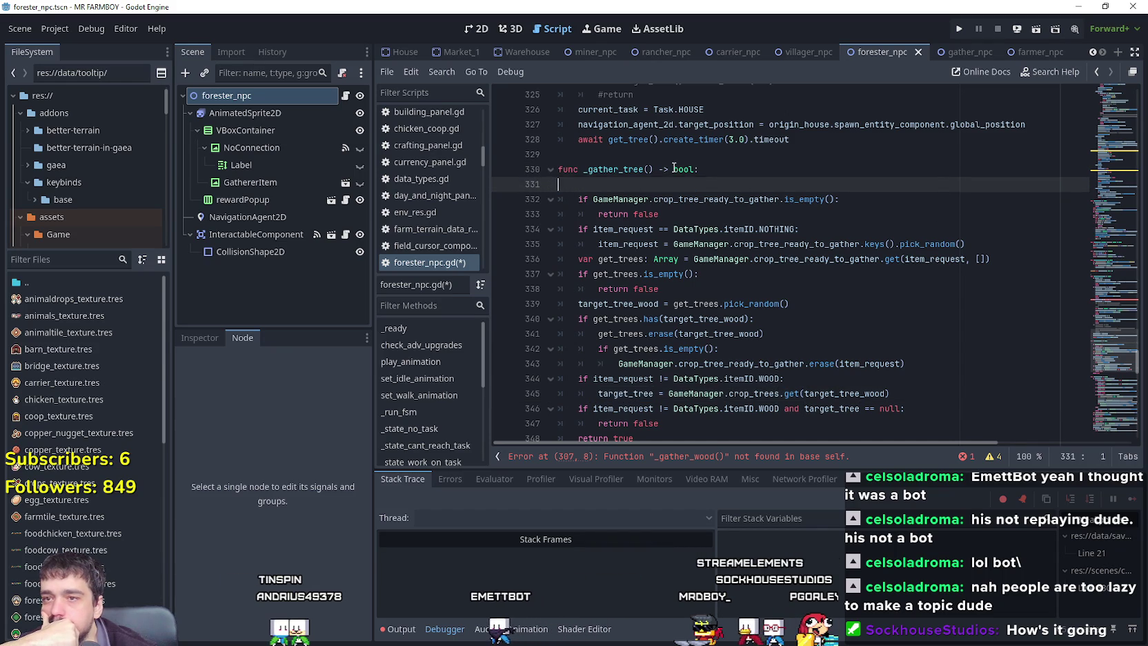
{"action": "scroll", "coordinate": [667, 222], "scroll_direction": "down", "scroll_amount": 1}
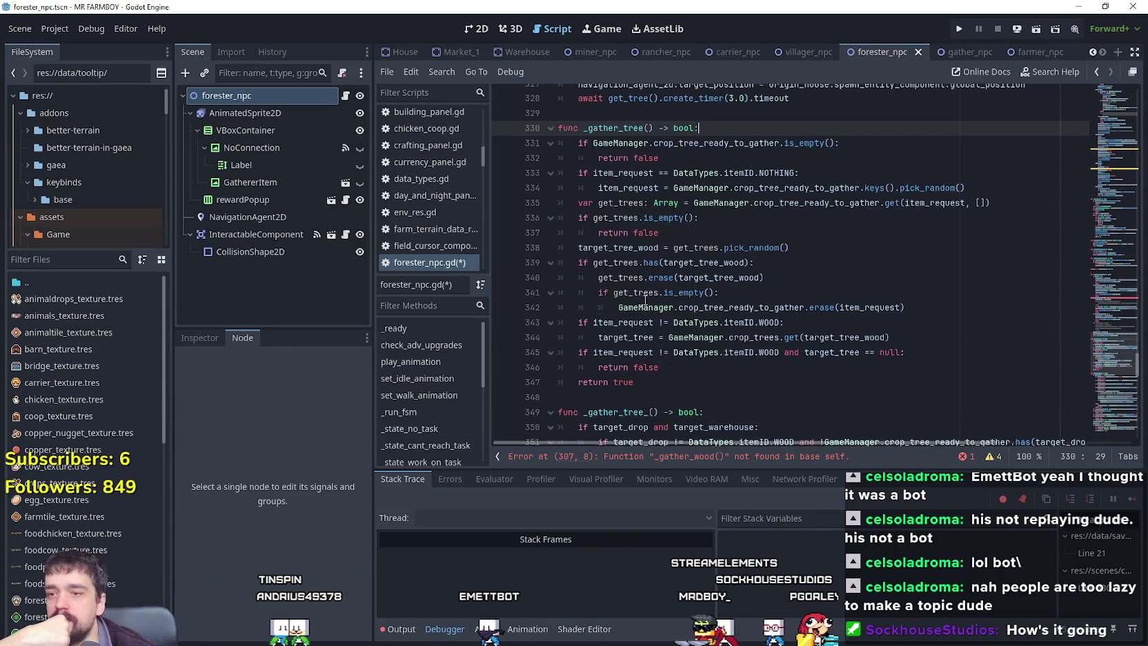
{"action": "left_click", "coordinate": [653, 386]}
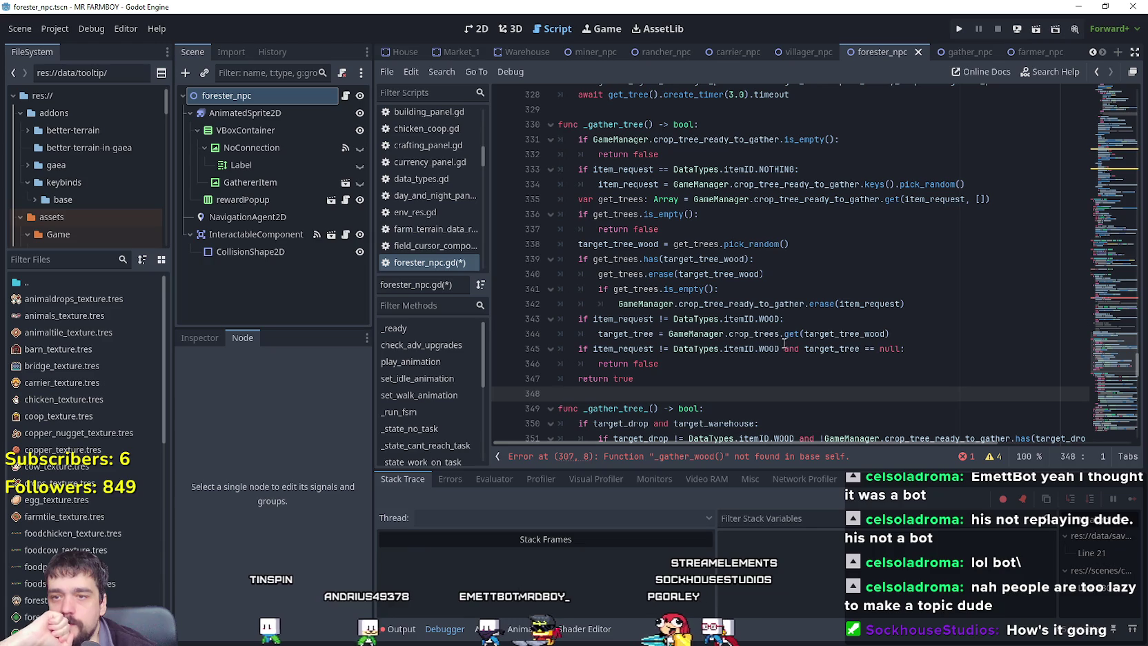
{"action": "left_click_drag", "start_coordinate": [779, 349], "coordinate": [556, 351]}
{"action": "left_click", "coordinate": [689, 382]}
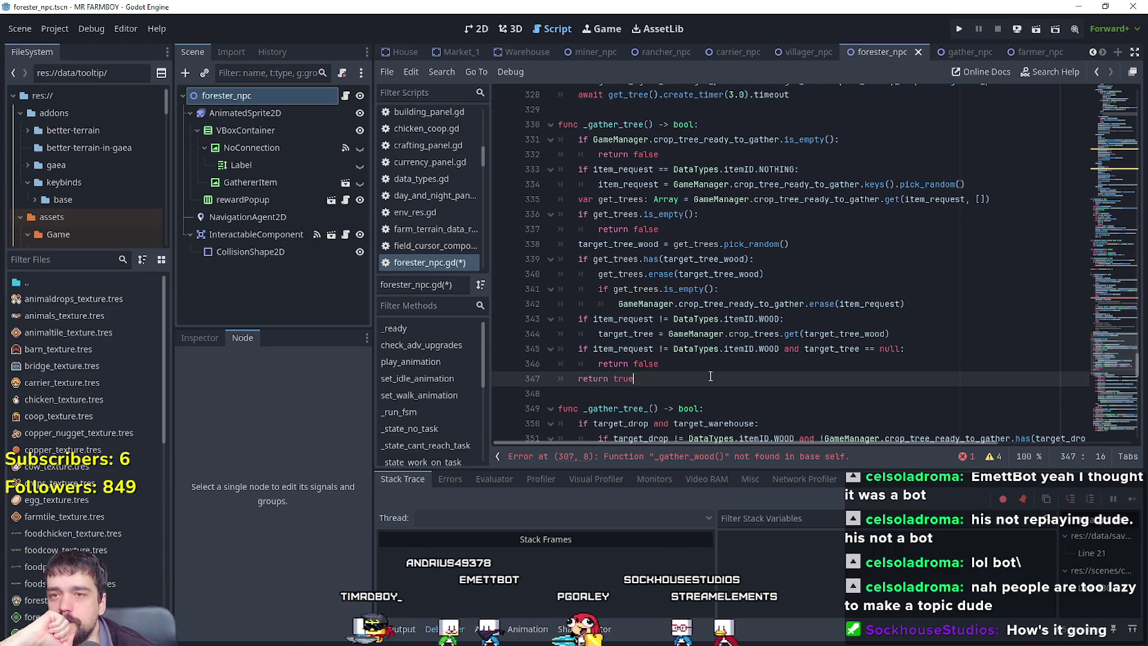
{"action": "left_click", "coordinate": [640, 395]}
Copy the _gather_tree function name from its declaration.
{"action": "scroll", "coordinate": [658, 373], "scroll_direction": "up", "scroll_amount": 1}
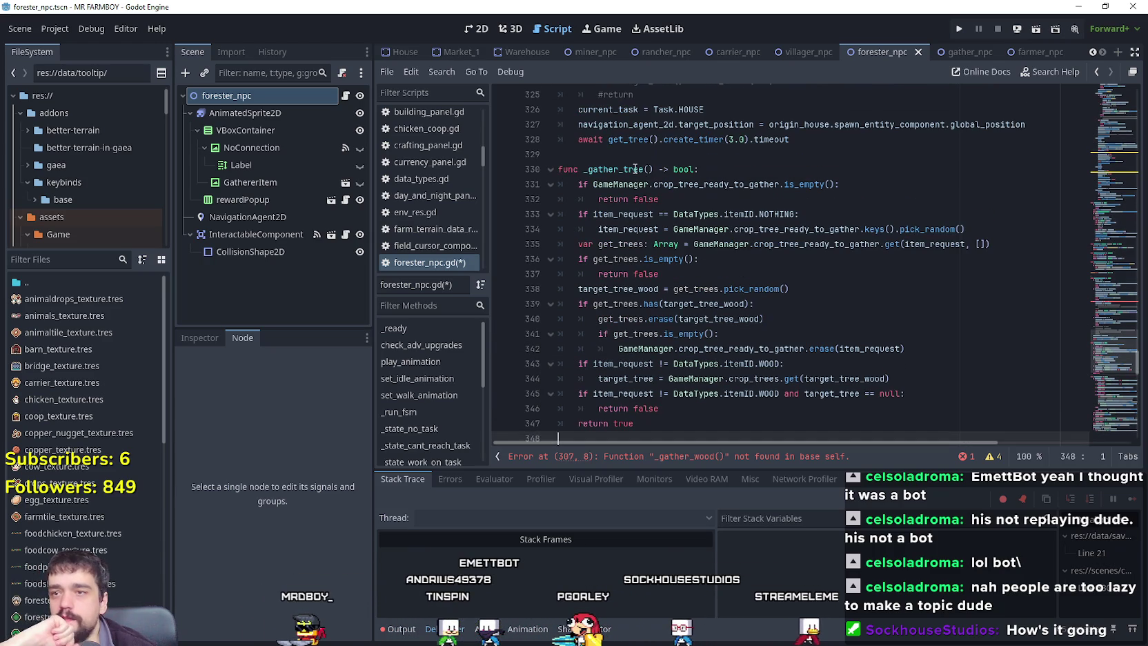
{"action": "double_click", "coordinate": [644, 169]}
{"action": "right_click", "coordinate": [630, 169]}
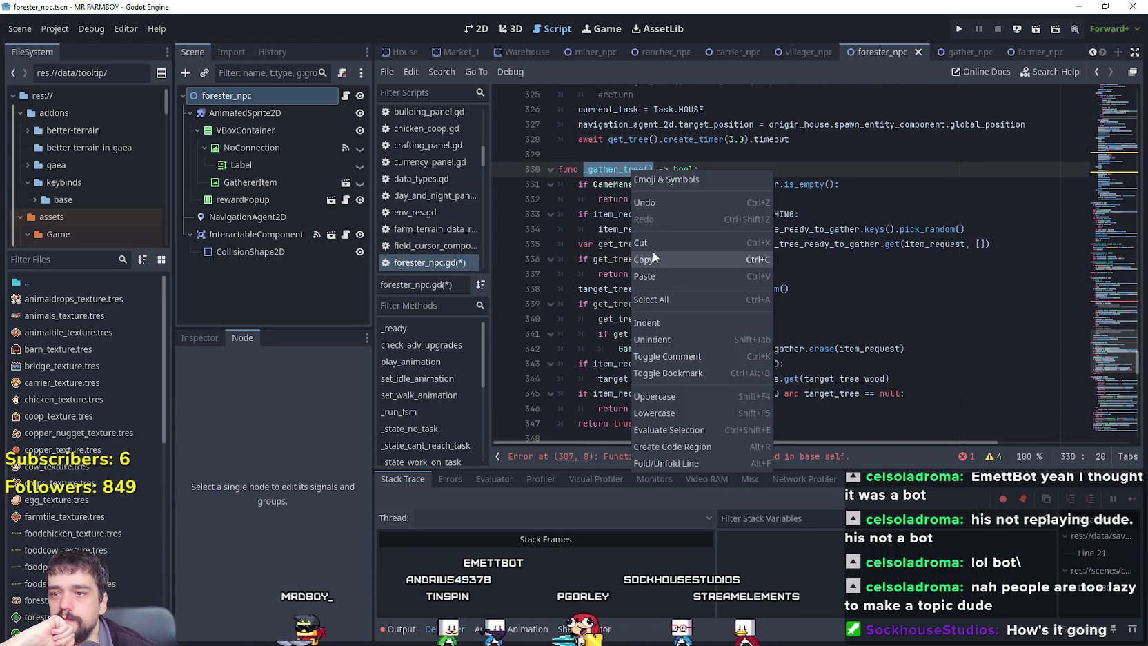
{"action": "left_click", "coordinate": [652, 251]}
{"action": "scroll", "coordinate": [655, 276], "scroll_direction": "up", "scroll_amount": 5}
{"action": "scroll", "coordinate": [655, 276], "scroll_direction": "up", "scroll_amount": 3}
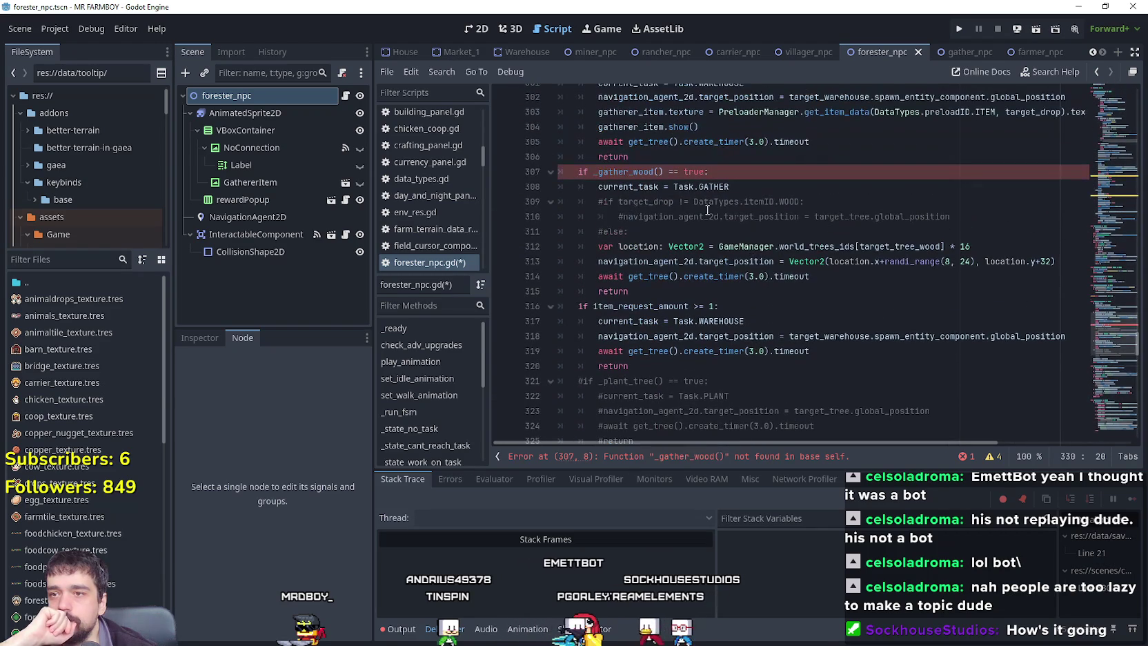
{"action": "double_click", "coordinate": [644, 171]}
{"action": "scroll", "coordinate": [643, 207], "scroll_direction": "down", "scroll_amount": 3}
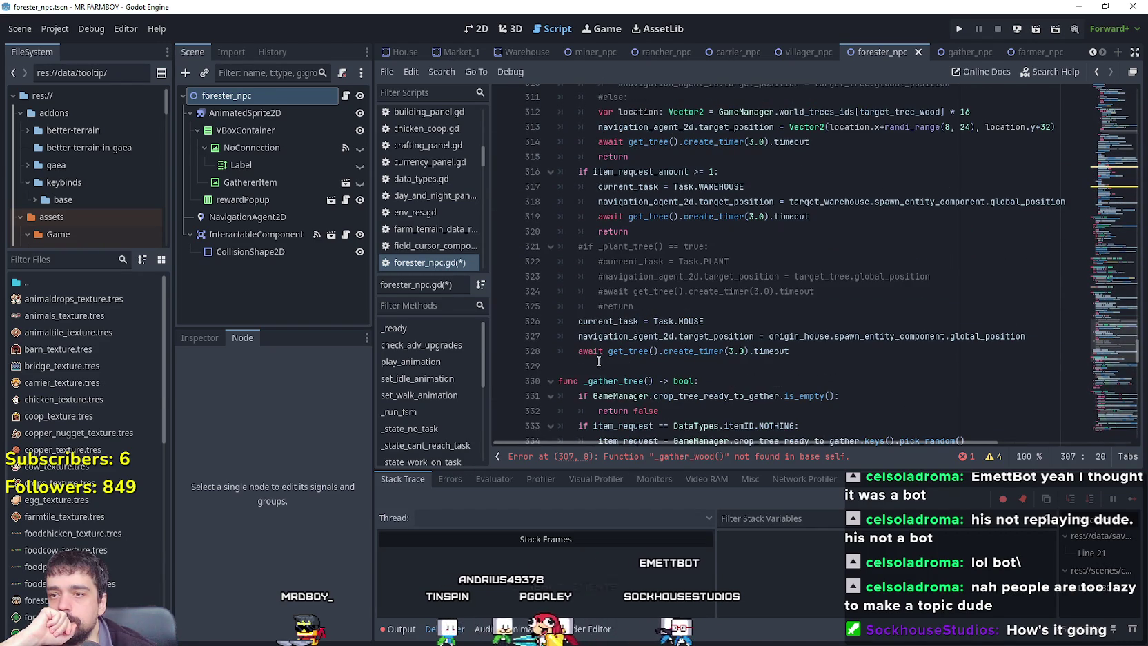
{"action": "left_click", "coordinate": [607, 381]}
{"action": "right_click", "coordinate": [608, 380]}
{"action": "left_click", "coordinate": [640, 432]}
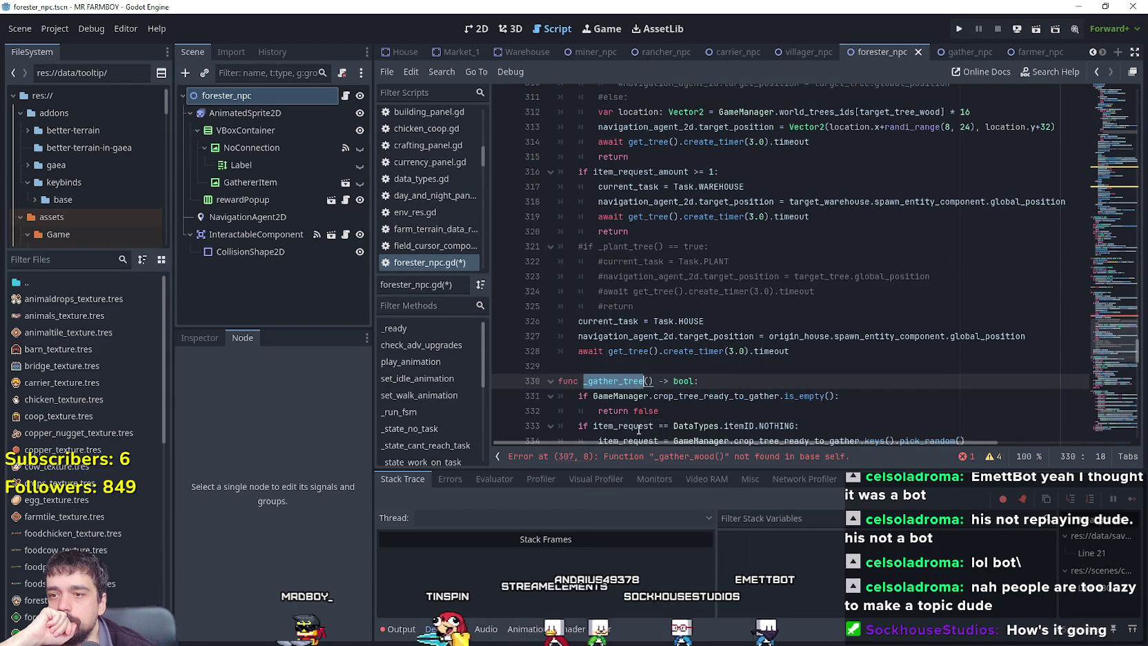
{"action": "scroll", "coordinate": [644, 324], "scroll_direction": "up", "scroll_amount": 2}
Paste _gather_tree over _gather_wood on line 307 so it calls _gather_tree() == true.
{"action": "double_click", "coordinate": [624, 143]}
{"action": "right_click", "coordinate": [625, 145]}
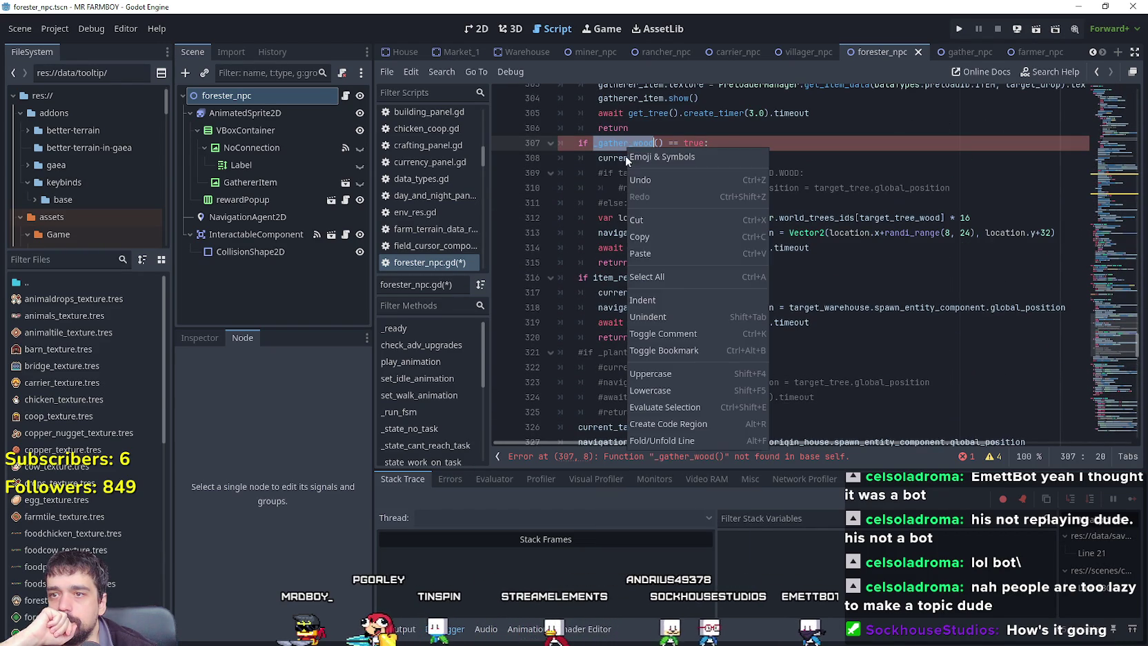
{"action": "left_click", "coordinate": [666, 253]}
{"action": "left_click", "coordinate": [658, 248]}
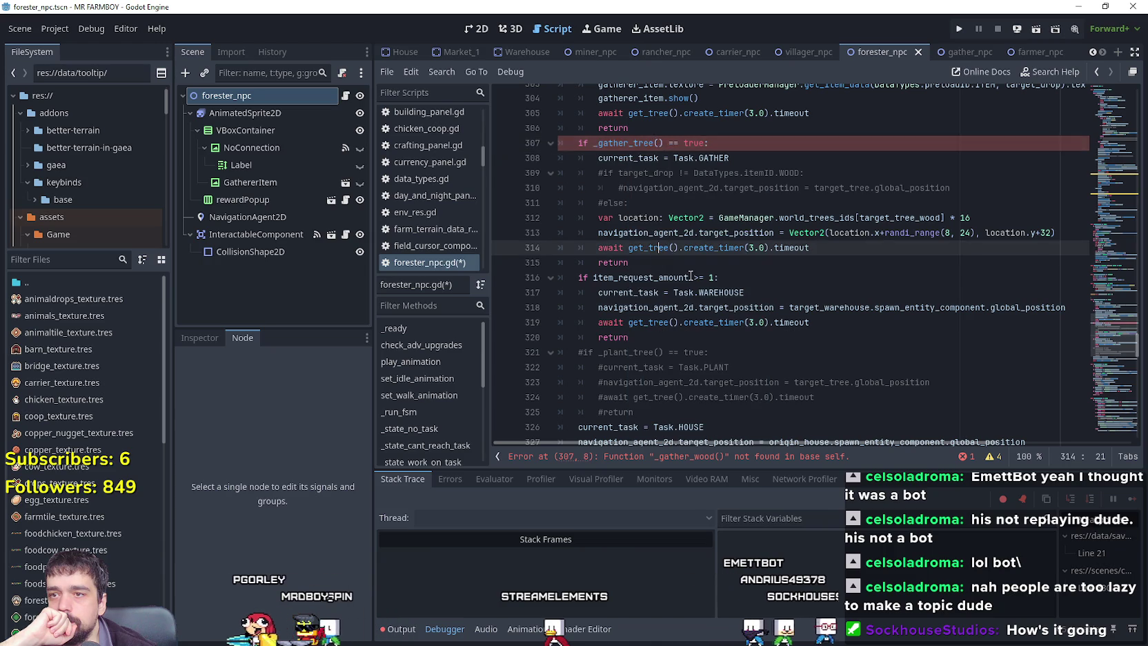
{"action": "left_click_drag", "start_coordinate": [578, 217], "coordinate": [578, 173]}
{"action": "scroll", "coordinate": [794, 304], "scroll_direction": "down", "scroll_amount": 4}
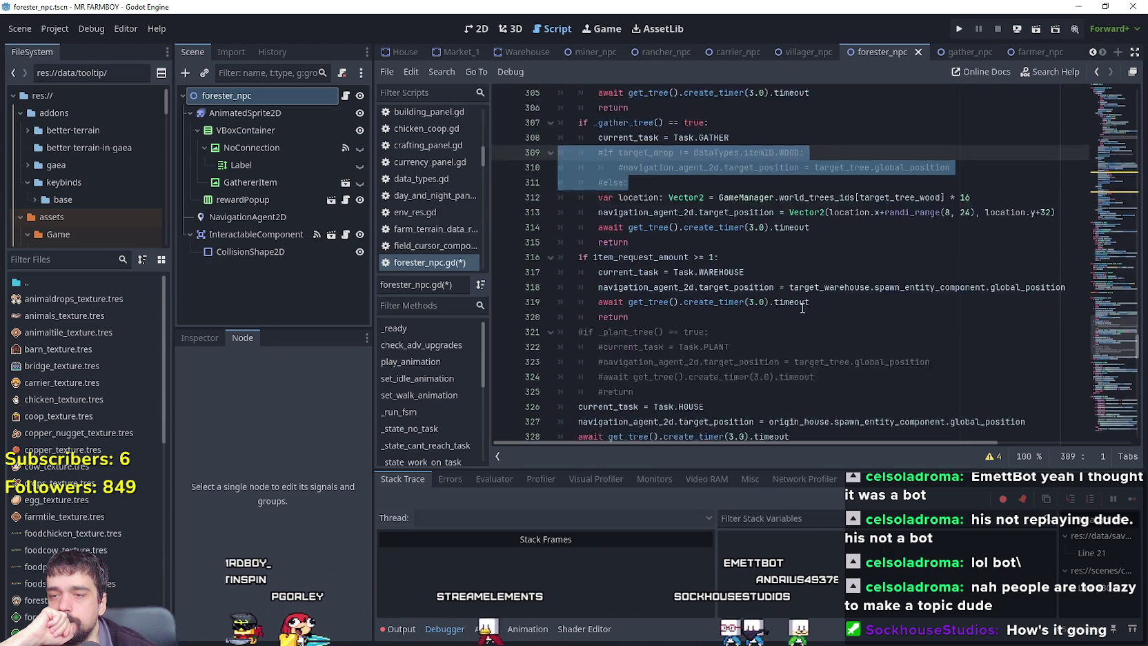
{"action": "scroll", "coordinate": [793, 304], "scroll_direction": "down", "scroll_amount": 1}
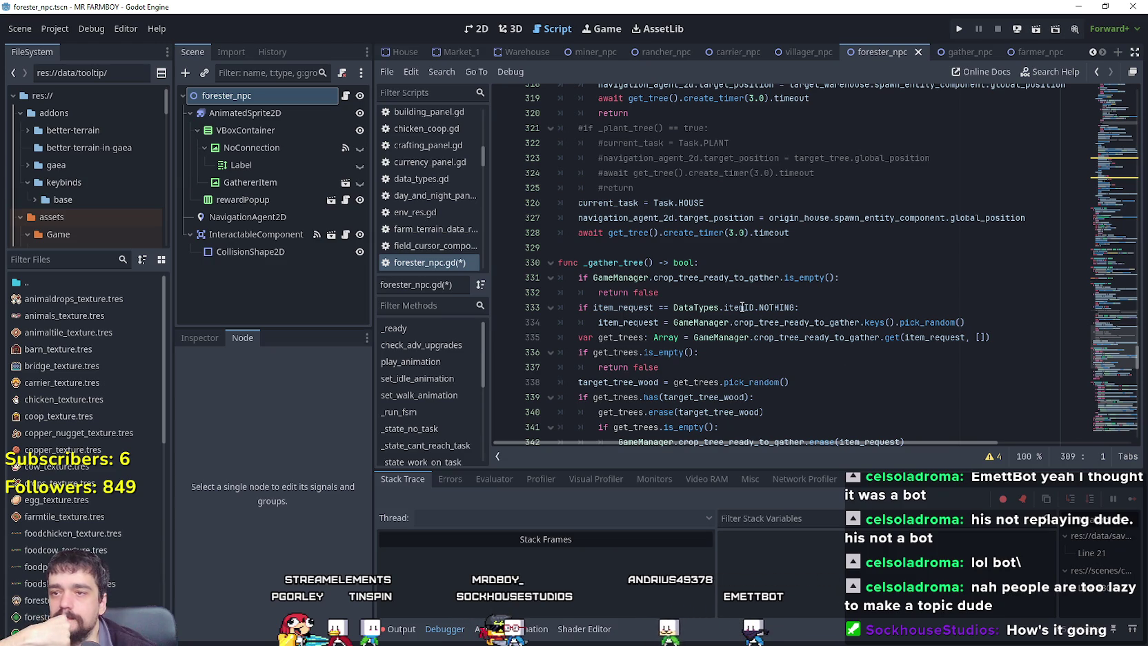
{"action": "scroll", "coordinate": [742, 306], "scroll_direction": "up", "scroll_amount": 6}
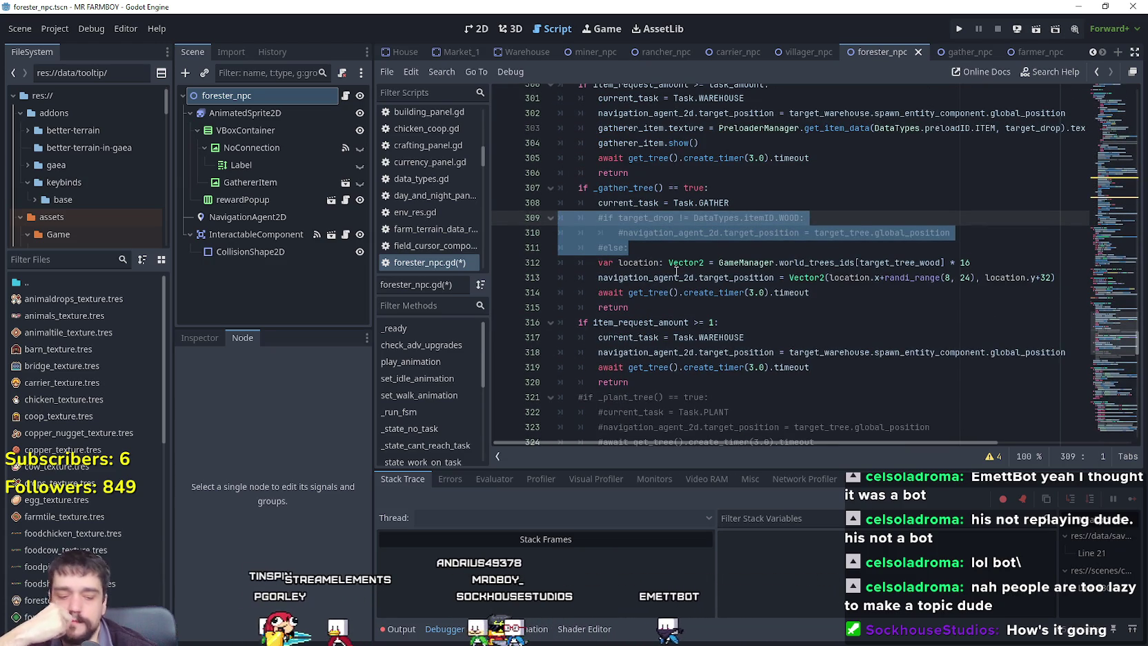
{"action": "mouse_move", "coordinate": [674, 270]}
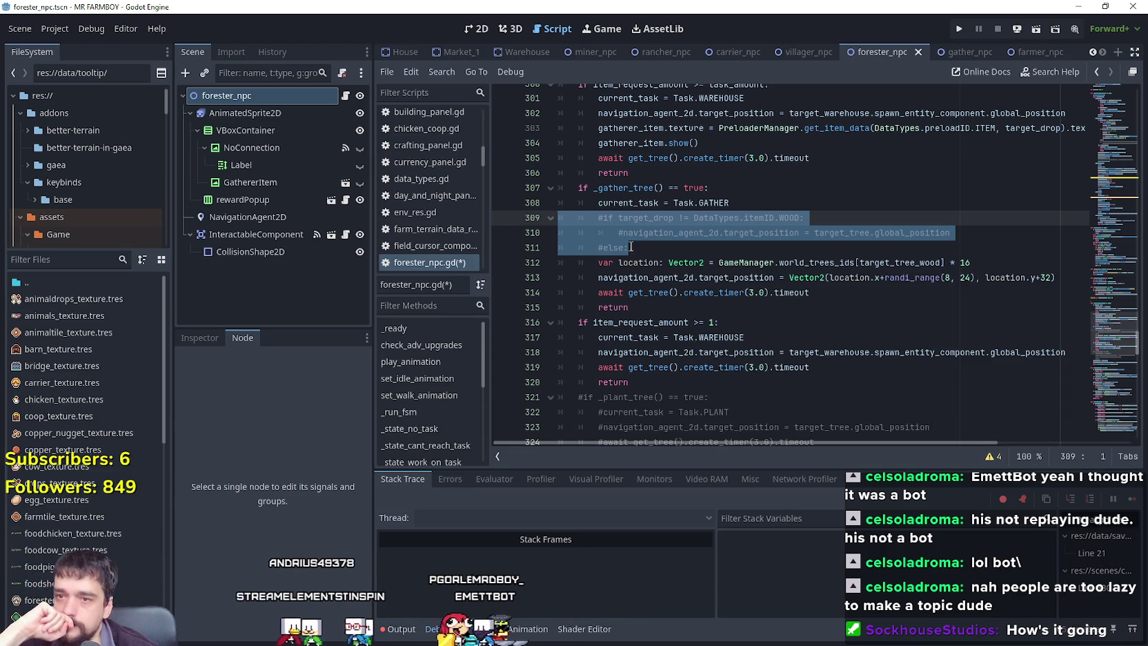
{"action": "scroll", "coordinate": [630, 247], "scroll_direction": "down", "scroll_amount": 6}
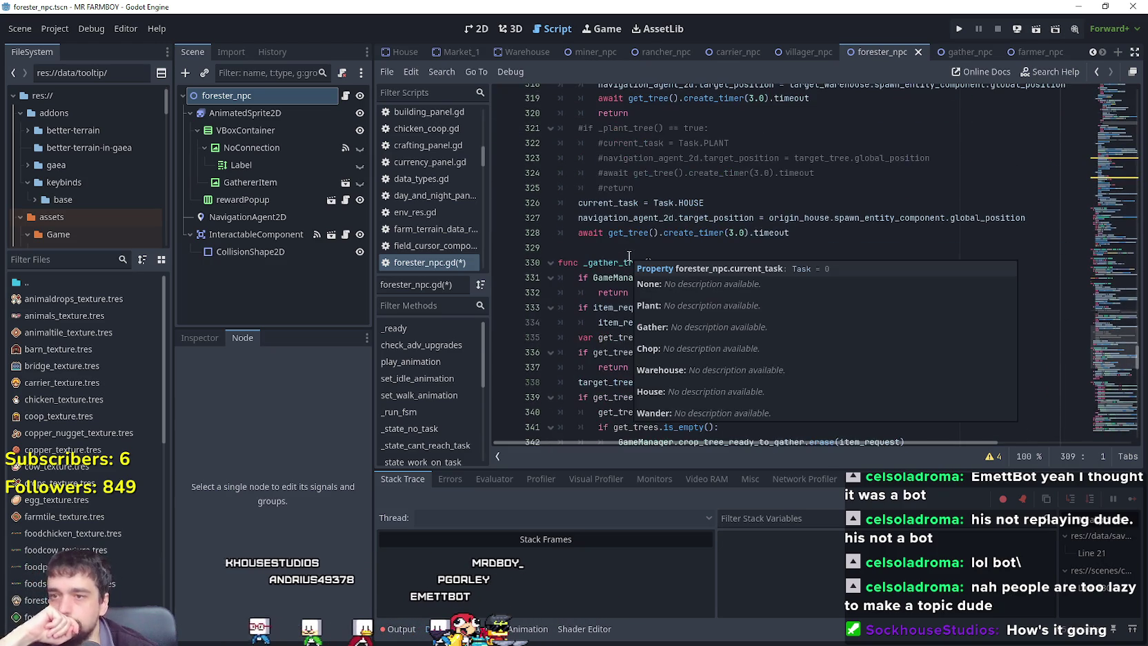
{"action": "left_click", "coordinate": [671, 252]}
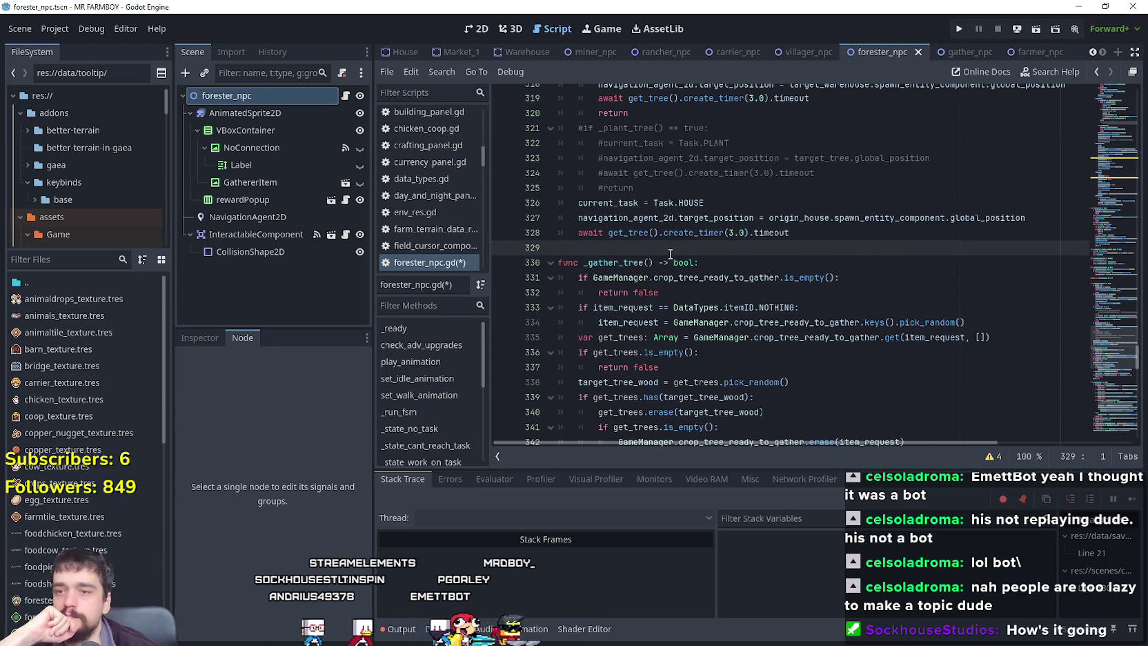
{"action": "scroll", "coordinate": [670, 254], "scroll_direction": "down", "scroll_amount": 10}
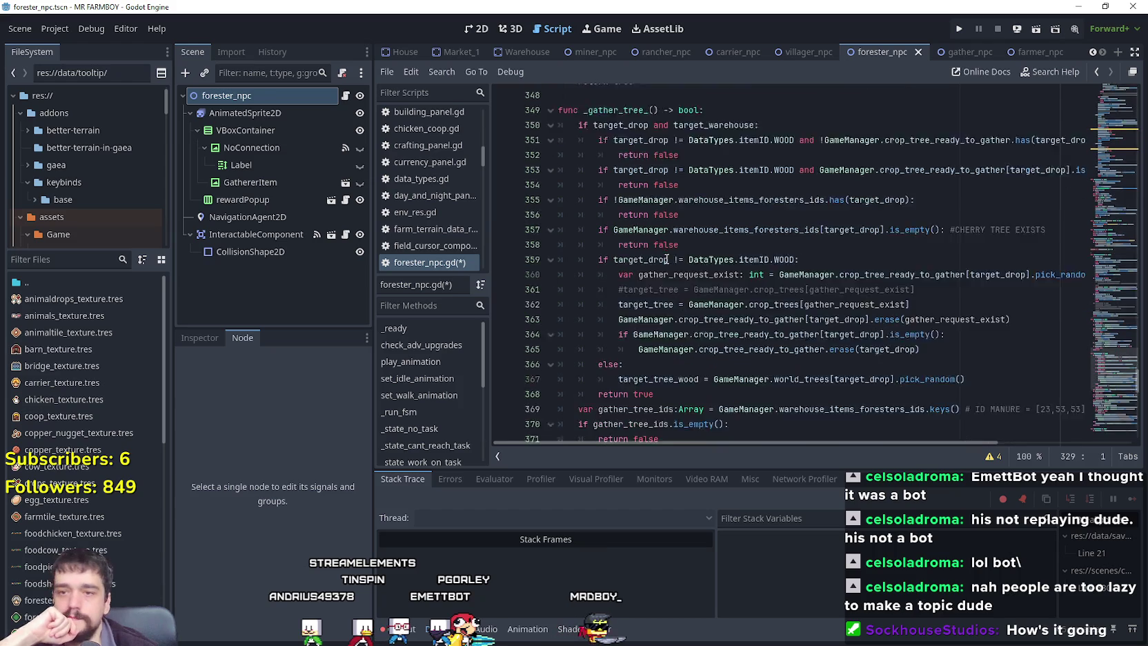
{"action": "scroll", "coordinate": [666, 259], "scroll_direction": "down", "scroll_amount": 3}
{"action": "scroll", "coordinate": [666, 258], "scroll_direction": "up", "scroll_amount": 12}
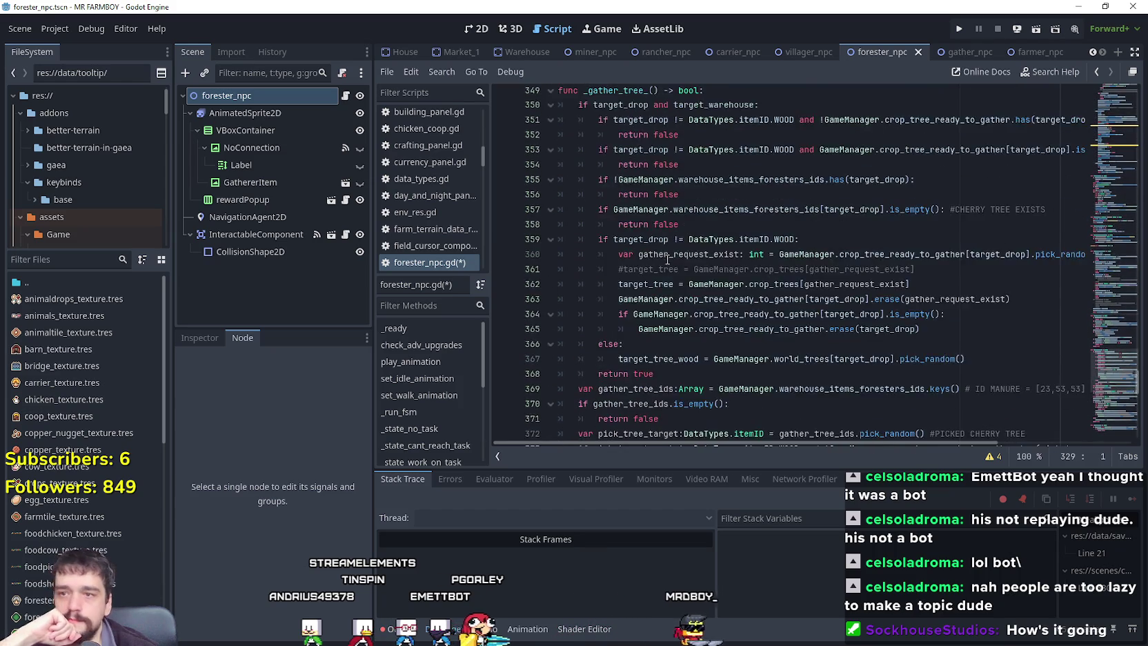
{"action": "scroll", "coordinate": [667, 259], "scroll_direction": "down", "scroll_amount": 10}
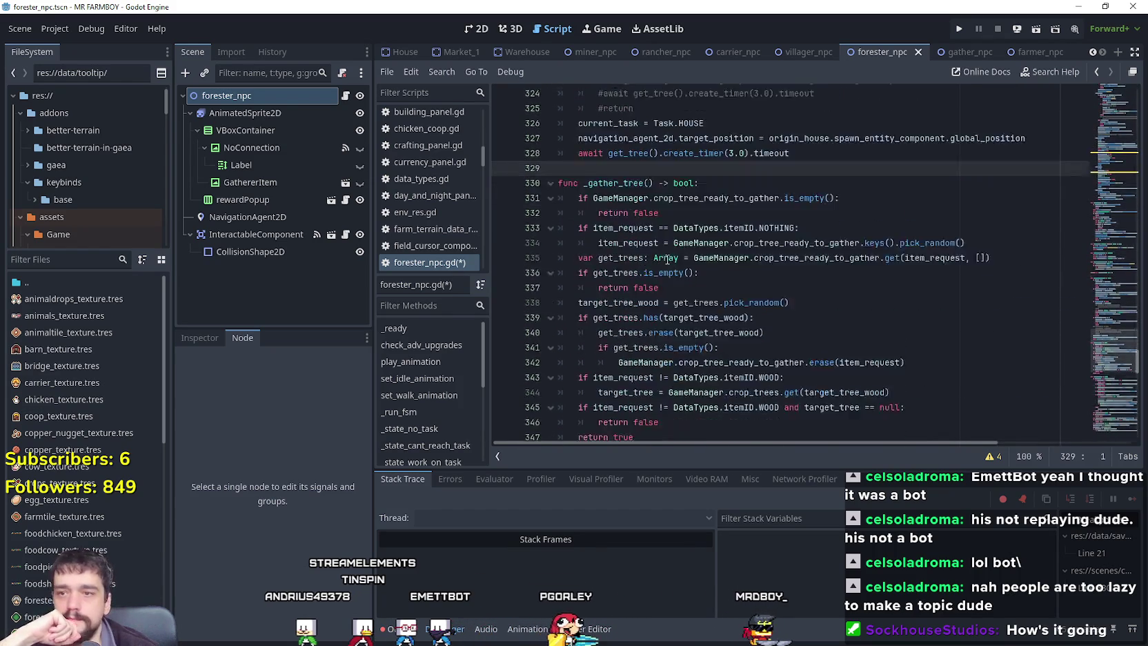
{"action": "scroll", "coordinate": [667, 259], "scroll_direction": "down", "scroll_amount": 3}
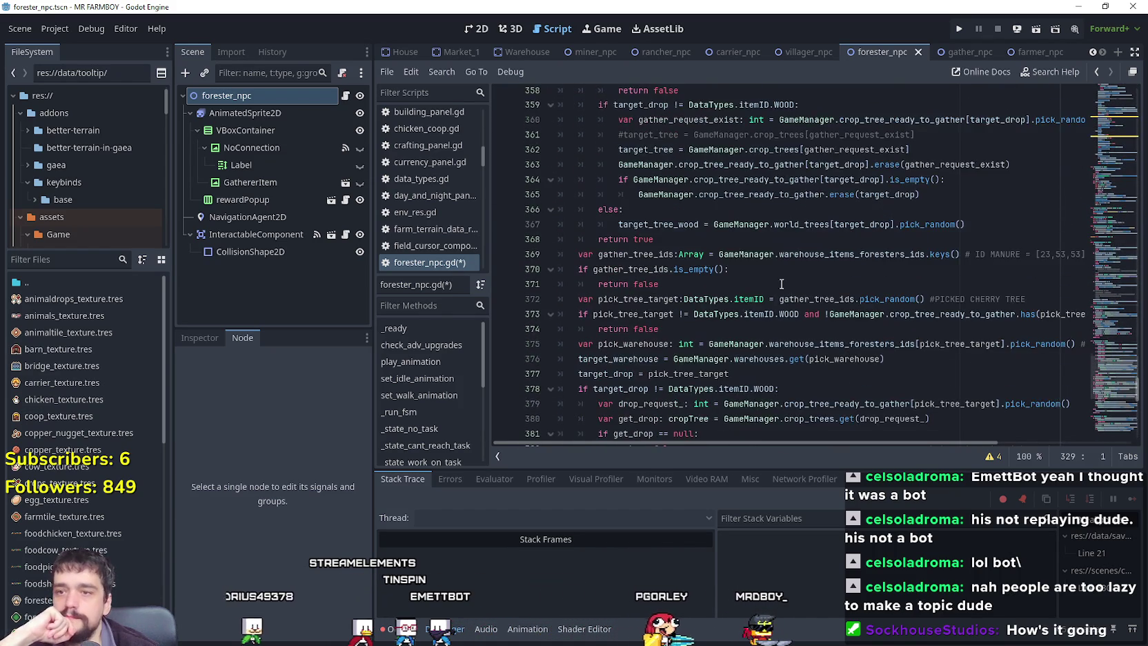
{"action": "scroll", "coordinate": [908, 347], "scroll_direction": "up", "scroll_amount": 3}
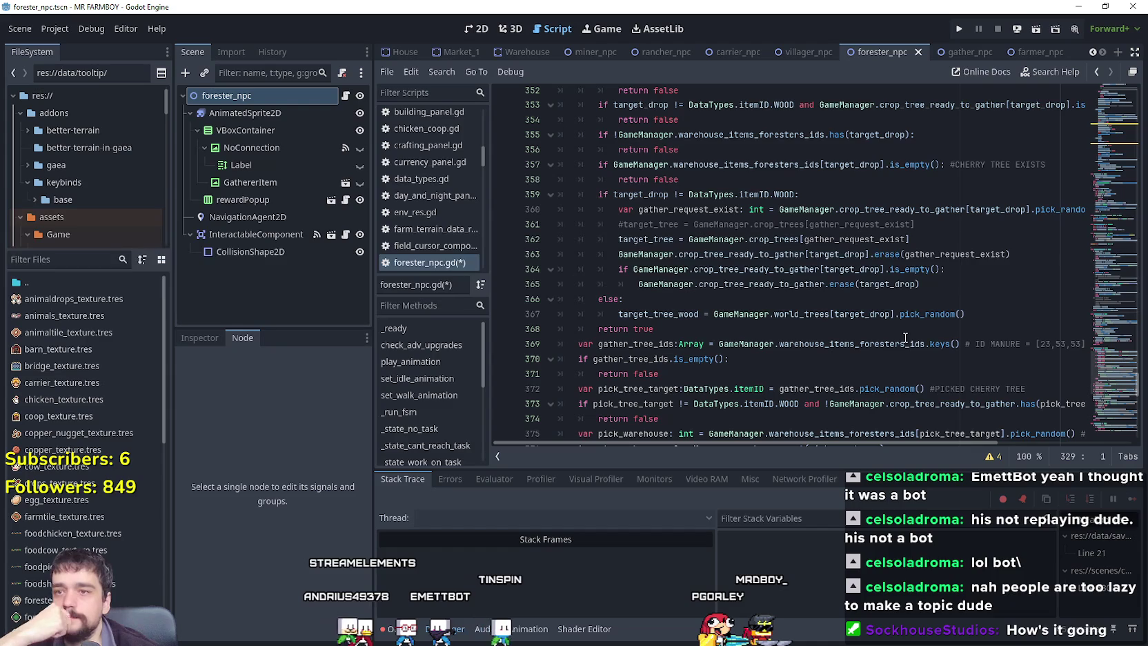
{"action": "scroll", "coordinate": [1104, 393], "scroll_direction": "down", "scroll_amount": 10}
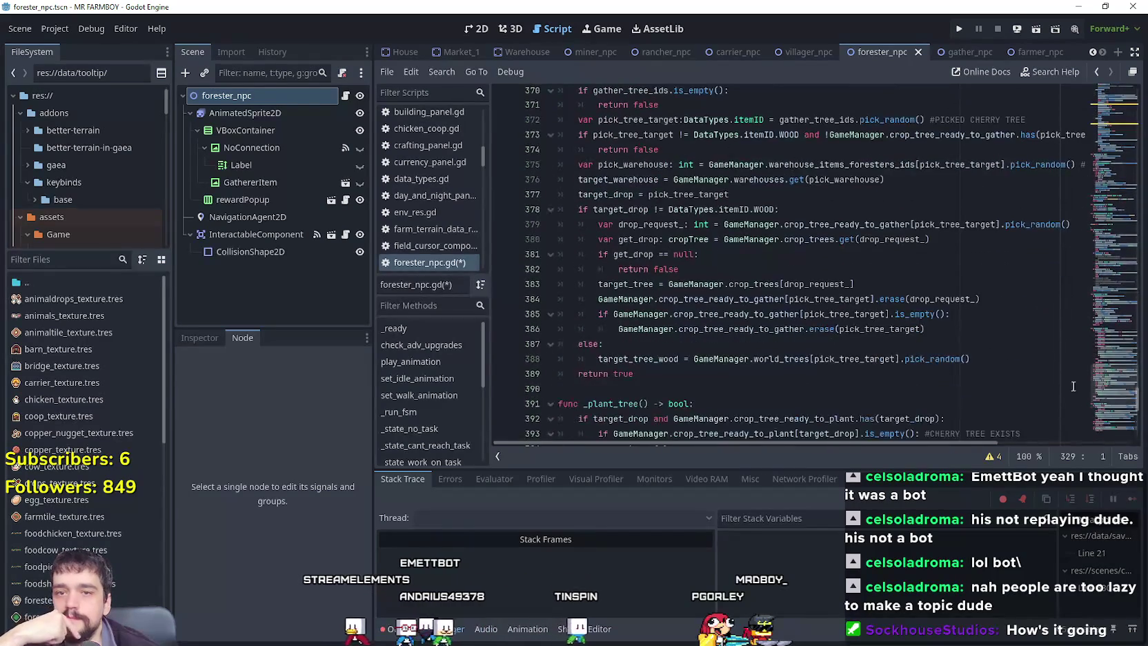
{"action": "left_click_drag", "start_coordinate": [1102, 397], "coordinate": [1098, 339]}
{"action": "scroll", "coordinate": [1097, 340], "scroll_direction": "down", "scroll_amount": 4}
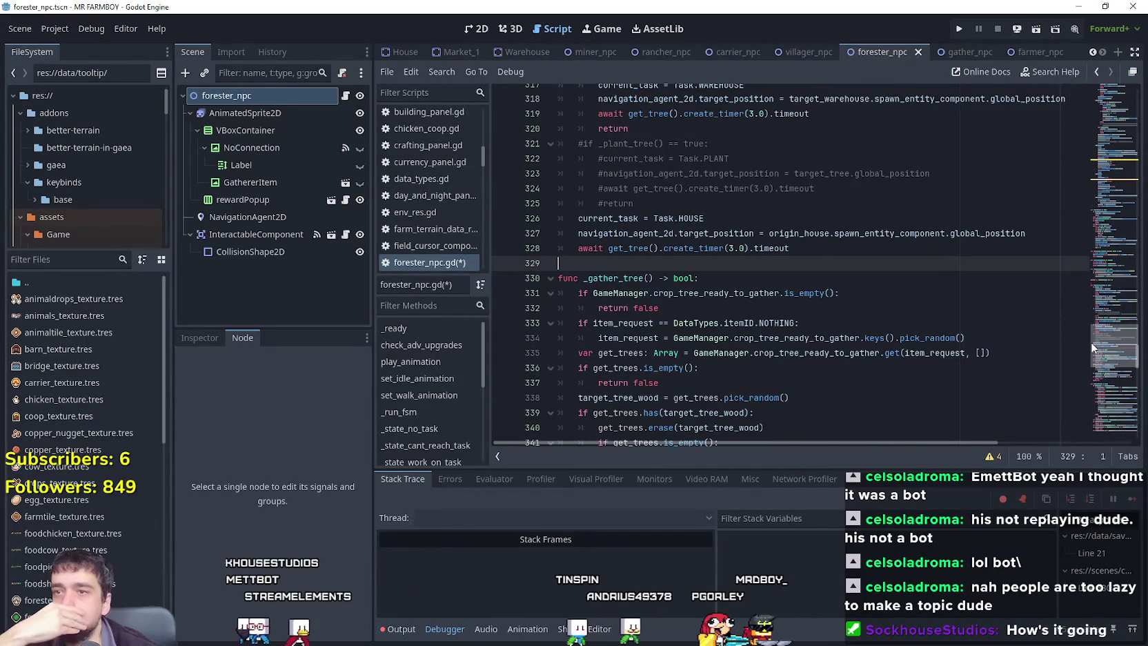
Review the gather branch, its _gather_tree() == true condition and line 312's world_trees_ids lookup.
{"action": "key", "text": "shift+Up"}
{"action": "key", "text": "shift+Up"}
{"action": "key", "text": "shift+Up"}
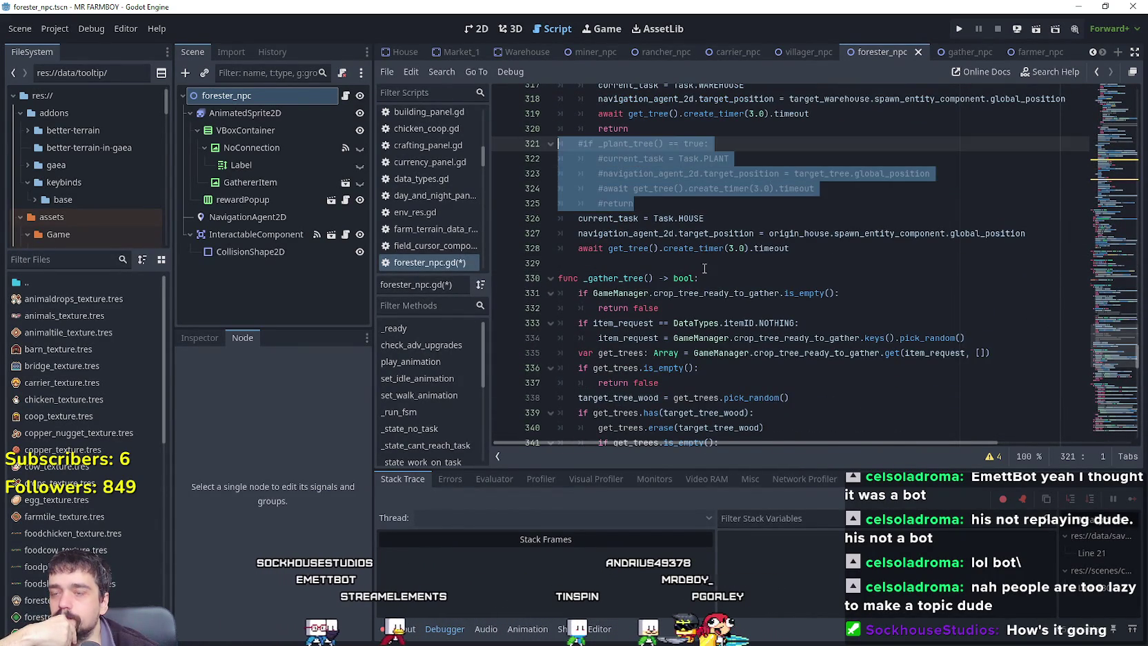
{"action": "scroll", "coordinate": [729, 287], "scroll_direction": "up", "scroll_amount": 6}
{"action": "key", "text": "Up"}
{"action": "key", "text": "Up"}
{"action": "key", "text": "Up"}
{"action": "key", "text": "shift+Up"}
{"action": "key", "text": "shift+Up"}
{"action": "key", "text": "shift+Up"}
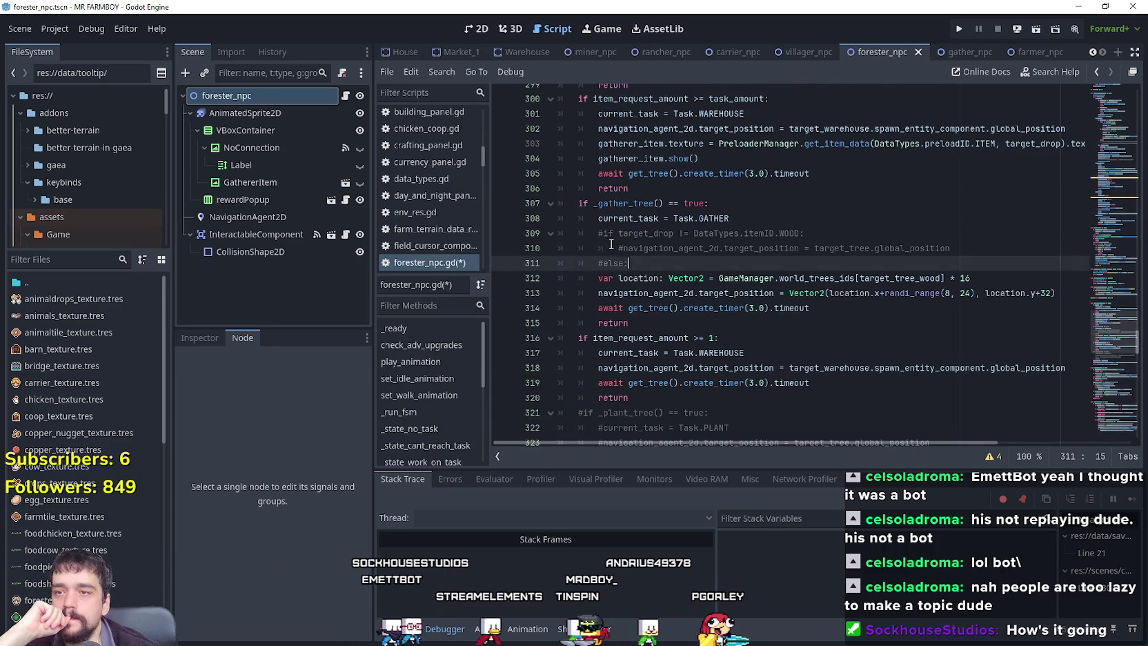
{"action": "scroll", "coordinate": [770, 324], "scroll_direction": "up", "scroll_amount": 2}
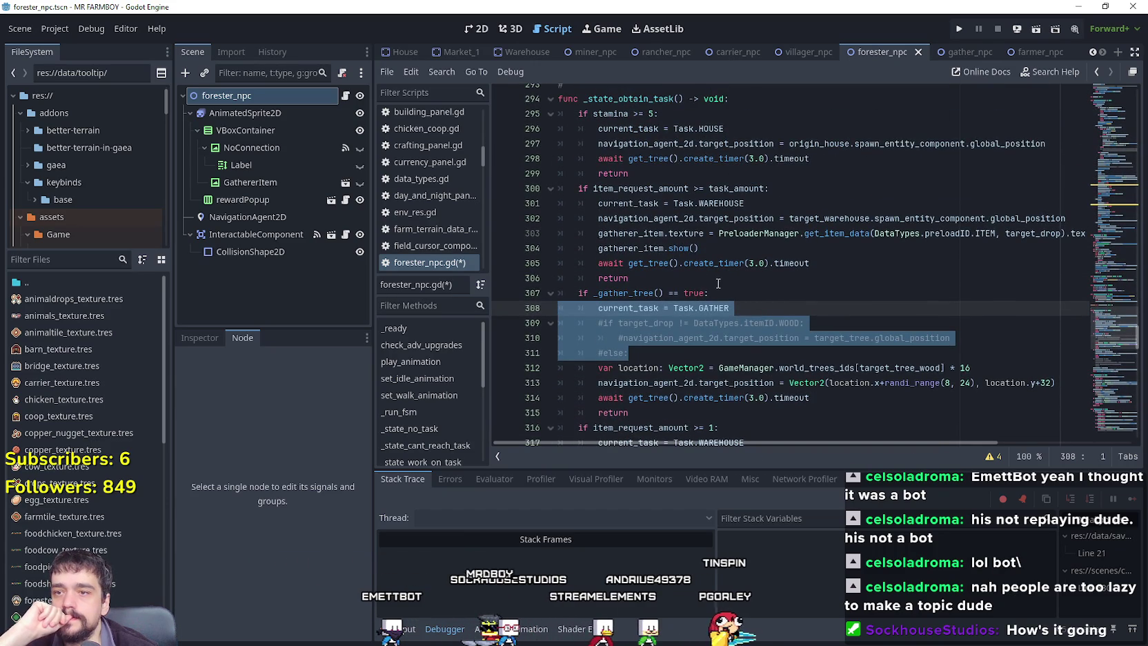
{"action": "mouse_move", "coordinate": [715, 293]}
{"action": "left_mouse_down"}
{"action": "mouse_move", "coordinate": [566, 295]}
{"action": "mouse_move", "coordinate": [585, 298]}
{"action": "left_mouse_up"}
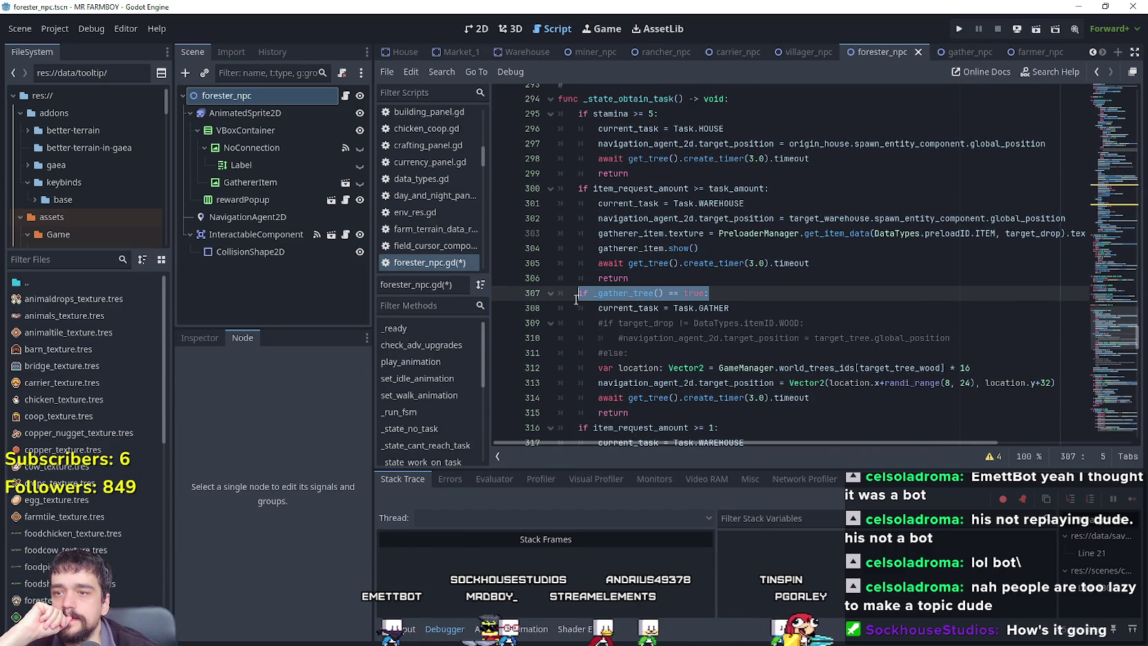
{"action": "scroll", "coordinate": [761, 352], "scroll_direction": "down", "scroll_amount": 1}
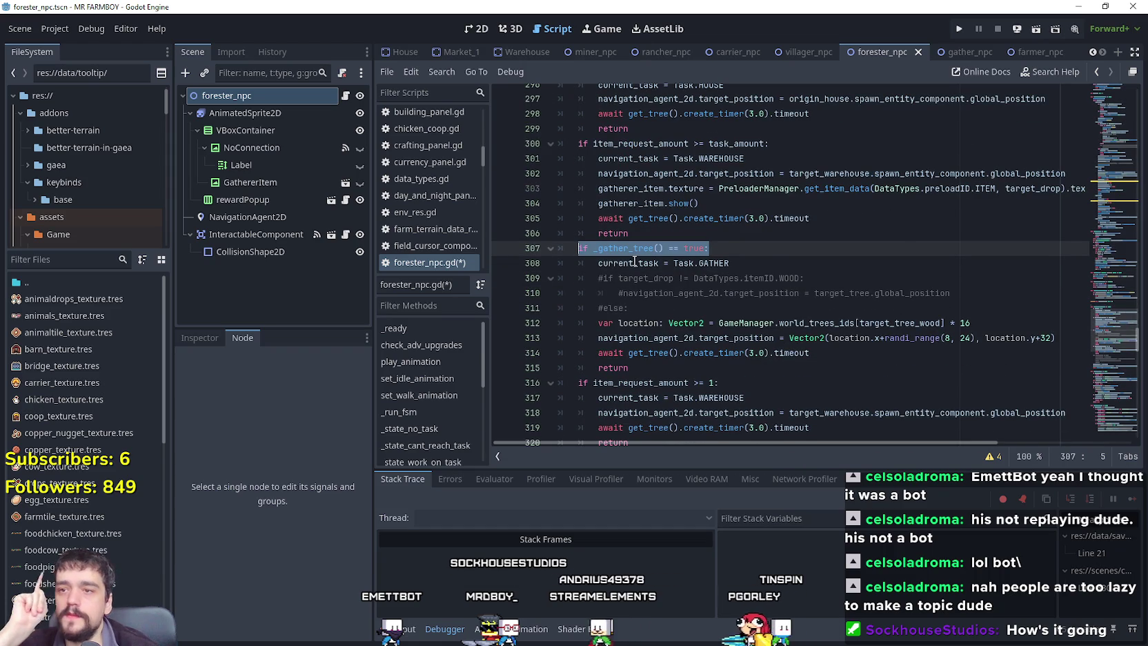
{"action": "double_click", "coordinate": [844, 324]}
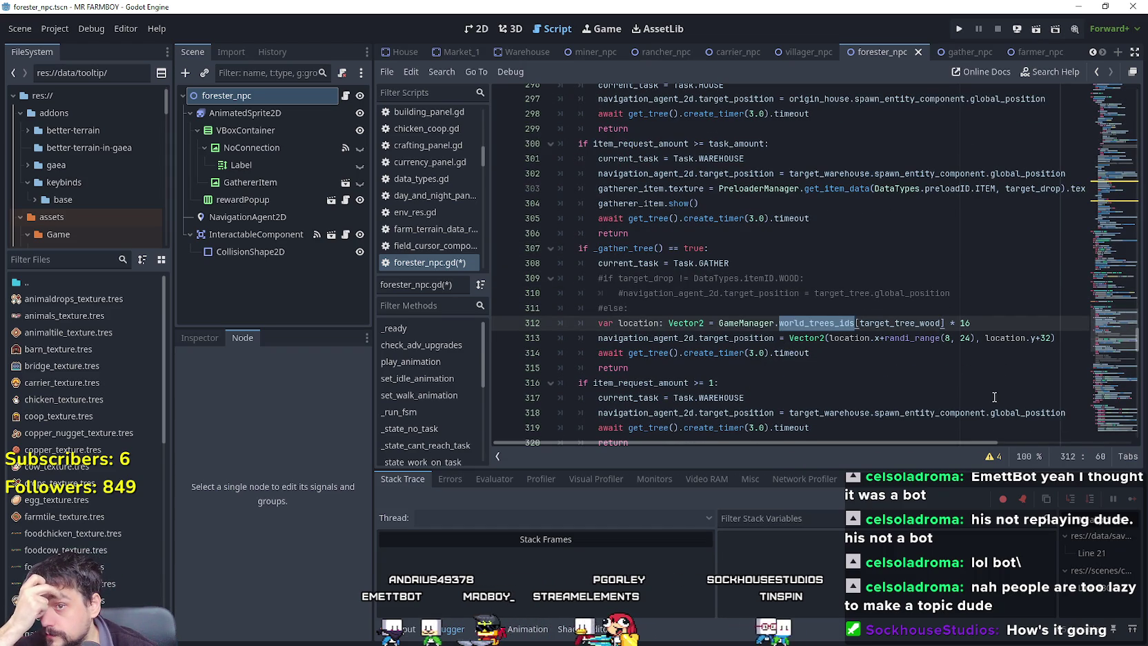
{"action": "mouse_move", "coordinate": [869, 329]}
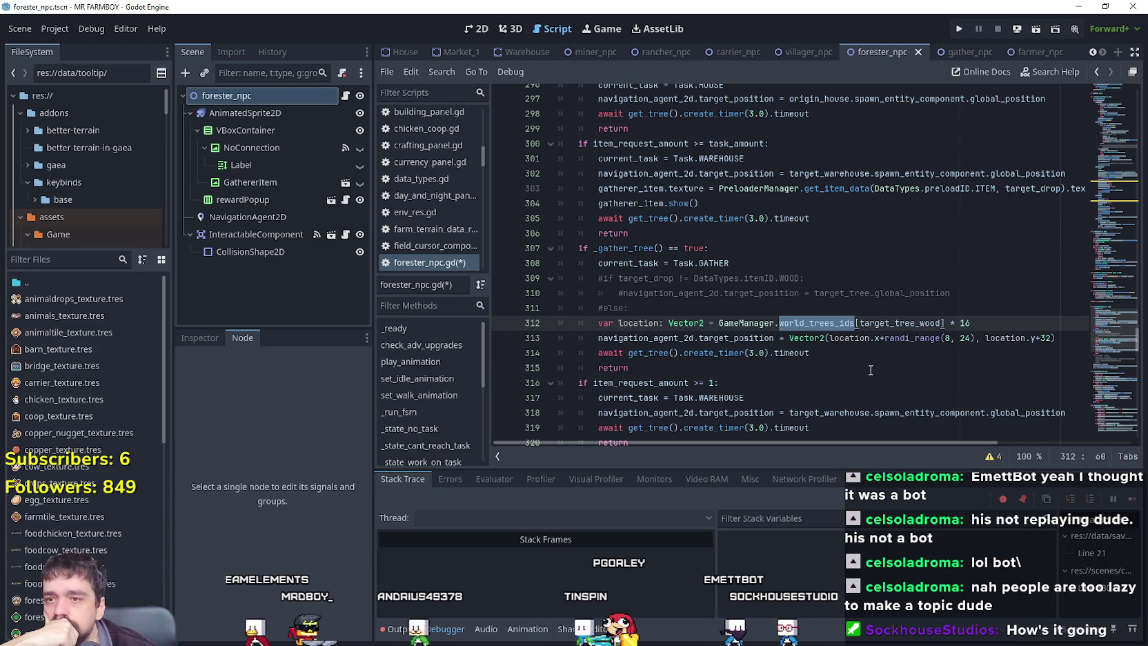
{"action": "double_click", "coordinate": [915, 326]}
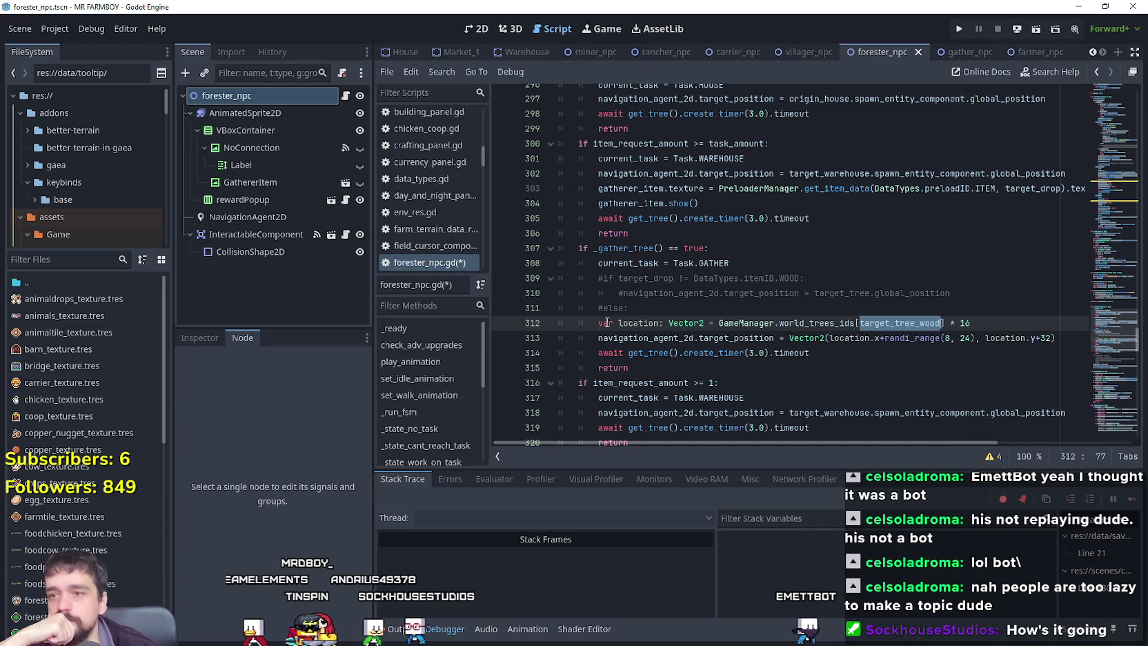
Uncomment the wood check on lines 309–311 and indent lines 312–313 under its else.
{"action": "left_click_drag", "start_coordinate": [626, 308], "coordinate": [565, 273]}
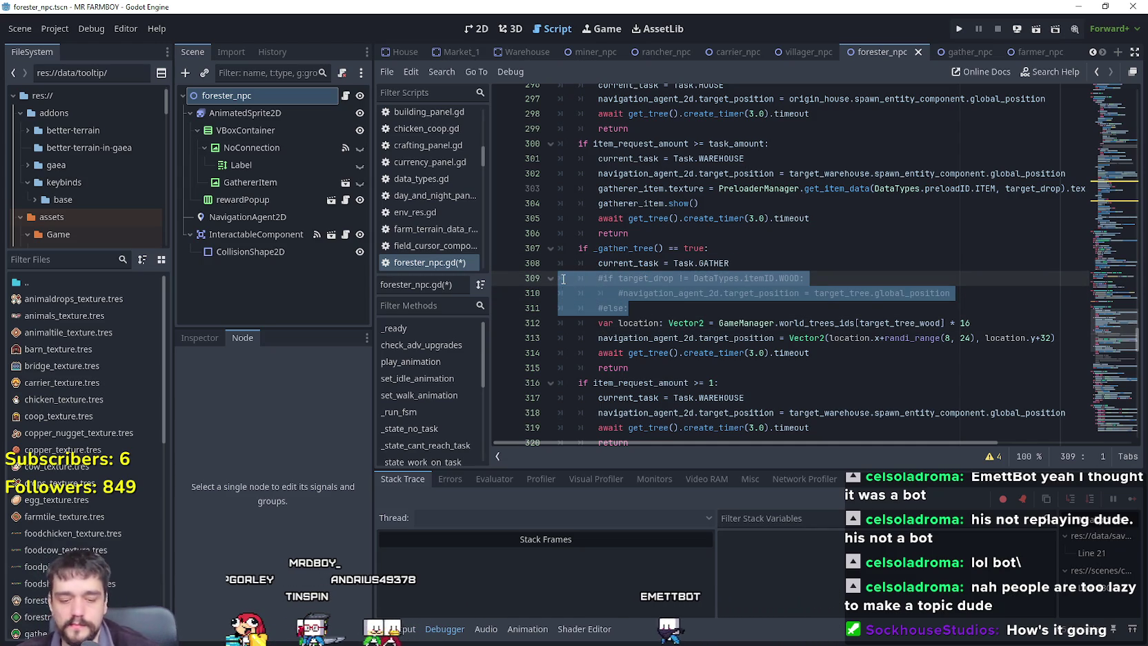
{"action": "key", "text": "ctrl+k"}
{"action": "left_click", "coordinate": [597, 323]}
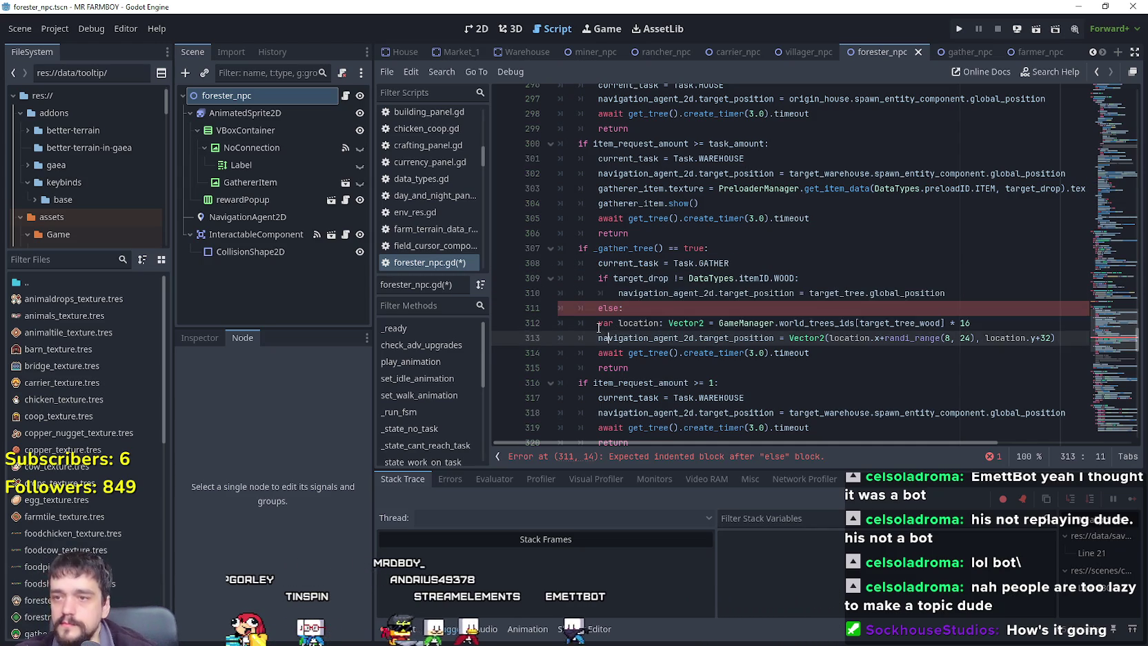
{"action": "key", "text": "Tab"}
{"action": "left_click", "coordinate": [596, 338]}
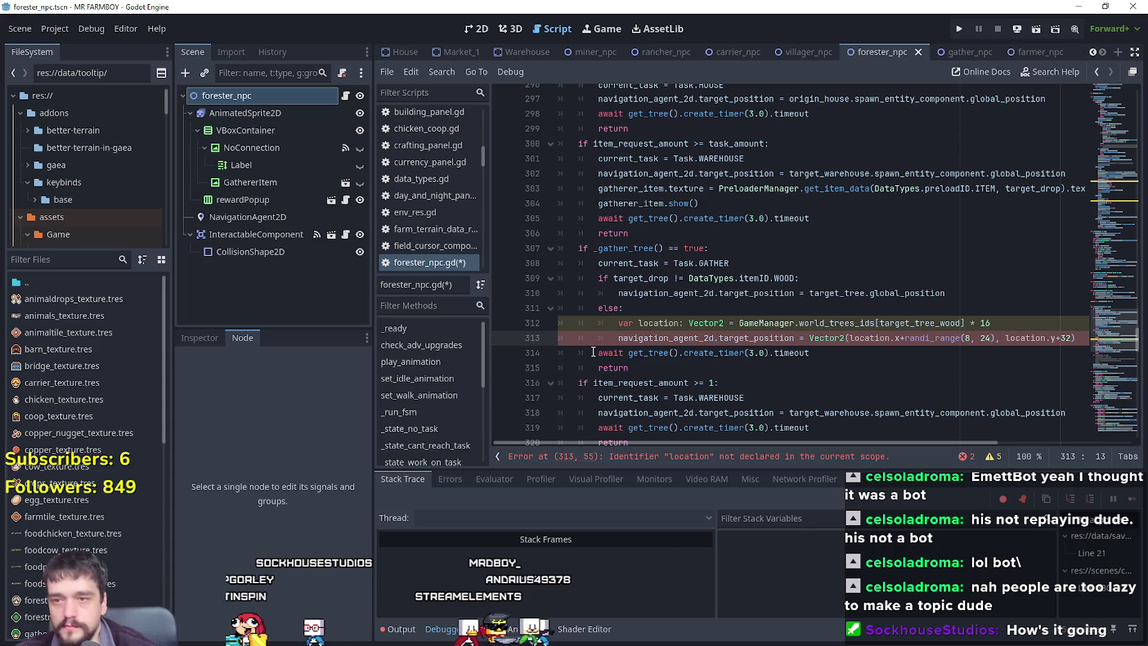
{"action": "key", "text": "Tab"}
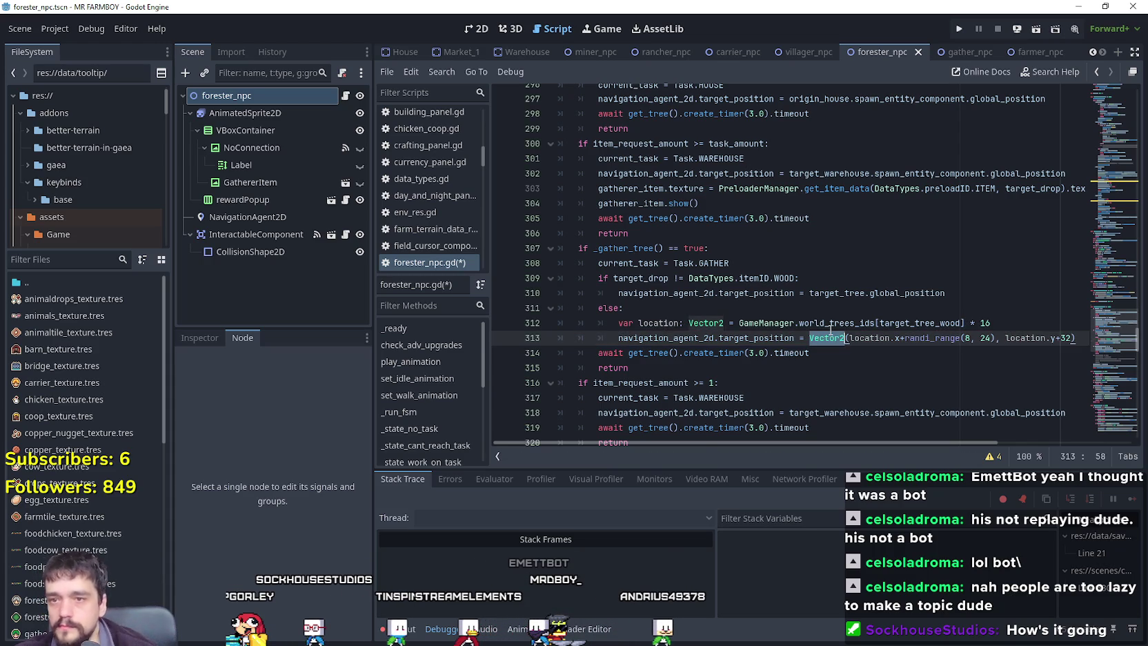
Inspect target_tree_wood and world_trees_ids on line 312.
{"action": "double_click", "coordinate": [918, 322]}
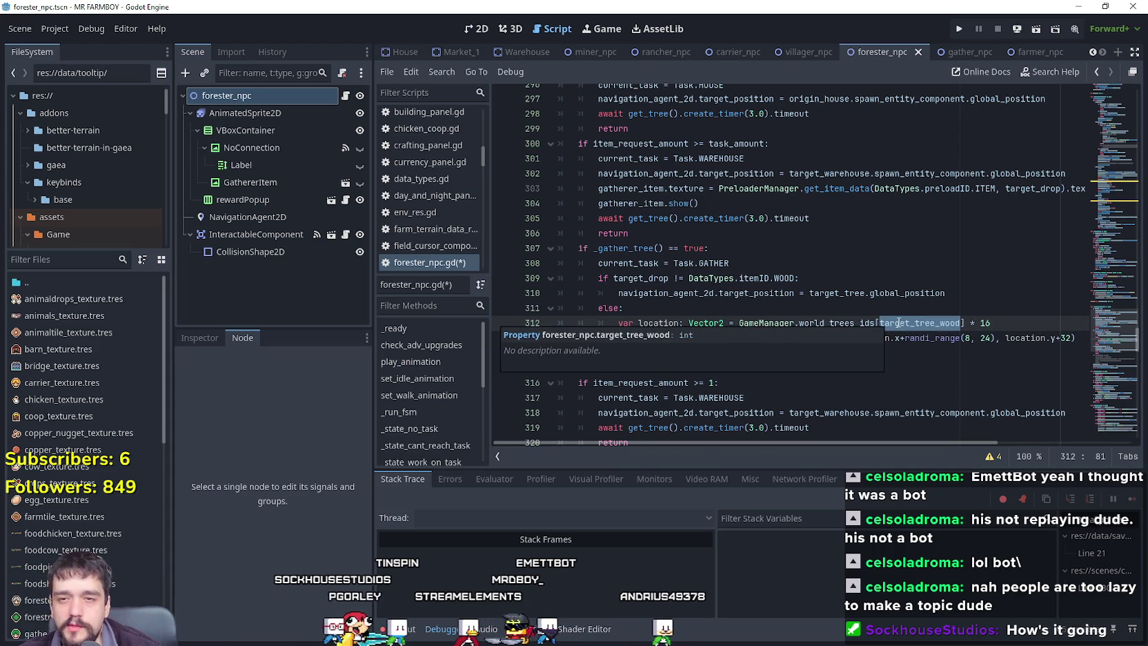
{"action": "left_click", "coordinate": [842, 323]}
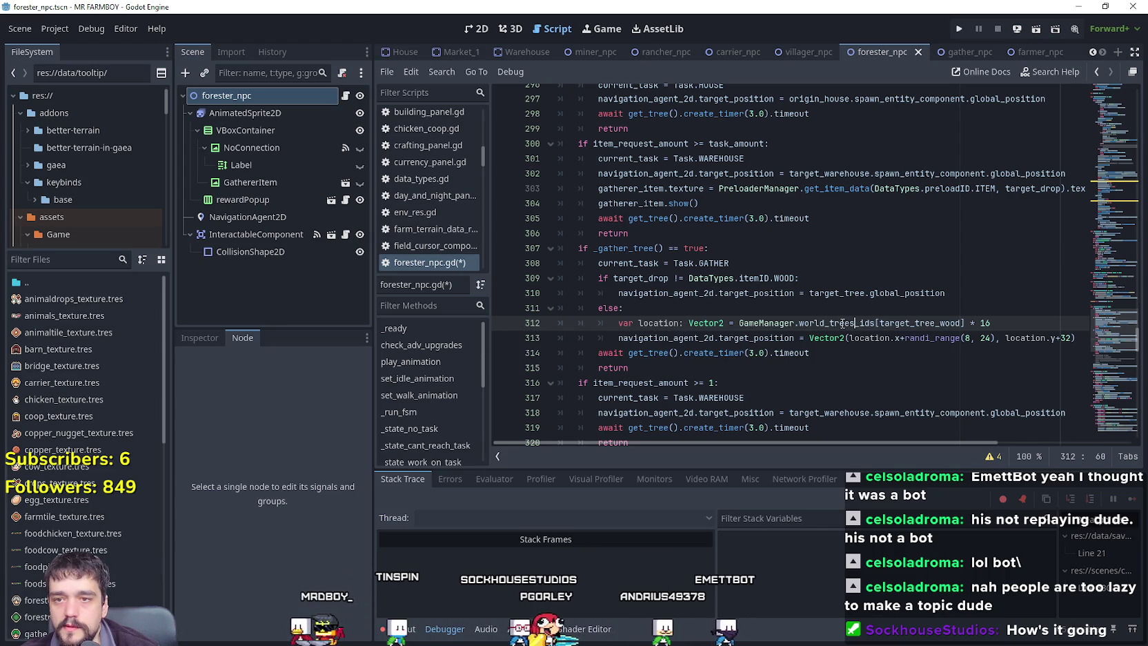
{"action": "mouse_move", "coordinate": [842, 323]}
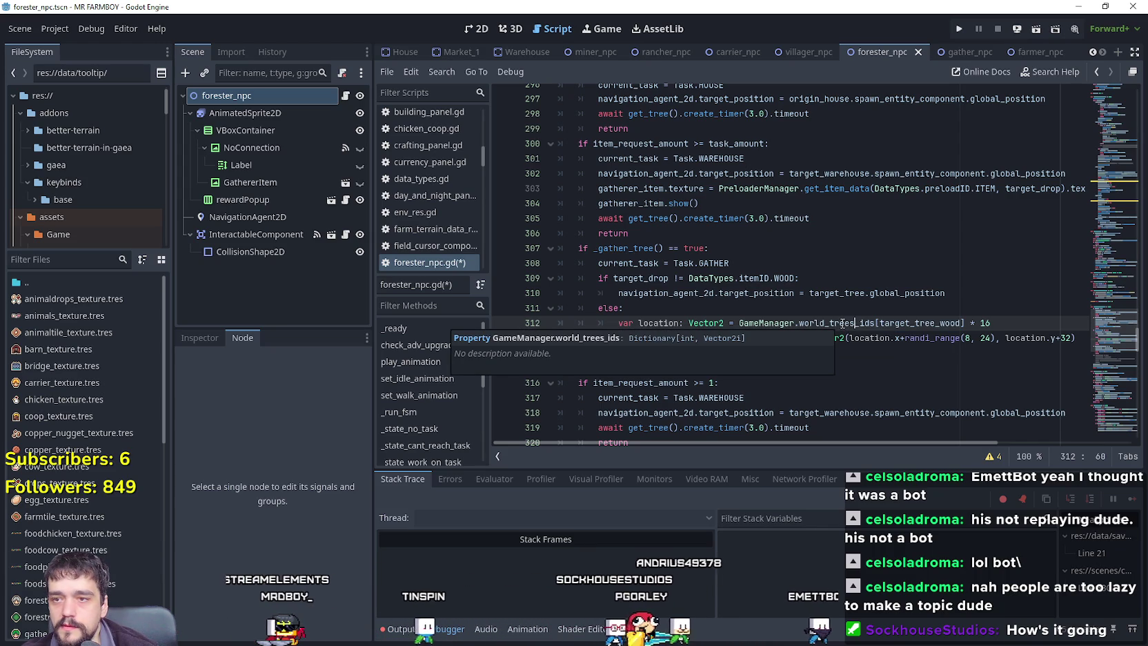
{"action": "double_click", "coordinate": [842, 323]}
{"action": "scroll", "coordinate": [862, 339], "scroll_direction": "down", "scroll_amount": 5}
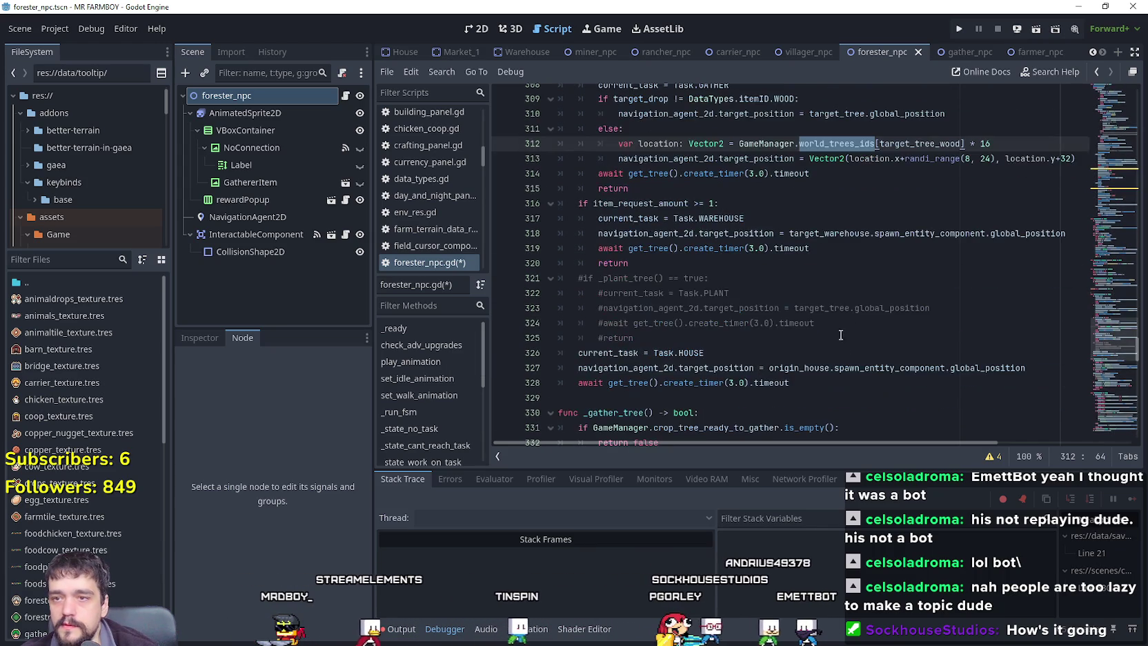
{"action": "scroll", "coordinate": [759, 239], "scroll_direction": "down", "scroll_amount": 6}
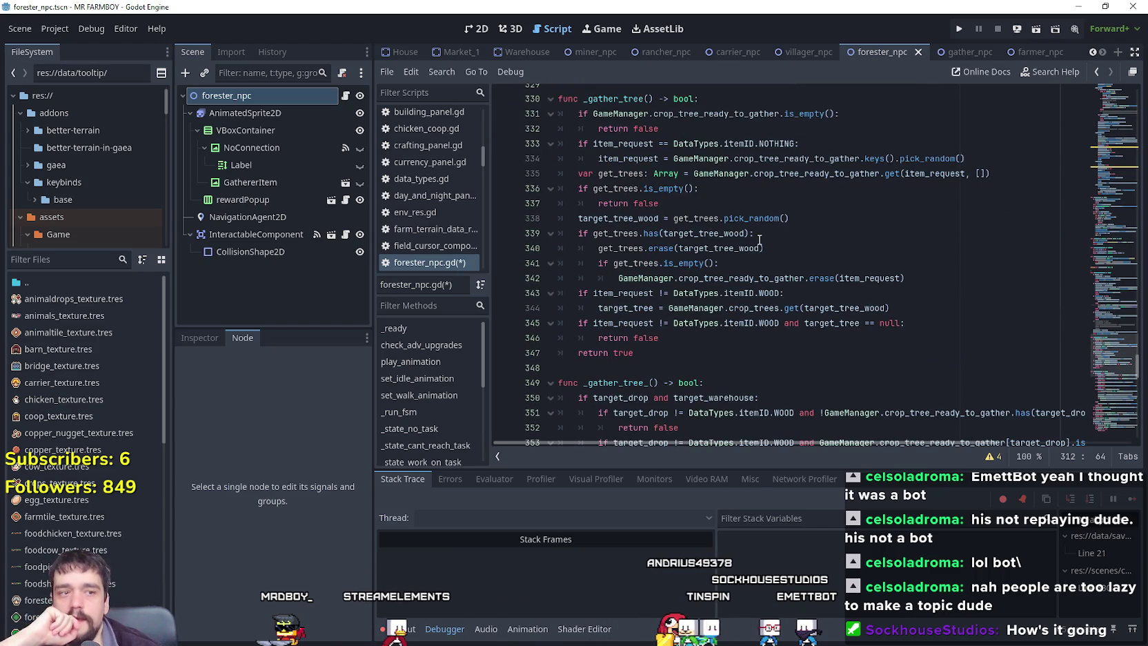
{"action": "left_click", "coordinate": [759, 240]}
{"action": "scroll", "coordinate": [777, 304], "scroll_direction": "up", "scroll_amount": 5}
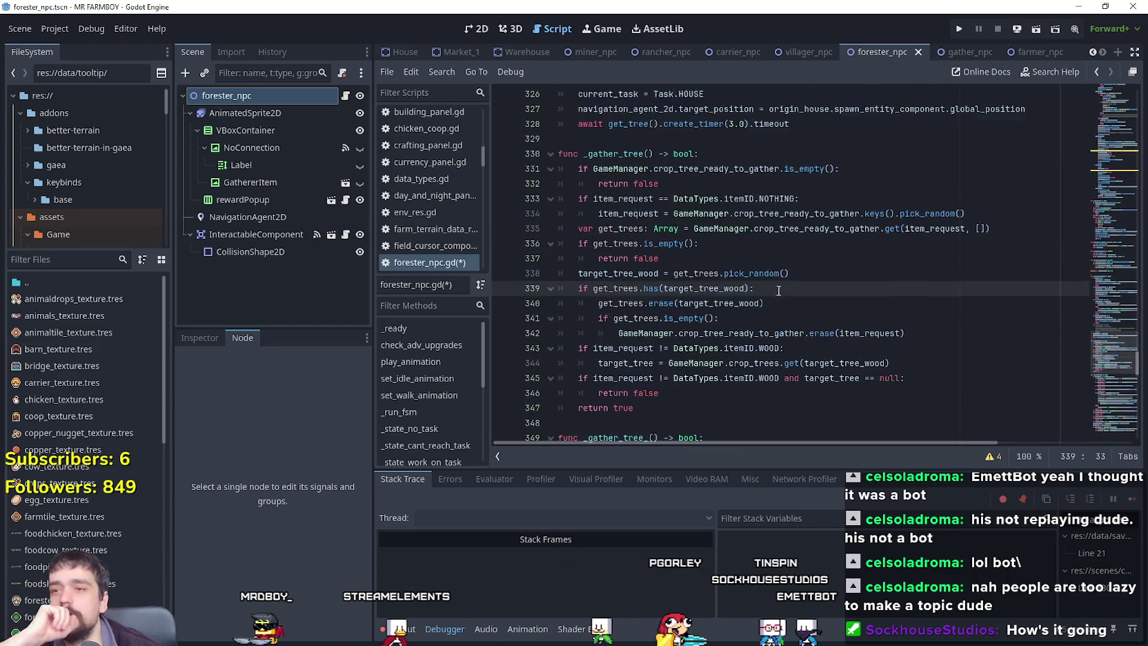
{"action": "left_click", "coordinate": [778, 303]}
{"action": "scroll", "coordinate": [778, 304], "scroll_direction": "down", "scroll_amount": 4}
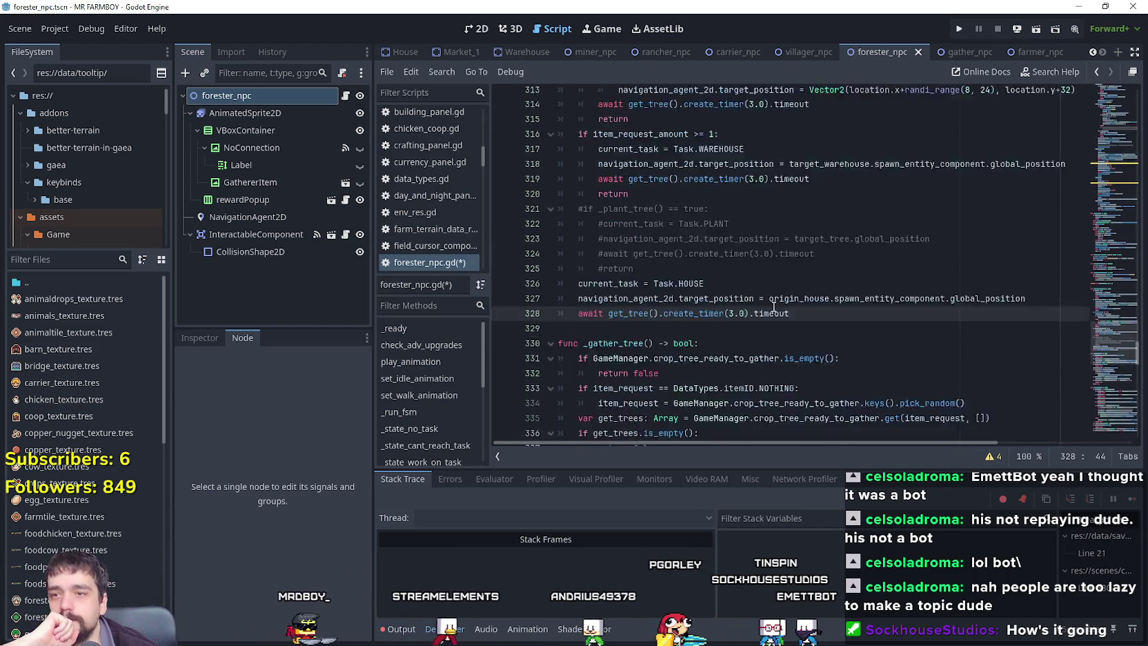
{"action": "left_click", "coordinate": [628, 144]}
{"action": "scroll", "coordinate": [712, 294], "scroll_direction": "down", "scroll_amount": 2}
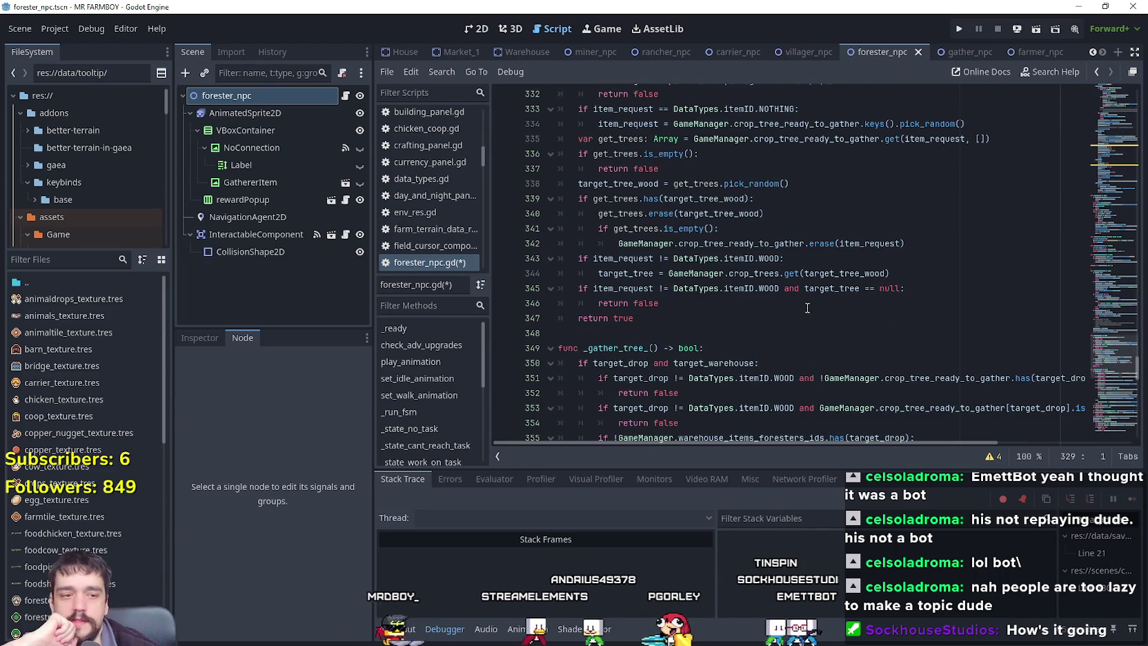
{"action": "scroll", "coordinate": [779, 293], "scroll_direction": "down", "scroll_amount": 2}
{"action": "left_click", "coordinate": [688, 253]}
{"action": "scroll", "coordinate": [713, 267], "scroll_direction": "down", "scroll_amount": 4}
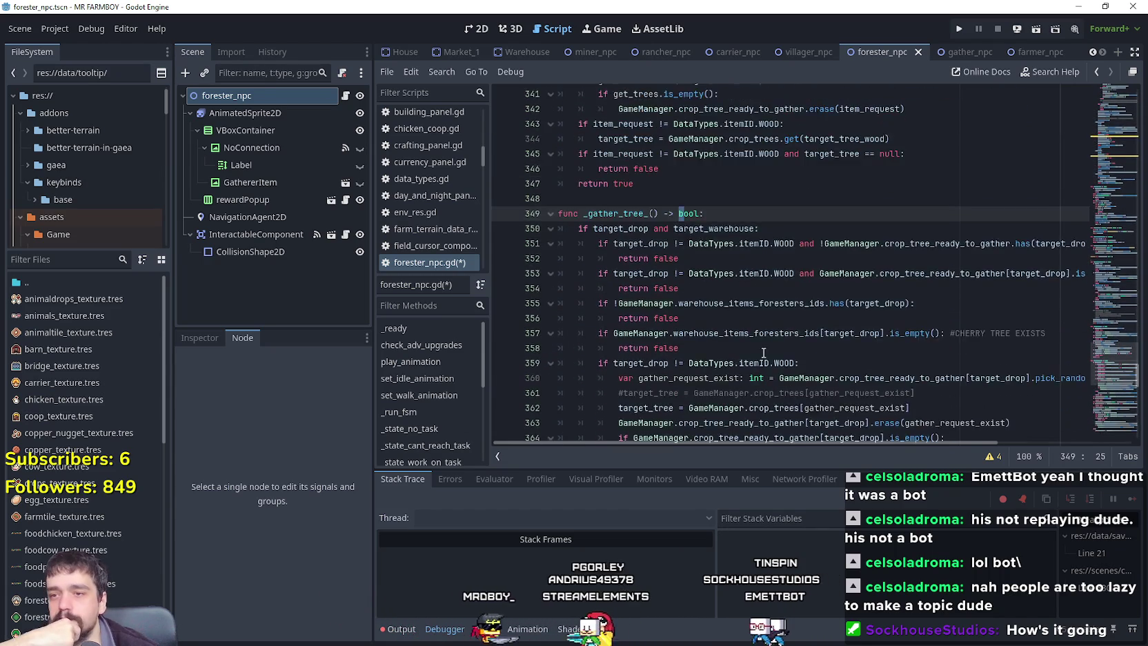
{"action": "left_click_drag", "start_coordinate": [917, 259], "coordinate": [559, 256]}
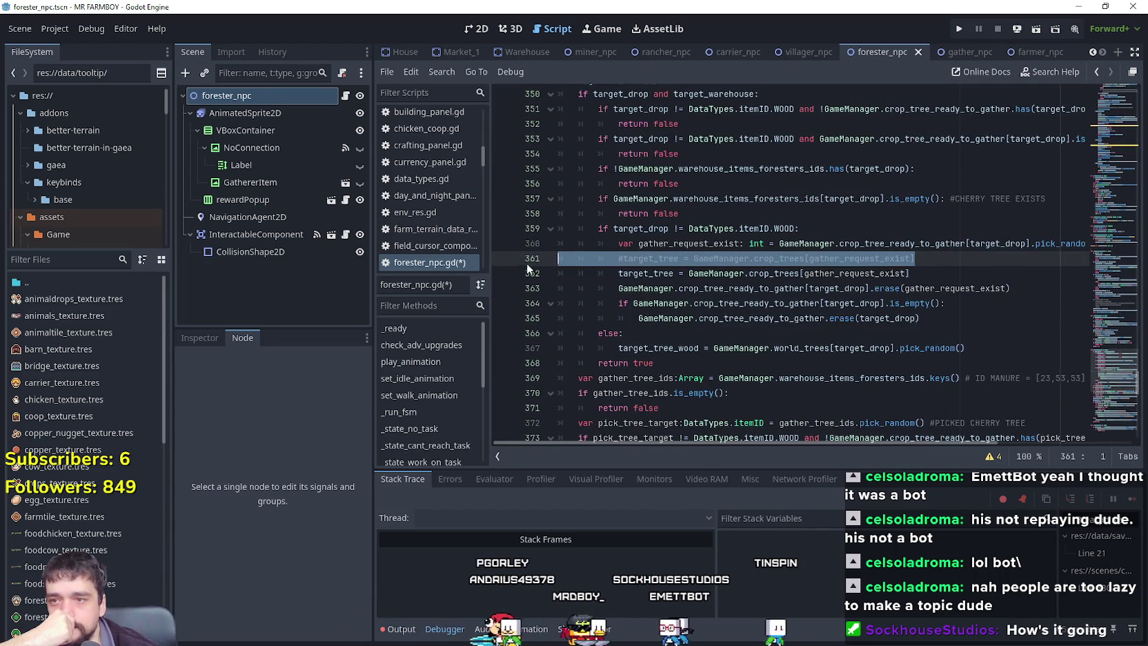
{"action": "scroll", "coordinate": [559, 256], "scroll_direction": "down", "scroll_amount": 2}
{"action": "left_click", "coordinate": [649, 243]}
{"action": "scroll", "coordinate": [669, 238], "scroll_direction": "down", "scroll_amount": 3}
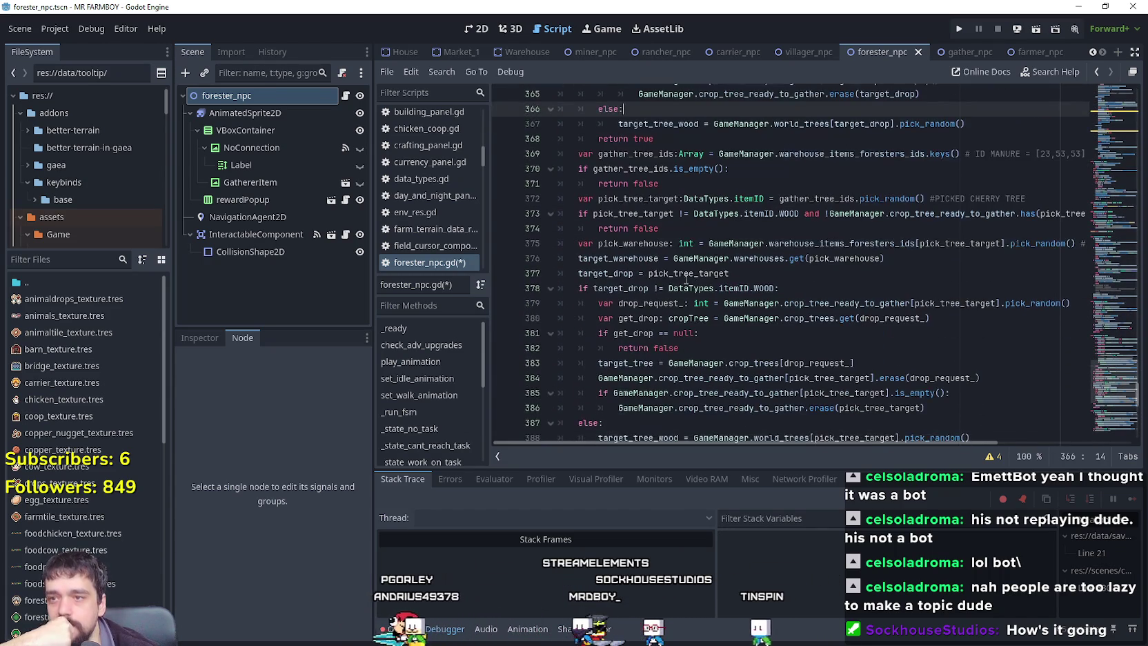
{"action": "left_click", "coordinate": [692, 228]}
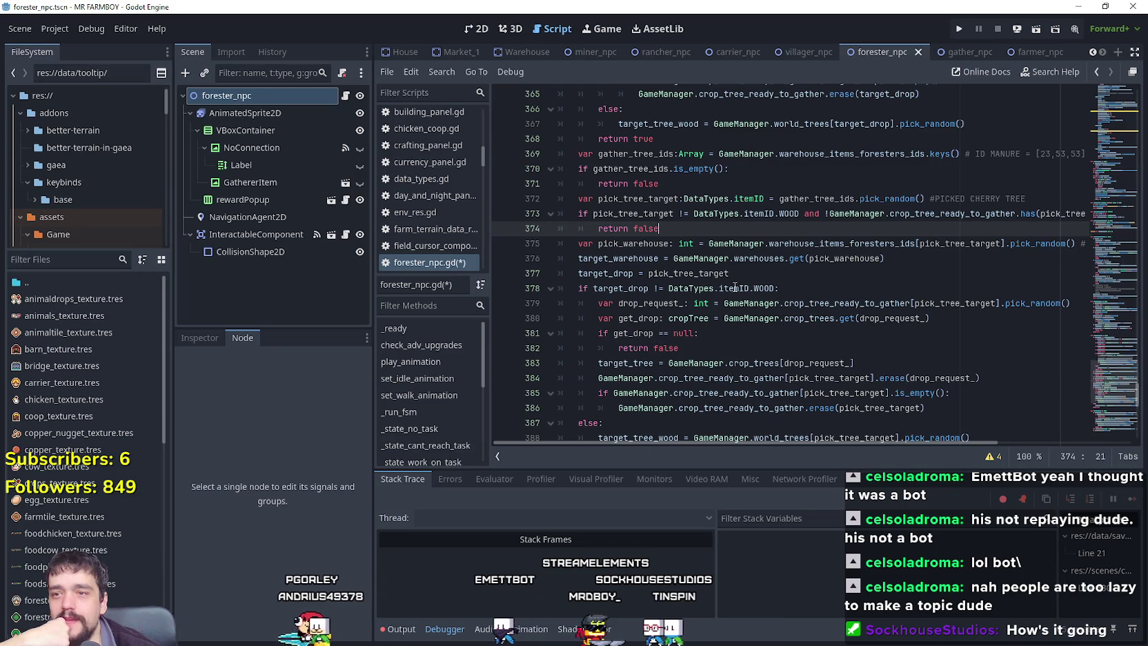
{"action": "scroll", "coordinate": [766, 354], "scroll_direction": "down", "scroll_amount": 4}
{"action": "scroll", "coordinate": [668, 275], "scroll_direction": "up", "scroll_amount": 3}
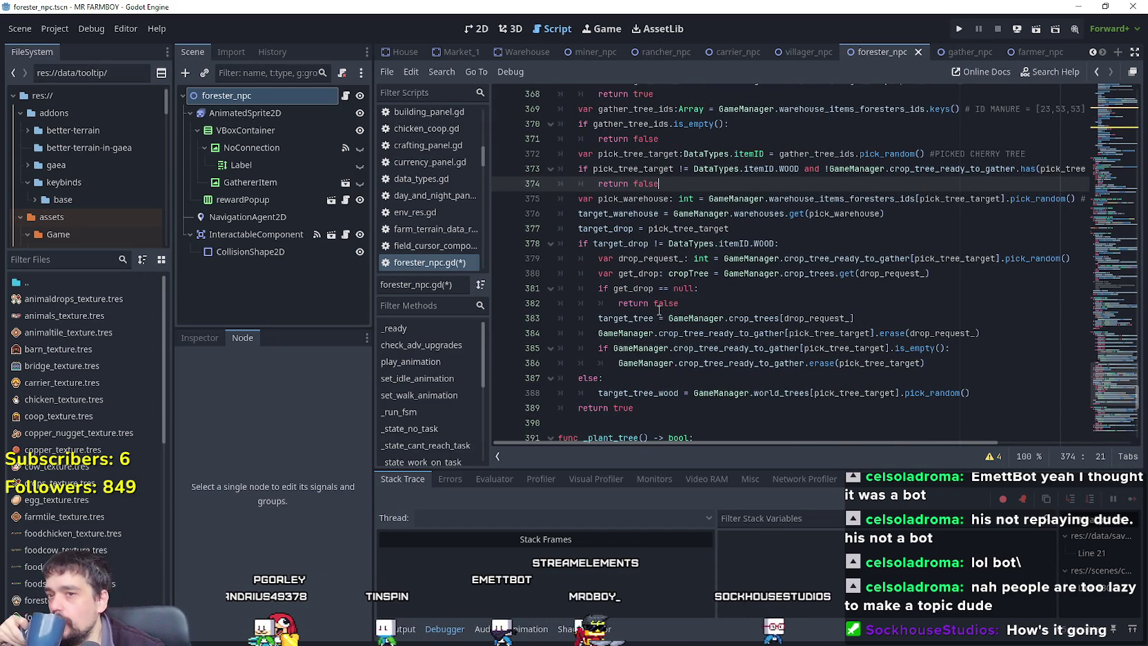
{"action": "scroll", "coordinate": [645, 265], "scroll_direction": "up", "scroll_amount": 2}
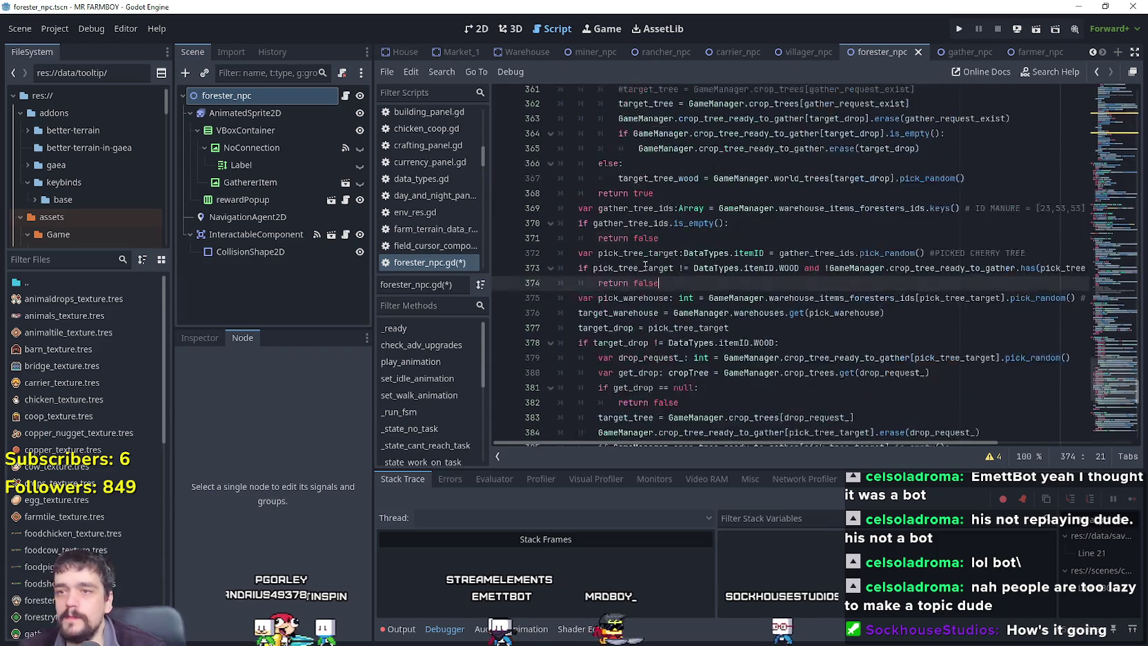
{"action": "scroll", "coordinate": [645, 266], "scroll_direction": "up", "scroll_amount": 8}
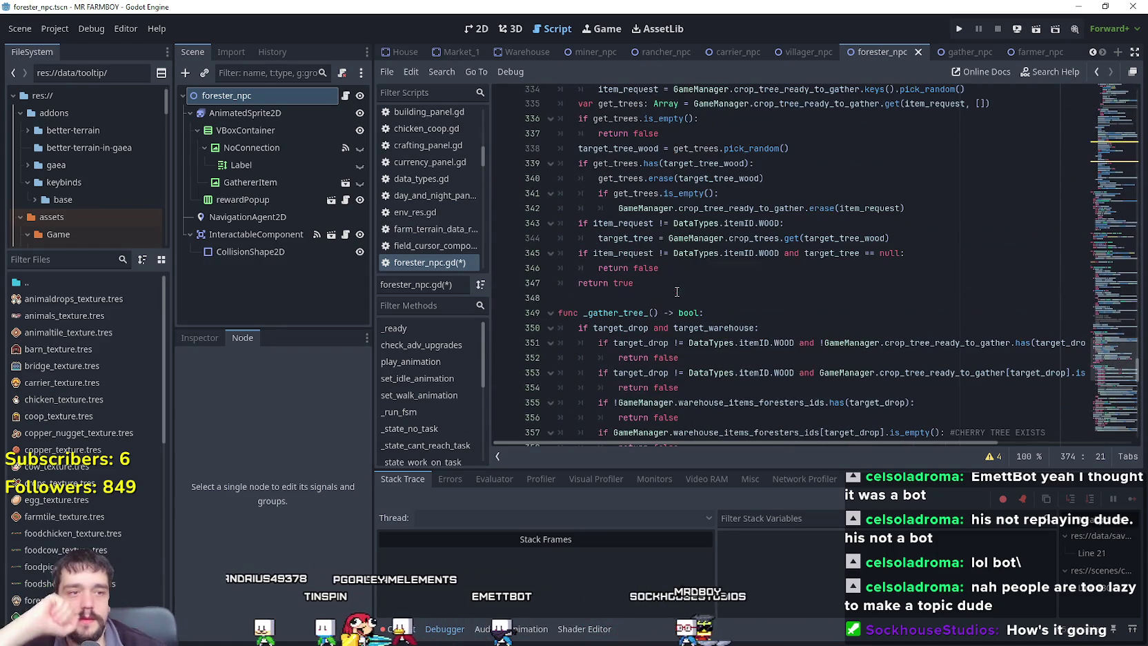
{"action": "left_click", "coordinate": [676, 297]}
{"action": "scroll", "coordinate": [682, 283], "scroll_direction": "up", "scroll_amount": 3}
{"action": "left_click", "coordinate": [695, 268]}
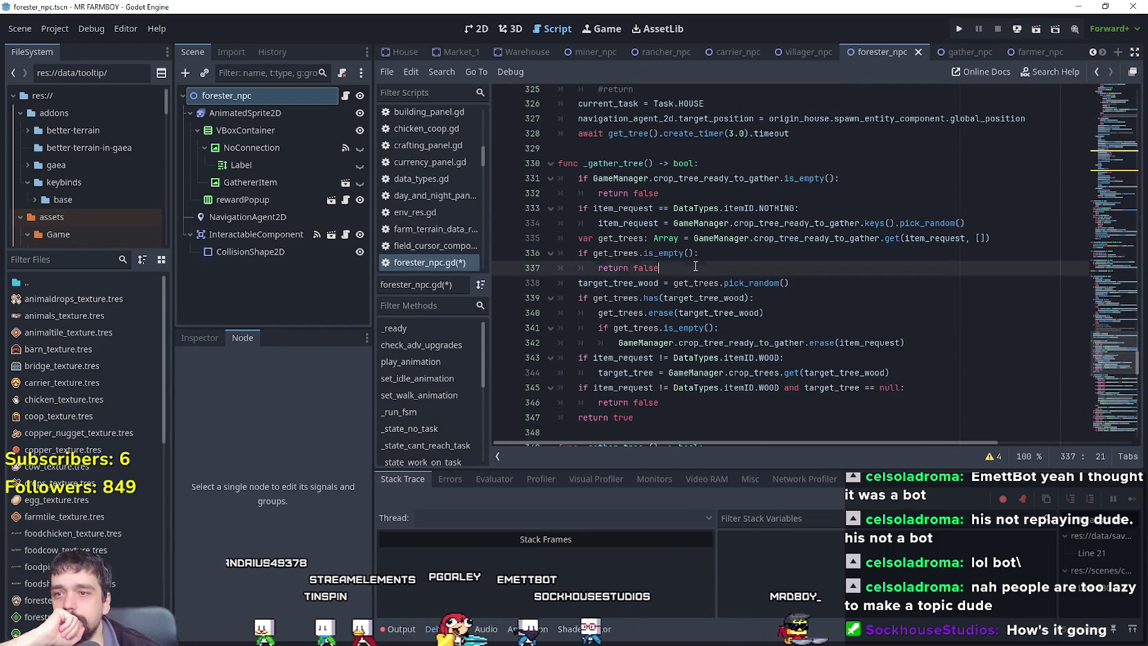
{"action": "scroll", "coordinate": [695, 267], "scroll_direction": "up", "scroll_amount": 2}
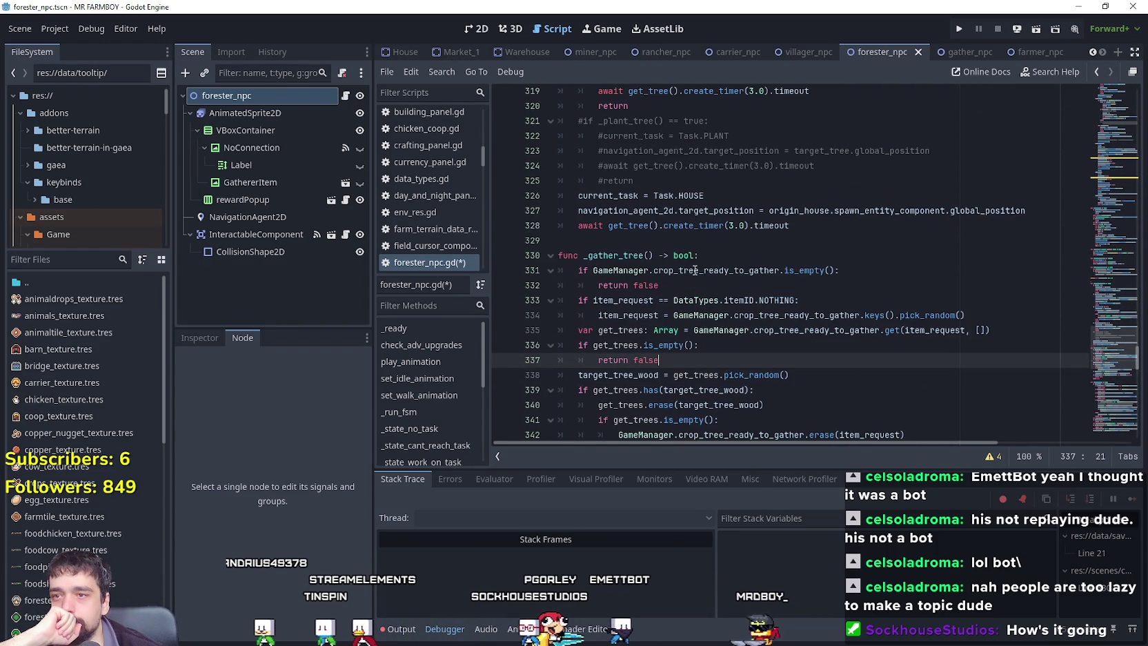
{"action": "scroll", "coordinate": [695, 270], "scroll_direction": "up", "scroll_amount": 3}
{"action": "scroll", "coordinate": [694, 271], "scroll_direction": "down", "scroll_amount": 5}
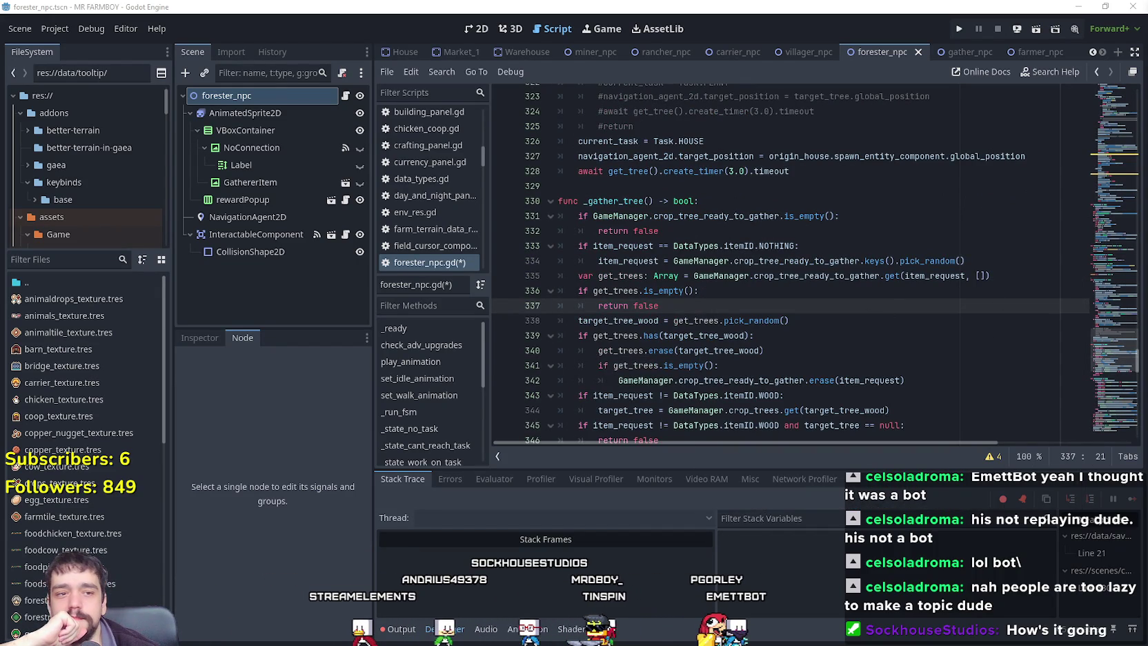
{"action": "key", "text": "Down"}
{"action": "key", "text": "Down"}
{"action": "key", "text": "Up"}
{"action": "key", "text": "Up"}
{"action": "key", "text": "Up"}
{"action": "key", "text": "End"}
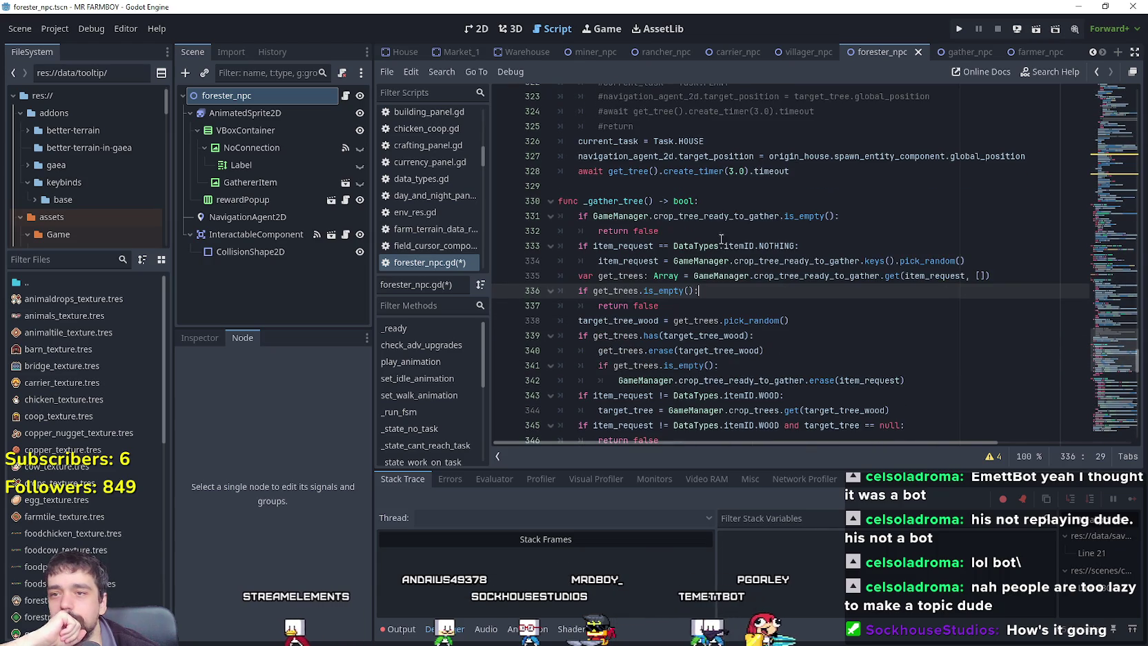
{"action": "left_click", "coordinate": [720, 184]}
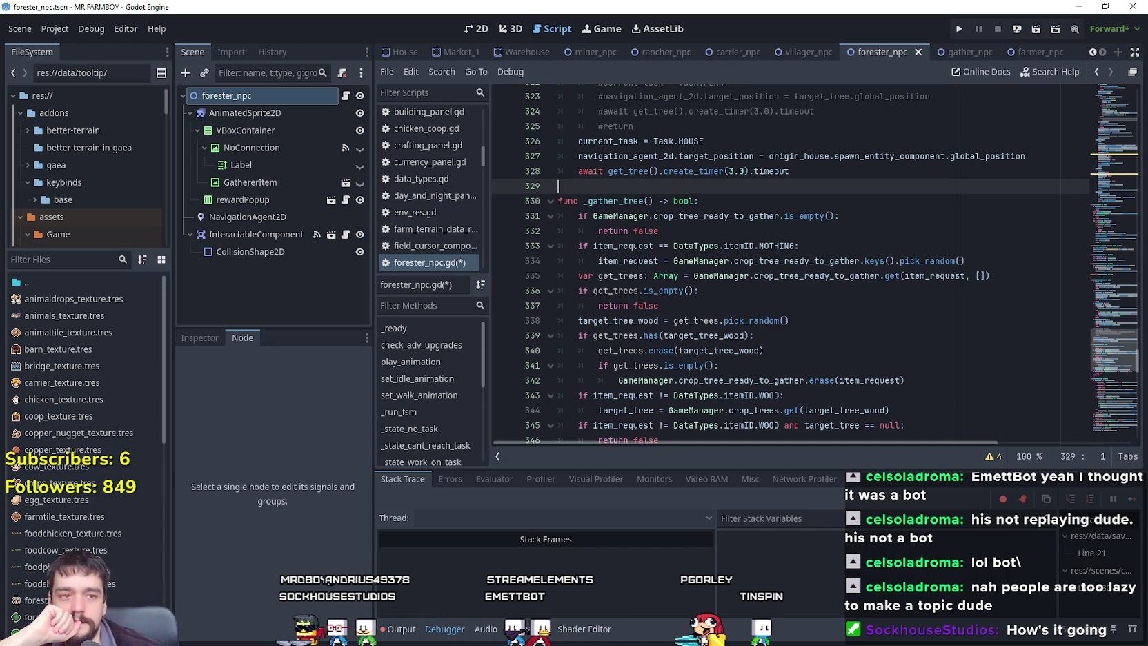
{"action": "left_click", "coordinate": [694, 300]}
{"action": "left_click", "coordinate": [674, 174]}
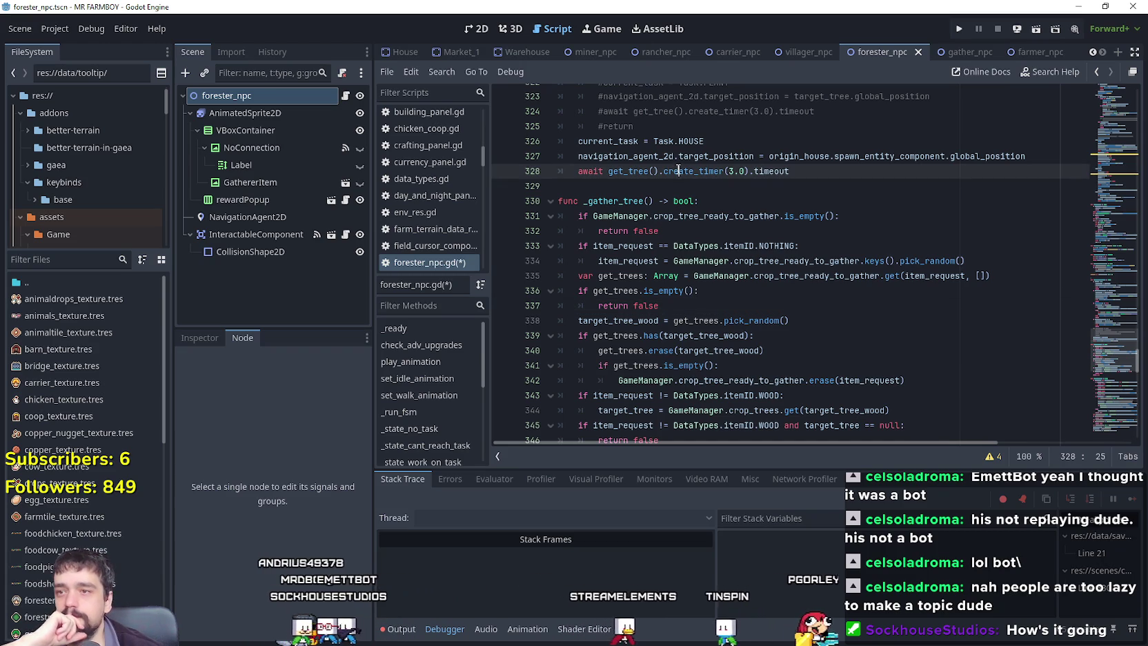
{"action": "left_click", "coordinate": [674, 190]}
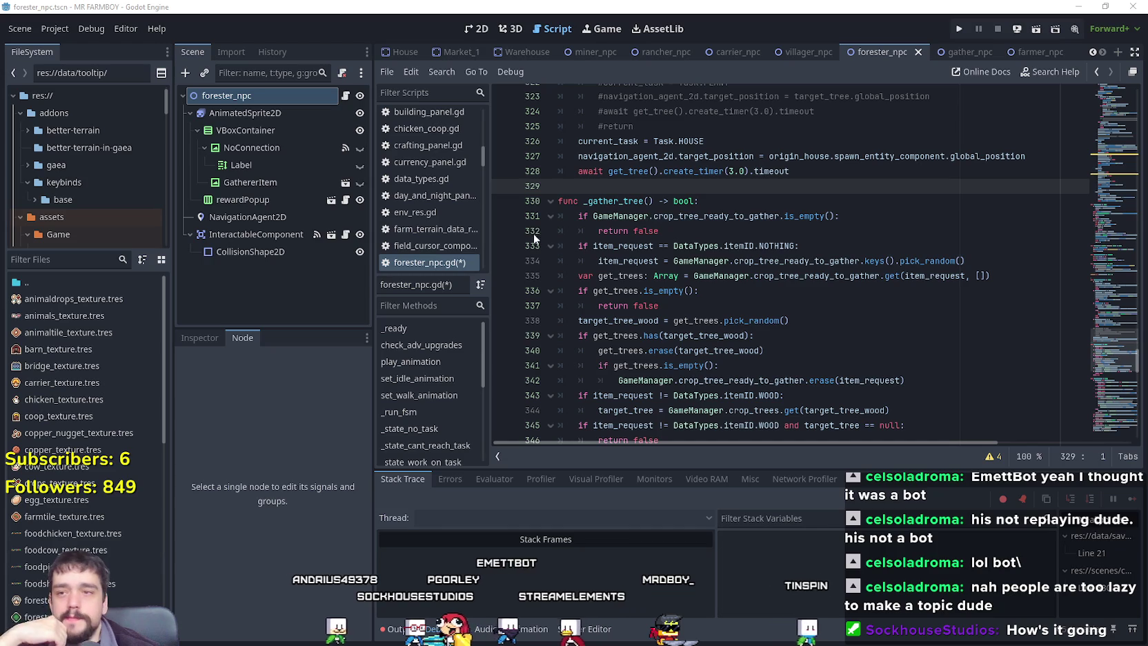
{"action": "left_click", "coordinate": [720, 216]}
{"action": "left_click", "coordinate": [716, 235]}
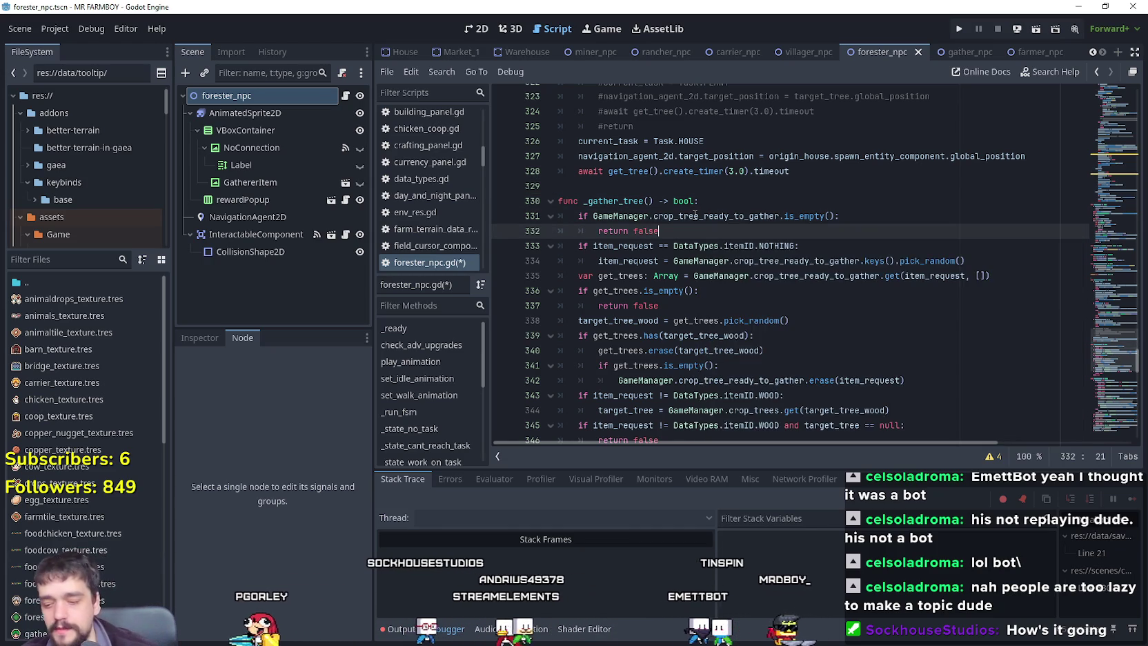
{"action": "key", "text": "Up"}
{"action": "key", "text": "Up"}
{"action": "key", "text": "Up"}
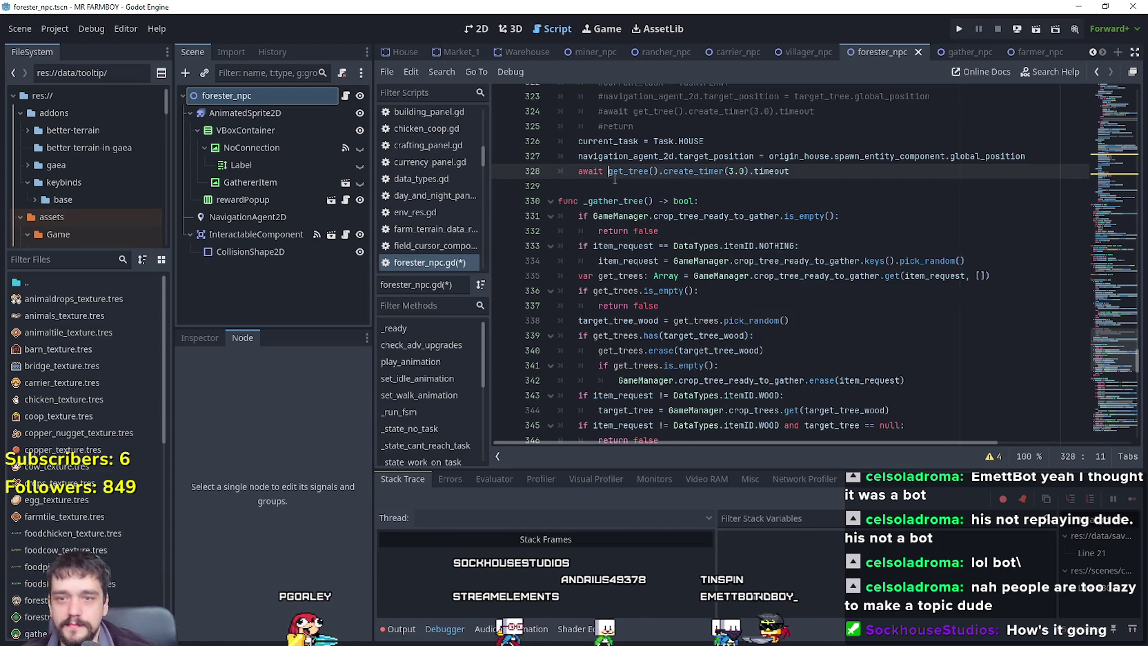
{"action": "scroll", "coordinate": [772, 235], "scroll_direction": "up", "scroll_amount": 2}
{"action": "double_click", "coordinate": [732, 220]}
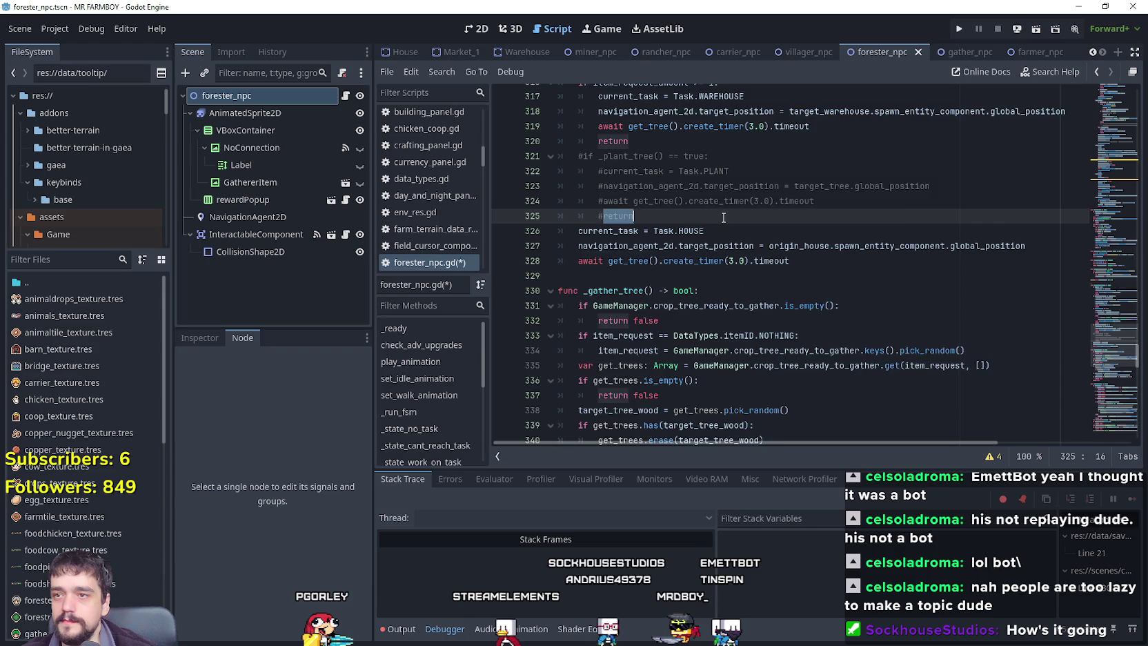
{"action": "scroll", "coordinate": [725, 249], "scroll_direction": "up", "scroll_amount": 2}
{"action": "scroll", "coordinate": [654, 280], "scroll_direction": "down", "scroll_amount": 2}
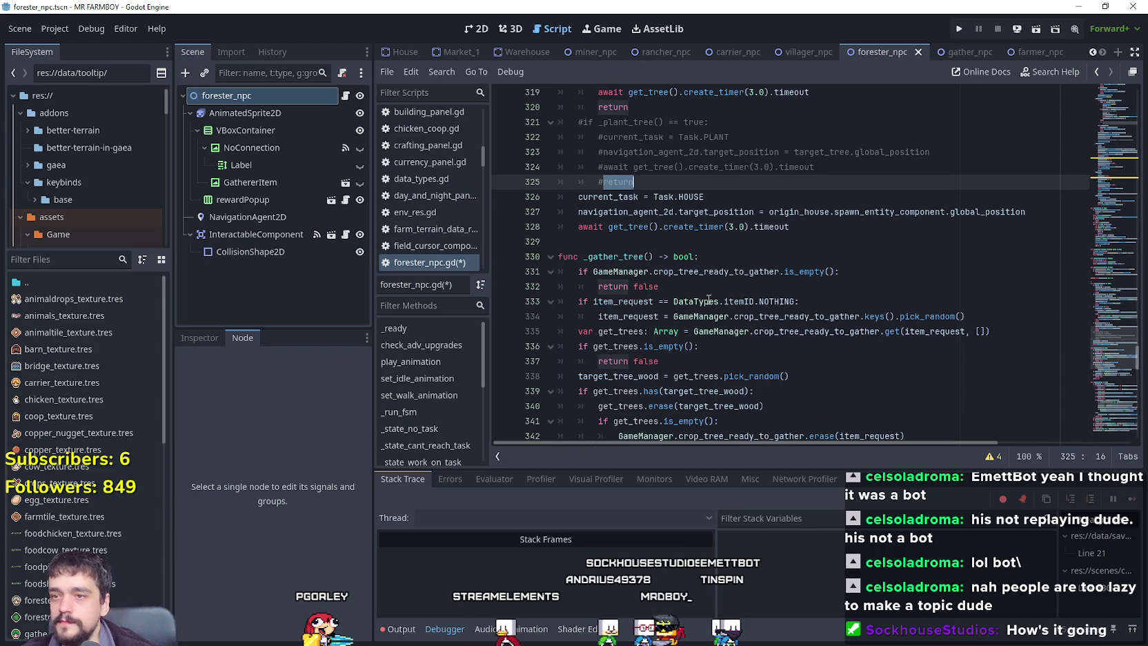
{"action": "left_click", "coordinate": [700, 287]}
{"action": "scroll", "coordinate": [697, 284], "scroll_direction": "down", "scroll_amount": 2}
{"action": "left_click", "coordinate": [688, 273]}
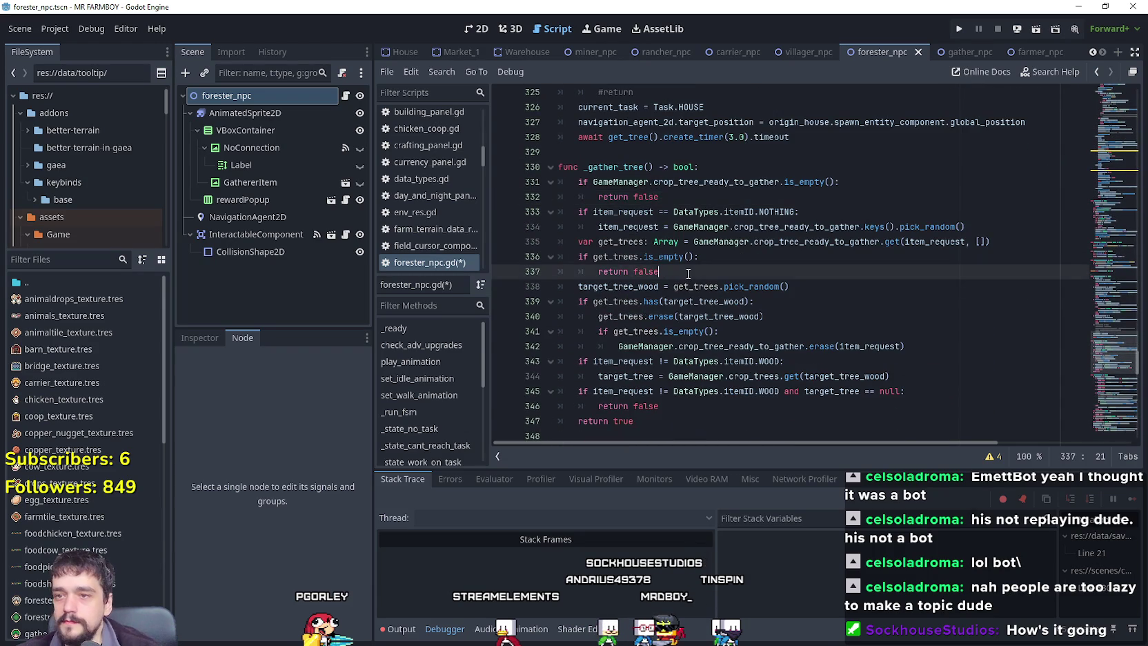
{"action": "scroll", "coordinate": [689, 274], "scroll_direction": "down", "scroll_amount": 2}
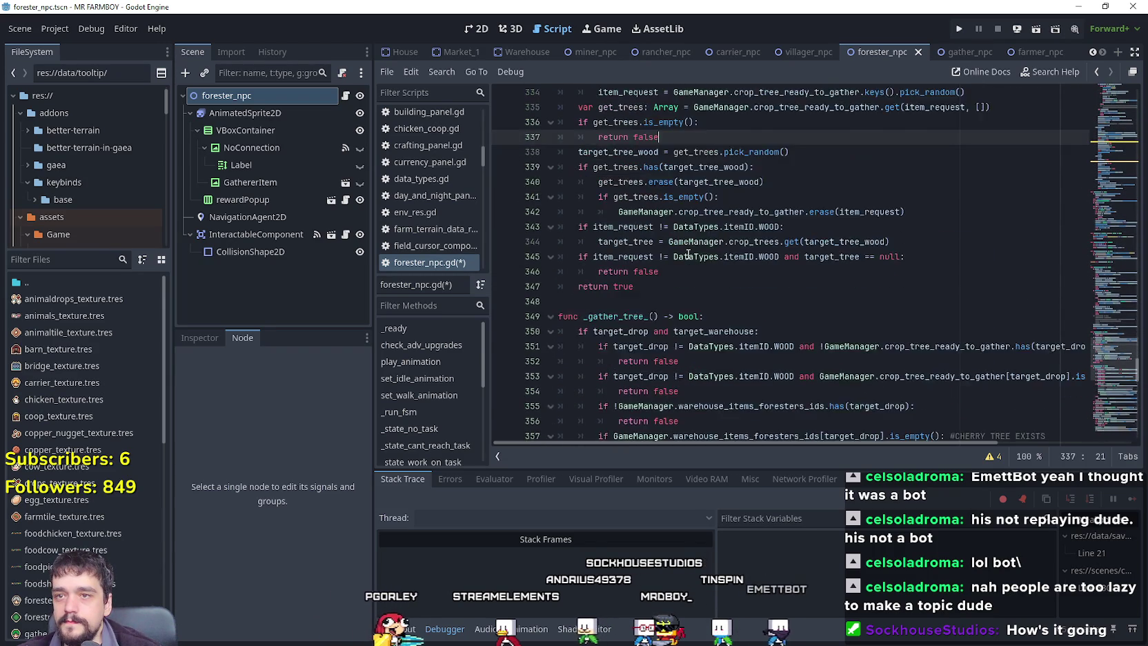
{"action": "scroll", "coordinate": [862, 160], "scroll_direction": "up", "scroll_amount": 1}
{"action": "double_click", "coordinate": [814, 182]}
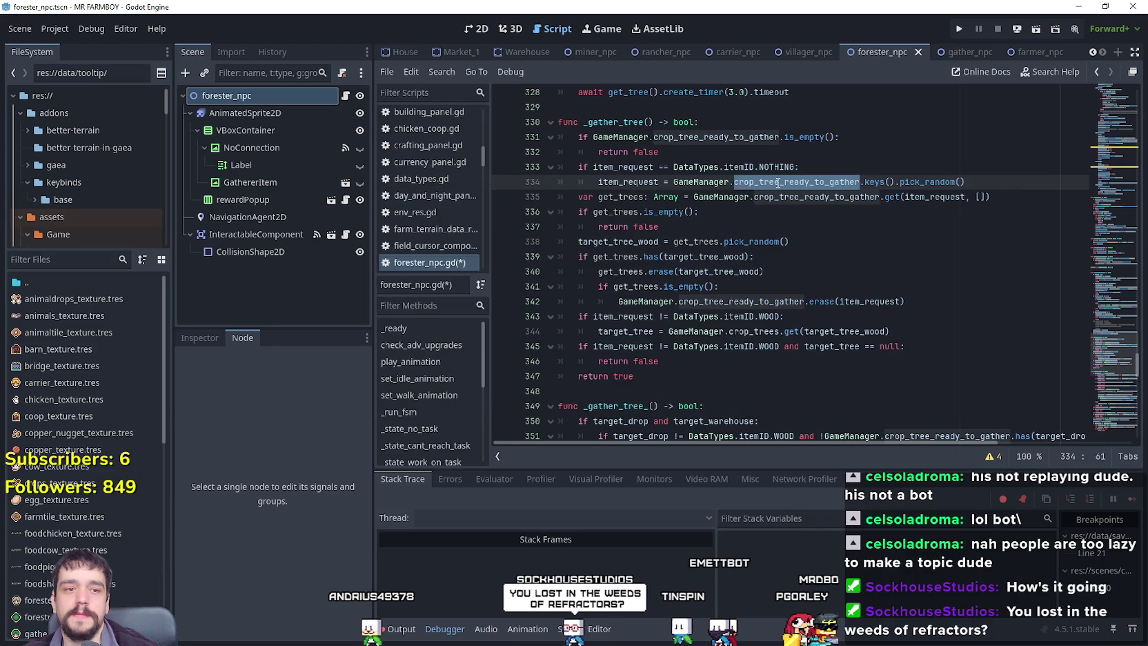
{"action": "mouse_move", "coordinate": [778, 183]}
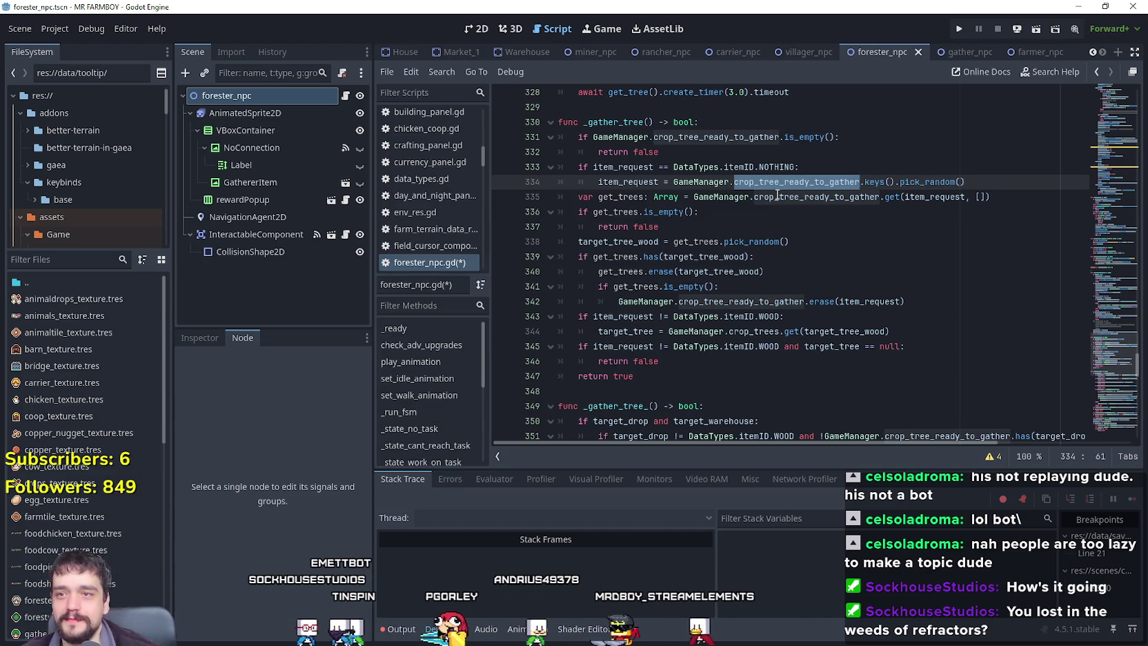
{"action": "scroll", "coordinate": [808, 264], "scroll_direction": "up", "scroll_amount": 1}
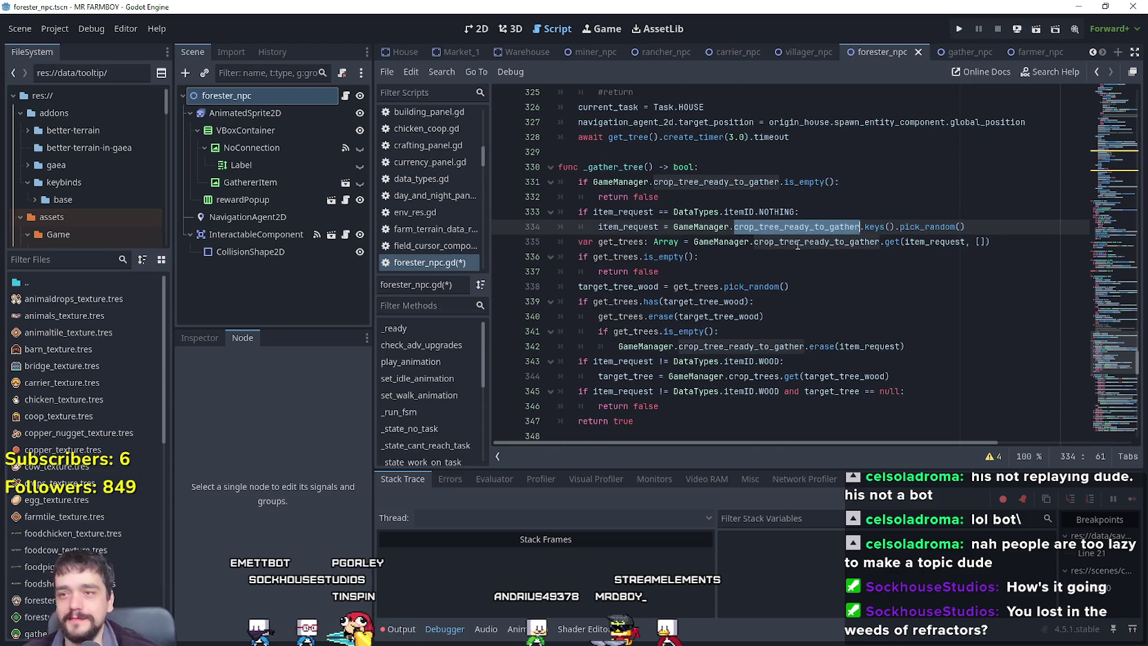
{"action": "mouse_move", "coordinate": [798, 245]}
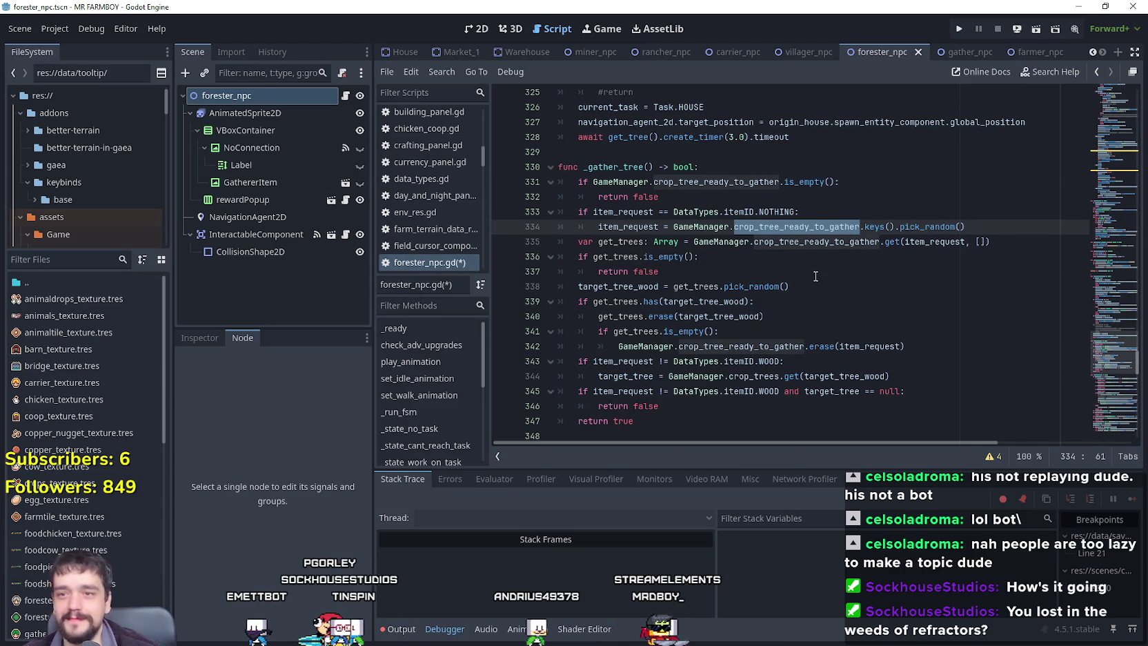
{"action": "double_click", "coordinate": [810, 243]}
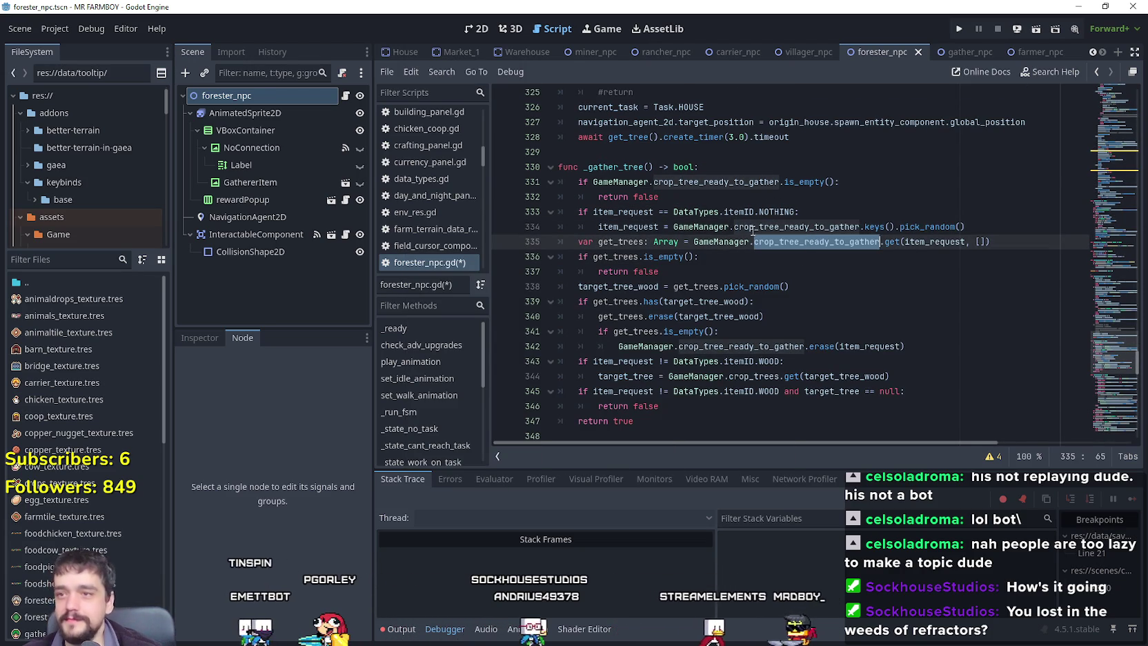
{"action": "left_click", "coordinate": [758, 287]}
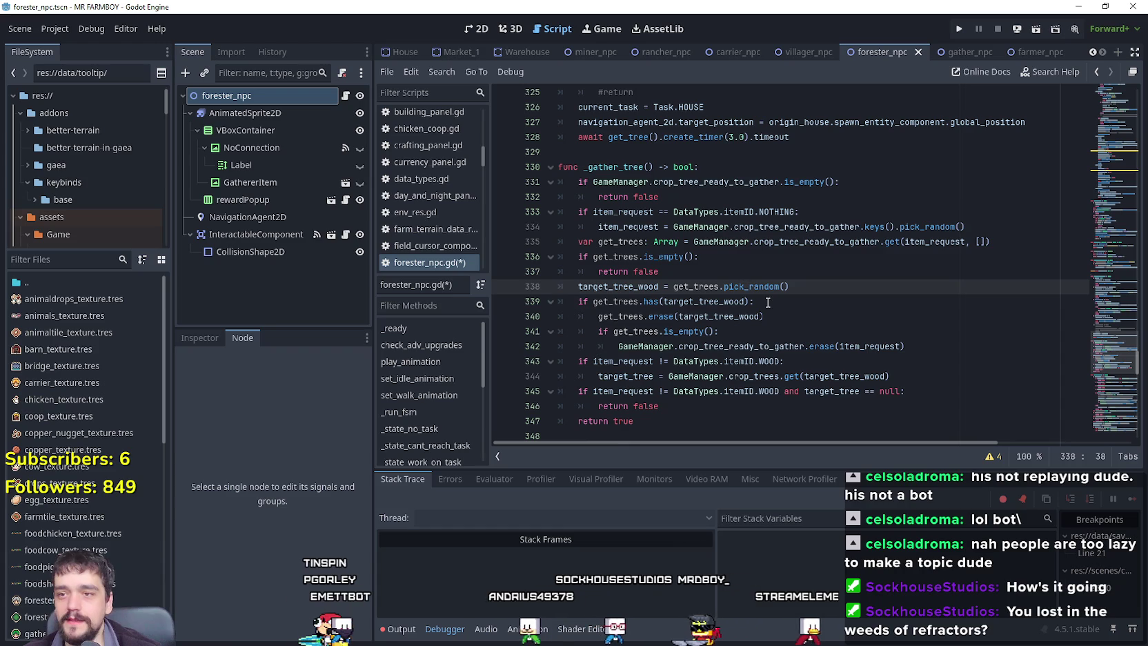
{"action": "key", "text": "Down"}
{"action": "key", "text": "Down"}
{"action": "key", "text": "Down"}
{"action": "scroll", "coordinate": [758, 304], "scroll_direction": "down", "scroll_amount": 5}
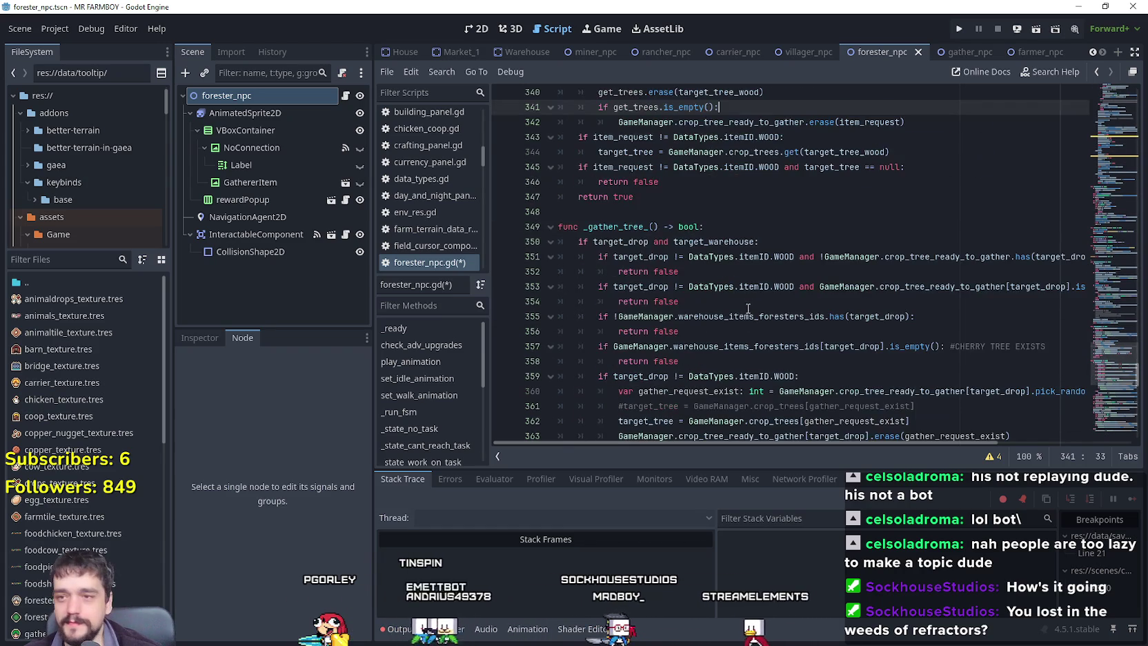
{"action": "key", "text": "Down"}
{"action": "key", "text": "Down"}
{"action": "key", "text": "Down"}
{"action": "scroll", "coordinate": [745, 306], "scroll_direction": "down", "scroll_amount": 7}
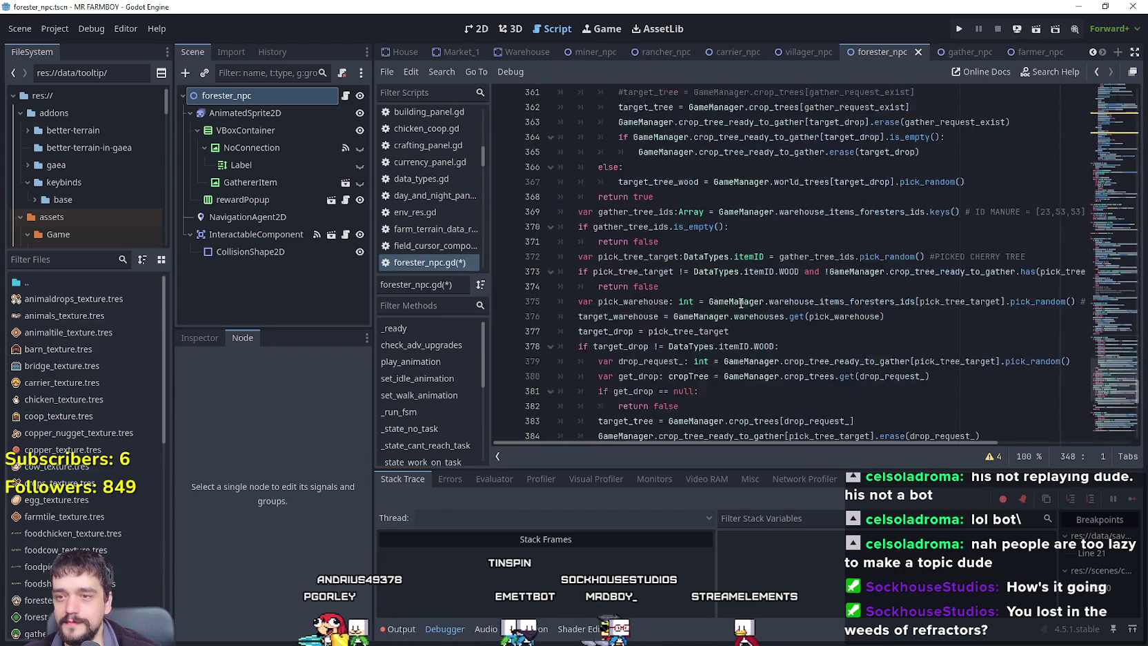
{"action": "scroll", "coordinate": [740, 303], "scroll_direction": "down", "scroll_amount": 1}
{"action": "left_click", "coordinate": [775, 295]}
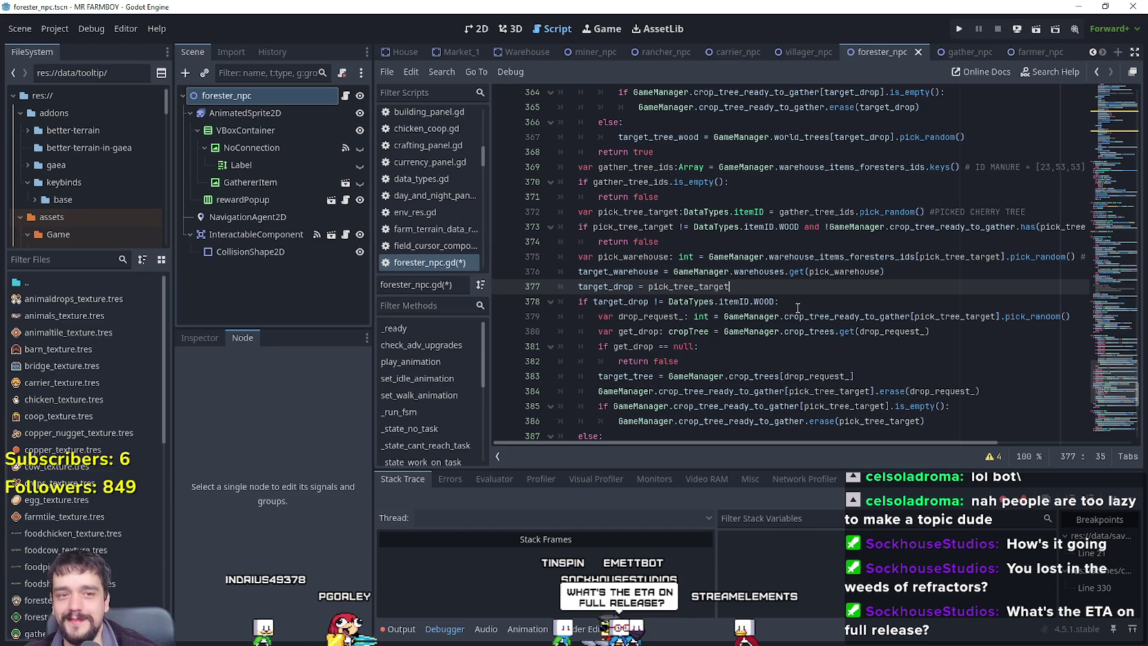
{"action": "scroll", "coordinate": [793, 306], "scroll_direction": "up", "scroll_amount": 3}
{"action": "left_click", "coordinate": [706, 289]}
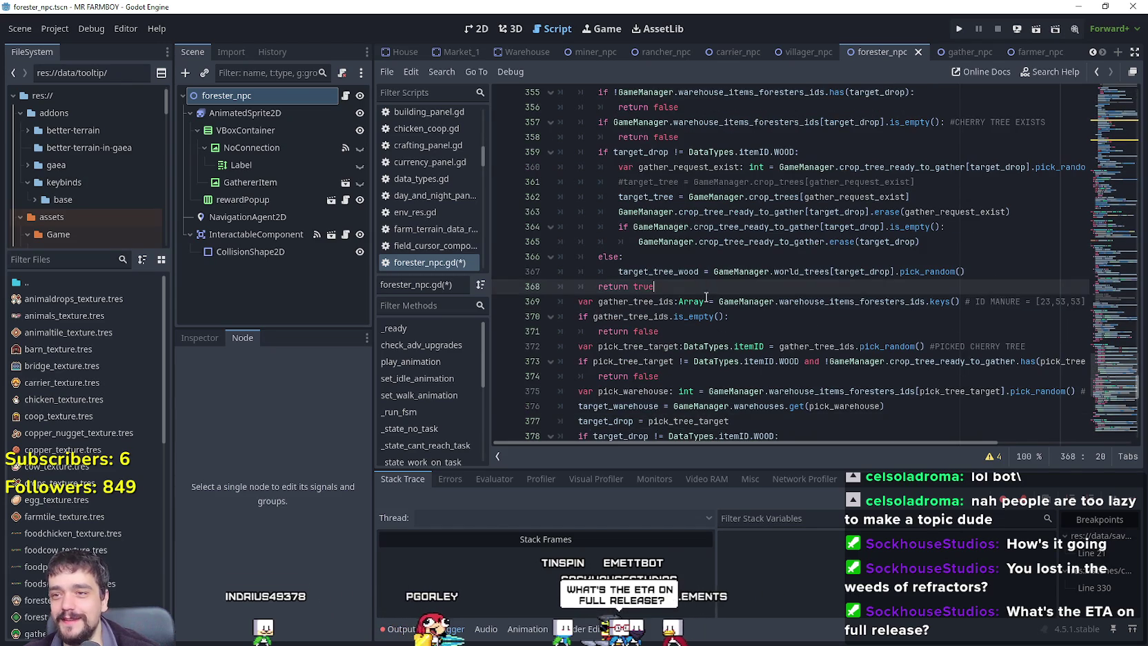
{"action": "scroll", "coordinate": [704, 296], "scroll_direction": "up", "scroll_amount": 2}
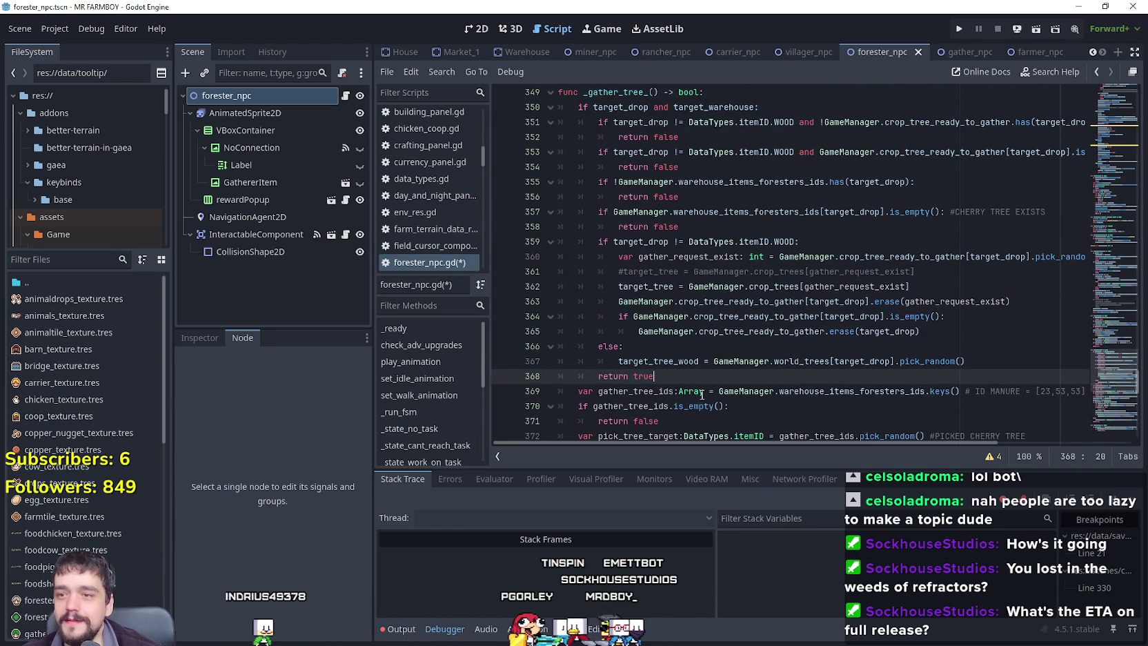
{"action": "scroll", "coordinate": [701, 394], "scroll_direction": "down", "scroll_amount": 4}
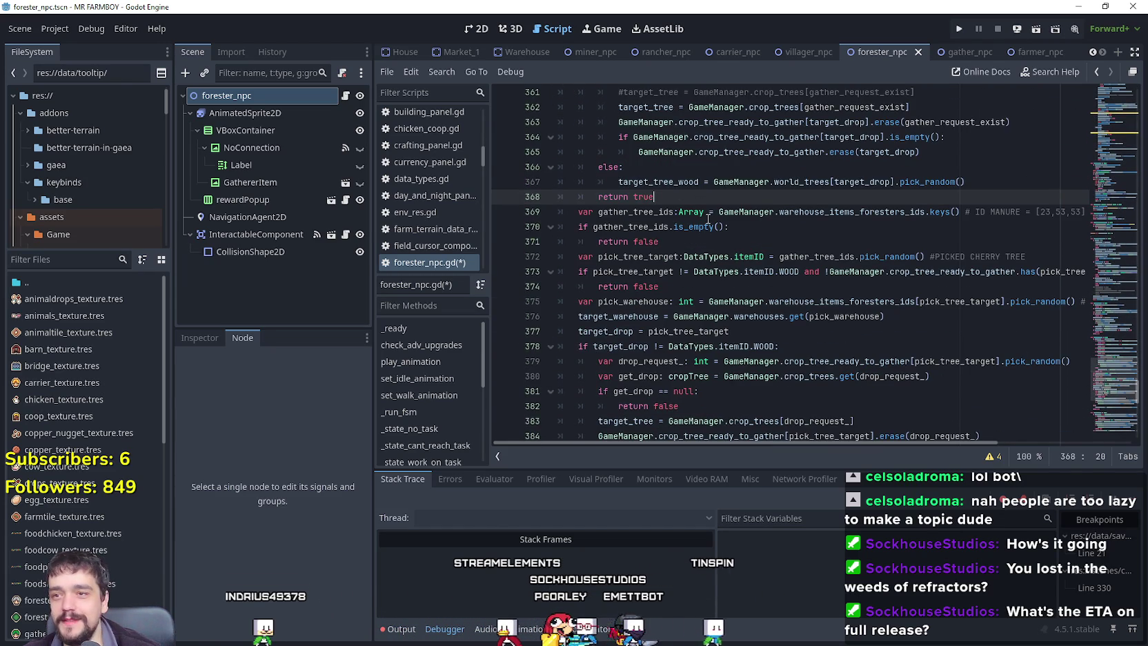
{"action": "scroll", "coordinate": [695, 308], "scroll_direction": "up", "scroll_amount": 3}
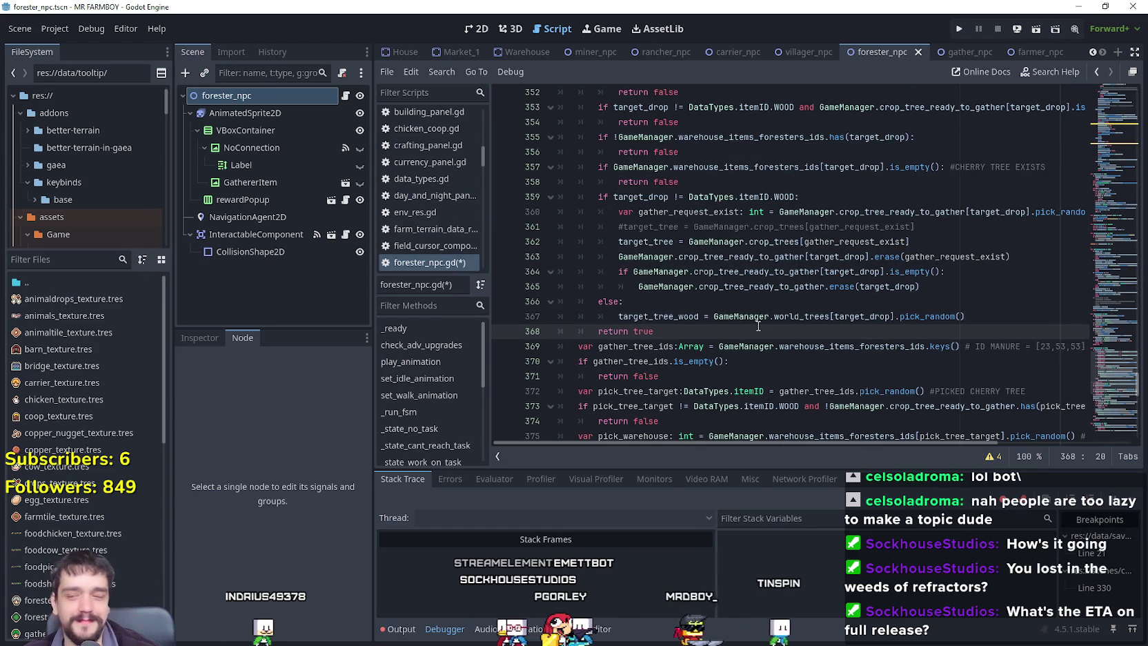
{"action": "left_click", "coordinate": [695, 308]}
{"action": "key", "text": "Down"}
{"action": "key", "text": "End"}
{"action": "scroll", "coordinate": [717, 314], "scroll_direction": "up", "scroll_amount": 1}
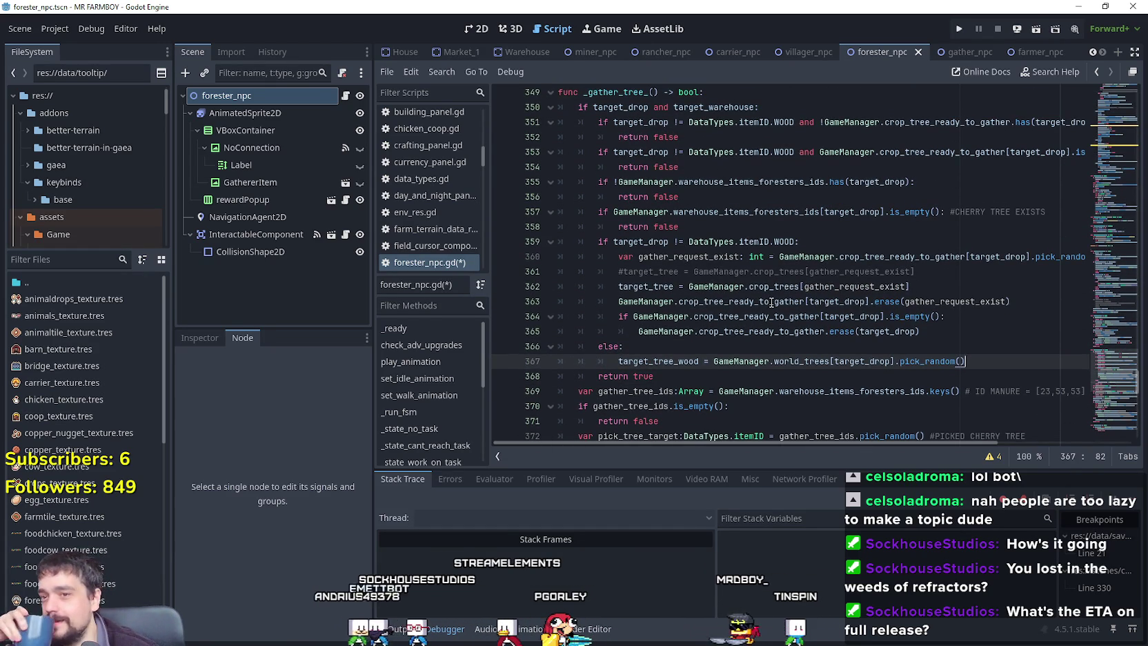
{"action": "scroll", "coordinate": [758, 276], "scroll_direction": "up", "scroll_amount": 2}
{"action": "left_click", "coordinate": [741, 211]}
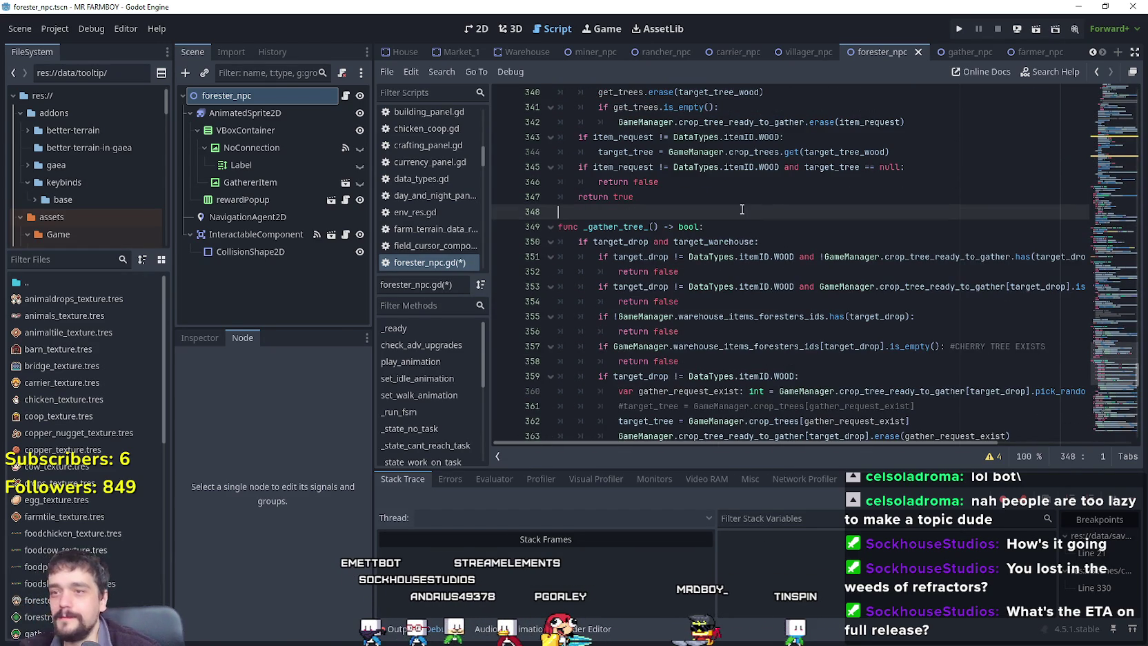
{"action": "scroll", "coordinate": [730, 218], "scroll_direction": "down", "scroll_amount": 1}
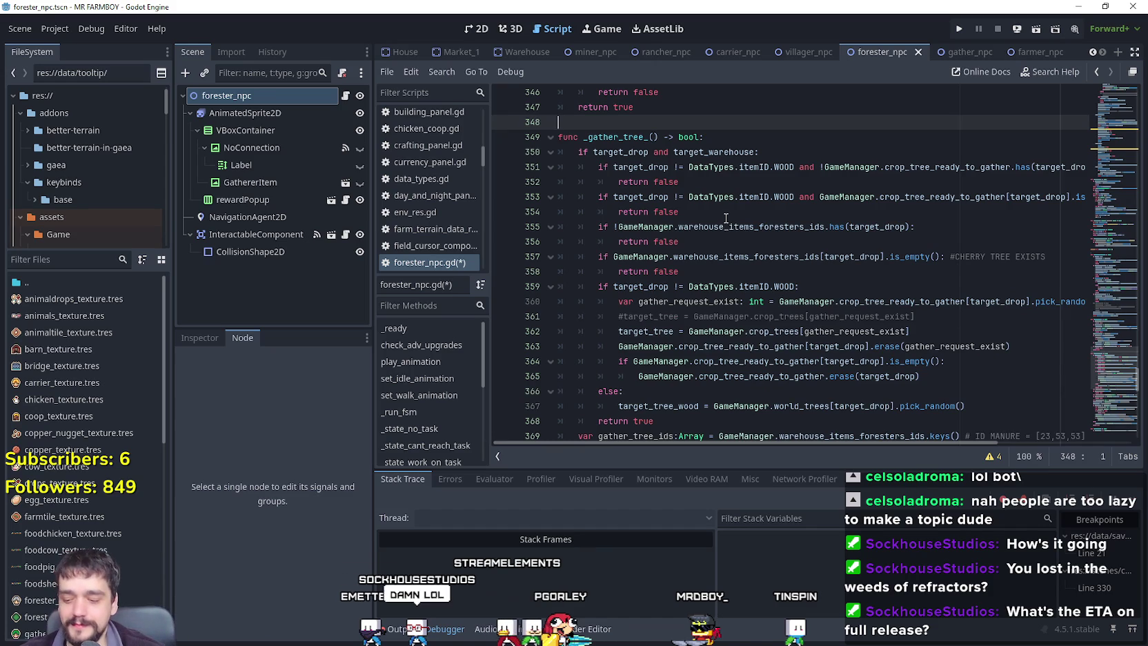
{"action": "scroll", "coordinate": [734, 186], "scroll_direction": "up", "scroll_amount": 1}
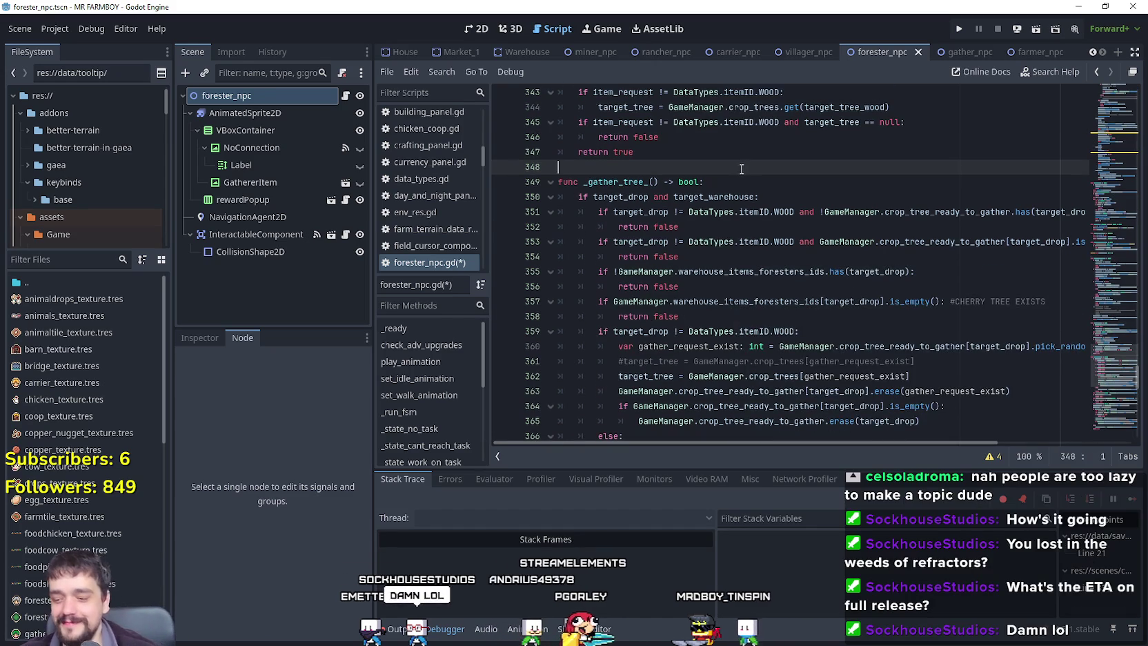
{"action": "scroll", "coordinate": [751, 186], "scroll_direction": "up", "scroll_amount": 4}
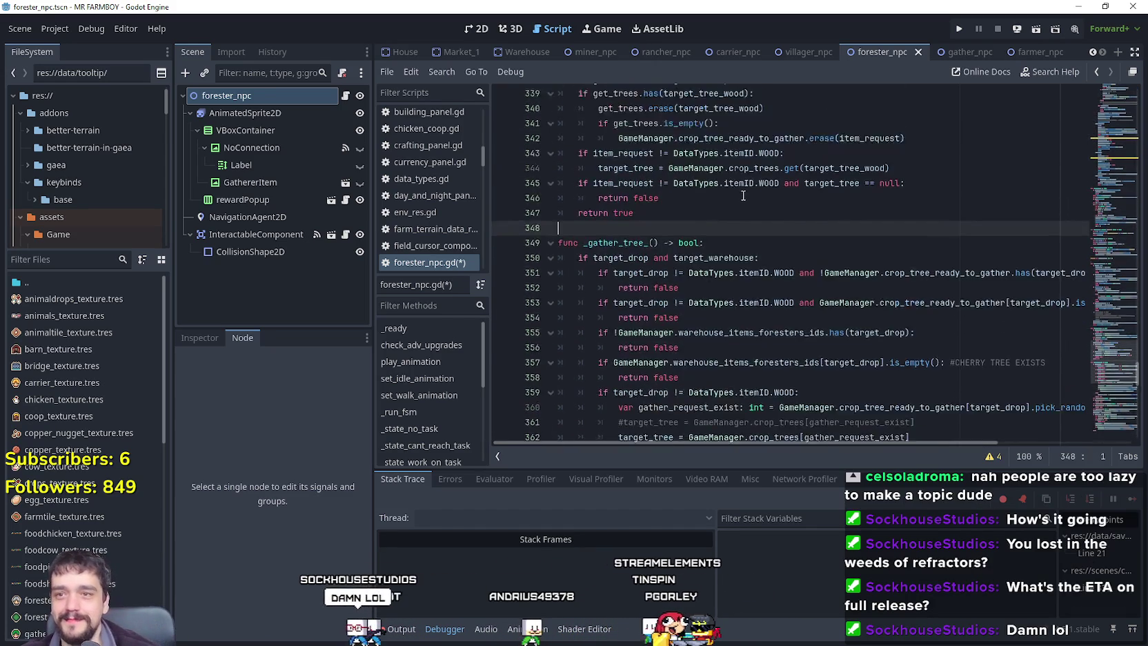
{"action": "mouse_move", "coordinate": [763, 204]}
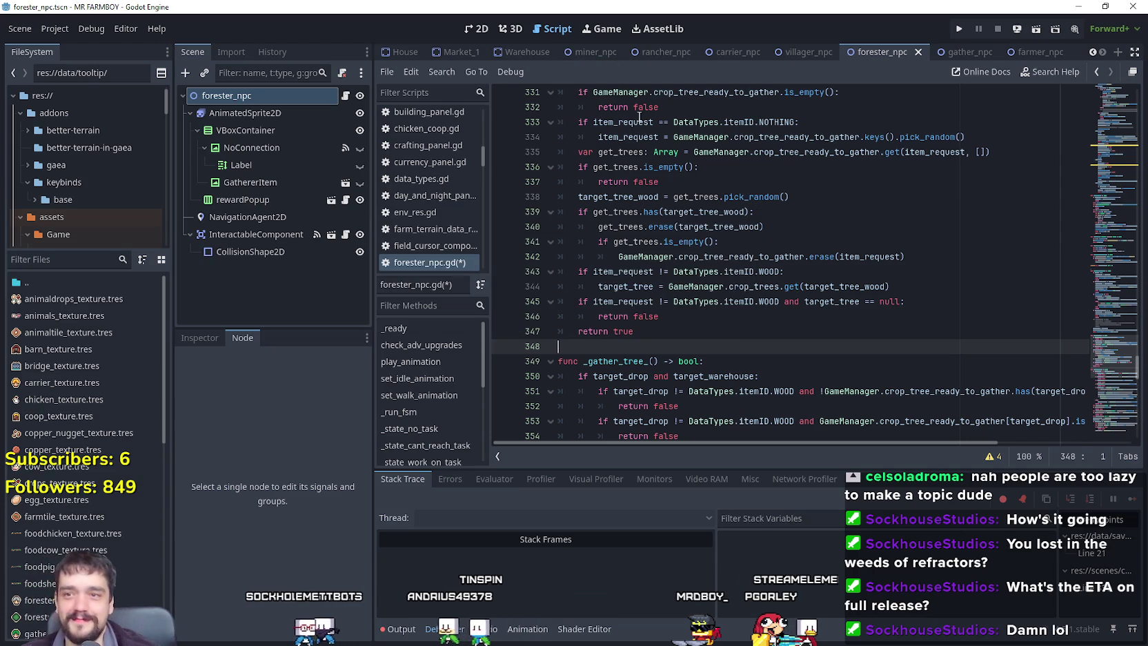
{"action": "left_click", "coordinate": [762, 203]}
{"action": "scroll", "coordinate": [842, 342], "scroll_direction": "up", "scroll_amount": 1}
{"action": "scroll", "coordinate": [843, 342], "scroll_direction": "up", "scroll_amount": 3}
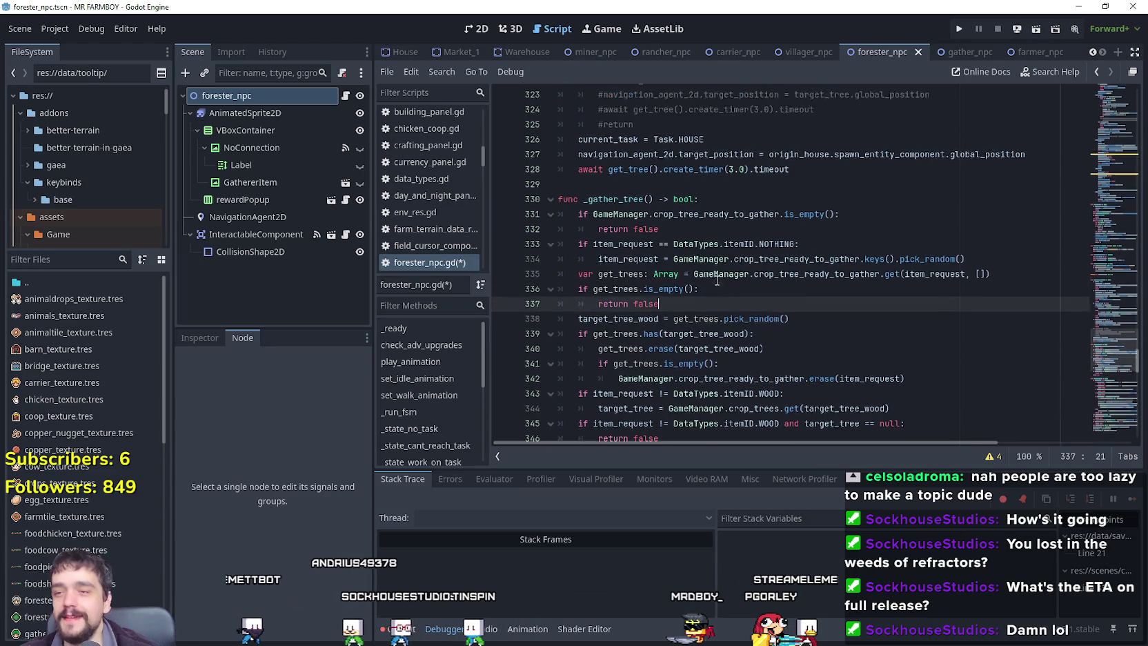
{"action": "key", "text": "Up"}
{"action": "key", "text": "Up"}
{"action": "key", "text": "Up"}
{"action": "scroll", "coordinate": [725, 298], "scroll_direction": "up", "scroll_amount": 3}
{"action": "left_click", "coordinate": [726, 240]}
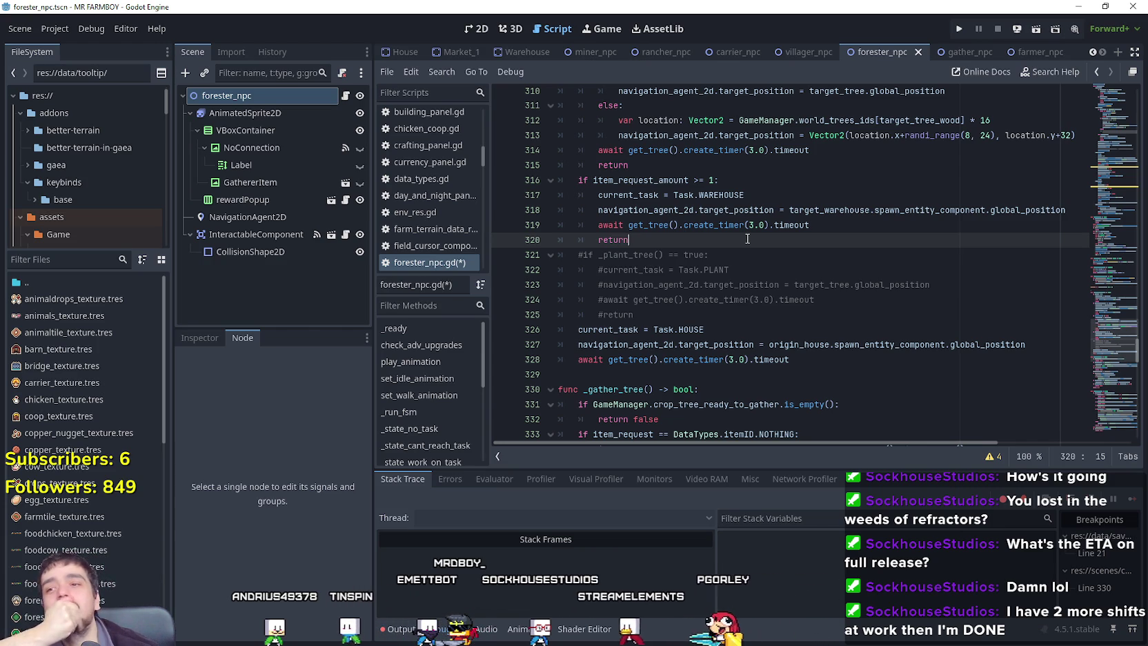
{"action": "scroll", "coordinate": [760, 289], "scroll_direction": "up", "scroll_amount": 2}
{"action": "left_click", "coordinate": [749, 255]}
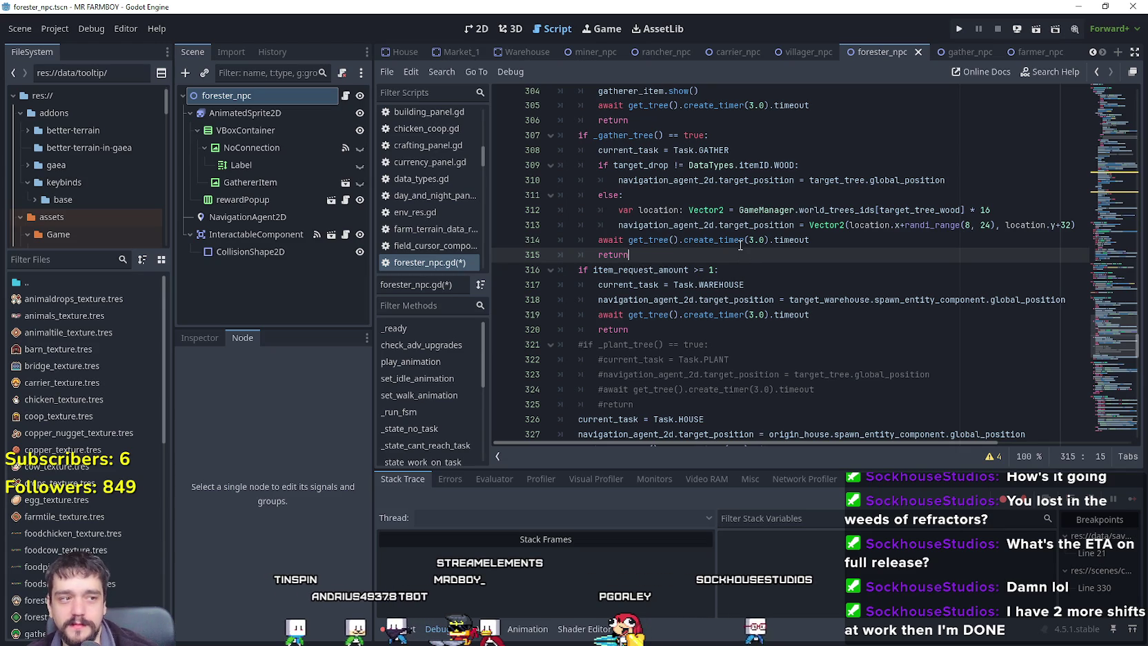
{"action": "mouse_move", "coordinate": [740, 245]}
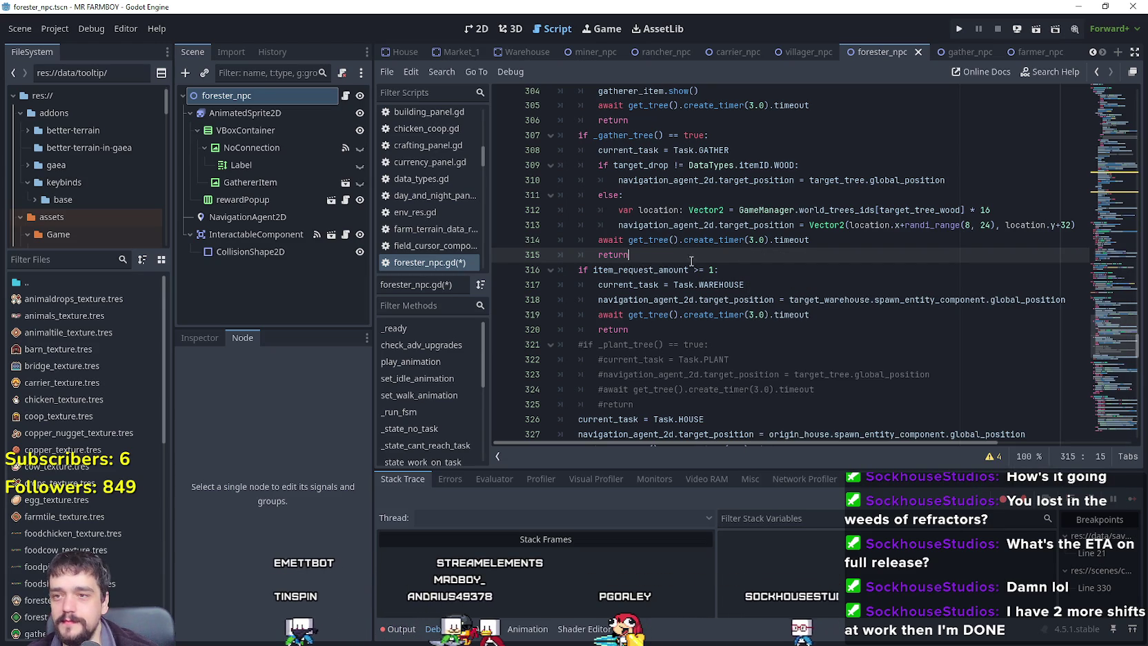
{"action": "scroll", "coordinate": [691, 261], "scroll_direction": "up", "scroll_amount": 4}
{"action": "left_click", "coordinate": [690, 303]}
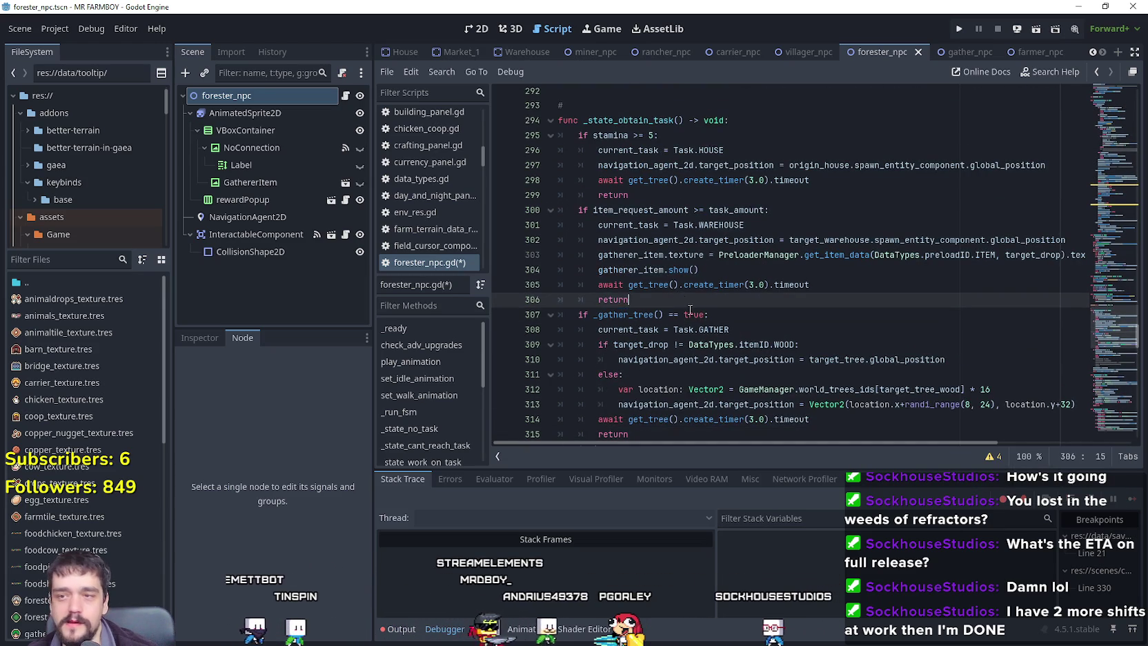
{"action": "left_click", "coordinate": [741, 376]}
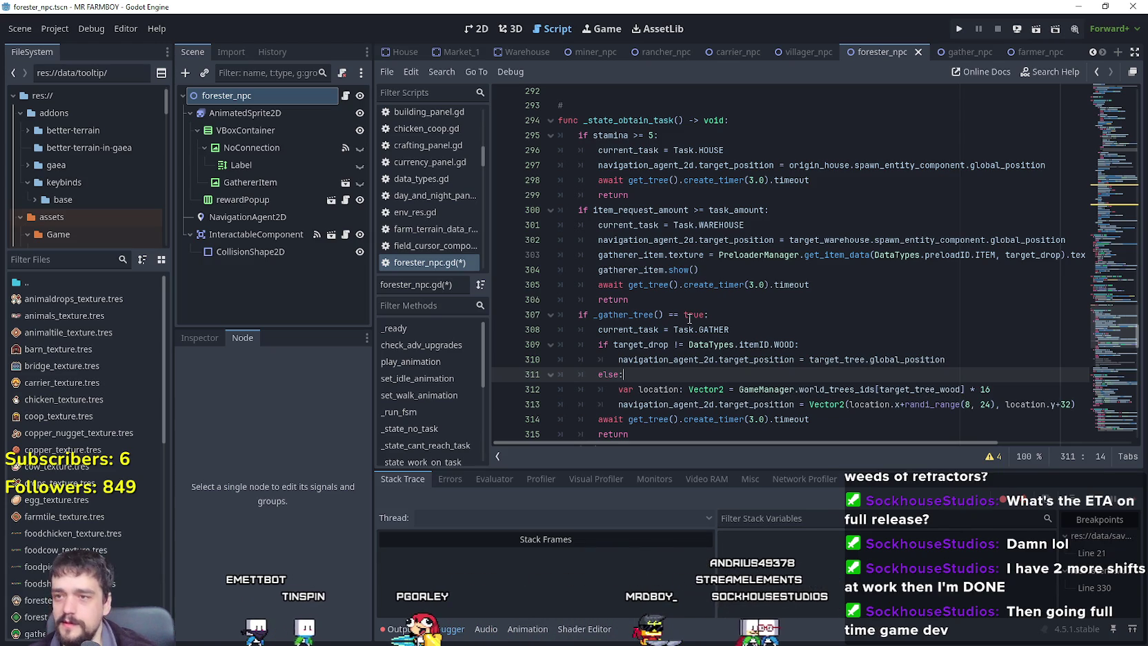
{"action": "left_click", "coordinate": [667, 298]}
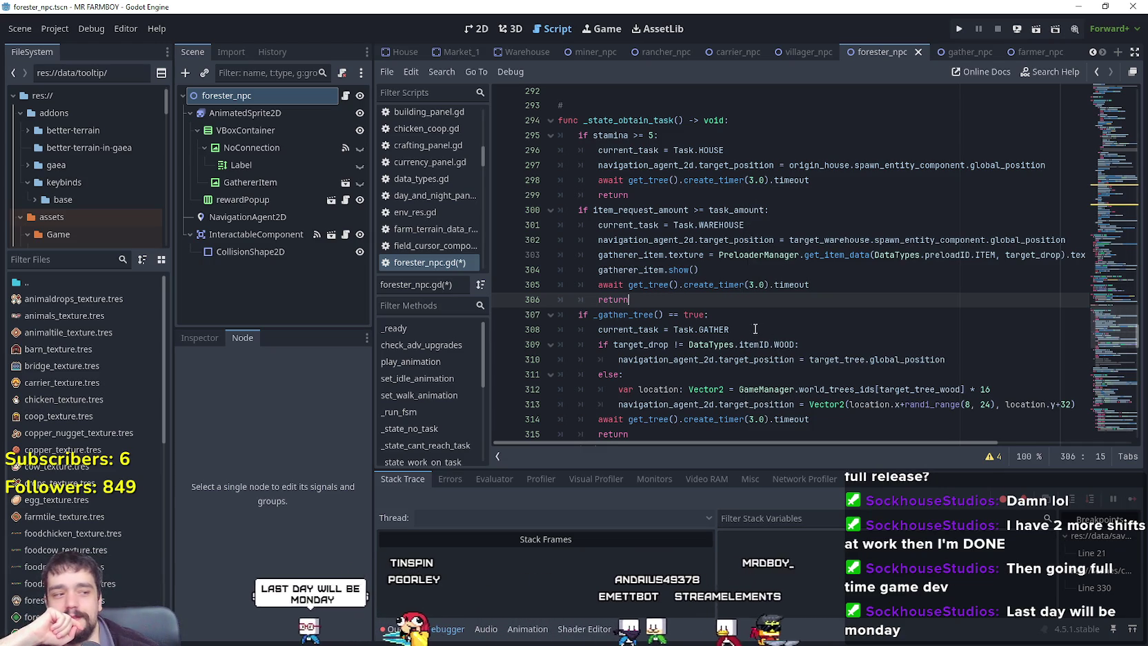
{"action": "left_click", "coordinate": [689, 195]}
{"action": "scroll", "coordinate": [690, 207], "scroll_direction": "up", "scroll_amount": 4}
{"action": "left_click", "coordinate": [681, 298]}
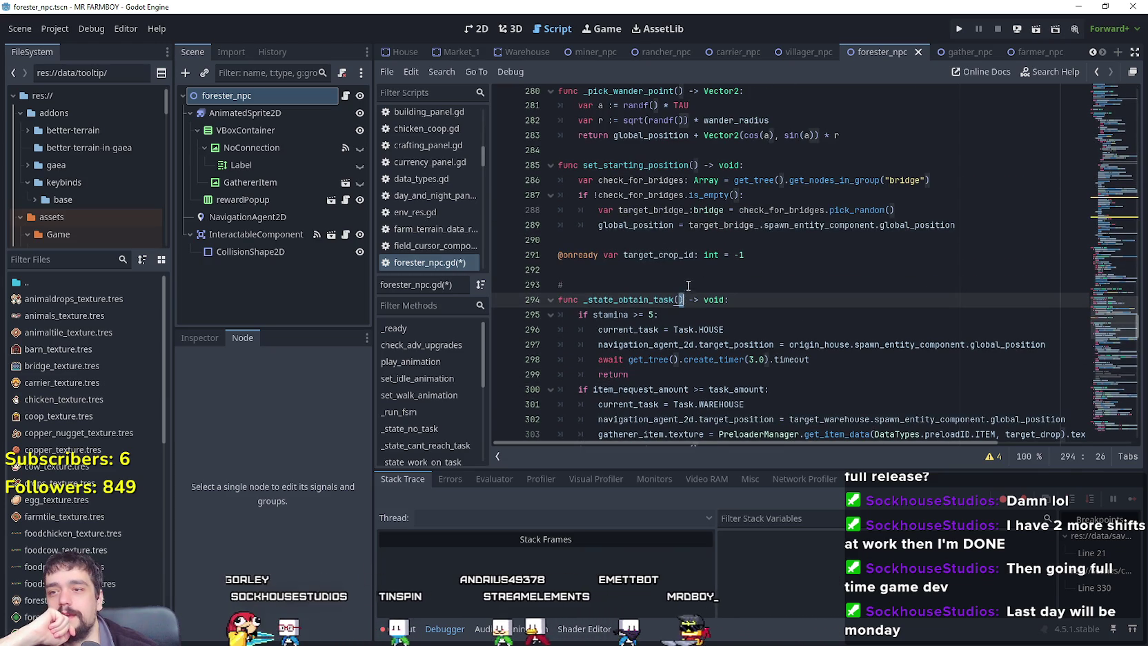
{"action": "left_click", "coordinate": [615, 282]}
{"action": "key", "text": "shift+Up"}
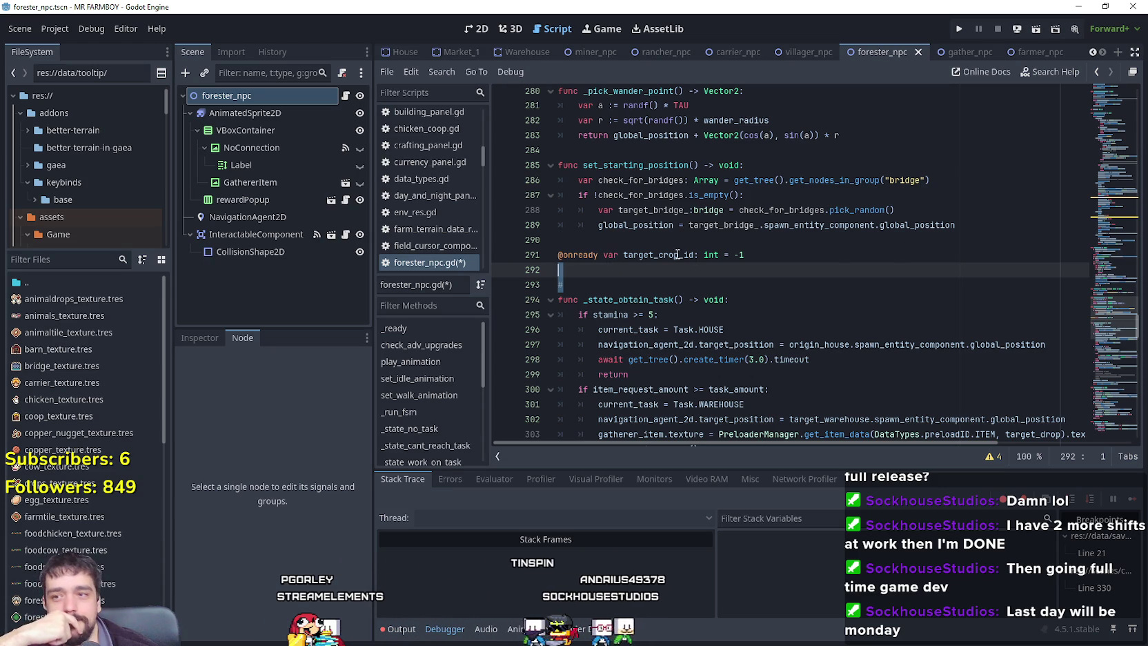
{"action": "left_click", "coordinate": [600, 288]}
{"action": "key", "text": "shift+Up"}
{"action": "left_click", "coordinate": [598, 288]}
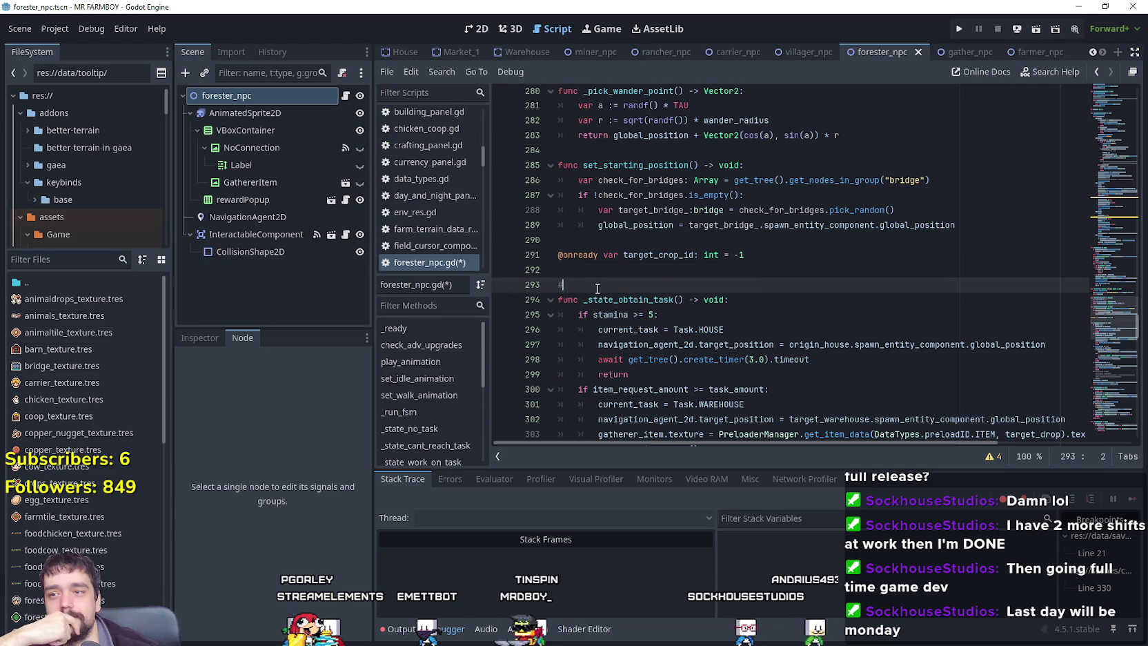
{"action": "key", "text": "shift+Up"}
{"action": "left_click", "coordinate": [636, 288]}
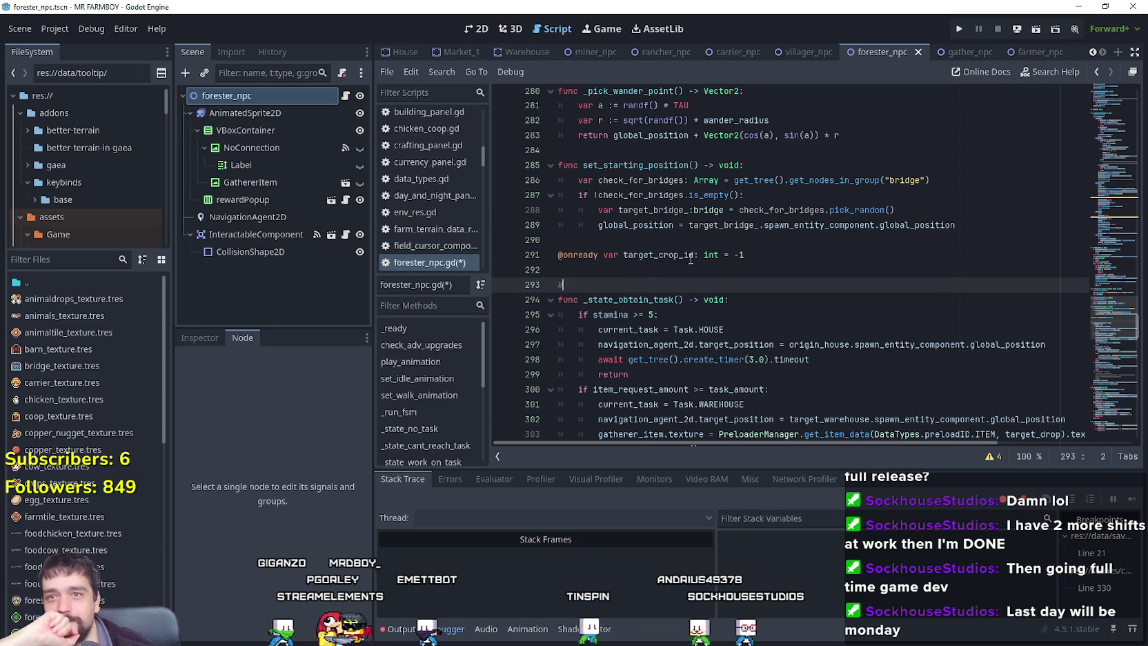
{"action": "scroll", "coordinate": [793, 262], "scroll_direction": "down", "scroll_amount": 10}
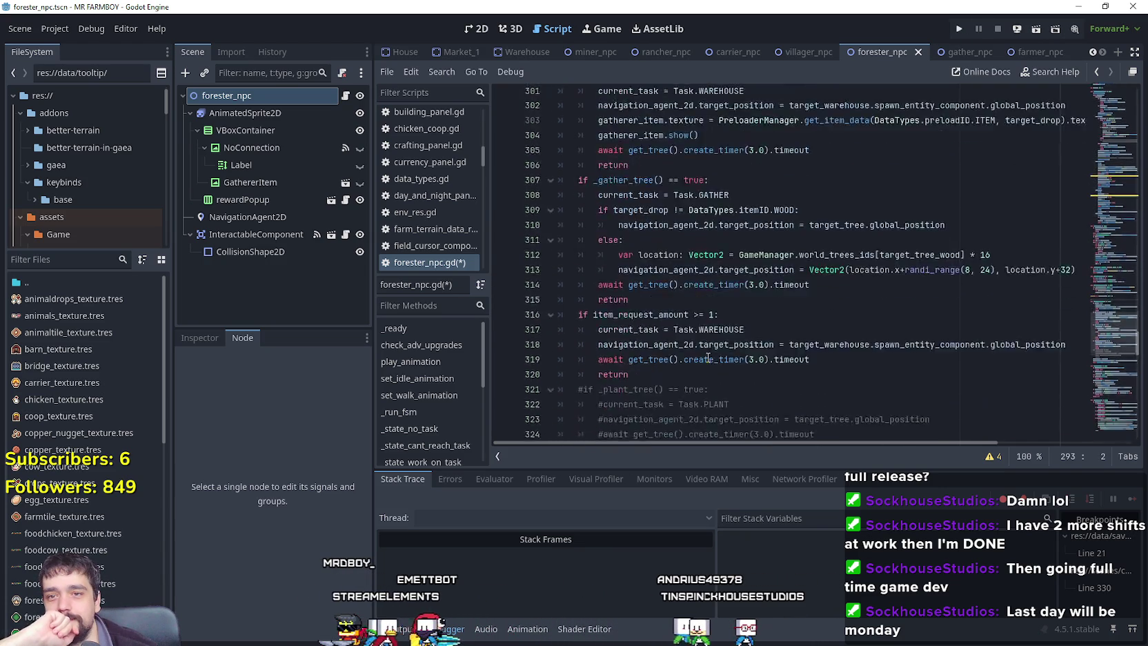
{"action": "scroll", "coordinate": [782, 373], "scroll_direction": "up", "scroll_amount": 8}
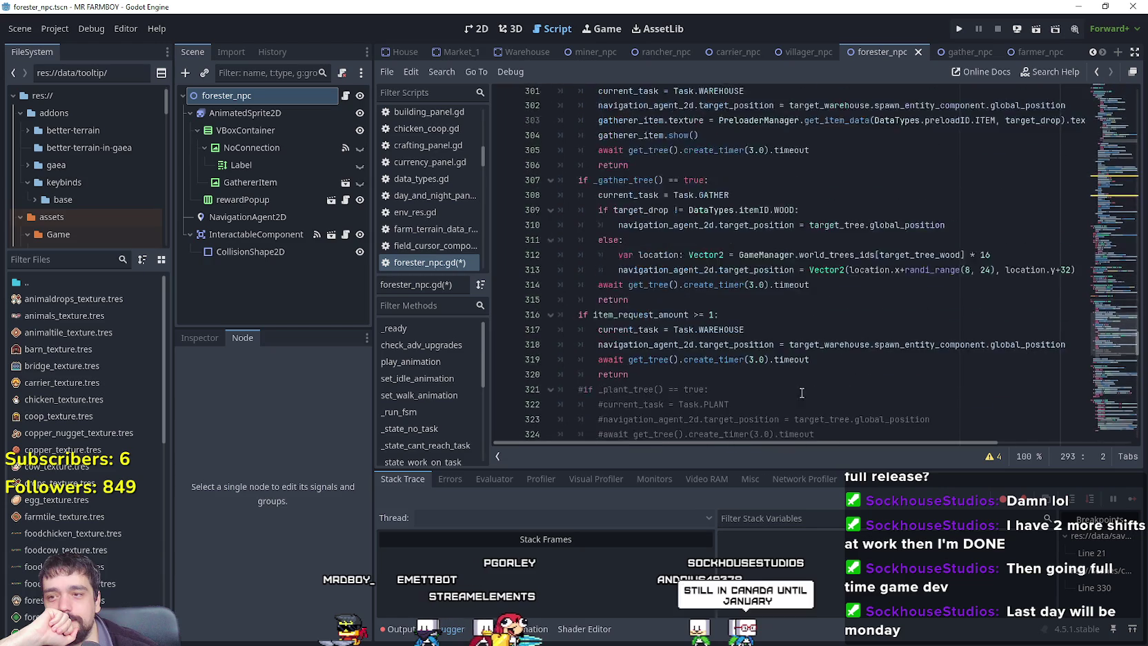
{"action": "scroll", "coordinate": [717, 308], "scroll_direction": "down", "scroll_amount": 8}
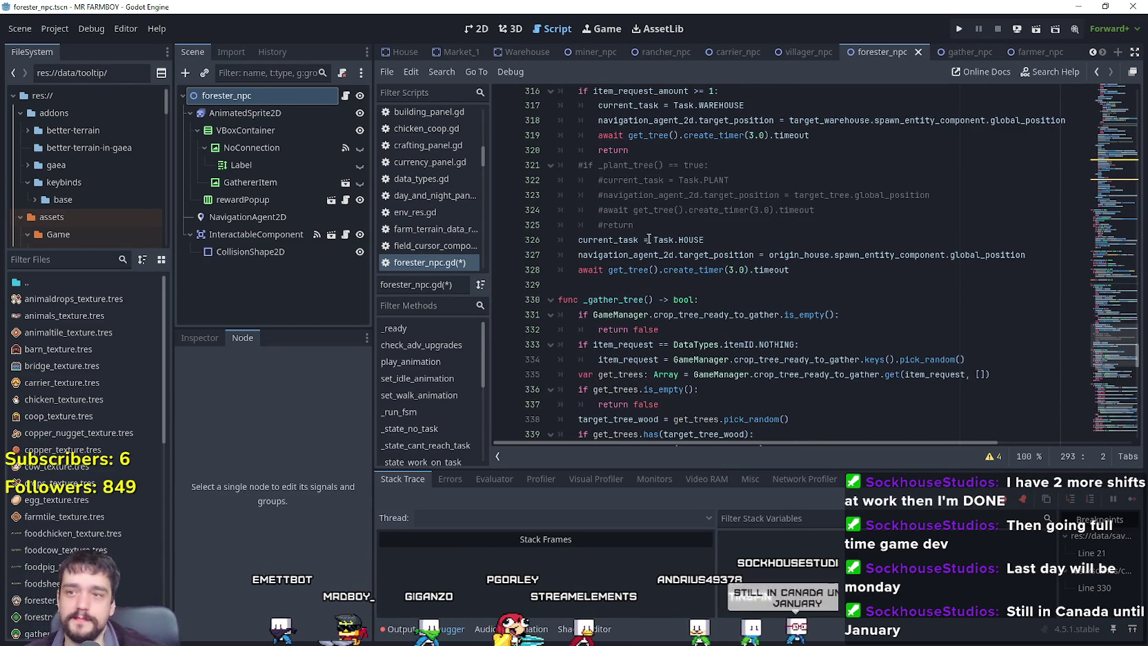
{"action": "mouse_move", "coordinate": [652, 226]}
{"action": "left_mouse_down"}
{"action": "mouse_move", "coordinate": [573, 120]}
{"action": "mouse_move", "coordinate": [562, 164]}
{"action": "left_mouse_up"}
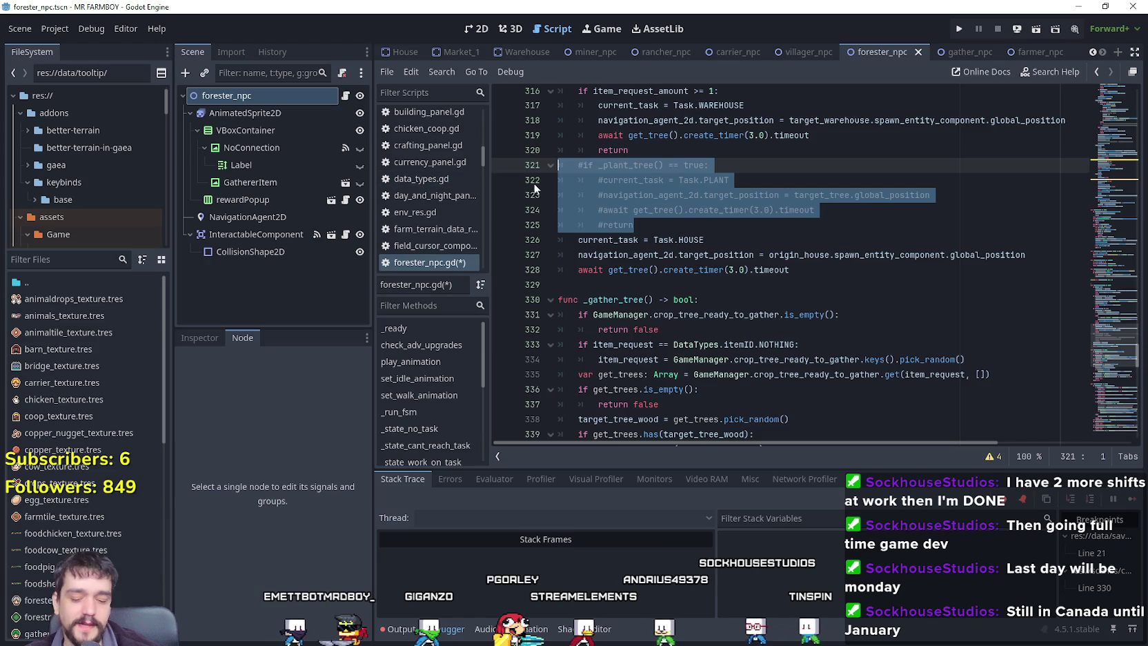
{"action": "scroll", "coordinate": [723, 232], "scroll_direction": "up", "scroll_amount": 2}
{"action": "scroll", "coordinate": [723, 232], "scroll_direction": "down", "scroll_amount": 8}
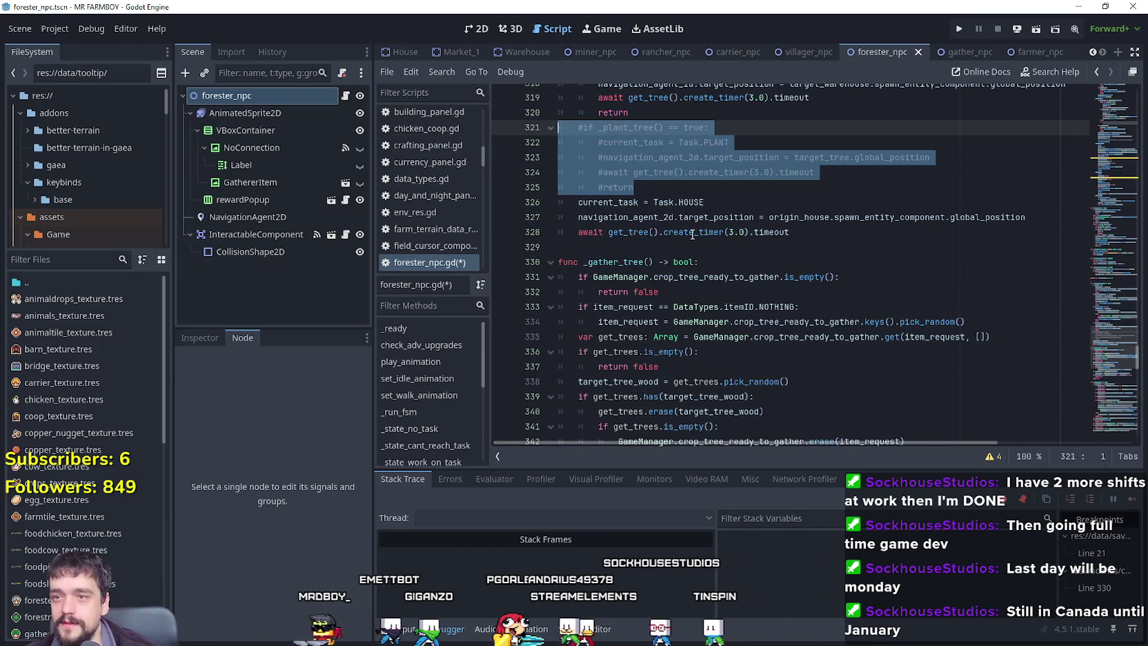
{"action": "left_click", "coordinate": [745, 306]}
{"action": "scroll", "coordinate": [747, 291], "scroll_direction": "down", "scroll_amount": 7}
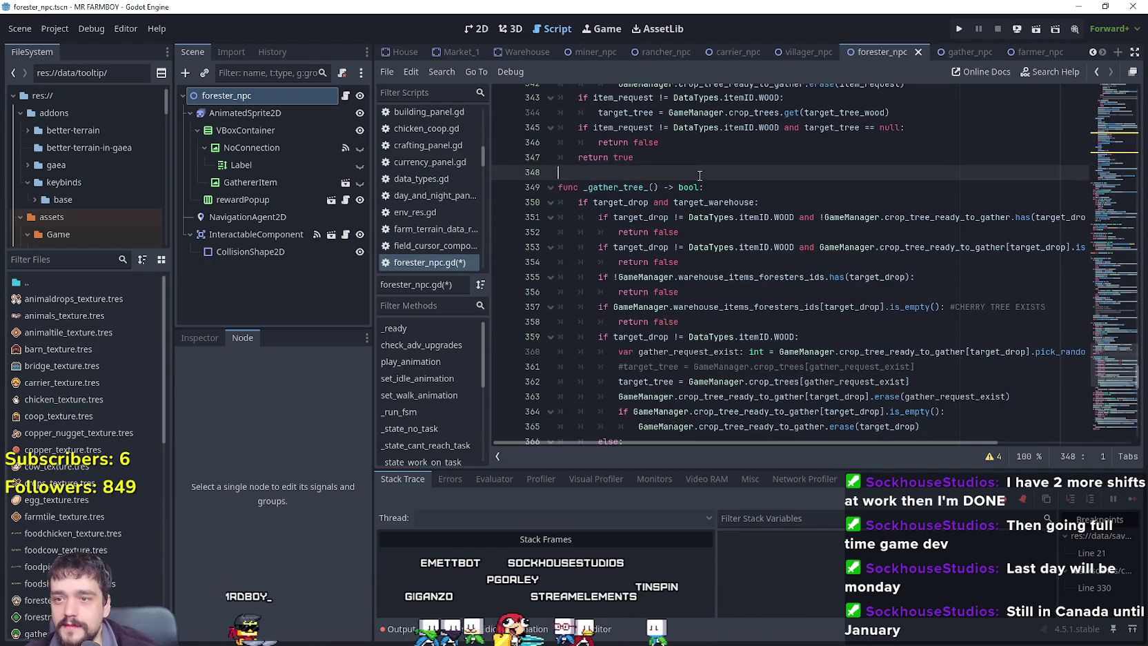
{"action": "left_click", "coordinate": [750, 261]}
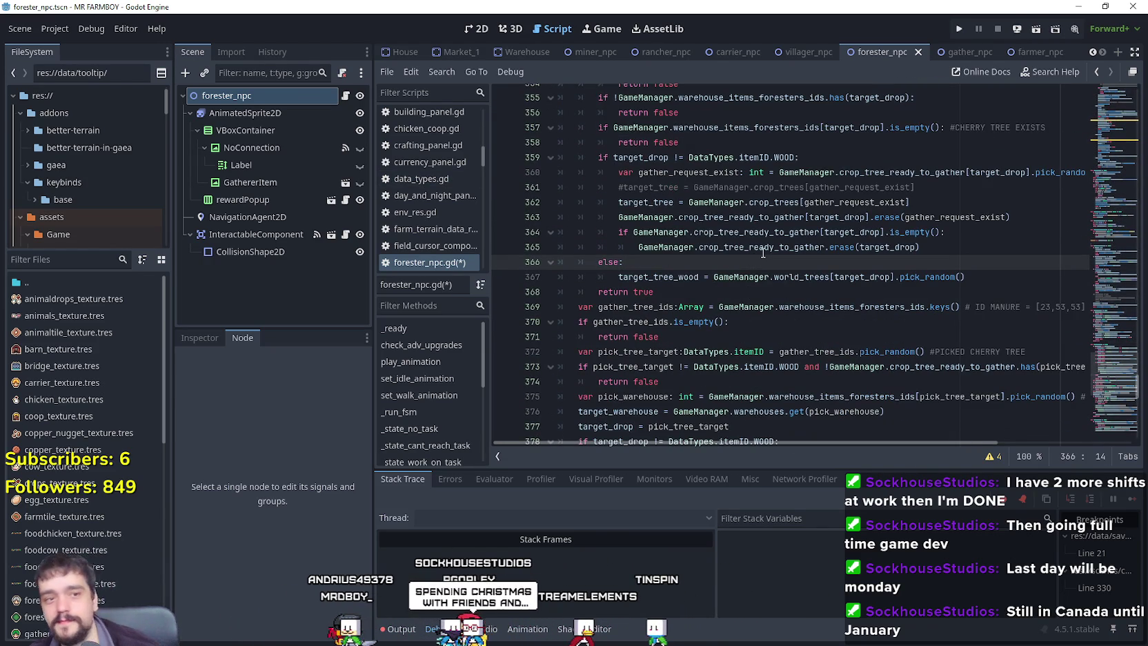
{"action": "mouse_move", "coordinate": [763, 254]}
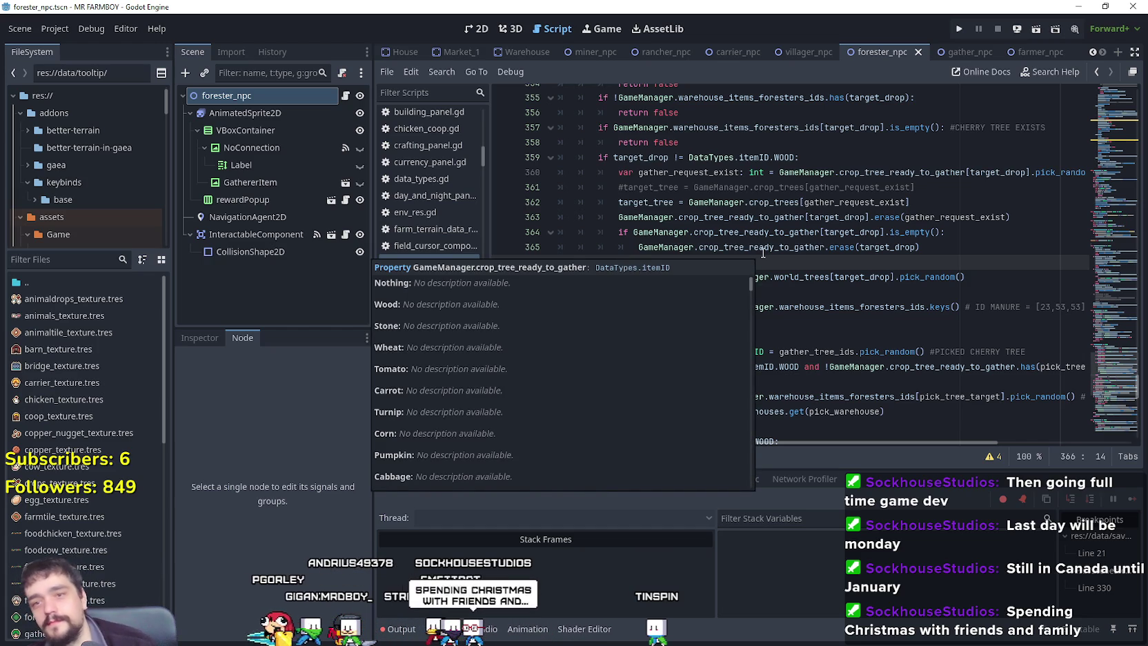
{"action": "left_click", "coordinate": [800, 321]}
Review the new gather function's code, selecting its lines 369–375.
{"action": "scroll", "coordinate": [729, 308], "scroll_direction": "down", "scroll_amount": 5}
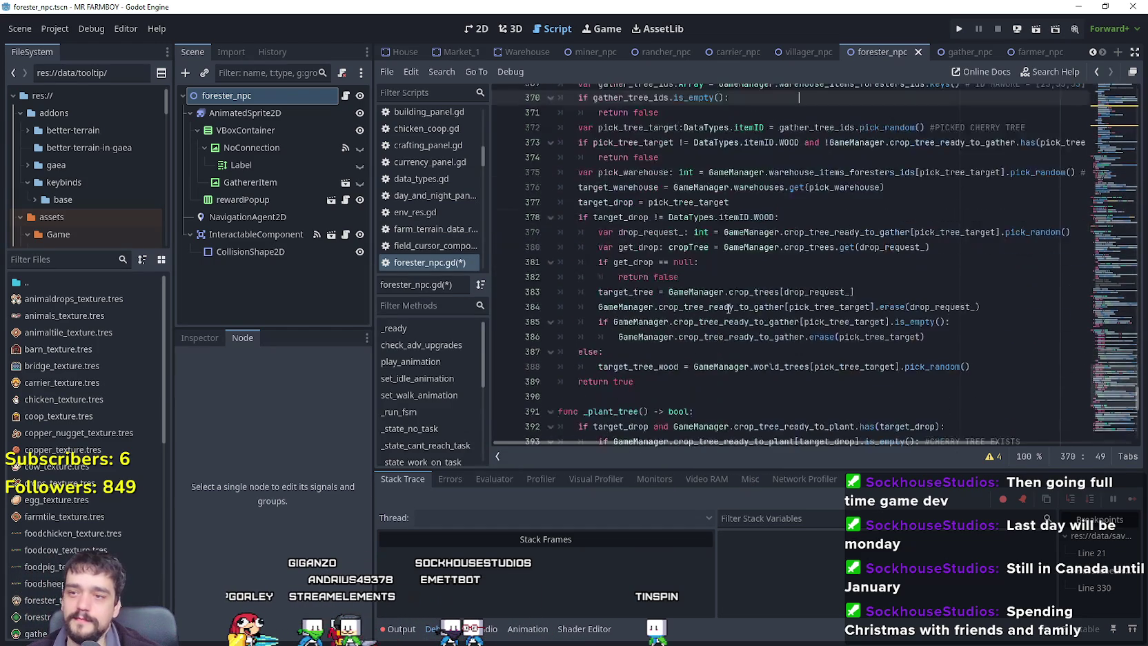
{"action": "scroll", "coordinate": [729, 308], "scroll_direction": "down", "scroll_amount": 2}
{"action": "mouse_move", "coordinate": [635, 295]}
{"action": "left_mouse_down"}
{"action": "mouse_move", "coordinate": [735, 217]}
{"action": "mouse_move", "coordinate": [724, 297]}
{"action": "mouse_move", "coordinate": [567, 282]}
{"action": "mouse_move", "coordinate": [536, 218]}
{"action": "mouse_move", "coordinate": [558, 232]}
{"action": "left_mouse_up"}
{"action": "scroll", "coordinate": [555, 265], "scroll_direction": "down", "scroll_amount": 1}
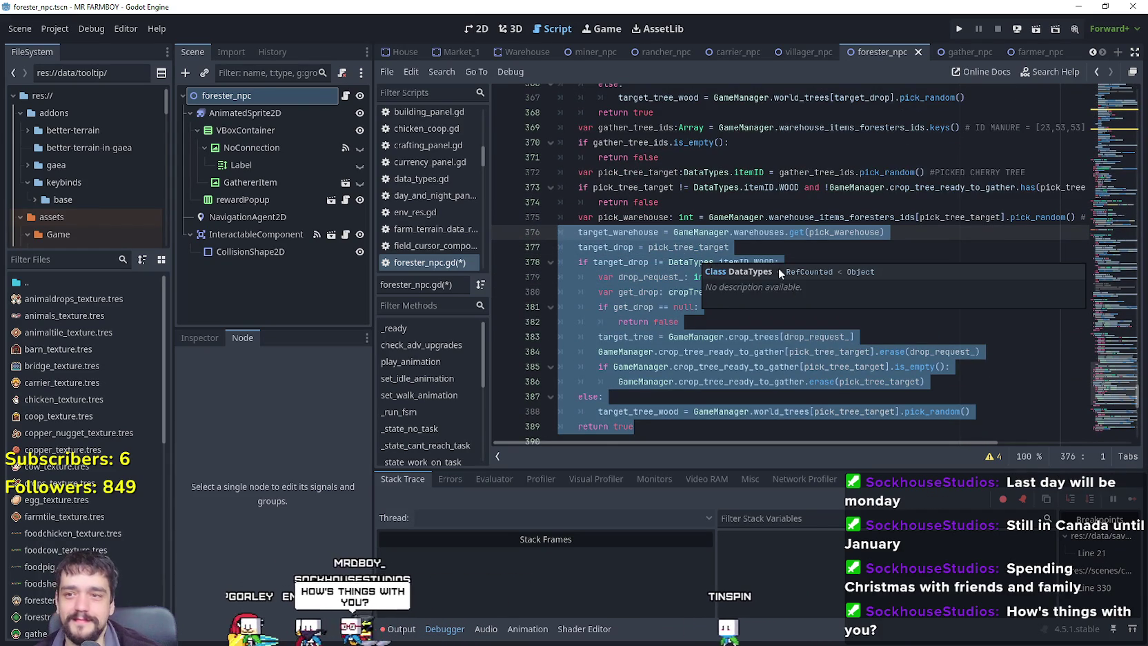
{"action": "left_click", "coordinate": [765, 246]}
{"action": "scroll", "coordinate": [779, 323], "scroll_direction": "up", "scroll_amount": 3}
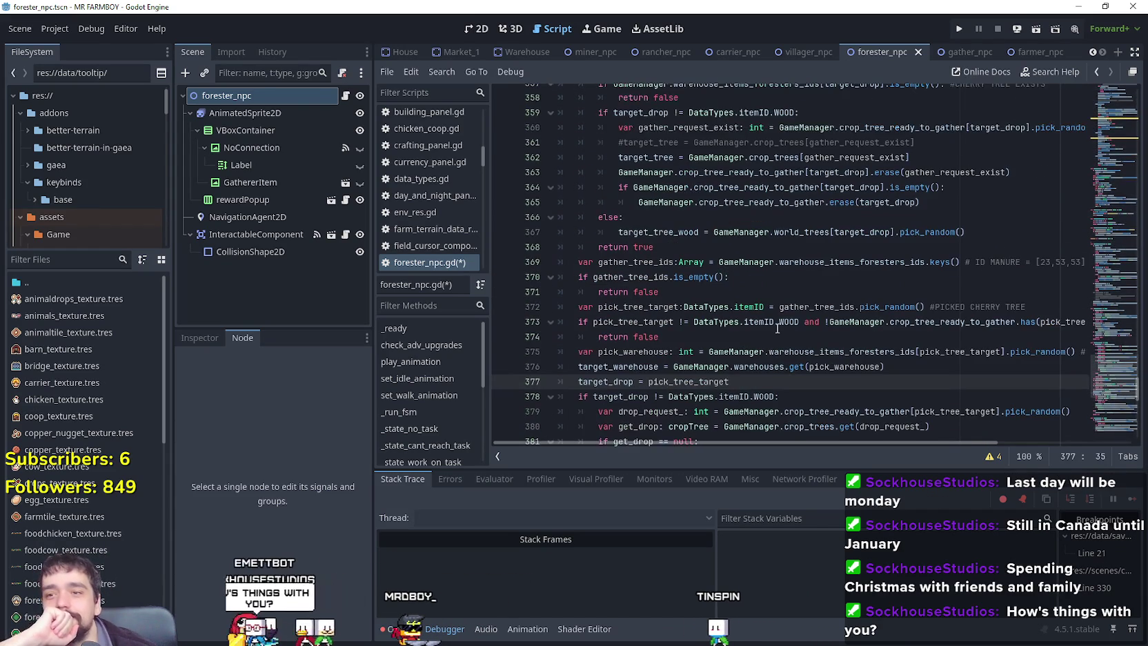
{"action": "mouse_move", "coordinate": [714, 338]}
{"action": "left_mouse_down"}
{"action": "mouse_move", "coordinate": [655, 277]}
{"action": "mouse_move", "coordinate": [544, 259]}
{"action": "left_mouse_up"}
{"action": "left_click", "coordinate": [682, 341]}
{"action": "left_click_drag", "start_coordinate": [919, 352], "coordinate": [461, 269]}
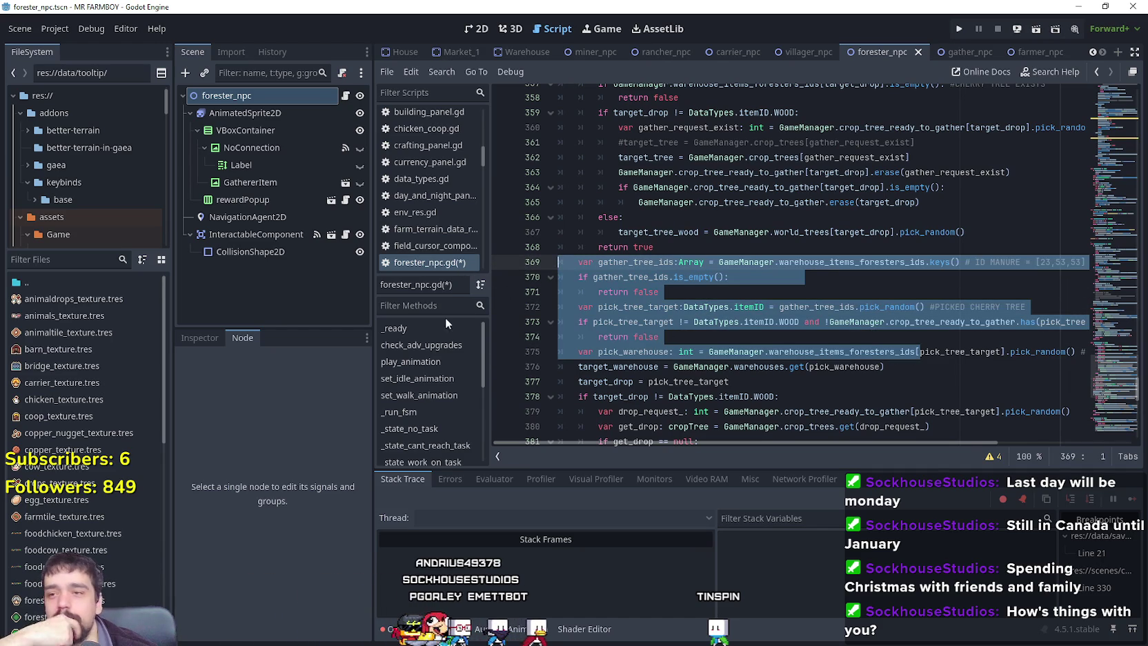
{"action": "scroll", "coordinate": [705, 385], "scroll_direction": "up", "scroll_amount": 1}
{"action": "scroll", "coordinate": [697, 317], "scroll_direction": "up", "scroll_amount": 2}
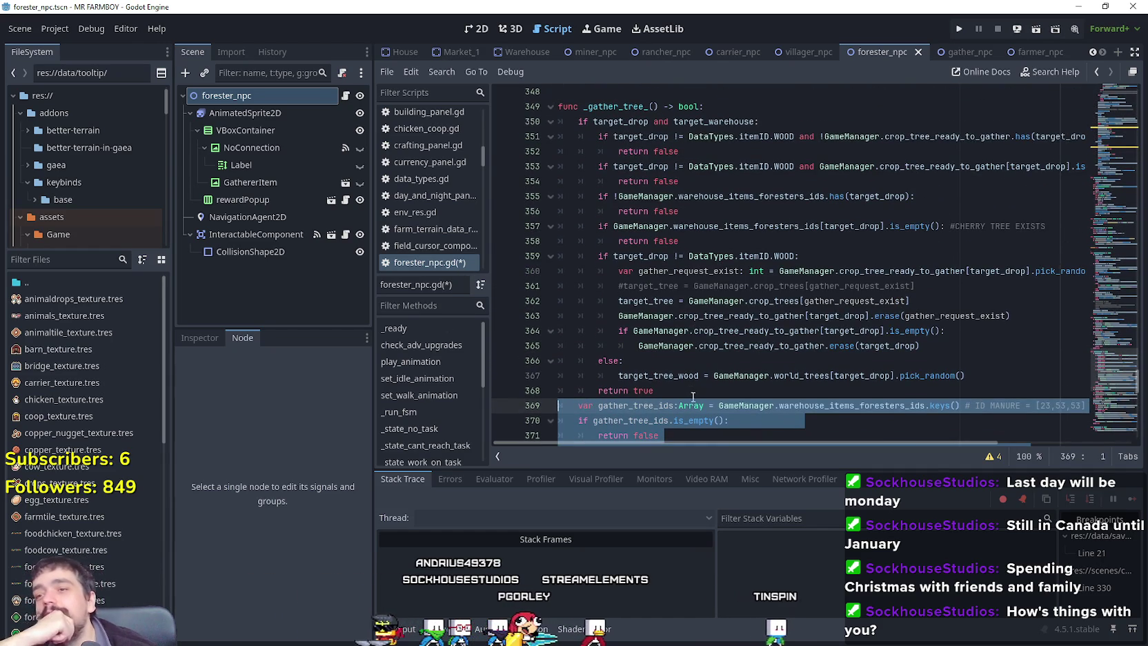
{"action": "mouse_move", "coordinate": [690, 395]}
{"action": "left_mouse_down"}
{"action": "mouse_move", "coordinate": [641, 359]}
{"action": "mouse_move", "coordinate": [562, 241]}
{"action": "left_mouse_up"}
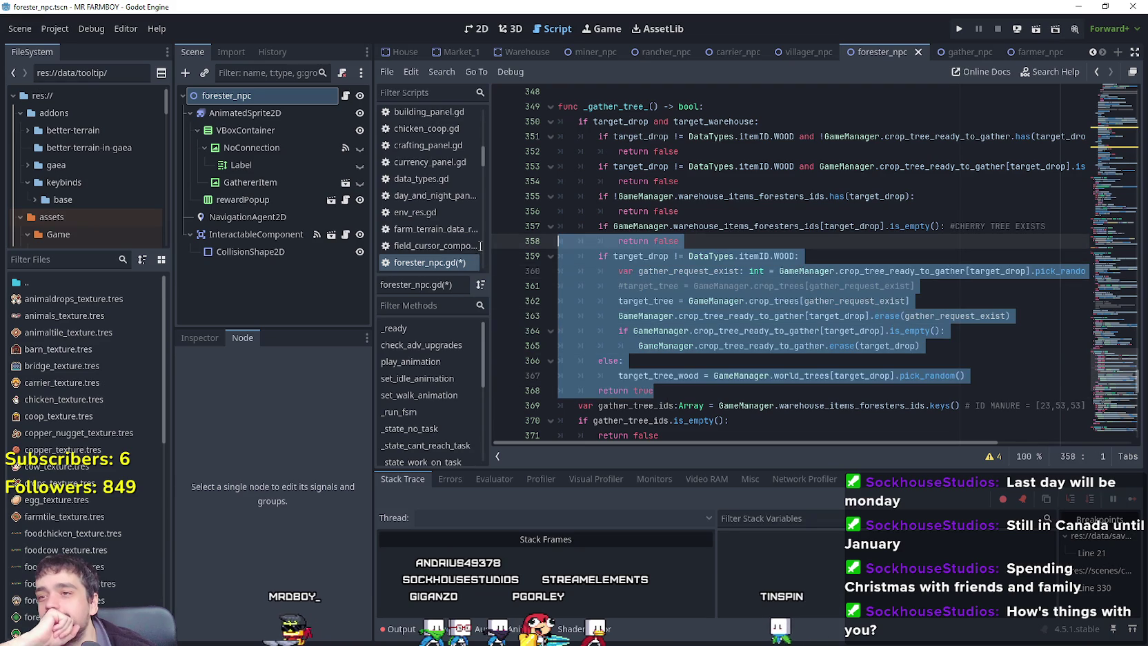
{"action": "scroll", "coordinate": [761, 367], "scroll_direction": "down", "scroll_amount": 1}
{"action": "scroll", "coordinate": [761, 368], "scroll_direction": "up", "scroll_amount": 3}
Inspect the condition checks on lines 351–358 and the warehouse_items_foresters_ids property documentation.
{"action": "left_click", "coordinate": [710, 354]}
{"action": "scroll", "coordinate": [879, 364], "scroll_direction": "up", "scroll_amount": 1}
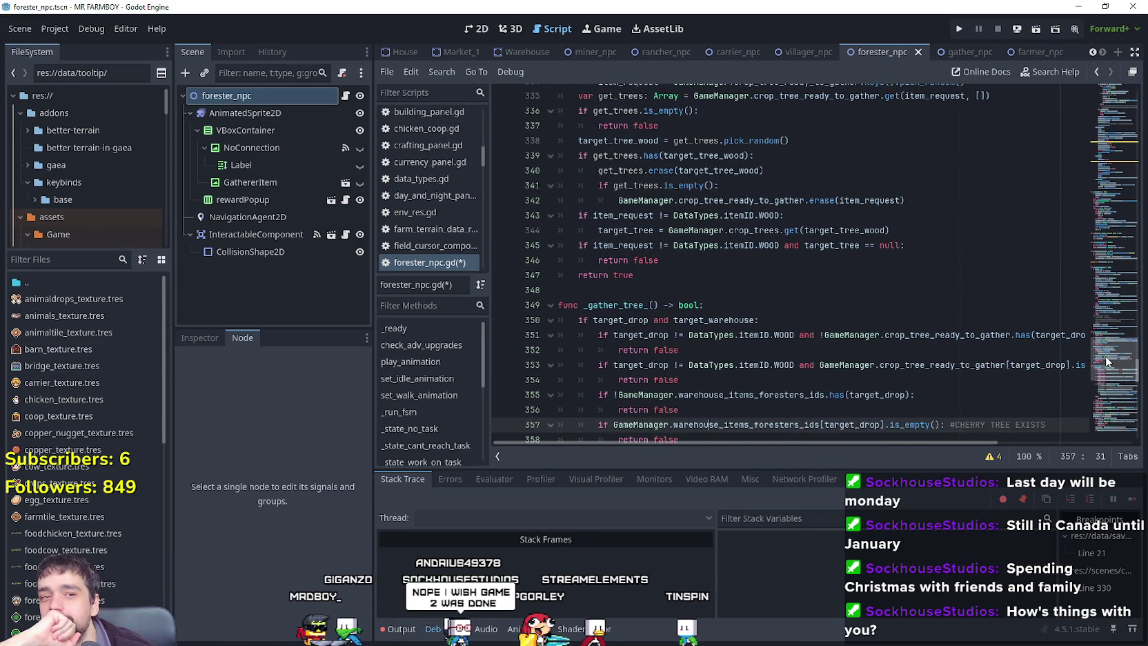
{"action": "scroll", "coordinate": [1104, 362], "scroll_direction": "down", "scroll_amount": 1}
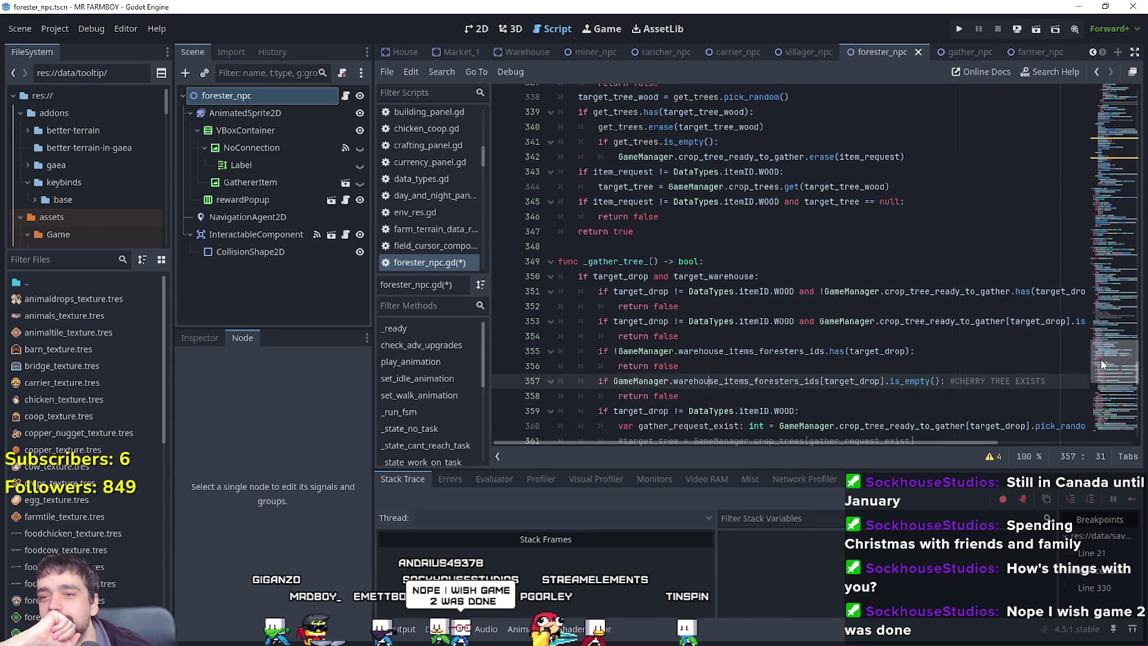
{"action": "left_click", "coordinate": [674, 242]}
{"action": "scroll", "coordinate": [689, 355], "scroll_direction": "down", "scroll_amount": 2}
{"action": "mouse_move", "coordinate": [683, 307]}
{"action": "left_mouse_down"}
{"action": "mouse_move", "coordinate": [552, 289]}
{"action": "mouse_move", "coordinate": [538, 206]}
{"action": "left_mouse_up"}
{"action": "left_click", "coordinate": [711, 300]}
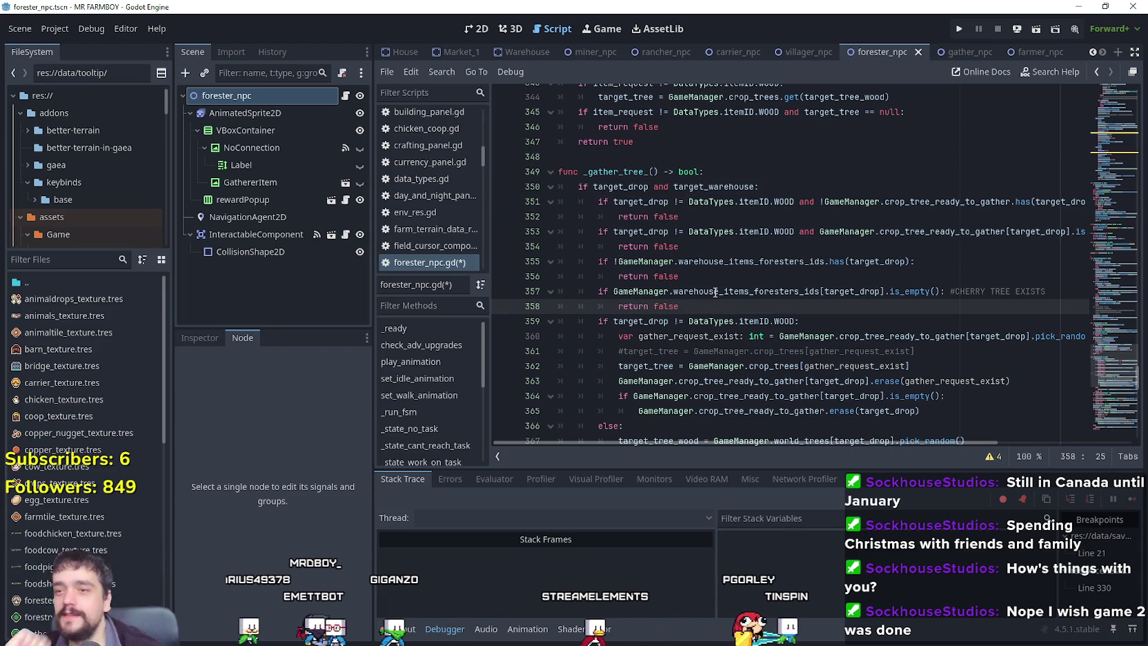
{"action": "mouse_move", "coordinate": [715, 293]}
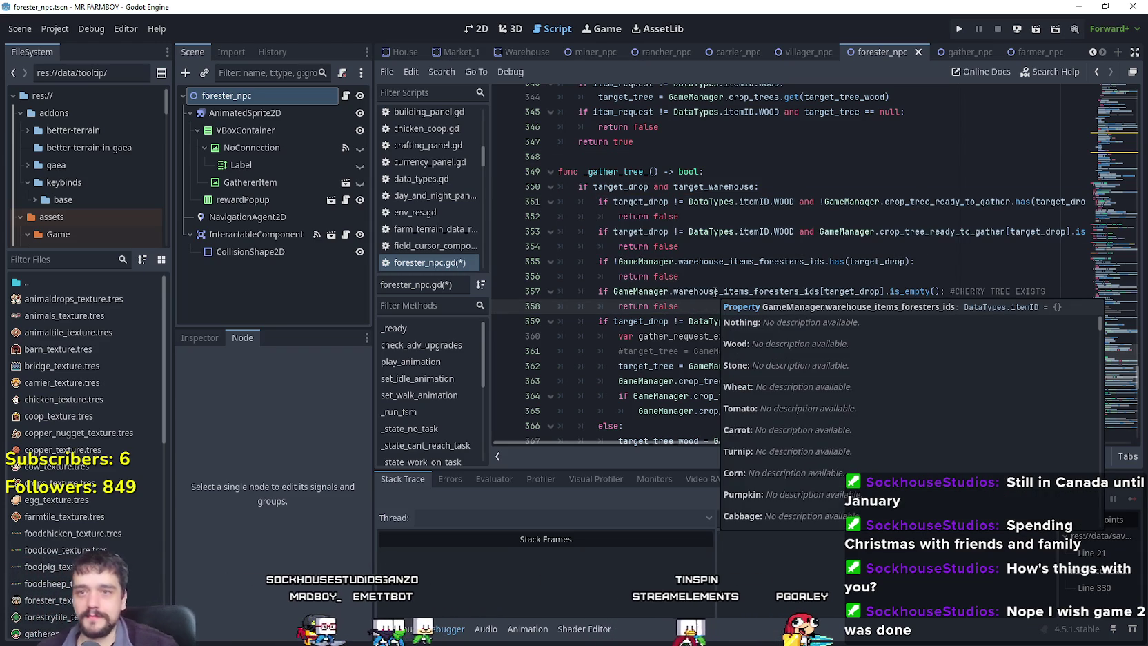
{"action": "left_click", "coordinate": [719, 271]}
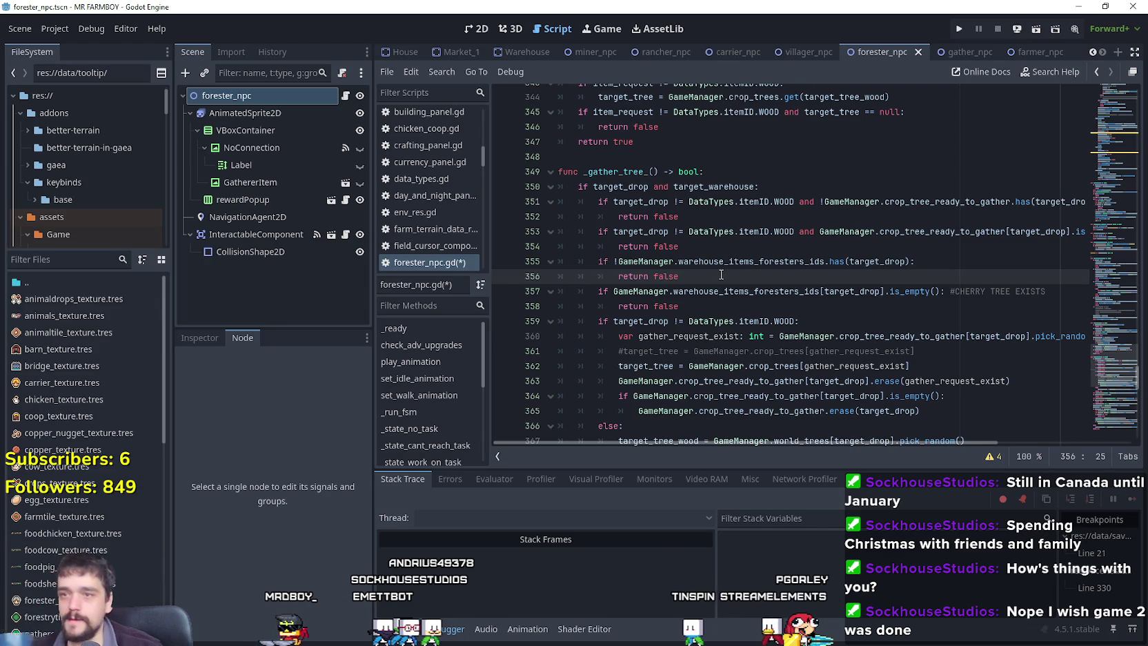
{"action": "scroll", "coordinate": [696, 296], "scroll_direction": "up", "scroll_amount": 4}
{"action": "left_click", "coordinate": [666, 333]}
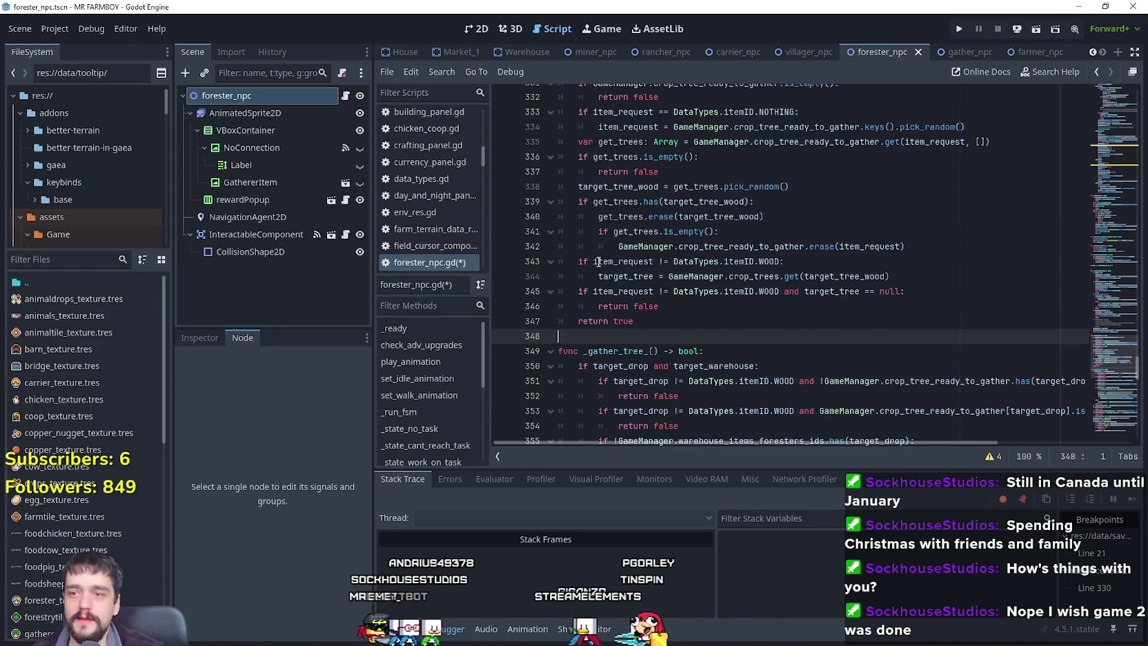
{"action": "scroll", "coordinate": [597, 262], "scroll_direction": "up", "scroll_amount": 1}
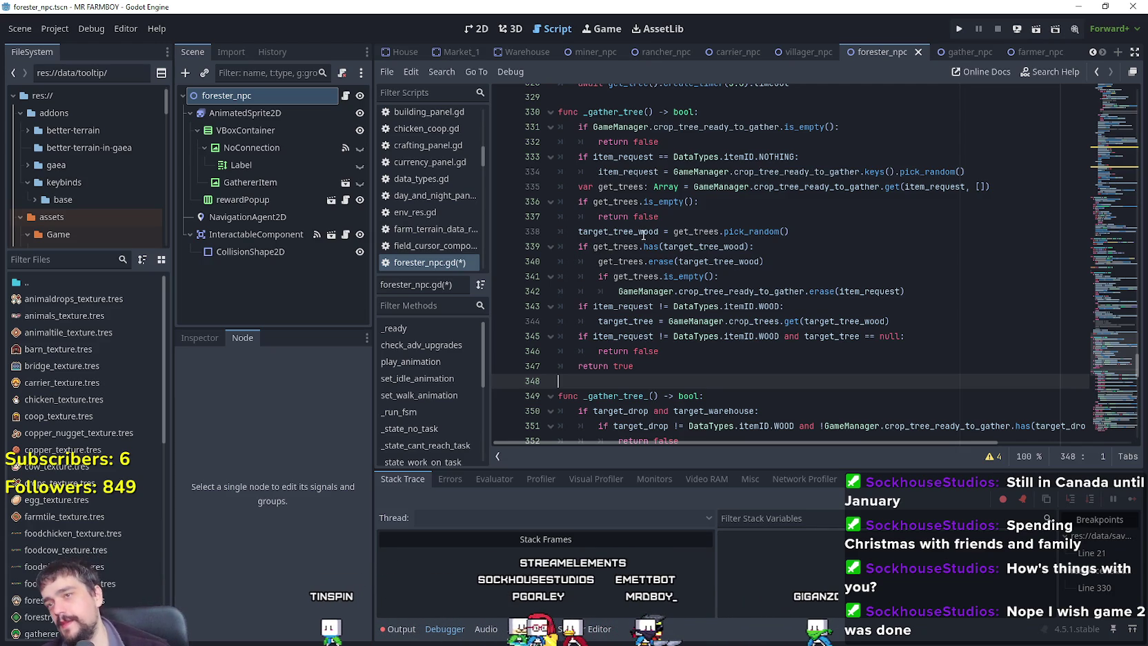
{"action": "scroll", "coordinate": [694, 416], "scroll_direction": "down", "scroll_amount": 3}
{"action": "scroll", "coordinate": [639, 250], "scroll_direction": "up", "scroll_amount": 5}
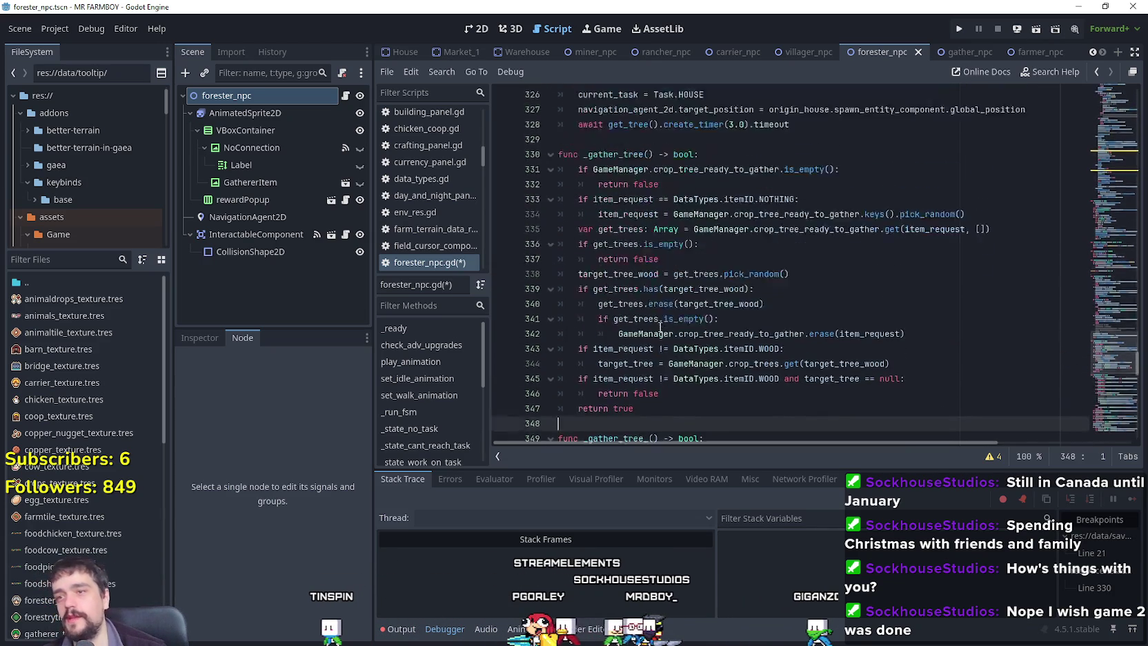
{"action": "scroll", "coordinate": [639, 249], "scroll_direction": "down", "scroll_amount": 4}
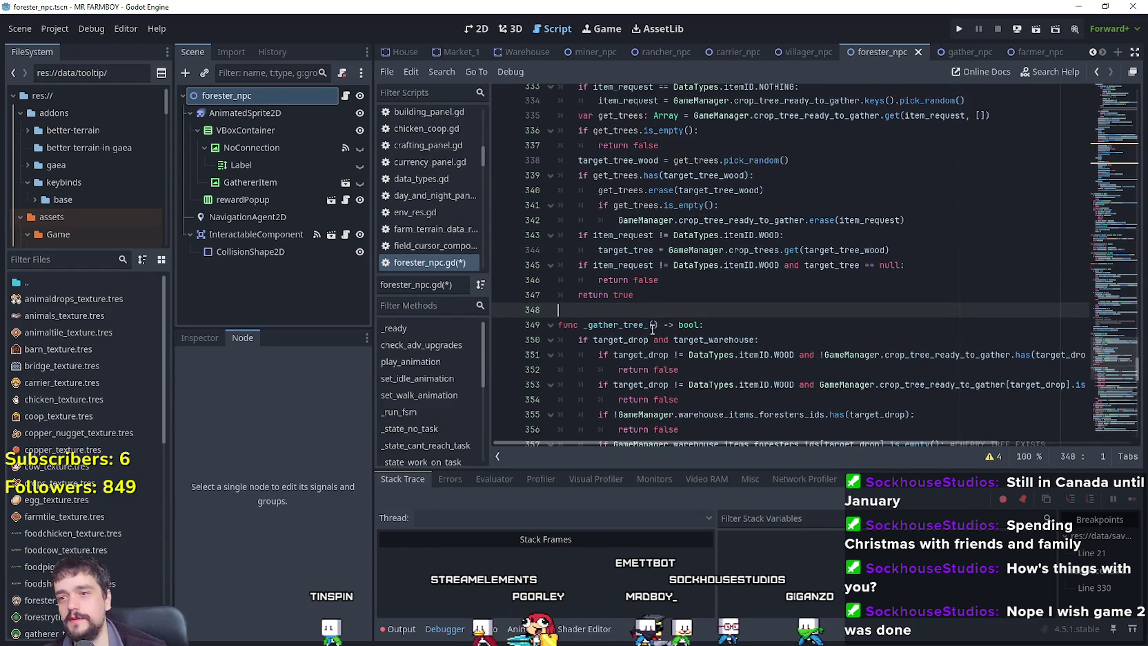
Rename line 349's function to _gather_tree and line 330's to _gather_tree_, then save.
{"action": "left_click", "coordinate": [652, 327]}
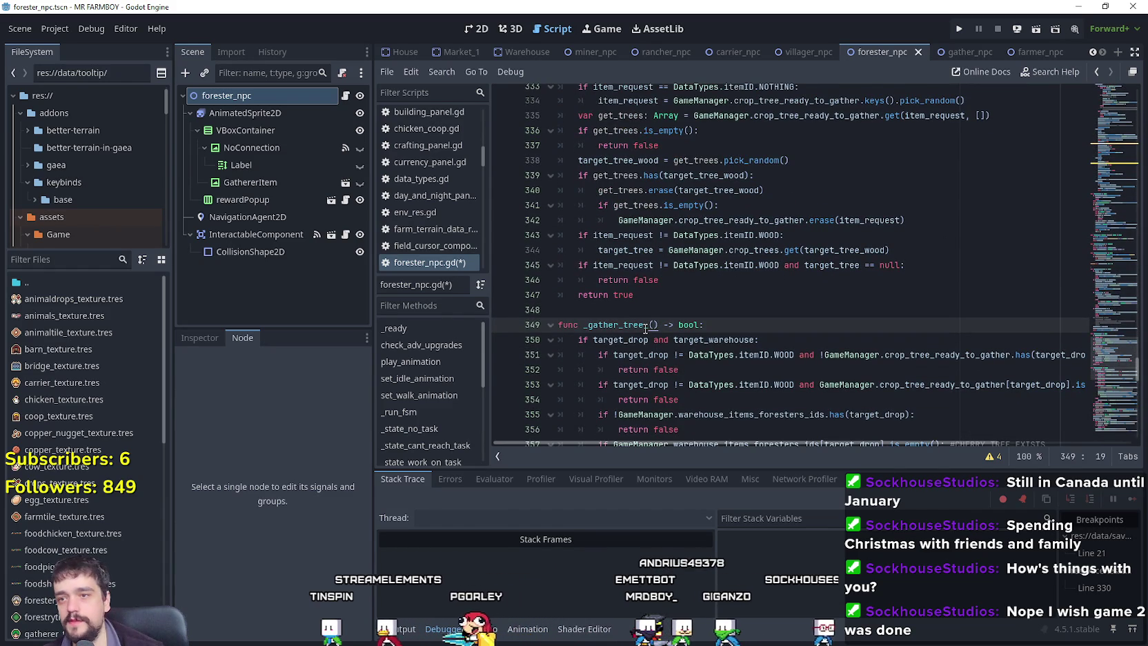
{"action": "scroll", "coordinate": [604, 314], "scroll_direction": "up", "scroll_amount": 4}
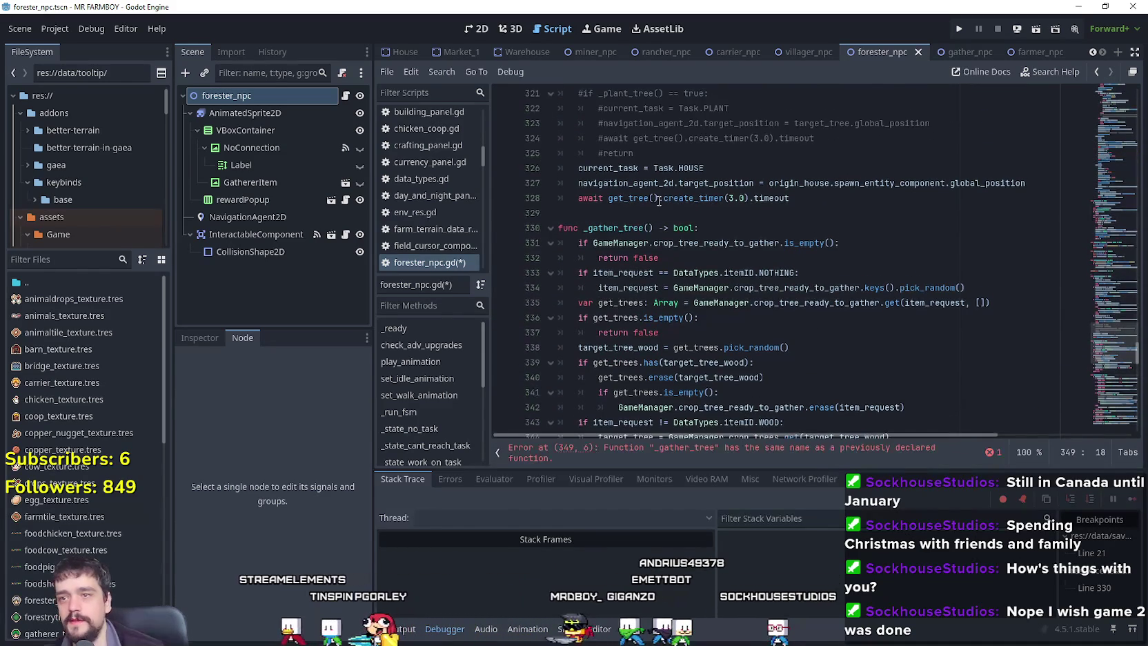
{"action": "left_click", "coordinate": [651, 227]}
{"action": "type", "text": "_"}
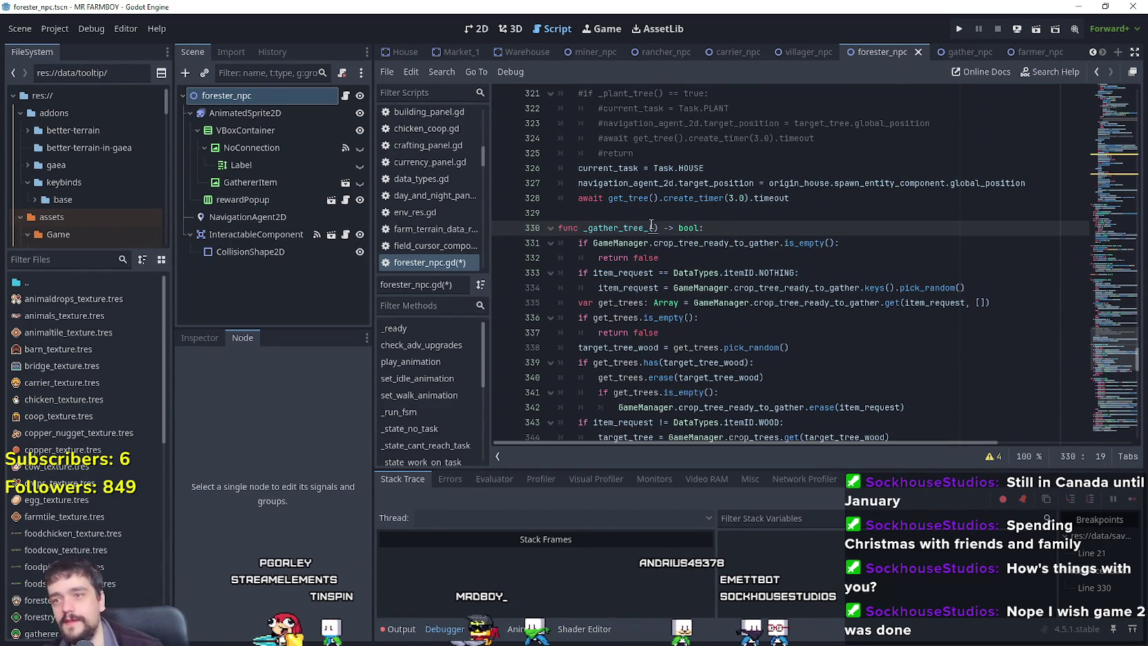
{"action": "key", "text": "ctrl+s"}
Run MR FARMBOY, maximize its window and load Save 2, which halts on the 'hide' null-instance error.
{"action": "left_click", "coordinate": [959, 30]}
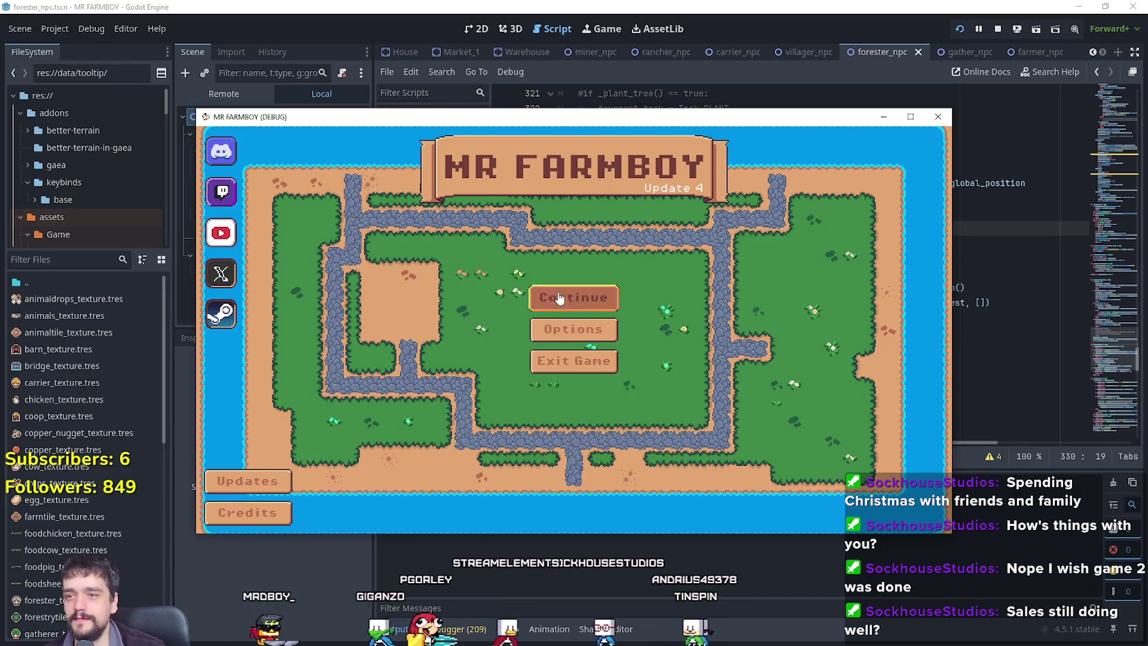
{"action": "left_click", "coordinate": [548, 295]}
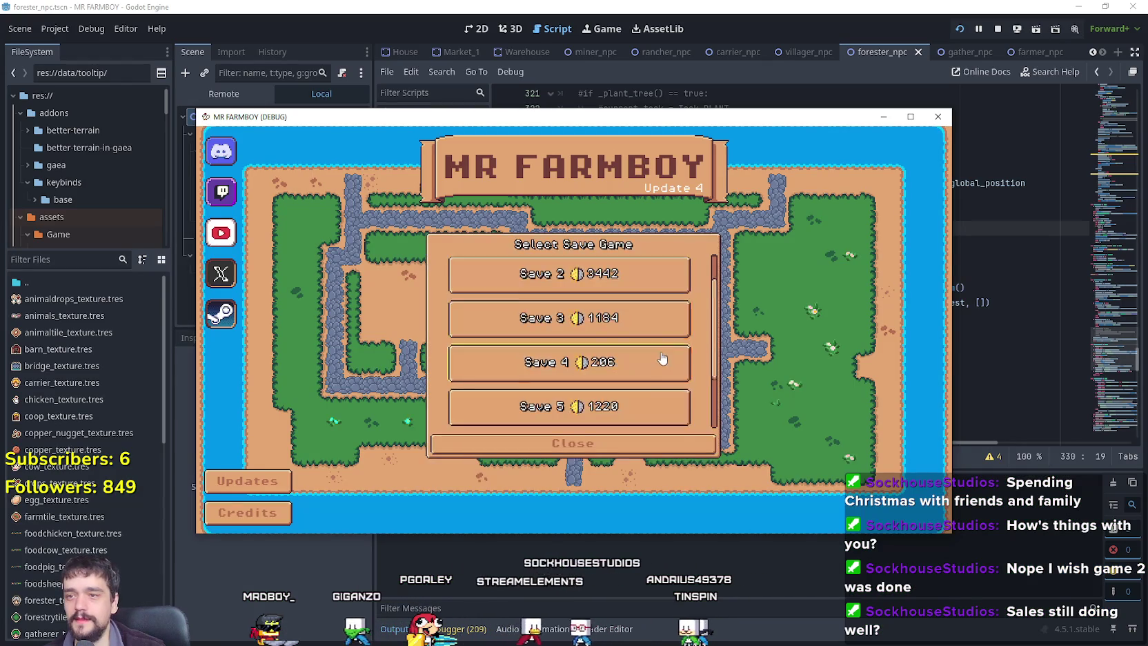
{"action": "scroll", "coordinate": [645, 428], "scroll_direction": "down", "scroll_amount": 2}
{"action": "scroll", "coordinate": [615, 397], "scroll_direction": "up", "scroll_amount": 3}
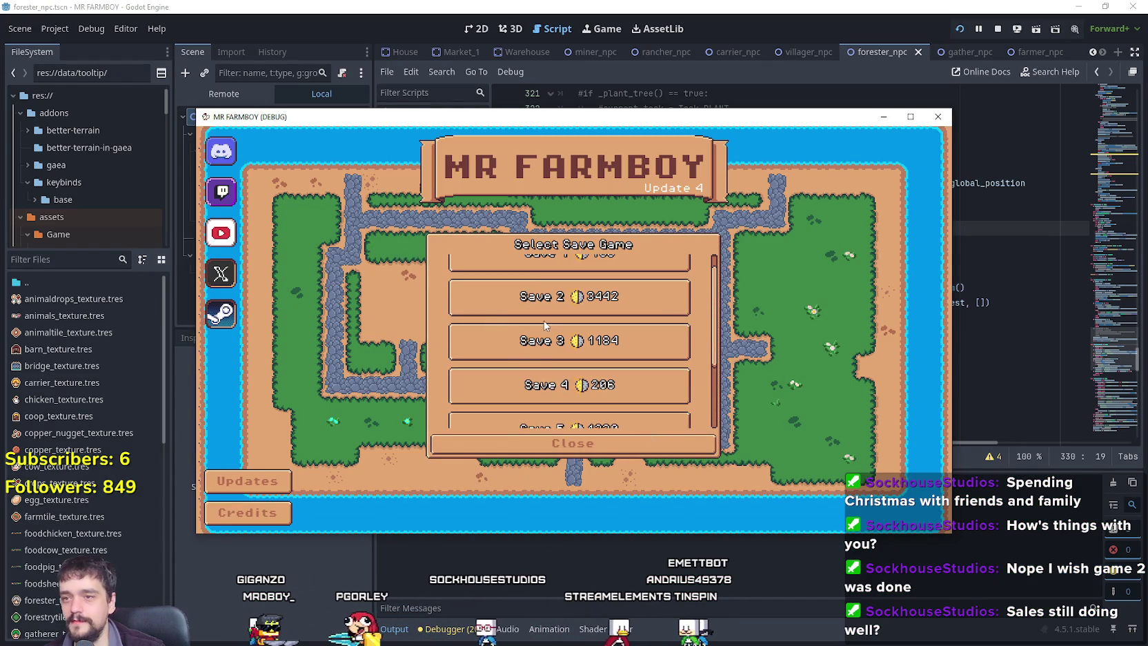
{"action": "scroll", "coordinate": [593, 314], "scroll_direction": "up", "scroll_amount": 1}
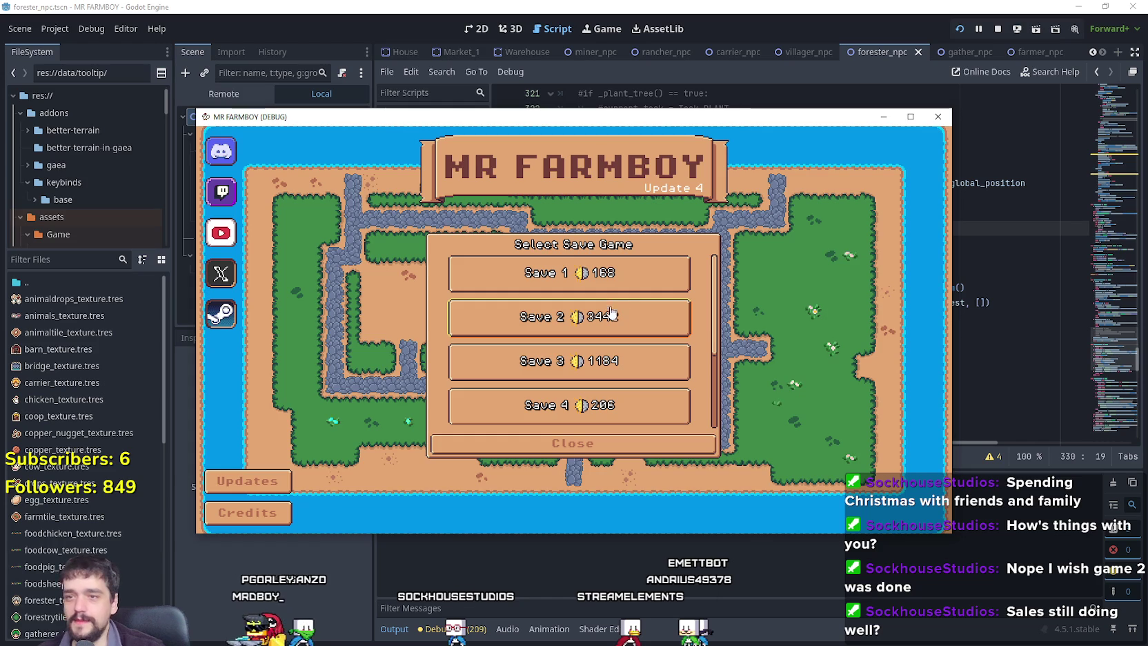
{"action": "left_click", "coordinate": [909, 119]}
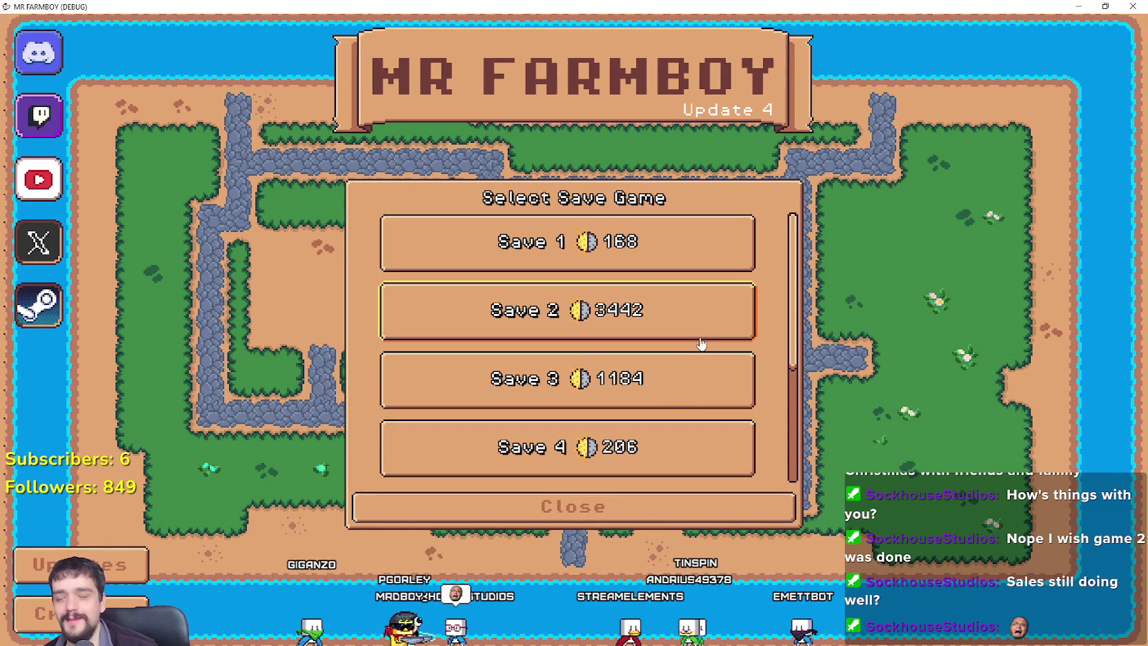
{"action": "left_click", "coordinate": [584, 332]}
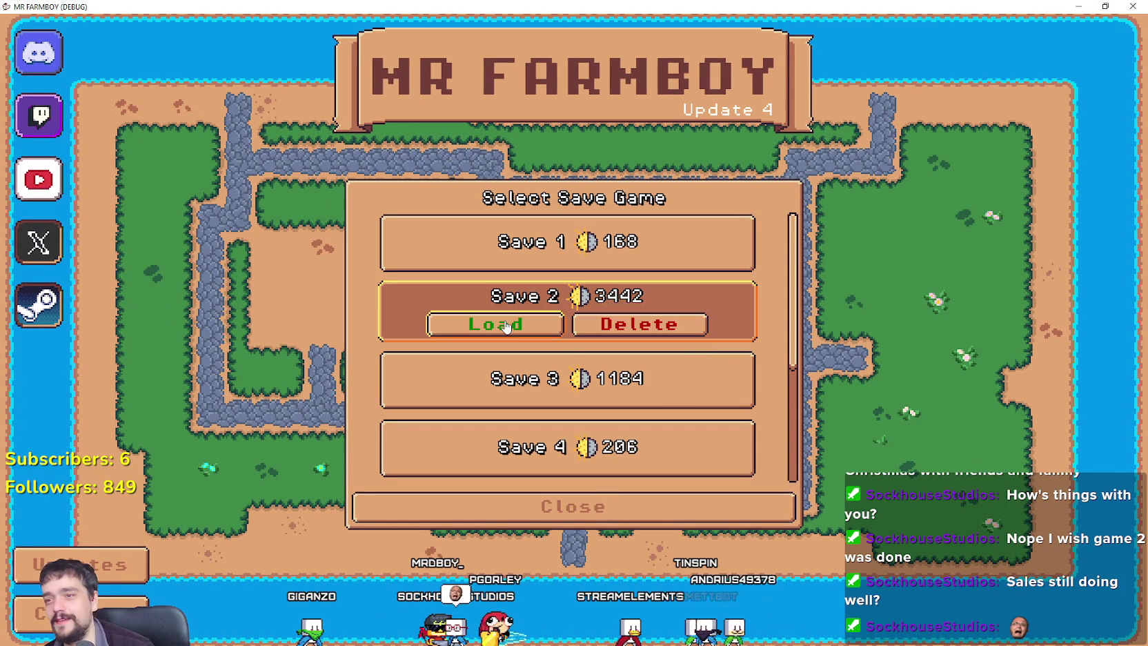
{"action": "left_click", "coordinate": [514, 323]}
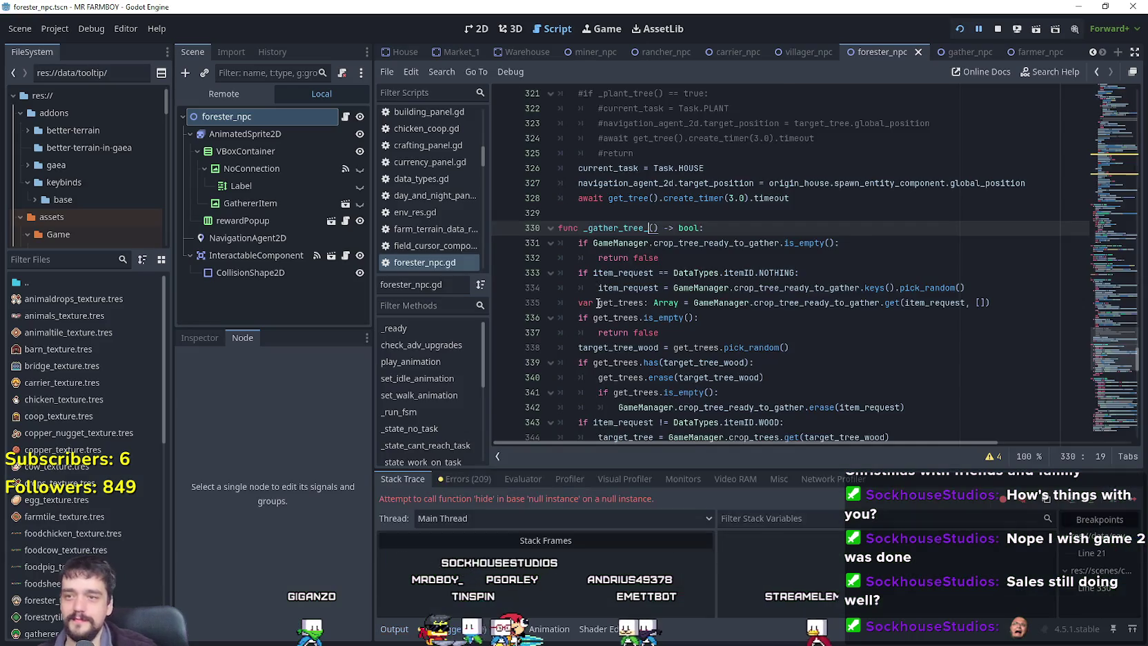
Comment out gatherer_item.get_child(0).hide() on line 26 of miner_npc.gd, stop the session and rerun with F5.
{"action": "scroll", "coordinate": [723, 214], "scroll_direction": "up", "scroll_amount": 3}
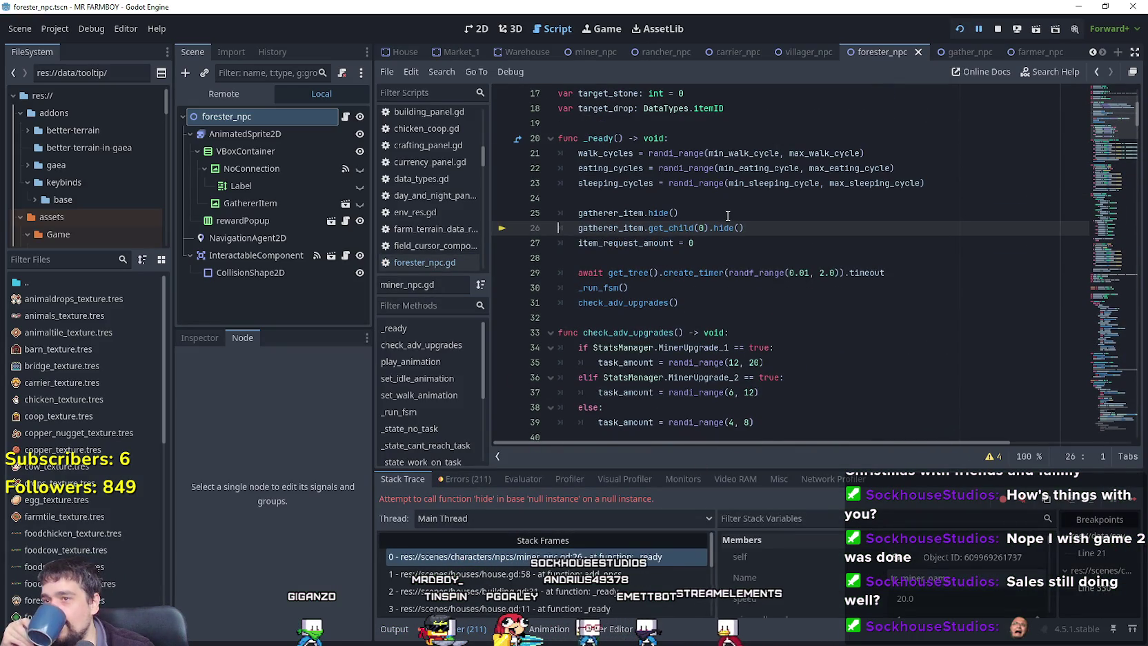
{"action": "scroll", "coordinate": [728, 214], "scroll_direction": "up", "scroll_amount": 3}
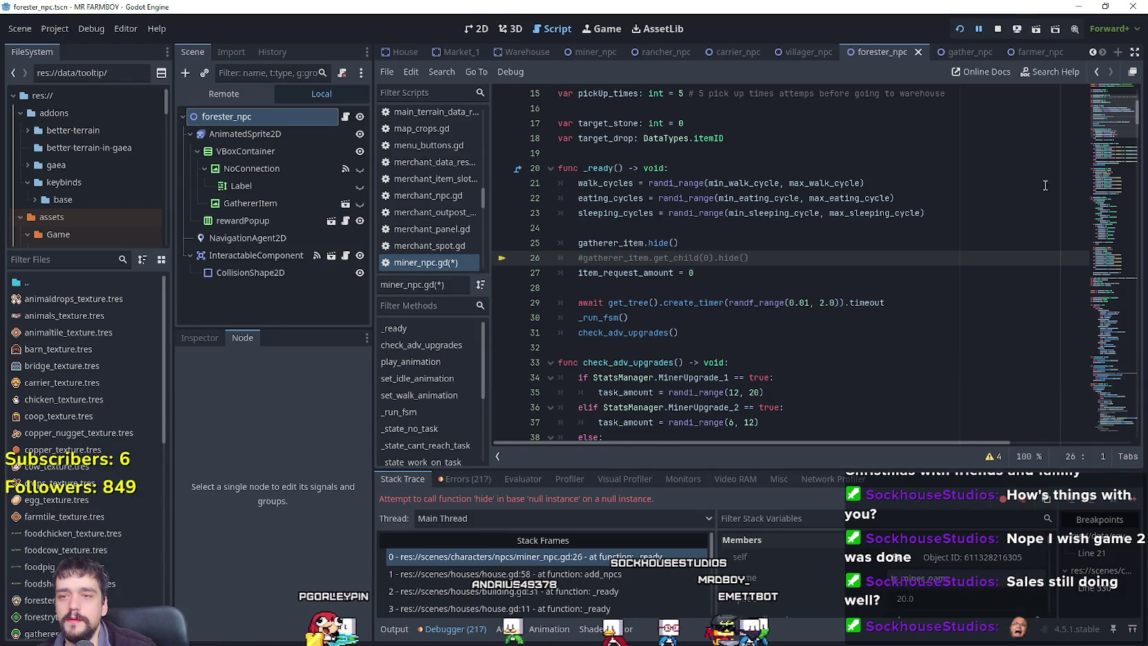
{"action": "left_click", "coordinate": [997, 28]}
{"action": "key", "text": "F5"}
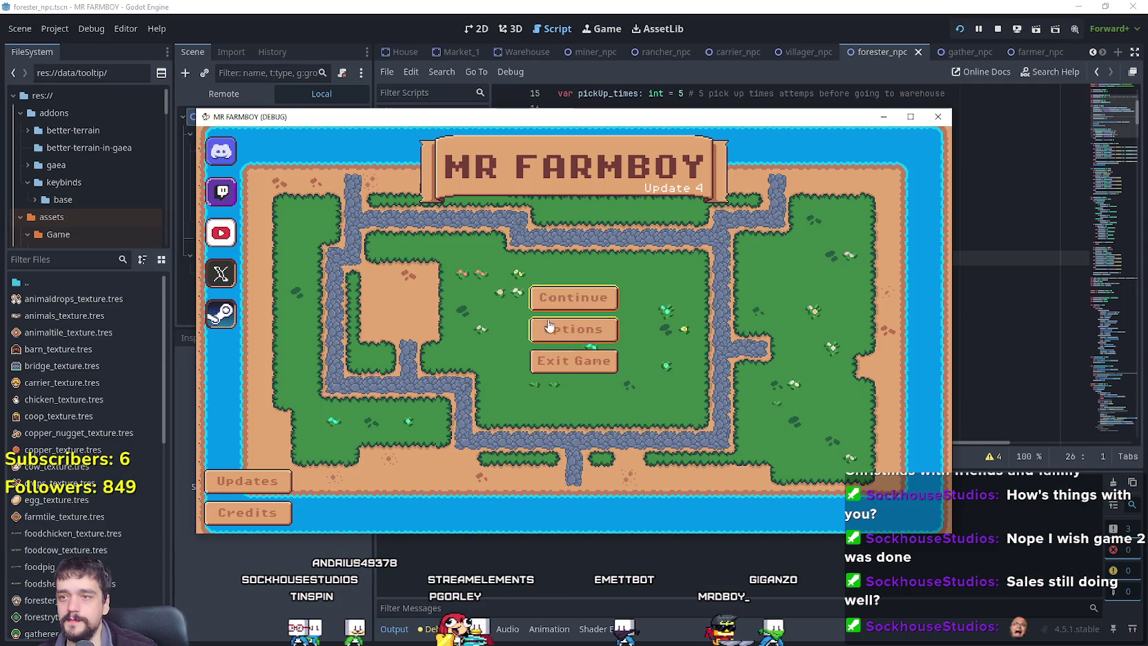
Load Save 2 via Continue, then maximize the MR FARMBOY (DEBUG) window and zoom out.
{"action": "left_click", "coordinate": [564, 327]}
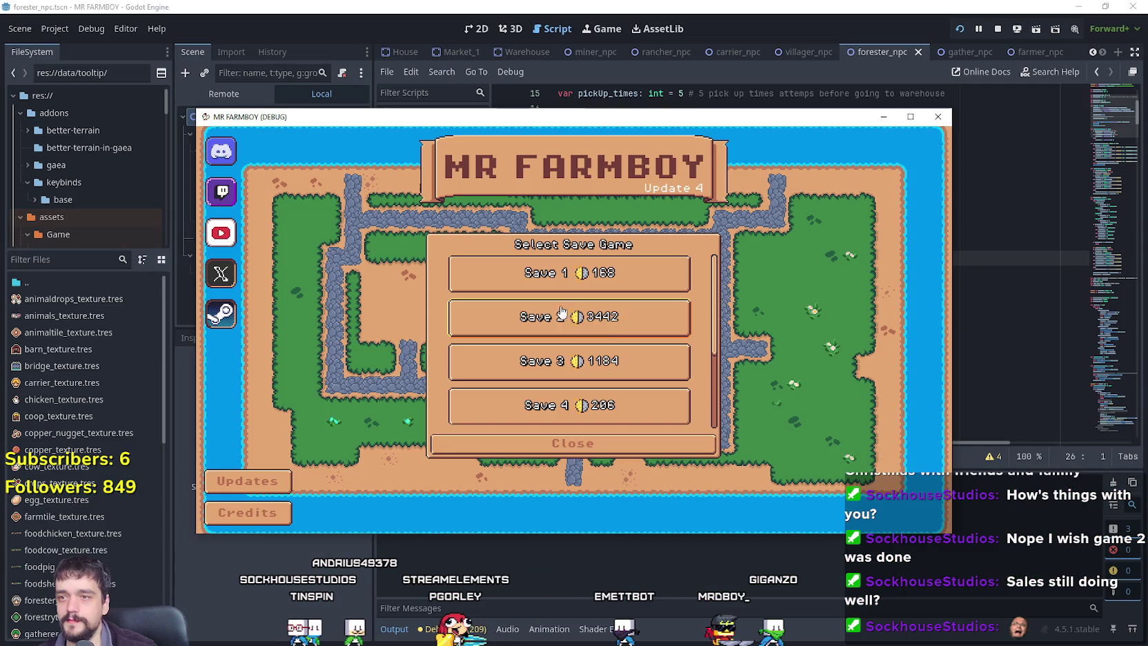
{"action": "left_click", "coordinate": [615, 326]}
{"action": "left_click", "coordinate": [523, 327]}
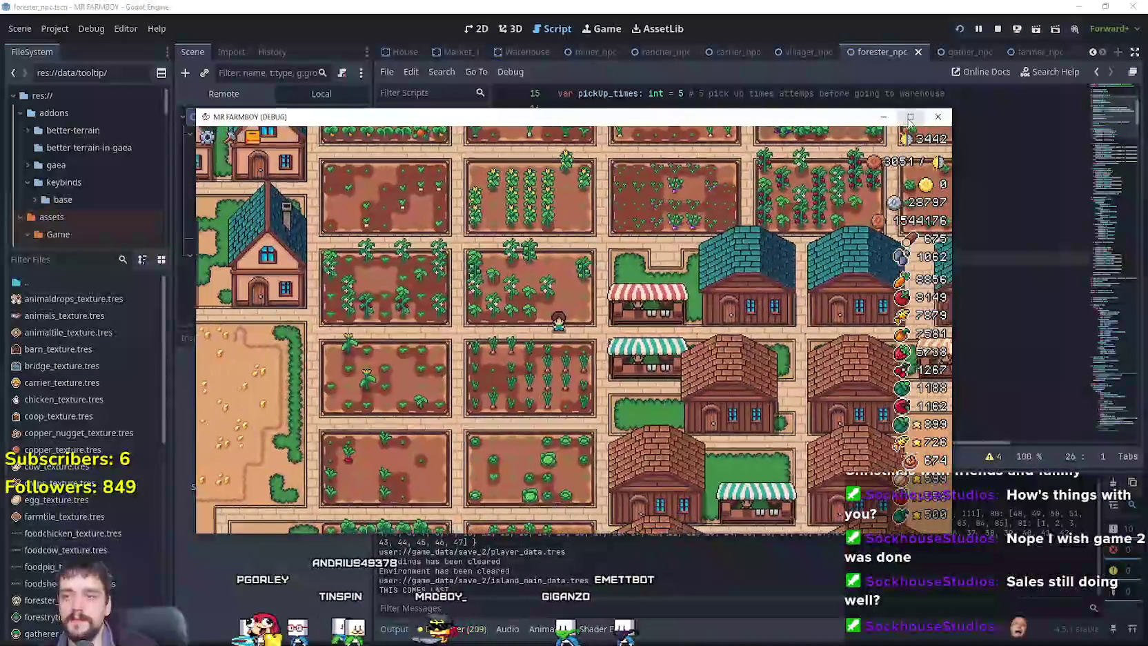
{"action": "left_click", "coordinate": [910, 117]}
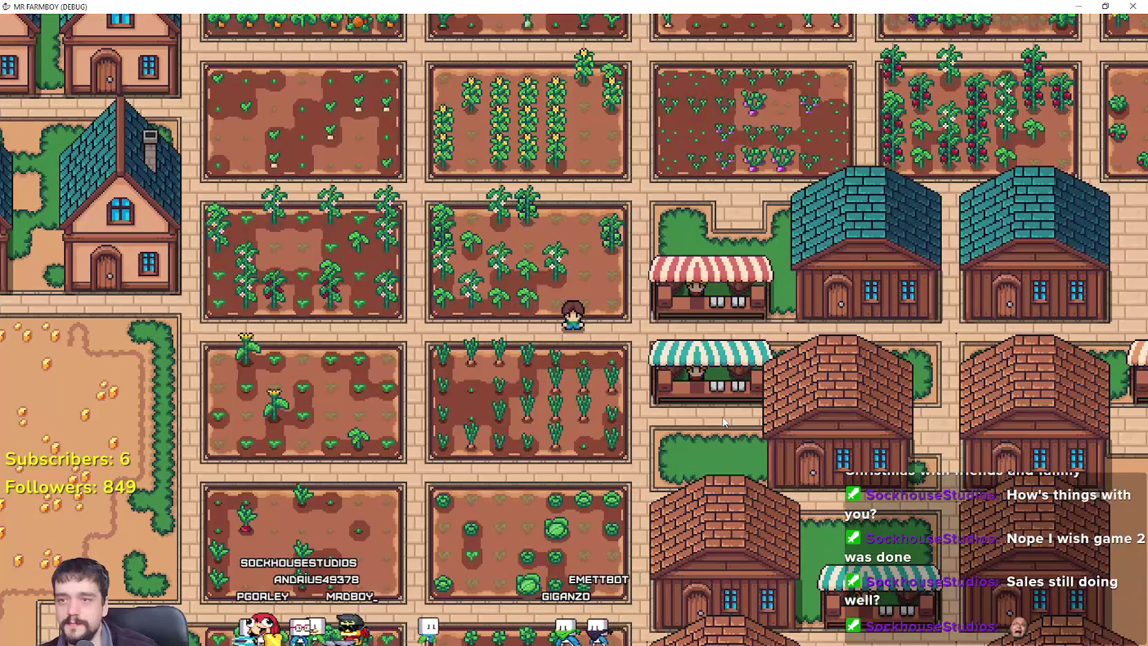
{"action": "scroll", "coordinate": [711, 419], "scroll_direction": "down", "scroll_amount": 2}
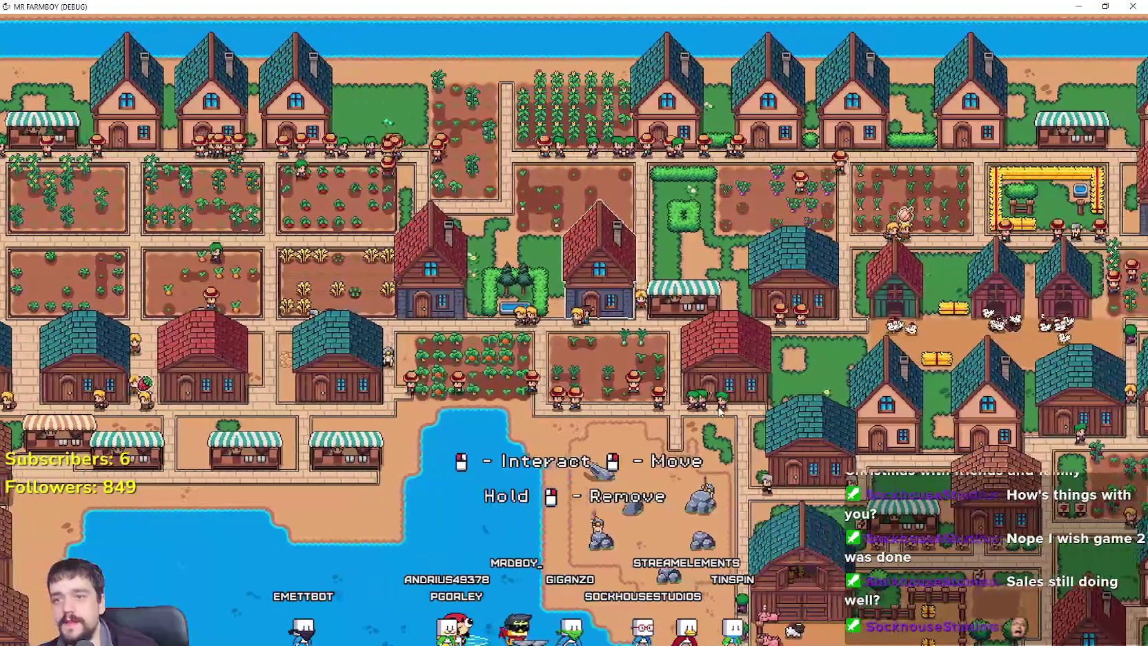
Walk the player left through the village, toggling the crafting menu open and closed.
{"action": "scroll", "coordinate": [689, 396], "scroll_direction": "up", "scroll_amount": 3}
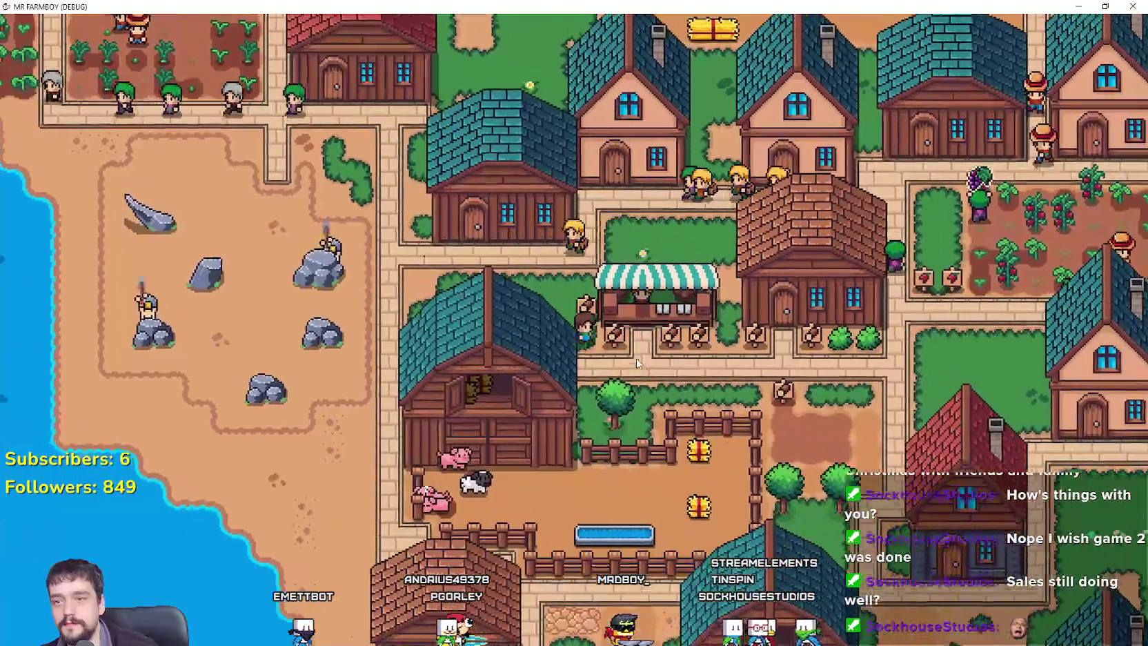
{"action": "scroll", "coordinate": [636, 357], "scroll_direction": "up", "scroll_amount": 2}
{"action": "scroll", "coordinate": [636, 356], "scroll_direction": "down", "scroll_amount": 3}
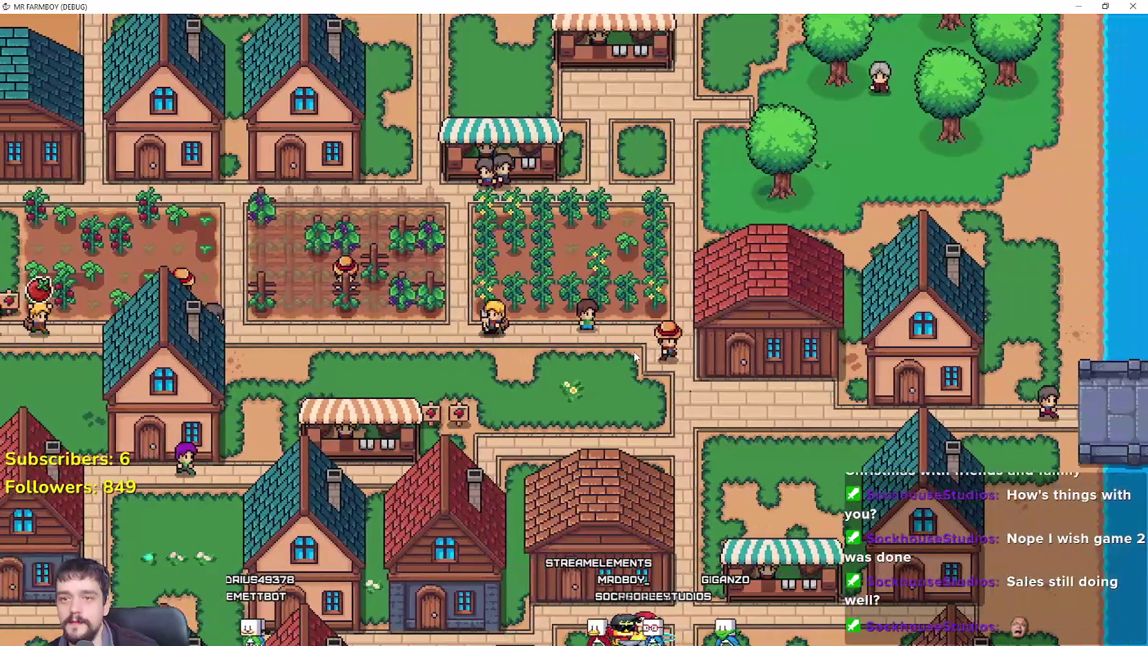
{"action": "key", "text": "c"}
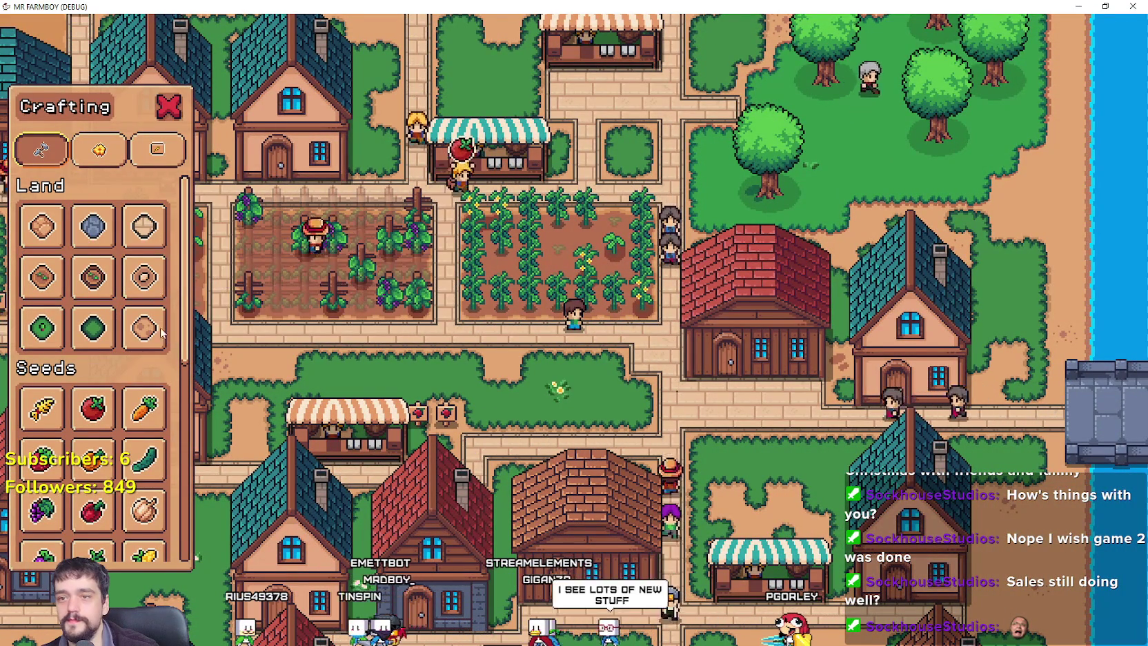
{"action": "key", "text": "a"}
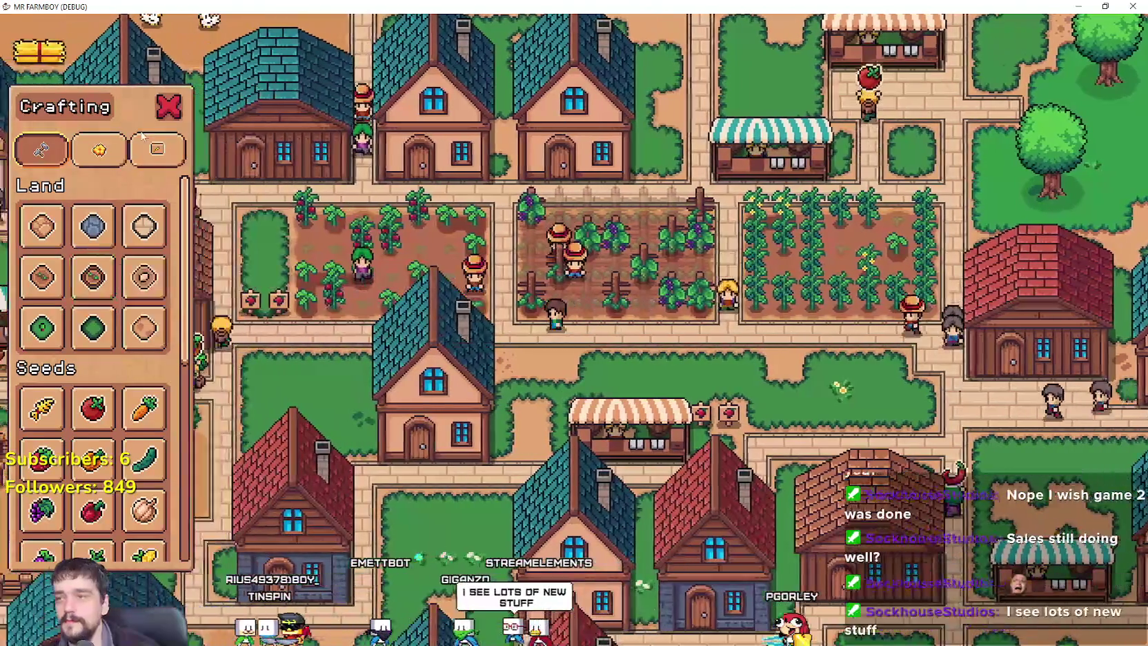
{"action": "key", "text": "Escape"}
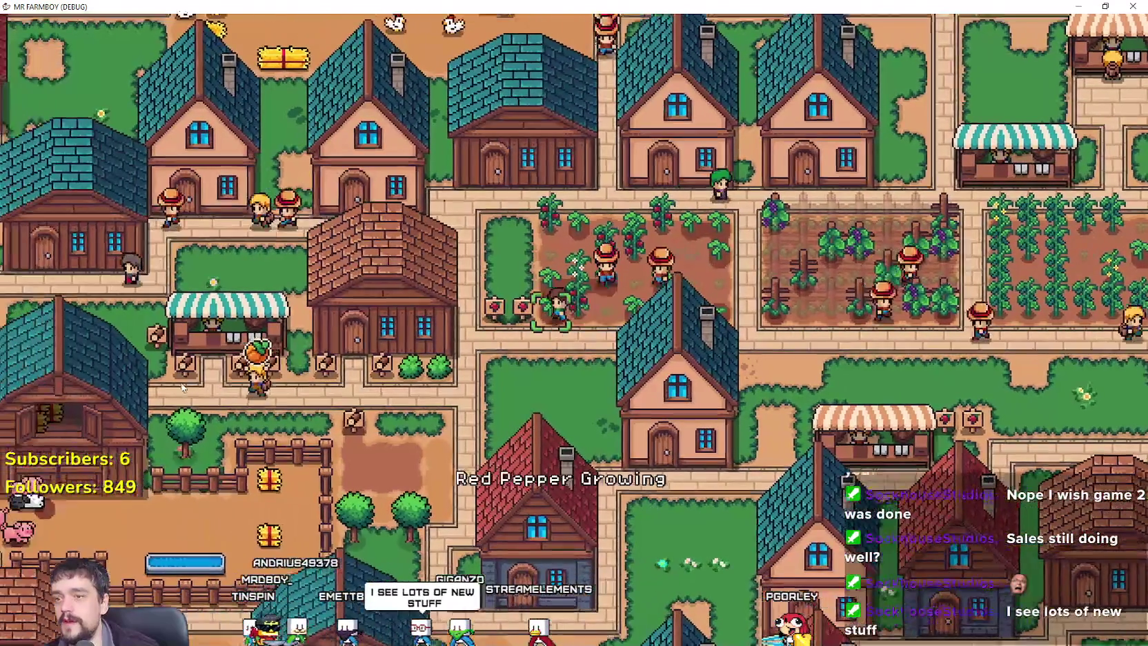
Walk up-left past the lake and farms, then south to the warehouse and open its inventory.
{"action": "key", "text": "w"}
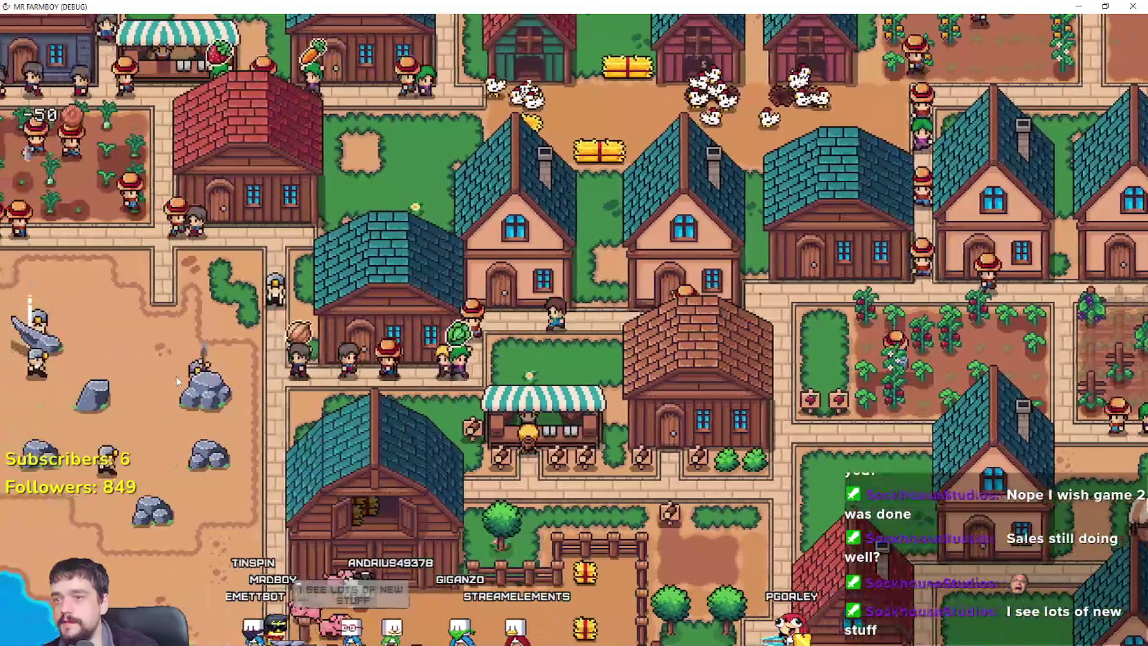
{"action": "key", "text": "a"}
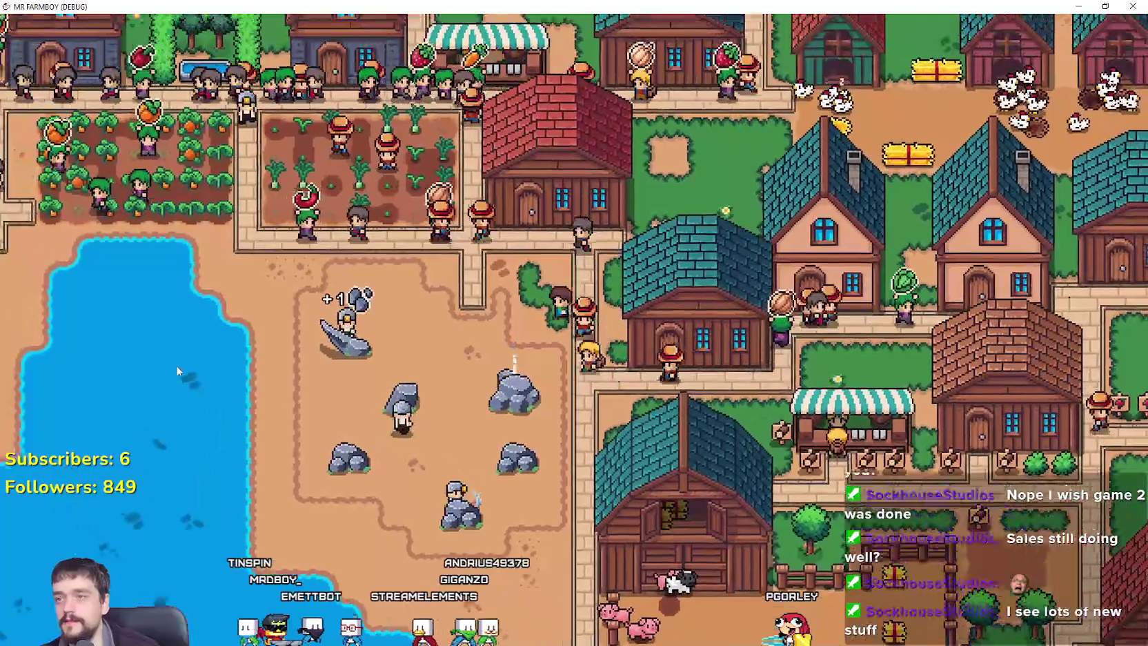
{"action": "key", "text": "w"}
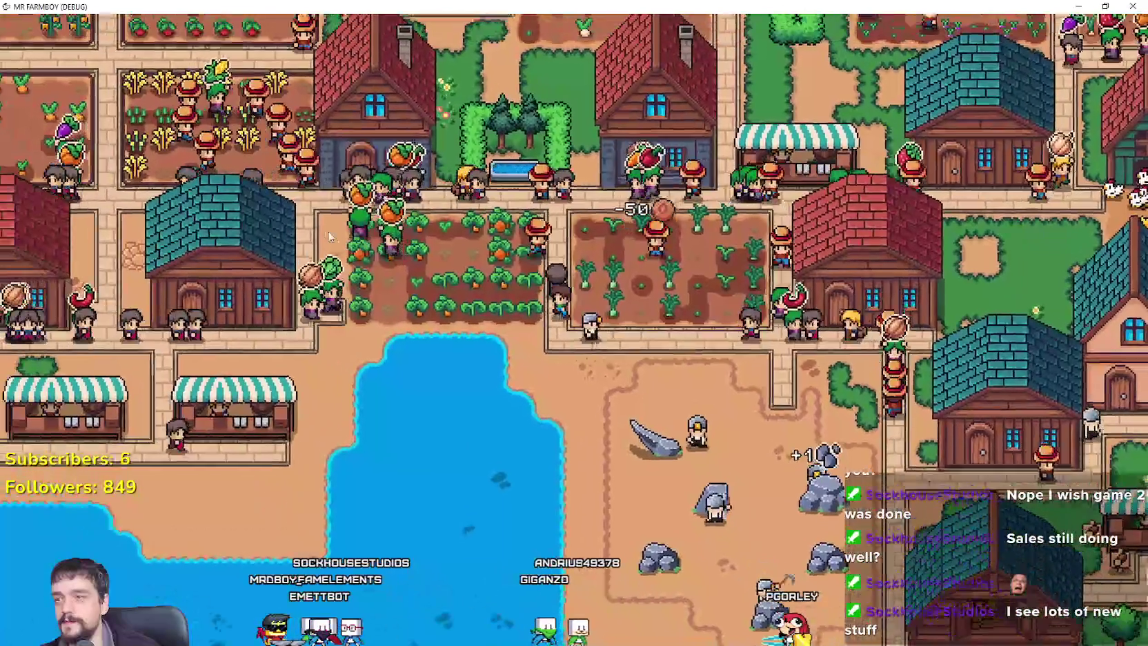
{"action": "key", "text": "w"}
{"action": "key", "text": "c"}
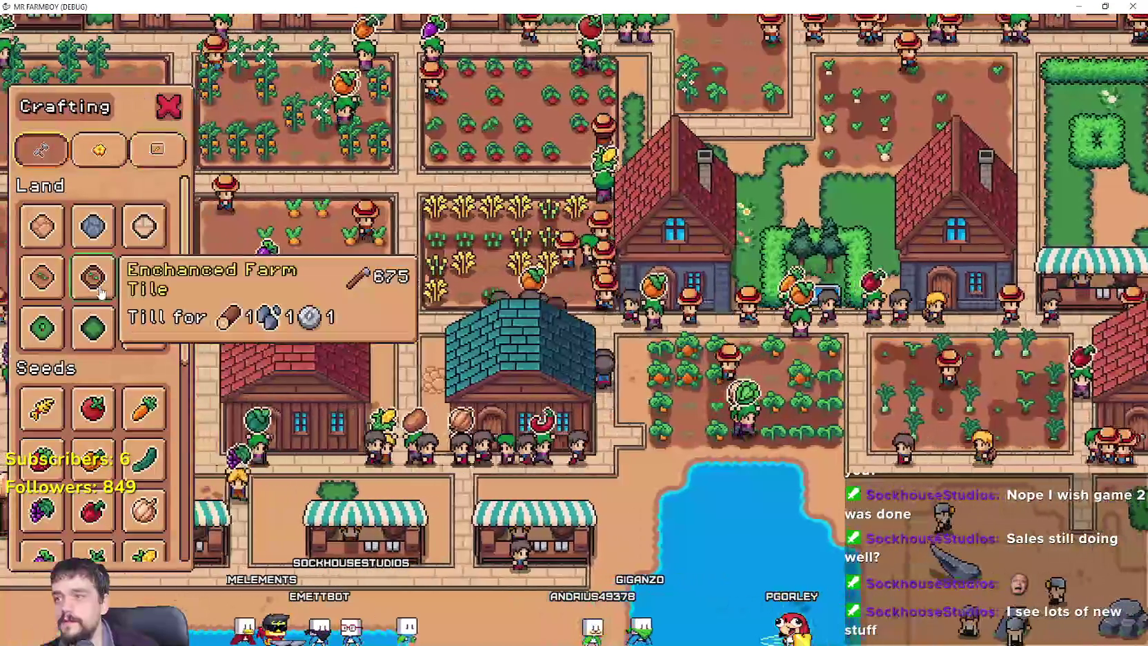
{"action": "scroll", "coordinate": [593, 238], "scroll_direction": "up", "scroll_amount": 3}
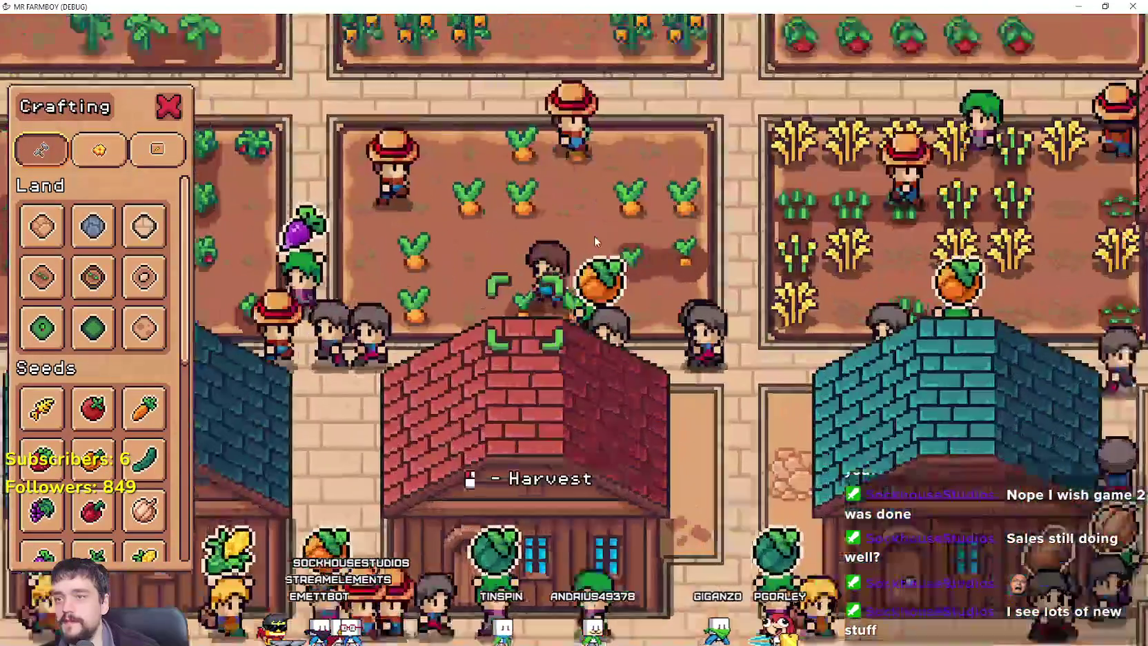
{"action": "key", "text": "s"}
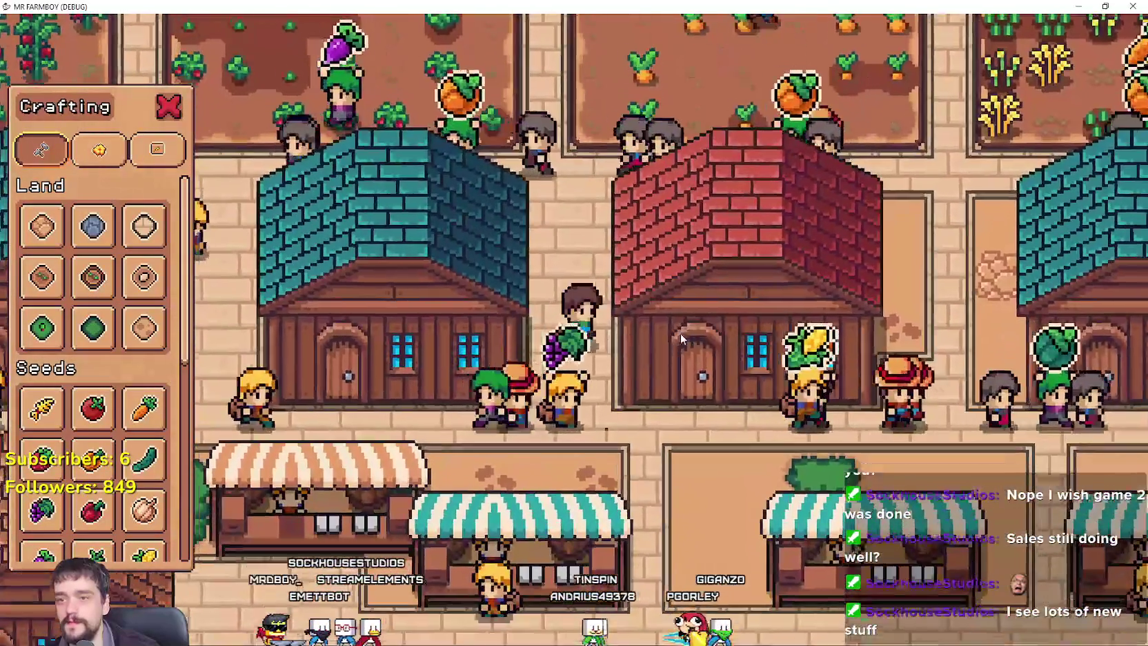
{"action": "left_click", "coordinate": [679, 334]}
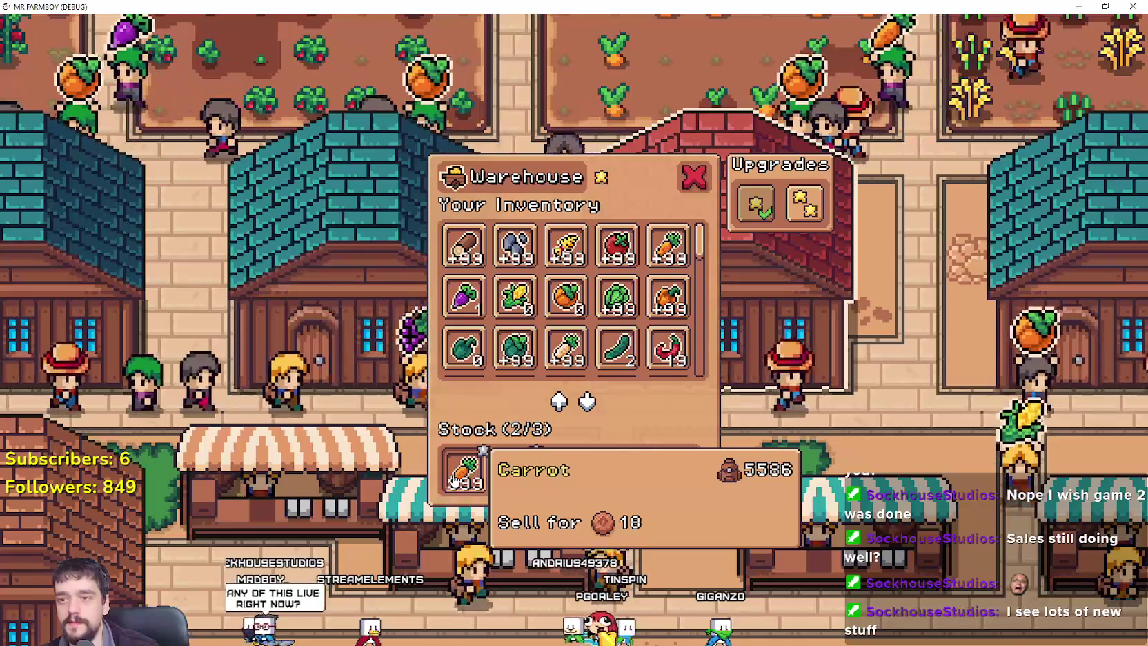
Scroll through the Warehouse inventory and close it, then open, browse and close the Market window.
{"action": "left_click_drag", "start_coordinate": [699, 241], "coordinate": [710, 315]}
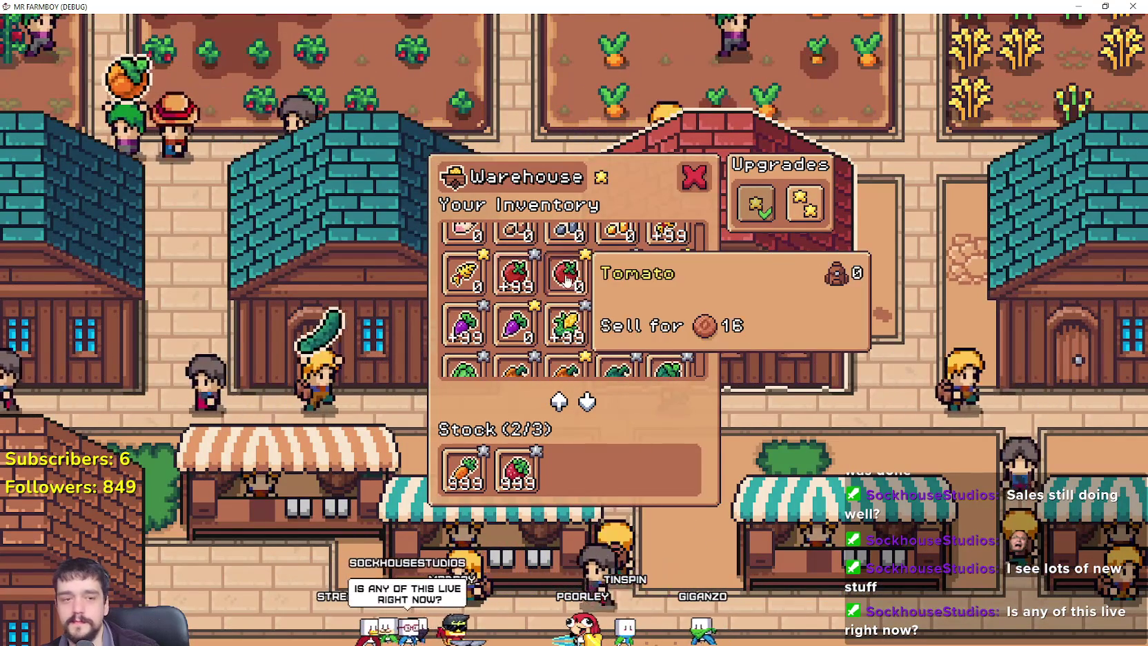
{"action": "left_click", "coordinate": [694, 188]}
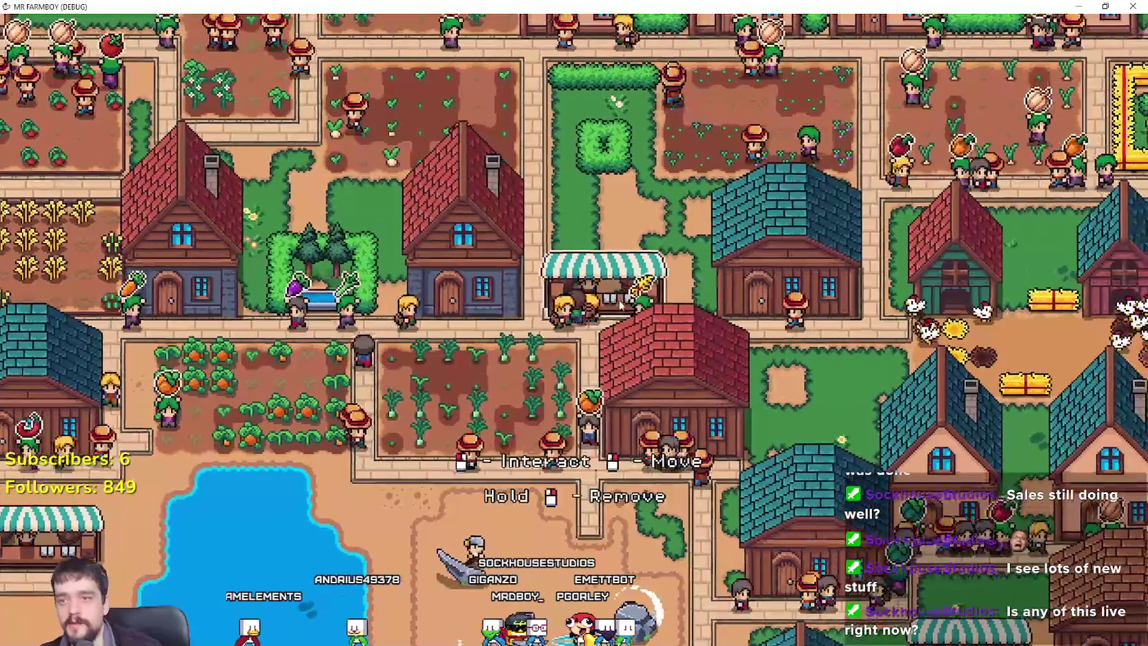
{"action": "left_click", "coordinate": [679, 290]}
{"action": "scroll", "coordinate": [700, 321], "scroll_direction": "down", "scroll_amount": 3}
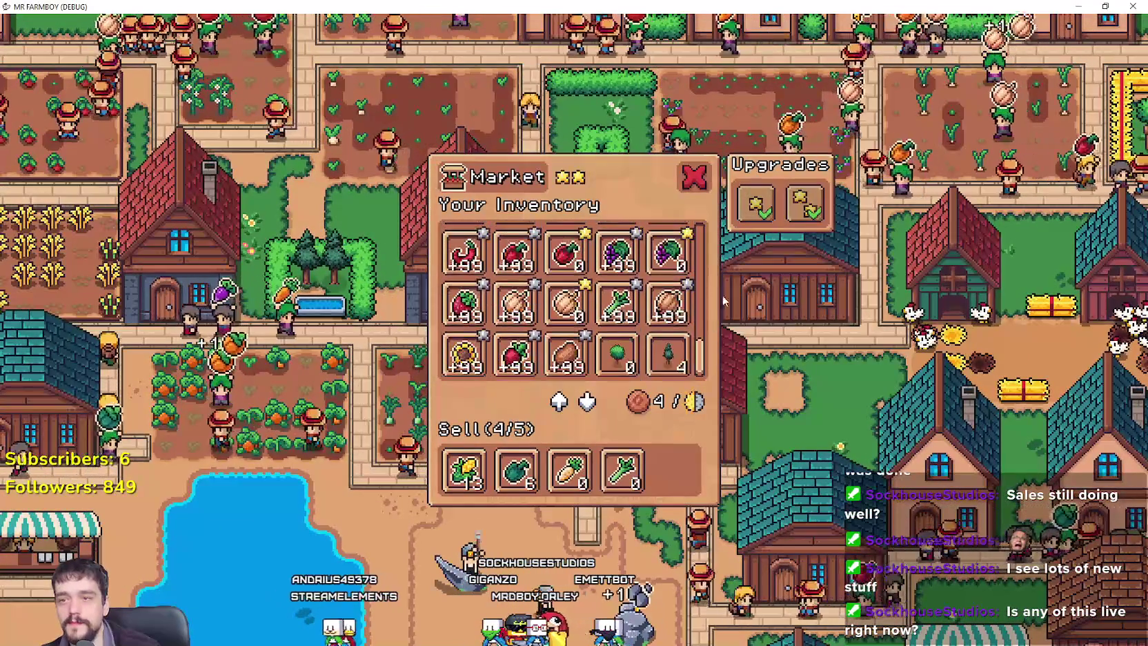
{"action": "left_click", "coordinate": [690, 178]}
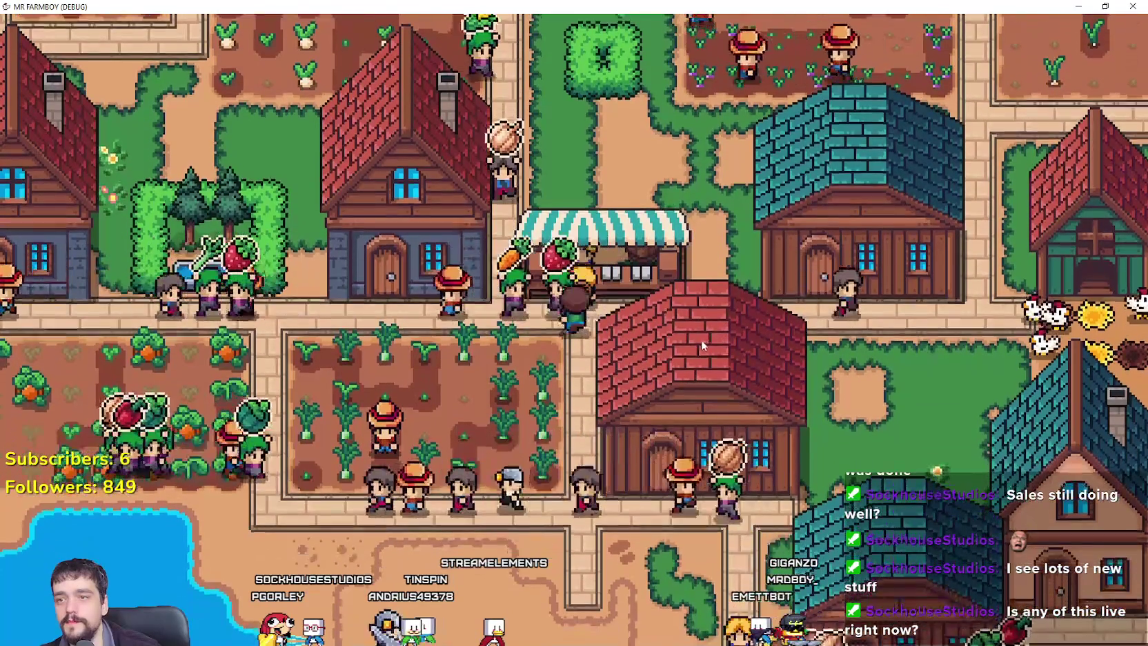
Pick up and re-place the market stall, then pick Road Tile from Crafting and lay one nearby.
{"action": "left_click", "coordinate": [701, 345]}
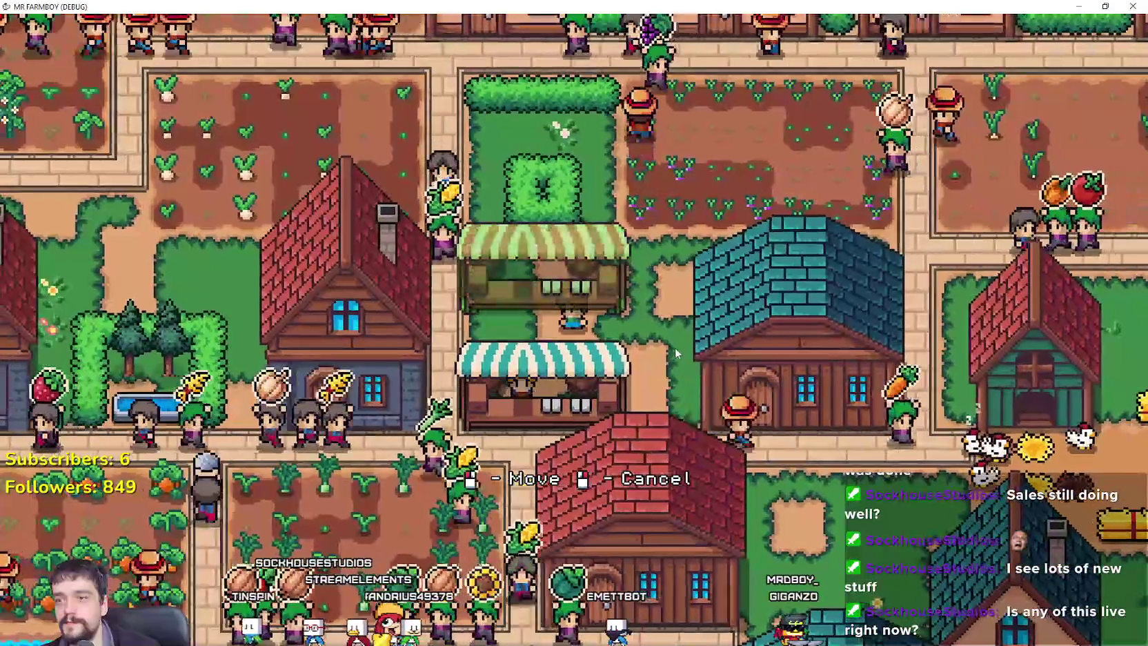
{"action": "left_click", "coordinate": [675, 353]}
{"action": "key", "text": "c"}
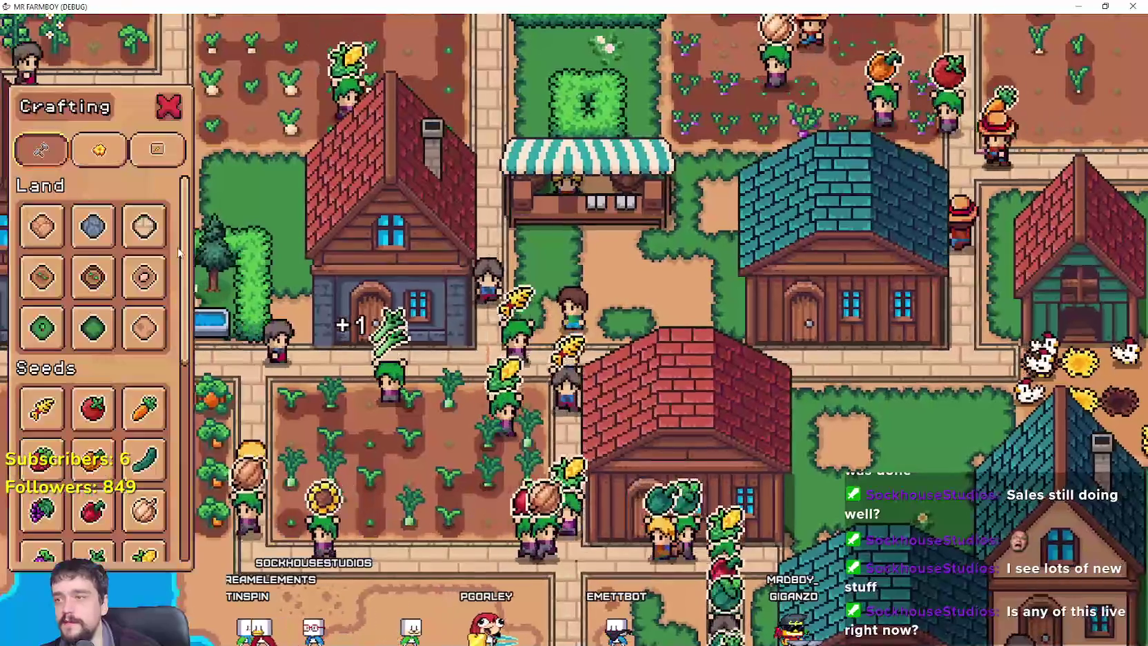
{"action": "left_click", "coordinate": [144, 226]}
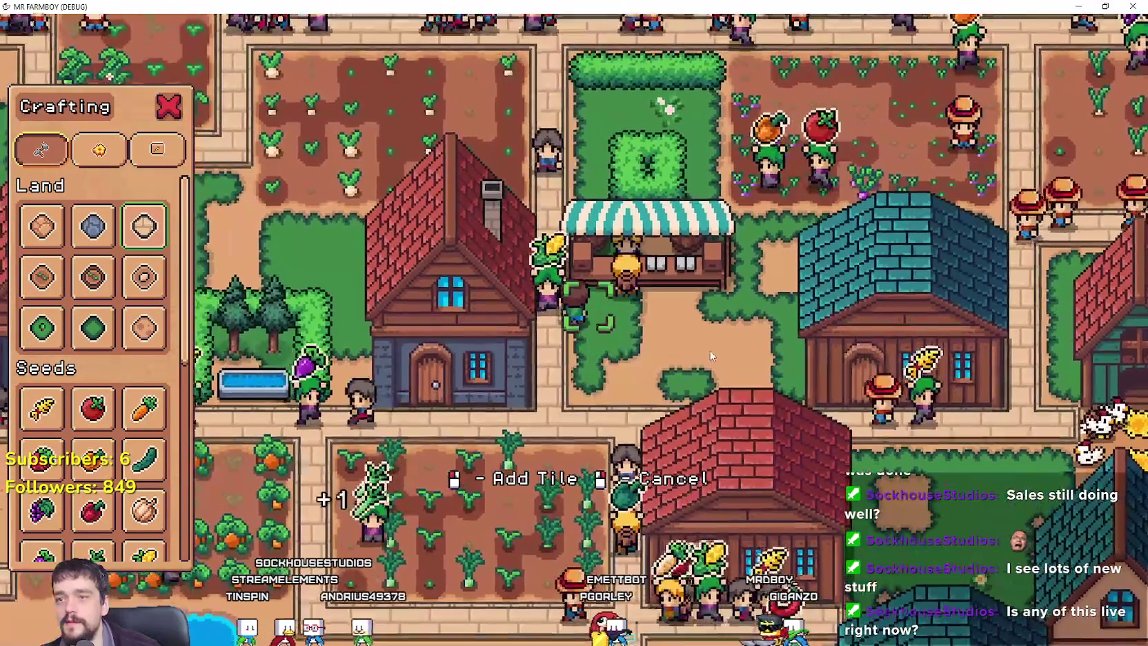
{"action": "left_click", "coordinate": [681, 324]}
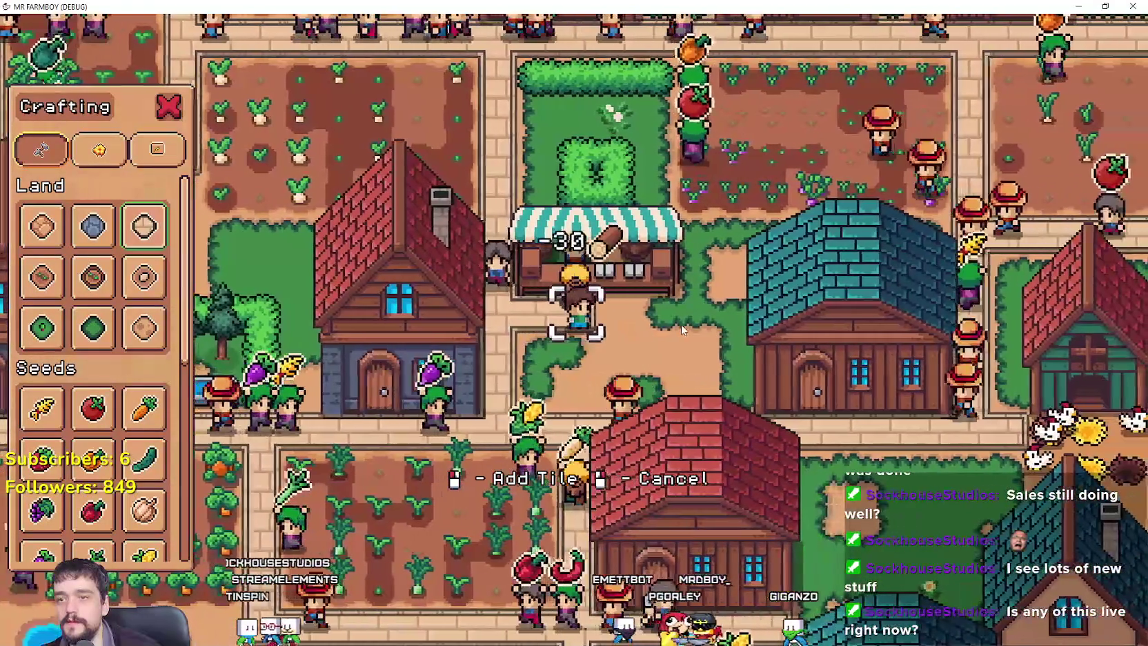
Check the Market window, then pick Corn Sign from Crafting's Signs list and build it beside the stall.
{"action": "key", "text": "Escape"}
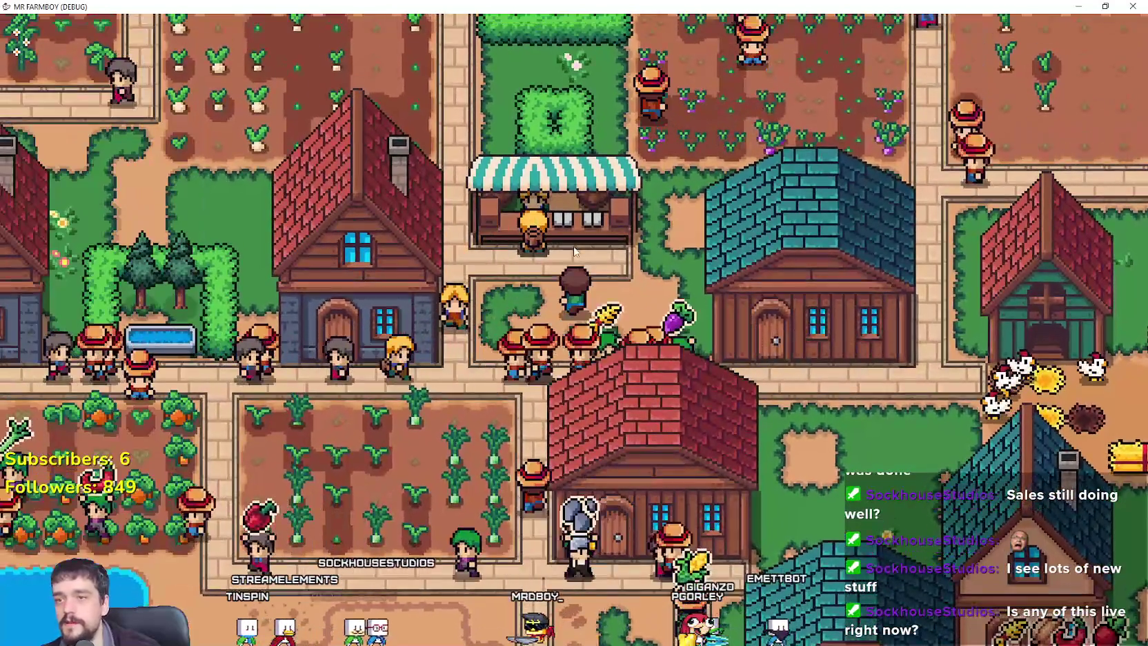
{"action": "key", "text": "e"}
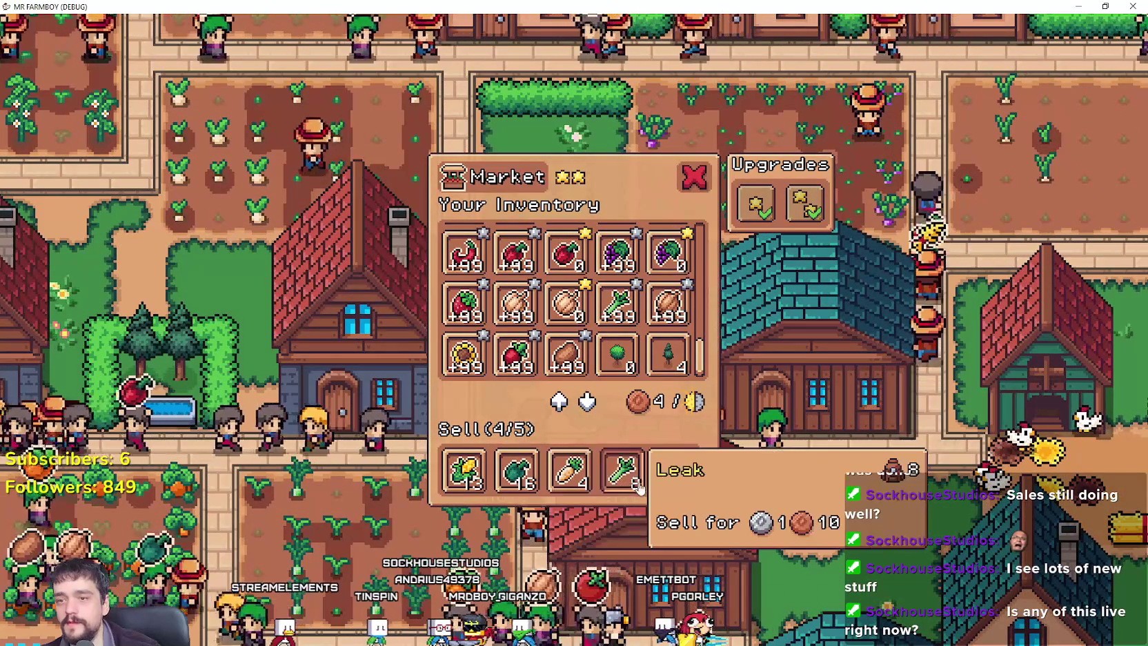
{"action": "key", "text": "e"}
{"action": "key", "text": "c"}
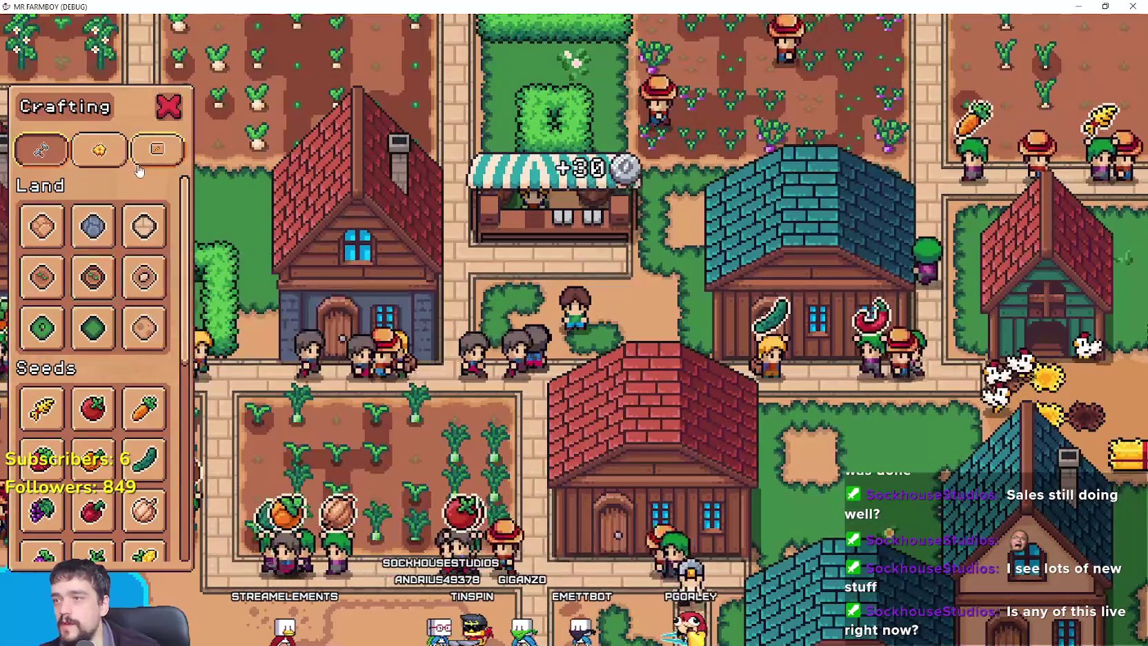
{"action": "left_click", "coordinate": [158, 149]}
{"action": "scroll", "coordinate": [103, 311], "scroll_direction": "down", "scroll_amount": 1}
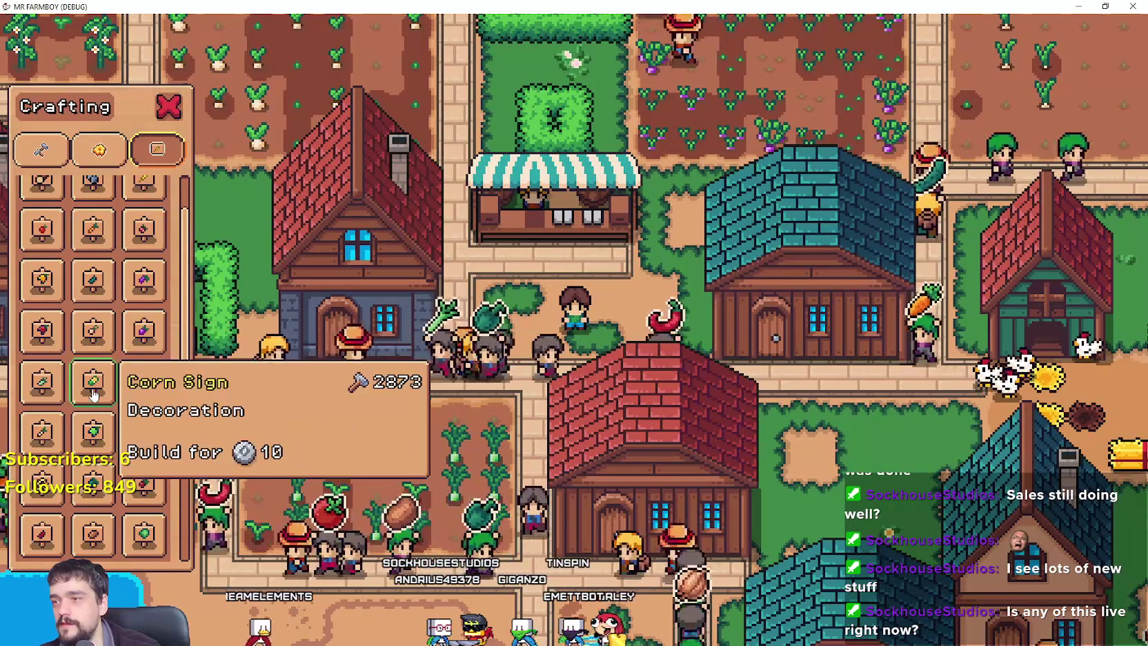
{"action": "left_click", "coordinate": [97, 386]}
{"action": "key", "text": "d"}
{"action": "key", "text": "w"}
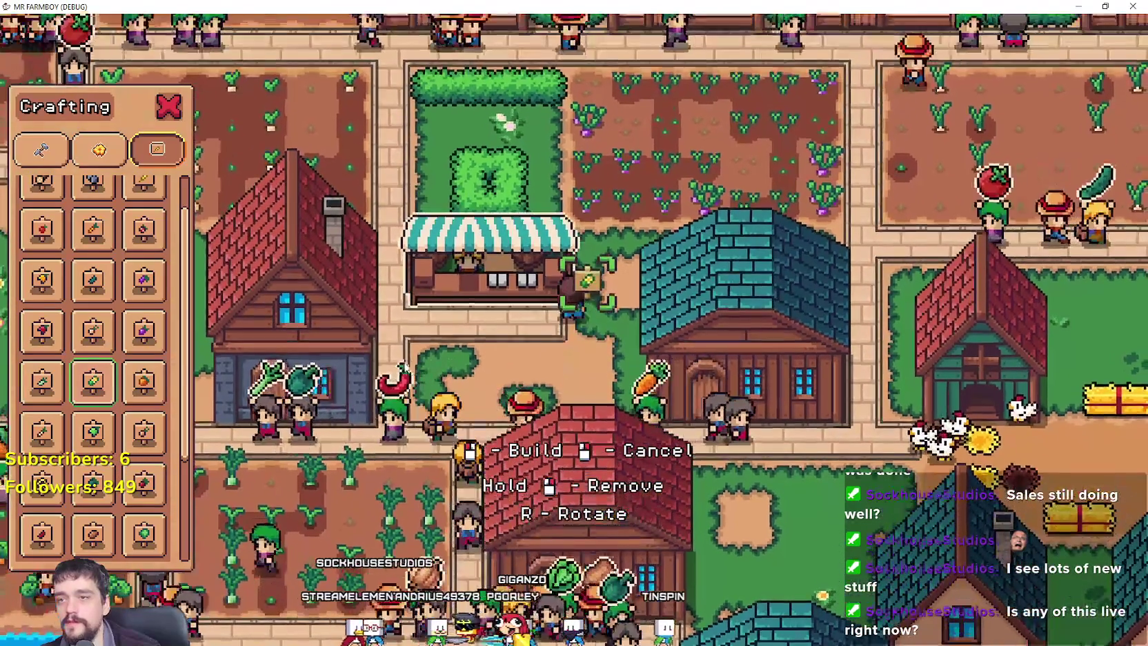
{"action": "left_click", "coordinate": [492, 366]}
Build a Green Pepper Sign beside the stall, then walk back and reopen the Market window.
{"action": "key", "text": "s"}
{"action": "key", "text": "a"}
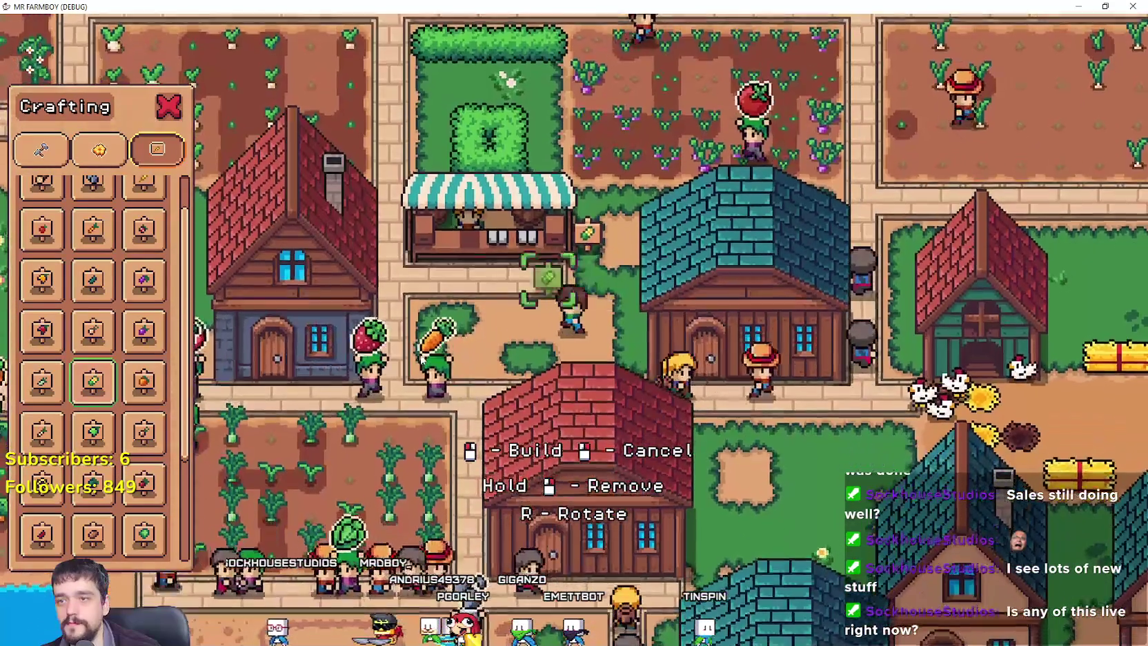
{"action": "scroll", "coordinate": [96, 331], "scroll_direction": "down", "scroll_amount": 1}
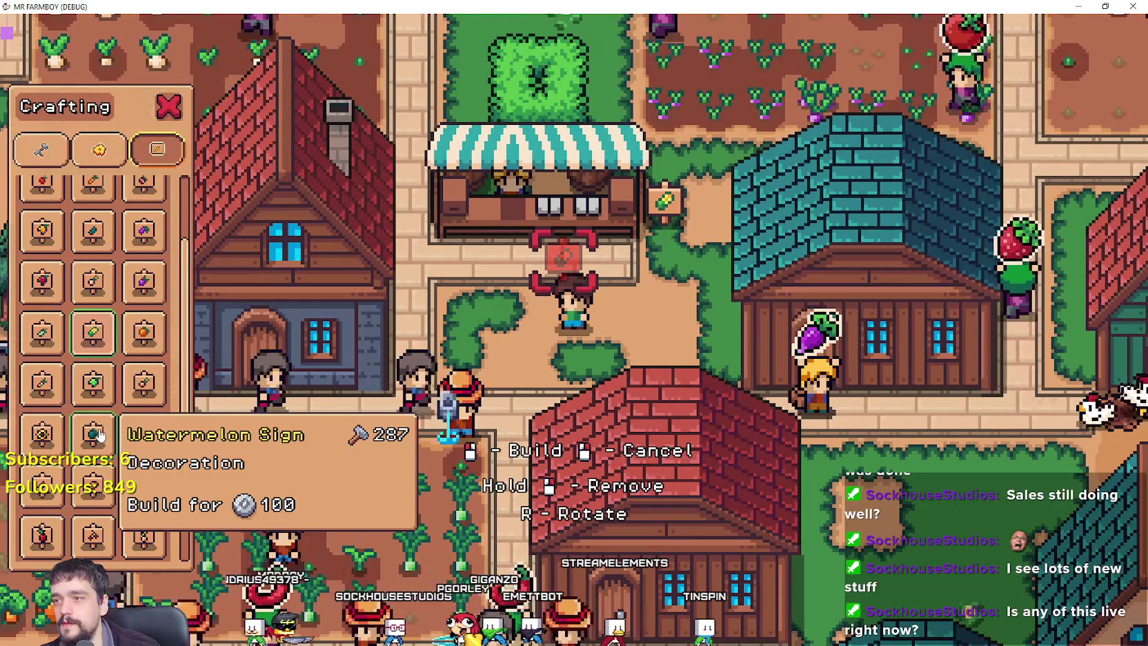
{"action": "scroll", "coordinate": [129, 249], "scroll_direction": "up", "scroll_amount": 2}
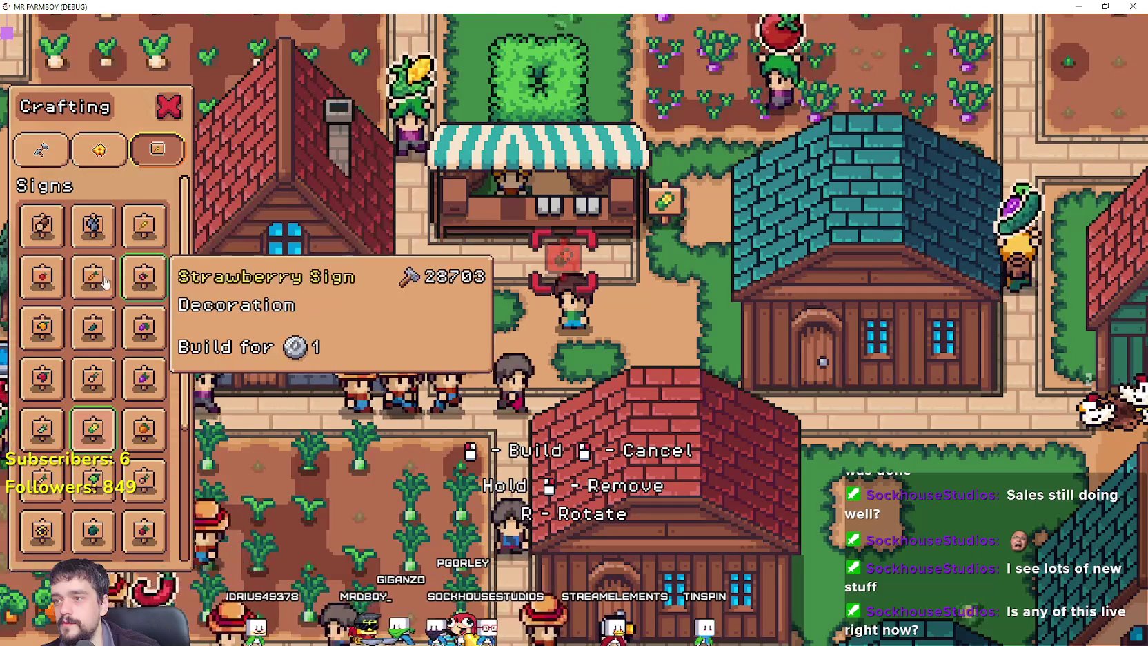
{"action": "scroll", "coordinate": [64, 457], "scroll_direction": "down", "scroll_amount": 1}
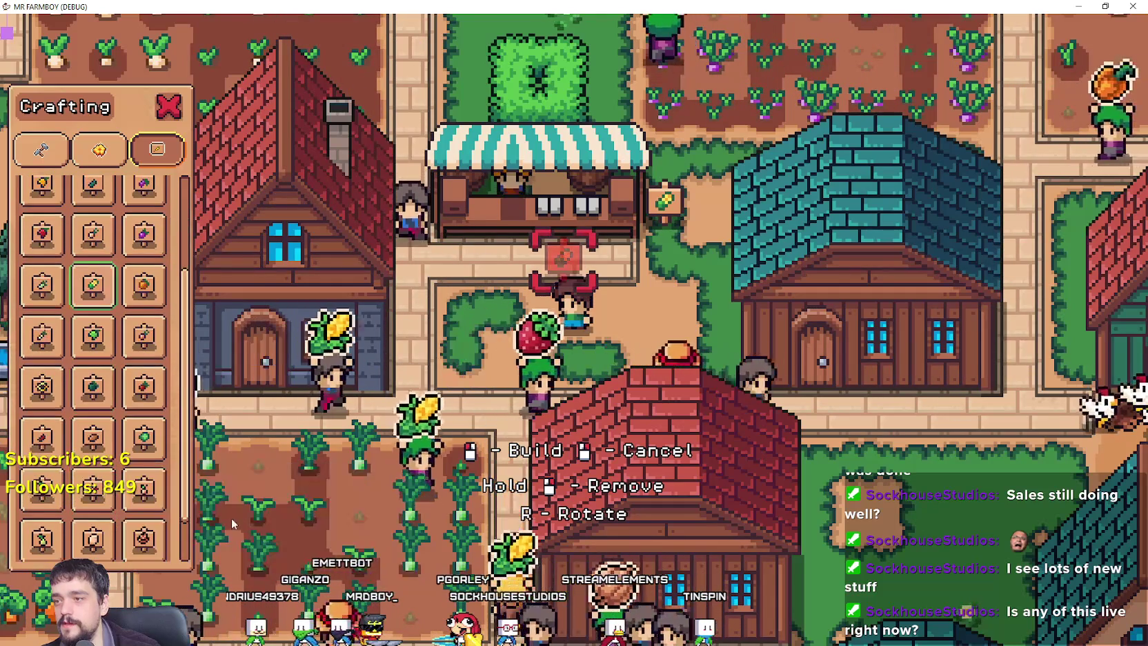
{"action": "scroll", "coordinate": [158, 512], "scroll_direction": "down", "scroll_amount": 1}
{"action": "scroll", "coordinate": [138, 512], "scroll_direction": "up", "scroll_amount": 2}
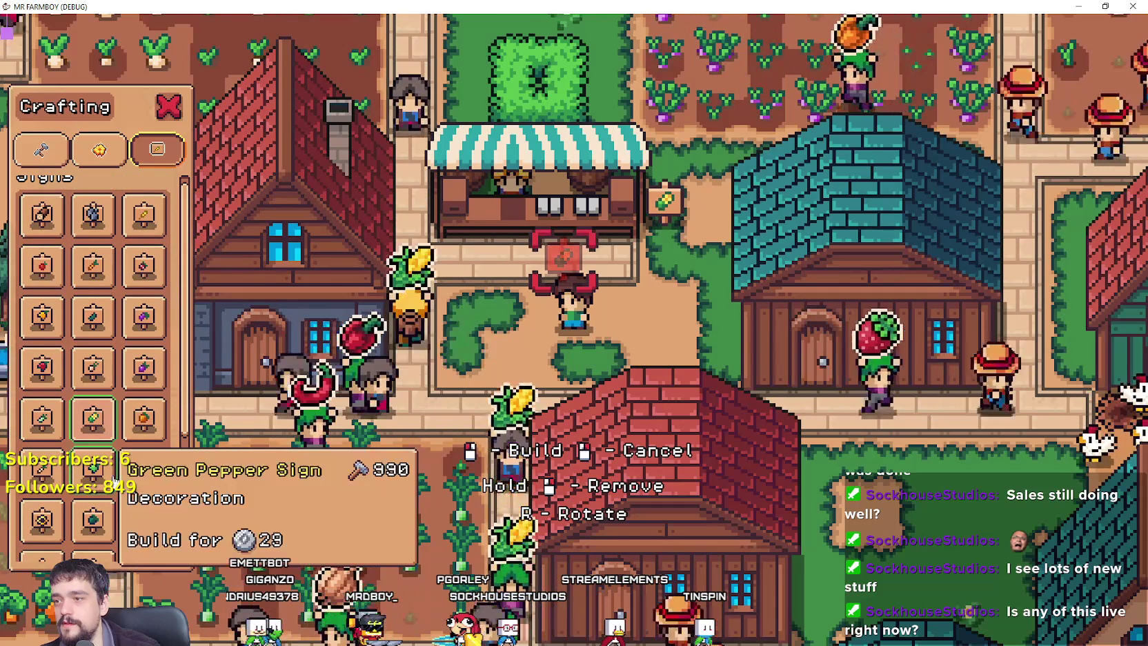
{"action": "key", "text": "d"}
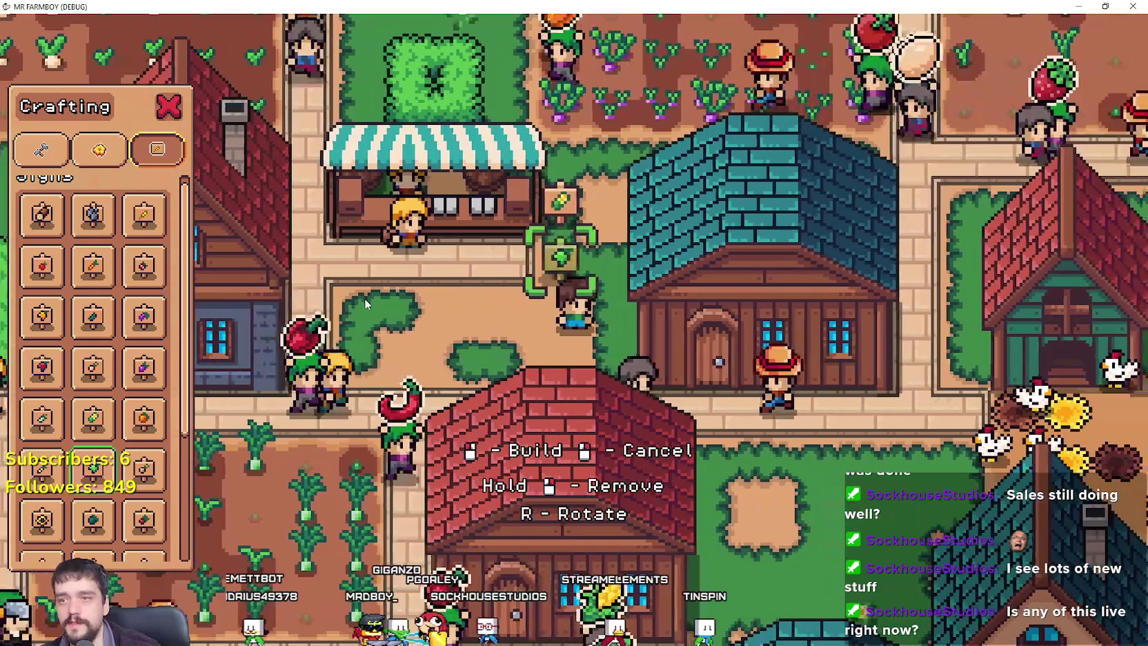
{"action": "left_click", "coordinate": [365, 298]}
{"action": "key", "text": "a"}
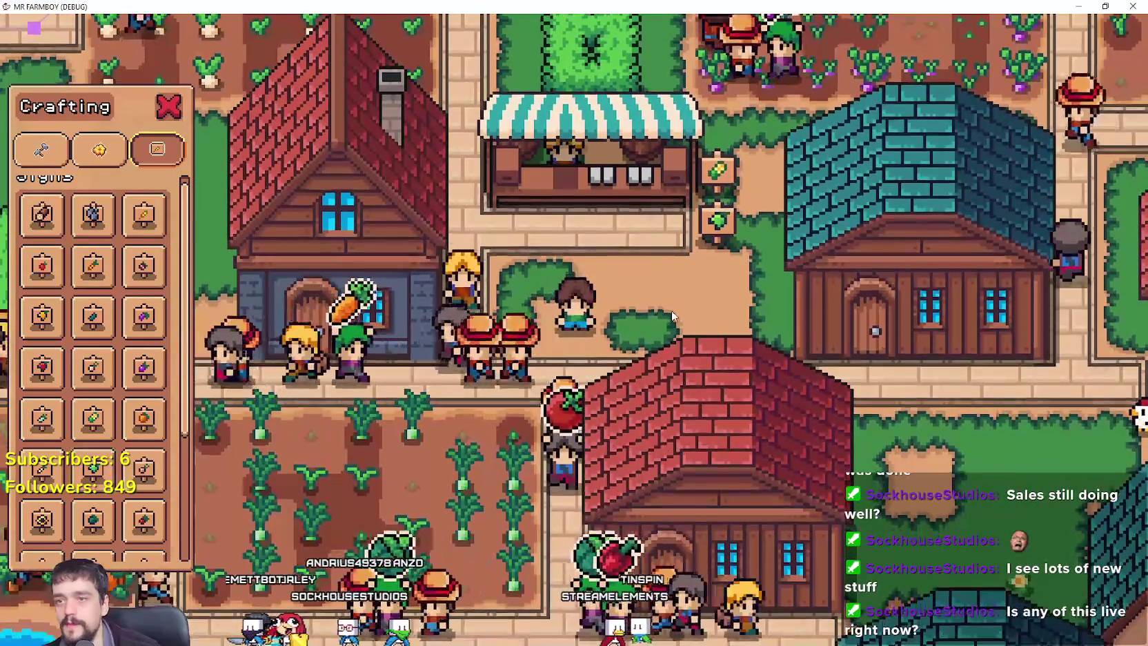
{"action": "key", "text": "w"}
{"action": "left_click", "coordinate": [634, 244]}
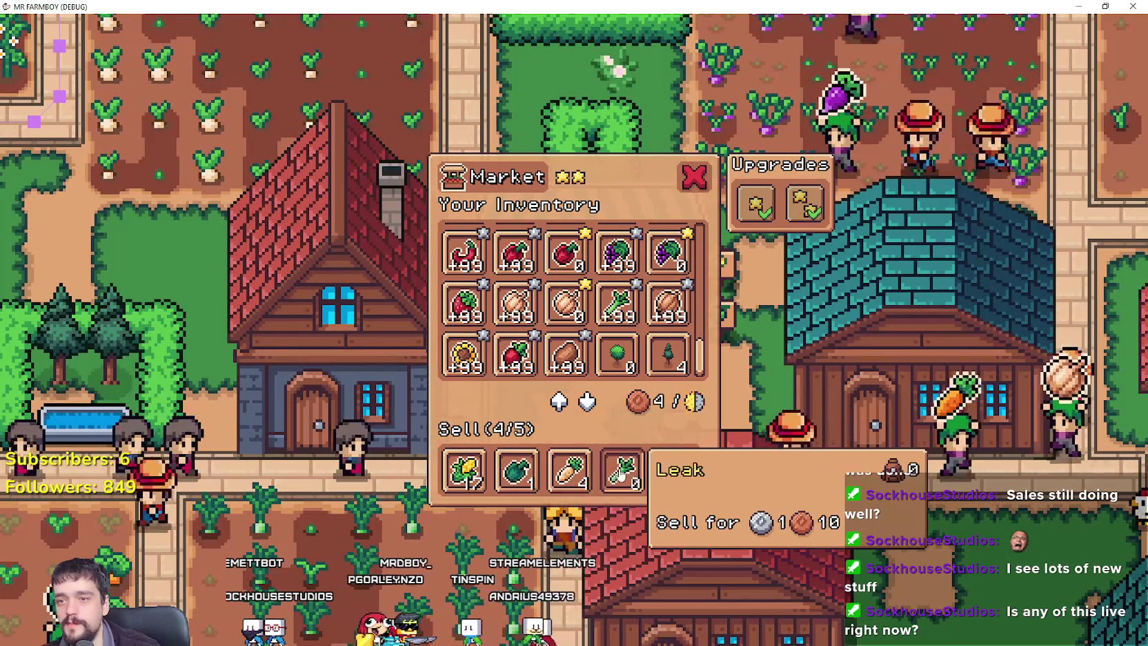
Choose Leek Sign from the Crafting list and place it beside the path.
{"action": "key", "text": "s"}
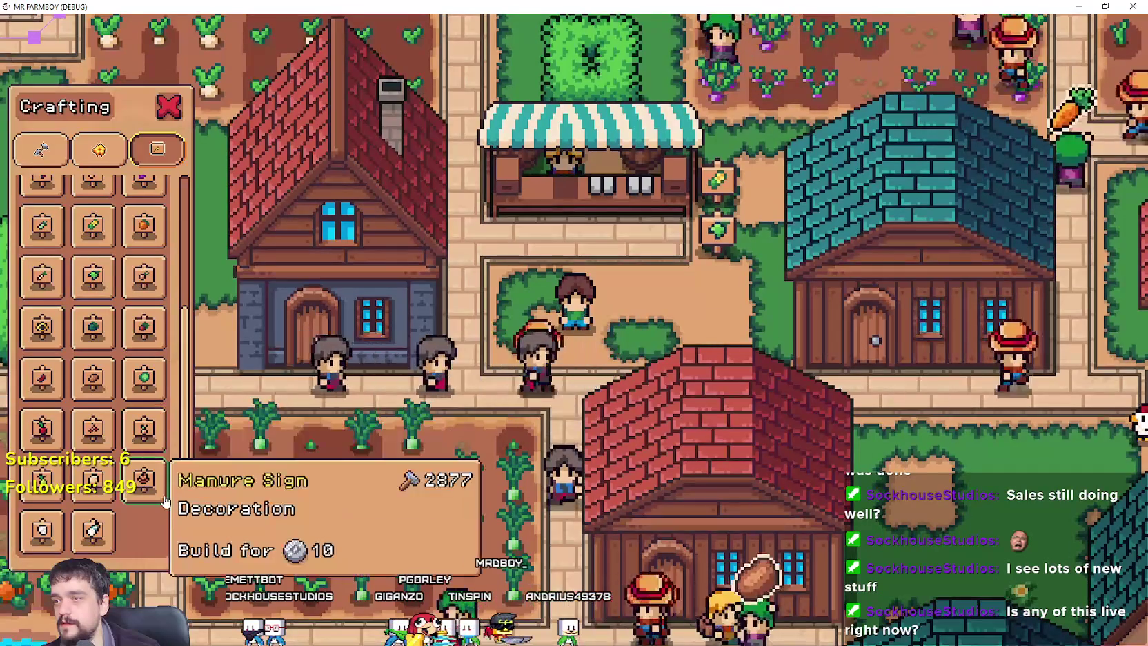
{"action": "scroll", "coordinate": [164, 500], "scroll_direction": "up", "scroll_amount": 4}
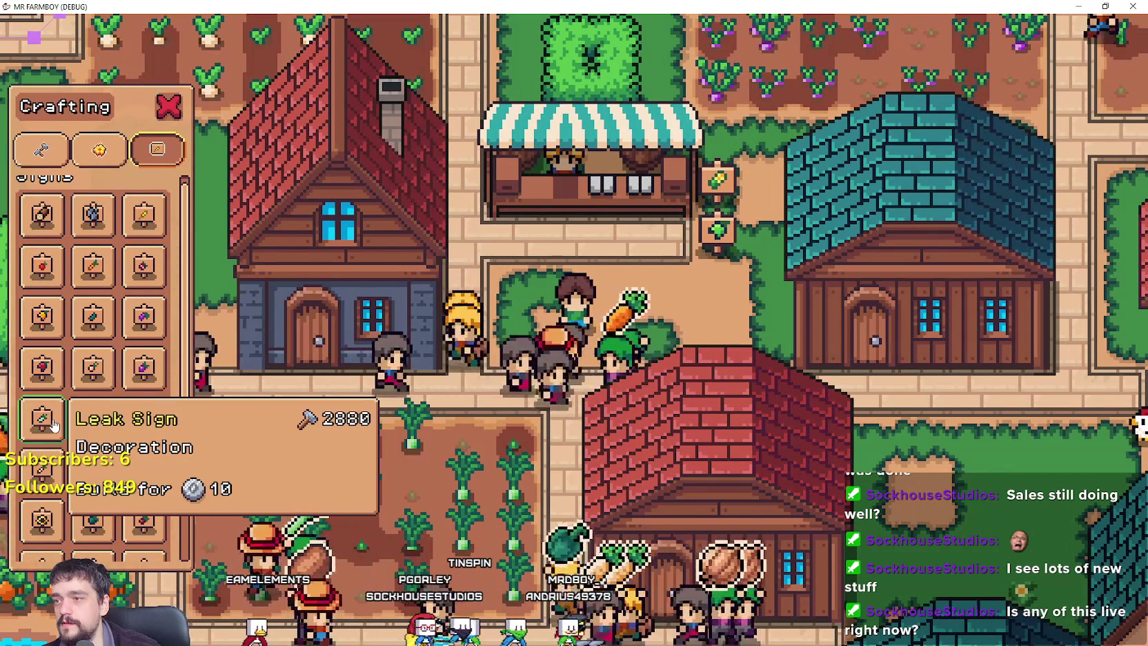
{"action": "left_click", "coordinate": [42, 418]}
{"action": "key", "text": "d"}
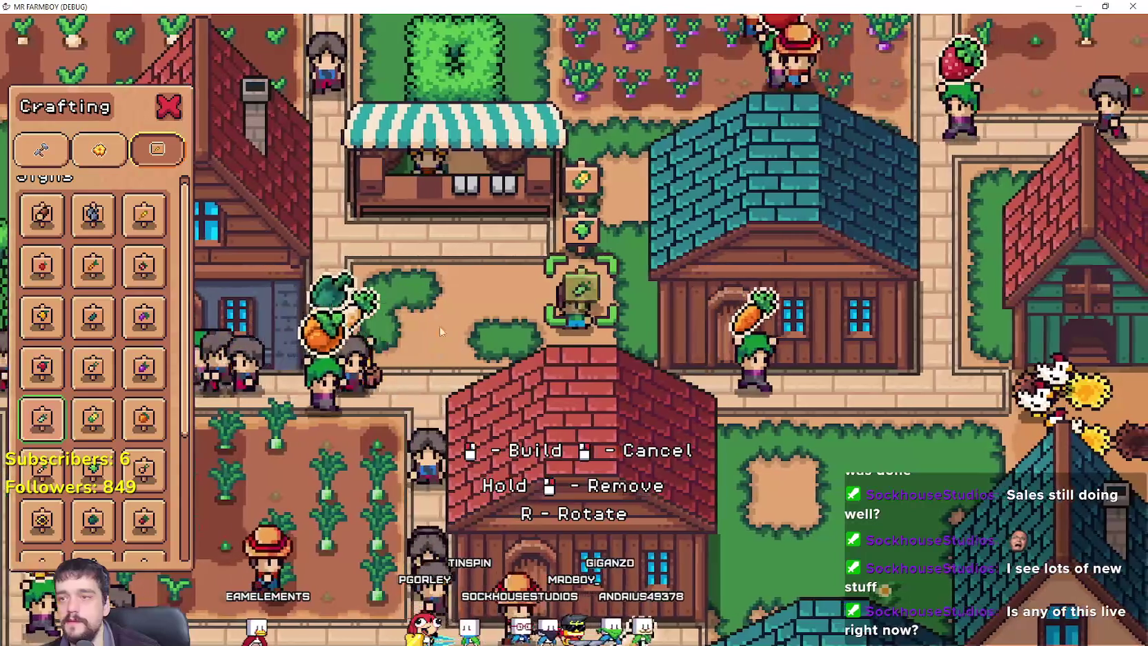
{"action": "key", "text": "a"}
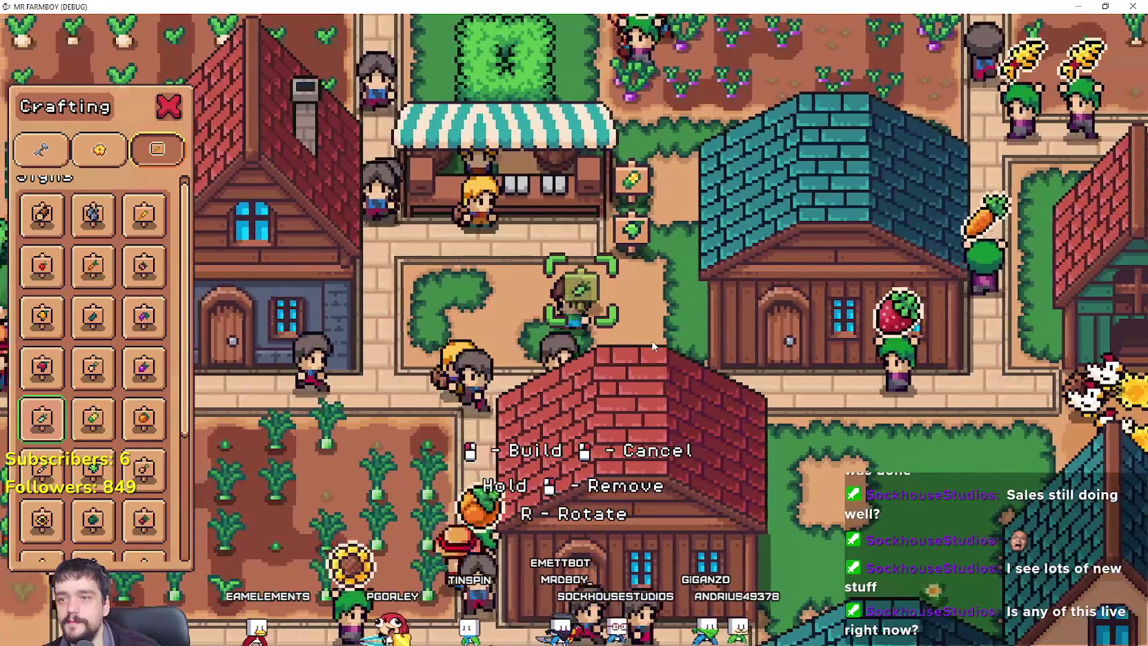
{"action": "left_click", "coordinate": [419, 356]}
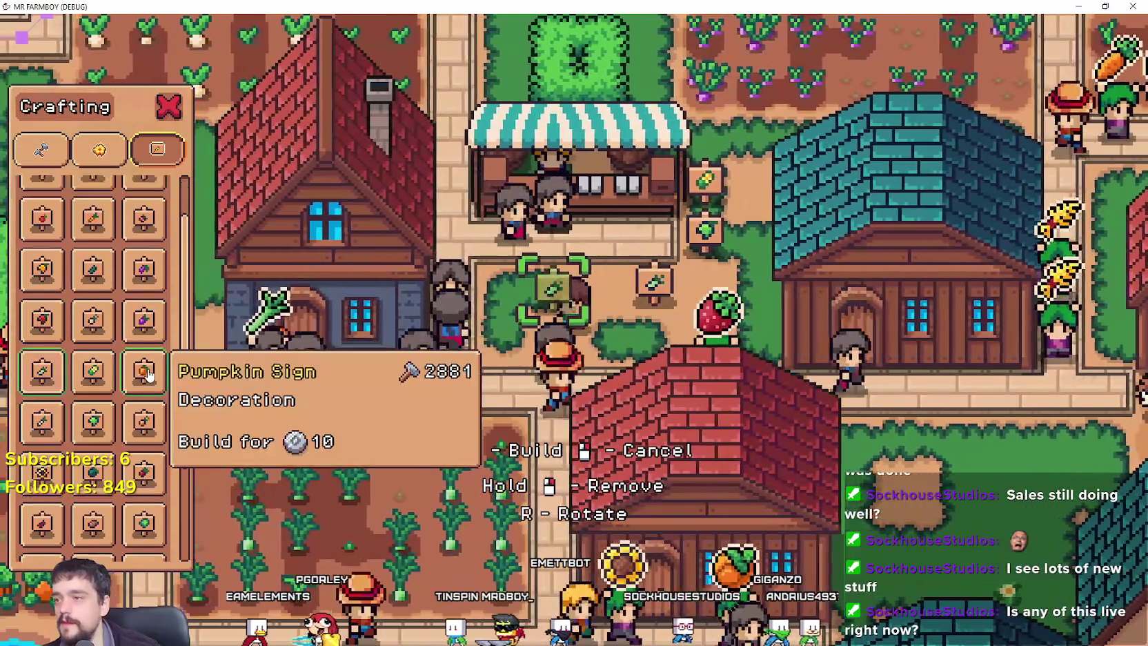
Place two Green Pepper Signs beside the others, then exit build mode.
{"action": "scroll", "coordinate": [141, 428], "scroll_direction": "down", "scroll_amount": 2}
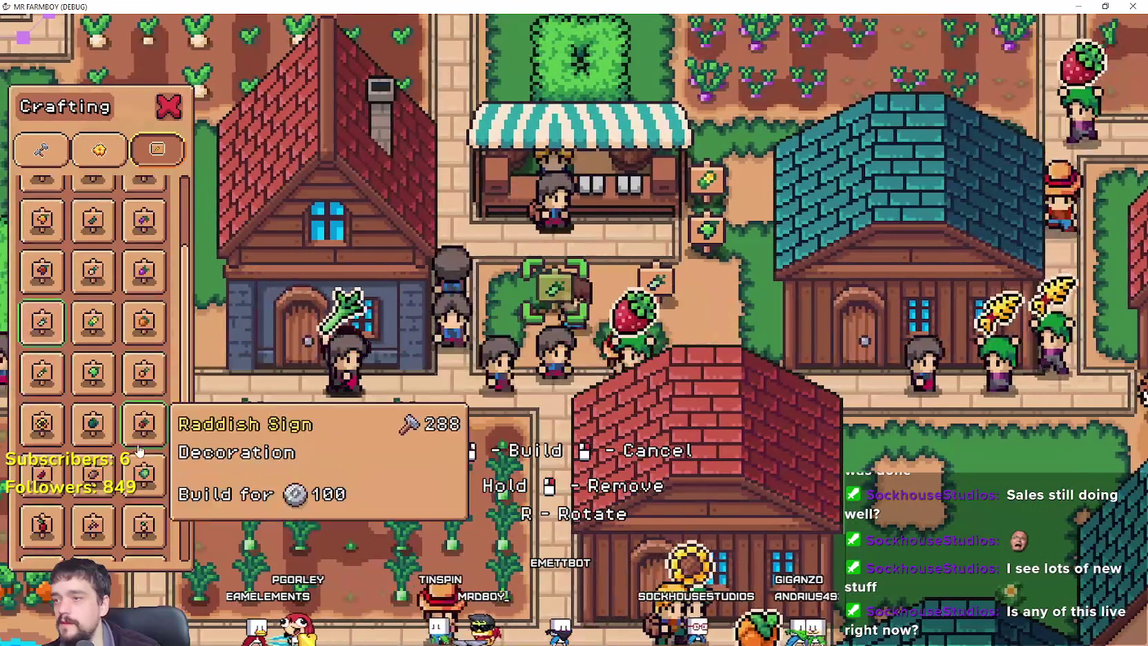
{"action": "key", "text": "d"}
{"action": "scroll", "coordinate": [138, 442], "scroll_direction": "down", "scroll_amount": 1}
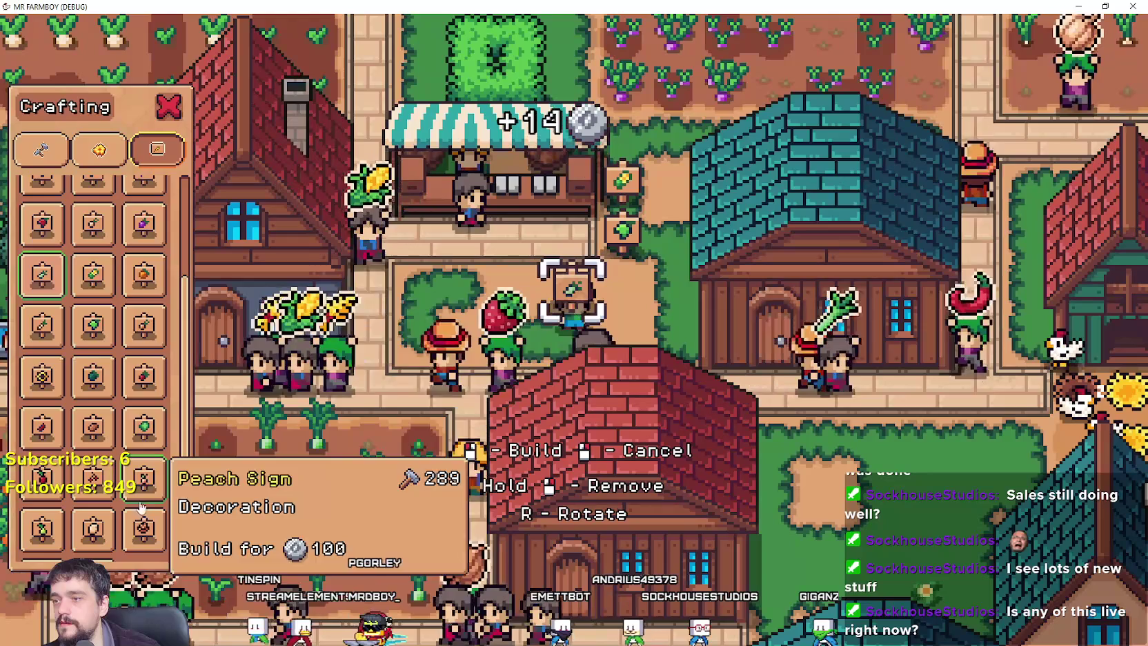
{"action": "scroll", "coordinate": [90, 463], "scroll_direction": "down", "scroll_amount": 1}
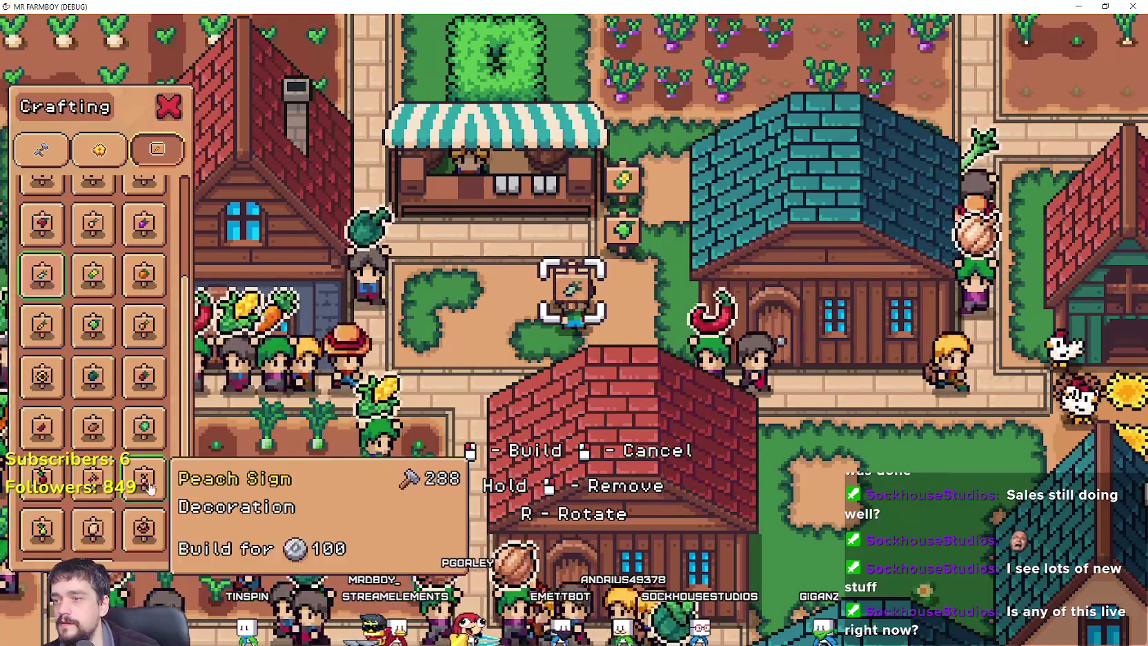
{"action": "scroll", "coordinate": [93, 386], "scroll_direction": "up", "scroll_amount": 3}
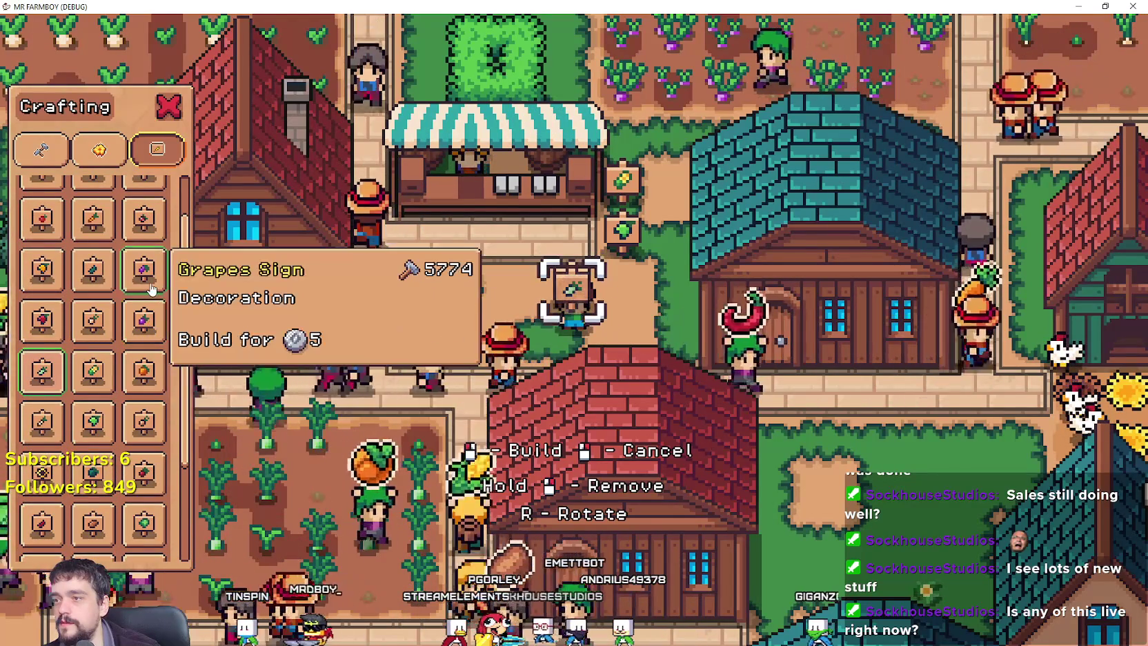
{"action": "scroll", "coordinate": [96, 280], "scroll_direction": "up", "scroll_amount": 2}
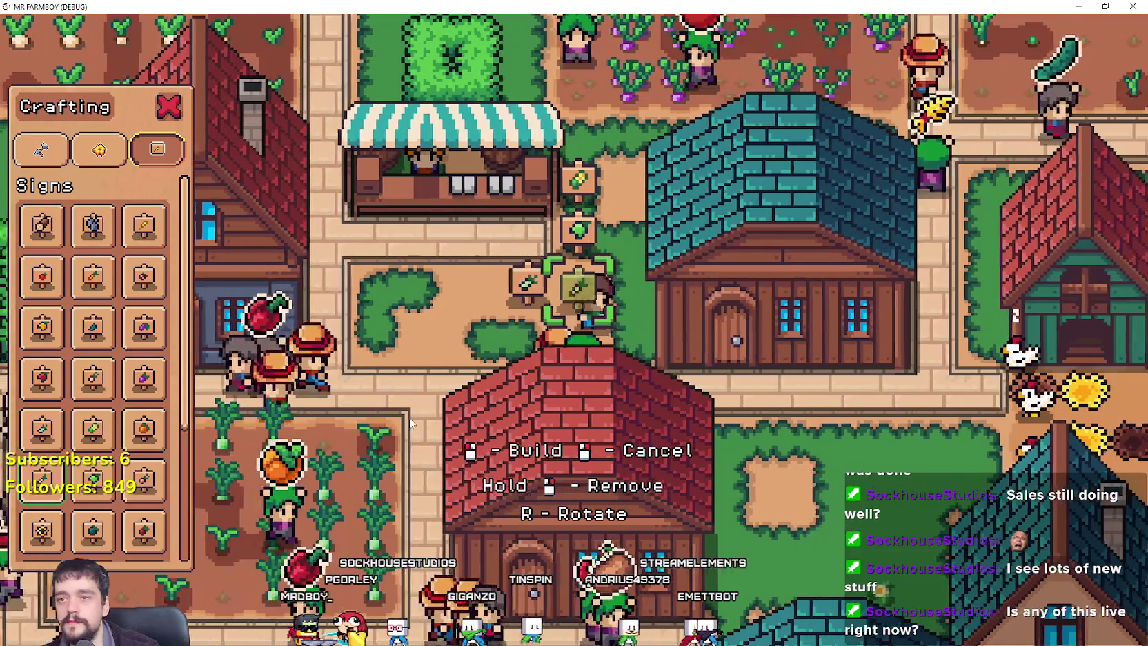
{"action": "left_click", "coordinate": [571, 280]}
{"action": "left_click", "coordinate": [623, 281]}
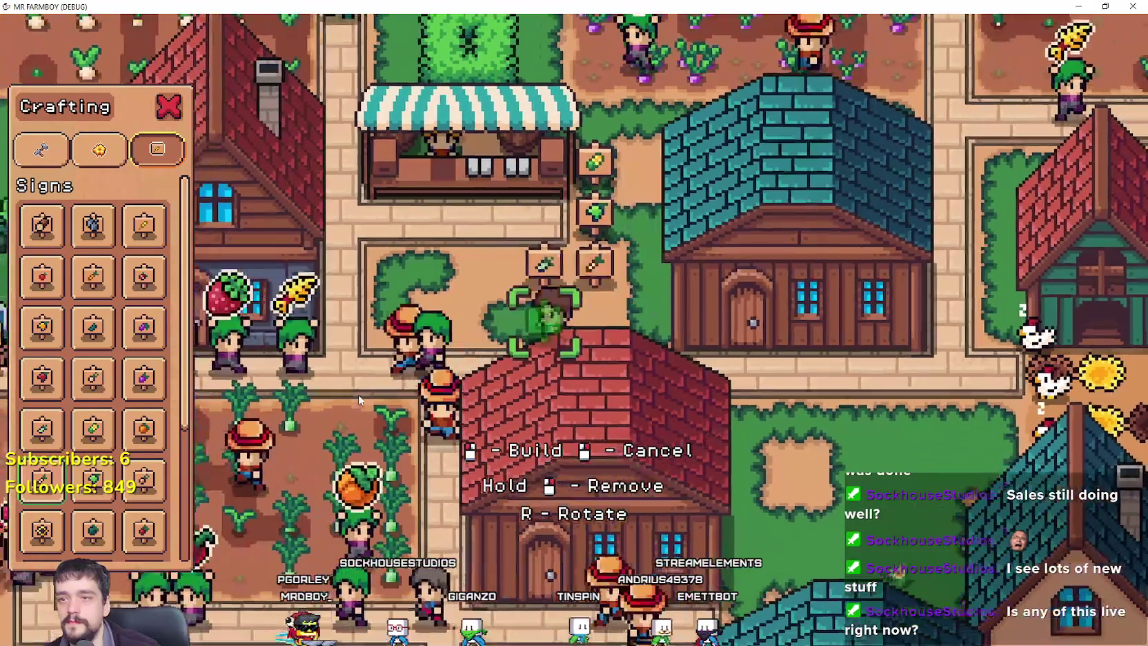
{"action": "key", "text": "Escape"}
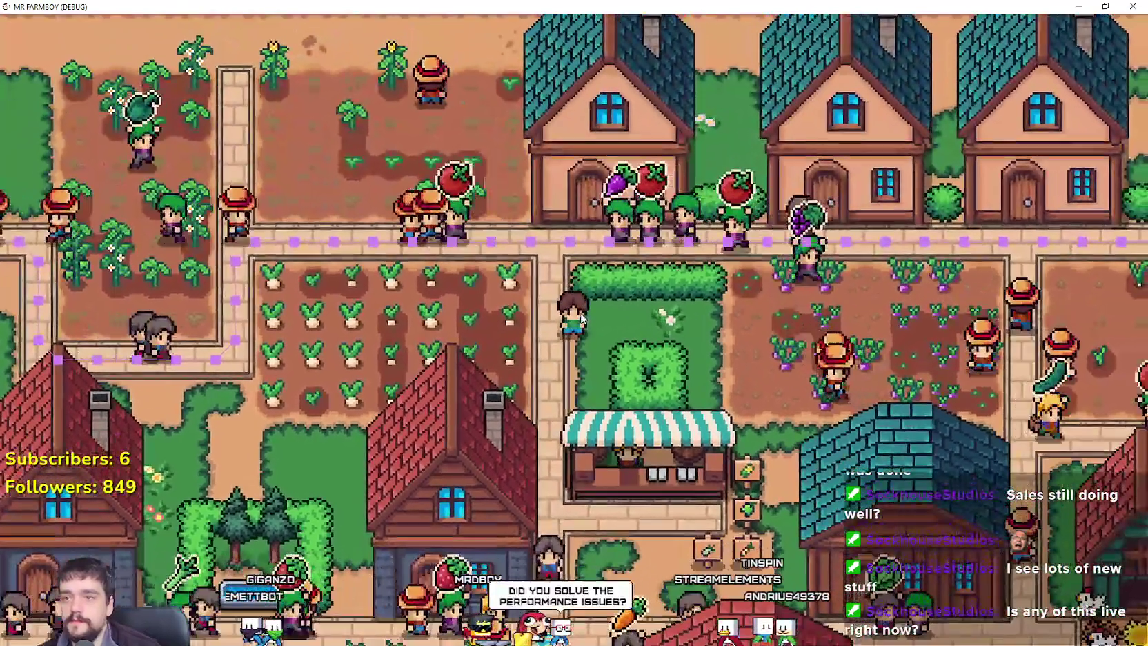
Check the Crops and Workers tabs of the Advancements panel, then close it.
{"action": "key", "text": "Tab"}
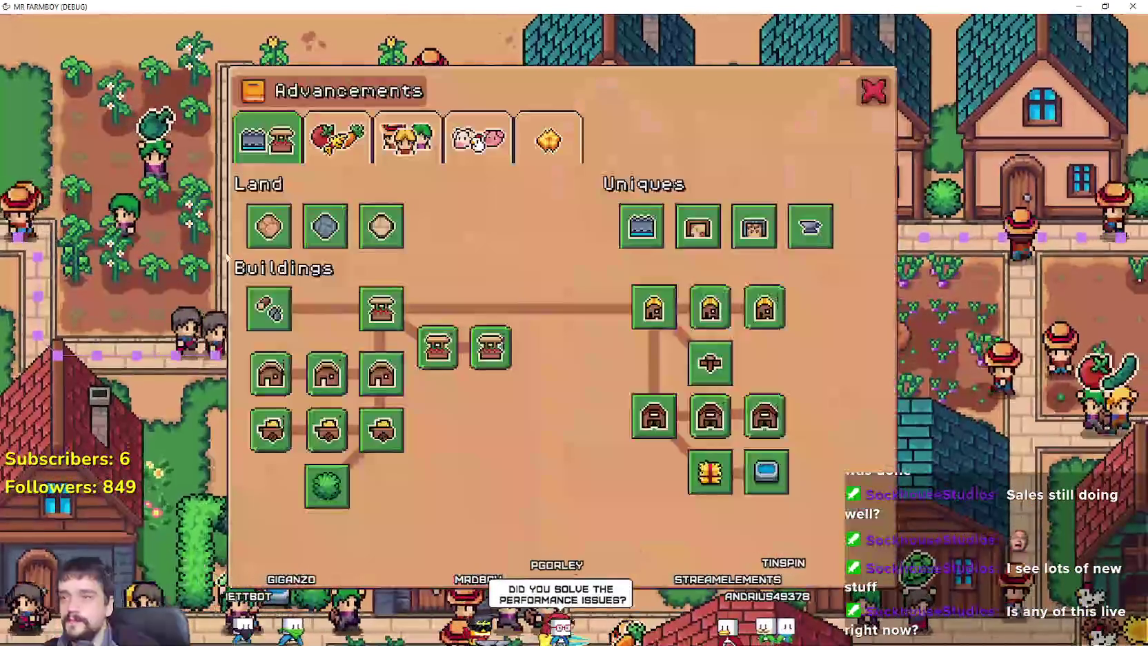
{"action": "left_click", "coordinate": [352, 139]}
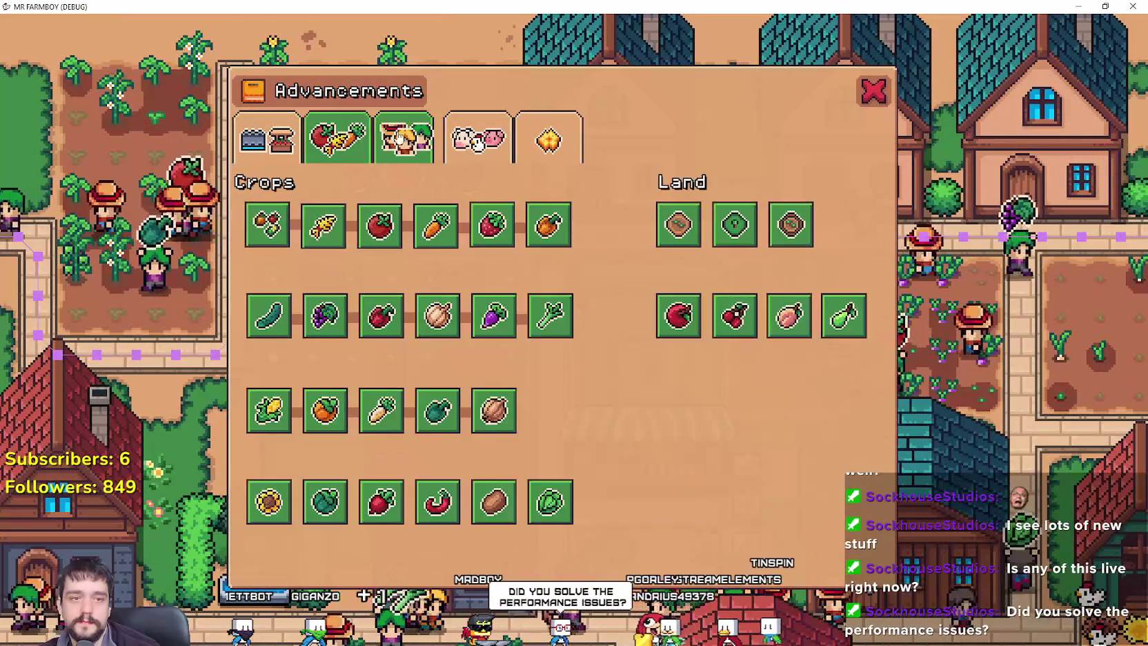
{"action": "left_click", "coordinate": [407, 138]}
{"action": "left_click", "coordinate": [873, 91]}
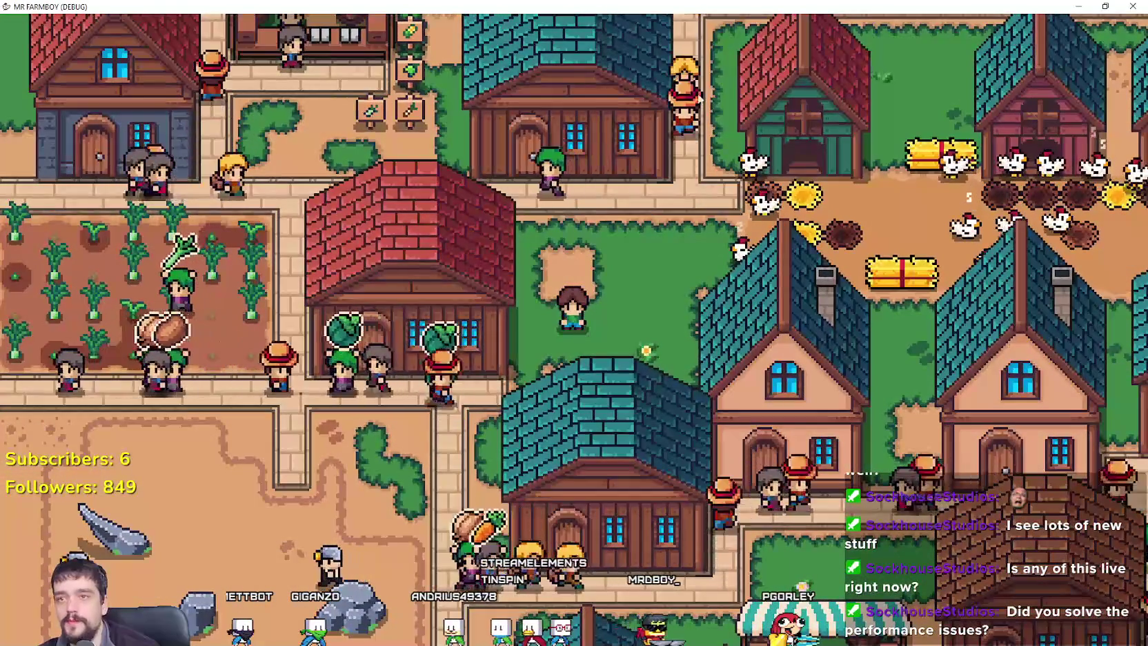
Zoom out and pan down for an overview of the village and lake.
{"action": "scroll", "coordinate": [696, 388], "scroll_direction": "down", "scroll_amount": 5}
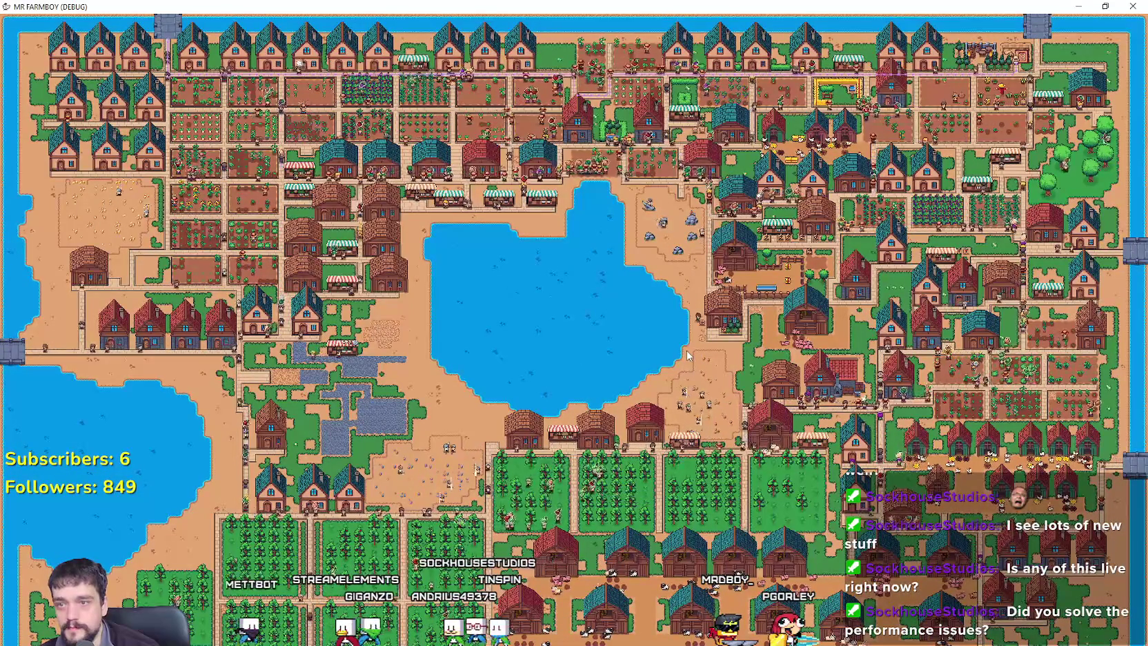
{"action": "key", "text": "s"}
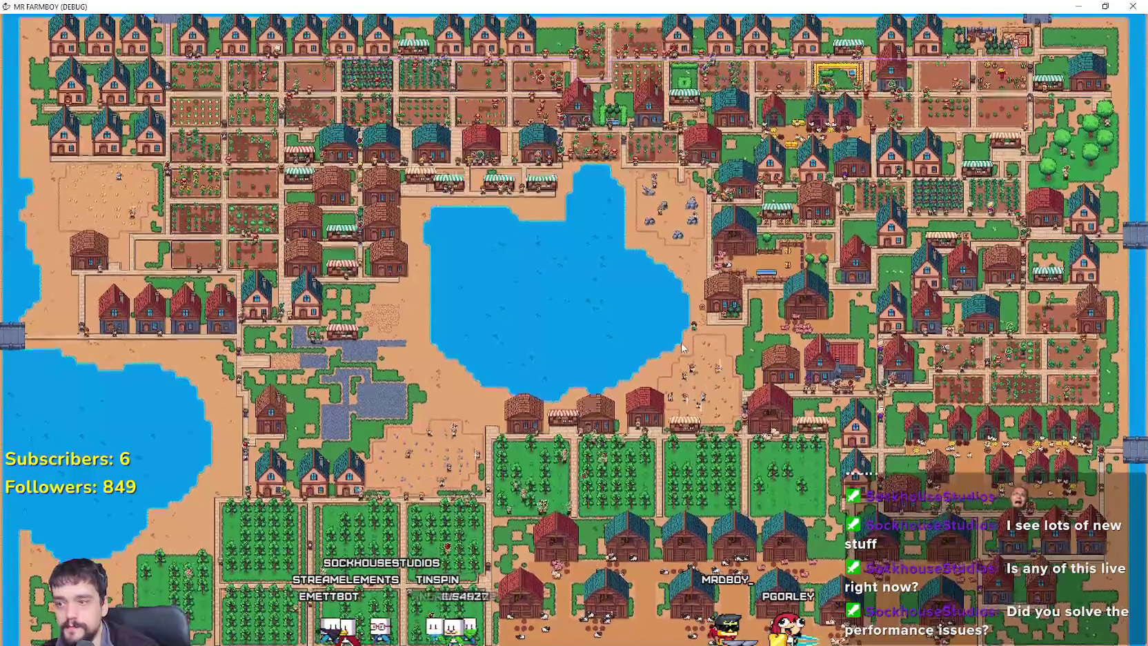
{"action": "key", "text": "s"}
{"action": "key", "text": "s"}
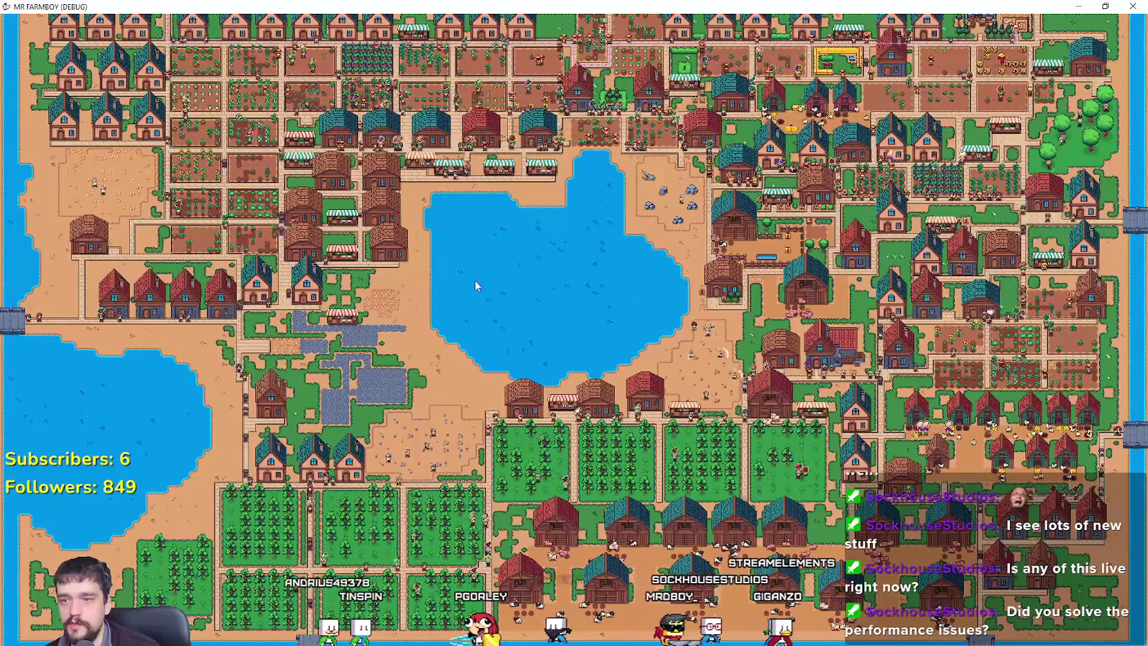
Back in the editor, check the debugger's Profiler and Video RAM tabs, then switch to Monitors.
{"action": "key", "text": "alt+Tab"}
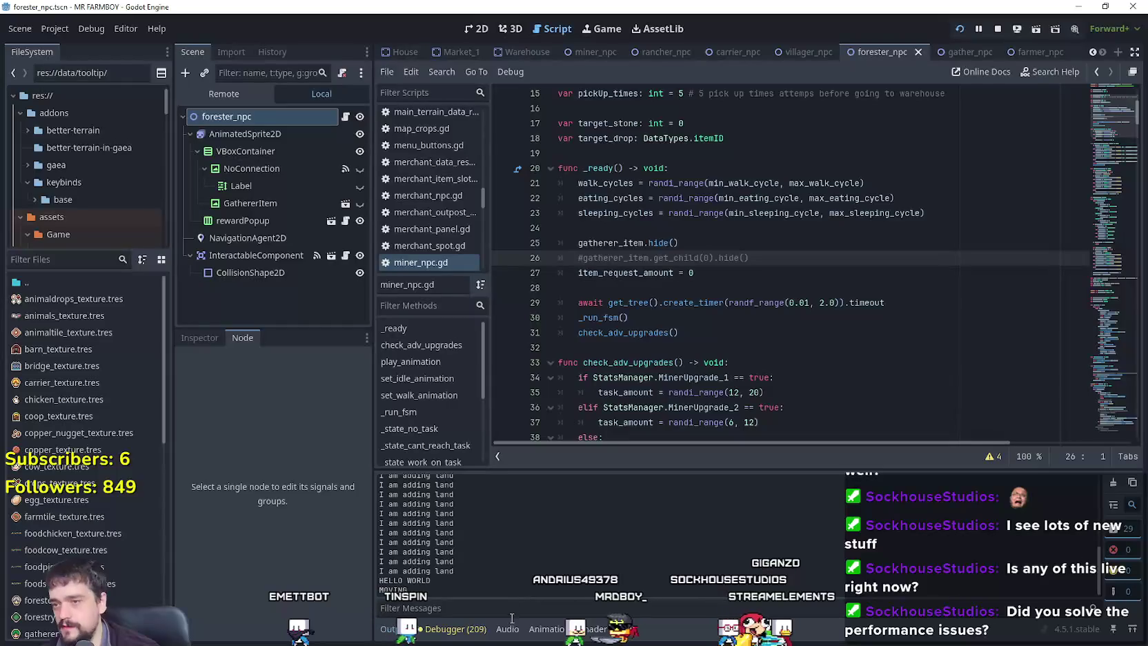
{"action": "left_click", "coordinate": [475, 630]}
{"action": "left_click", "coordinate": [572, 480]}
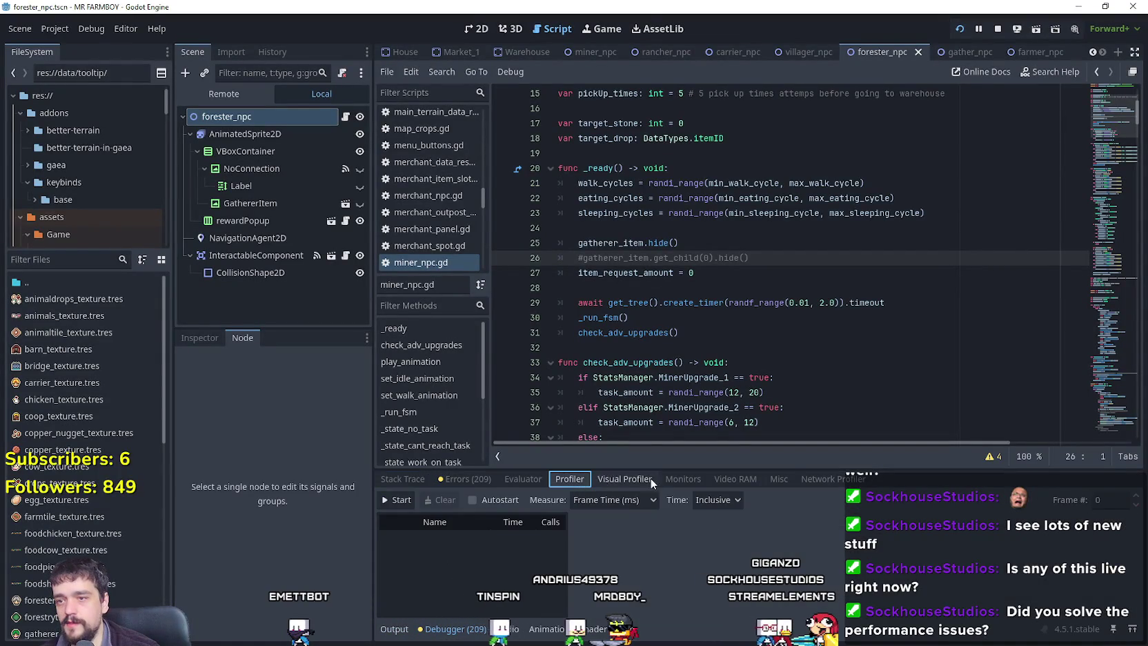
{"action": "left_click", "coordinate": [749, 478]}
{"action": "left_click", "coordinate": [679, 481]}
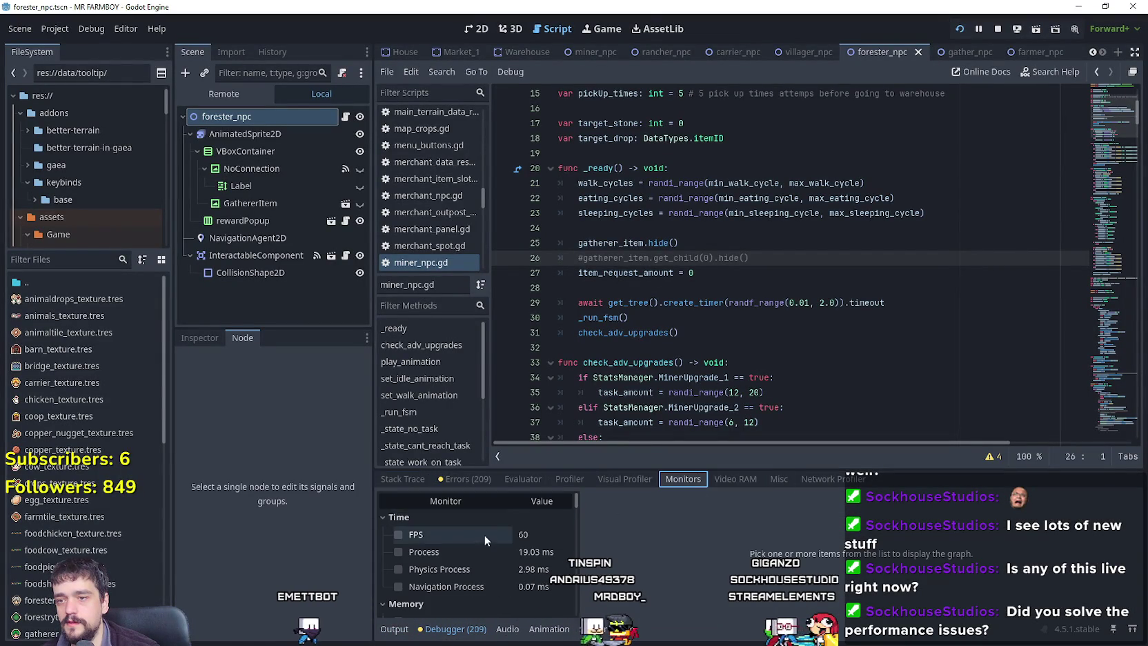
Graph FPS and Physics Process, and move the MR FARMBOY game window up and right.
{"action": "left_click", "coordinate": [462, 534]}
{"action": "left_click", "coordinate": [431, 569]}
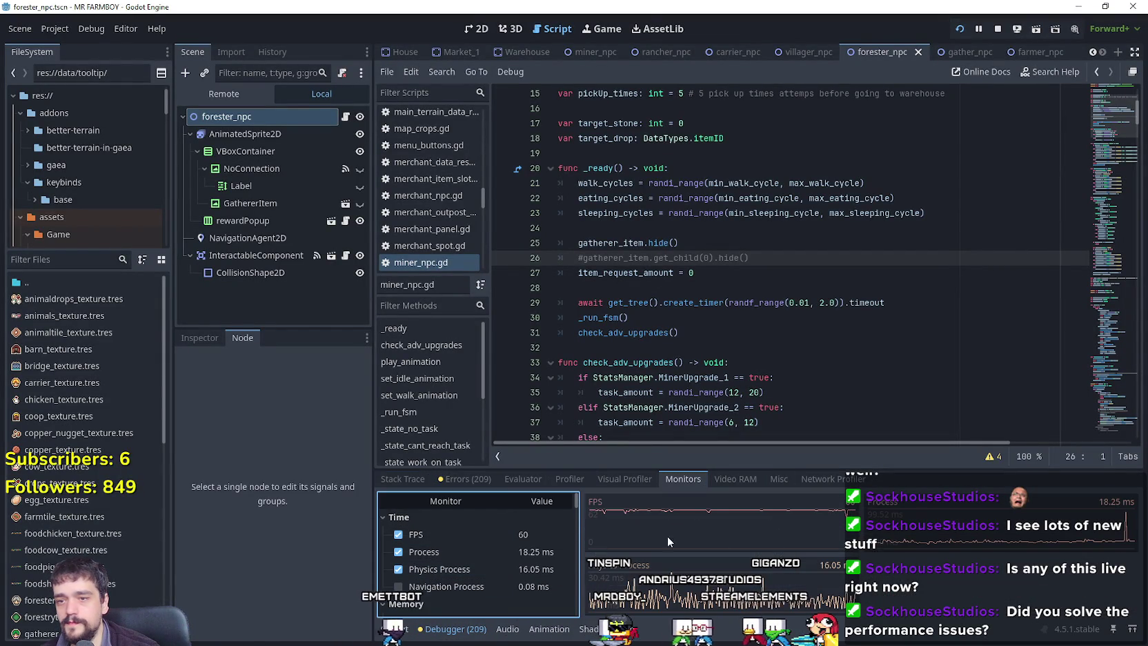
{"action": "key", "text": "alt+Tab"}
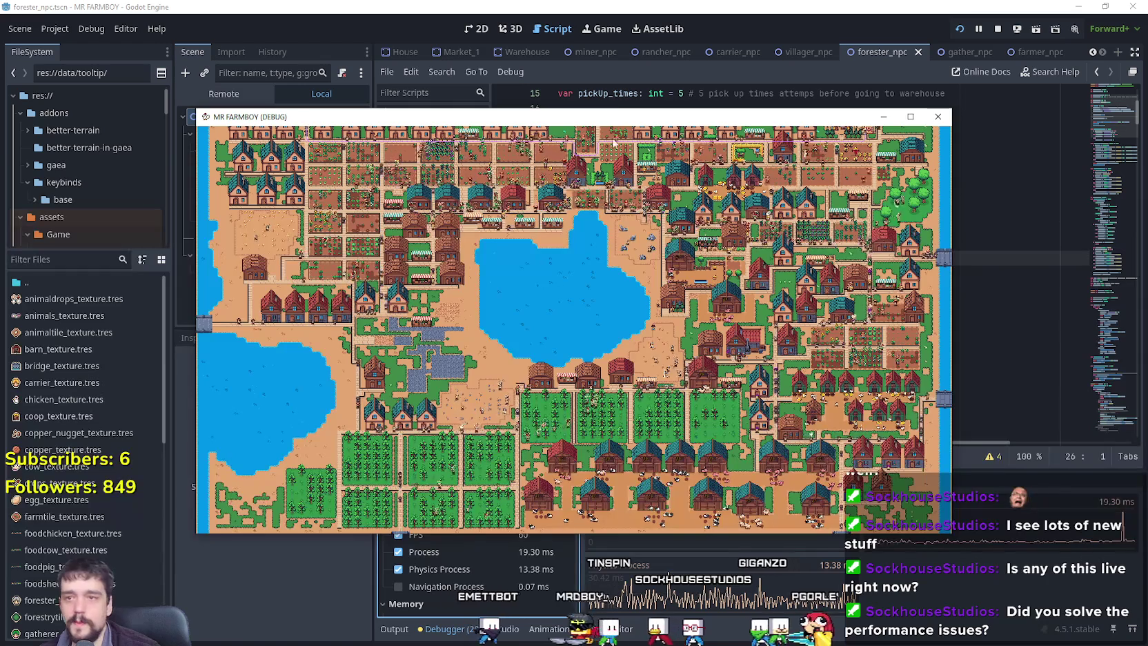
{"action": "left_click_drag", "start_coordinate": [614, 120], "coordinate": [762, 20]}
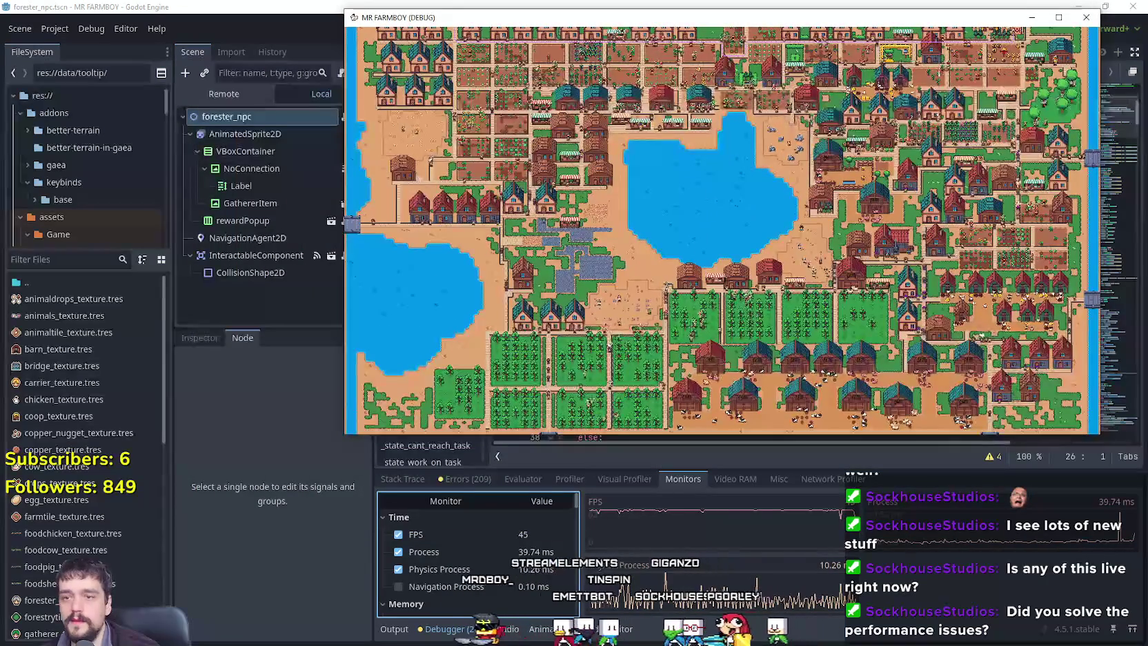
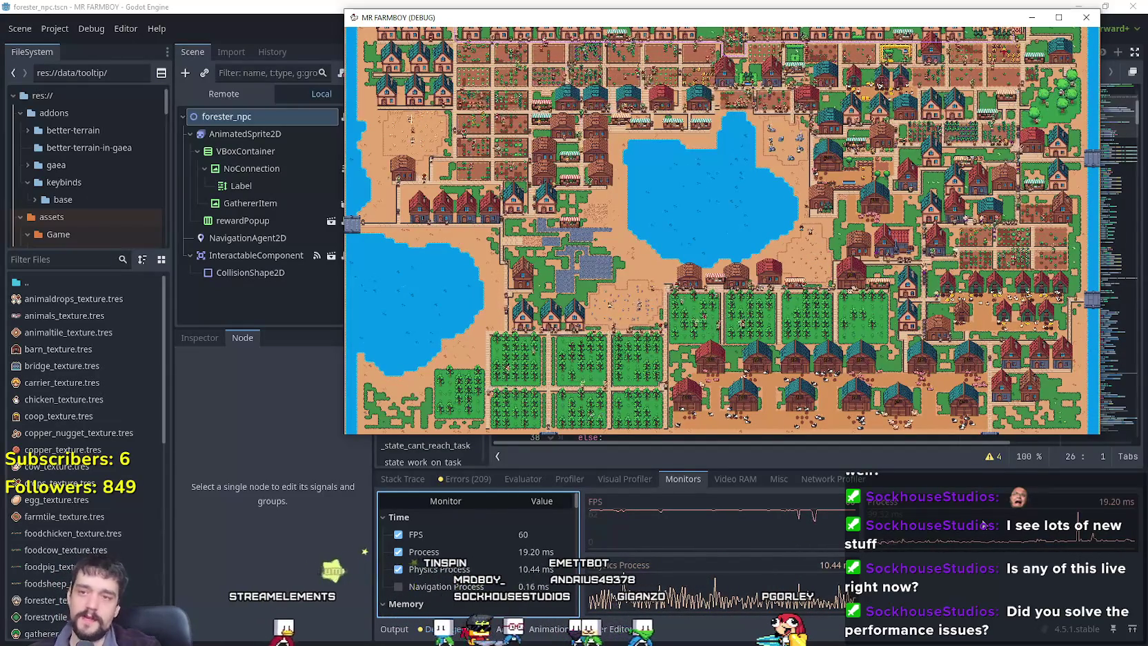
Maximize the MR FARMBOY (DEBUG) window and walk the farmer north-east through town.
{"action": "left_click", "coordinate": [1059, 21]}
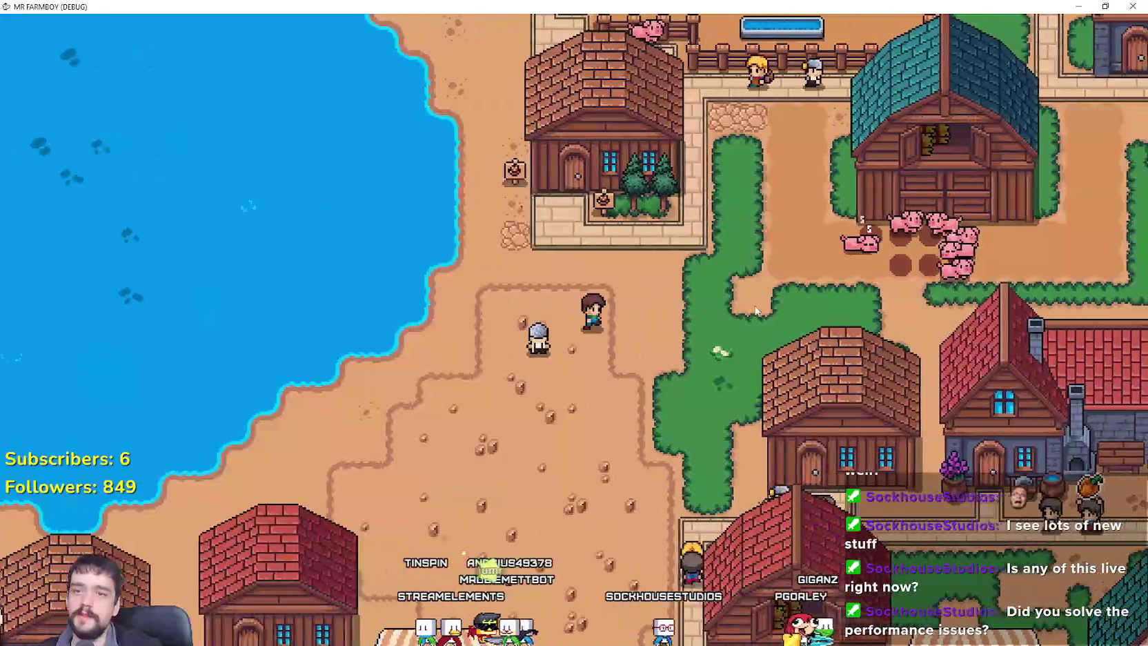
{"action": "key", "text": "w"}
{"action": "key", "text": "d"}
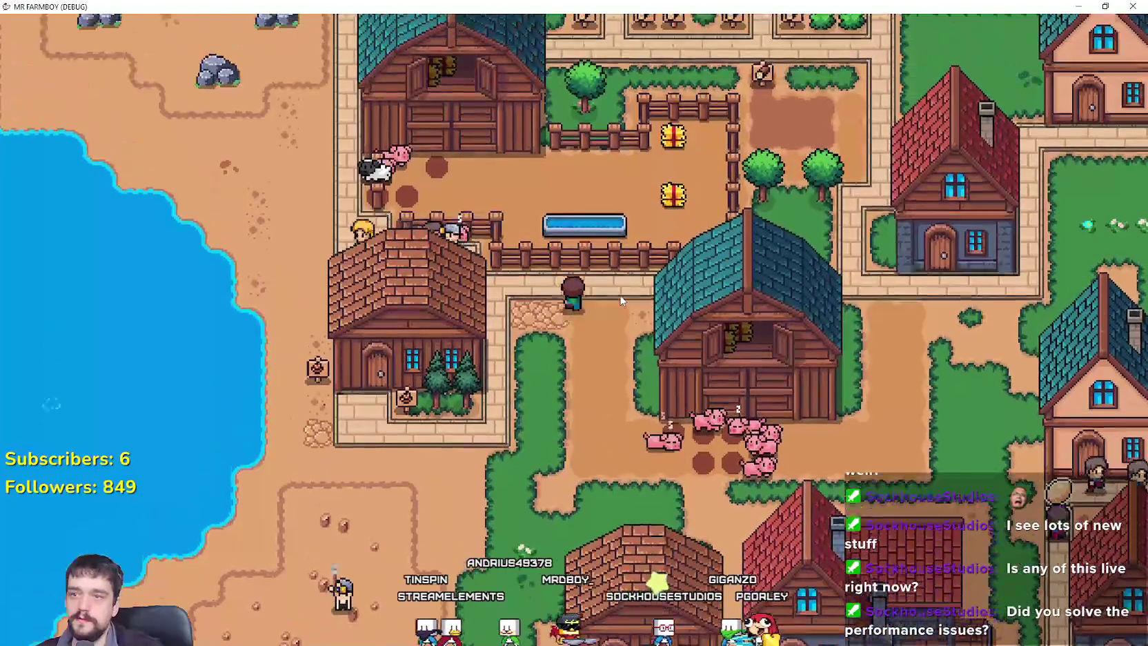
Walk the farmer north and east to the crop fields and zoom the camera in.
{"action": "key", "text": "w"}
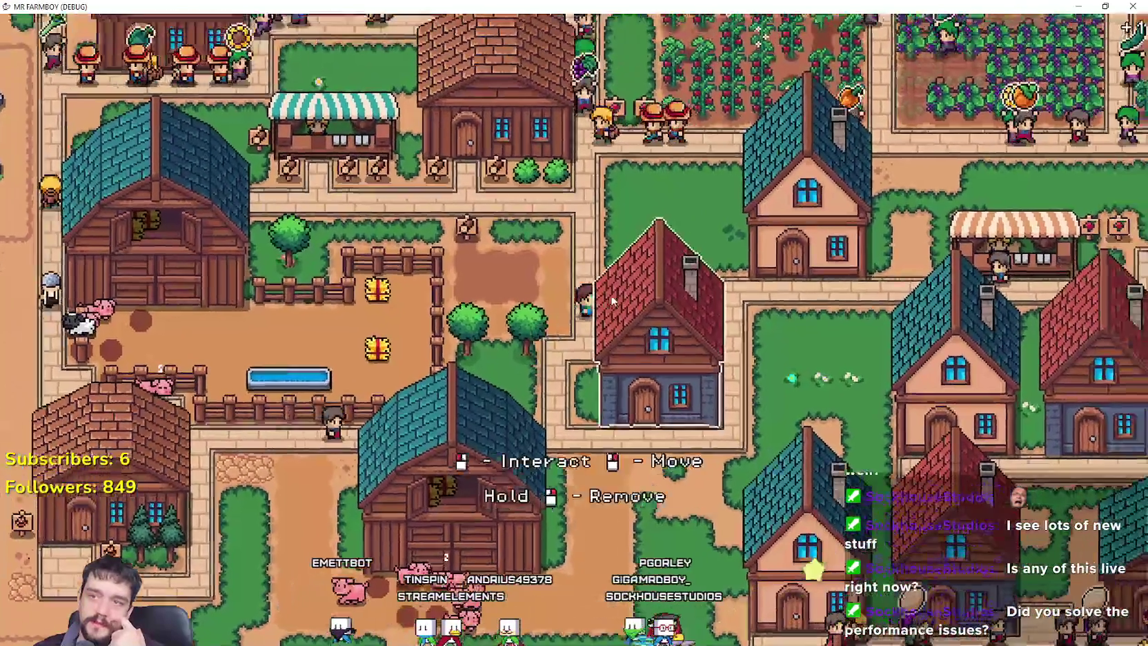
{"action": "key", "text": "w"}
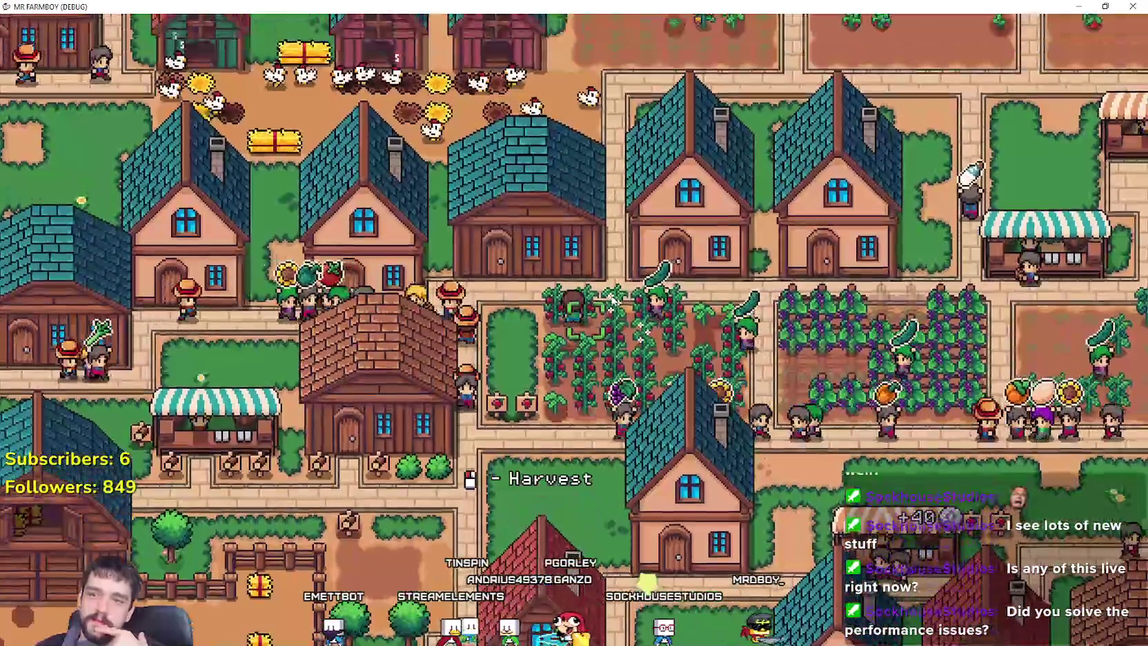
{"action": "key", "text": "d"}
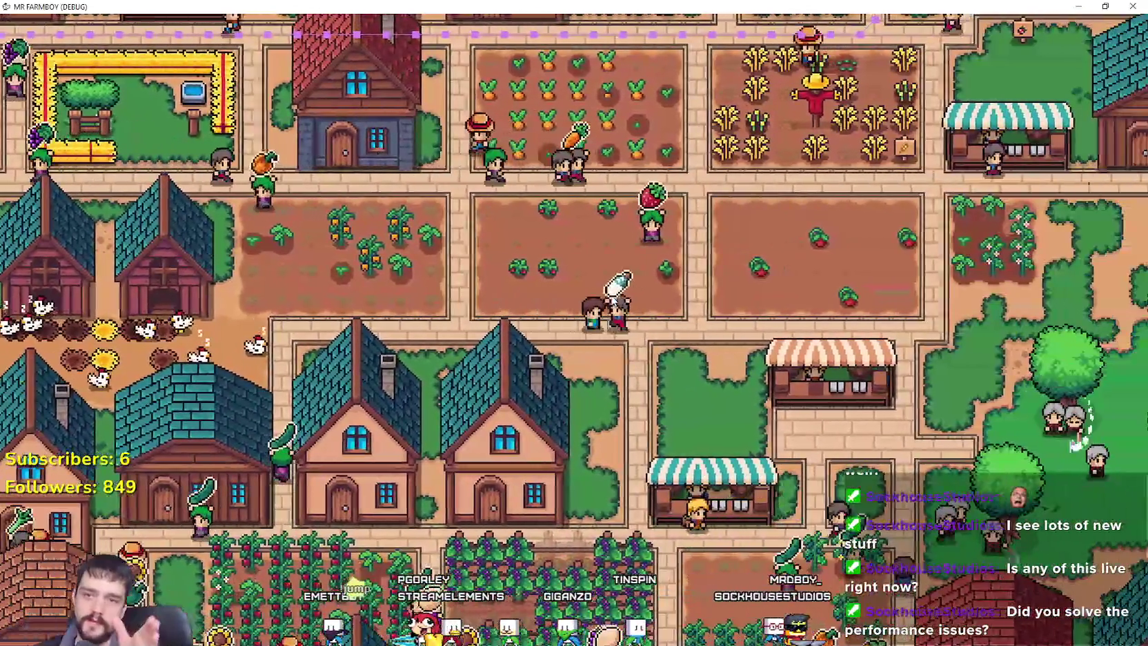
{"action": "key", "text": "d"}
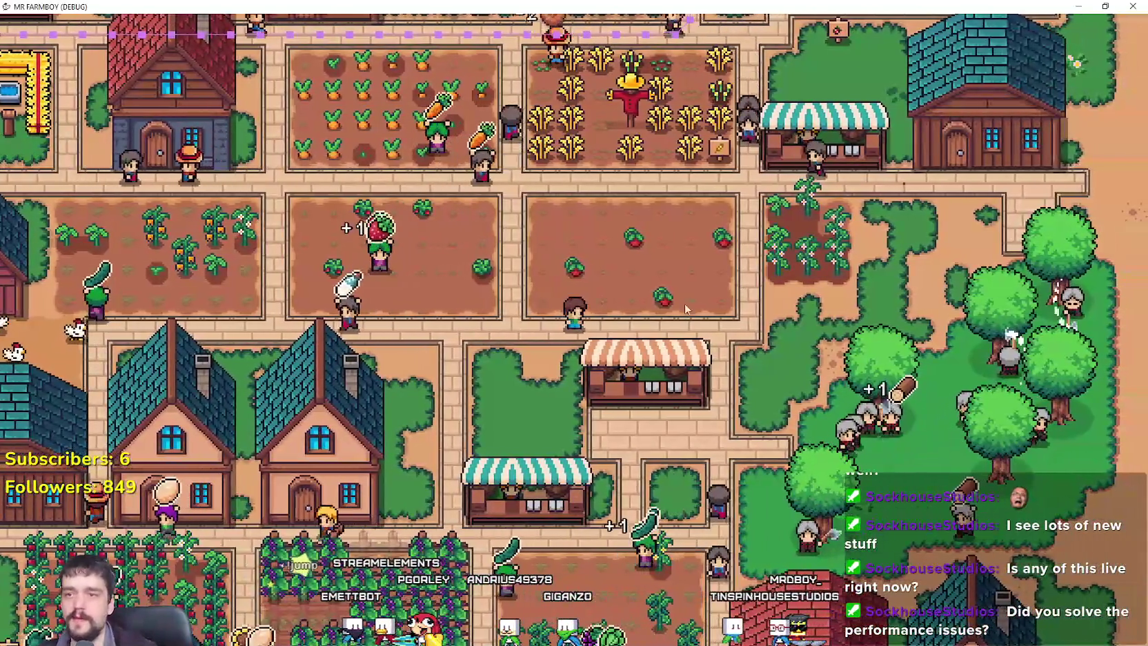
{"action": "scroll", "coordinate": [685, 305], "scroll_direction": "up", "scroll_amount": 5}
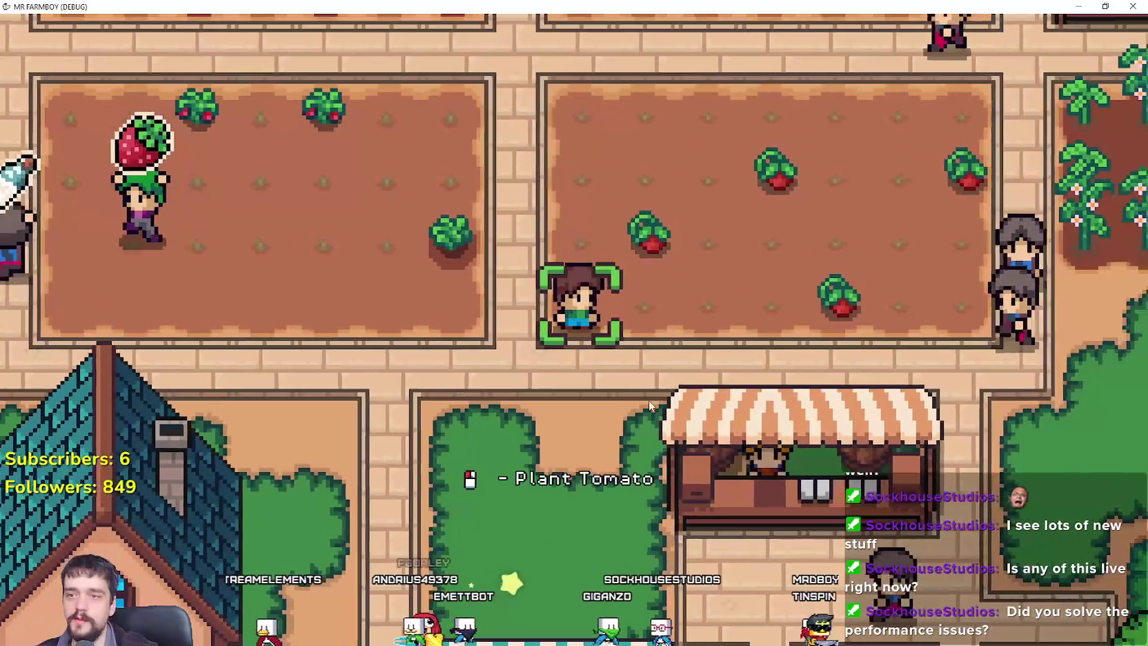
{"action": "scroll", "coordinate": [651, 400], "scroll_direction": "up", "scroll_amount": 2}
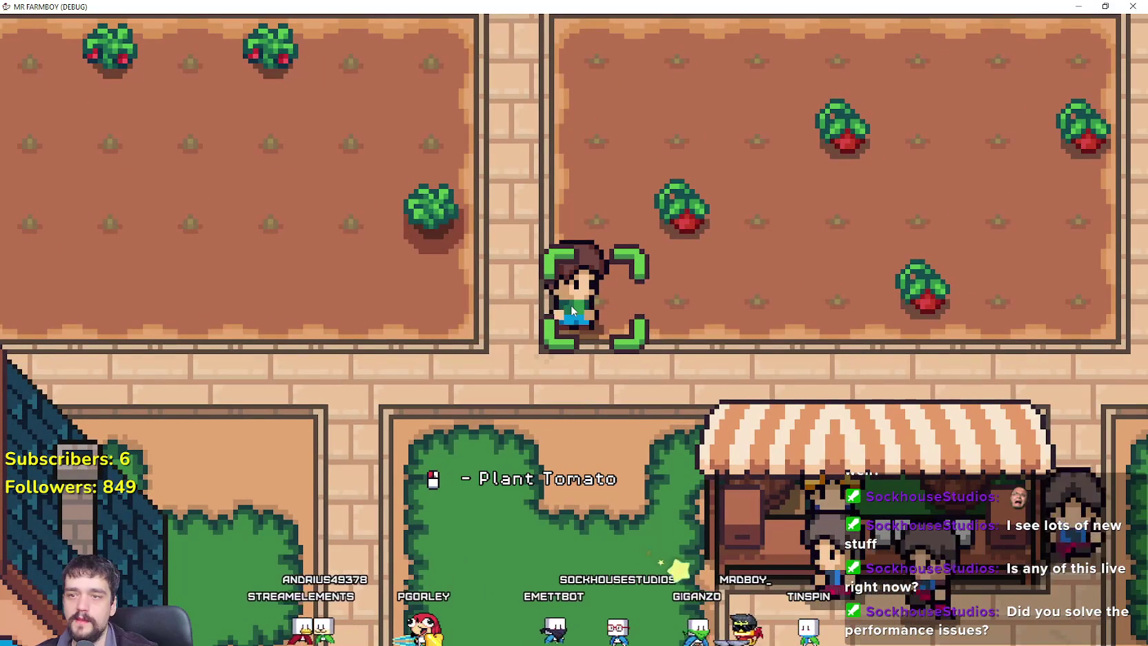
{"action": "scroll", "coordinate": [614, 289], "scroll_direction": "down", "scroll_amount": 6}
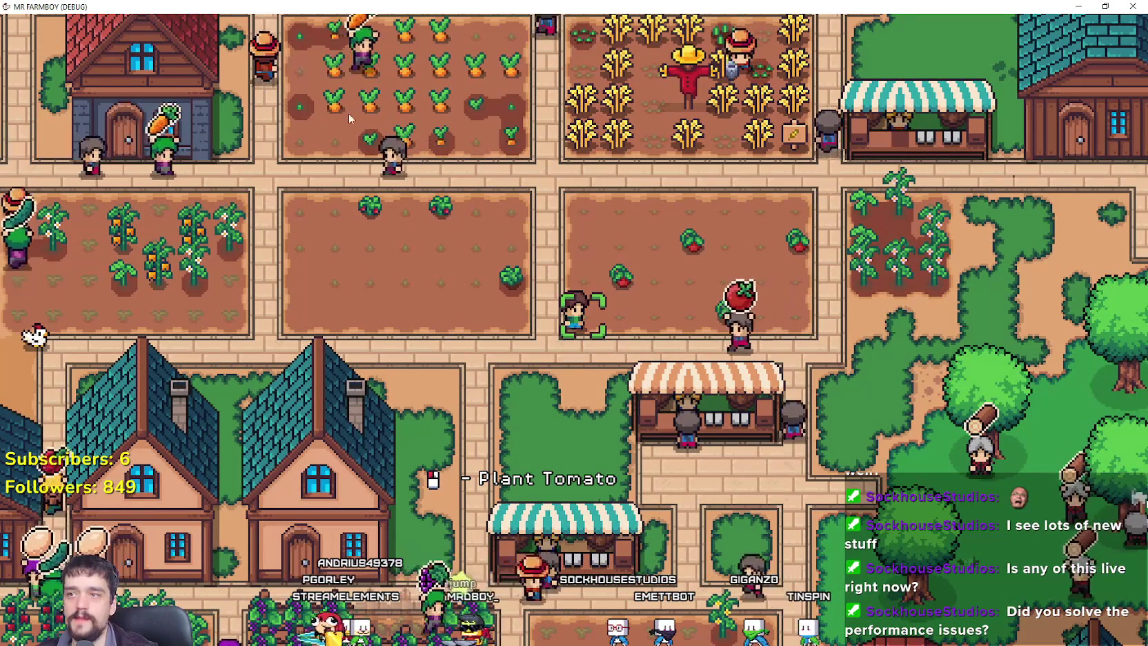
{"action": "scroll", "coordinate": [618, 419], "scroll_direction": "up", "scroll_amount": 2}
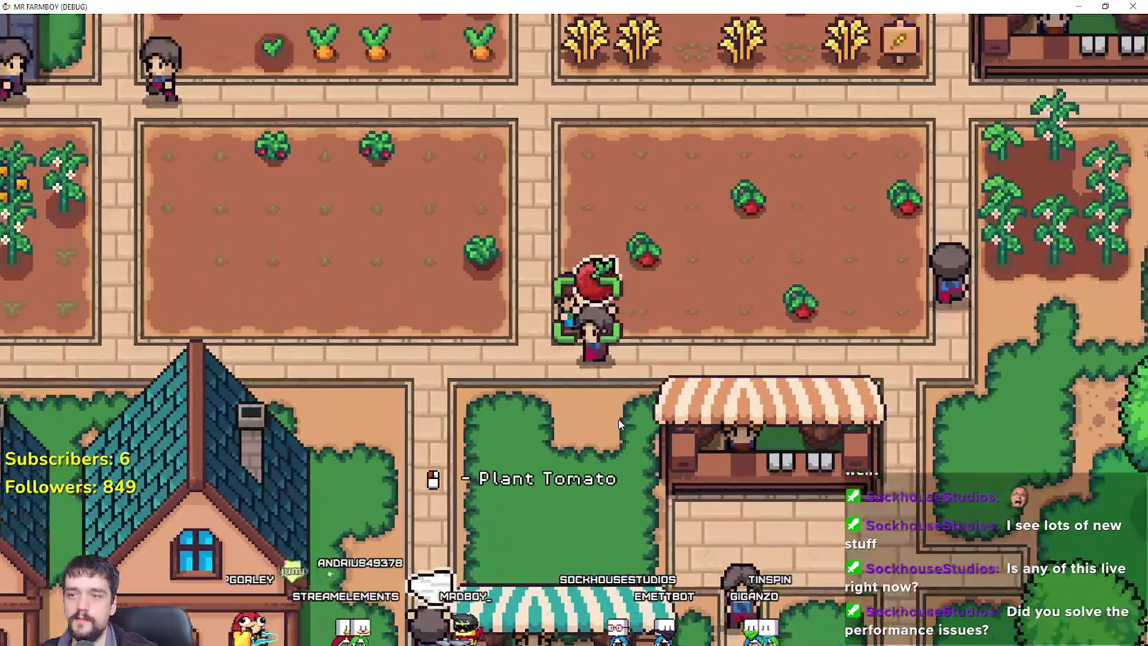
{"action": "scroll", "coordinate": [734, 449], "scroll_direction": "up", "scroll_amount": 1}
Plant and water tomato seeds on the first tiles and harvest a ripe tomato.
{"action": "left_click", "coordinate": [718, 448]}
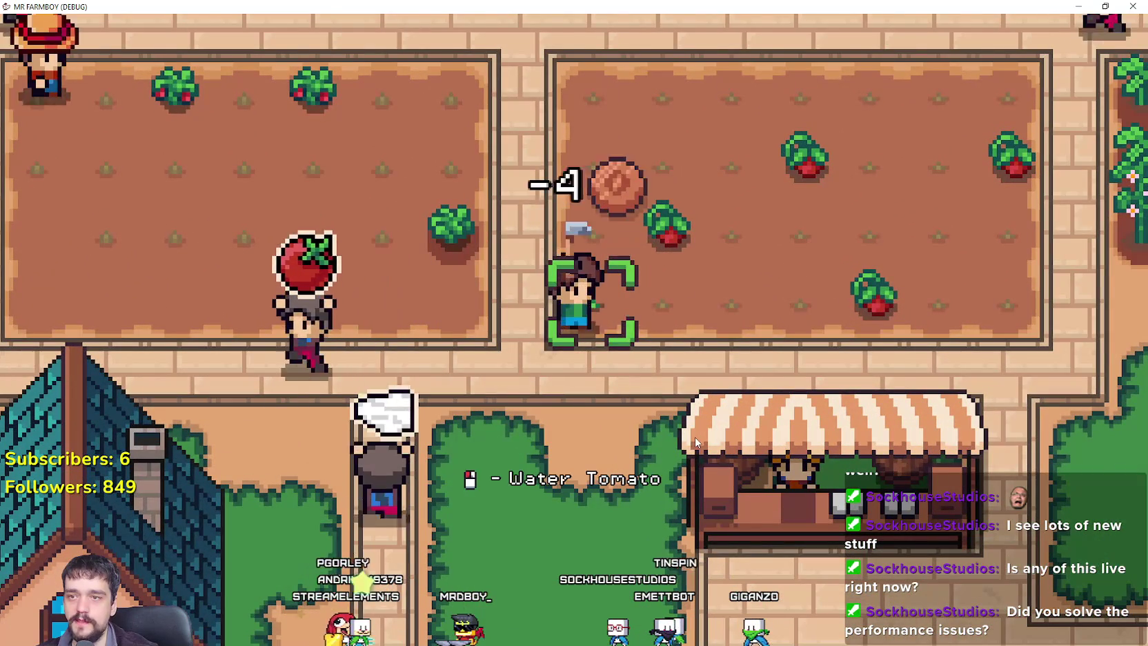
{"action": "key", "text": "a"}
{"action": "left_click", "coordinate": [683, 449]}
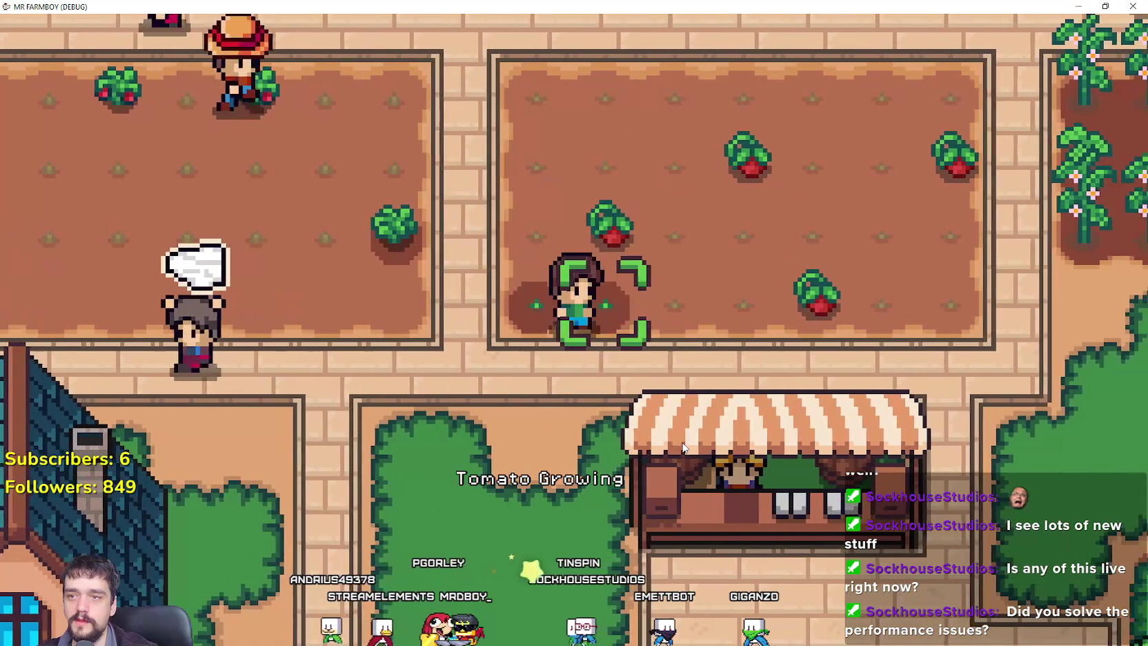
{"action": "left_click", "coordinate": [683, 448]}
{"action": "key", "text": "d"}
{"action": "left_click", "coordinate": [683, 449]}
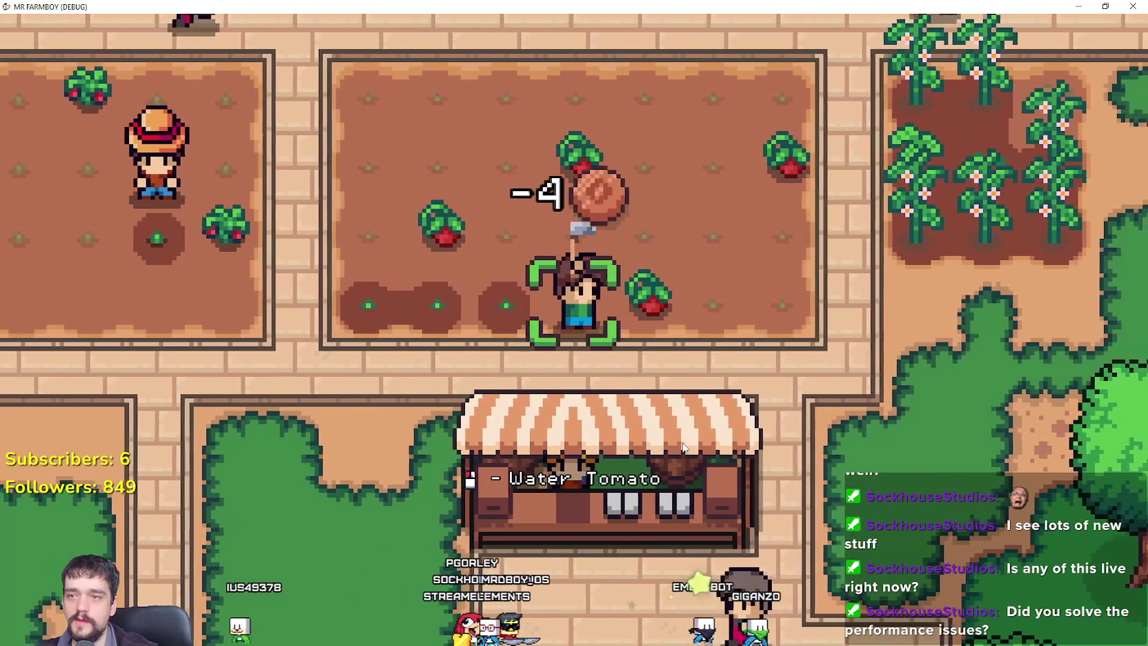
{"action": "left_click", "coordinate": [683, 448]}
Plant tomato seeds on each tile while stepping right to the end of the row.
{"action": "key", "text": "d"}
{"action": "left_click", "coordinate": [683, 448]}
{"action": "left_click", "coordinate": [683, 448]}
{"action": "key", "text": "d"}
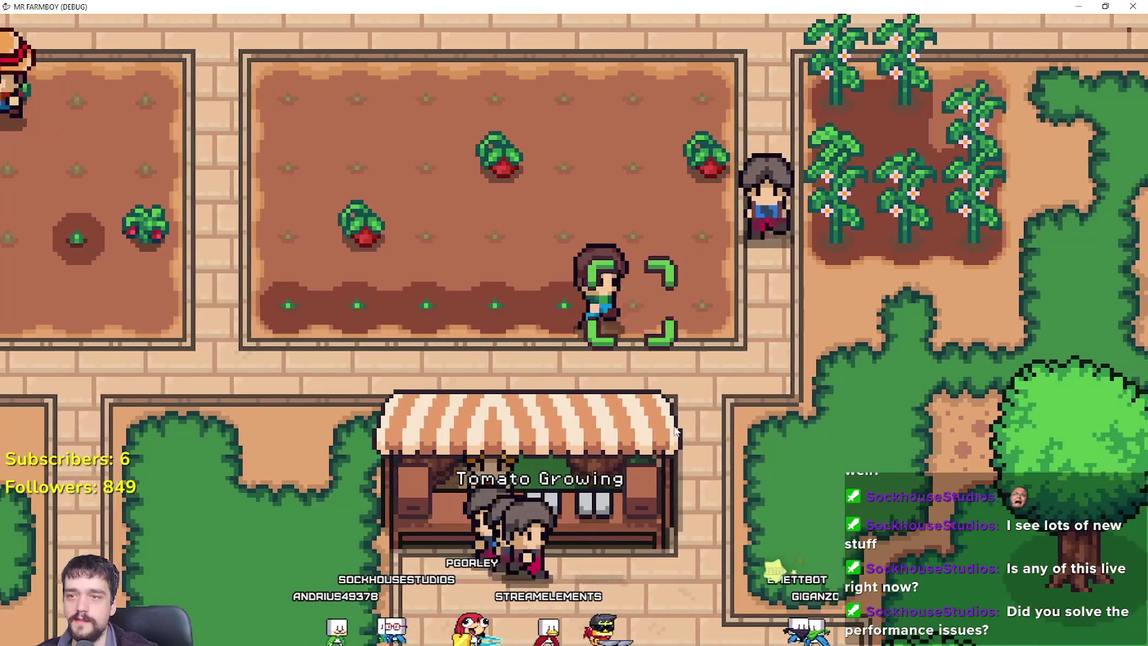
{"action": "left_click", "coordinate": [673, 423]}
{"action": "key", "text": "d"}
{"action": "left_click", "coordinate": [675, 428]}
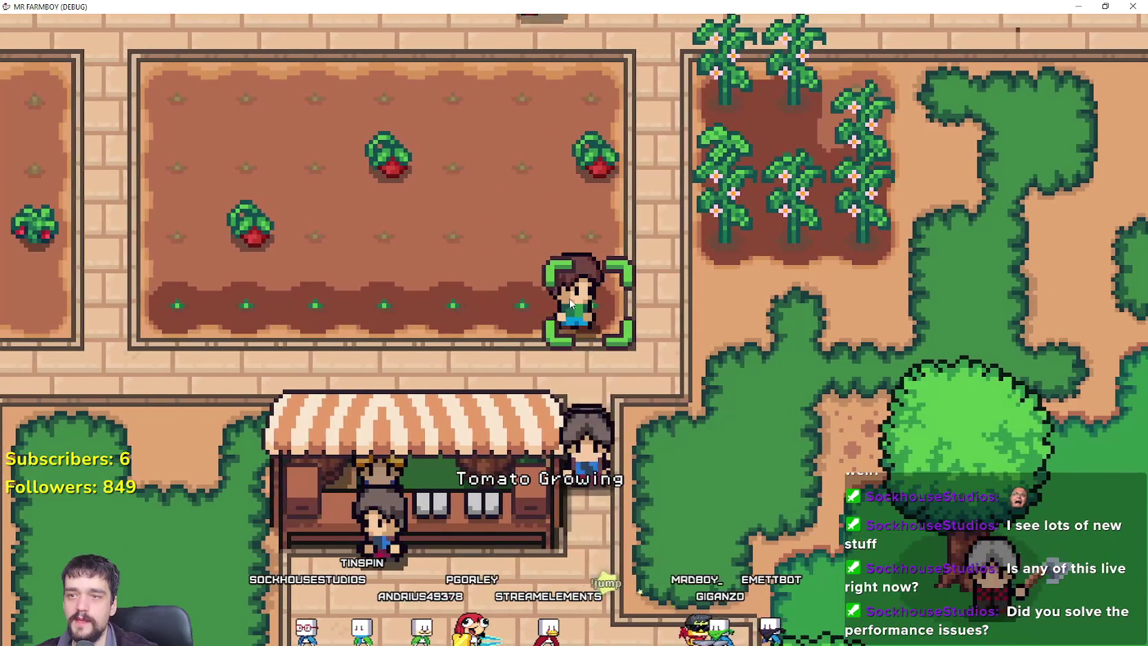
Move up within the plot and plant and water tomato seeds on a new row.
{"action": "key", "text": "a"}
{"action": "key", "text": "a"}
{"action": "key", "text": "a"}
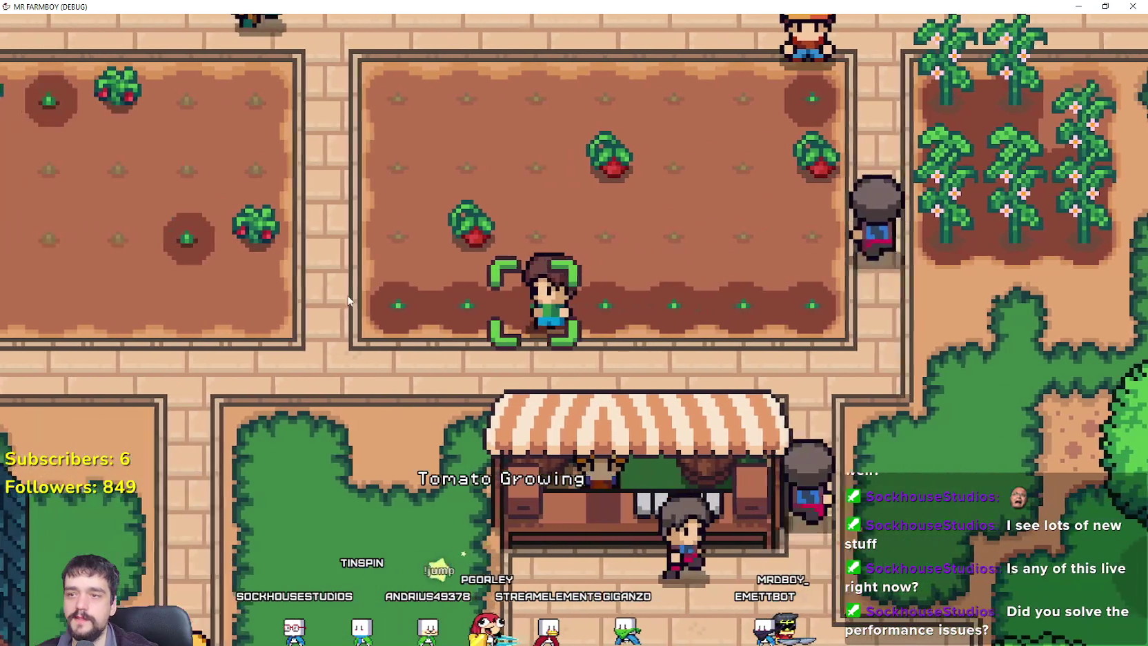
{"action": "key", "text": "d"}
{"action": "key", "text": "d"}
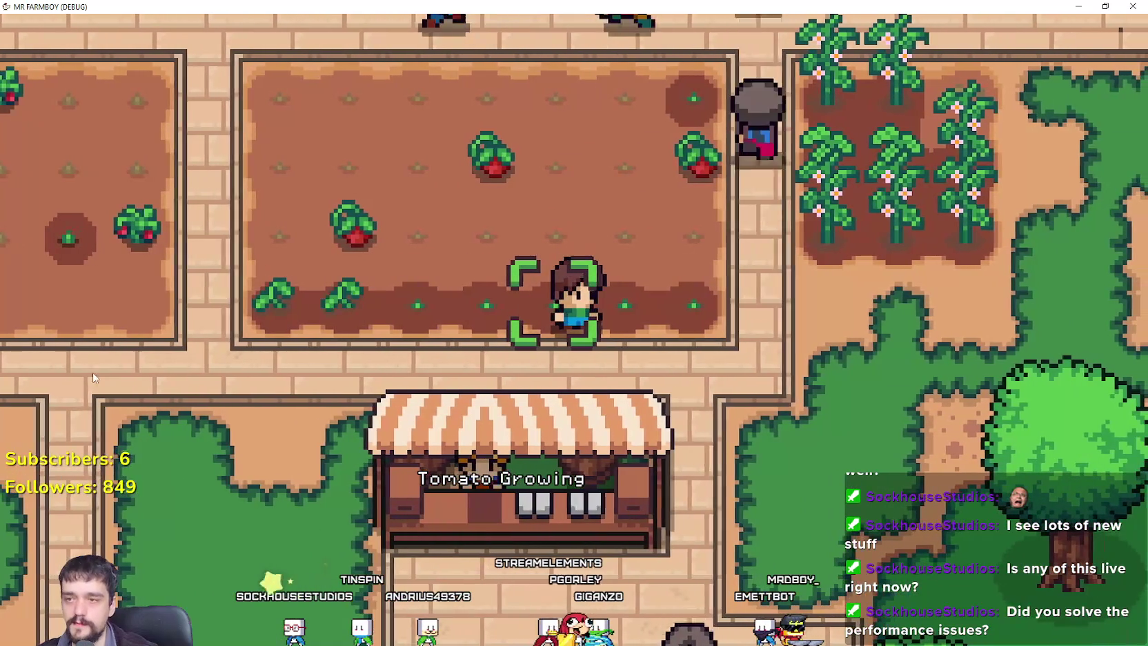
{"action": "key", "text": "a"}
{"action": "key", "text": "a"}
{"action": "key", "text": "a"}
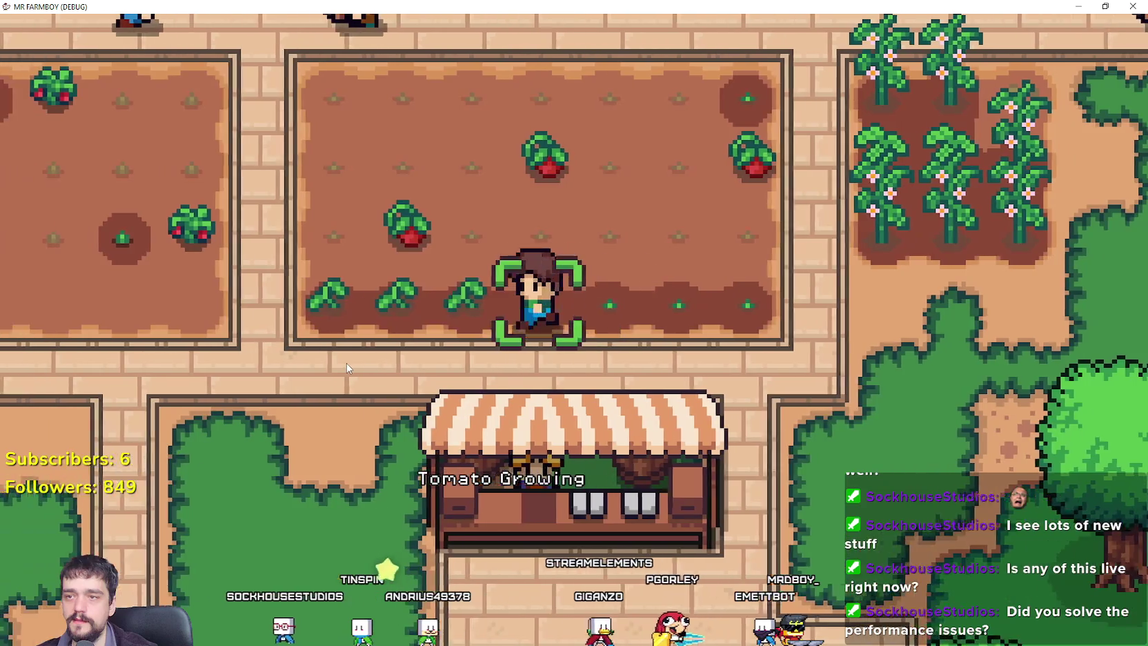
{"action": "key", "text": "w"}
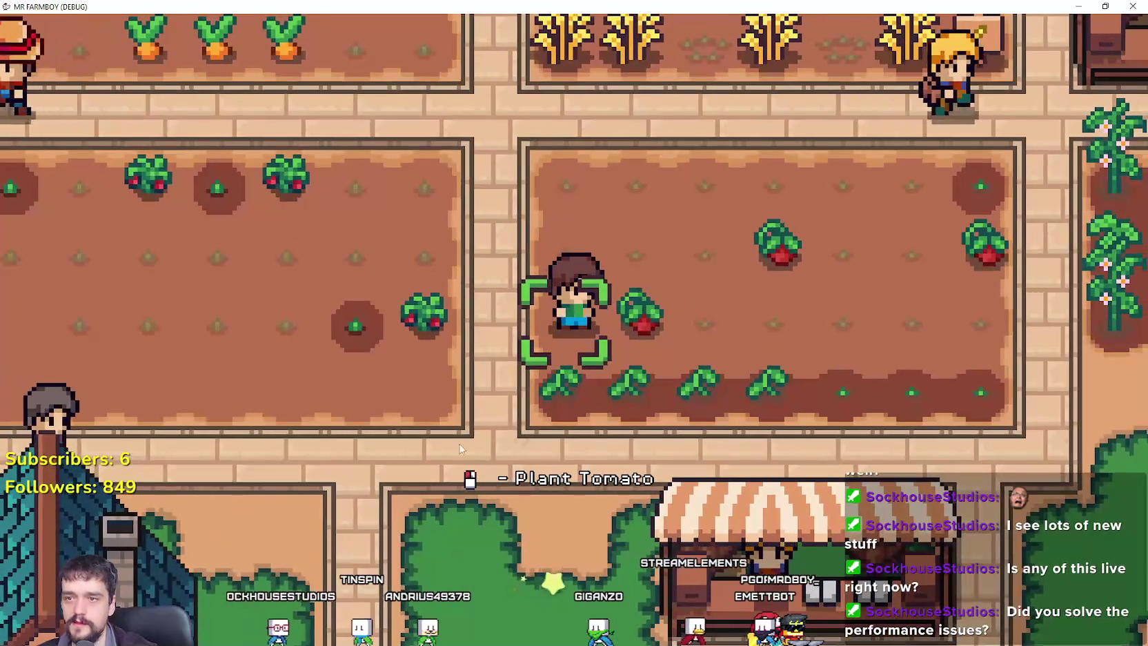
{"action": "left_click", "coordinate": [707, 330]}
{"action": "key", "text": "d"}
{"action": "left_click", "coordinate": [704, 326]}
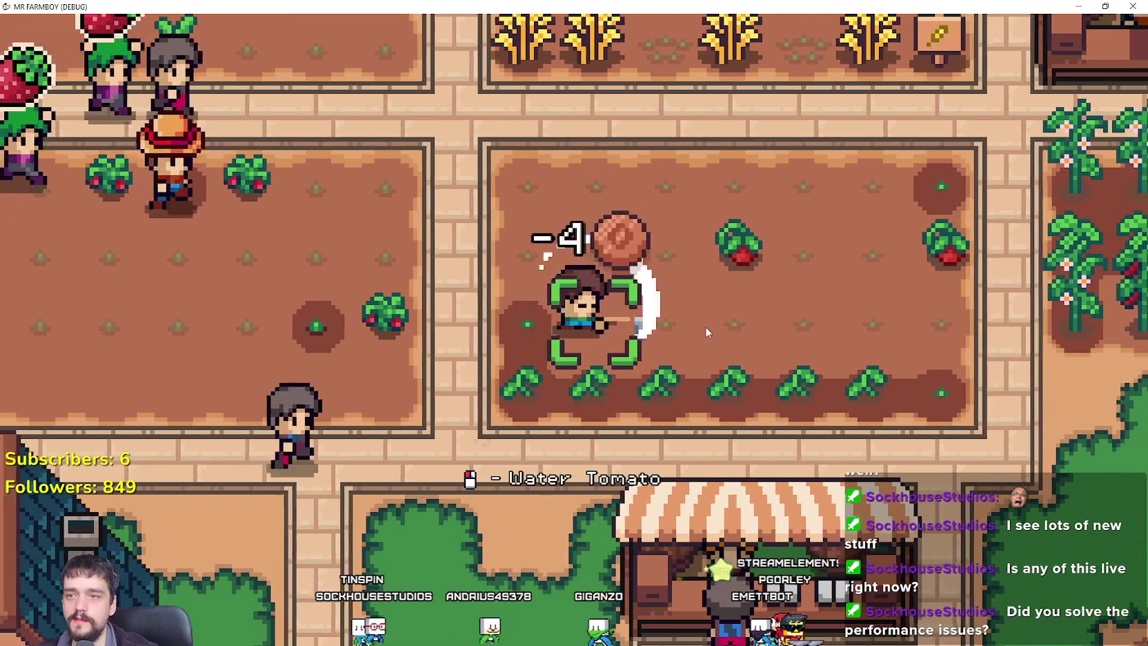
{"action": "key", "text": "d"}
{"action": "left_click", "coordinate": [704, 325]}
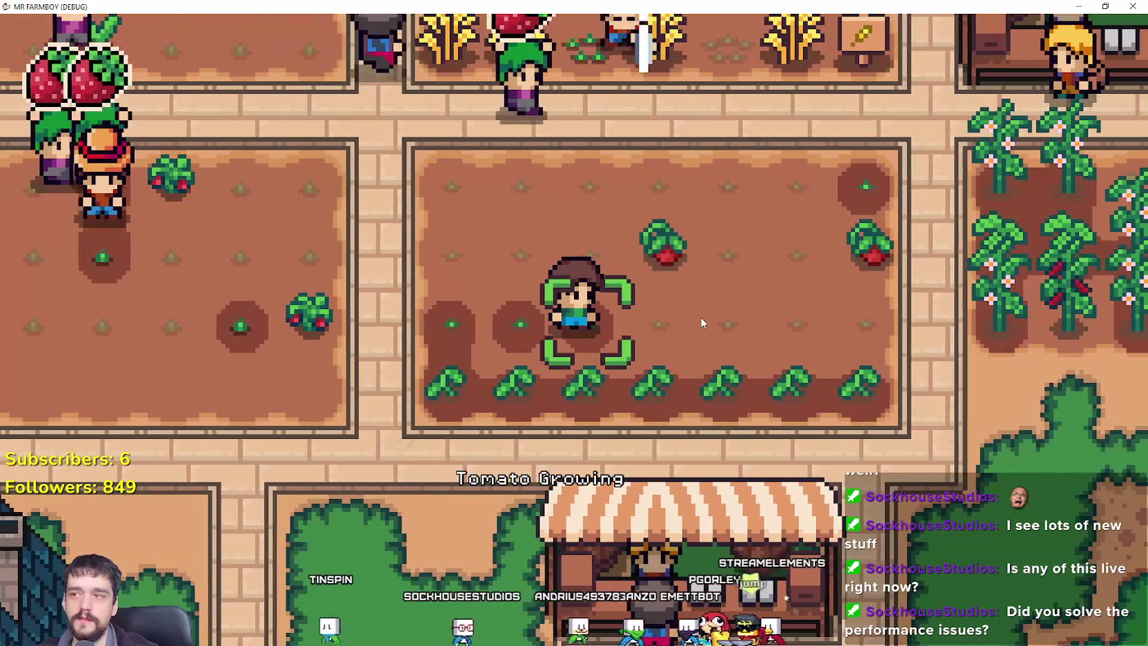
Return from the strawberry plot and water the tomato seeds along the seeded row.
{"action": "key", "text": "a"}
{"action": "key", "text": "a"}
{"action": "key", "text": "a"}
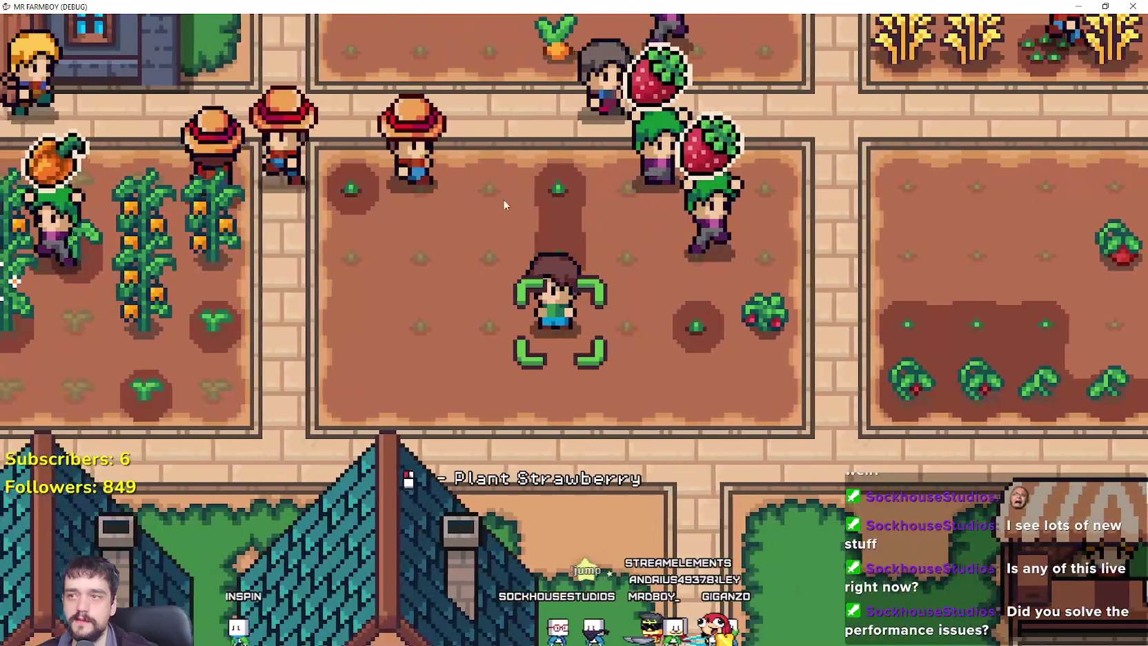
{"action": "key", "text": "d"}
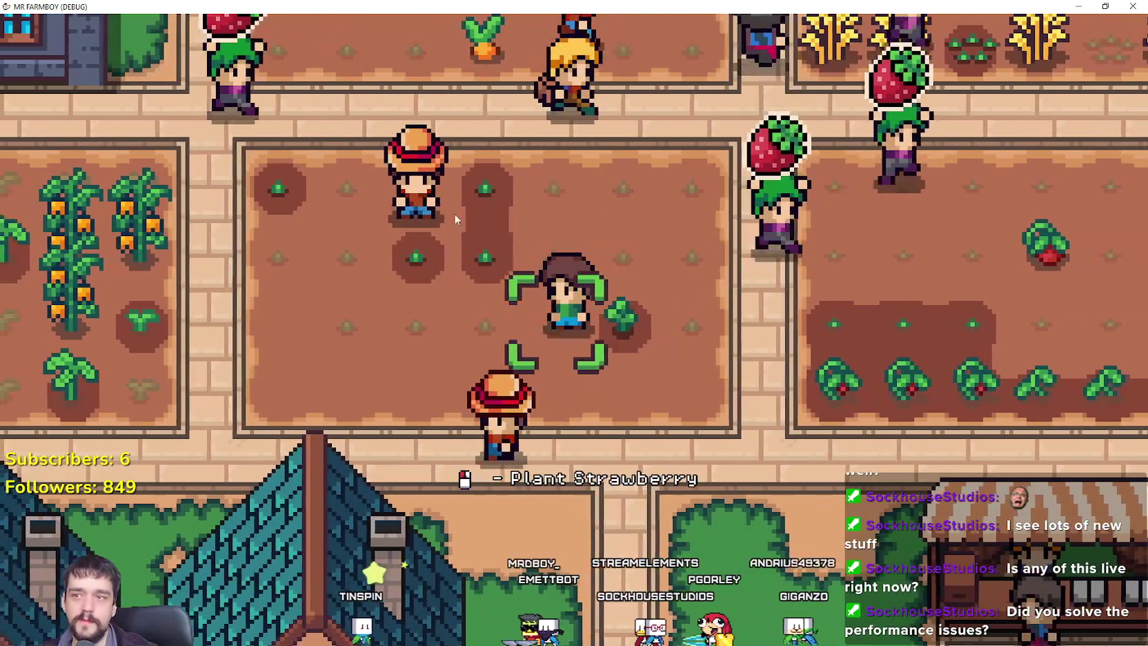
{"action": "key", "text": "d"}
{"action": "key", "text": "d"}
{"action": "key", "text": "d"}
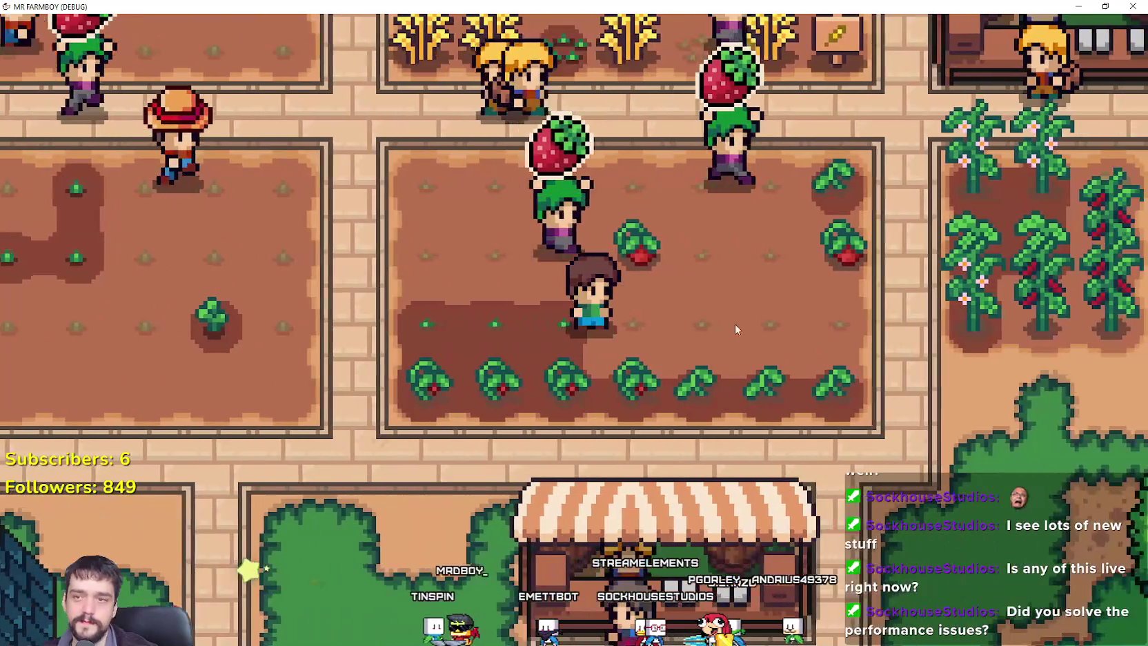
{"action": "left_click", "coordinate": [731, 329]}
{"action": "key", "text": "d"}
{"action": "left_click", "coordinate": [731, 329]}
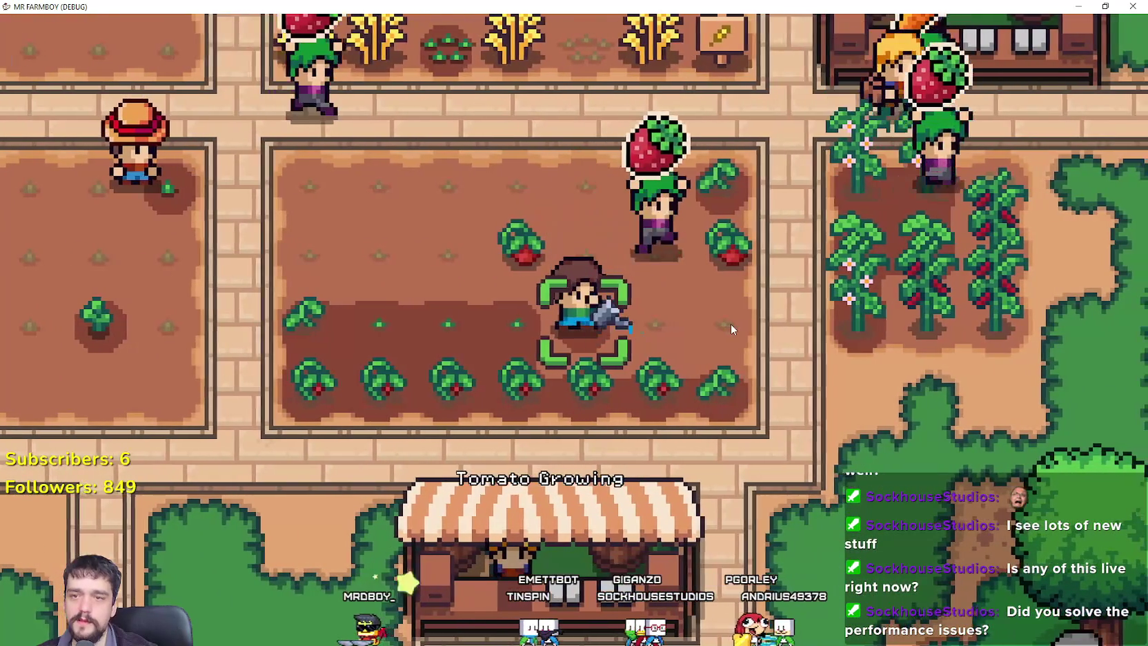
{"action": "left_click", "coordinate": [732, 329]}
{"action": "key", "text": "d"}
{"action": "left_click", "coordinate": [598, 282]}
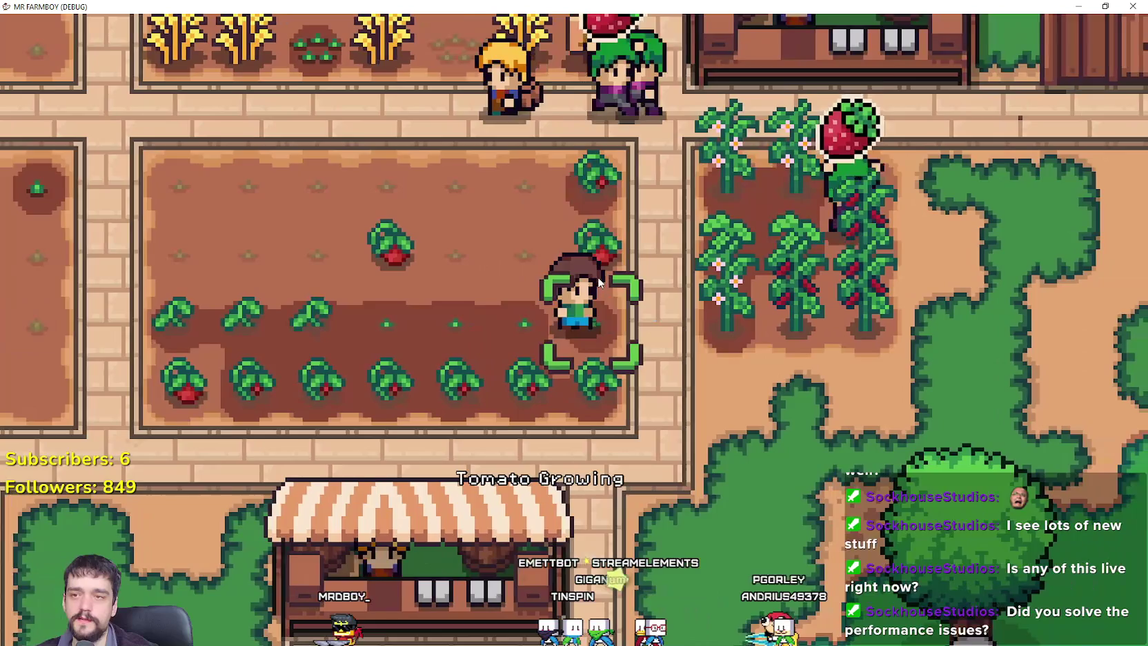
Pick the ripe tomato above the farmer and water the remaining seeds in the row.
{"action": "left_click", "coordinate": [599, 281]}
{"action": "key", "text": "w"}
{"action": "left_click", "coordinate": [638, 325]}
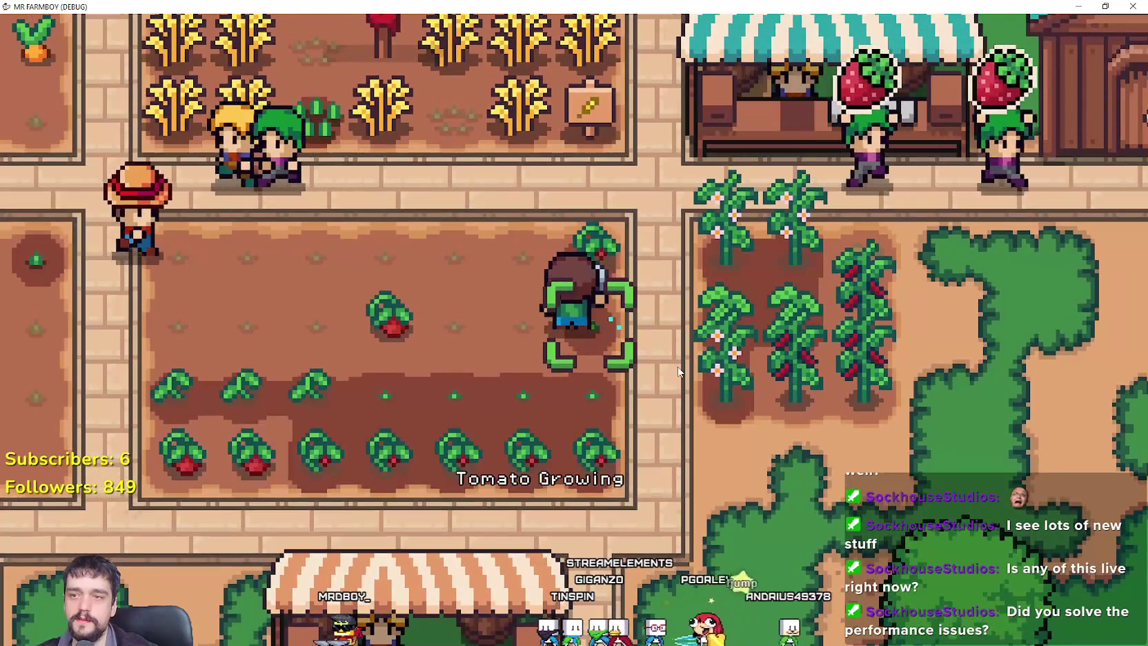
{"action": "left_click", "coordinate": [677, 371]}
{"action": "key", "text": "a"}
{"action": "left_click", "coordinate": [675, 362]}
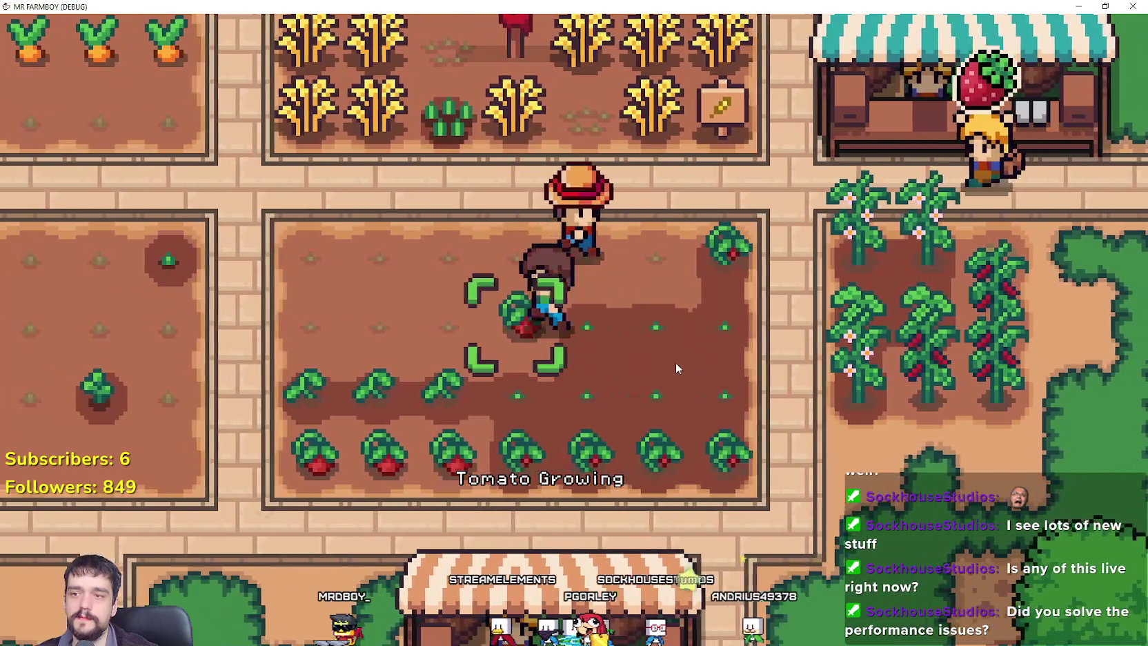
{"action": "left_click", "coordinate": [675, 362]}
Walk the farmer down out of the tomato field and briefly open the crafting panel.
{"action": "key", "text": "a"}
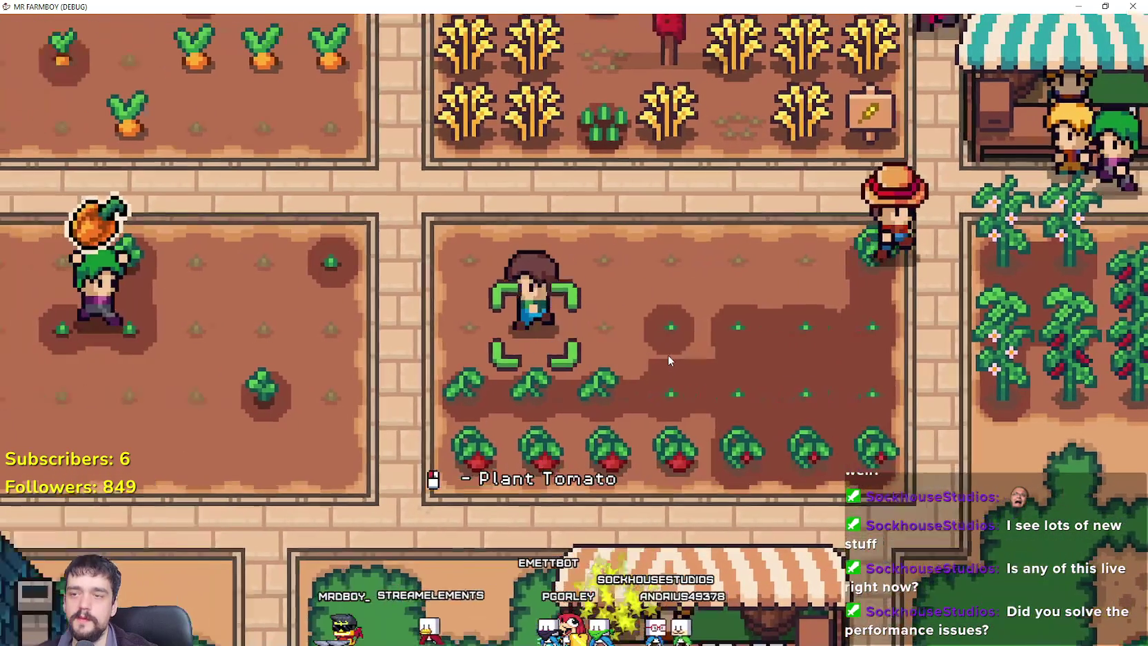
{"action": "key", "text": "d"}
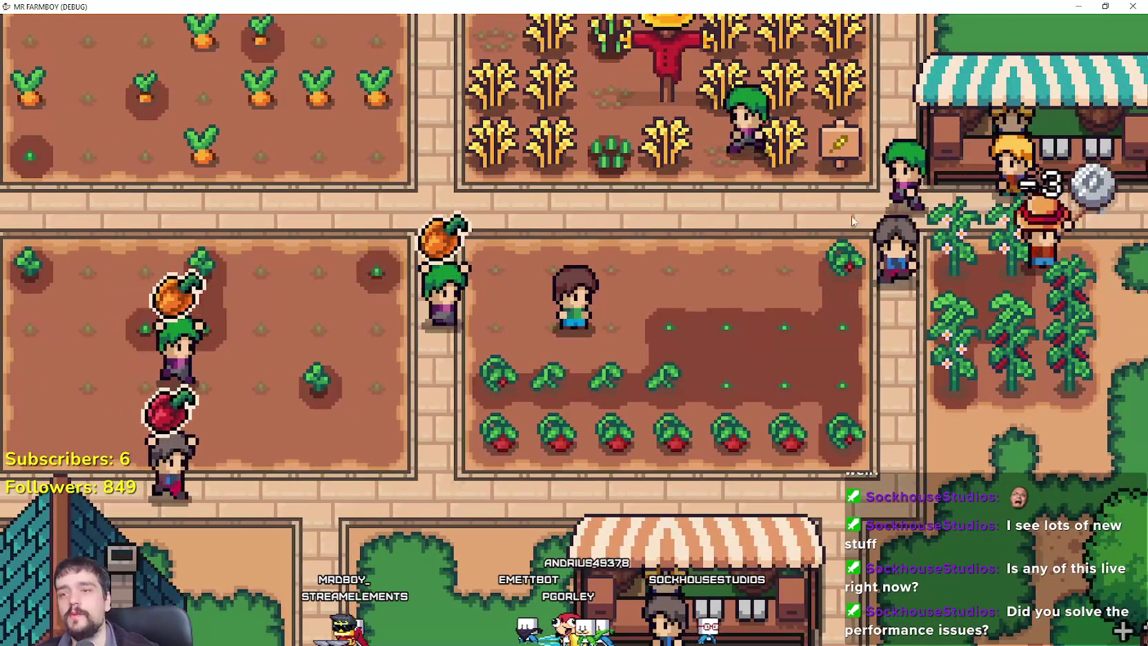
{"action": "key", "text": "d"}
{"action": "key", "text": "s"}
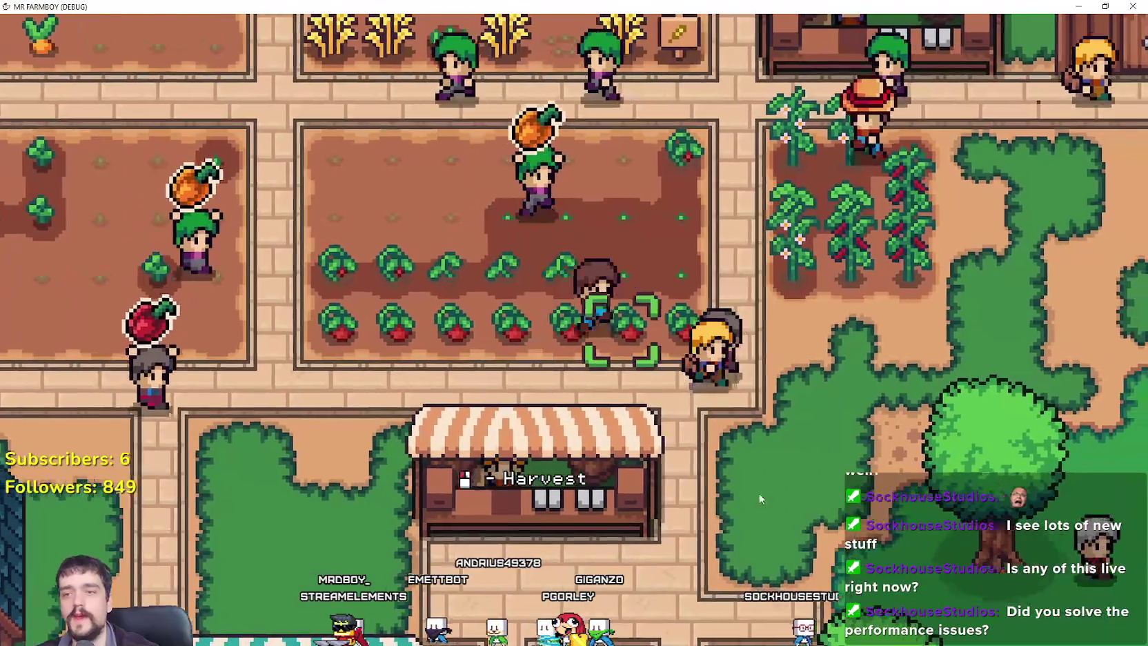
{"action": "key", "text": "c"}
{"action": "key", "text": "c"}
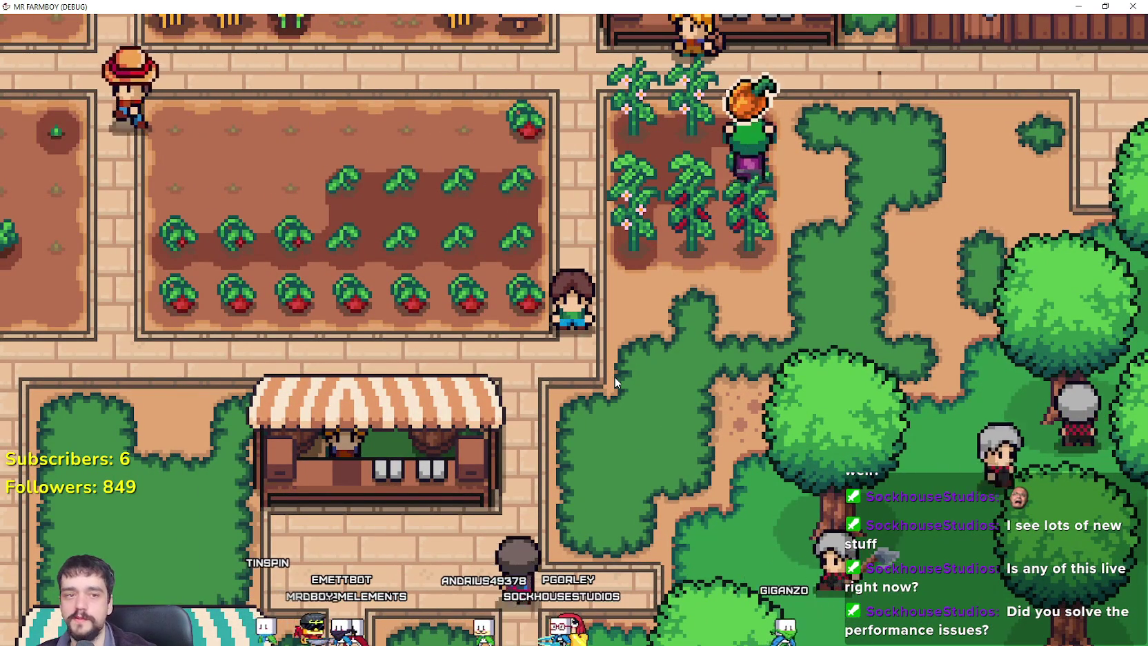
Walk up and left past the wheat field, the house and the carrot field.
{"action": "key", "text": "w"}
{"action": "key", "text": "a"}
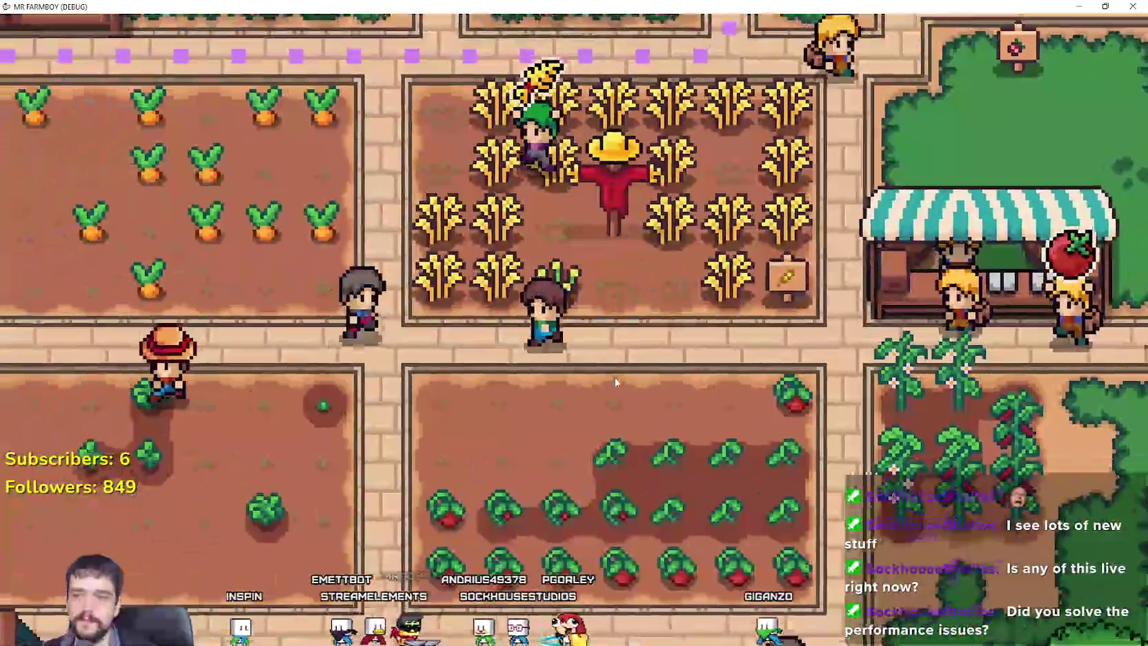
{"action": "key", "text": "a"}
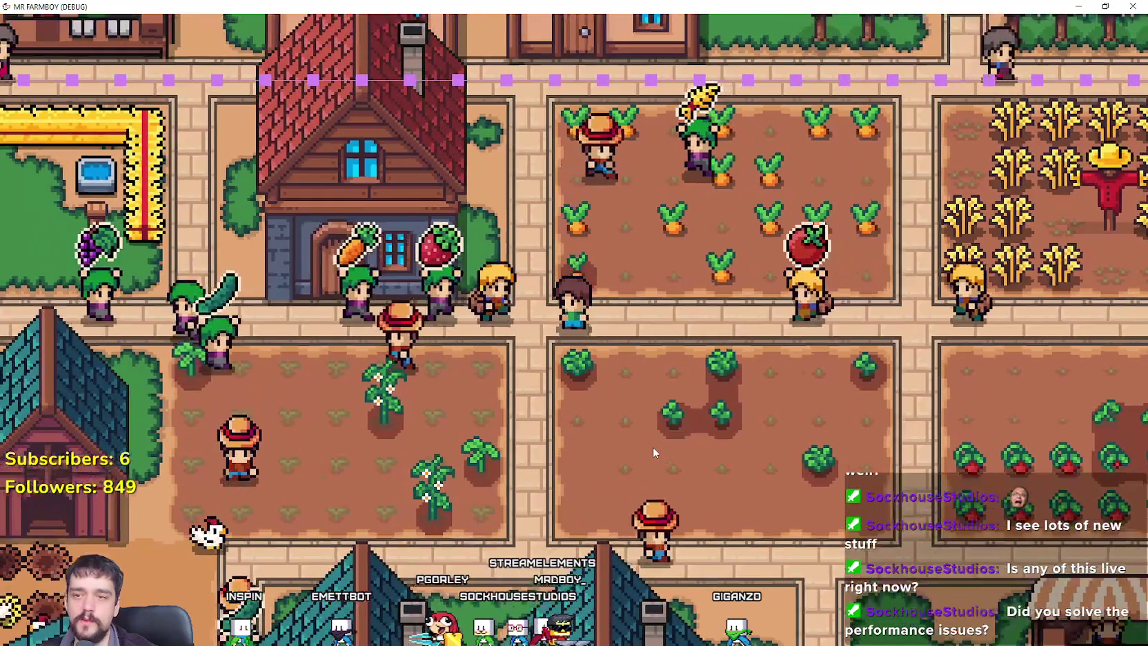
{"action": "scroll", "coordinate": [630, 401], "scroll_direction": "up", "scroll_amount": 2}
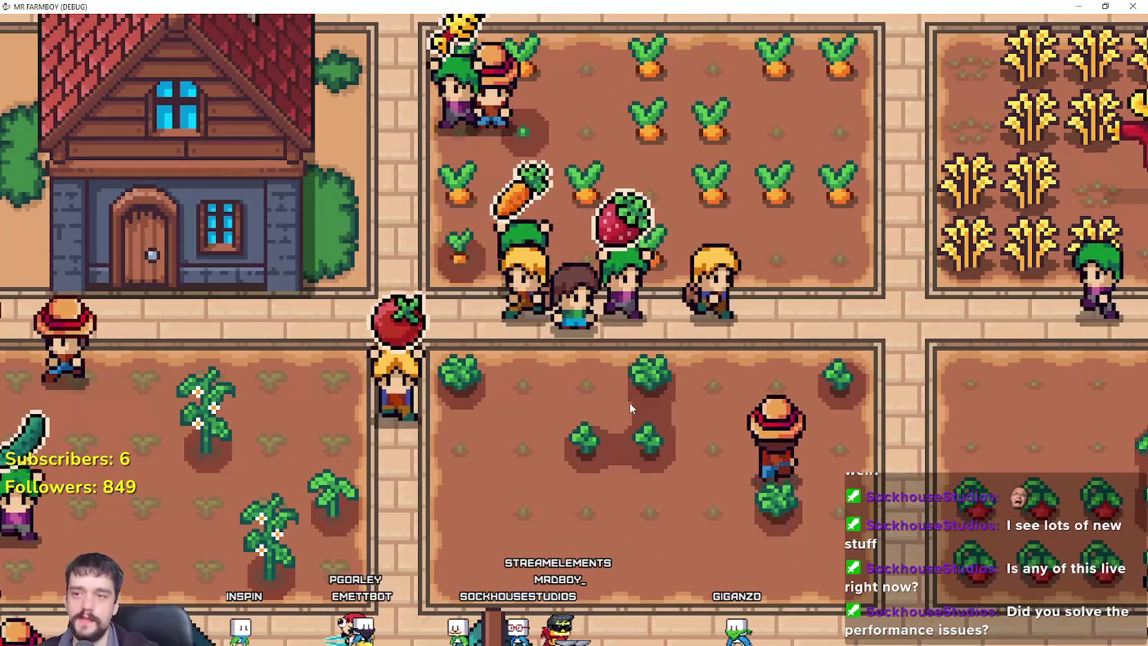
{"action": "key", "text": "d"}
{"action": "scroll", "coordinate": [629, 401], "scroll_direction": "down", "scroll_amount": 4}
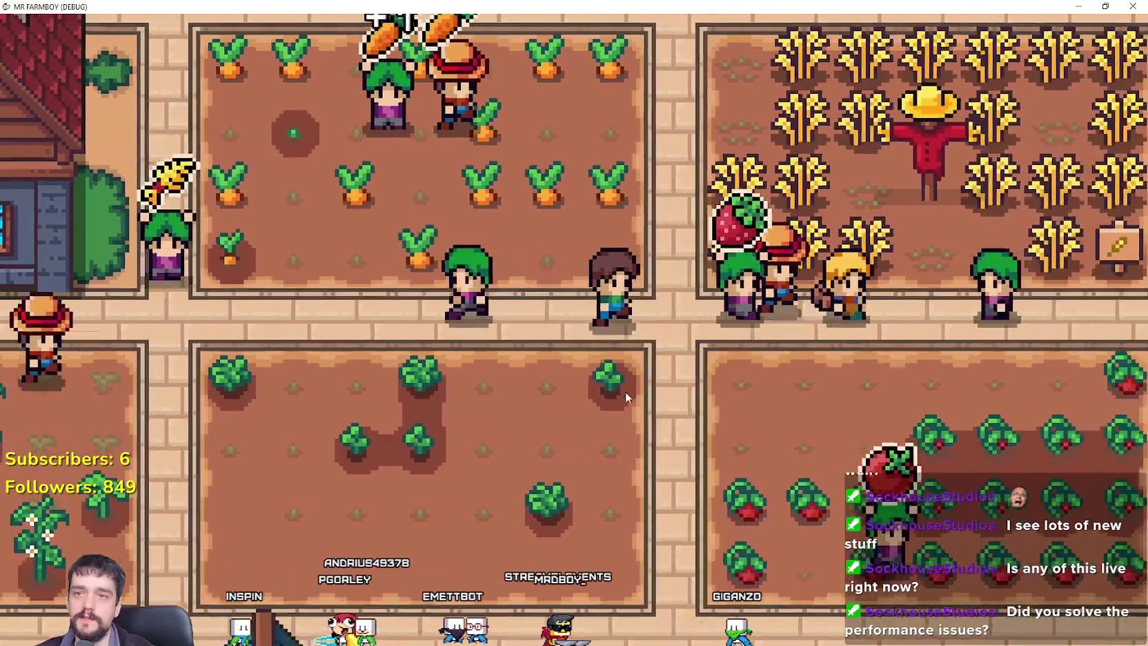
{"action": "key", "text": "w"}
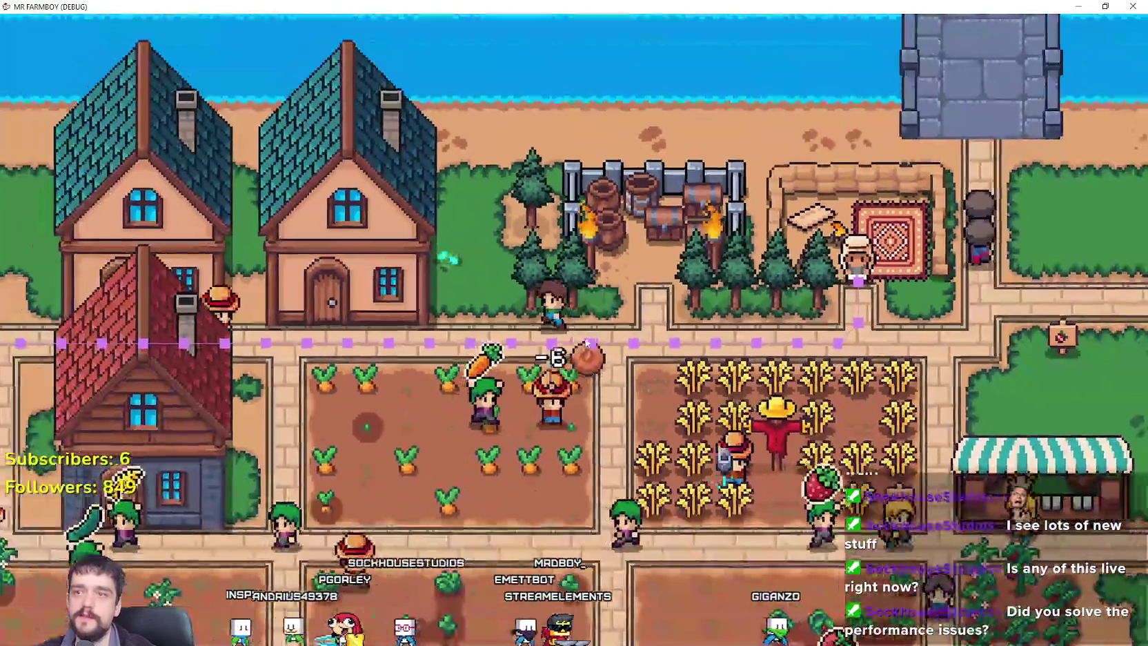
Walk the farmer left, then down and right through the village.
{"action": "key", "text": "a"}
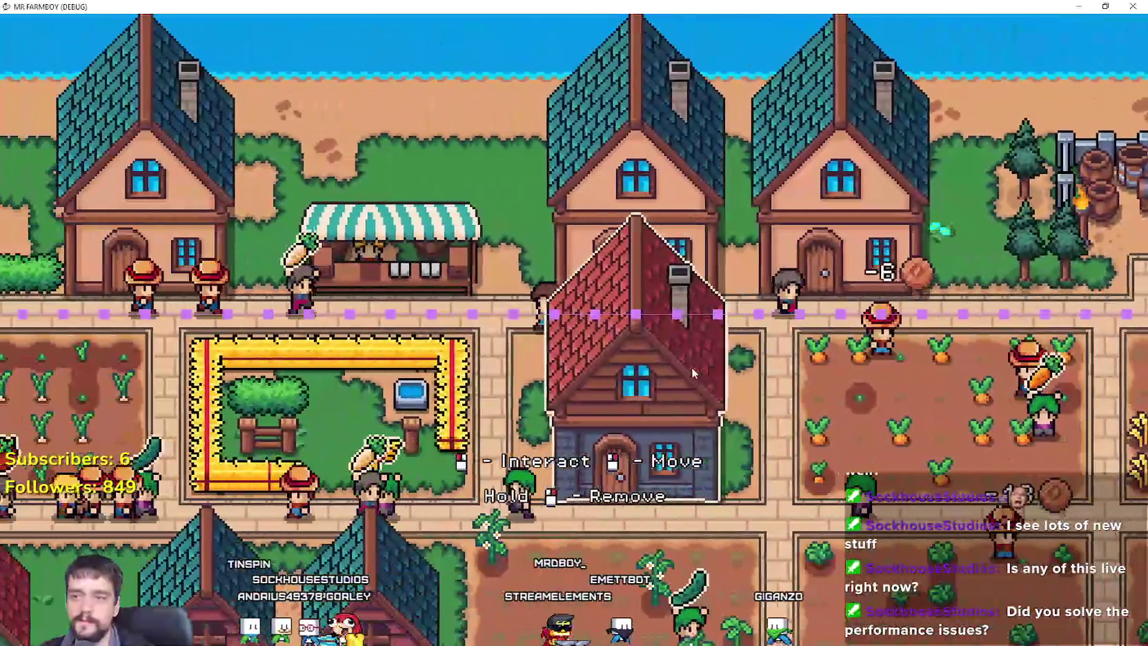
{"action": "key", "text": "s"}
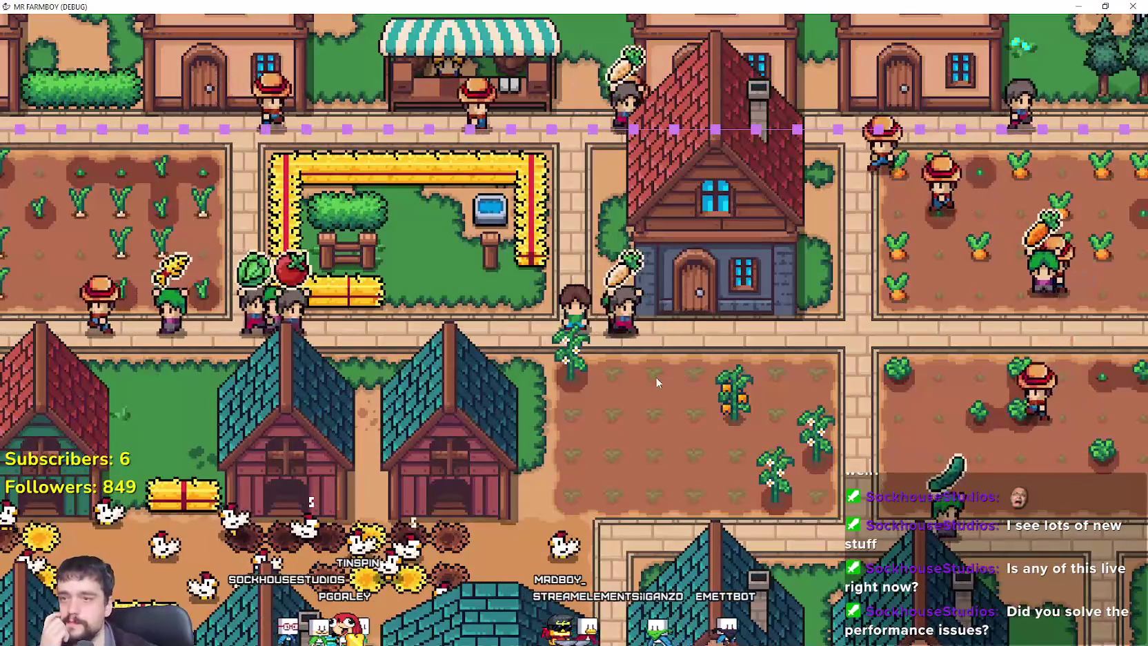
{"action": "key", "text": "d"}
{"action": "key", "text": "w"}
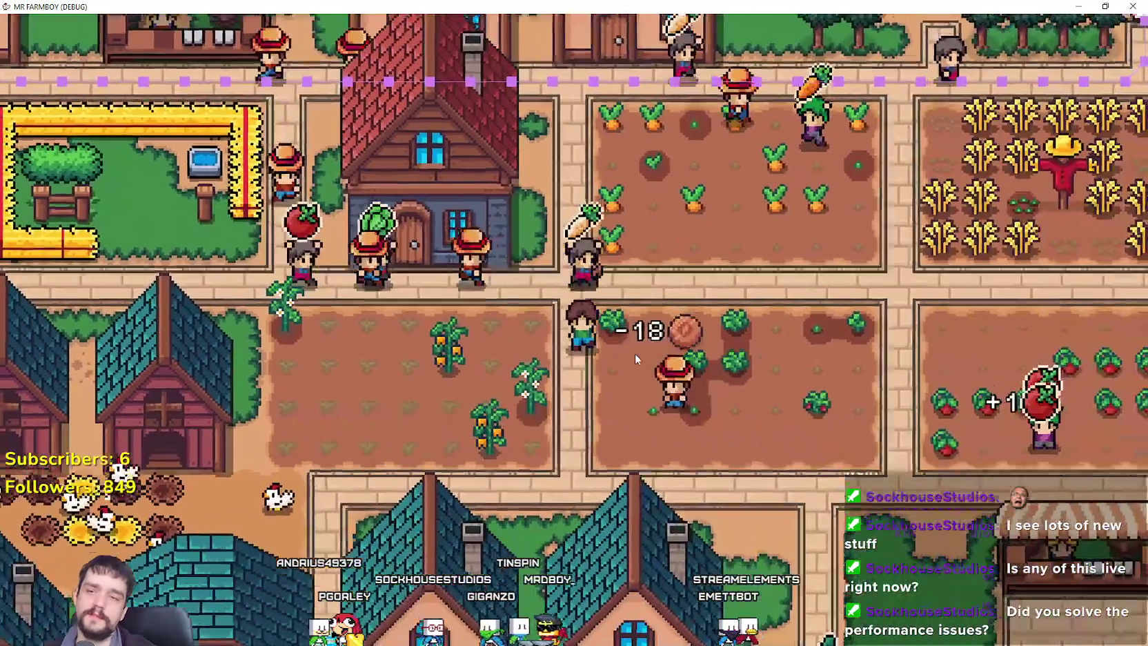
{"action": "key", "text": "s"}
{"action": "key", "text": "d"}
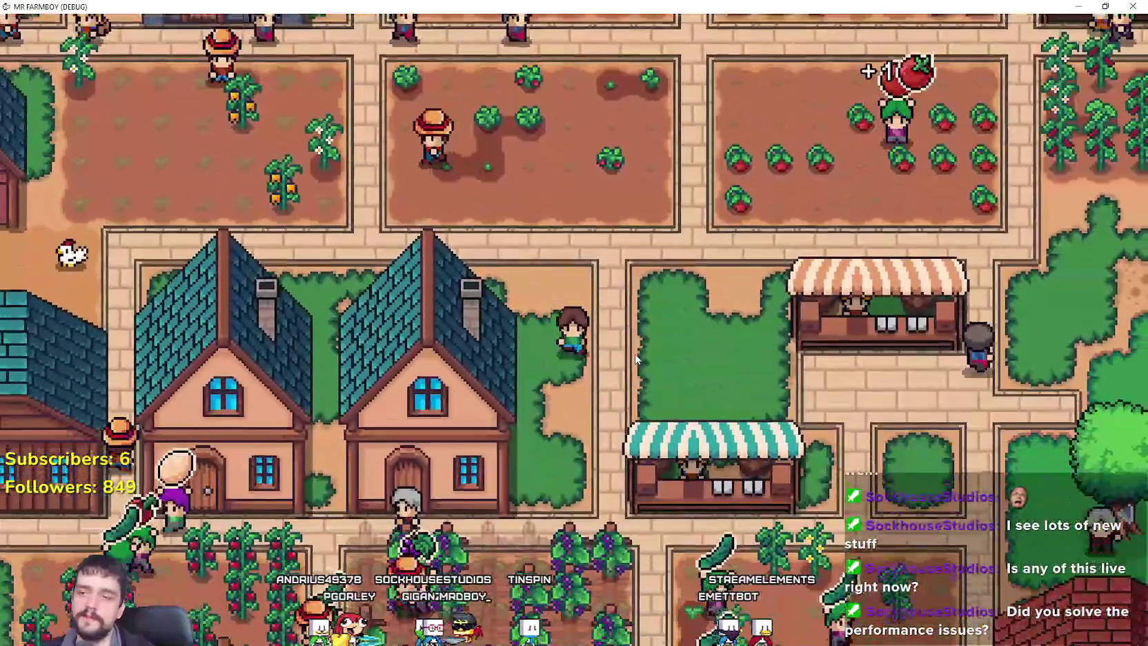
{"action": "key", "text": "s"}
{"action": "key", "text": "d"}
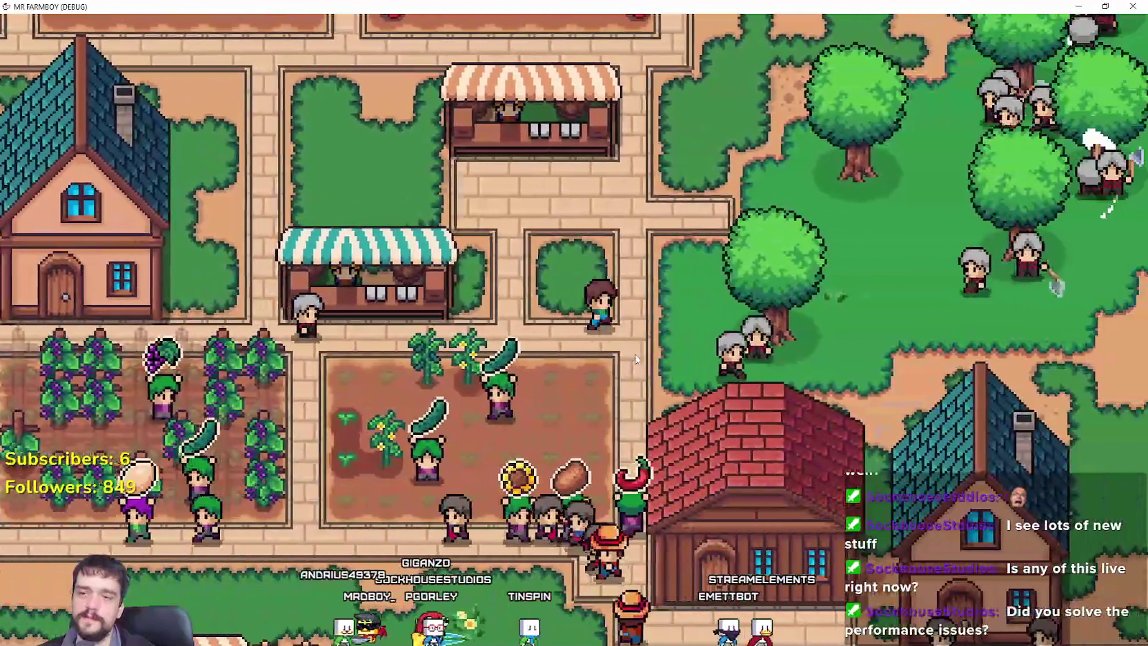
{"action": "key", "text": "s"}
{"action": "key", "text": "d"}
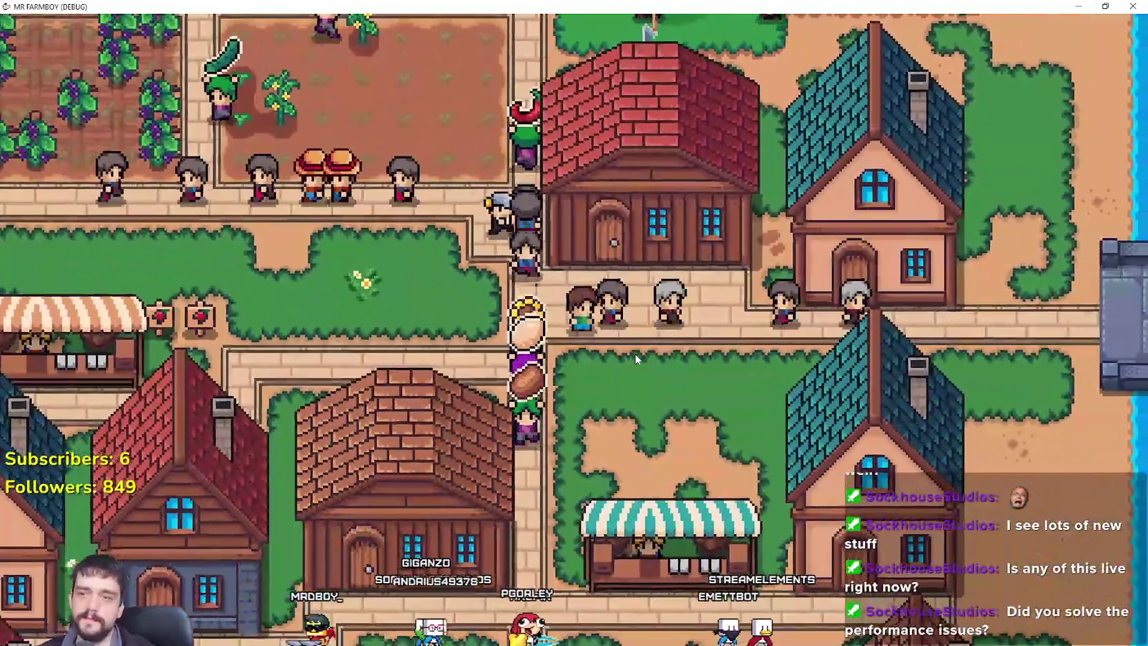
Walk the farmer left through the village past the rock area.
{"action": "key", "text": "a"}
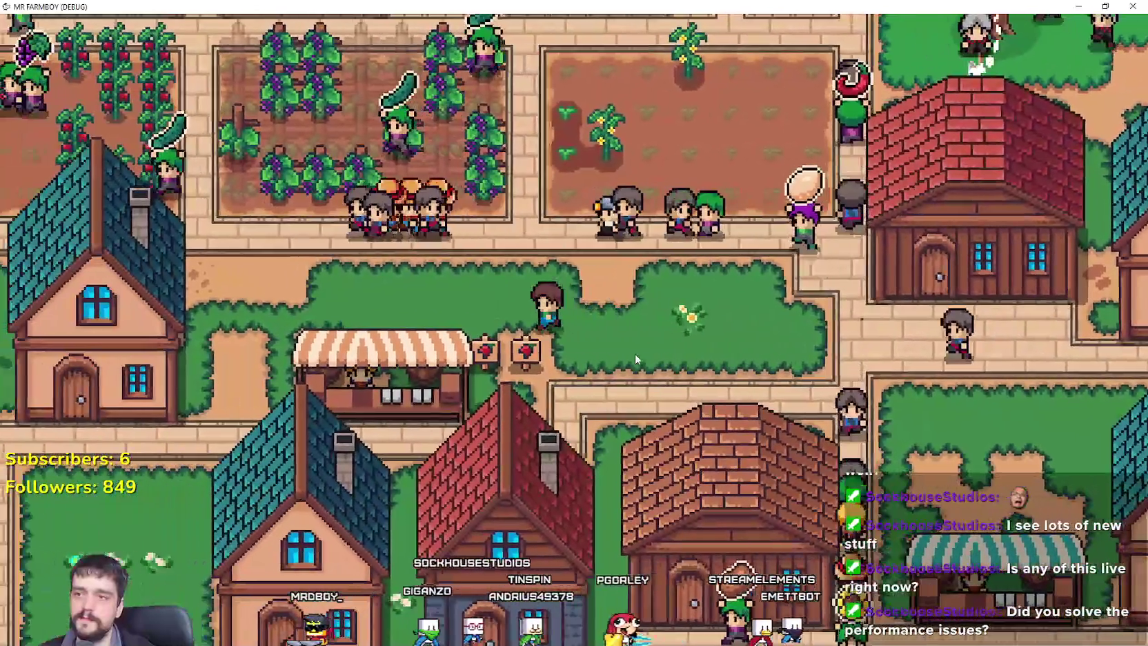
{"action": "key", "text": "a"}
{"action": "key", "text": "w"}
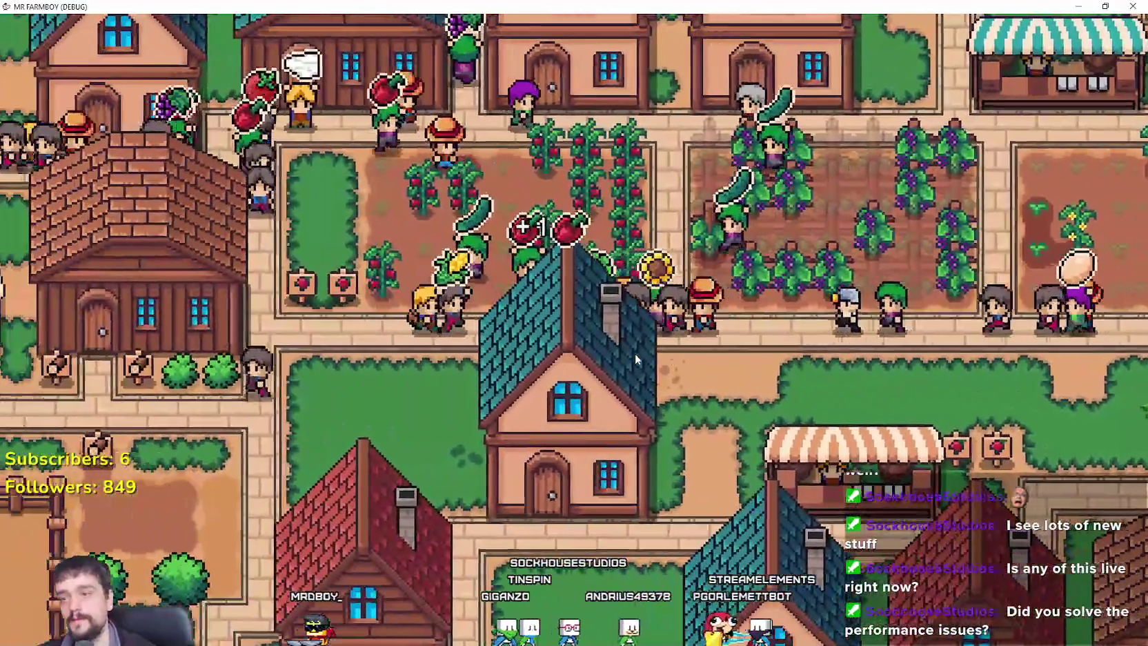
{"action": "key", "text": "a"}
{"action": "key", "text": "s"}
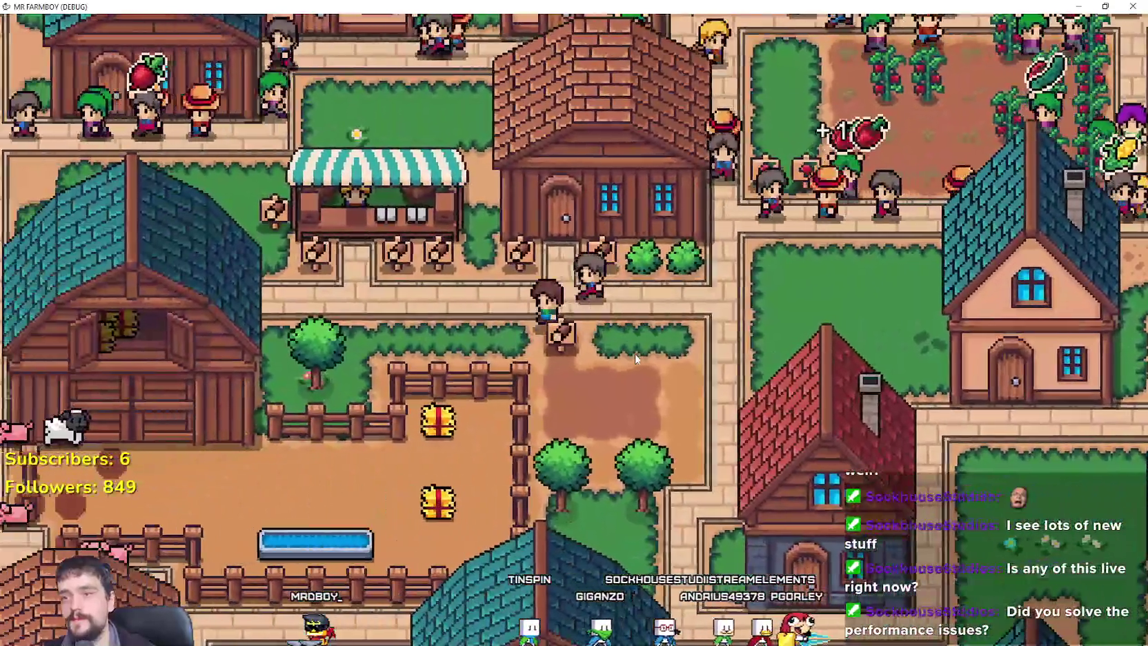
{"action": "key", "text": "a"}
{"action": "key", "text": "w"}
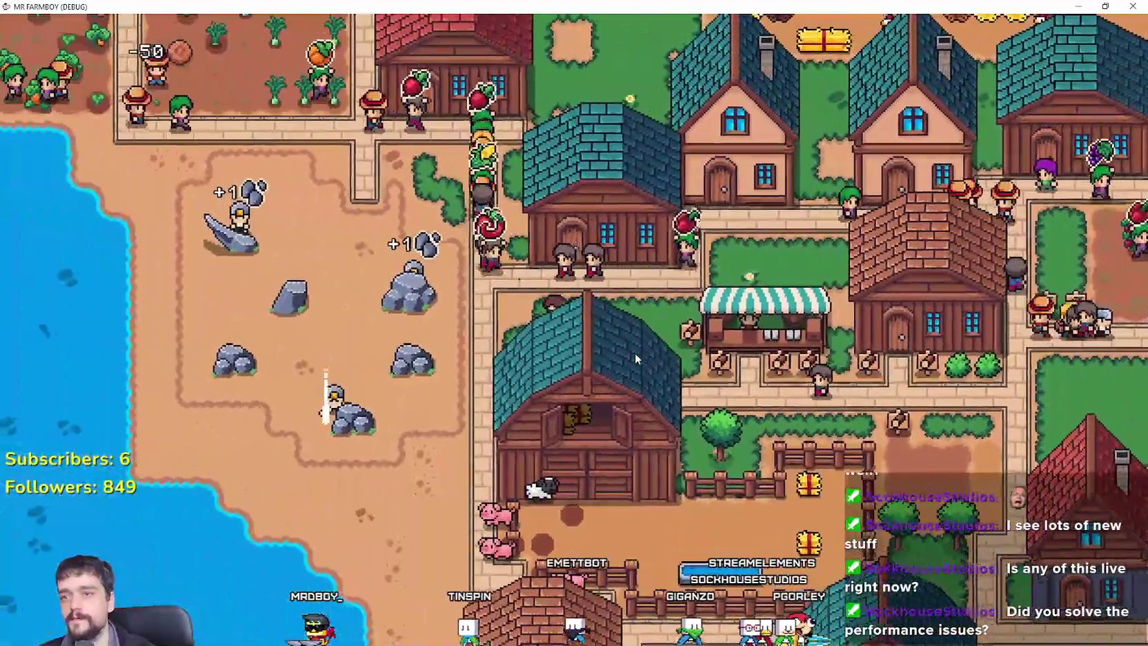
{"action": "key", "text": "a"}
{"action": "key", "text": "w"}
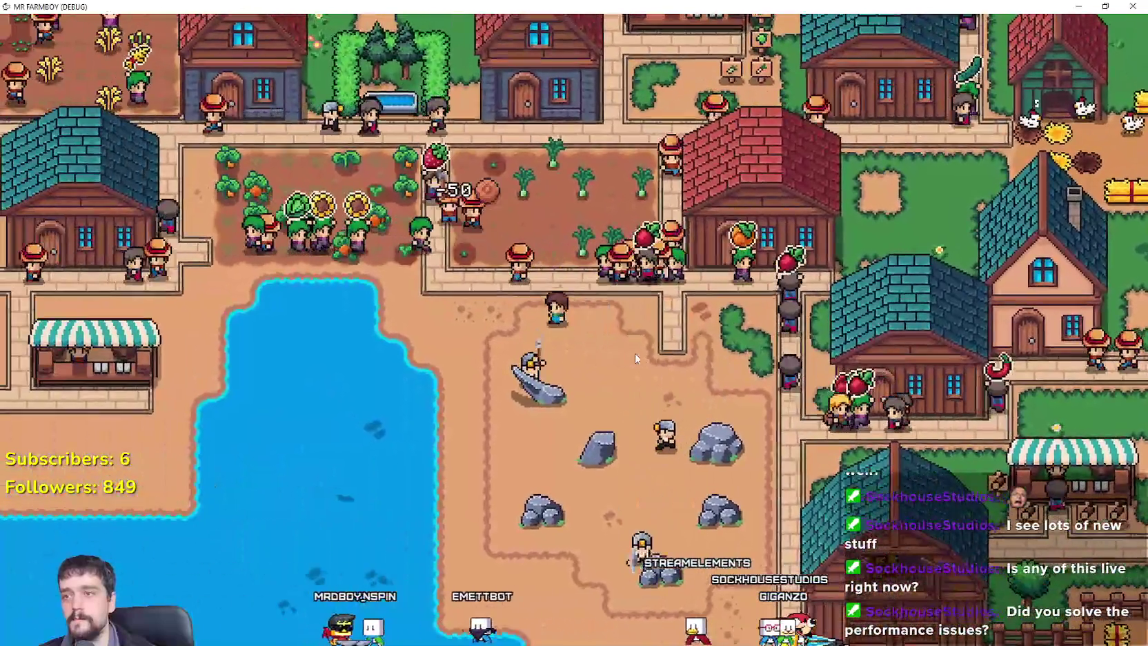
{"action": "key", "text": "a"}
{"action": "key", "text": "w"}
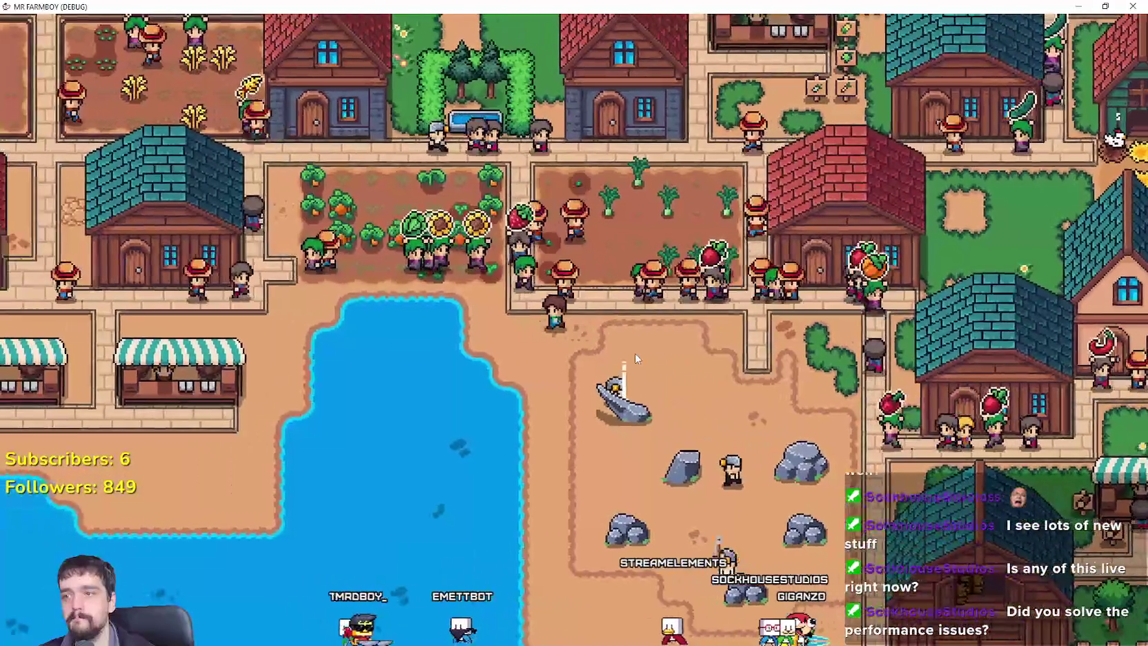
{"action": "key", "text": "w"}
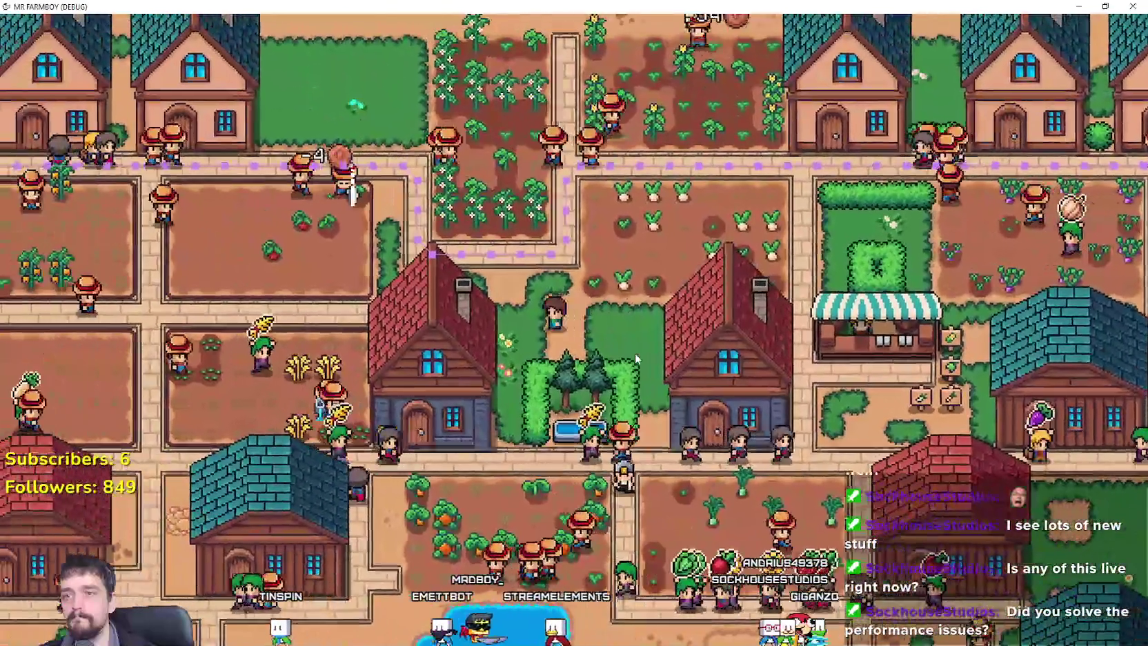
Head up toward the fields, then right along the seaside houses.
{"action": "key", "text": "a"}
{"action": "key", "text": "w"}
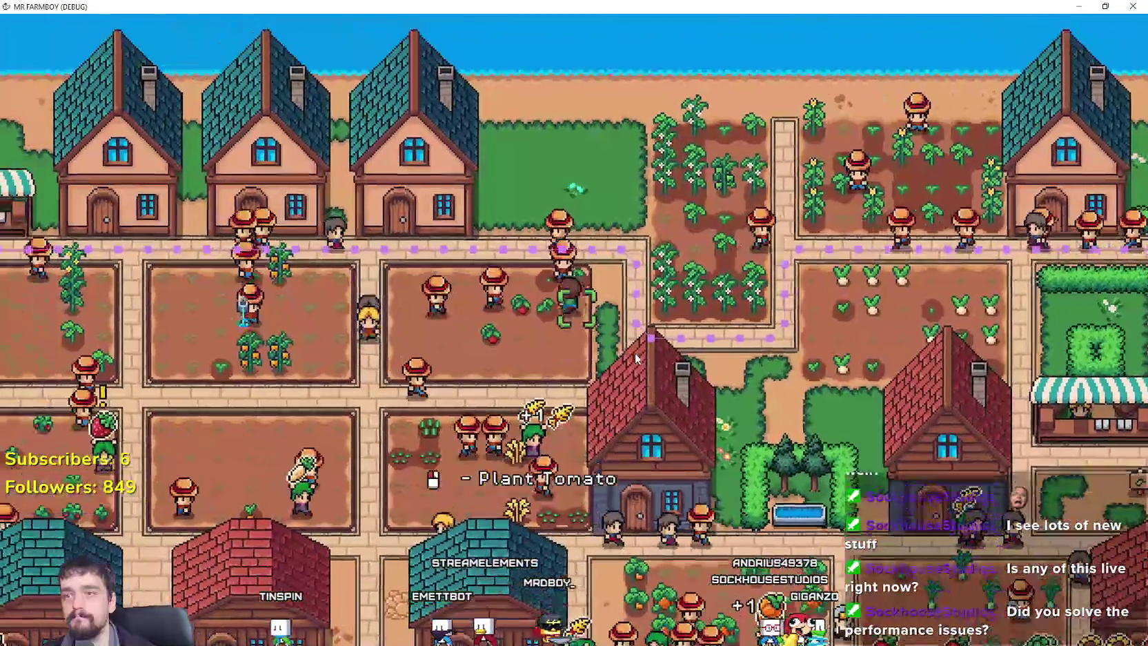
{"action": "key", "text": "d"}
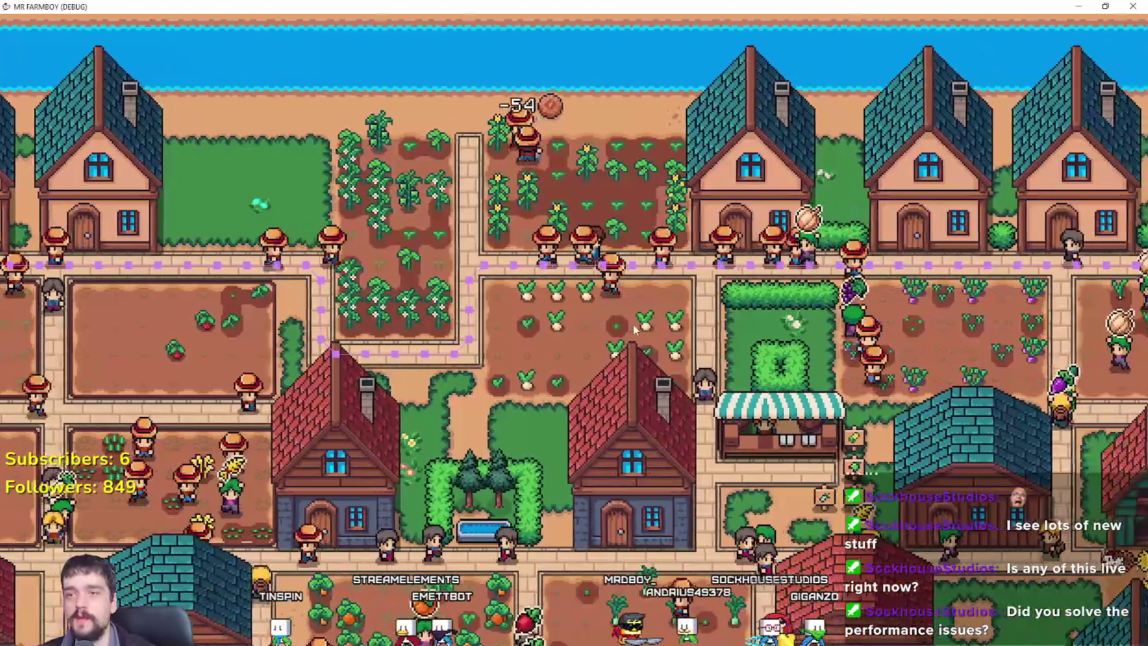
{"action": "key", "text": "d"}
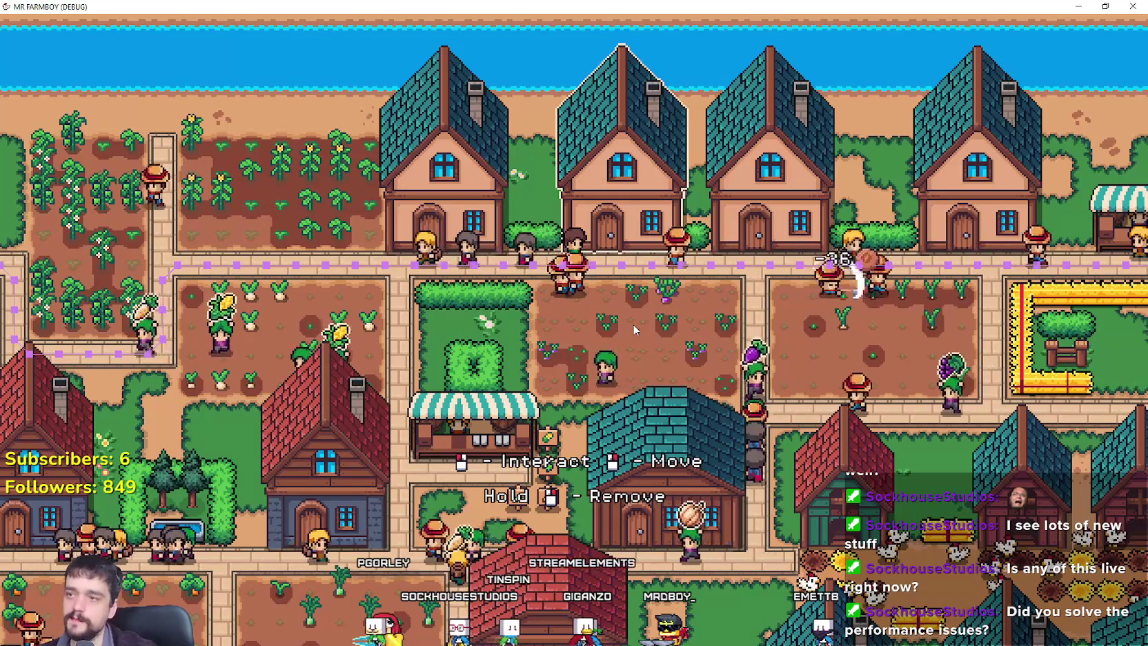
Walk the farmer right along the houses, past the wheat field, down to the woodcutters' grove.
{"action": "key", "text": "d"}
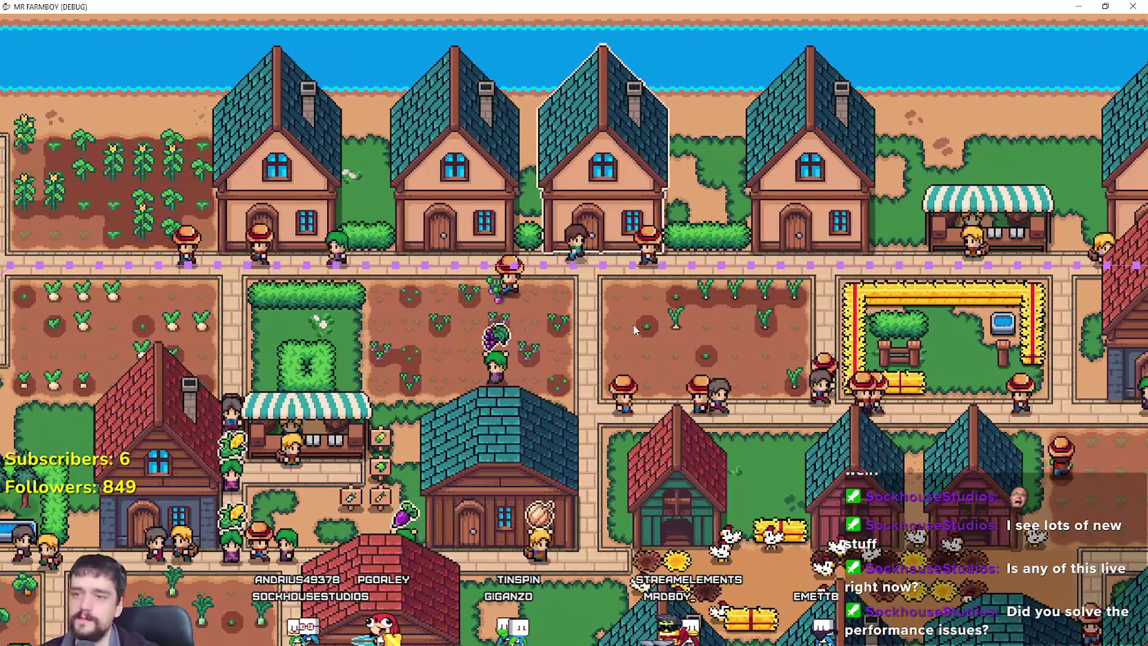
{"action": "key", "text": "d"}
{"action": "key", "text": "s"}
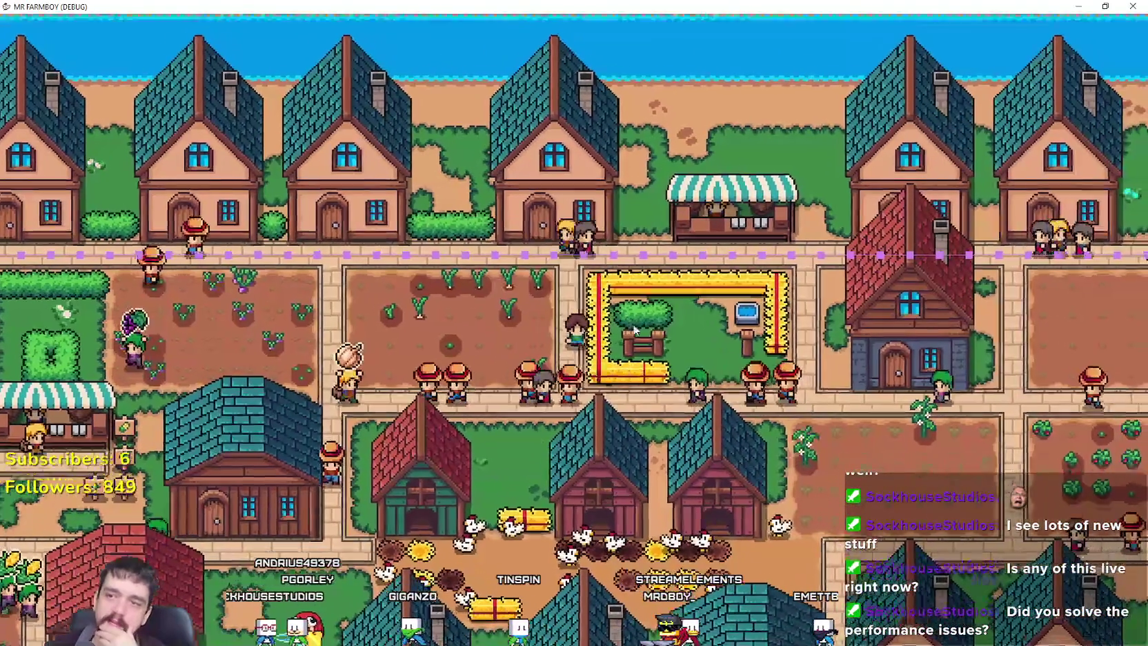
{"action": "key", "text": "d"}
{"action": "key", "text": "d"}
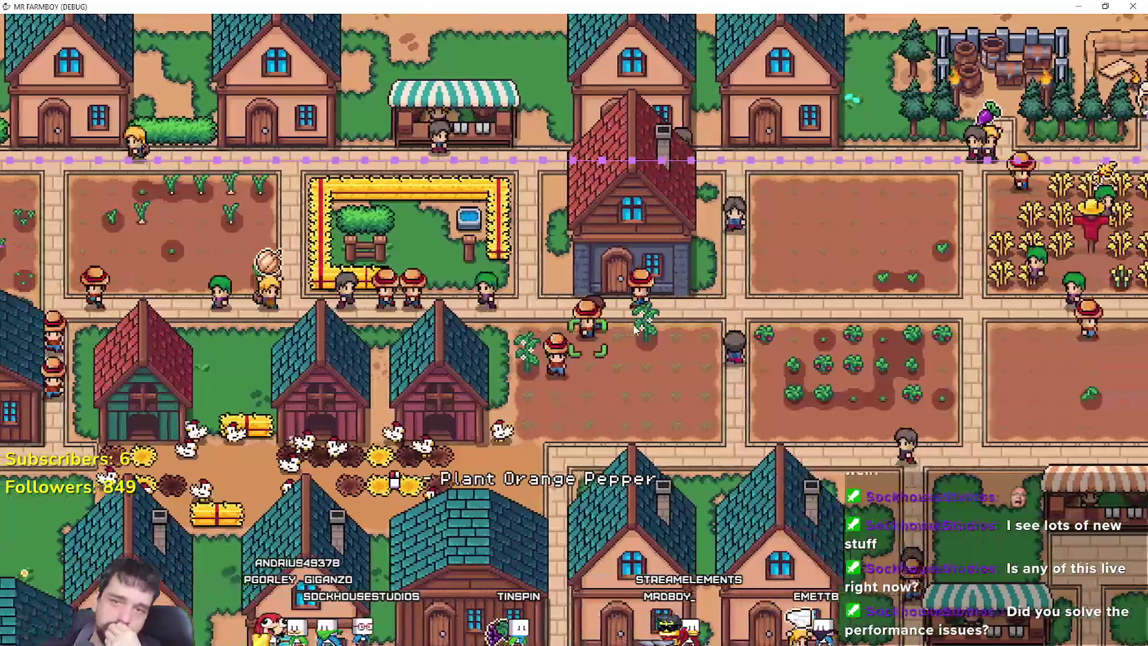
{"action": "key", "text": "d"}
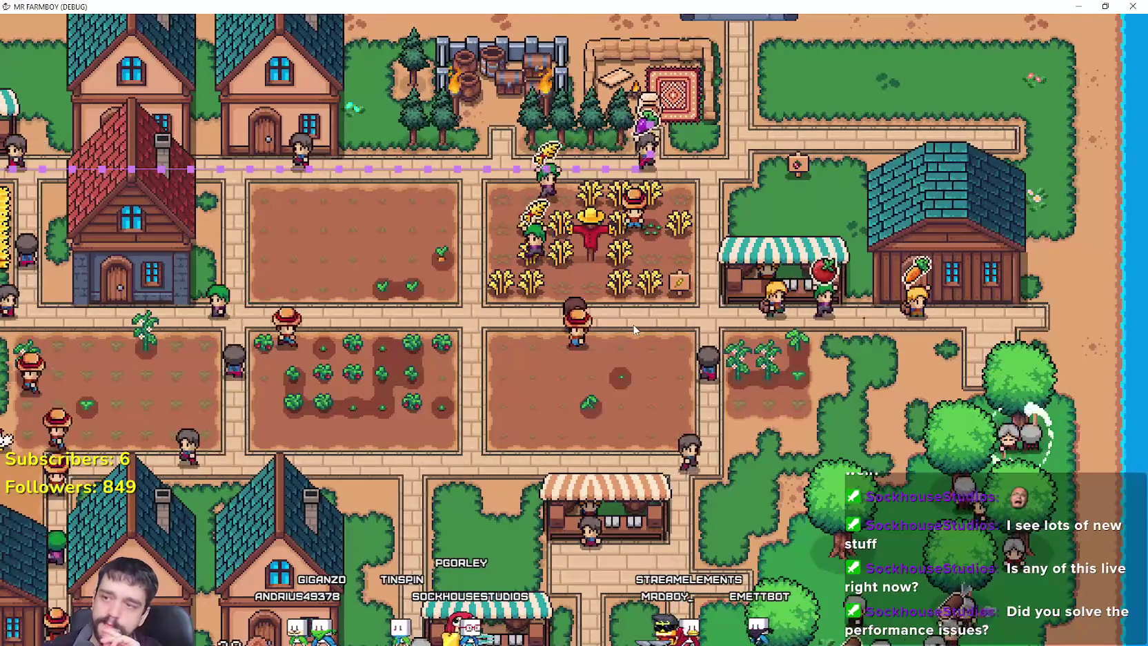
{"action": "key", "text": "a"}
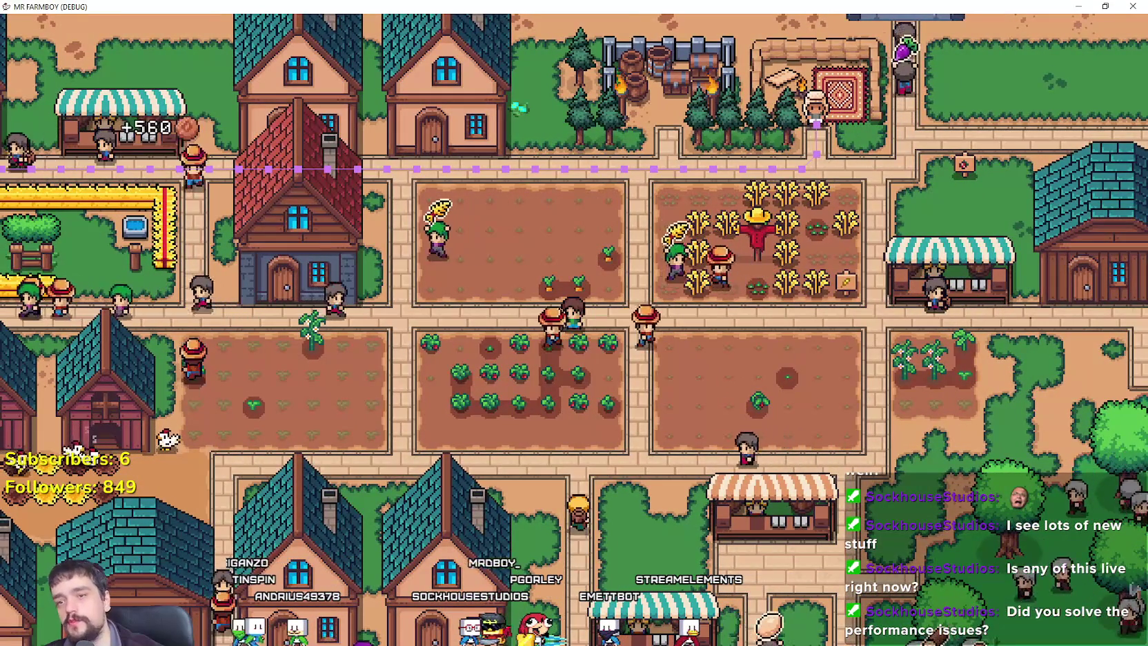
{"action": "key", "text": "d"}
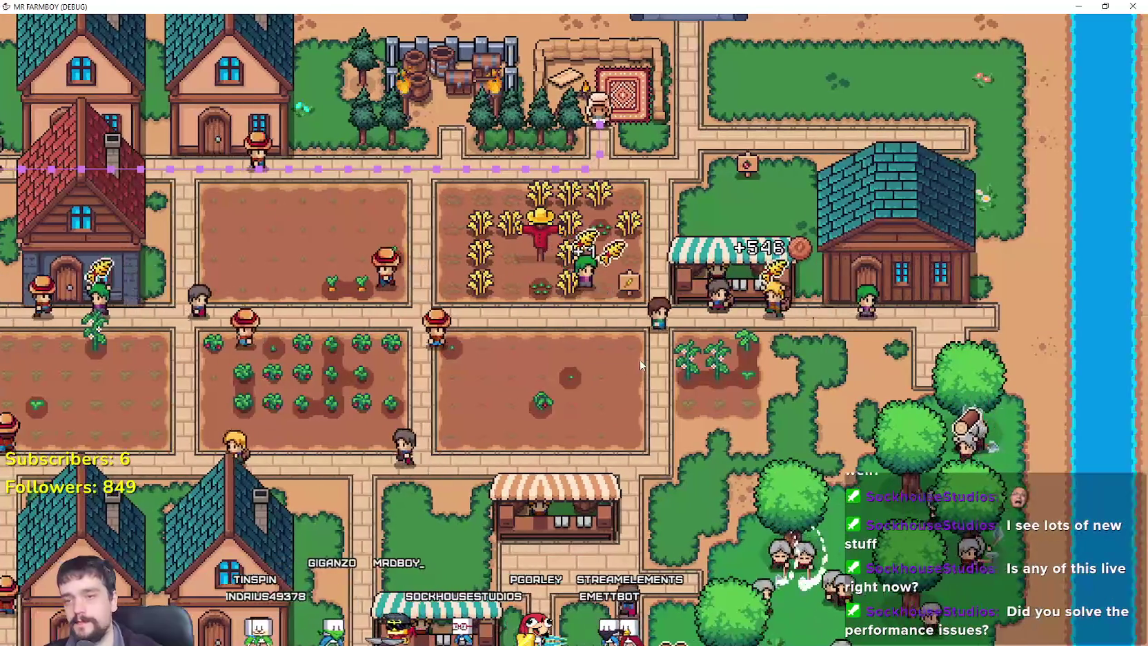
{"action": "key", "text": "s"}
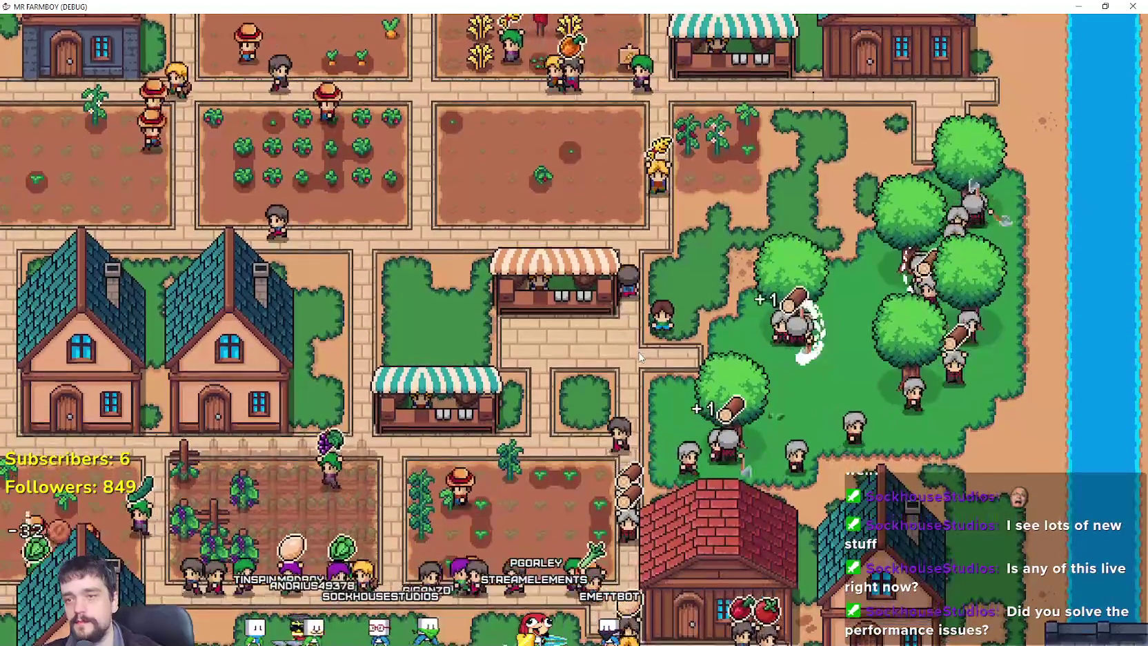
Pan the view left toward the lake and rocks, zooming in and back out.
{"action": "key", "text": "a"}
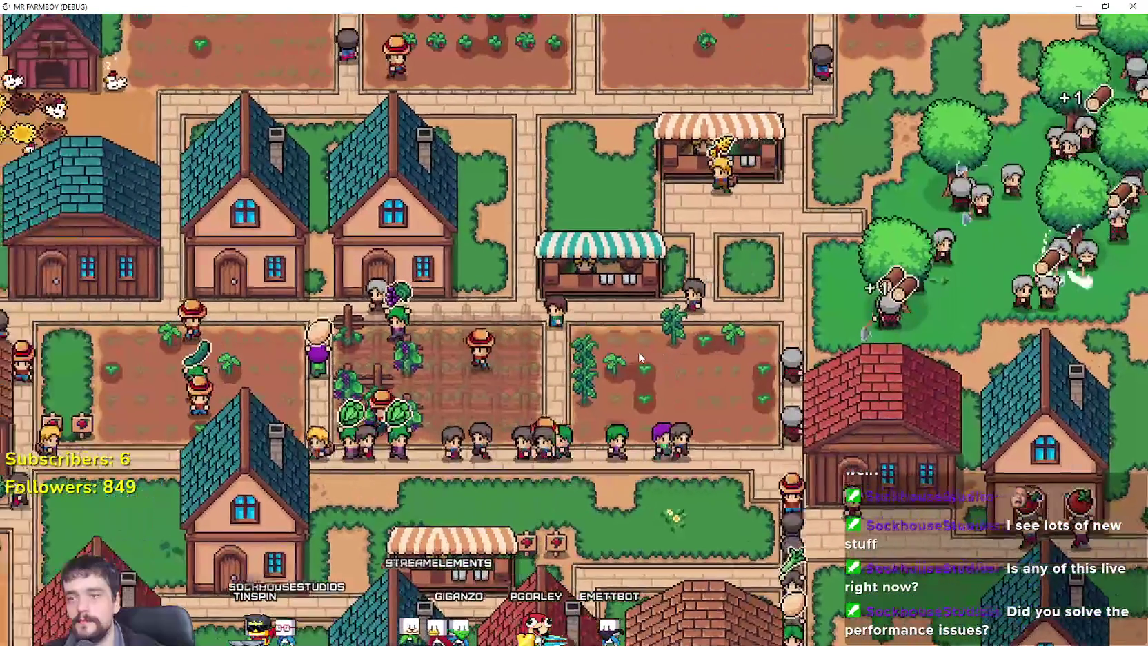
{"action": "key", "text": "a"}
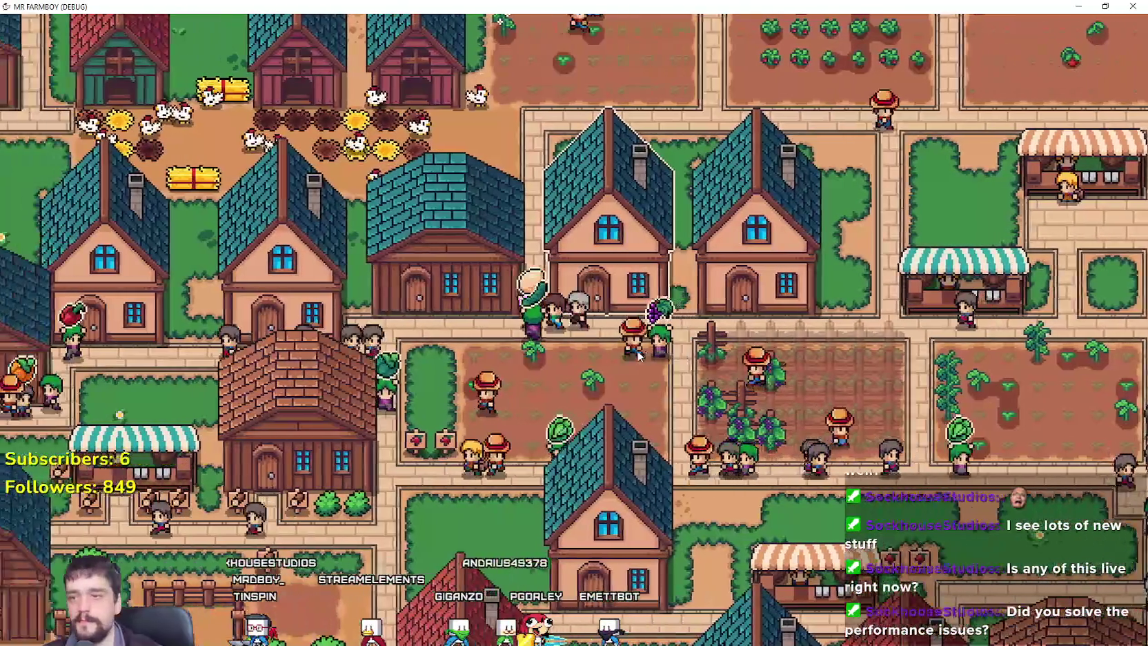
{"action": "key", "text": "a"}
{"action": "scroll", "coordinate": [637, 355], "scroll_direction": "up", "scroll_amount": 2}
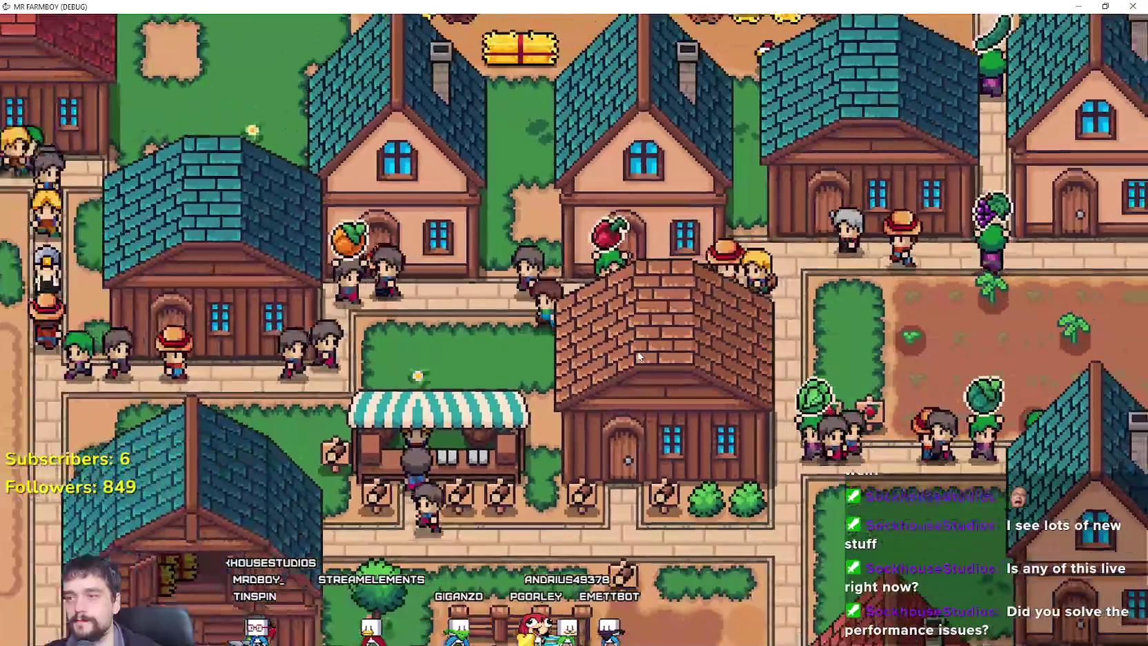
{"action": "key", "text": "a"}
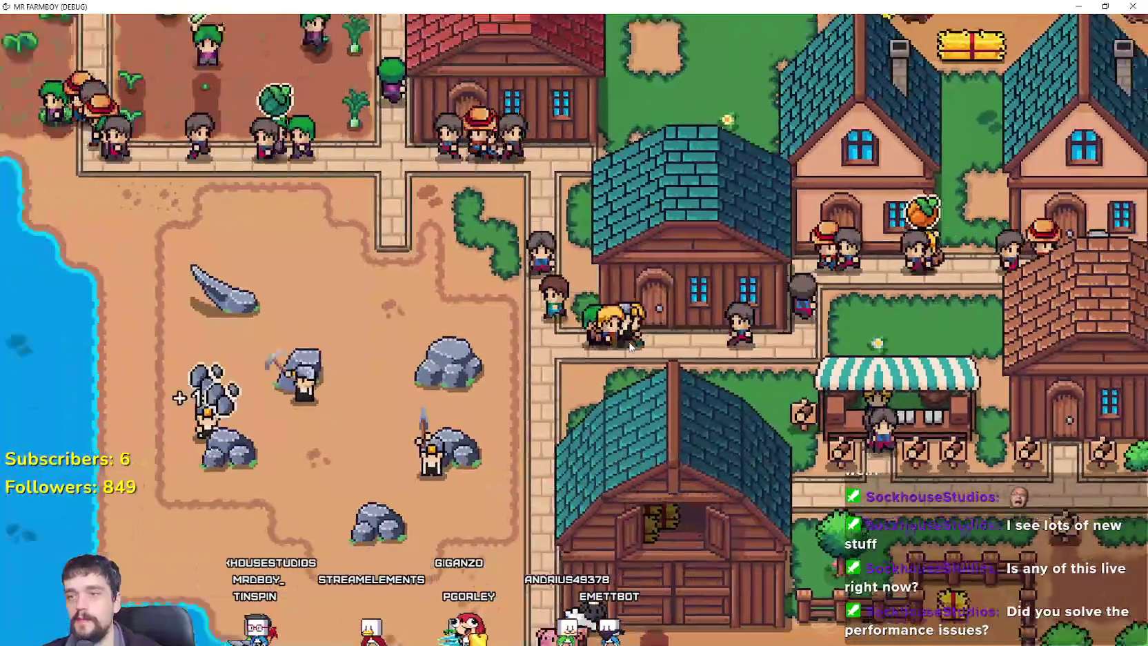
{"action": "scroll", "coordinate": [629, 347], "scroll_direction": "down", "scroll_amount": 2}
Pan up and left over the fields to the lake, then down over the market stalls.
{"action": "key", "text": "a"}
{"action": "key", "text": "w"}
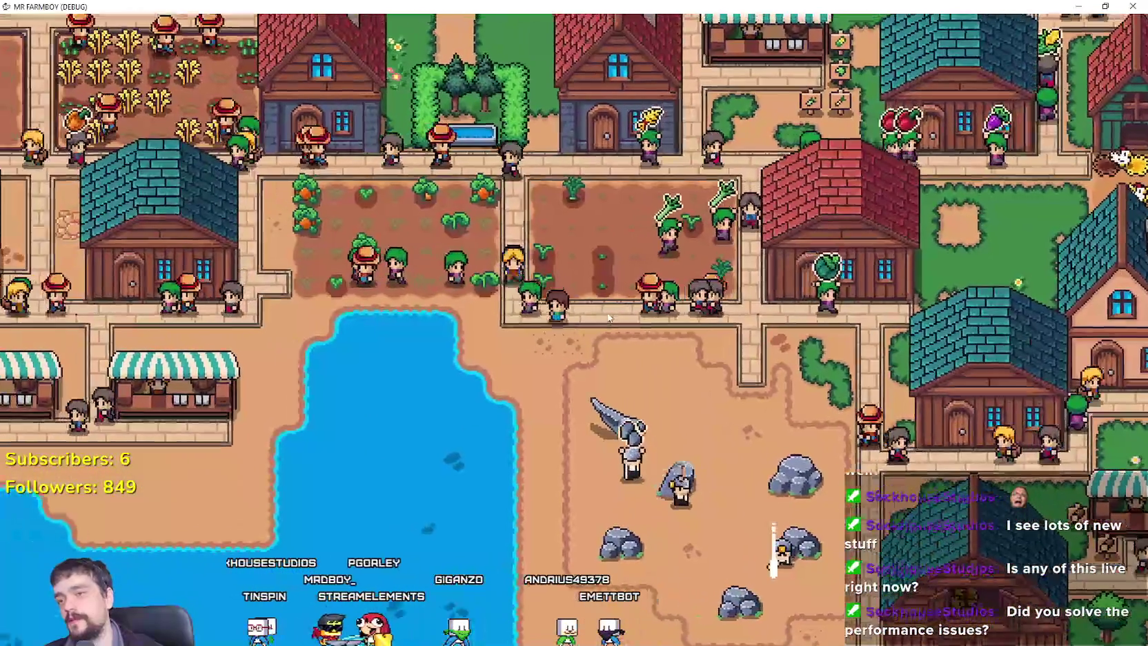
{"action": "key", "text": "w"}
{"action": "key", "text": "a"}
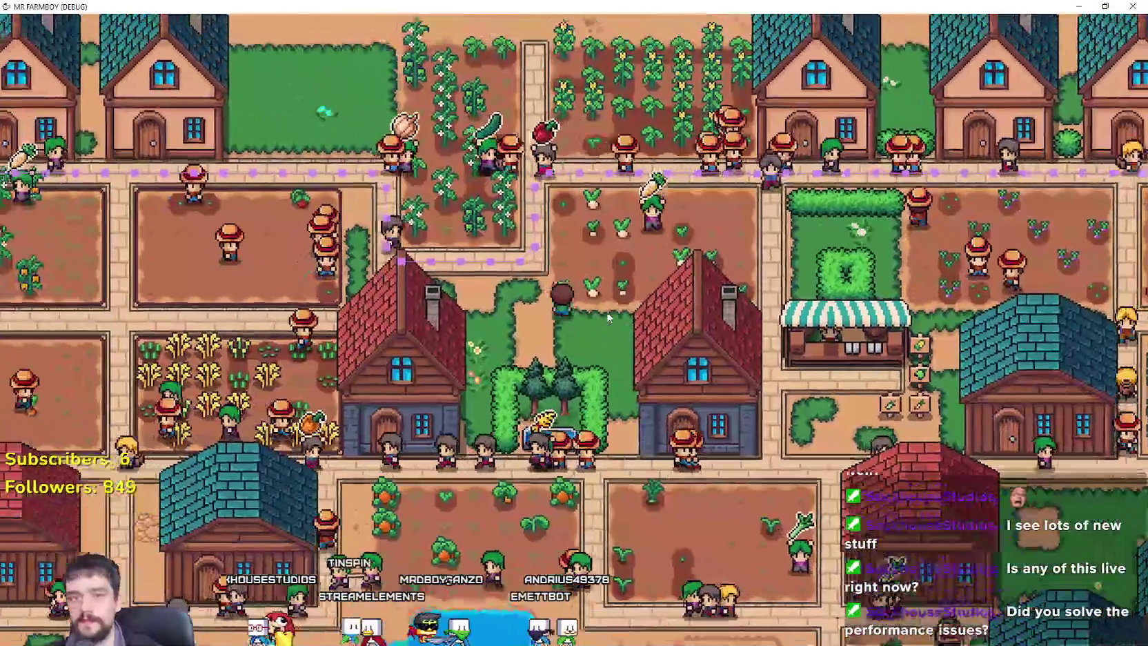
{"action": "key", "text": "w"}
{"action": "key", "text": "a"}
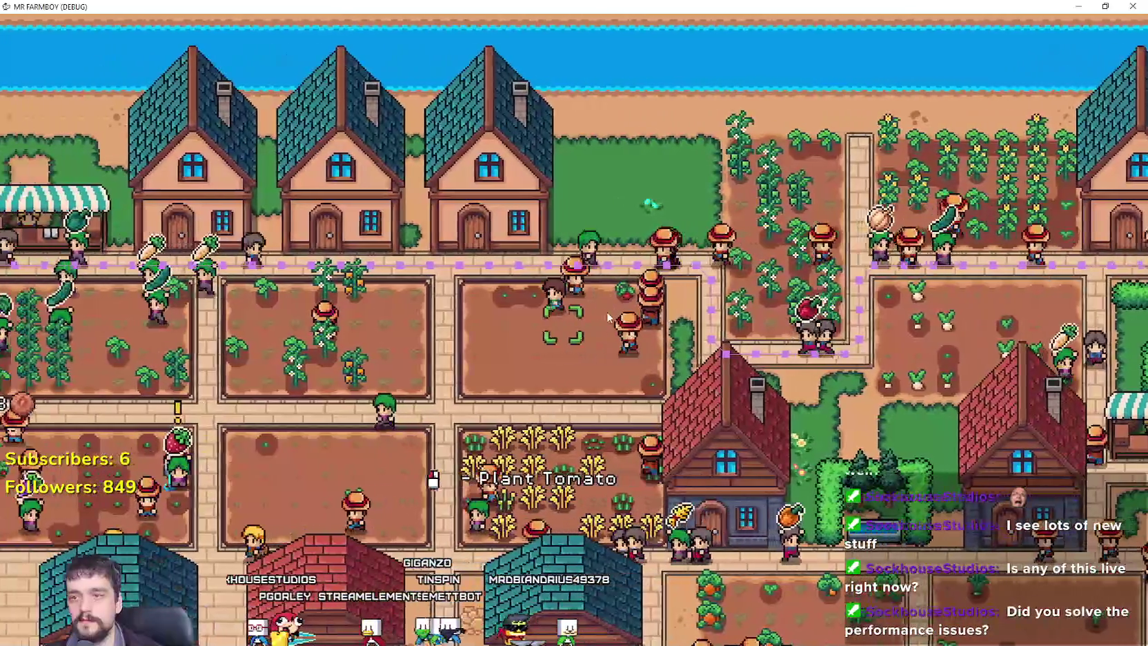
{"action": "key", "text": "s"}
{"action": "key", "text": "a"}
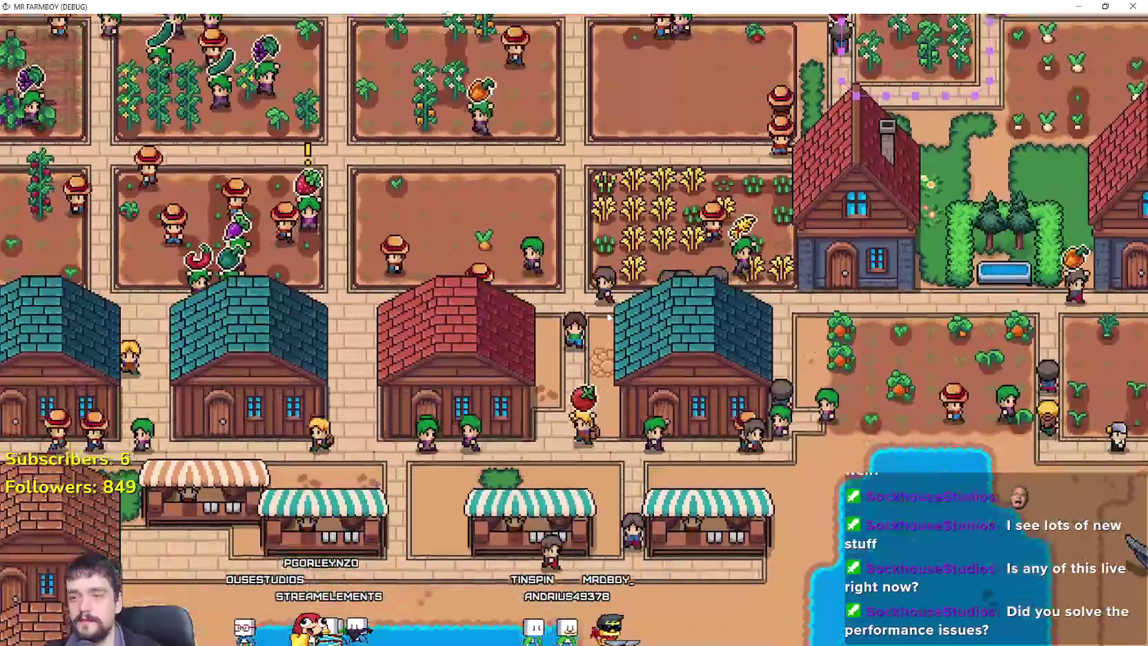
{"action": "key", "text": "s"}
{"action": "key", "text": "a"}
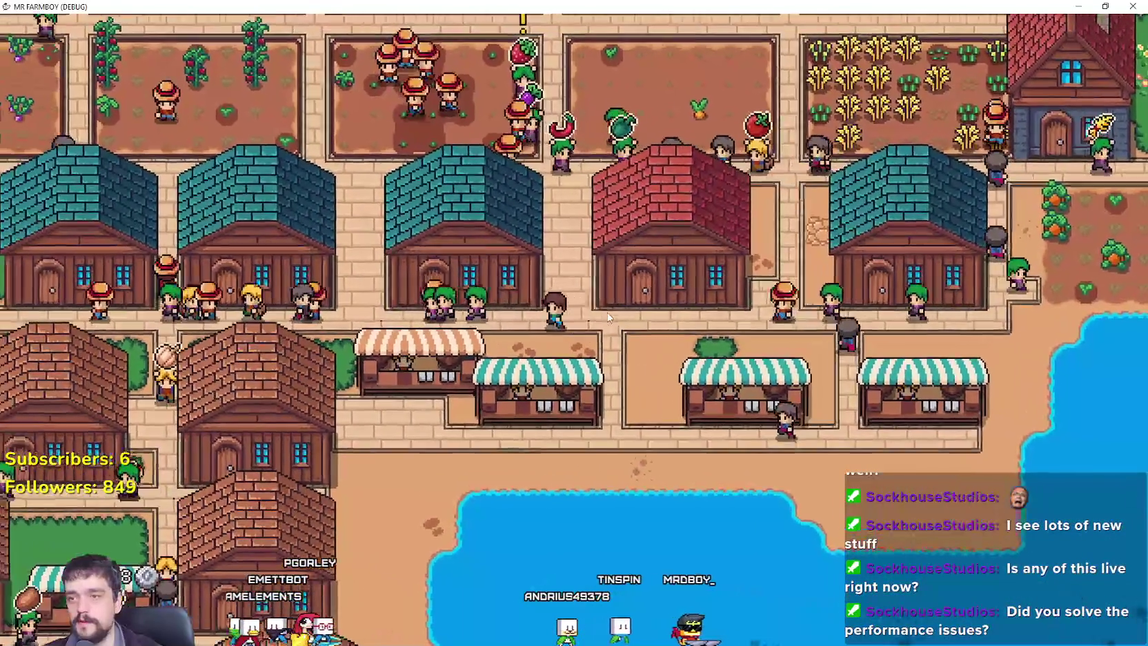
Pan down and left past the lake to the southern houses and walk right along the cobblestone paths.
{"action": "key", "text": "a"}
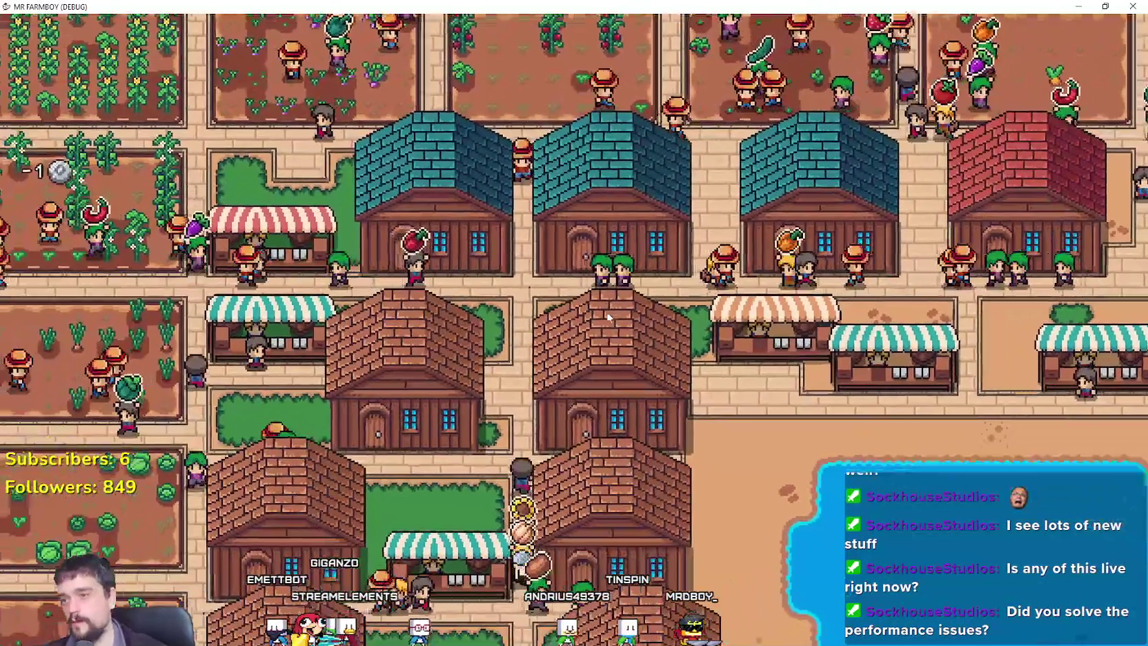
{"action": "key", "text": "s"}
{"action": "key", "text": "a"}
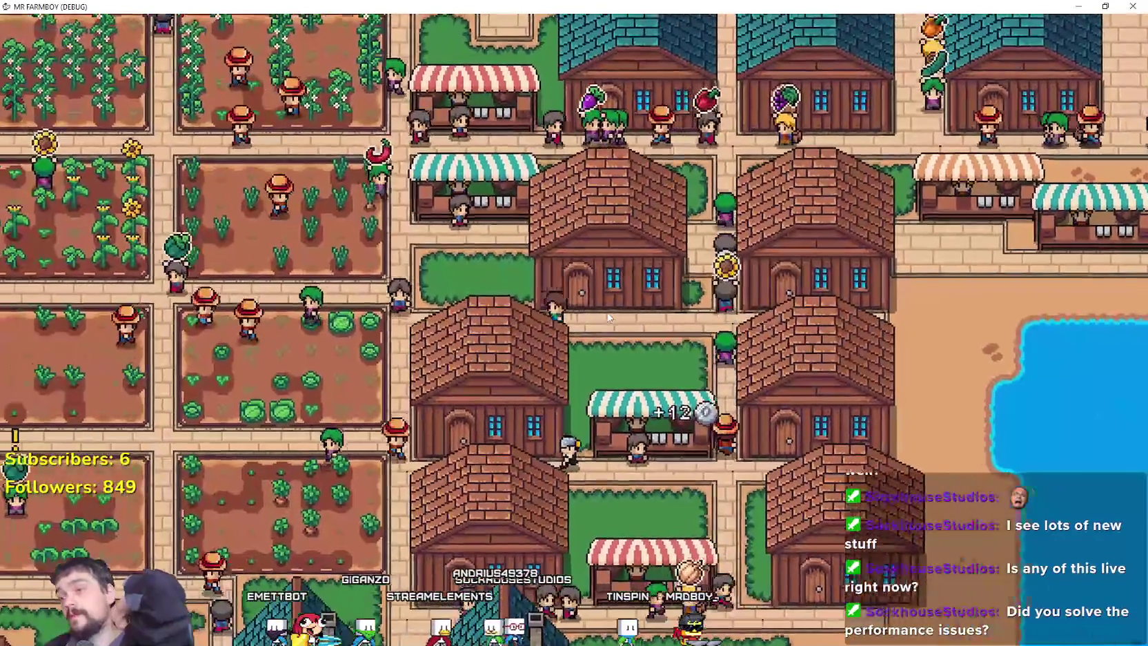
{"action": "key", "text": "s"}
{"action": "key", "text": "a"}
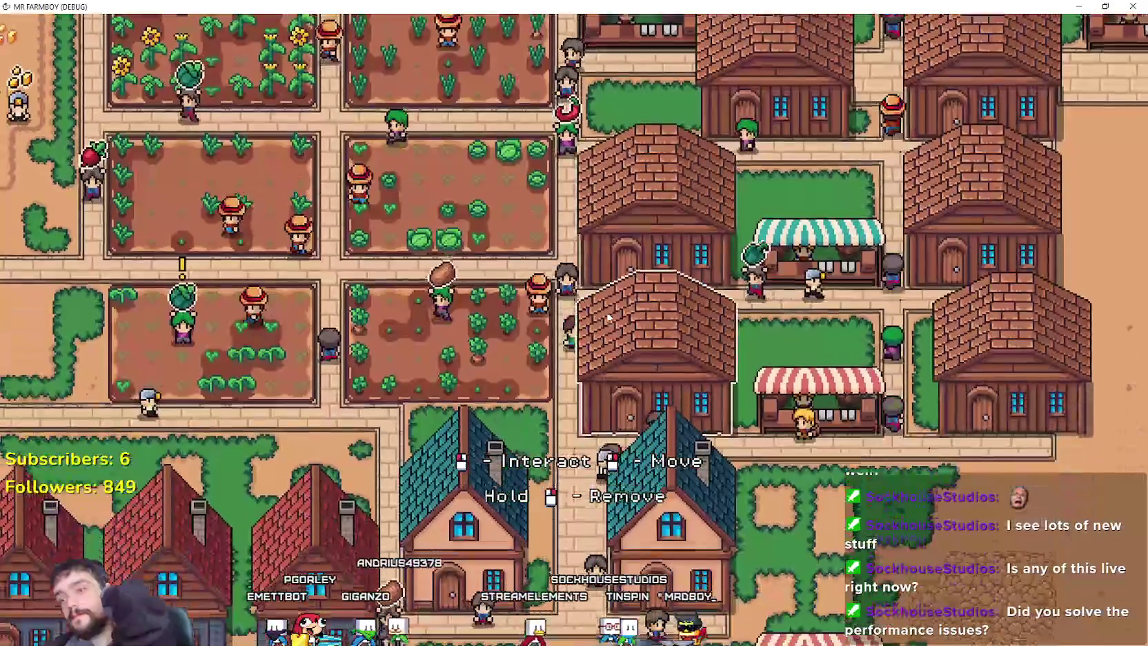
{"action": "key", "text": "s"}
{"action": "key", "text": "d"}
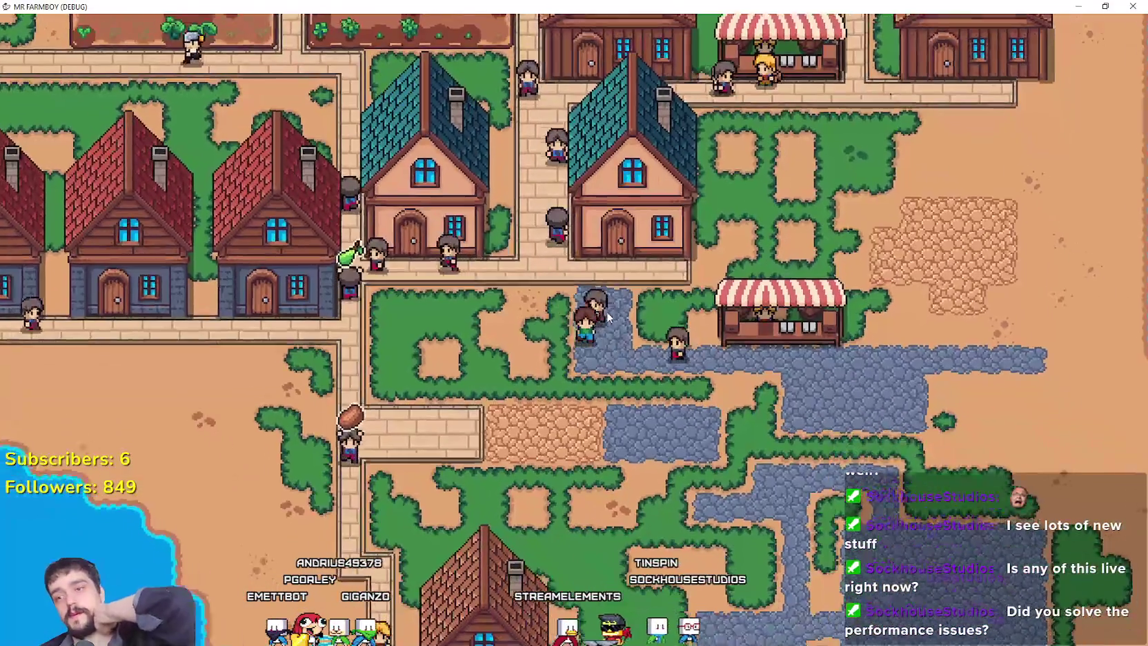
{"action": "key", "text": "s"}
{"action": "key", "text": "d"}
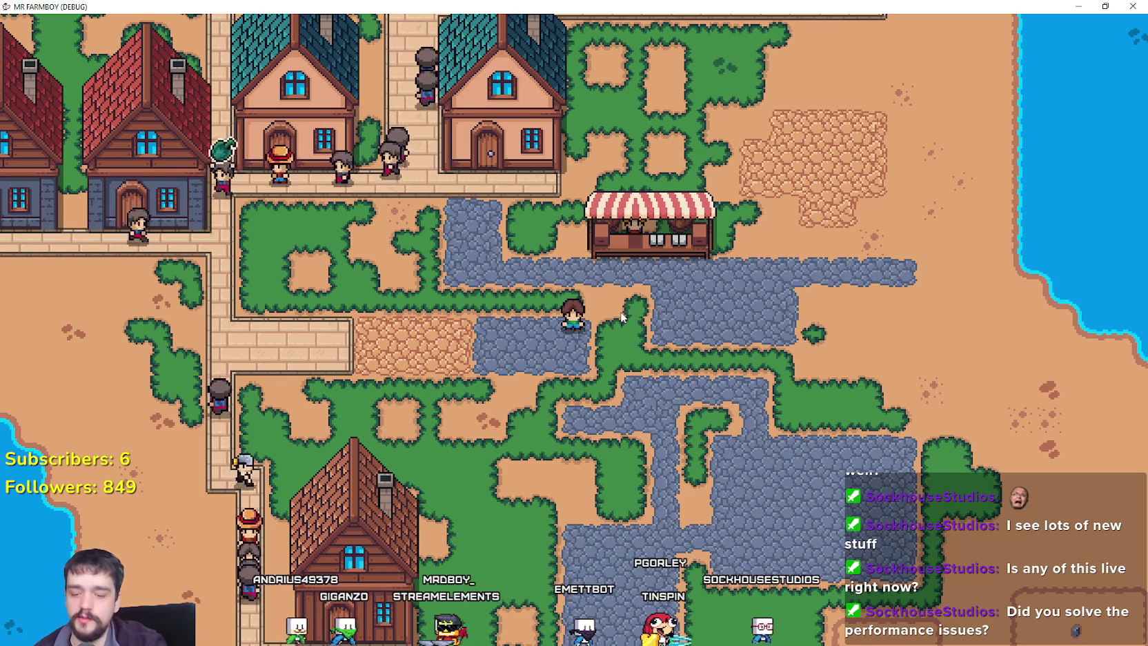
Walk the farmer up-right past the lake and through the market street, across an empty farm plot.
{"action": "key", "text": "d"}
{"action": "key", "text": "w"}
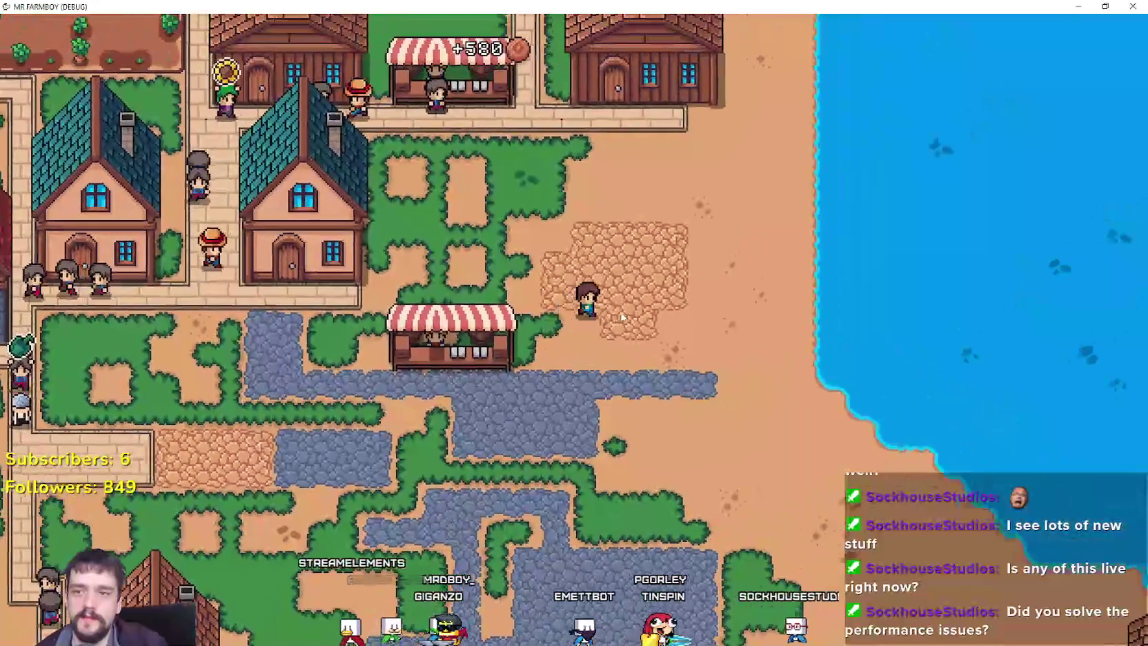
{"action": "key", "text": "w"}
{"action": "key", "text": "d"}
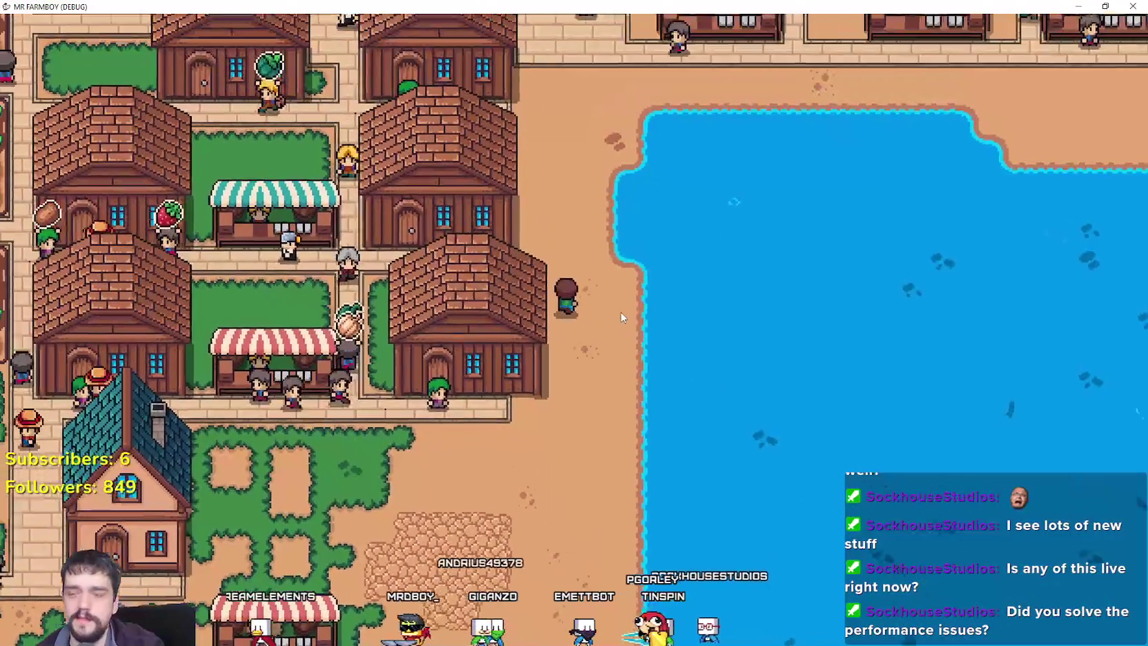
{"action": "key", "text": "w"}
{"action": "key", "text": "d"}
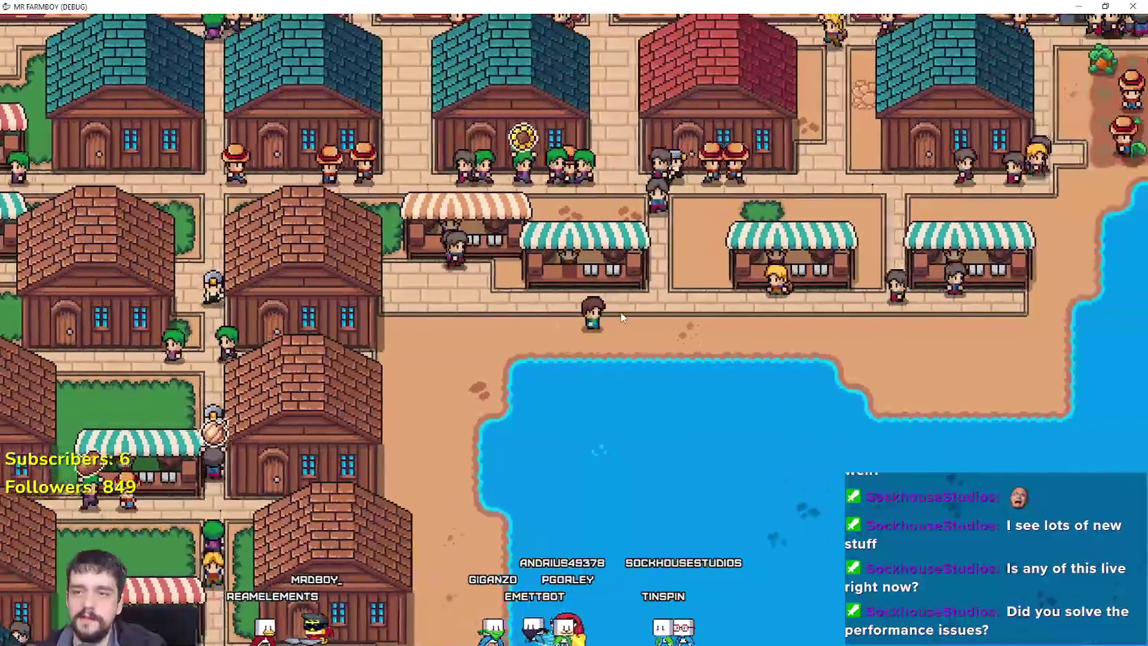
{"action": "key", "text": "d"}
{"action": "key", "text": "w"}
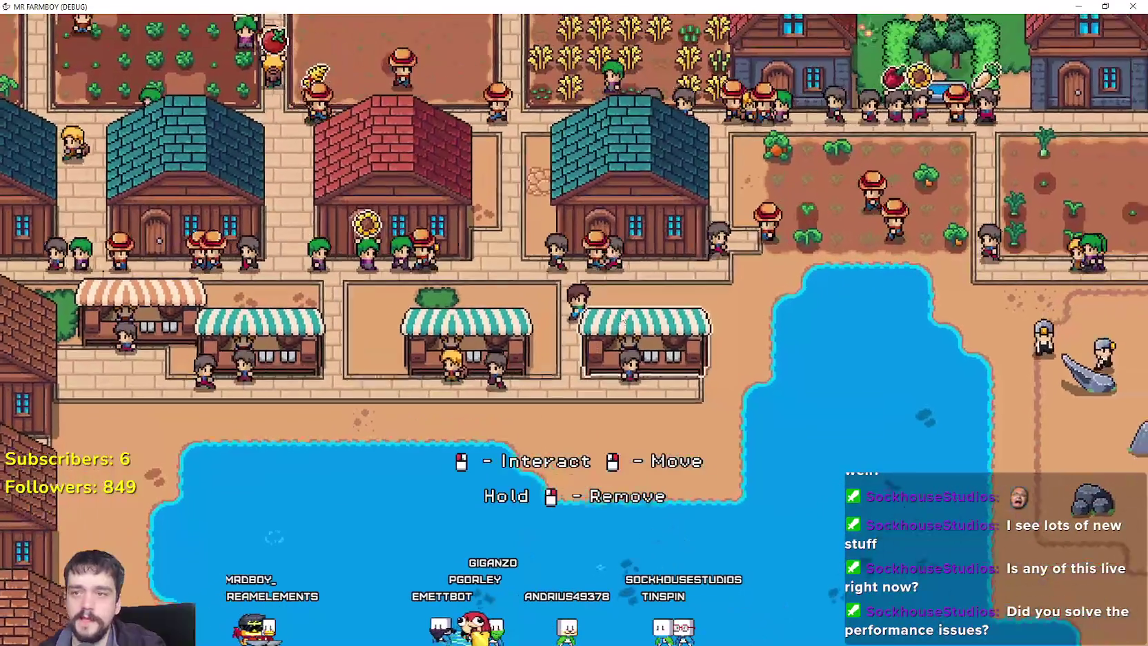
{"action": "key", "text": "w"}
{"action": "key", "text": "d"}
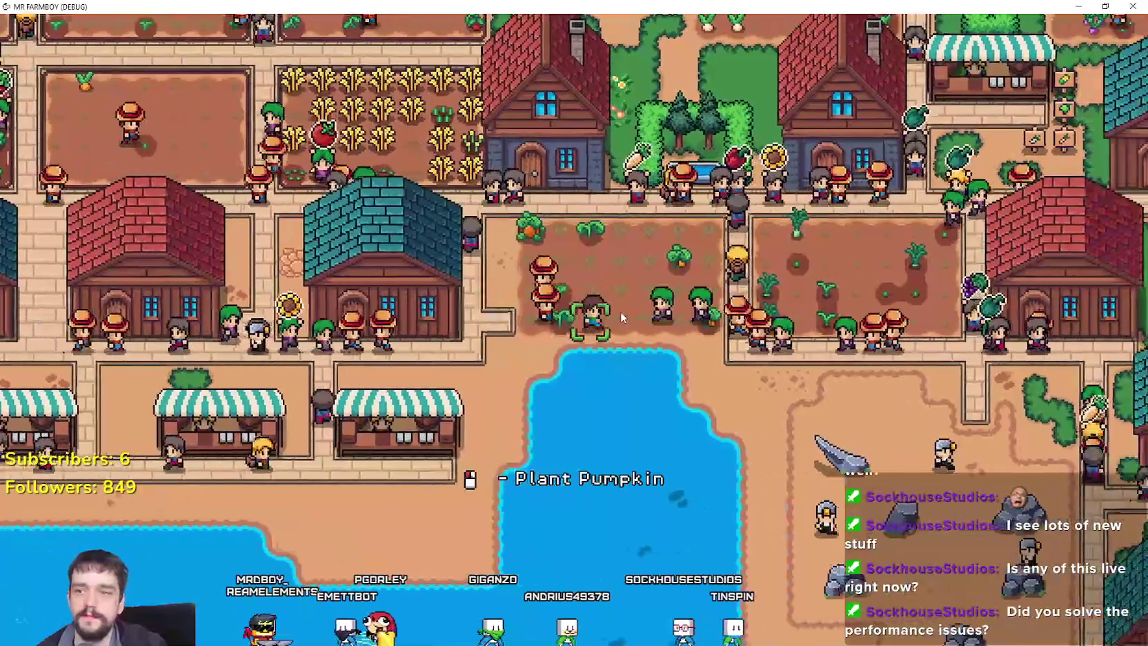
{"action": "key", "text": "d"}
{"action": "key", "text": "s"}
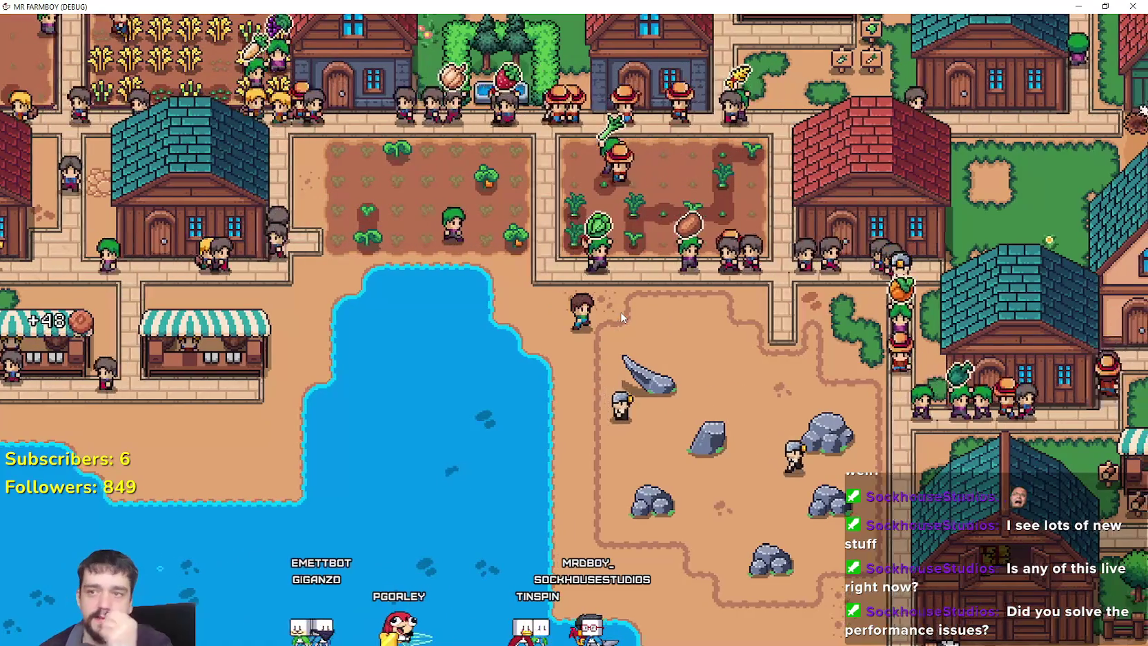
Walk the farmer up, then left across the farmland and down beside the teal warehouse.
{"action": "key", "text": "w+d"}
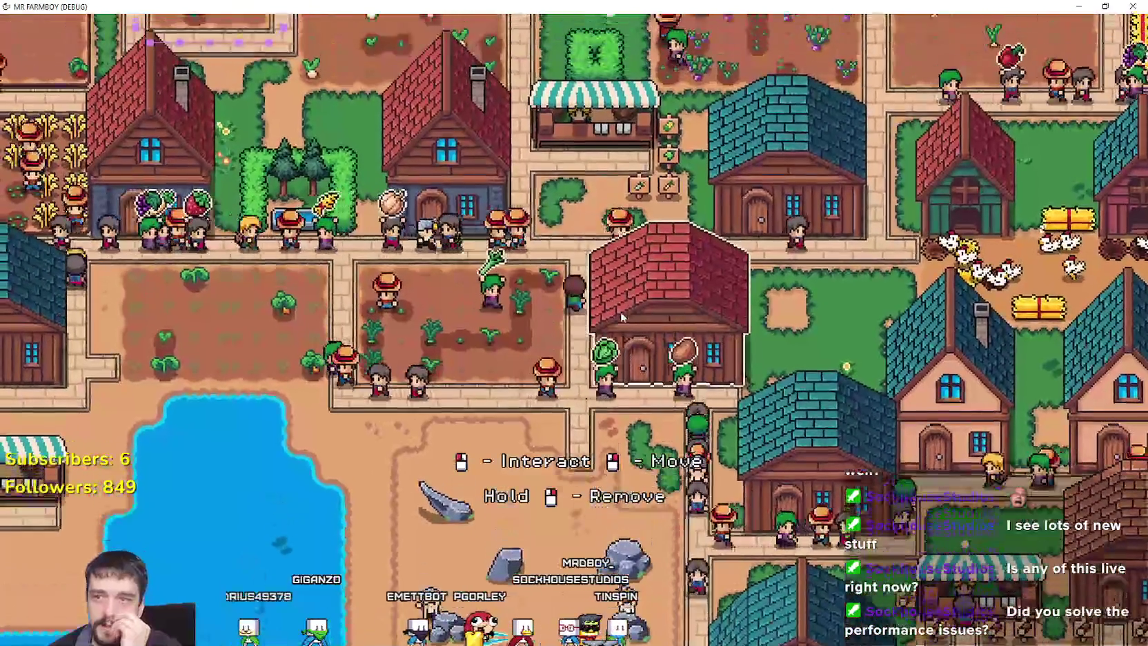
{"action": "key", "text": "w+a"}
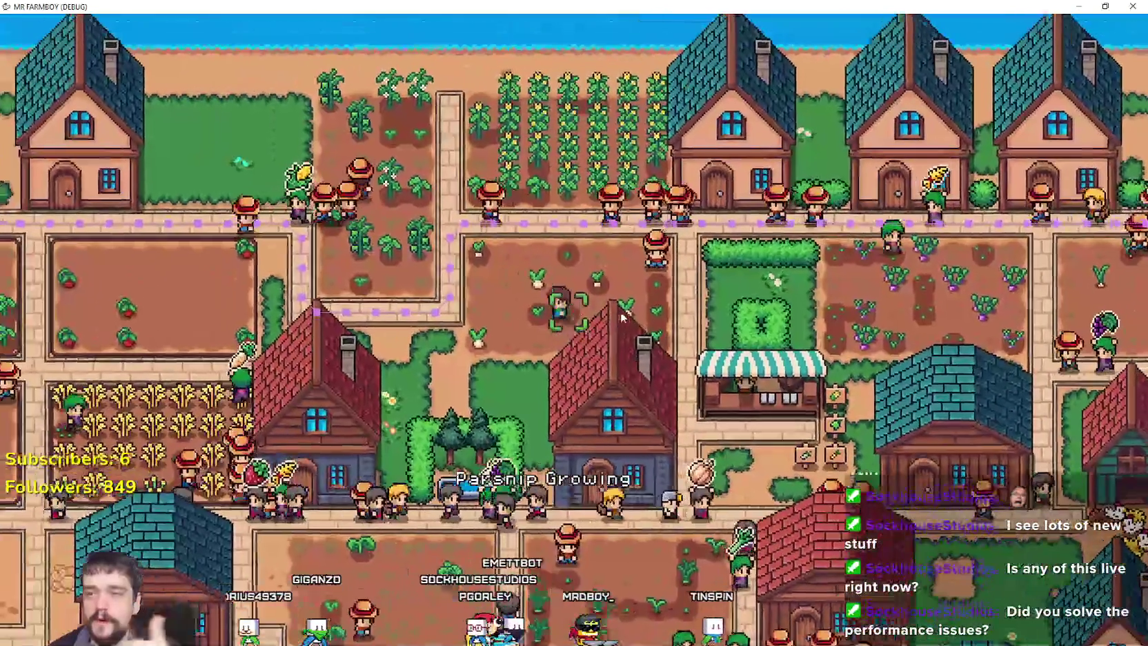
{"action": "key", "text": "a"}
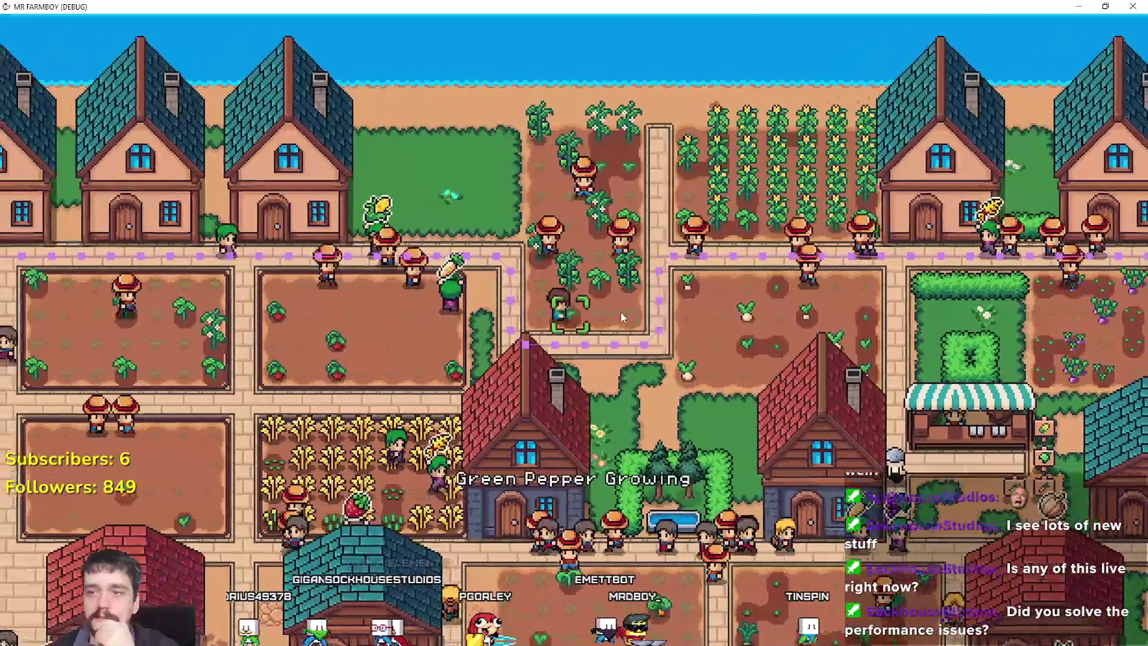
{"action": "key", "text": "a"}
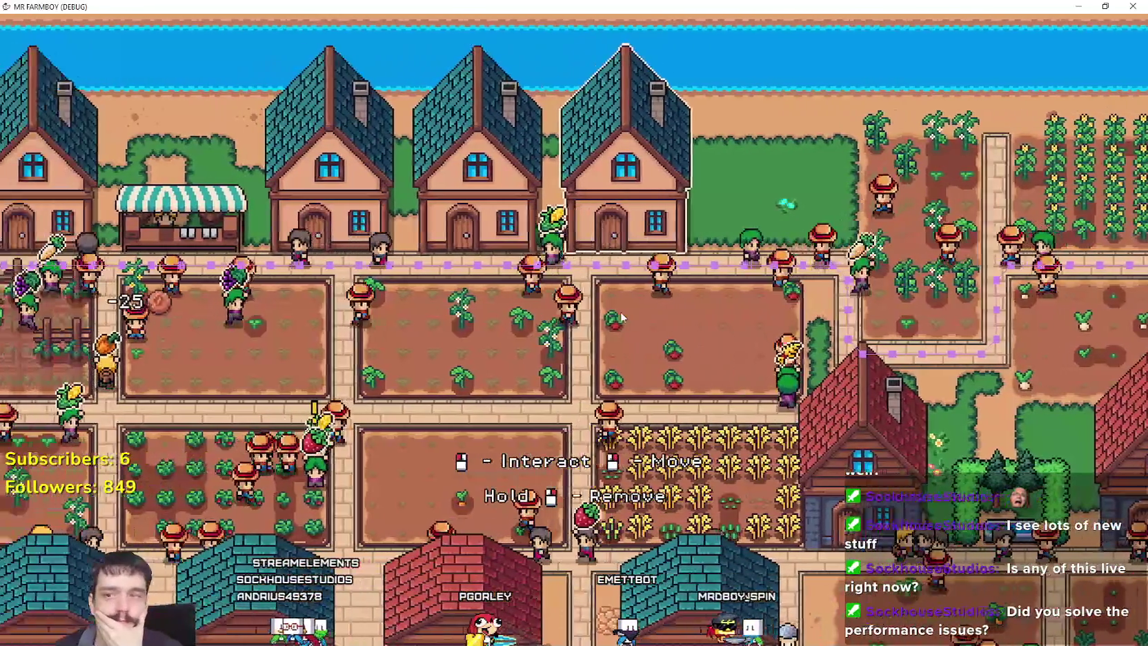
{"action": "key", "text": "a"}
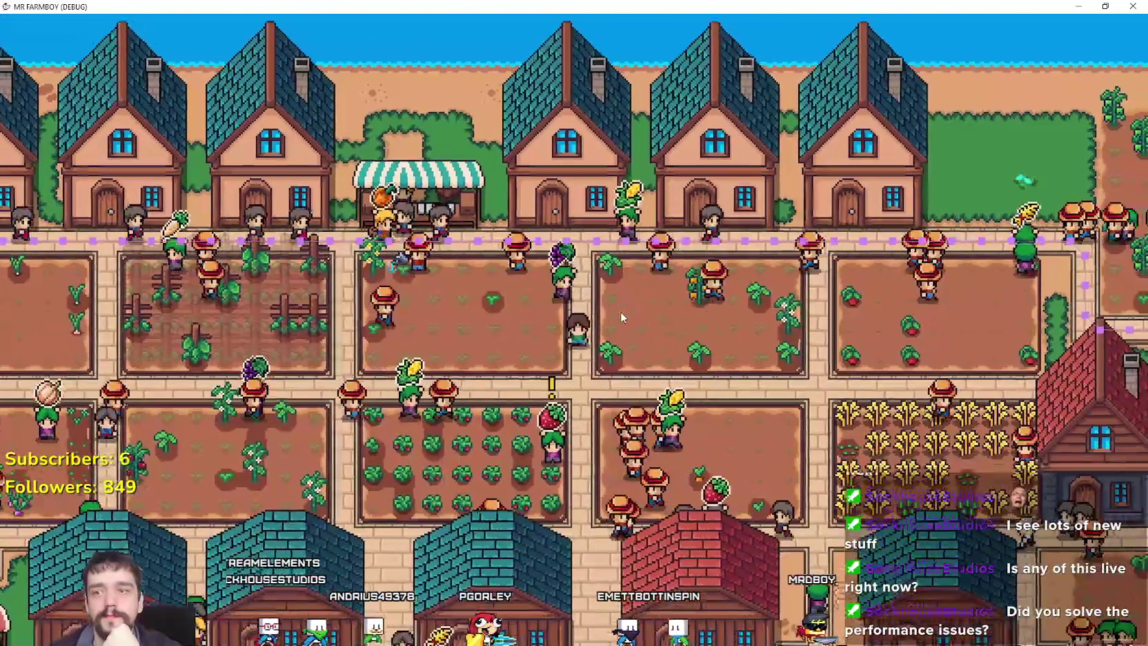
{"action": "key", "text": "s"}
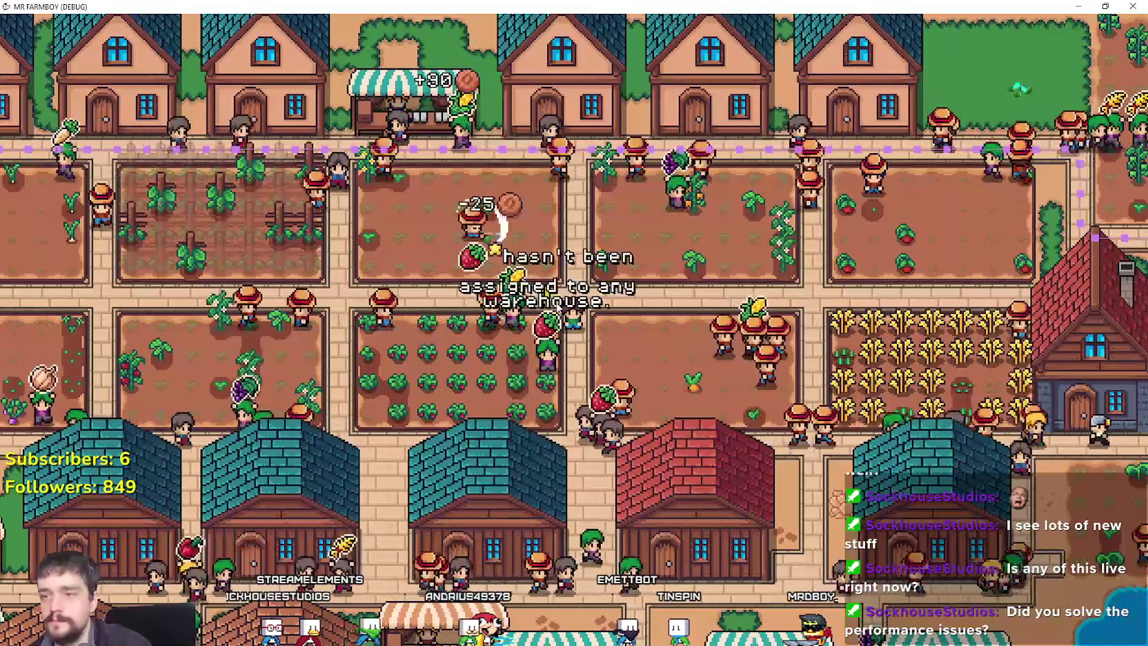
{"action": "key", "text": "s"}
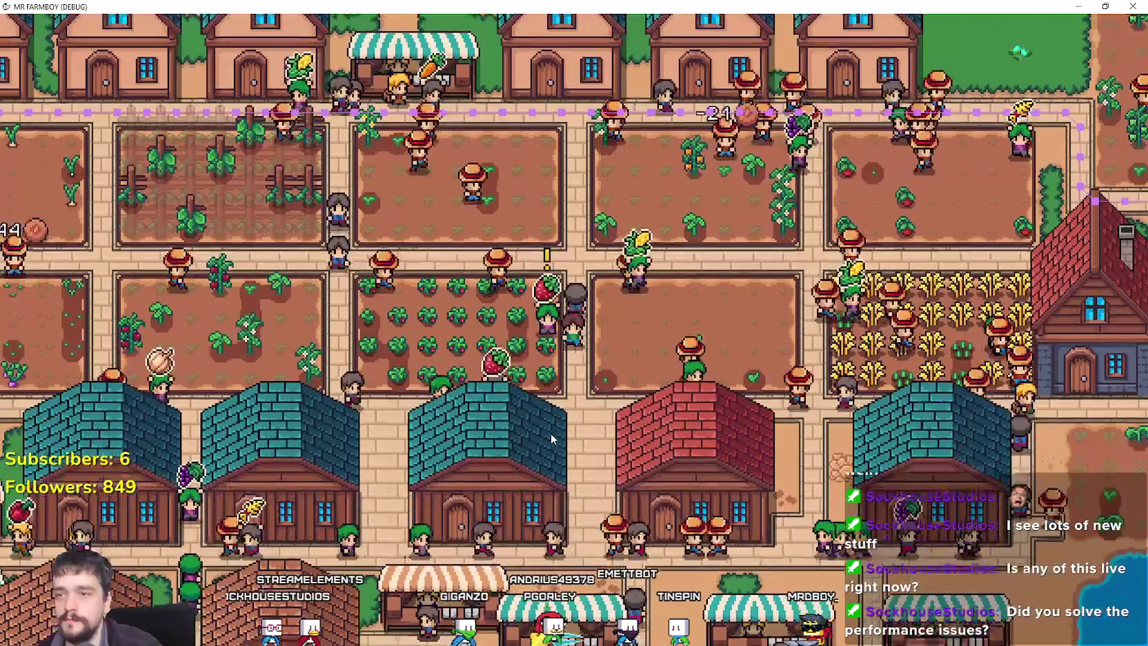
Stock Strawberry in the teal warehouse, filling it to 5/5, then close the Warehouse panel.
{"action": "left_click", "coordinate": [551, 436]}
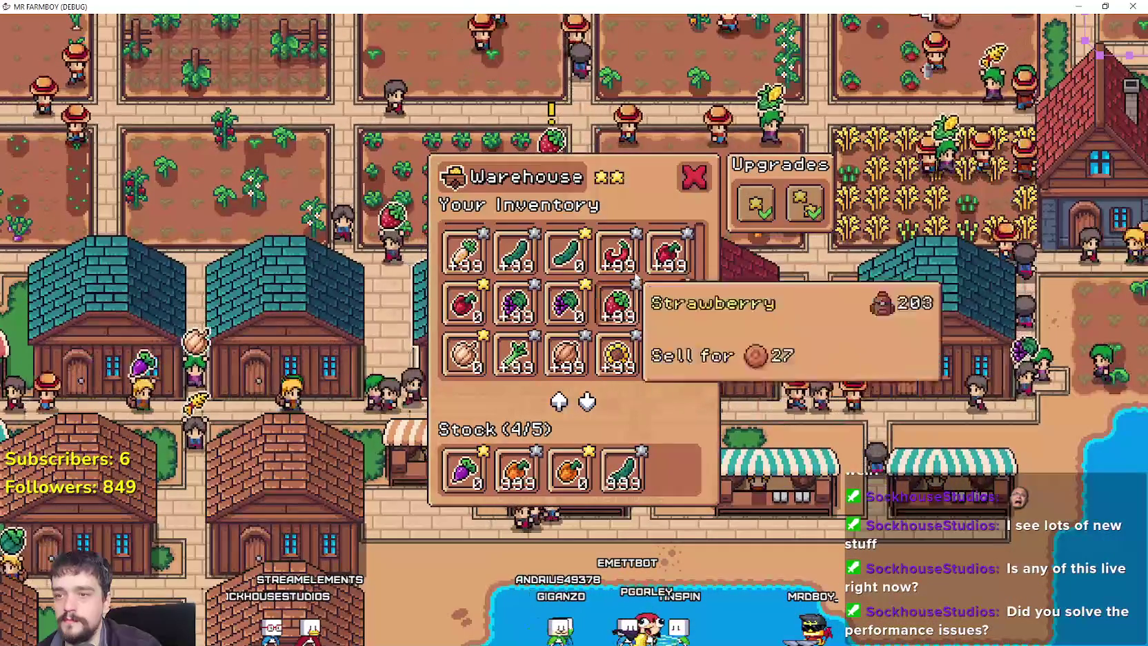
{"action": "left_click_drag", "start_coordinate": [700, 252], "coordinate": [696, 364]}
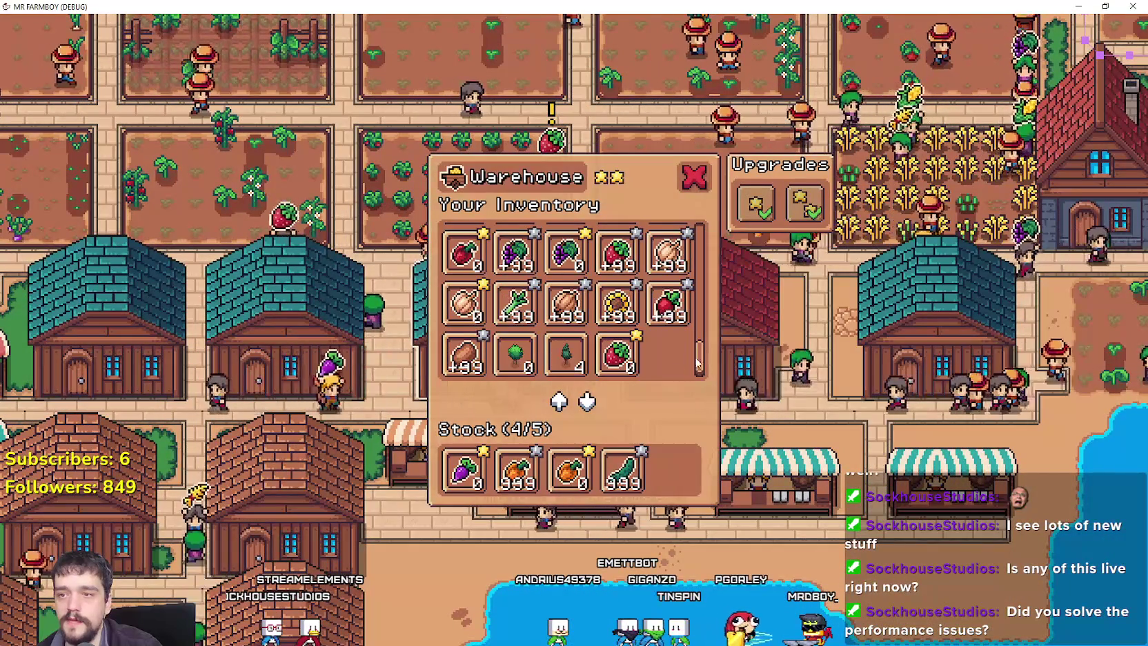
{"action": "mouse_move", "coordinate": [616, 357]}
{"action": "left_click", "coordinate": [675, 363]}
{"action": "left_click", "coordinate": [785, 357]}
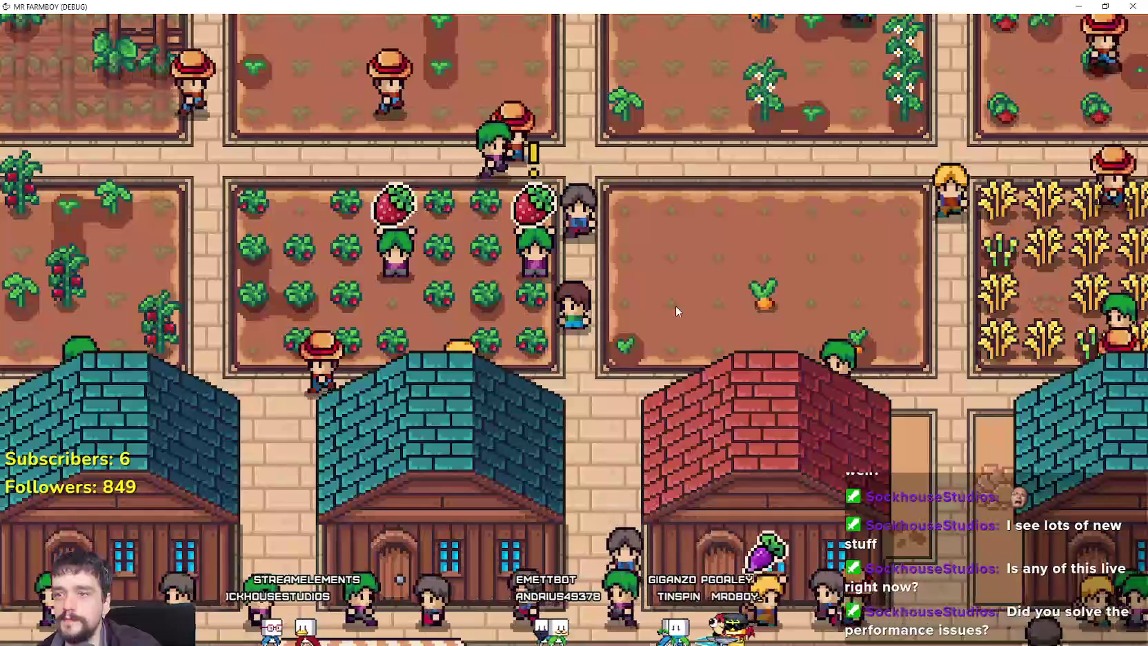
Scroll the mouse wheel in the debug window to zoom the camera out over the houses, fields and shoreline.
{"action": "scroll", "coordinate": [675, 306], "scroll_direction": "up", "scroll_amount": 2}
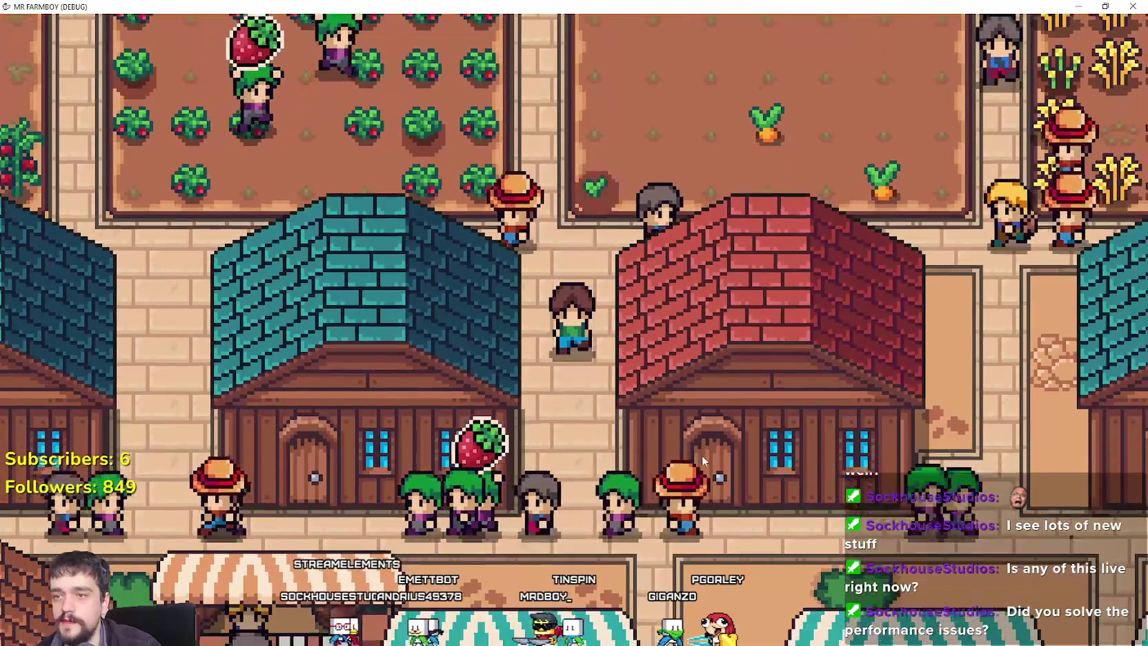
{"action": "scroll", "coordinate": [683, 428], "scroll_direction": "down", "scroll_amount": 2}
{"action": "scroll", "coordinate": [678, 428], "scroll_direction": "down", "scroll_amount": 3}
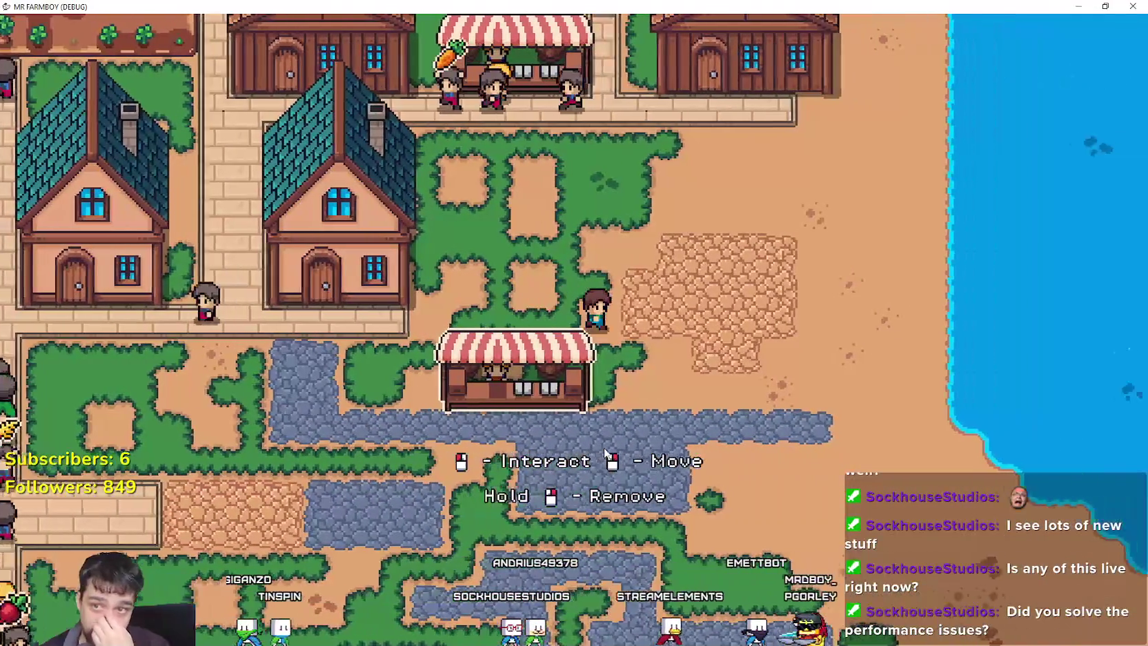
Walk the farmer down-right along the shore to the village path, past the orchards and barn.
{"action": "key", "text": "d"}
{"action": "key", "text": "s"}
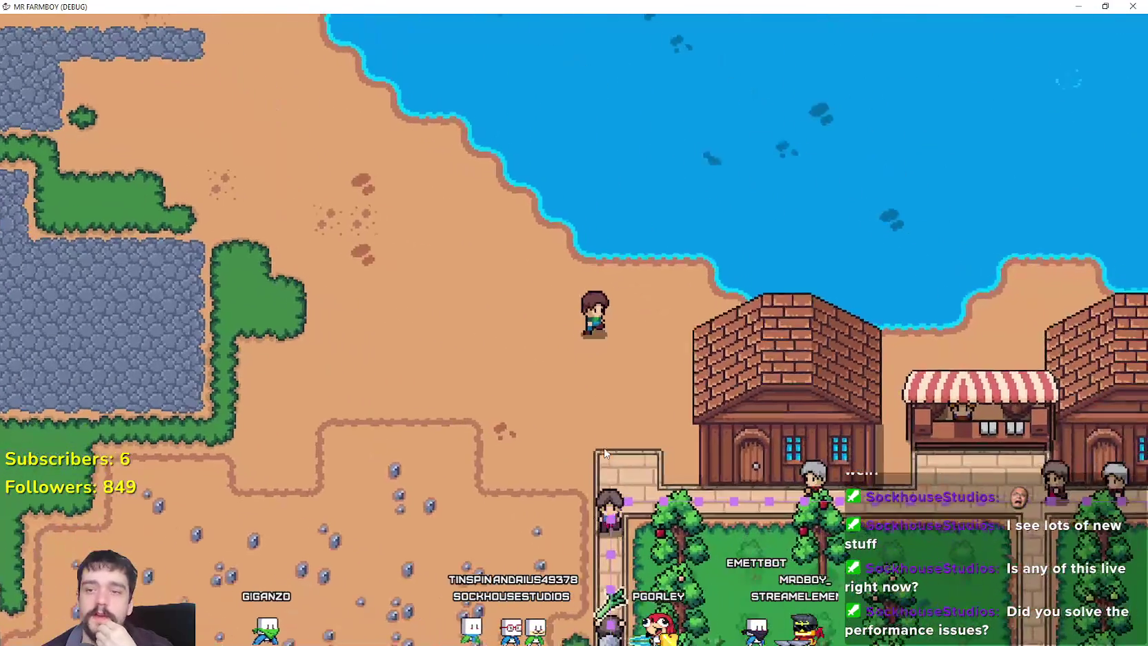
{"action": "key", "text": "d"}
{"action": "key", "text": "s"}
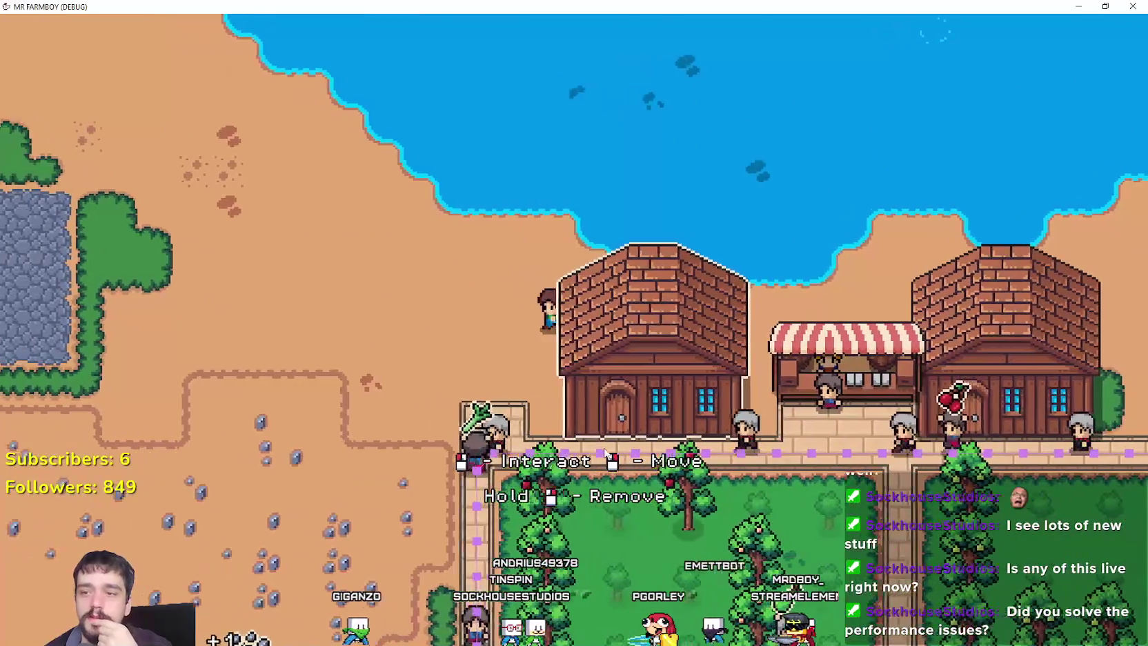
{"action": "key", "text": "d"}
{"action": "key", "text": "s"}
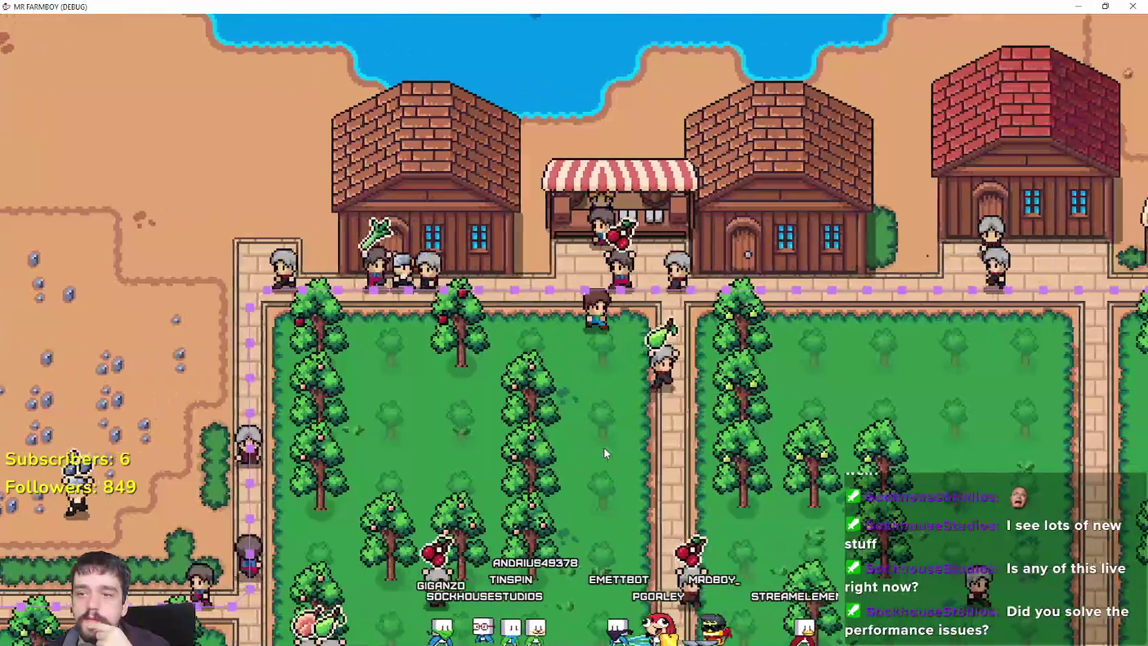
{"action": "key", "text": "d"}
{"action": "key", "text": "w"}
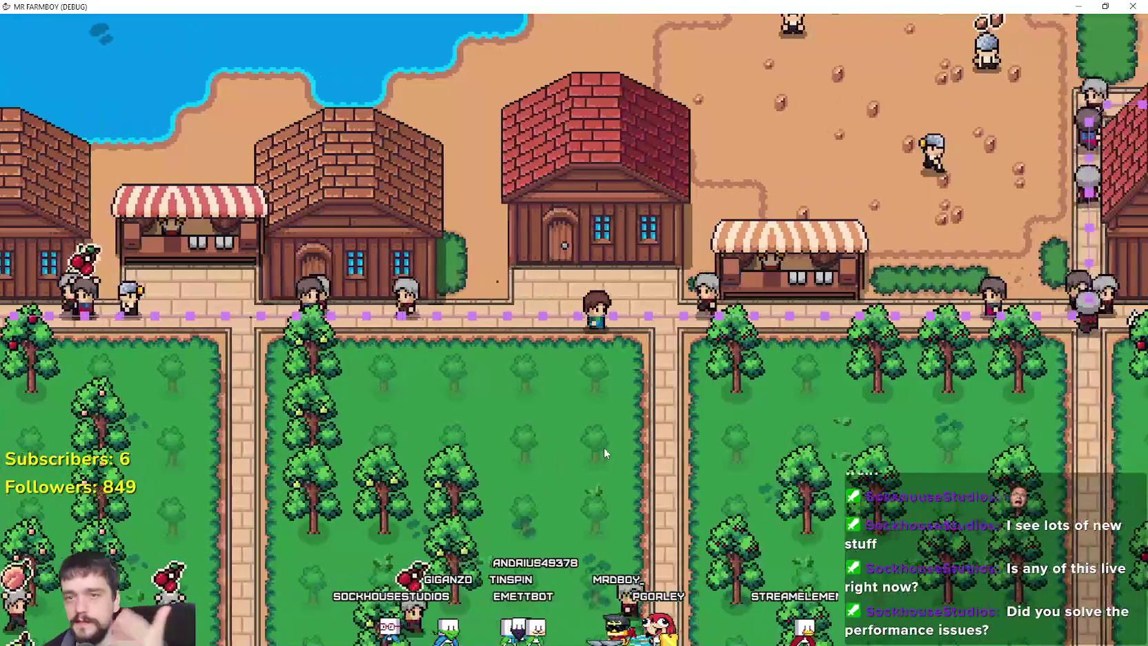
{"action": "key", "text": "d"}
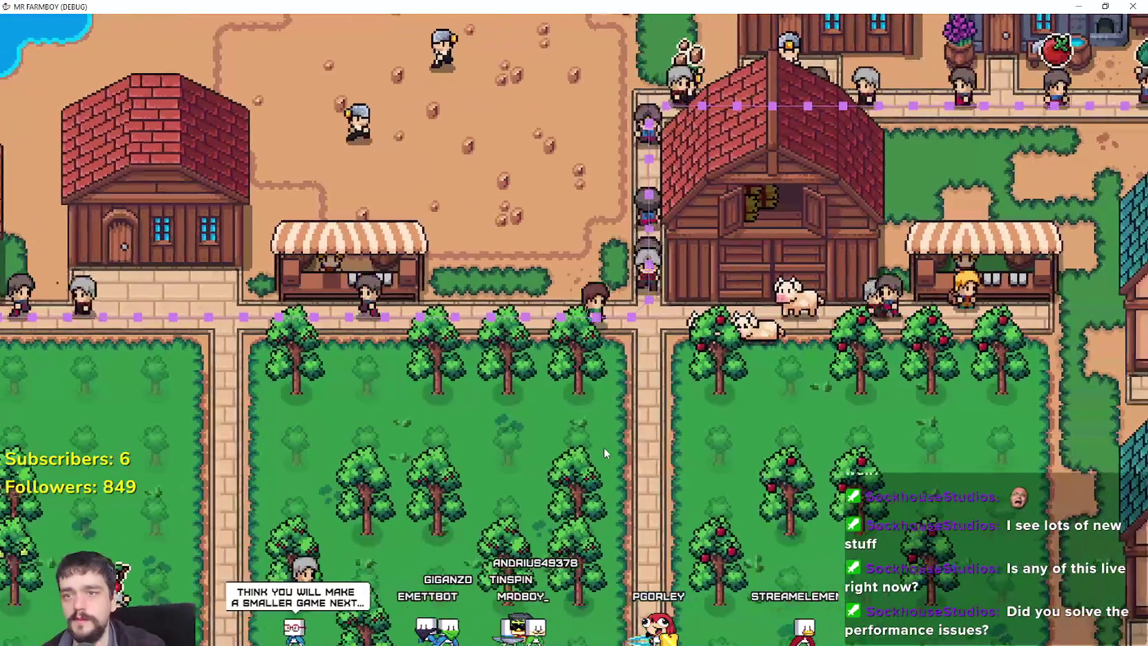
{"action": "key", "text": "d"}
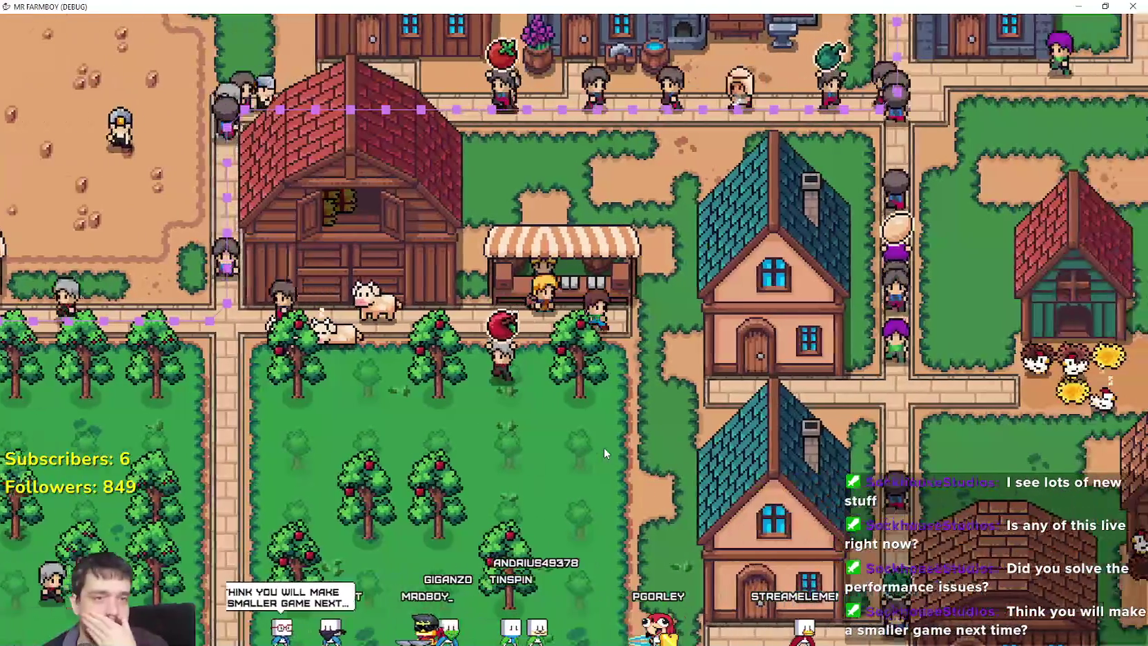
Walk up past the blacksmith houses, sunflower fields and market stall into the riverside grove.
{"action": "key", "text": "w"}
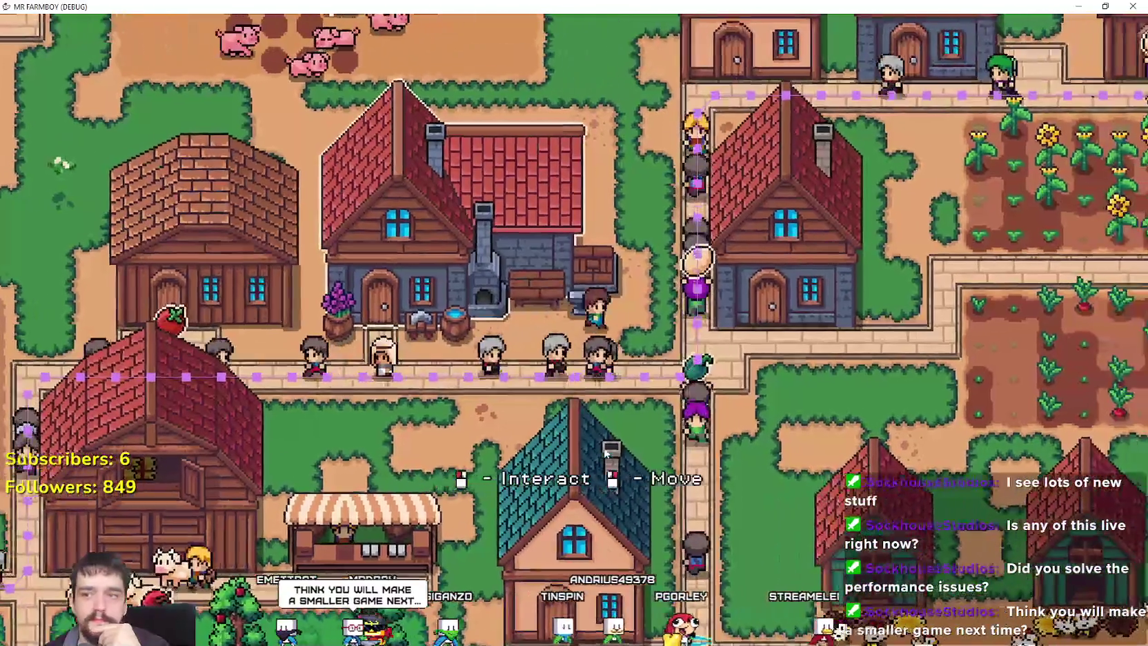
{"action": "key", "text": "w"}
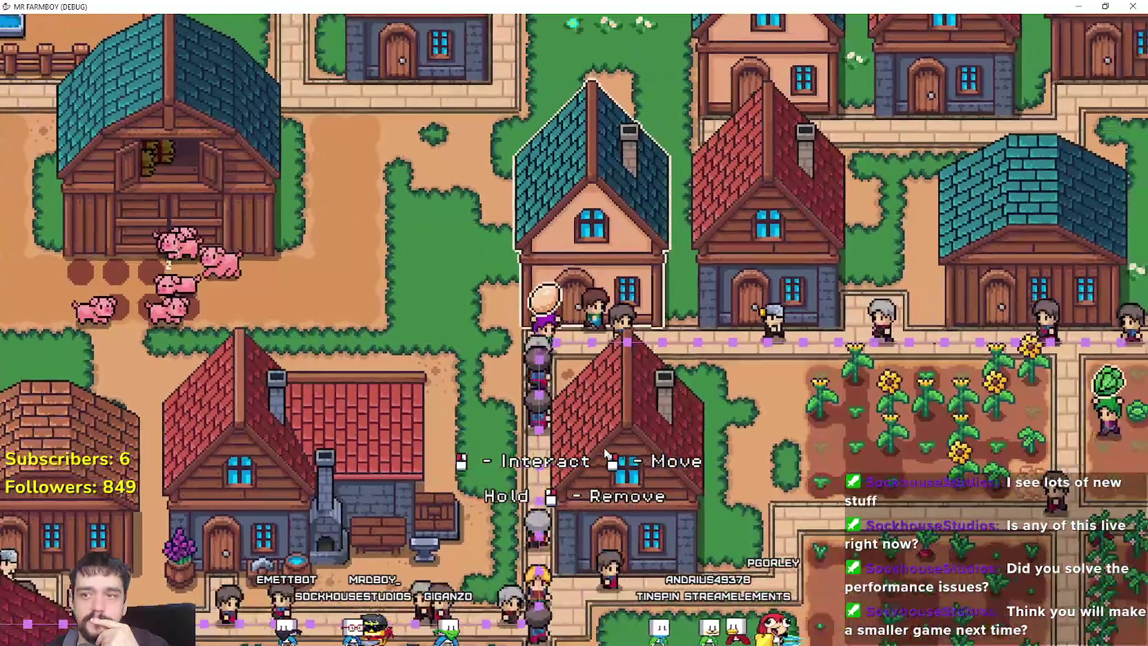
{"action": "key", "text": "d"}
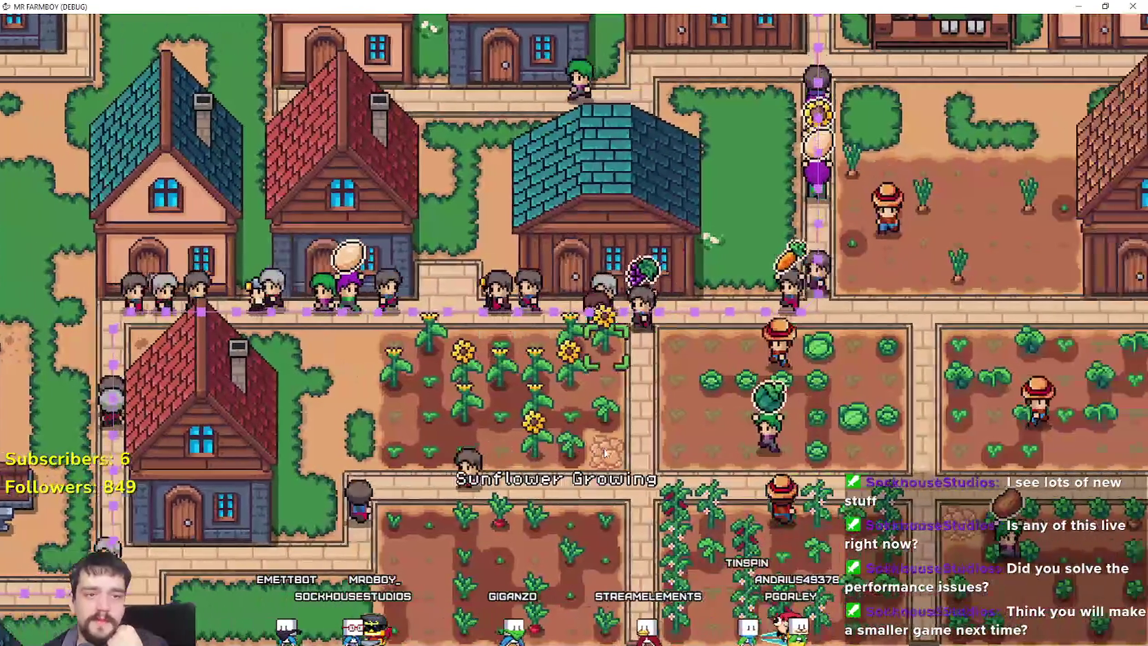
{"action": "key", "text": "w"}
{"action": "key", "text": "d"}
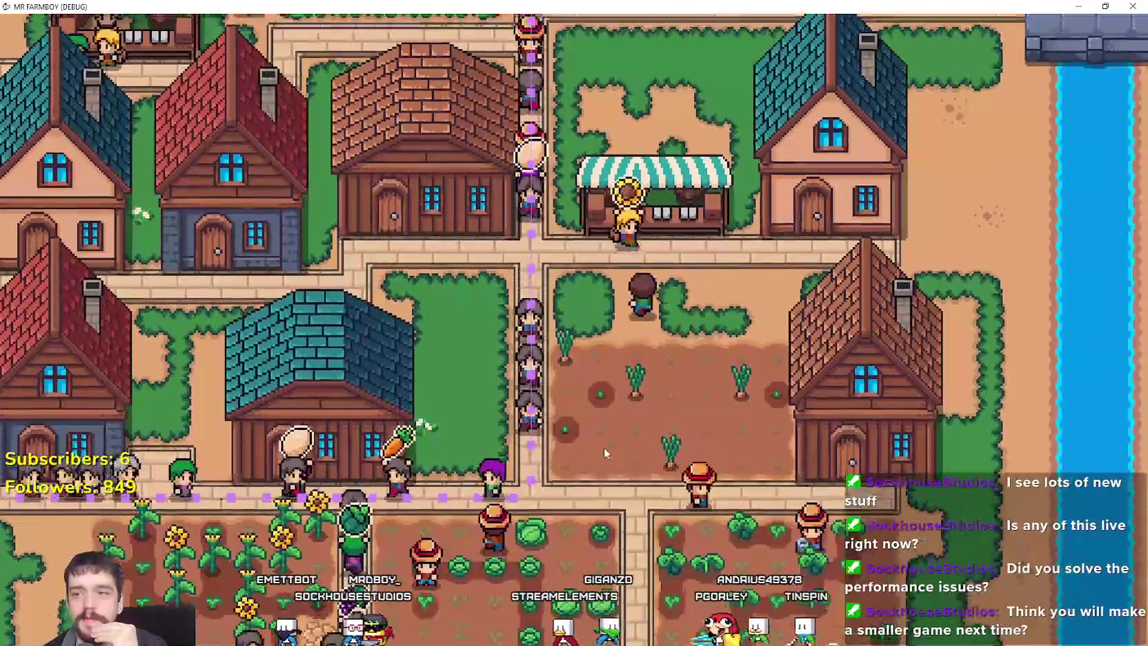
{"action": "key", "text": "w"}
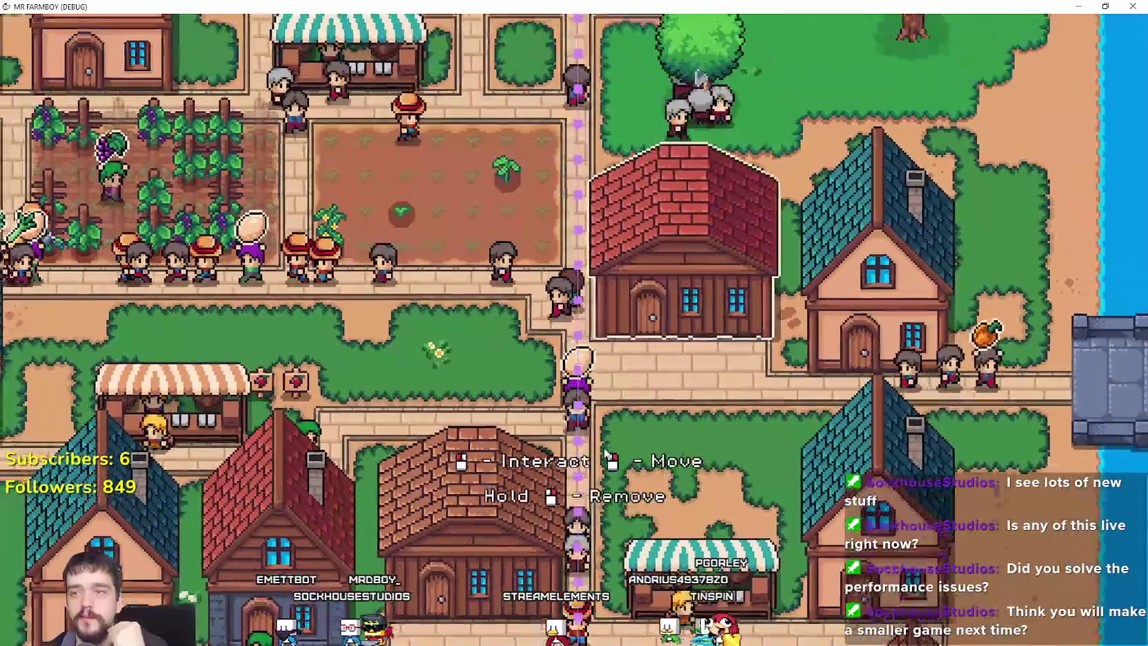
{"action": "key", "text": "w"}
{"action": "key", "text": "d"}
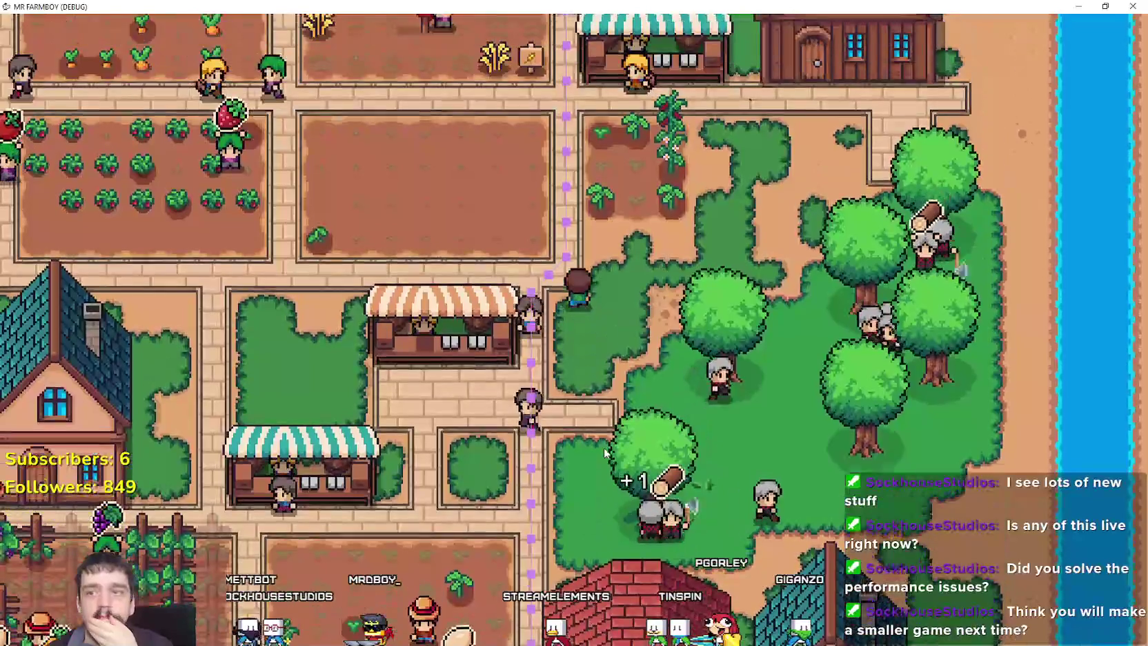
{"action": "key", "text": "d"}
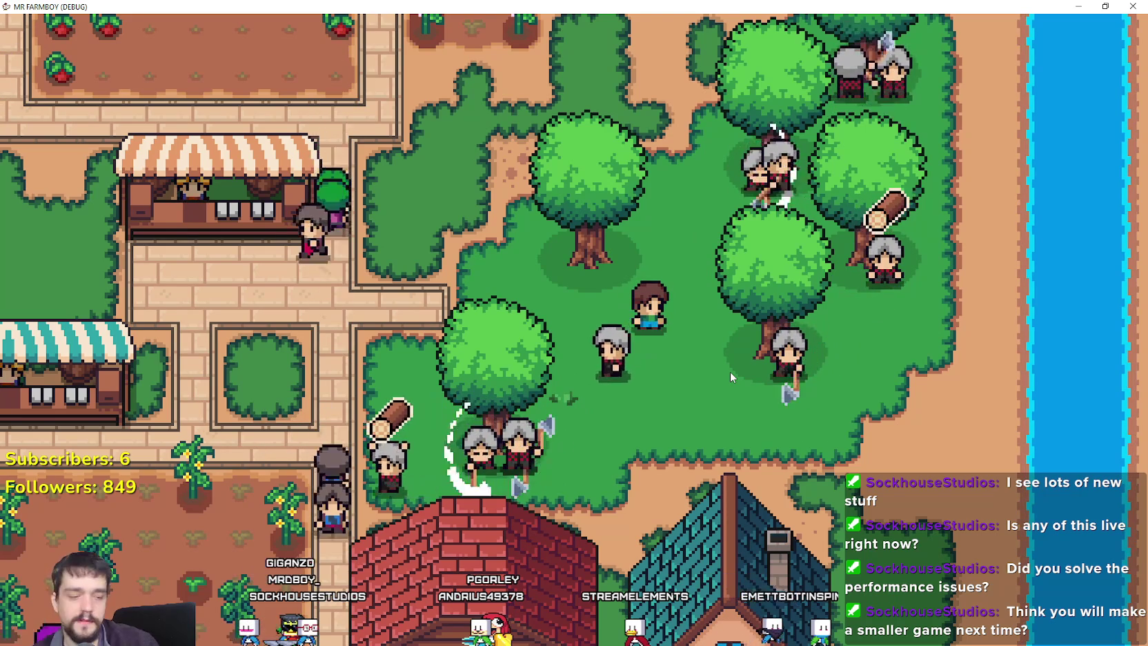
Pause the game with Esc to show Resume Game, Options, Title Screen and Quit Game.
{"action": "key", "text": "Escape"}
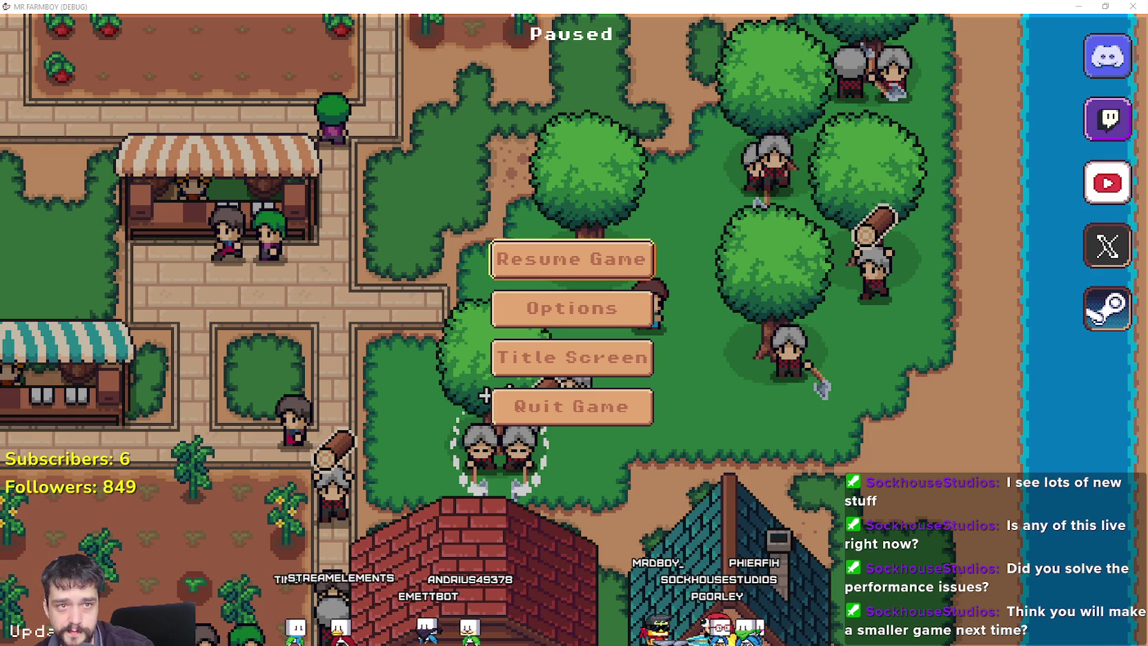
Switch to the browser showing the My Hero: Invasions page and maximize its window.
{"action": "key", "text": "alt+Tab"}
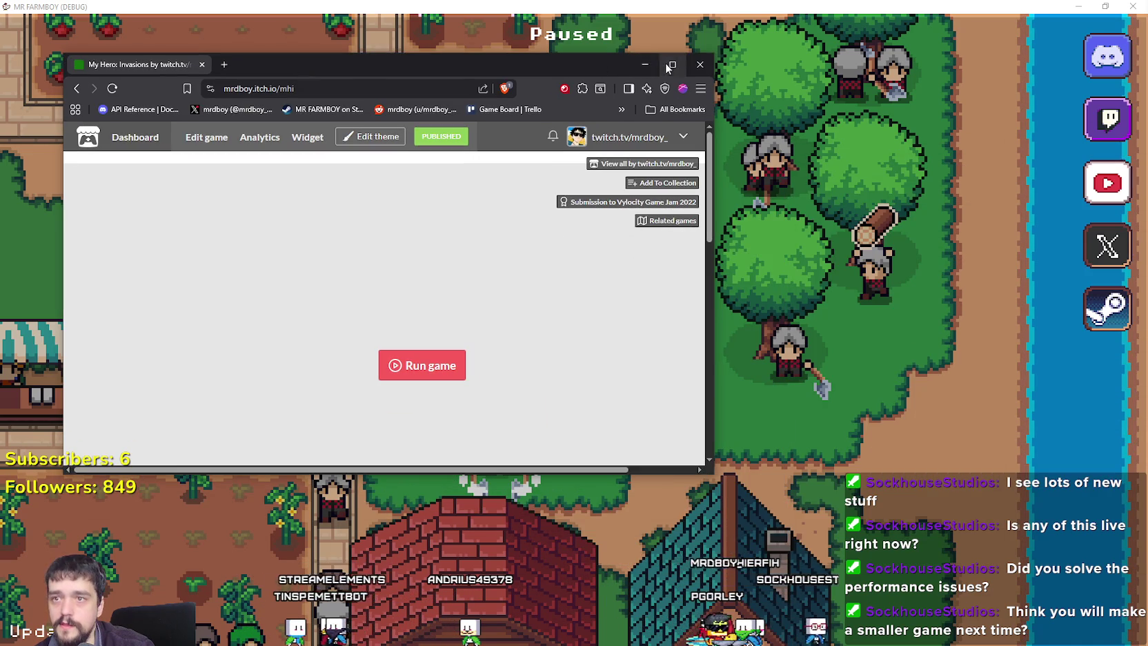
{"action": "left_click", "coordinate": [670, 65]}
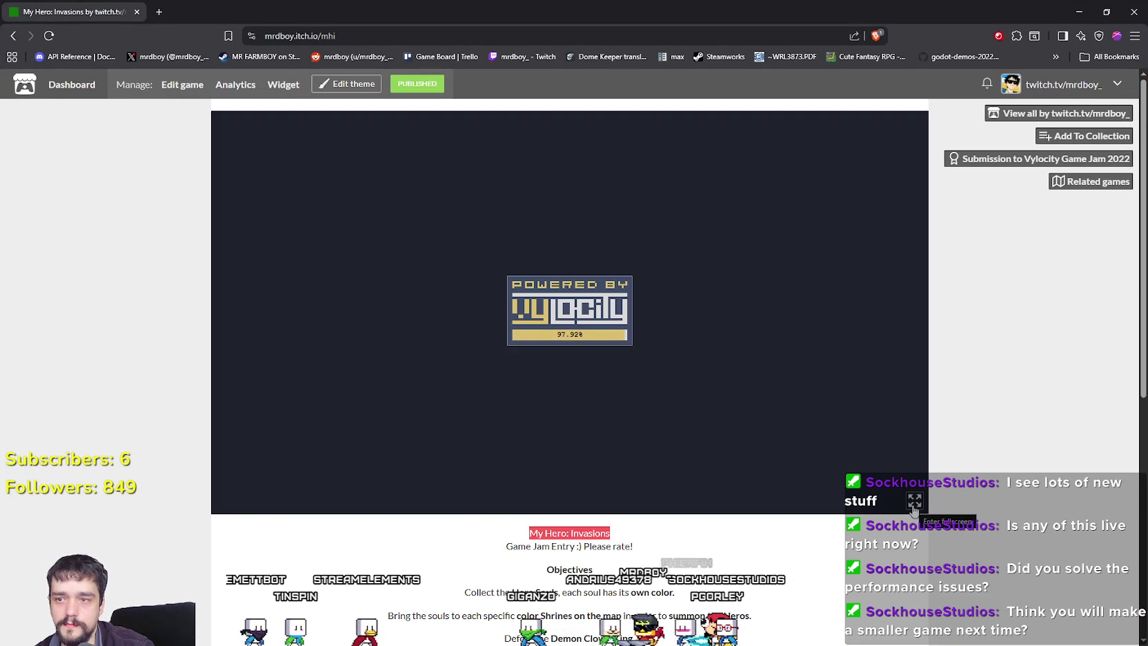
Walk the hero right through the forest toward the enemies.
{"action": "key", "text": "d"}
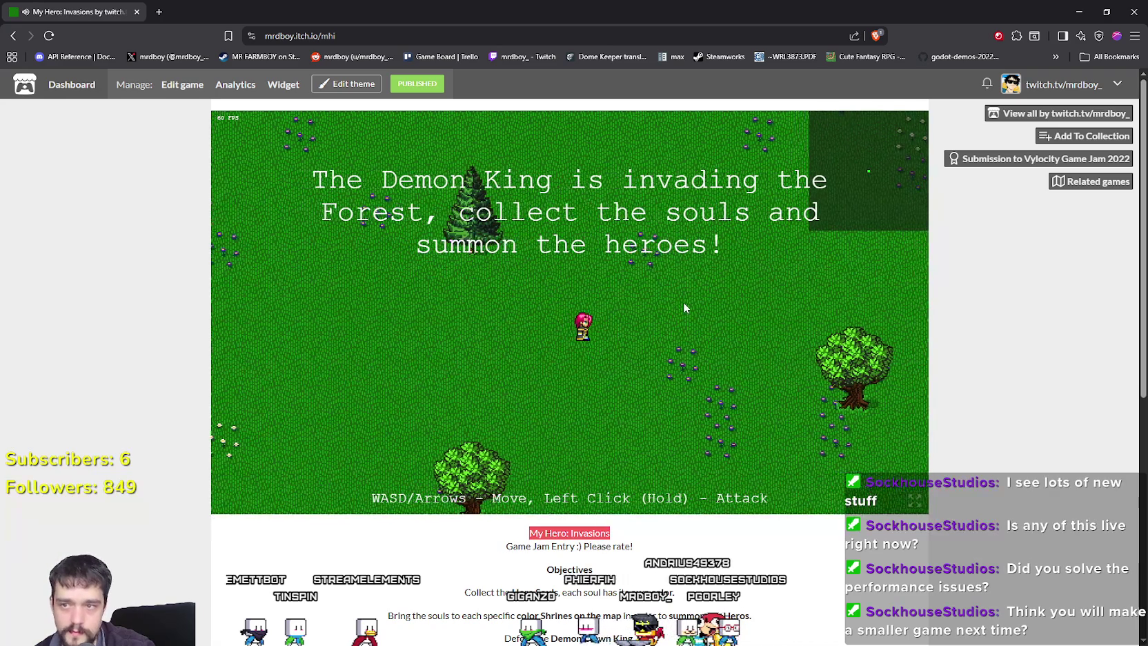
{"action": "key", "text": "s"}
{"action": "key", "text": "w"}
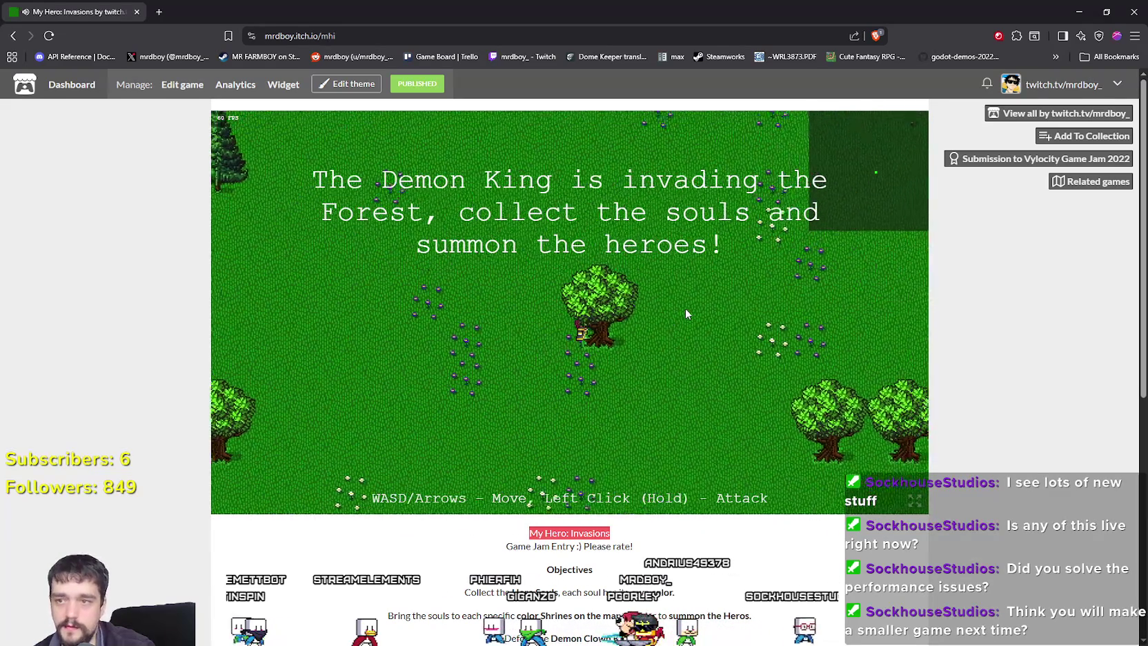
{"action": "key", "text": "w"}
{"action": "key", "text": "d"}
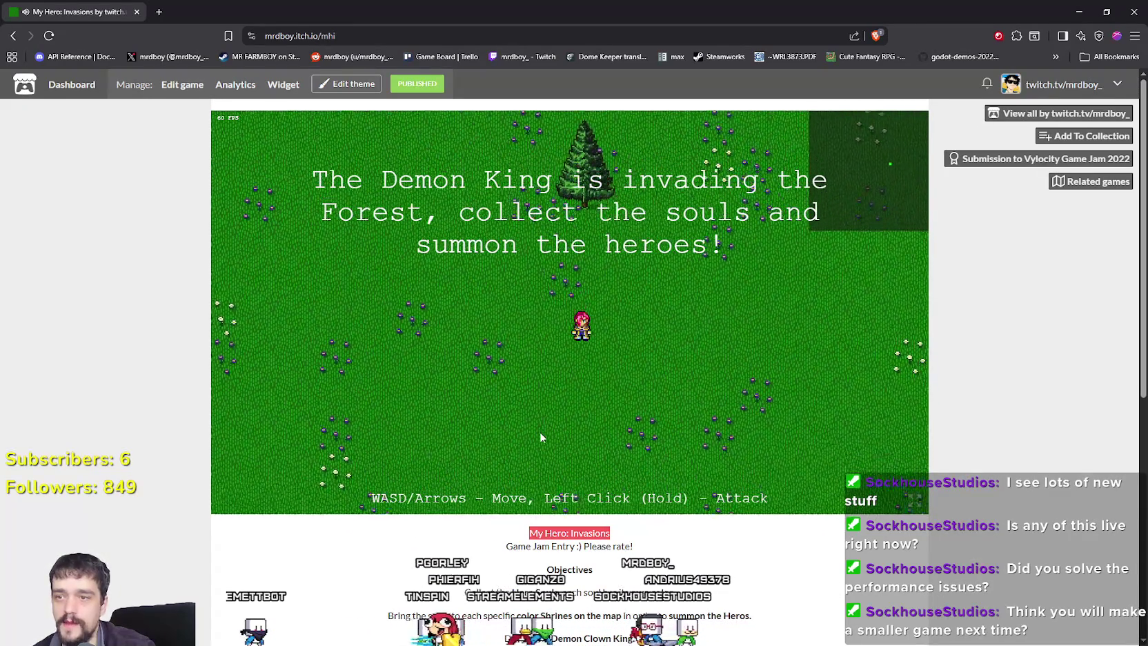
{"action": "key", "text": "d"}
{"action": "key", "text": "s"}
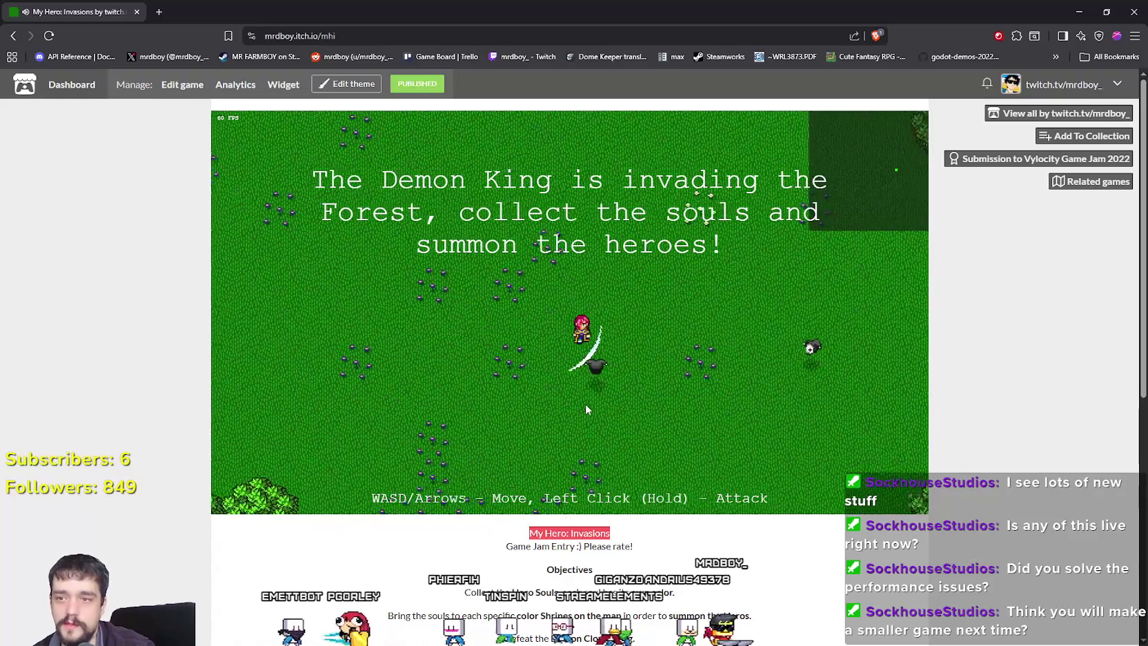
Slash enemies and collect souls until the Hero Shrines appear, then make the game fullscreen.
{"action": "key", "text": "d"}
{"action": "key", "text": "s"}
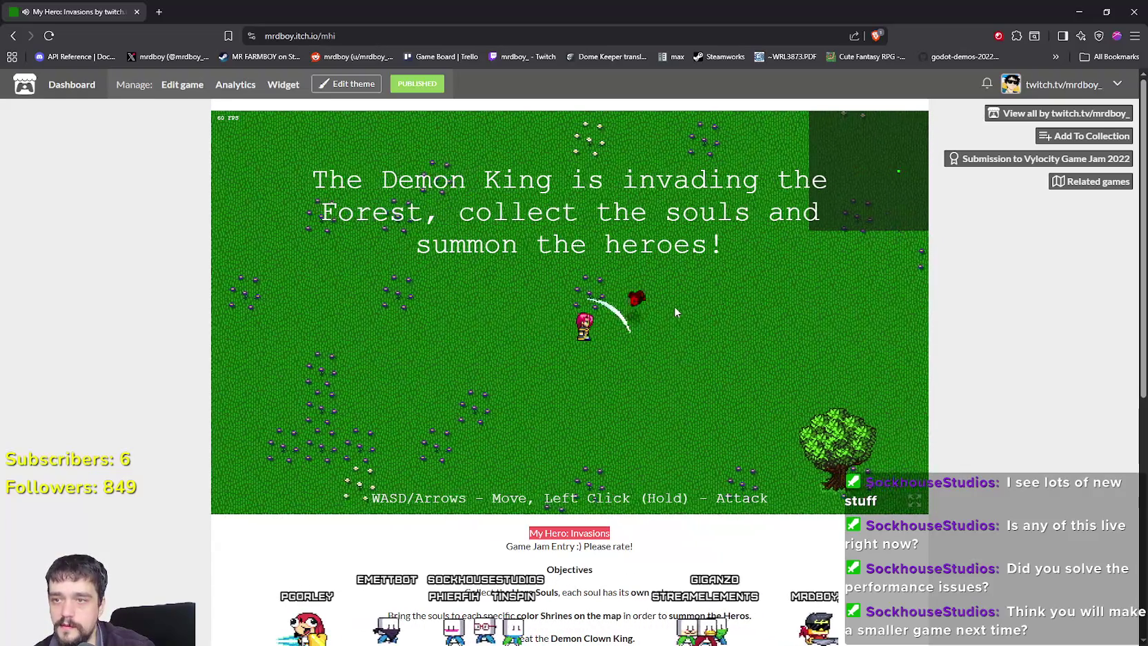
{"action": "key", "text": "d"}
{"action": "key", "text": "s"}
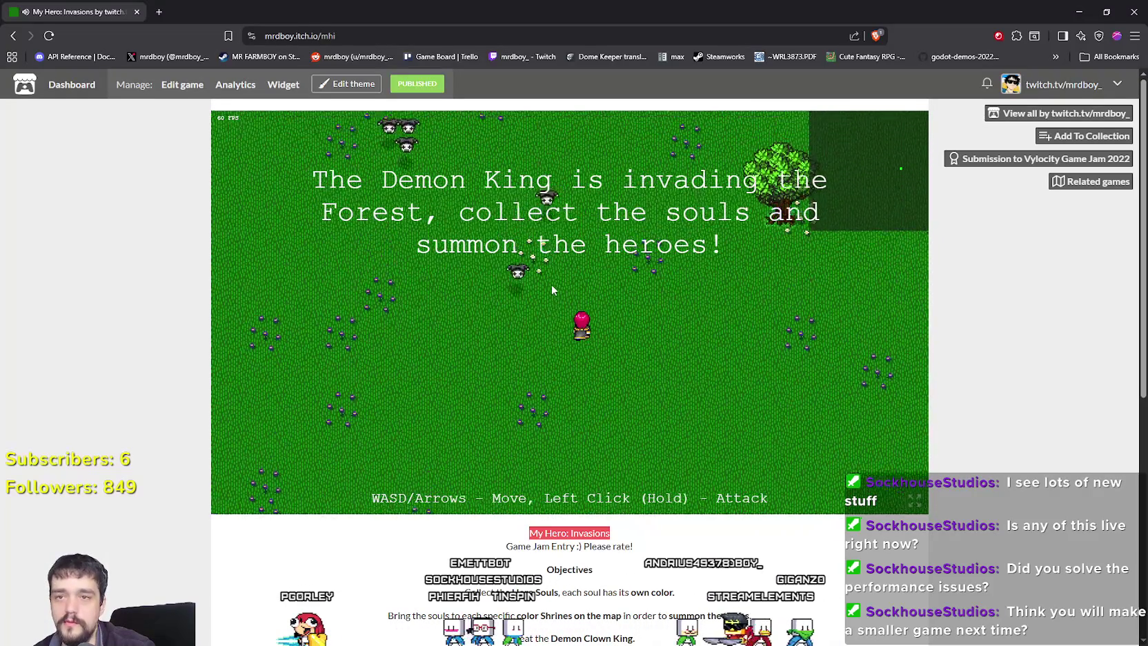
{"action": "key", "text": "d"}
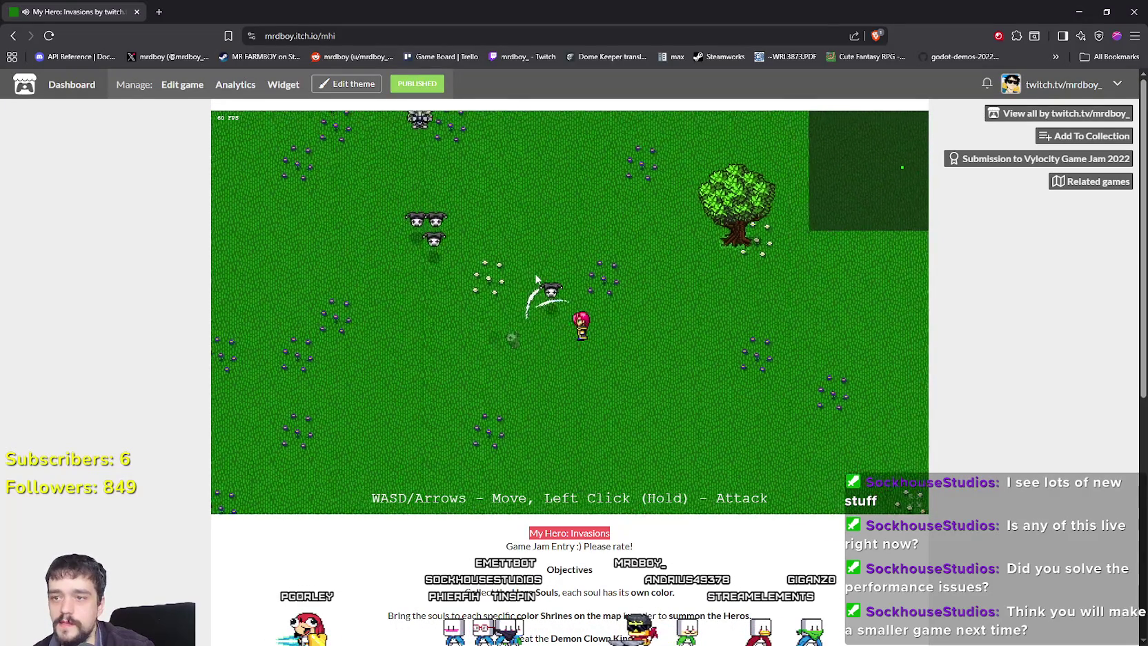
{"action": "key", "text": "w"}
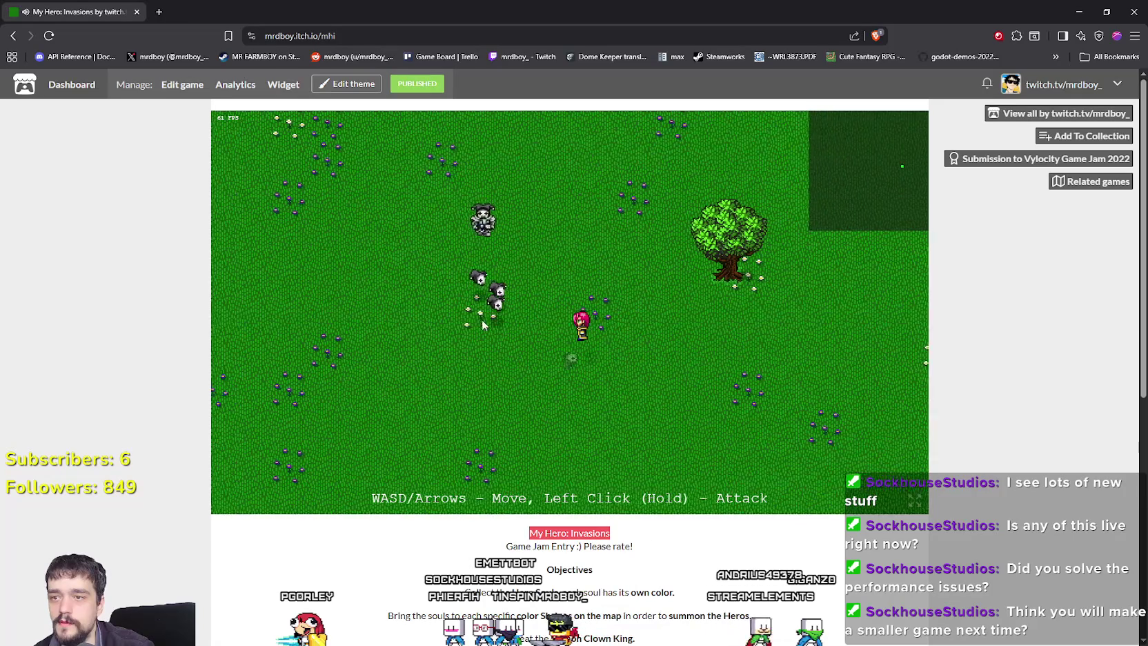
{"action": "key", "text": "a"}
{"action": "key", "text": "s"}
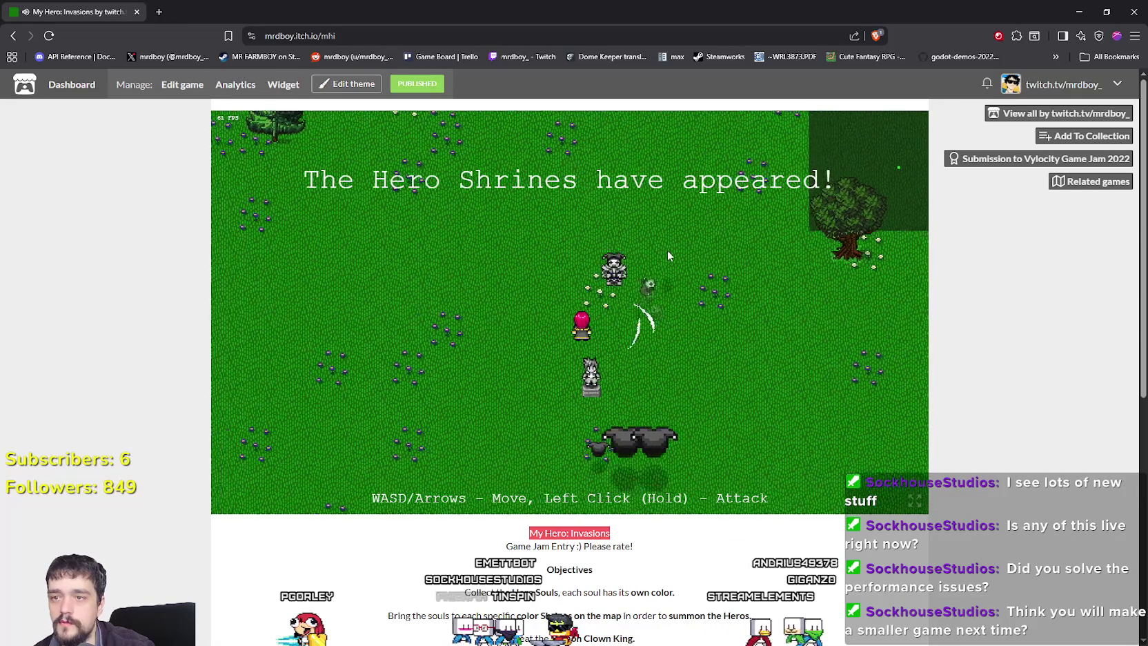
{"action": "key", "text": "w"}
{"action": "key", "text": "d"}
{"action": "key", "text": "s"}
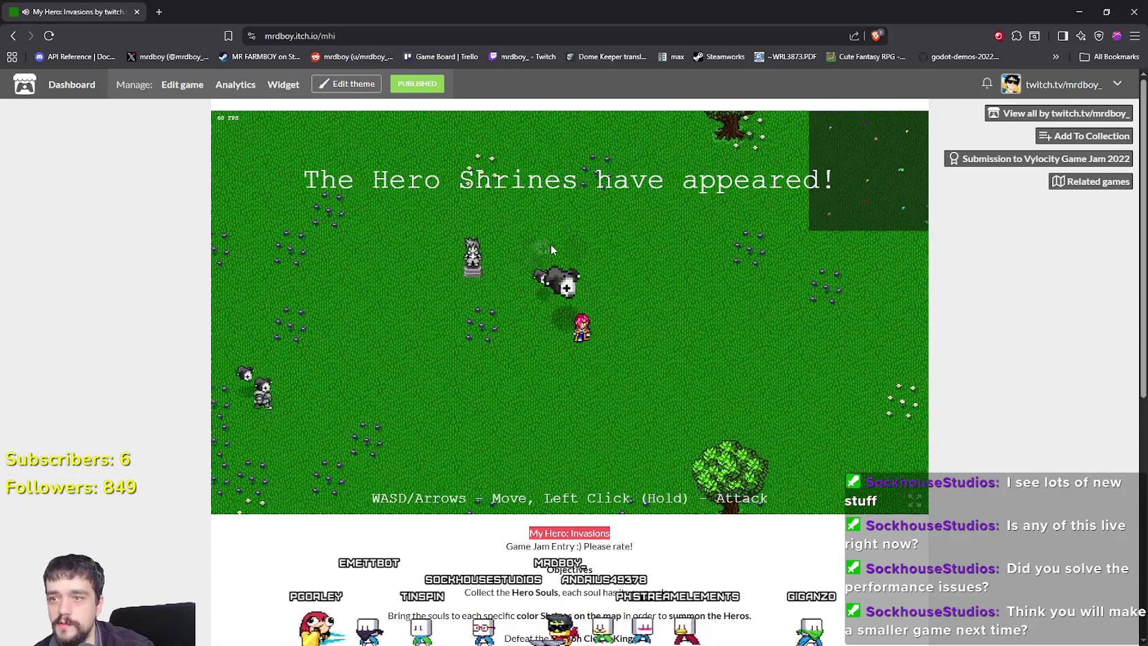
{"action": "key", "text": "d"}
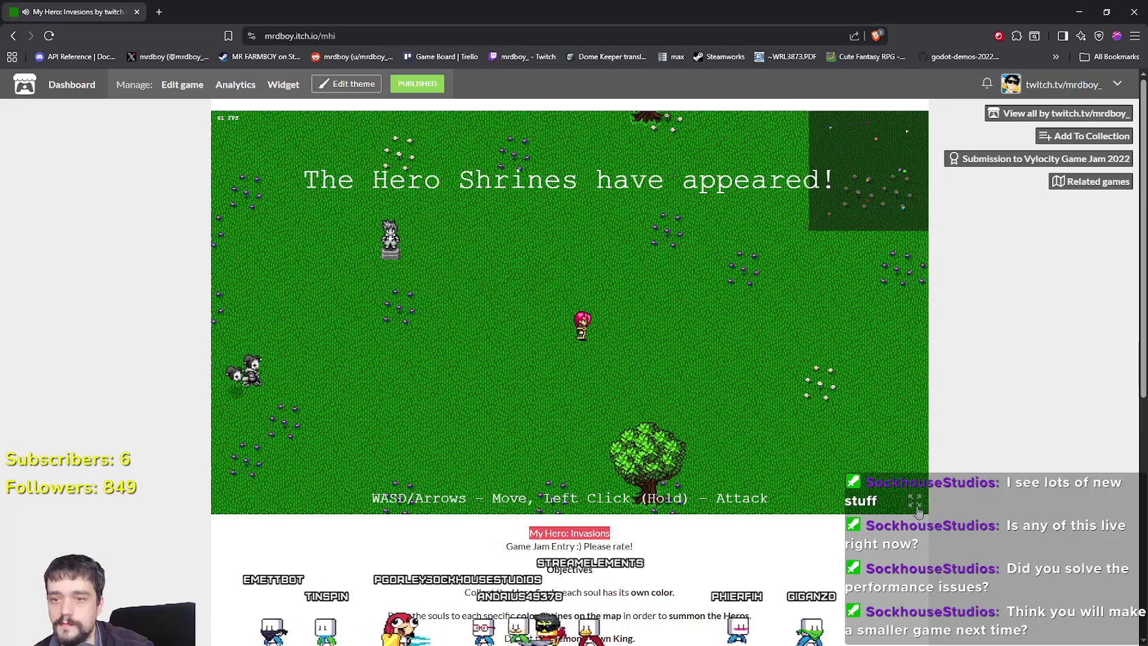
{"action": "left_click", "coordinate": [913, 500]}
Walk the hero around the forest edge and slash at the nearby creatures.
{"action": "key", "text": "s"}
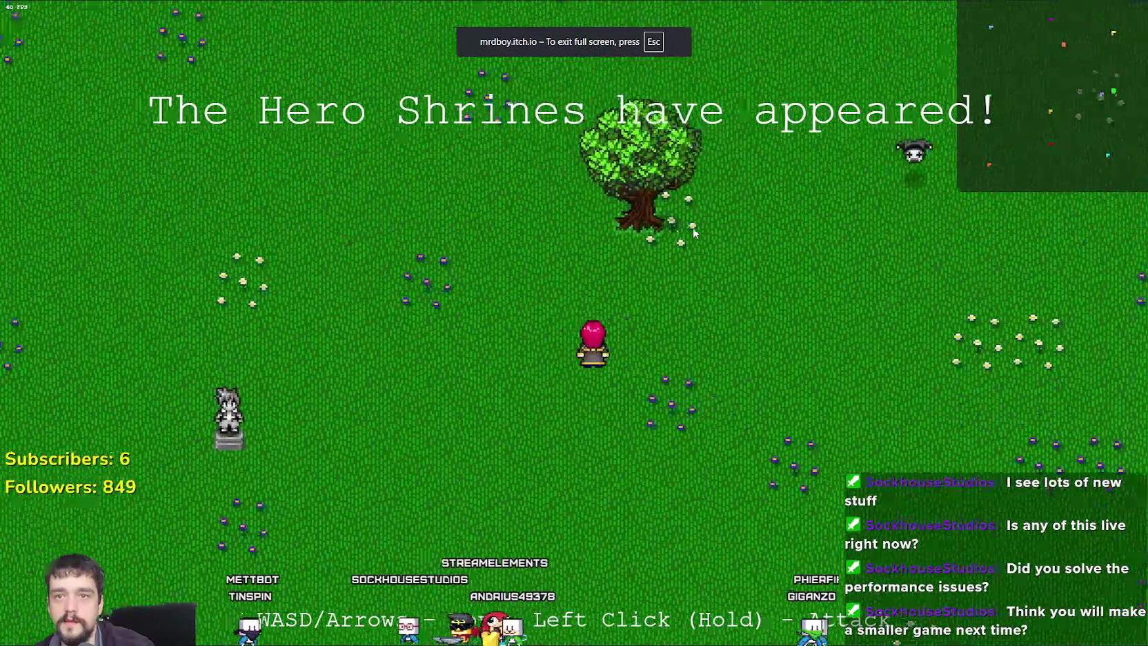
{"action": "key", "text": "a"}
{"action": "key", "text": "w"}
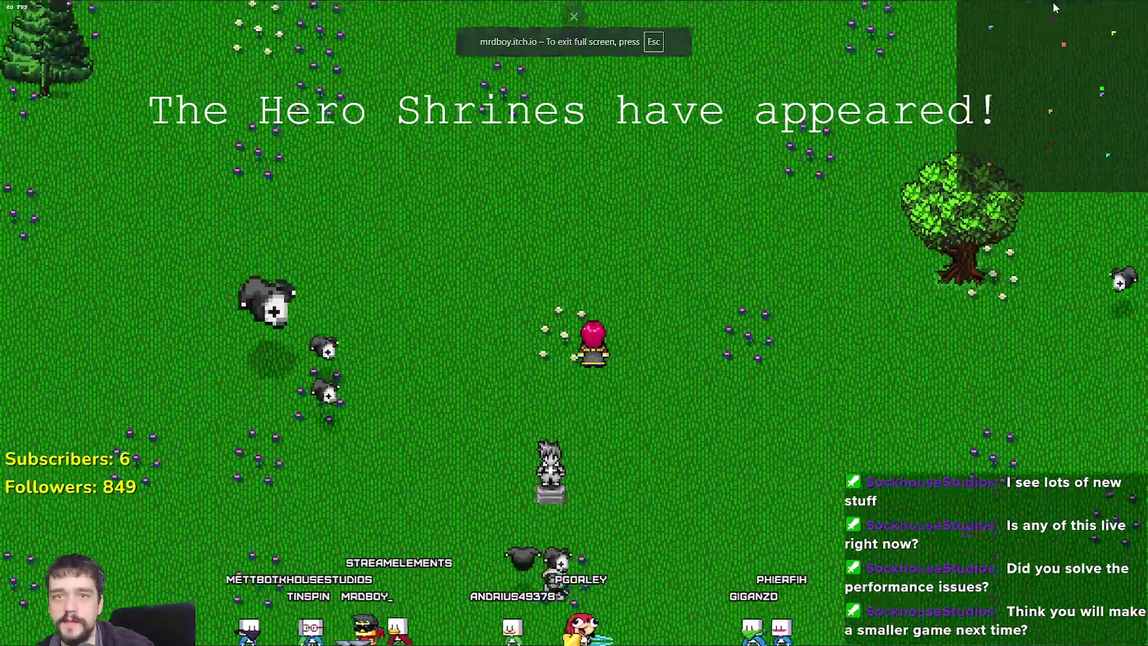
{"action": "key", "text": "w"}
{"action": "key", "text": "a"}
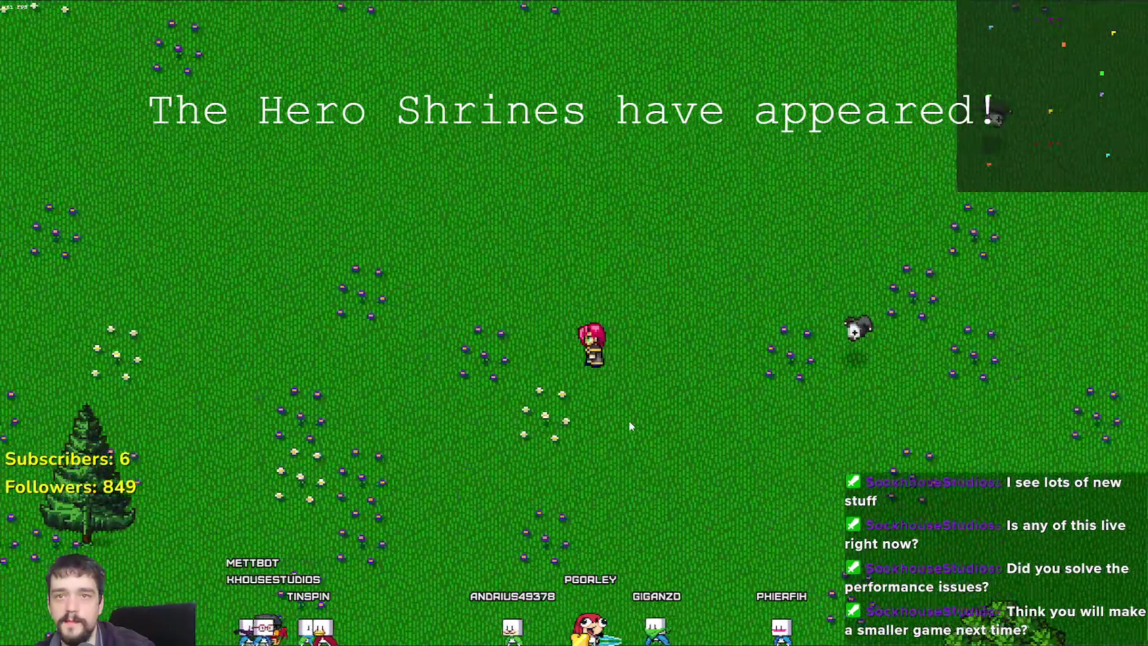
{"action": "key", "text": "s"}
{"action": "key", "text": "a"}
{"action": "left_click", "coordinate": [701, 453]}
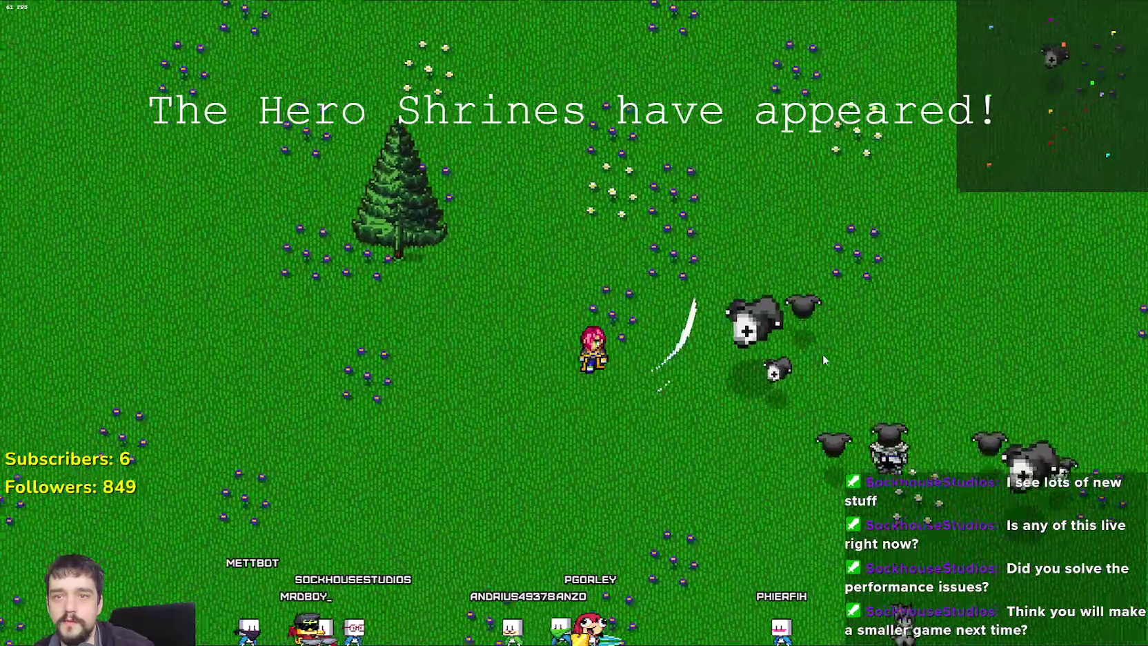
{"action": "left_click", "coordinate": [852, 301]}
{"action": "left_click", "coordinate": [839, 310]}
Walk the hero up-left, then down-left across the meadow away from the creatures.
{"action": "key", "text": "a"}
{"action": "key", "text": "w"}
{"action": "key", "text": "d"}
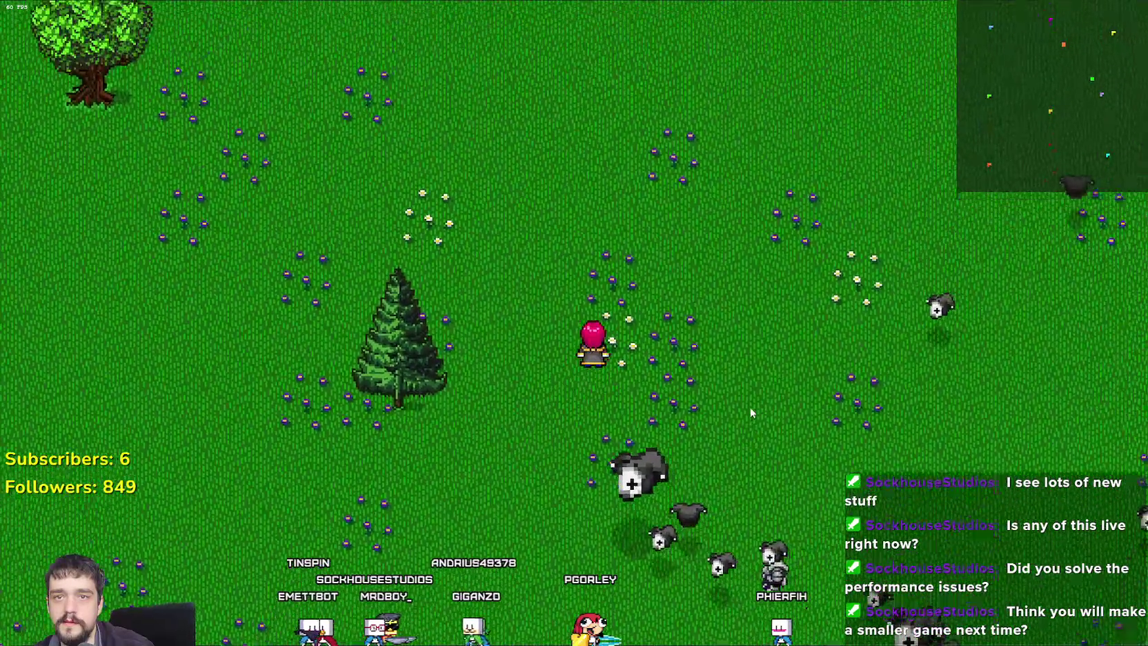
{"action": "key", "text": "w"}
{"action": "key", "text": "a"}
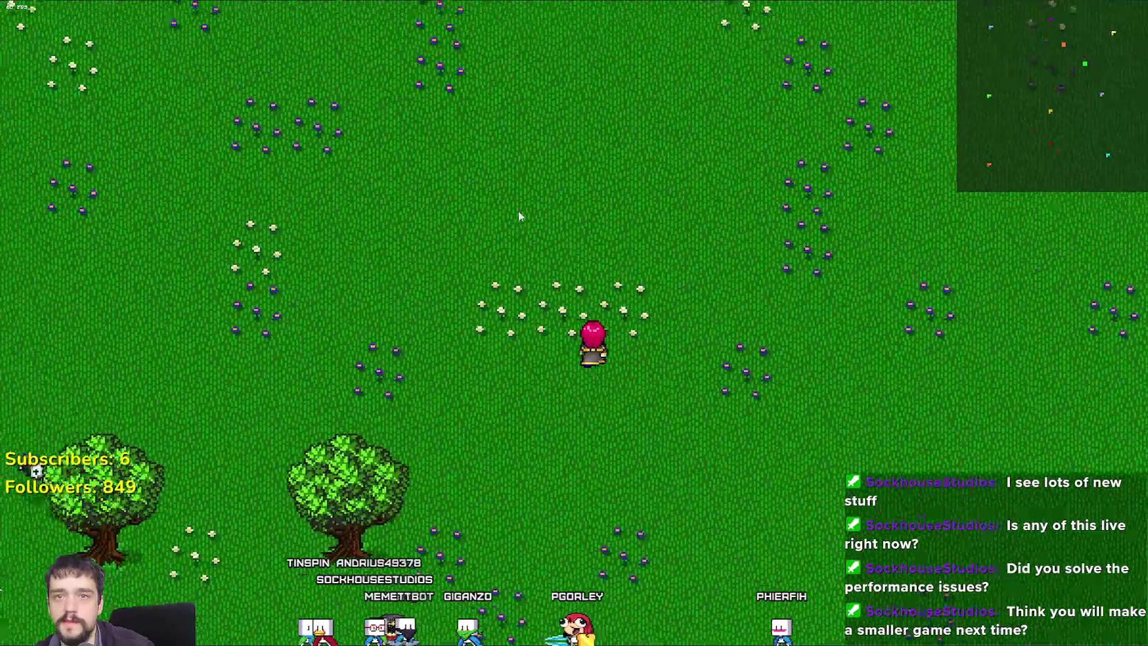
{"action": "key", "text": "w"}
{"action": "key", "text": "a"}
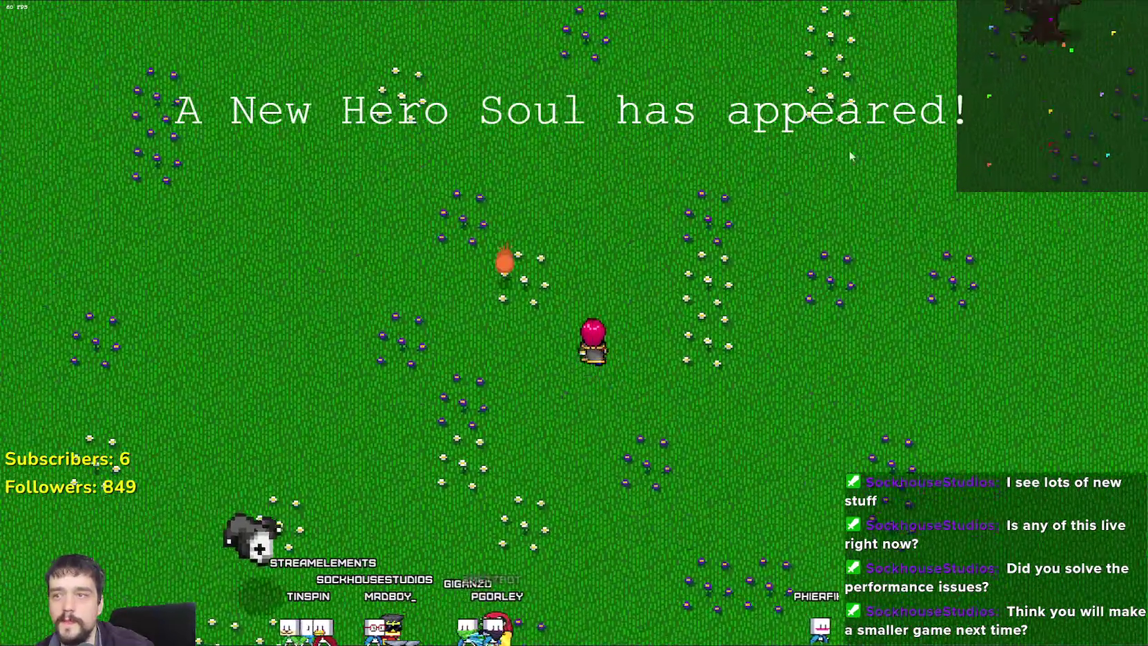
{"action": "key", "text": "s"}
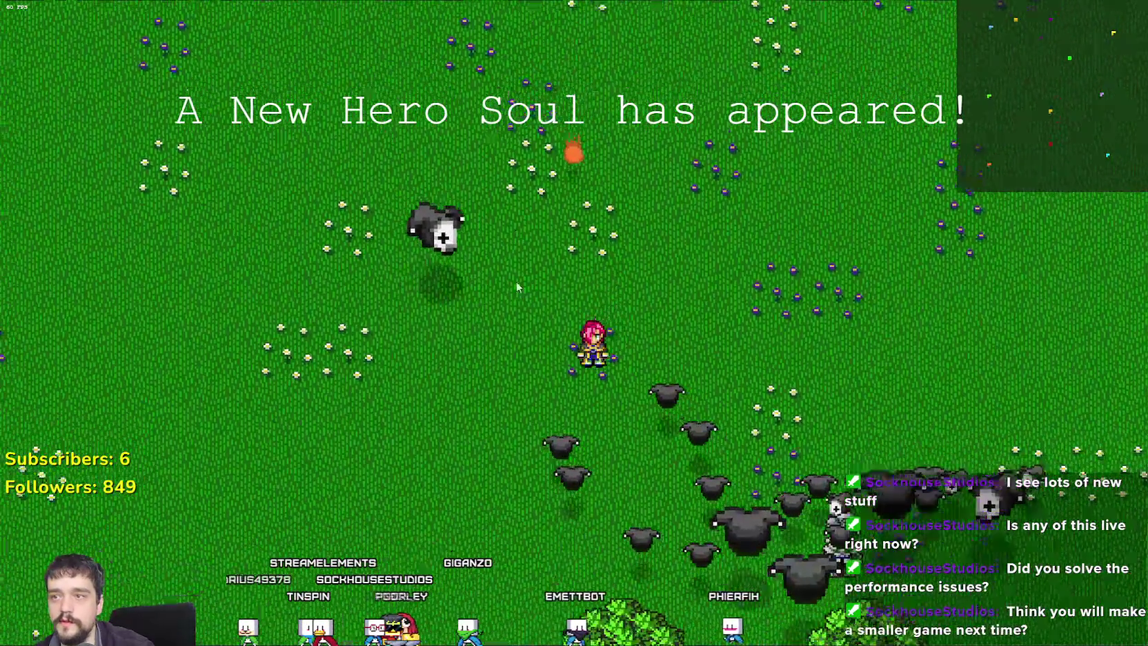
{"action": "key", "text": "a"}
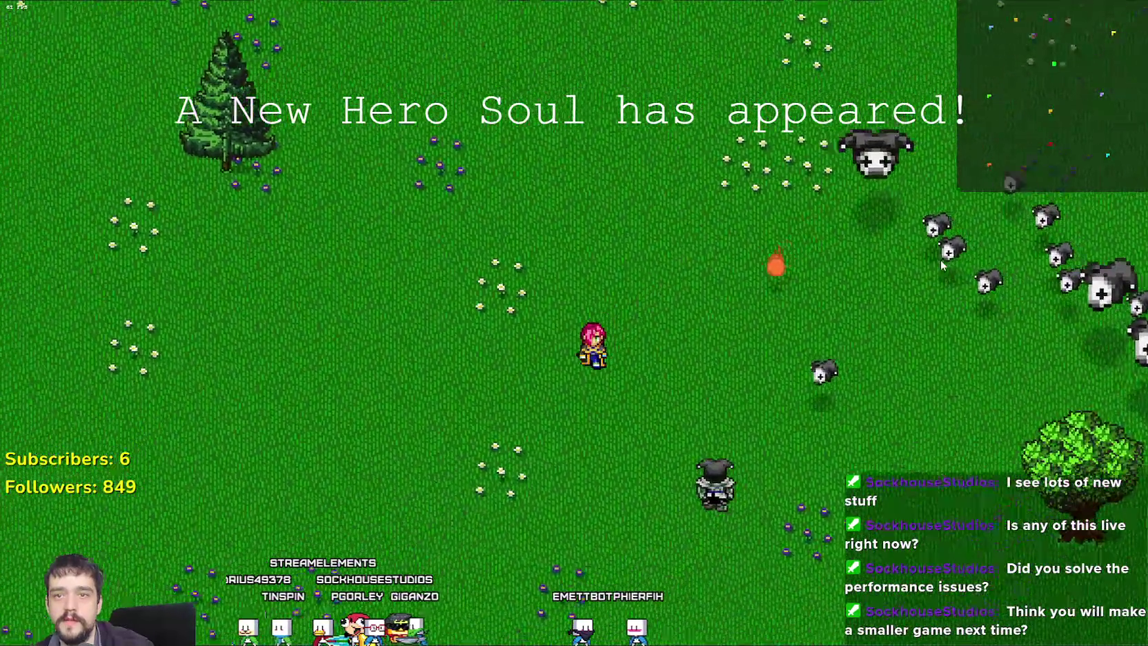
{"action": "key", "text": "a"}
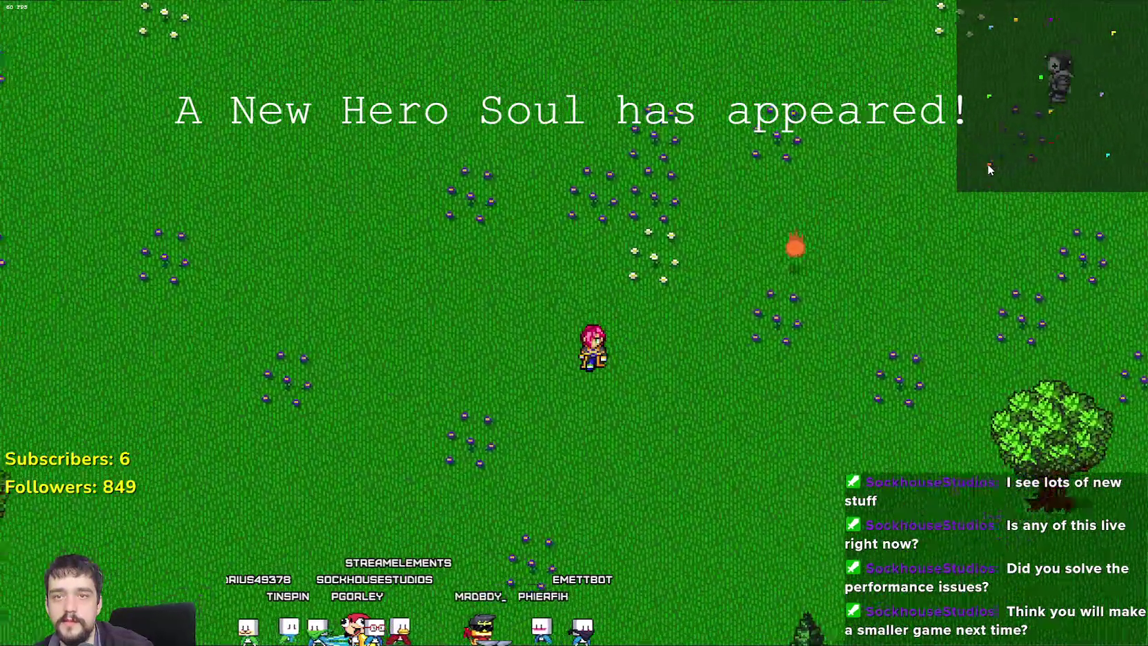
{"action": "key", "text": "a"}
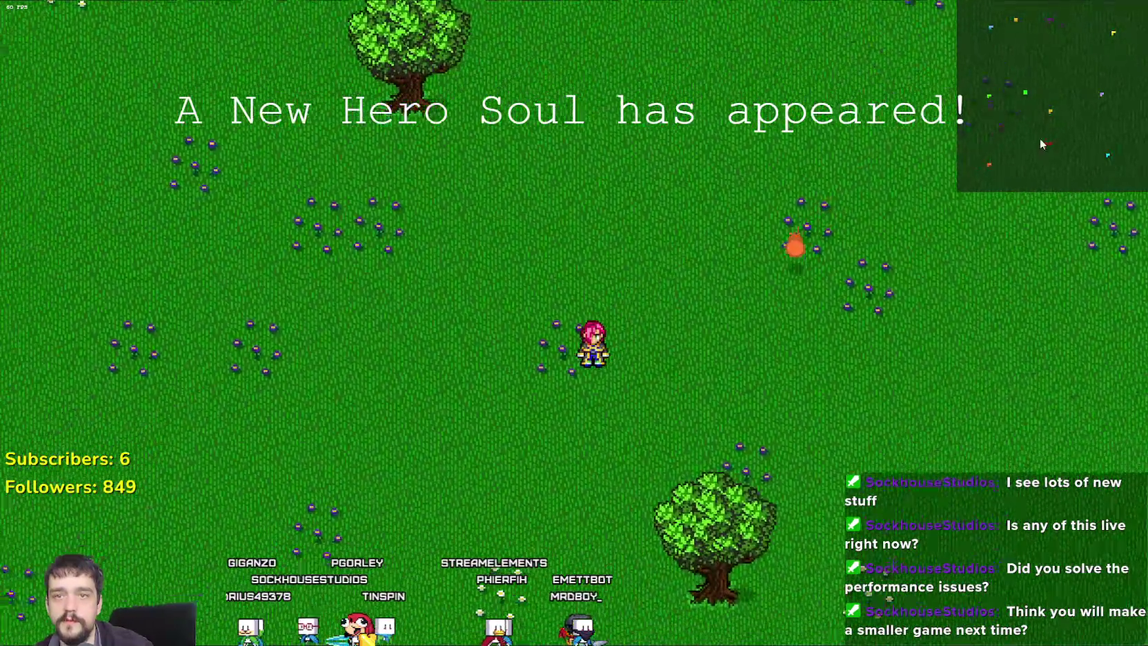
{"action": "key", "text": "a"}
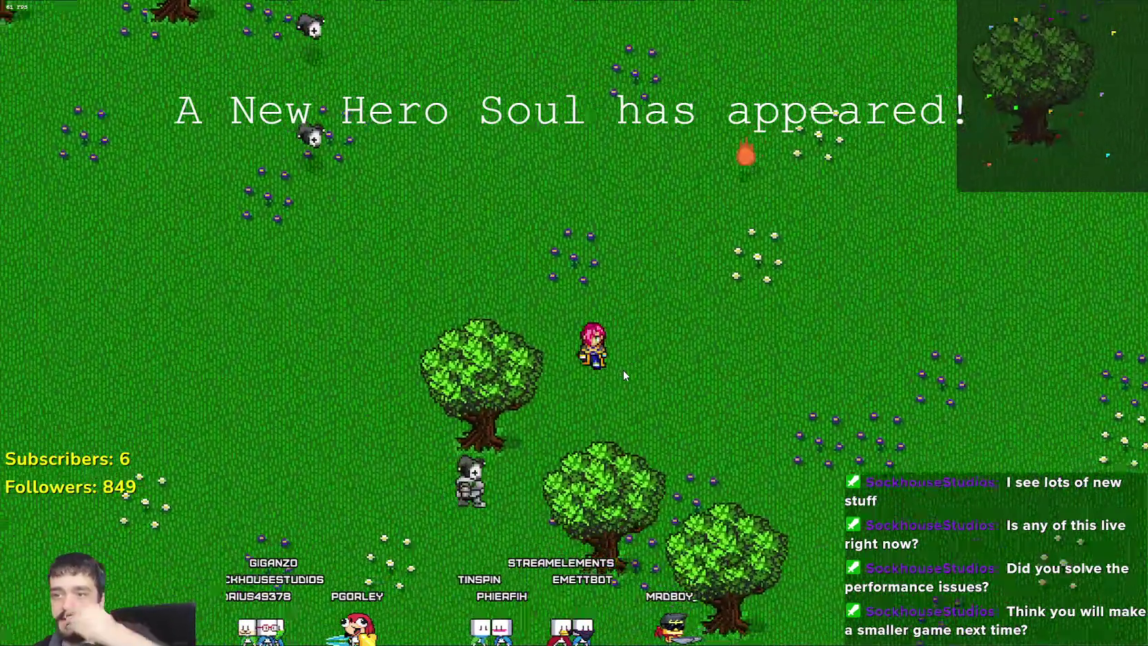
{"action": "key", "text": "a"}
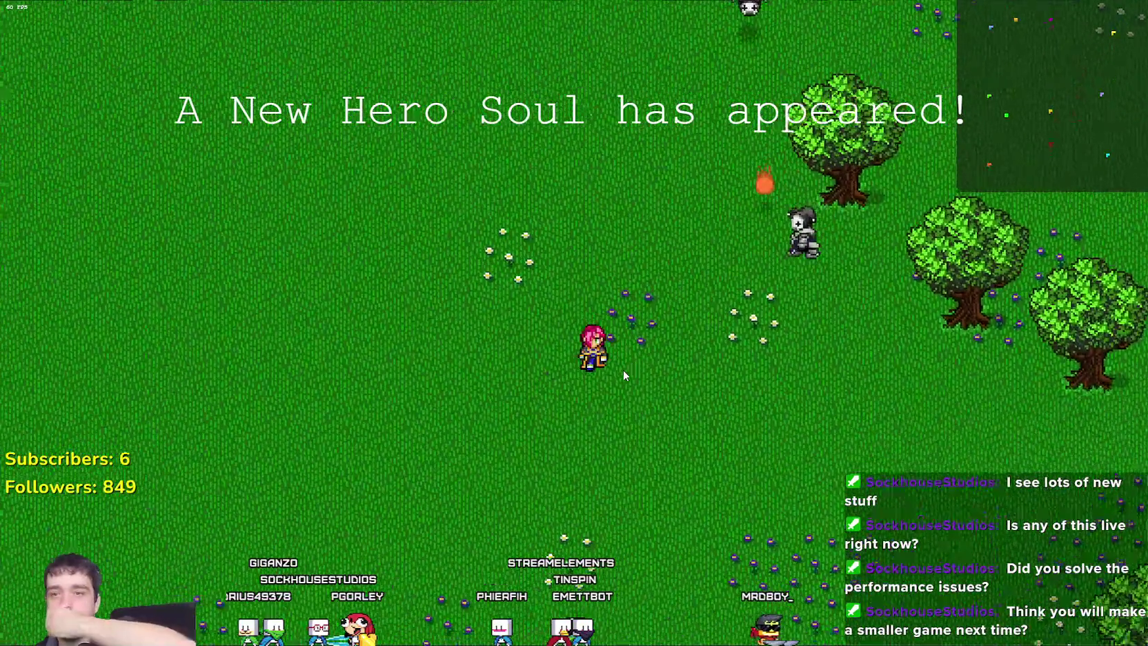
Walk the hero down past the trees and circle around the statue.
{"action": "key", "text": "s"}
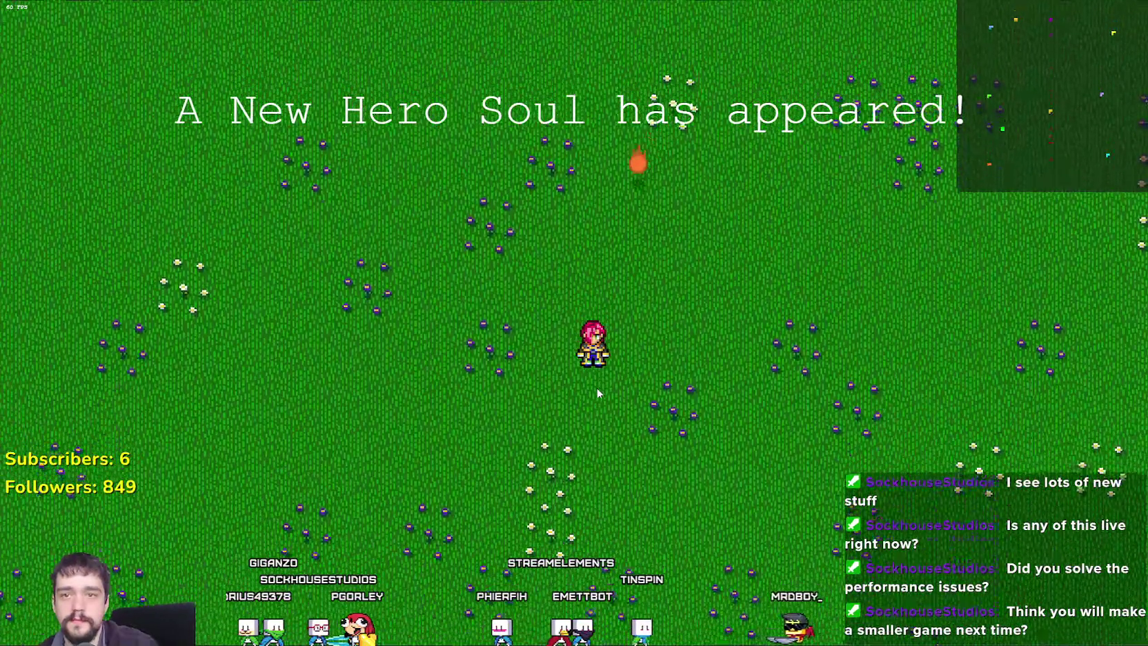
{"action": "key", "text": "a"}
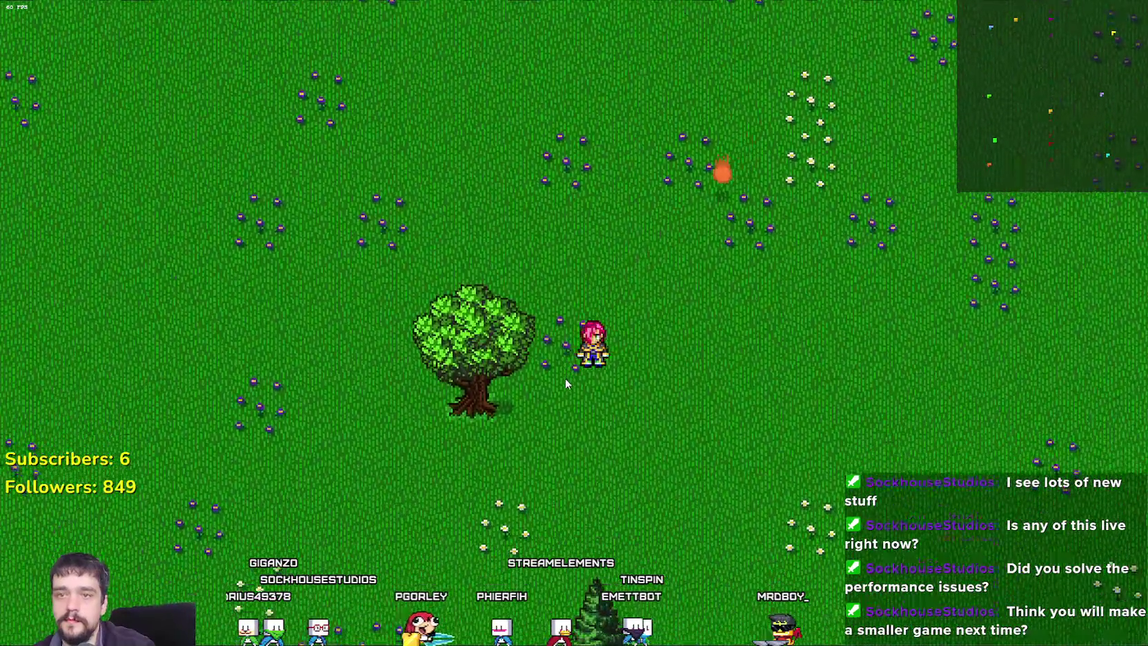
{"action": "key", "text": "a"}
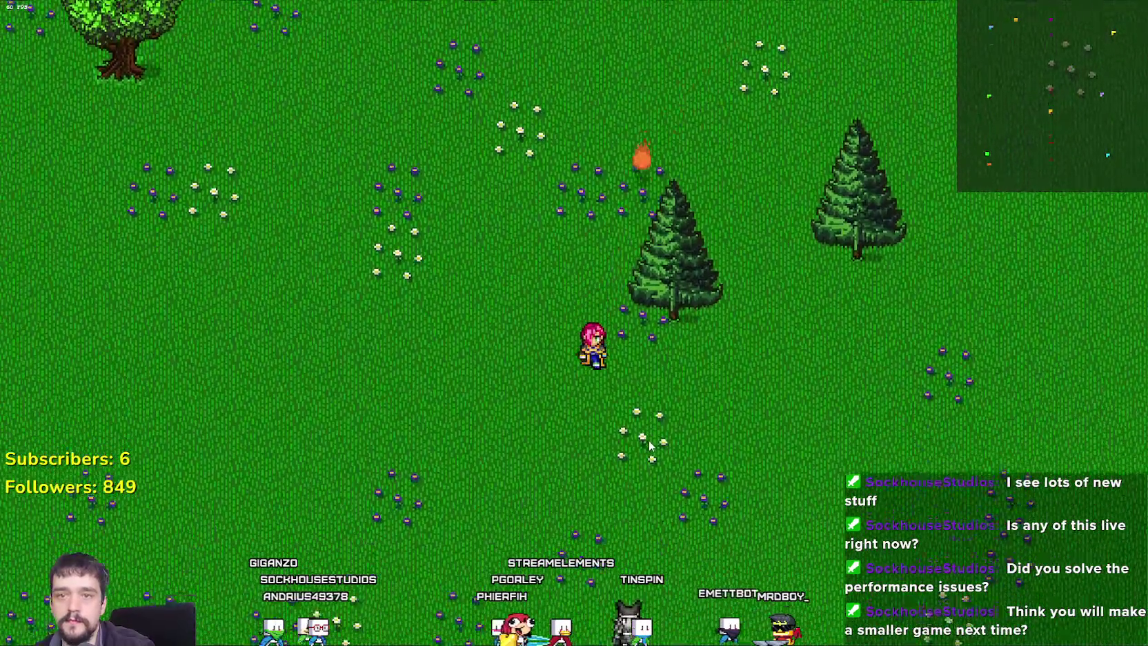
{"action": "key", "text": "s"}
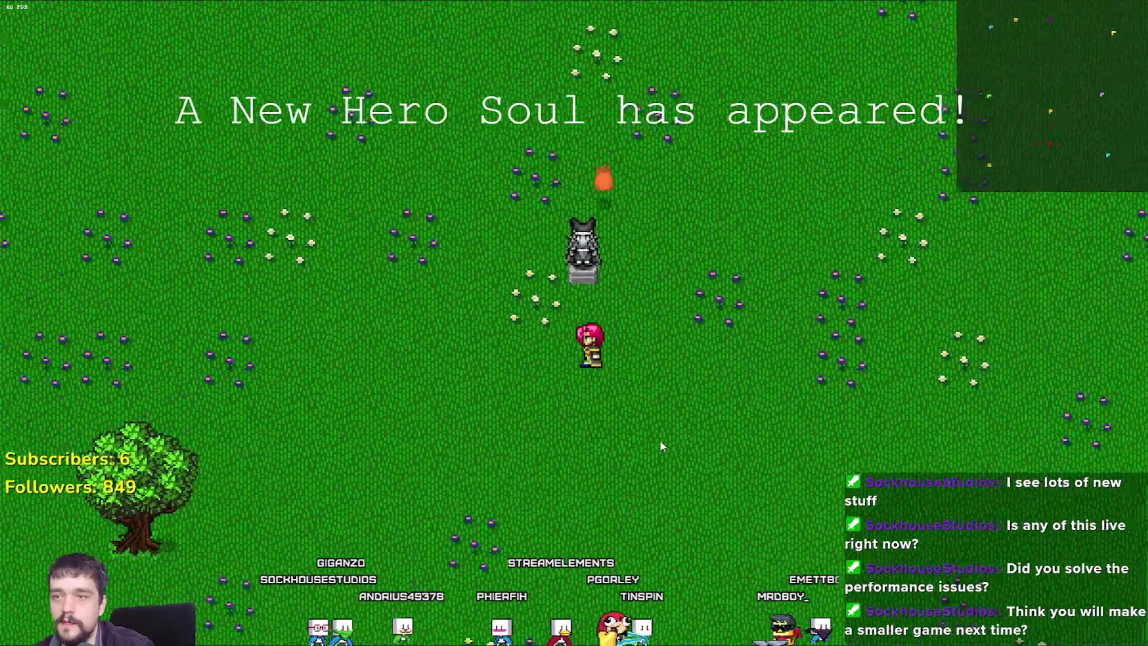
{"action": "key", "text": "a"}
{"action": "key", "text": "s"}
{"action": "key", "text": "d"}
{"action": "key", "text": "w"}
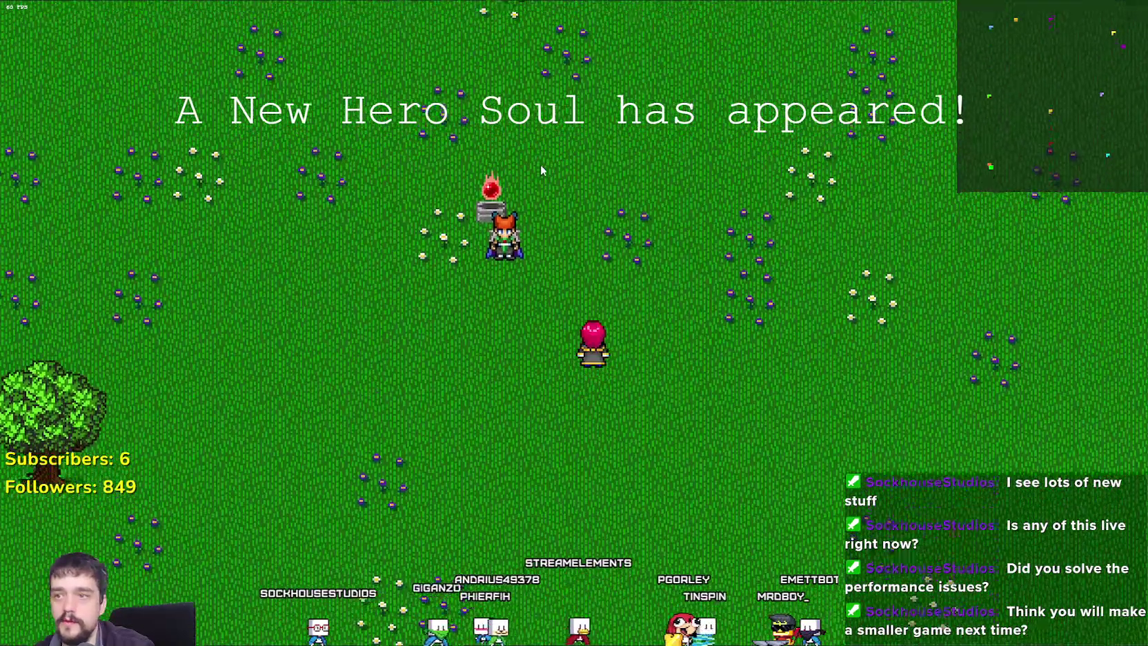
Fight the skeleton group near the statue, dodging around while slashing.
{"action": "key", "text": "w"}
{"action": "key", "text": "d"}
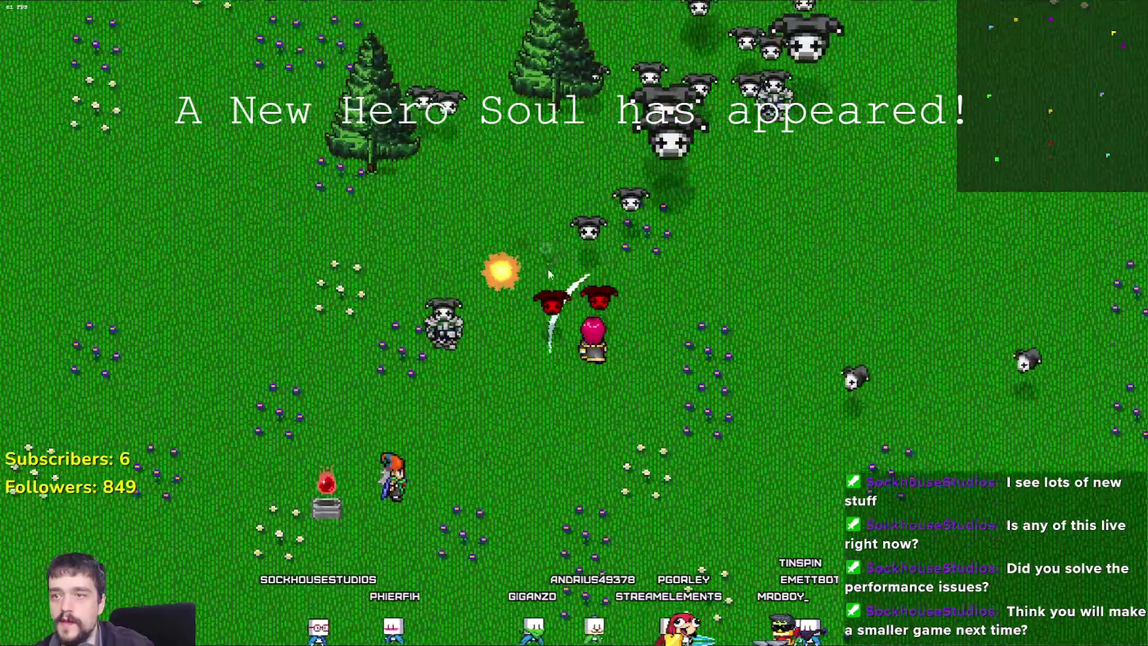
{"action": "key", "text": "s"}
{"action": "key", "text": "a"}
{"action": "key", "text": "w"}
{"action": "key", "text": "d"}
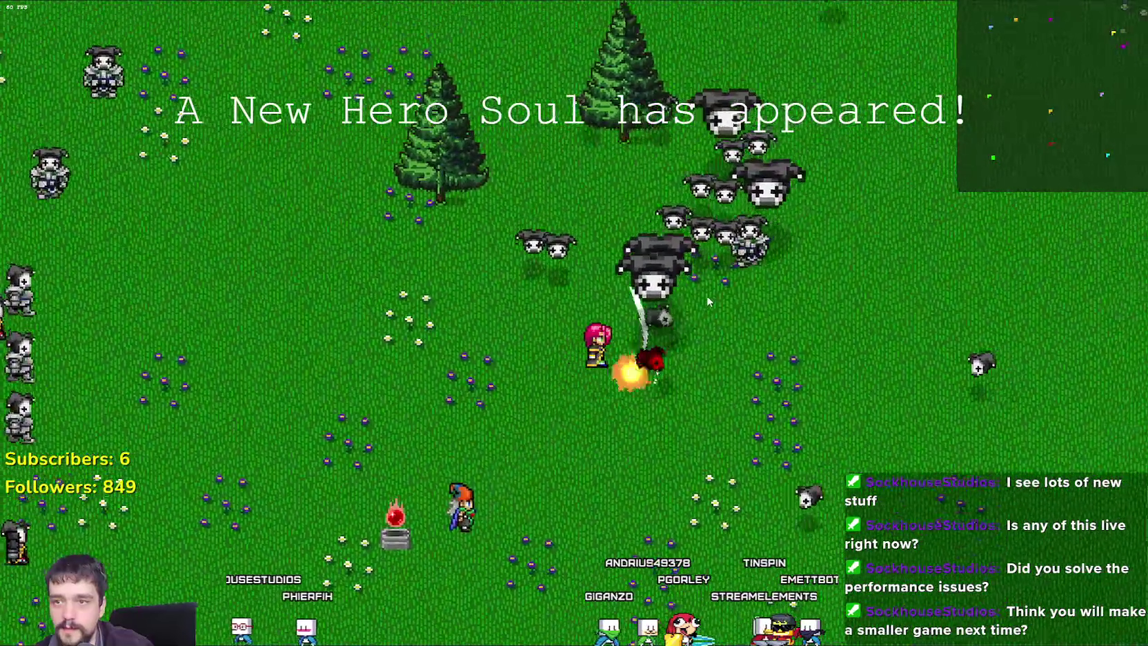
{"action": "key", "text": "s"}
{"action": "key", "text": "a"}
{"action": "key", "text": "d"}
{"action": "key", "text": "a"}
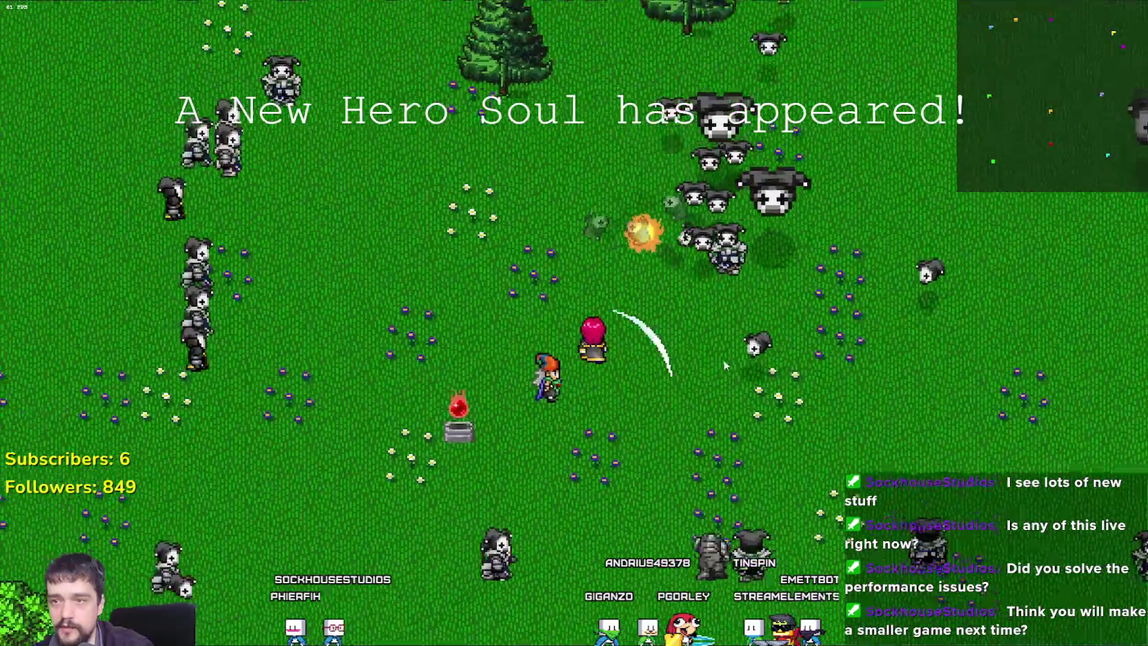
{"action": "key", "text": "w"}
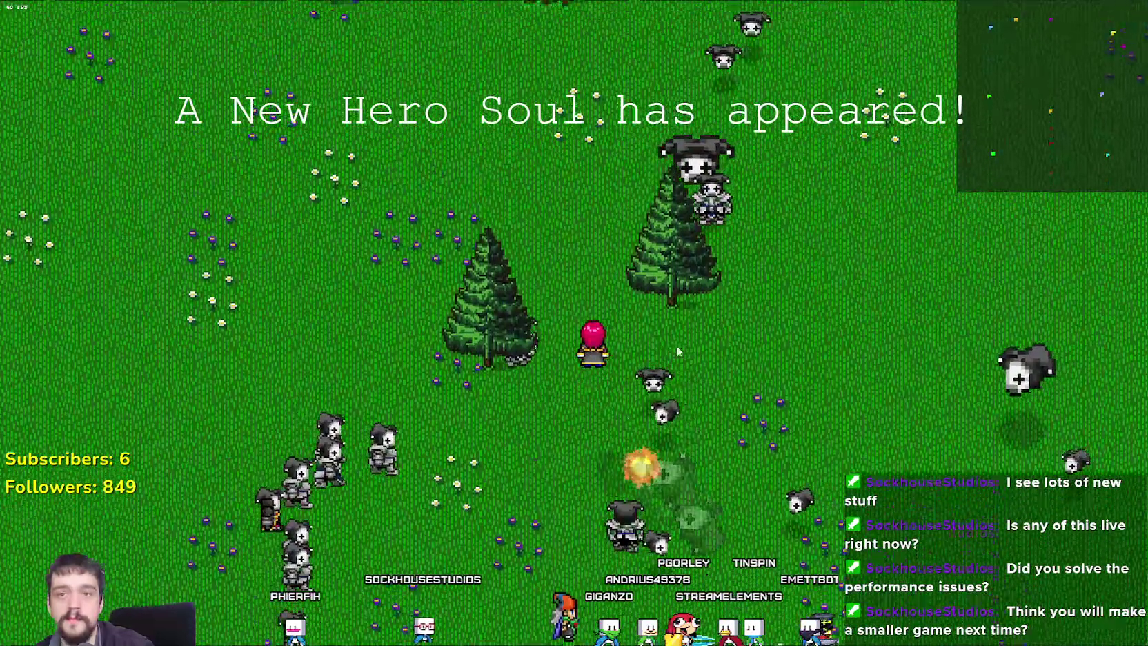
Walk the hero right across the field past the pine tree, striking a skeleton on the way.
{"action": "key", "text": "d"}
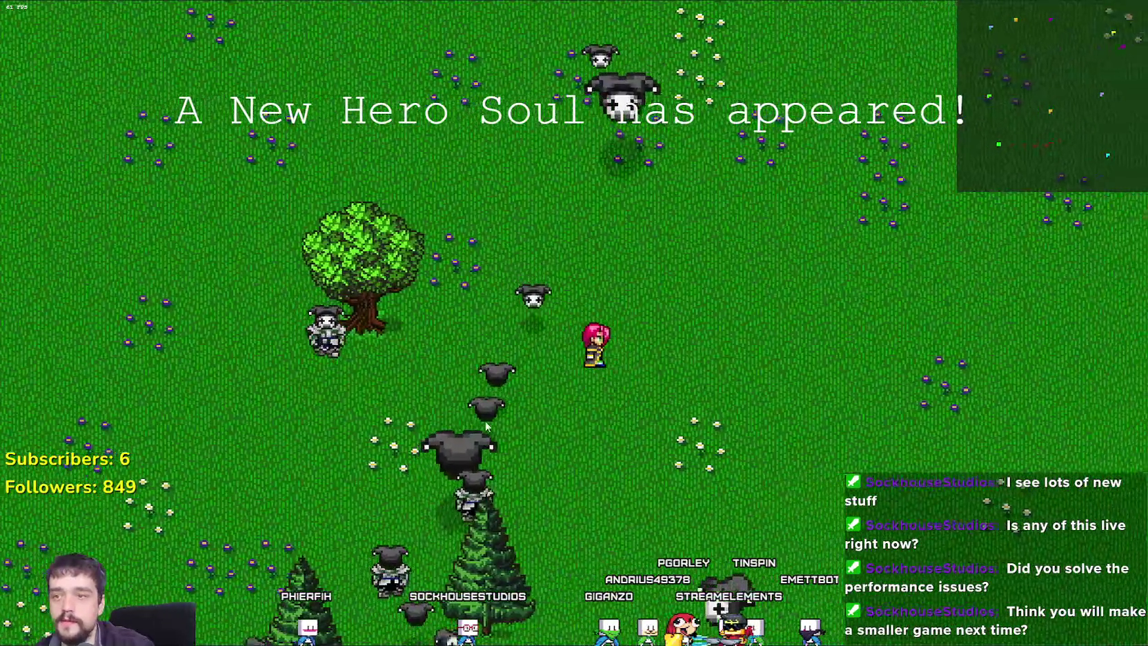
{"action": "key", "text": "w"}
{"action": "key", "text": "d"}
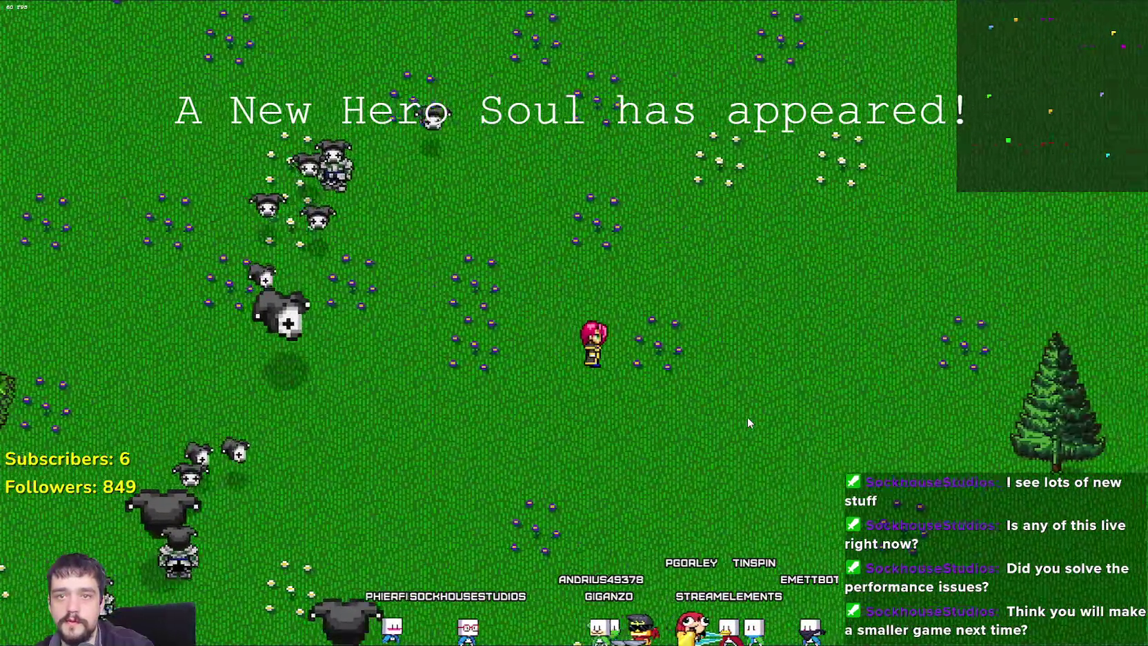
{"action": "key", "text": "d"}
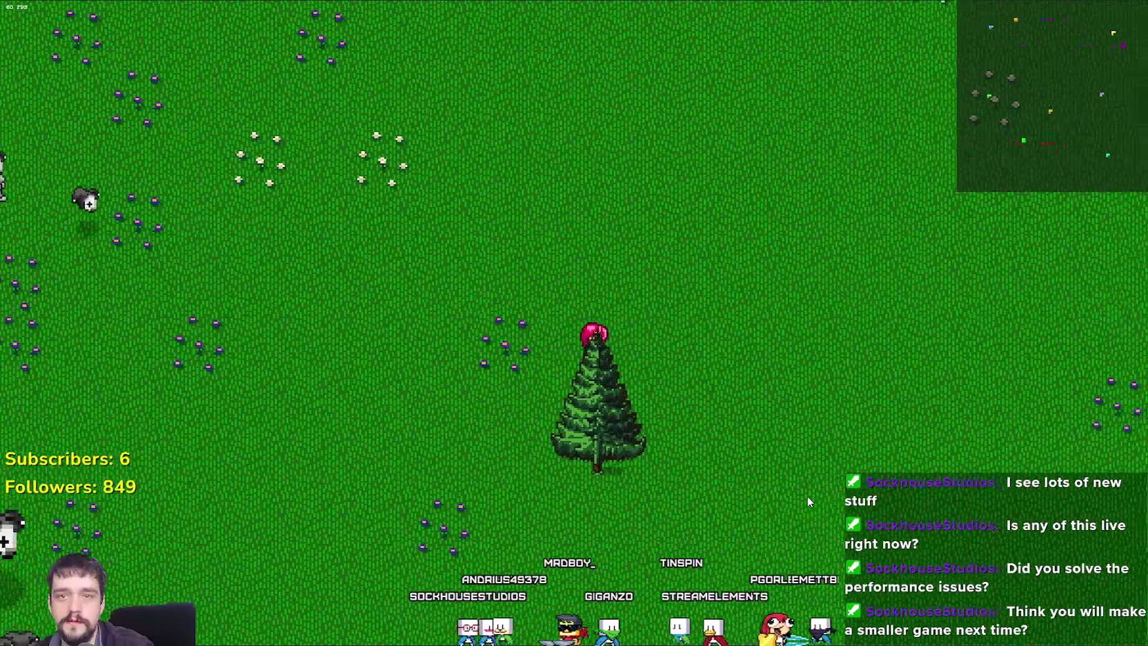
{"action": "key", "text": "d"}
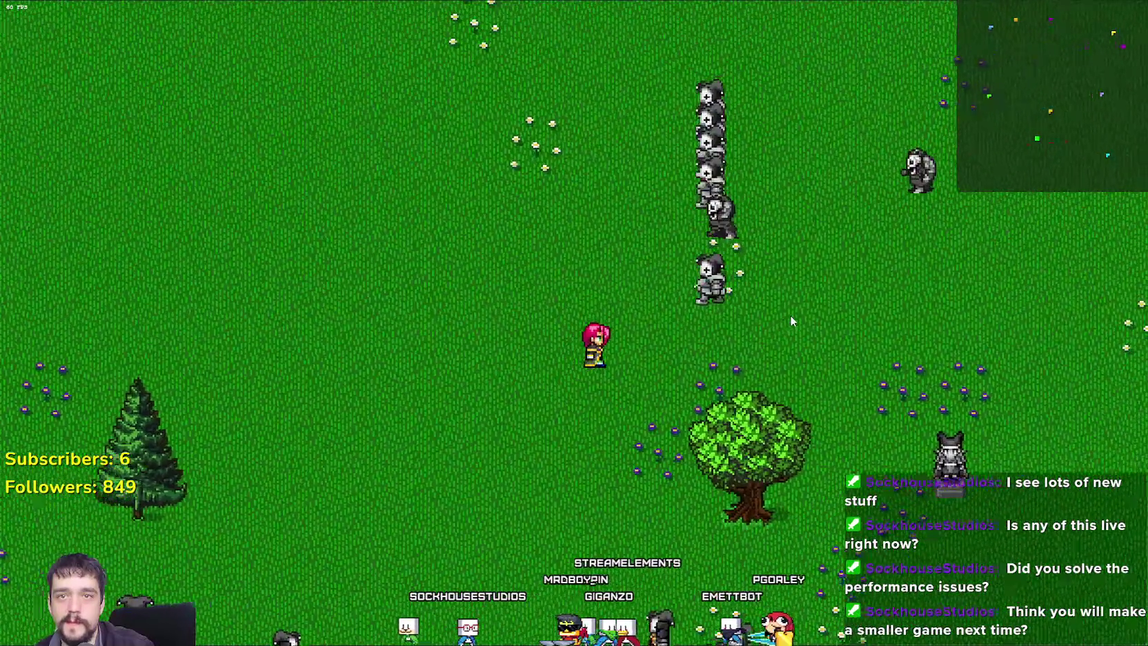
{"action": "key", "text": "w"}
{"action": "key", "text": "w"}
{"action": "key", "text": "d"}
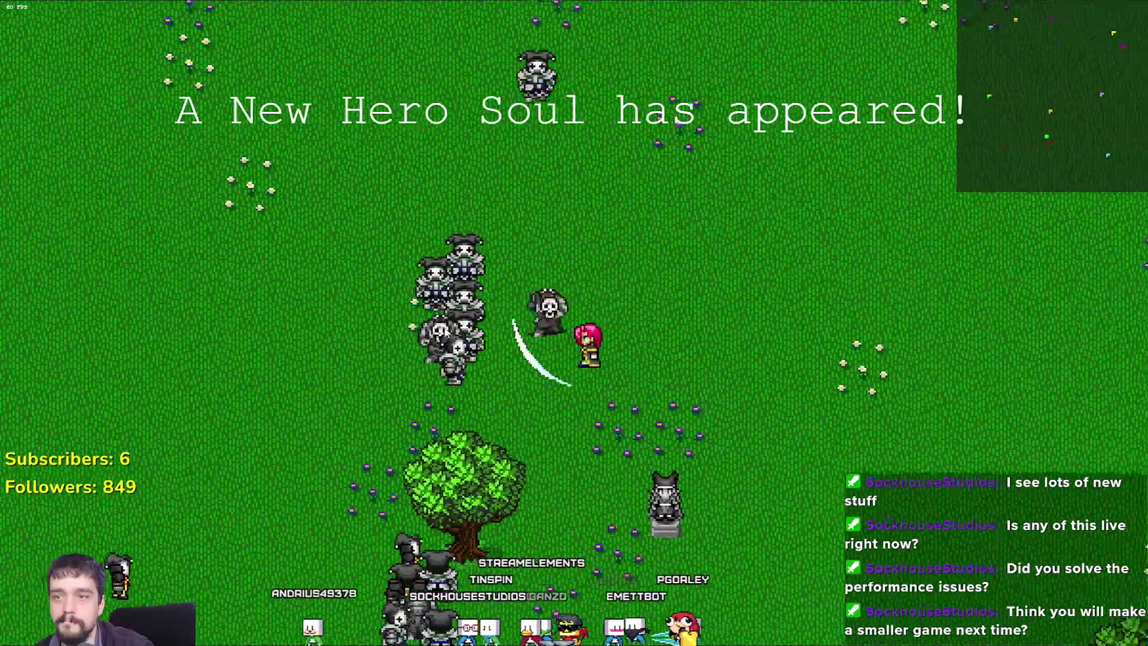
{"action": "key", "text": "d"}
{"action": "key", "text": "s"}
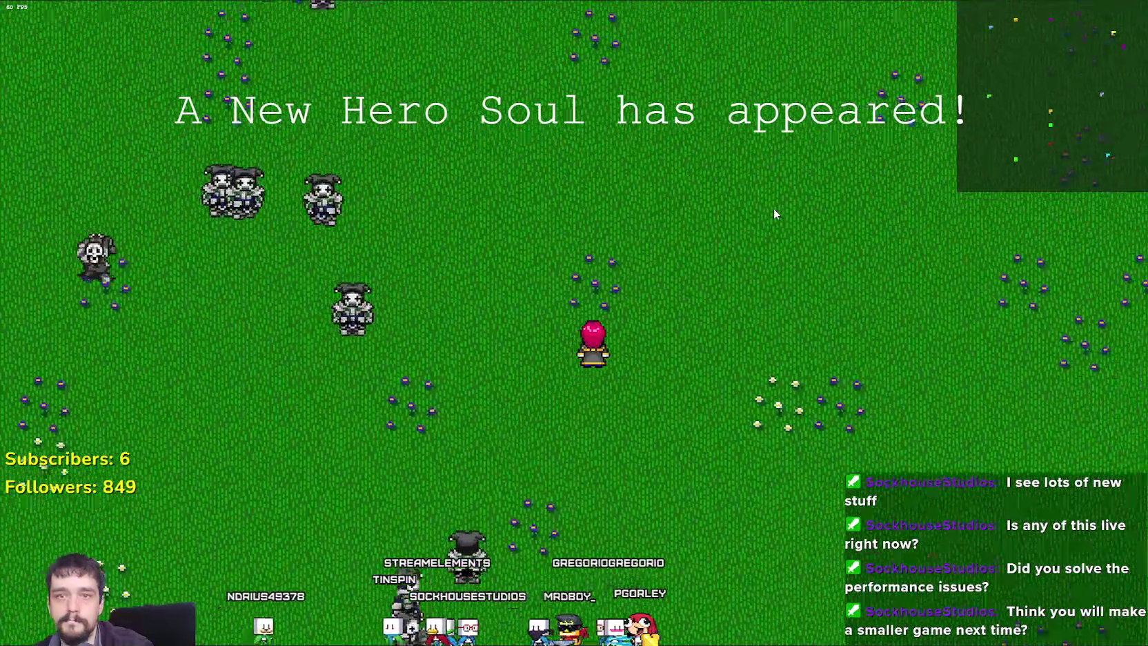
Walk the hero up-right through the meadow, then north and west toward the tree.
{"action": "key", "text": "w"}
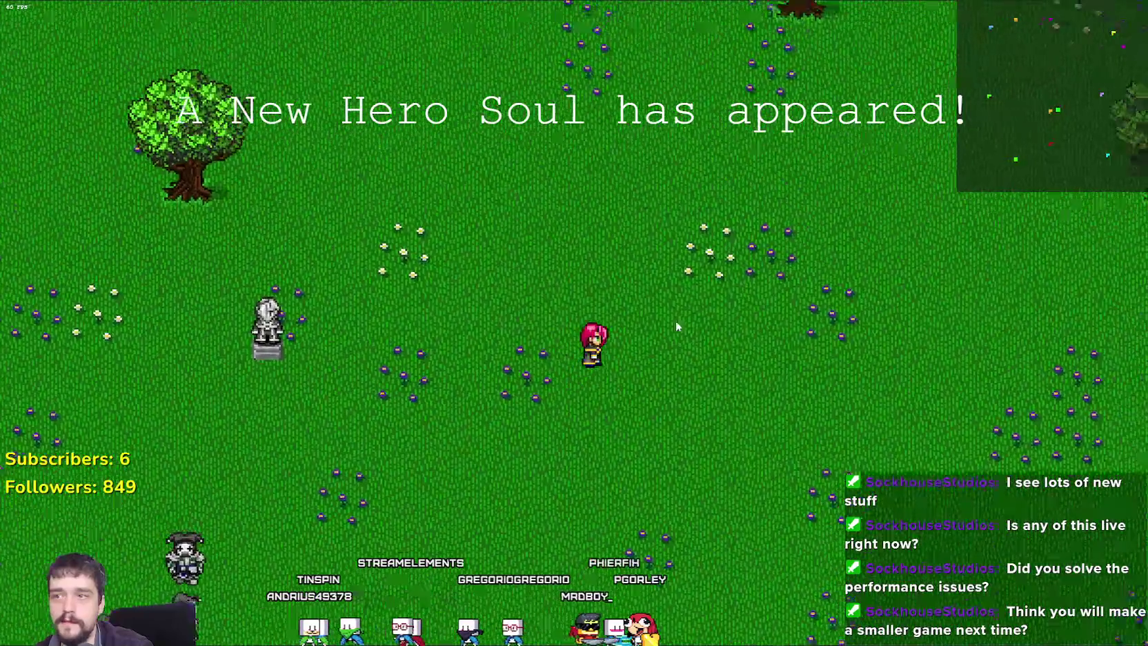
{"action": "key", "text": "d"}
{"action": "key", "text": "w"}
{"action": "key", "text": "d"}
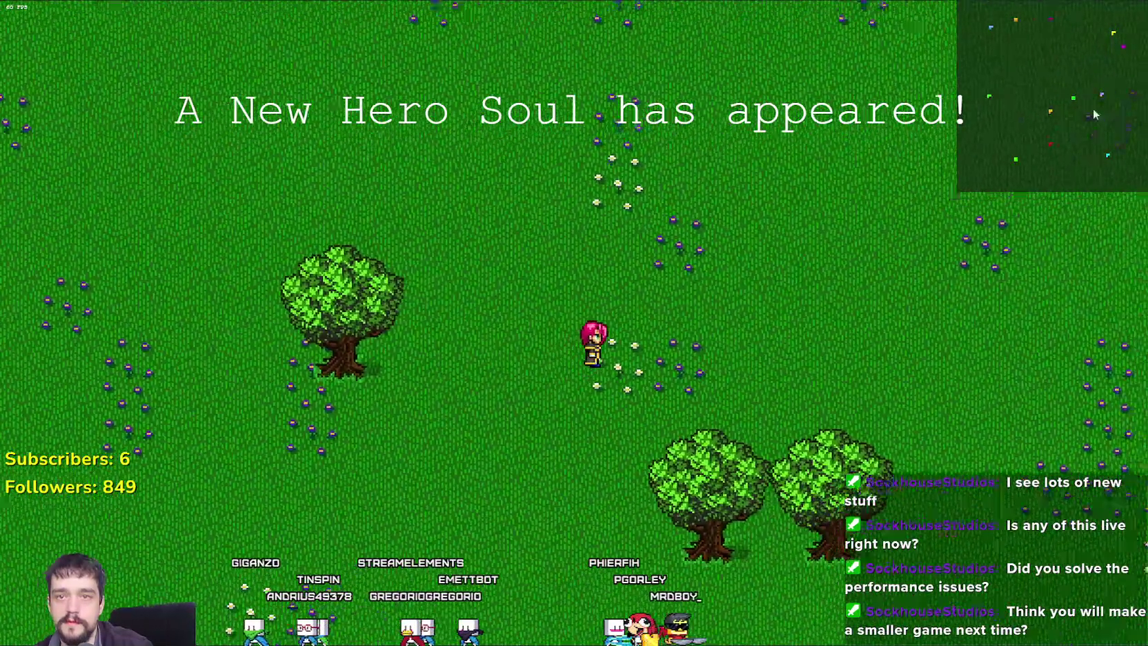
{"action": "key", "text": "w"}
{"action": "key", "text": "d"}
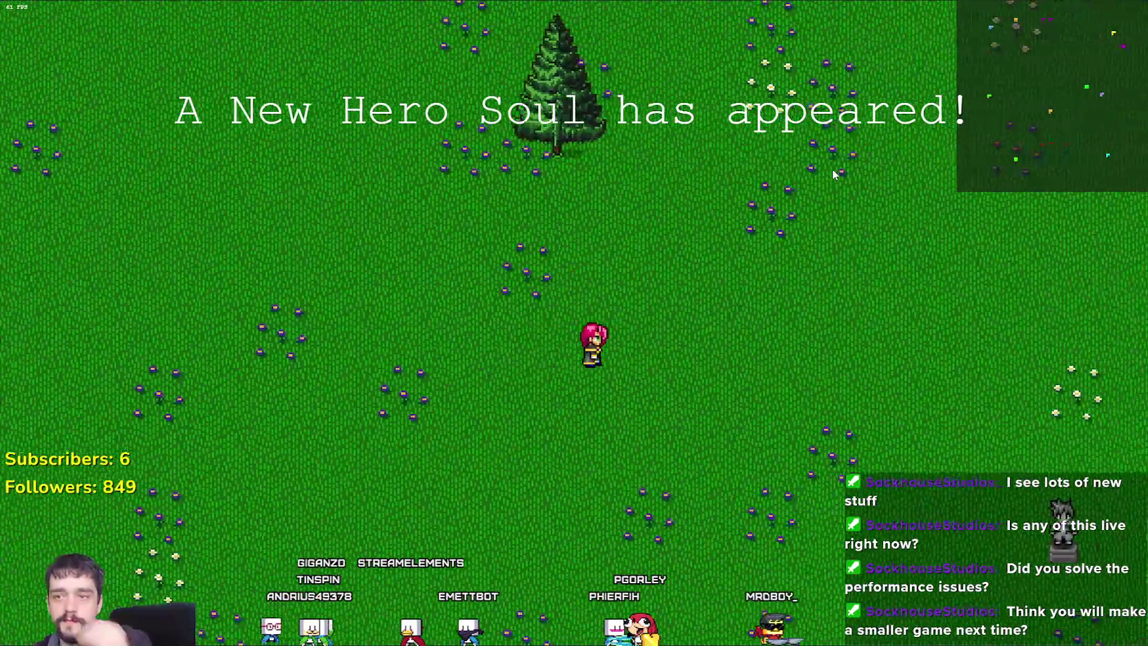
{"action": "key", "text": "w"}
{"action": "key", "text": "d"}
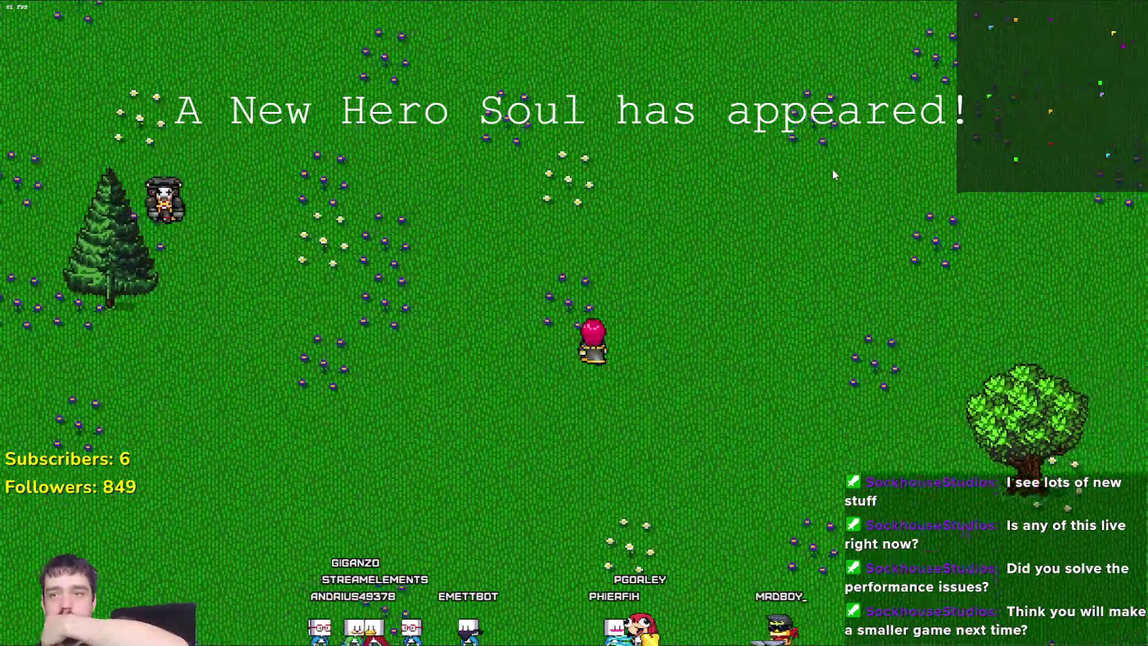
{"action": "key", "text": "w"}
{"action": "key", "text": "d"}
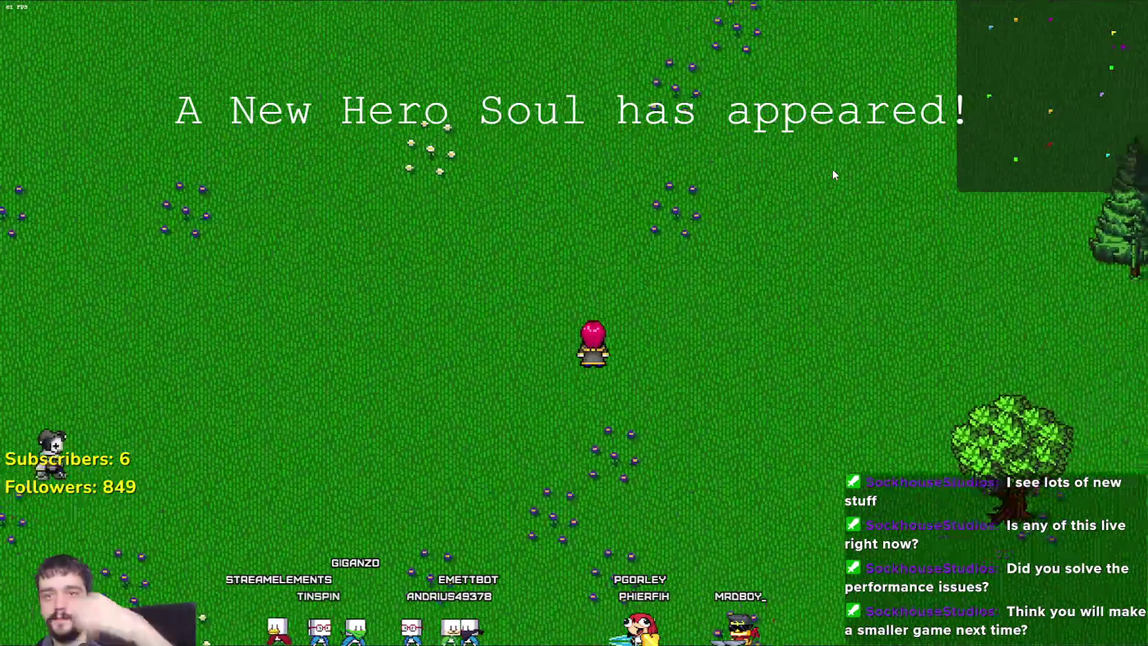
{"action": "key", "text": "w"}
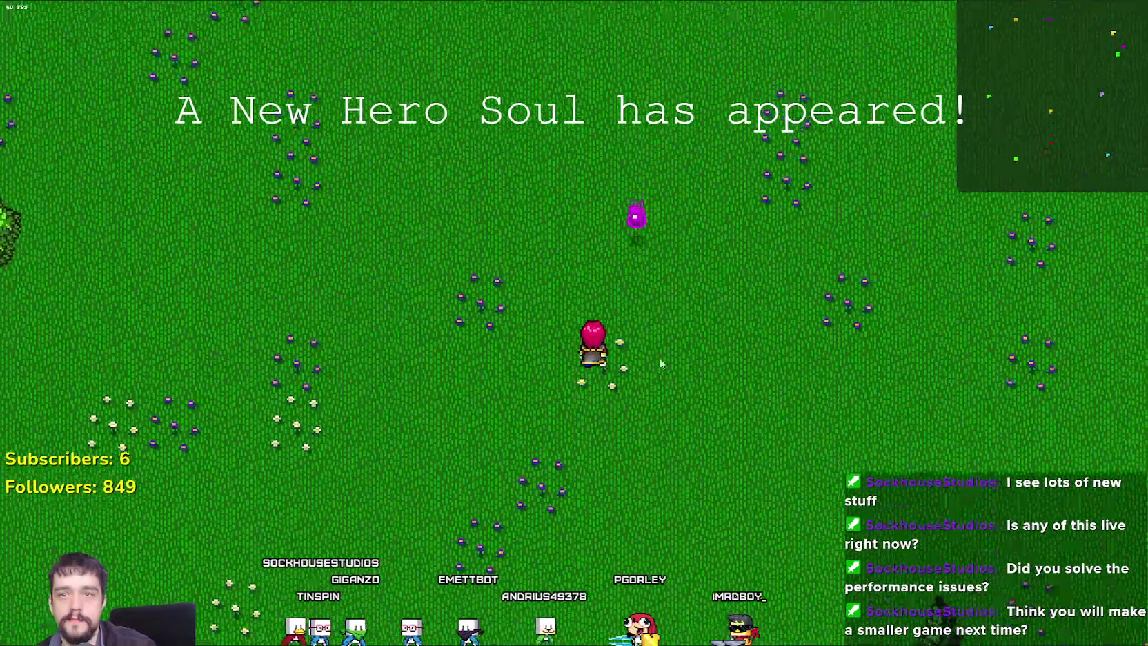
{"action": "key", "text": "a"}
{"action": "key", "text": "a"}
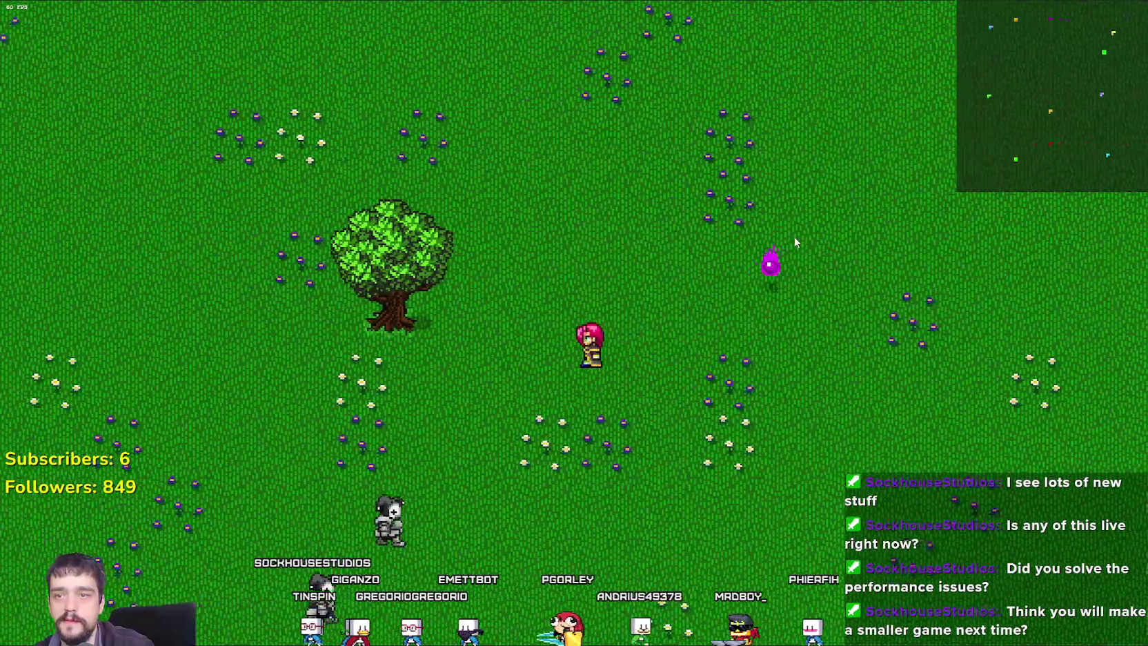
{"action": "key", "text": "w"}
Walk the hero west and up-left toward the statue, then back down-right.
{"action": "key", "text": "a"}
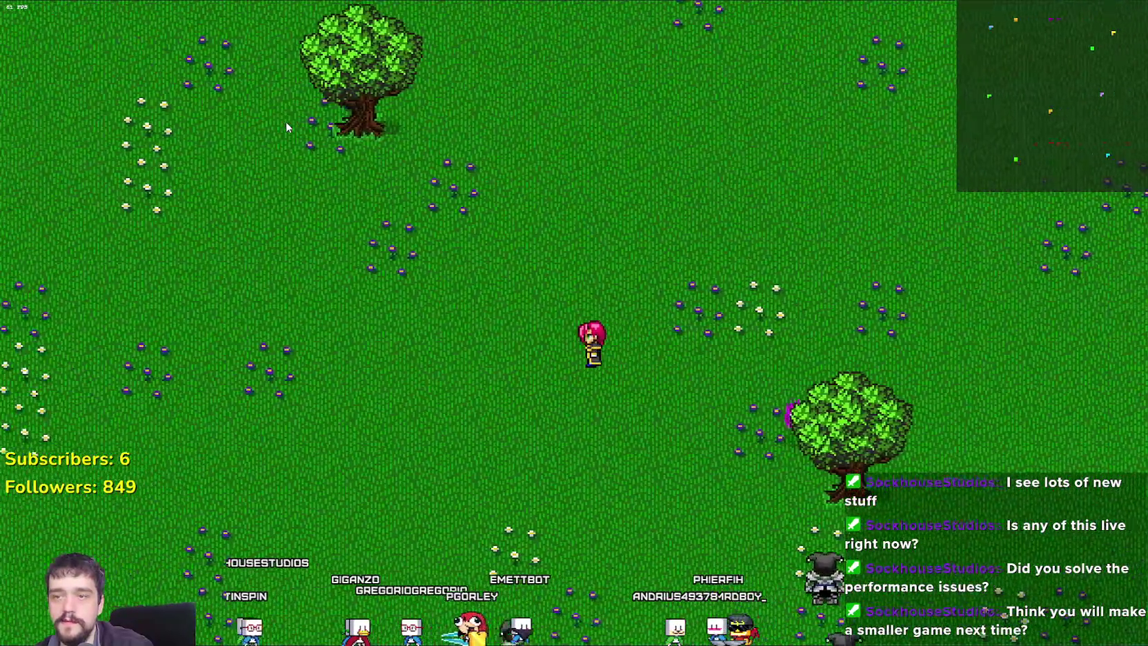
{"action": "key", "text": "w"}
{"action": "key", "text": "w"}
{"action": "key", "text": "a"}
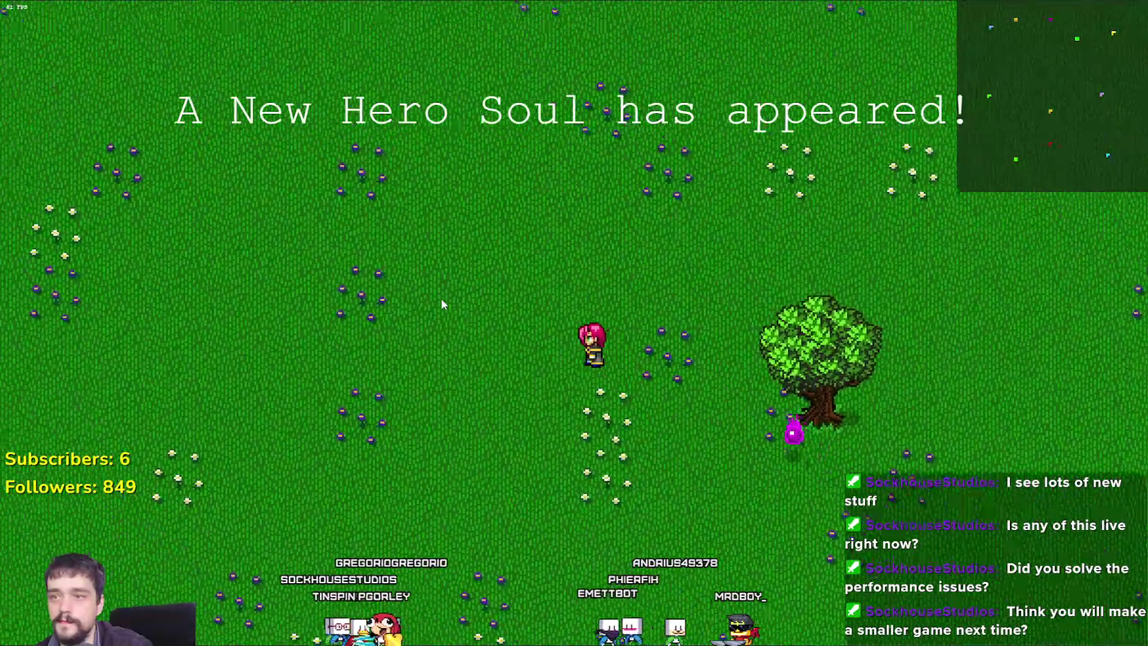
{"action": "key", "text": "w"}
{"action": "key", "text": "a"}
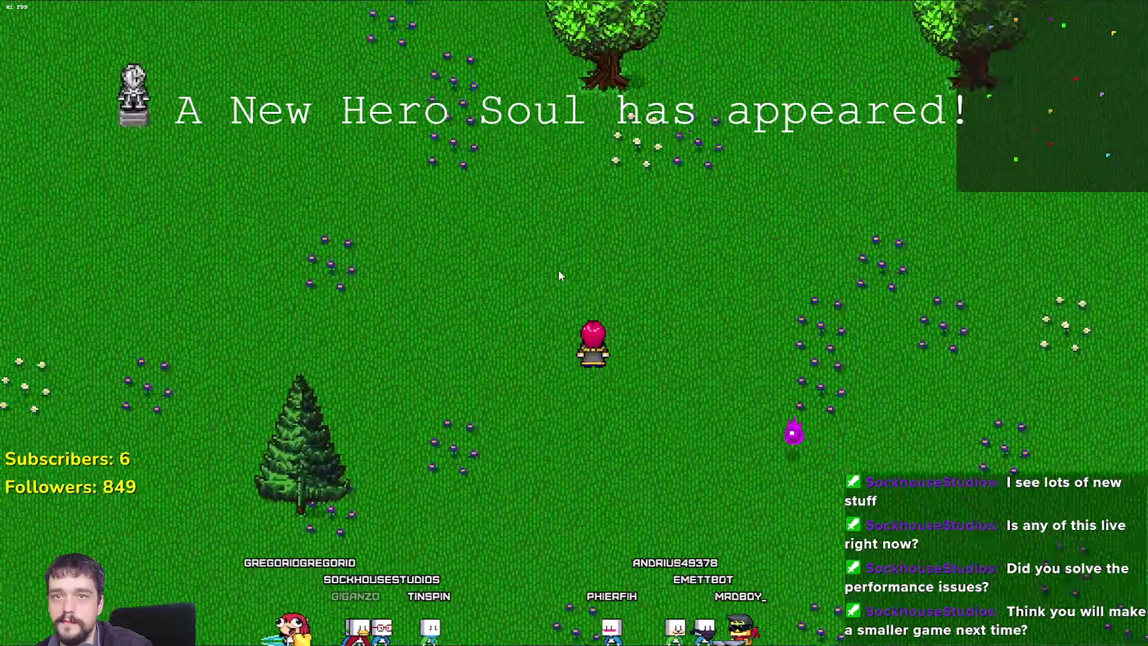
{"action": "key", "text": "a"}
{"action": "key", "text": "w"}
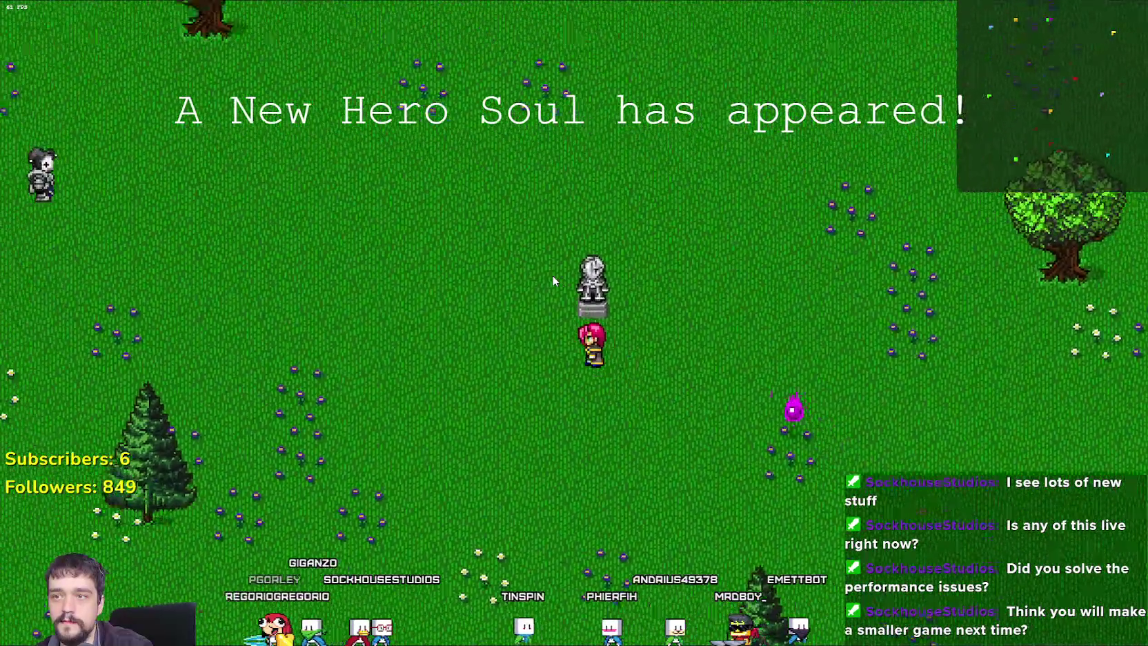
{"action": "key", "text": "s"}
{"action": "key", "text": "d"}
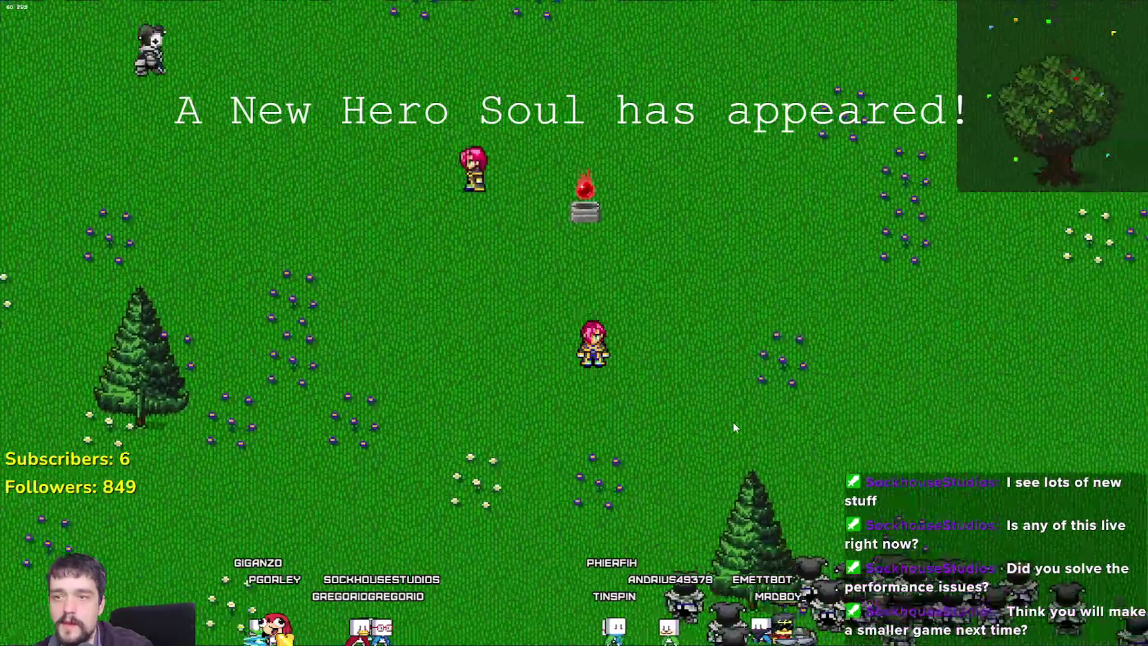
Dodge the enemy mob and head south between the trees across the meadow.
{"action": "key", "text": "a"}
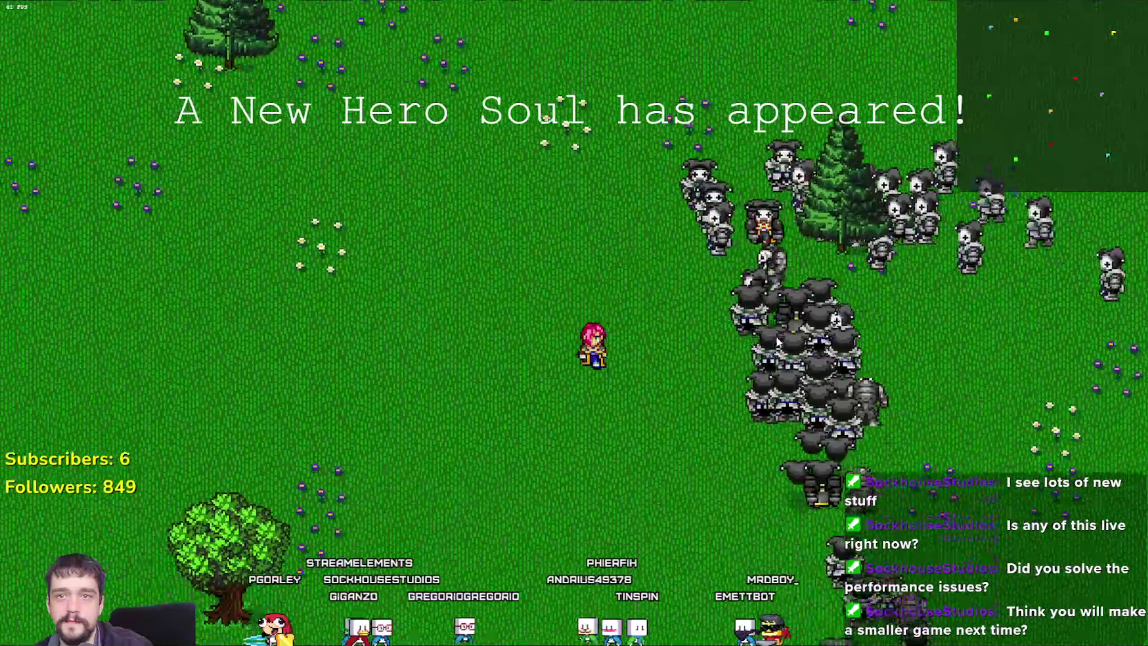
{"action": "key", "text": "d"}
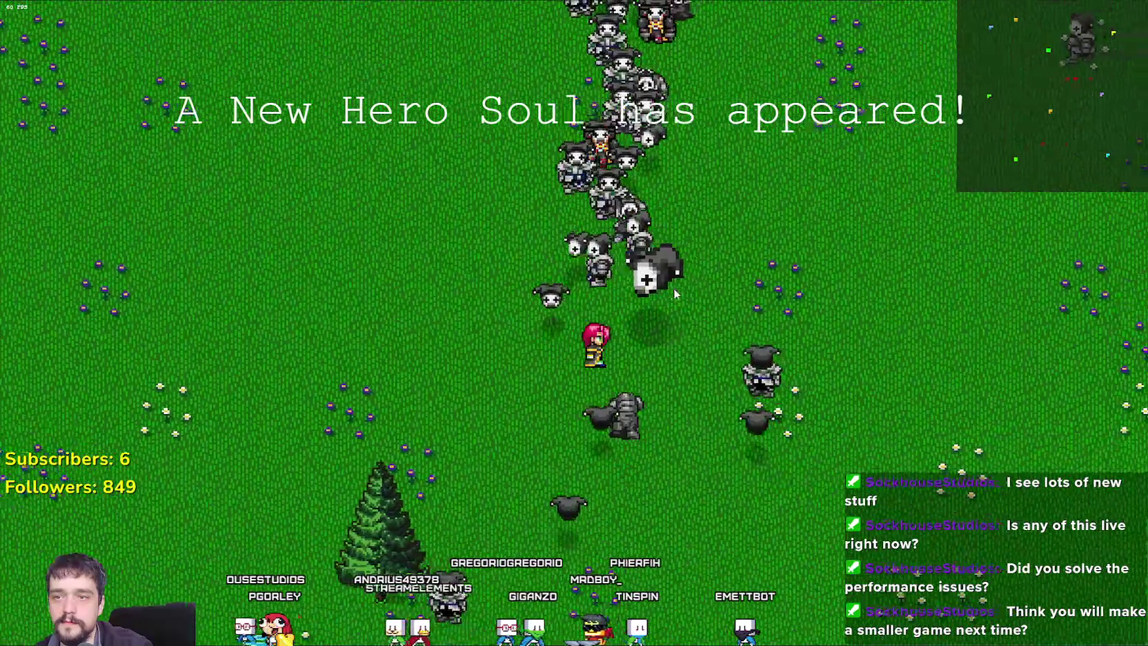
{"action": "key", "text": "d"}
{"action": "key", "text": "s"}
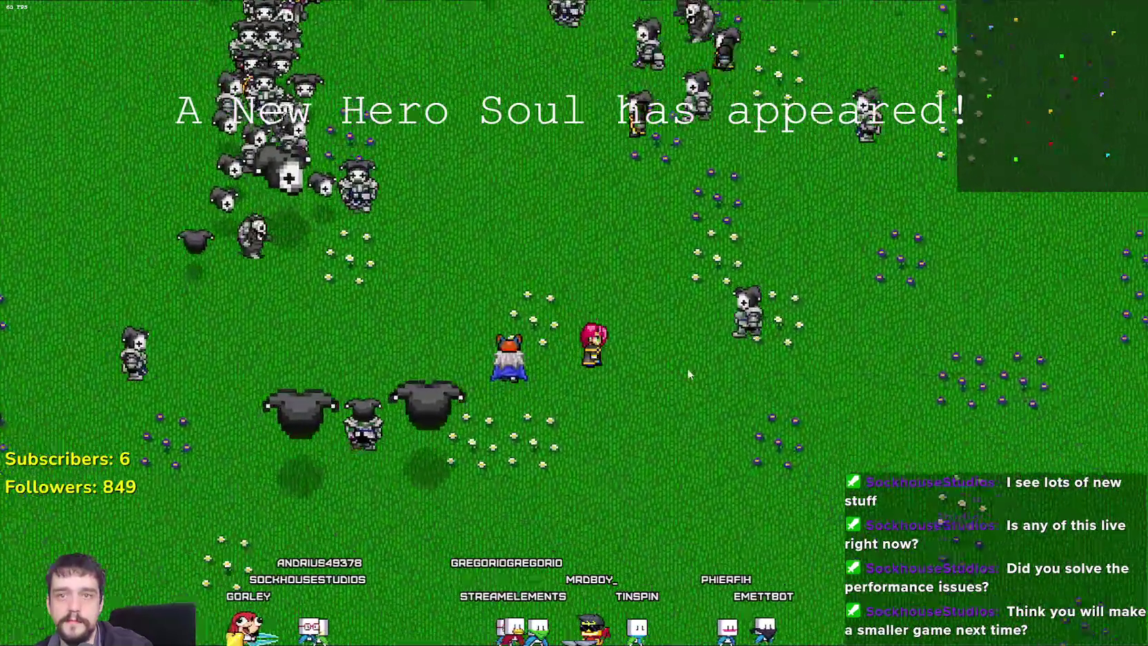
{"action": "key", "text": "s"}
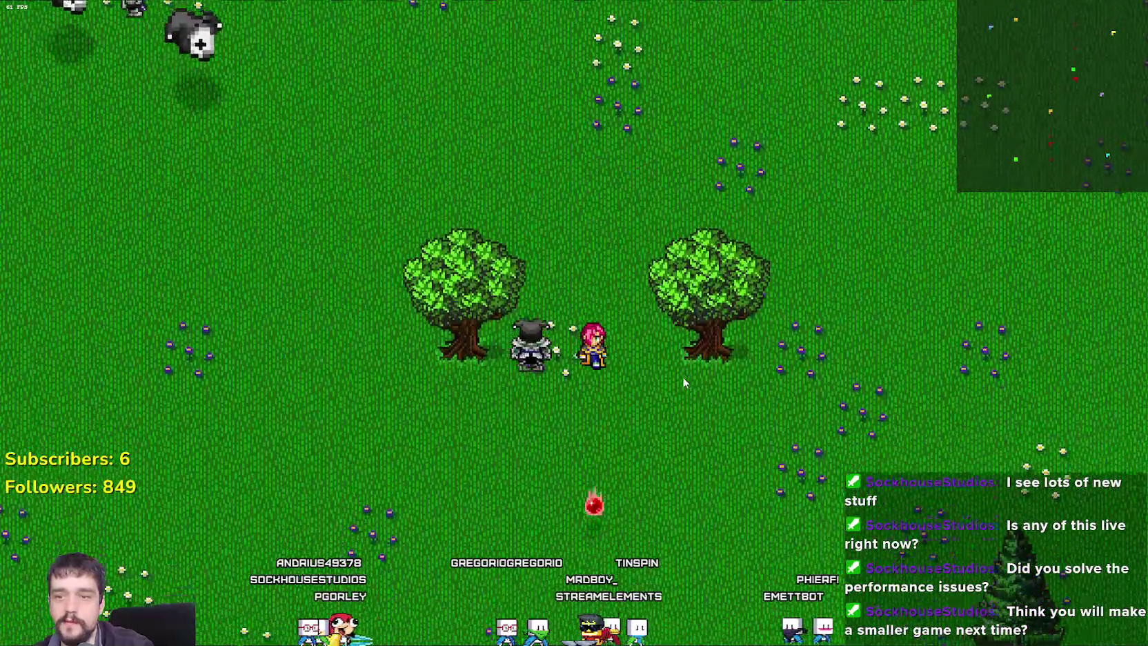
{"action": "key", "text": "a"}
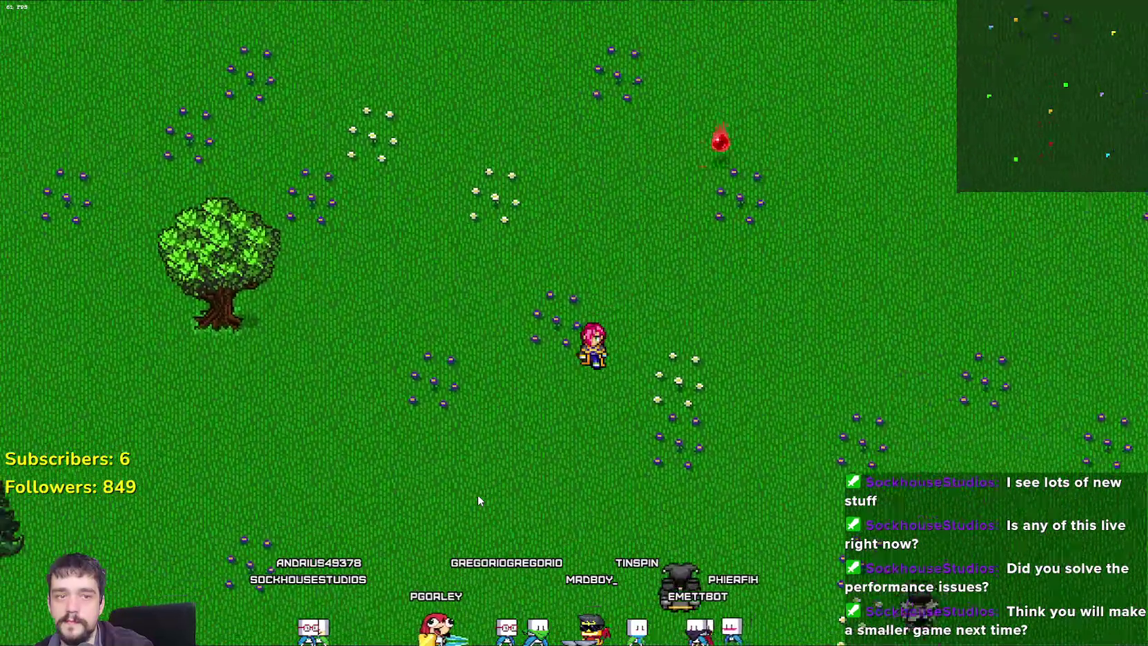
{"action": "key", "text": "s"}
{"action": "key", "text": "a"}
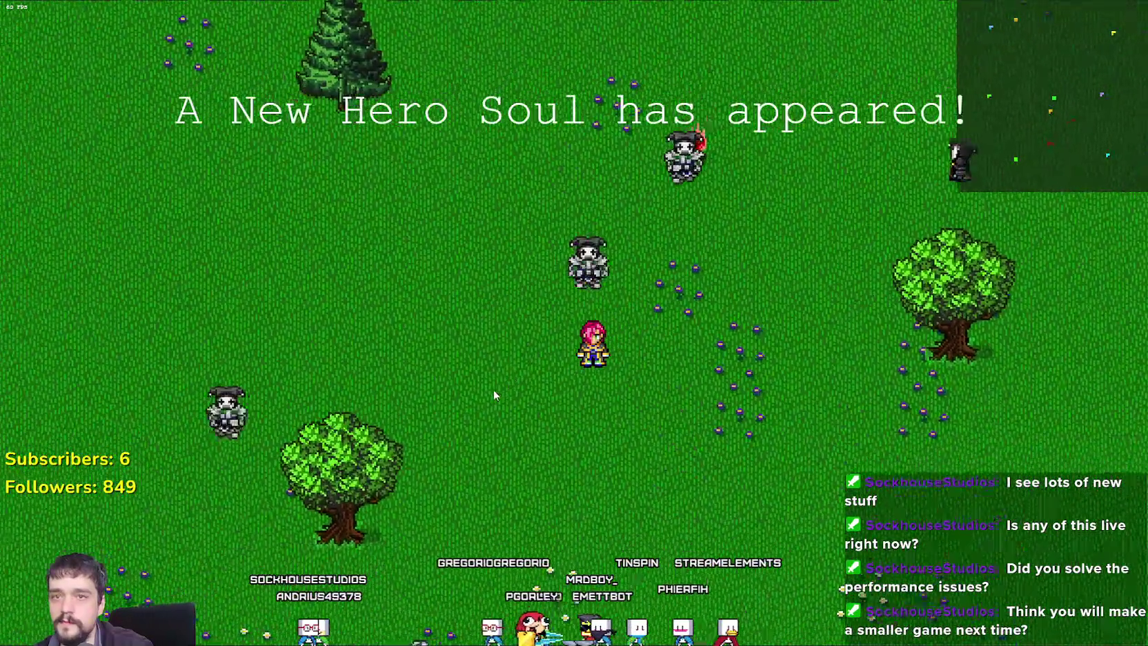
{"action": "key", "text": "s"}
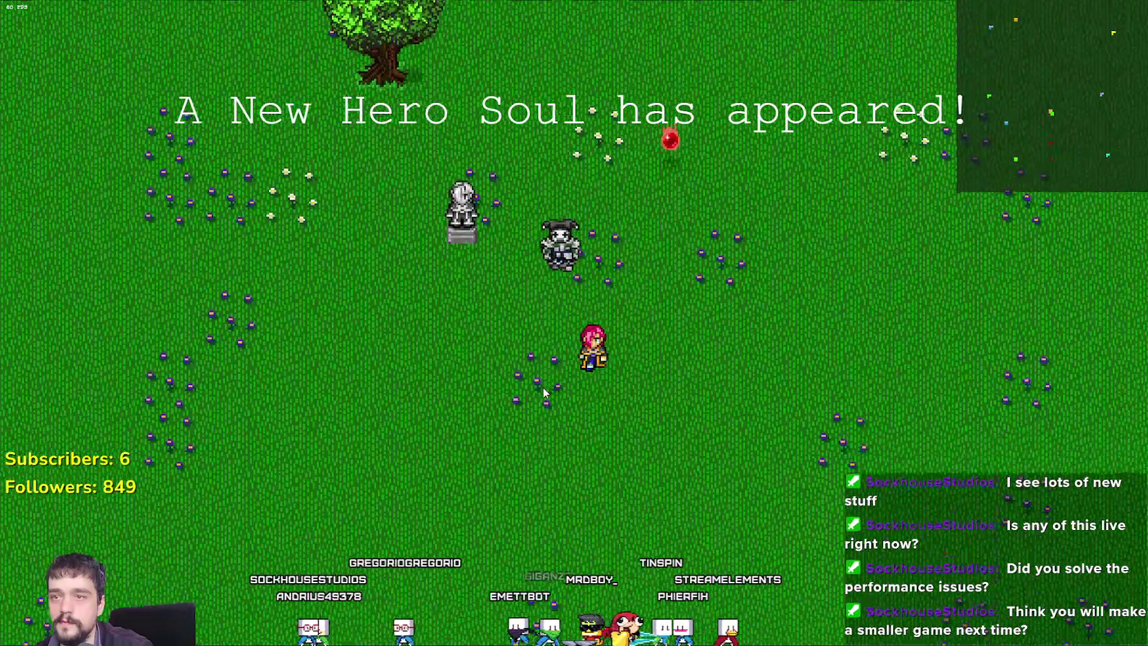
{"action": "key", "text": "s"}
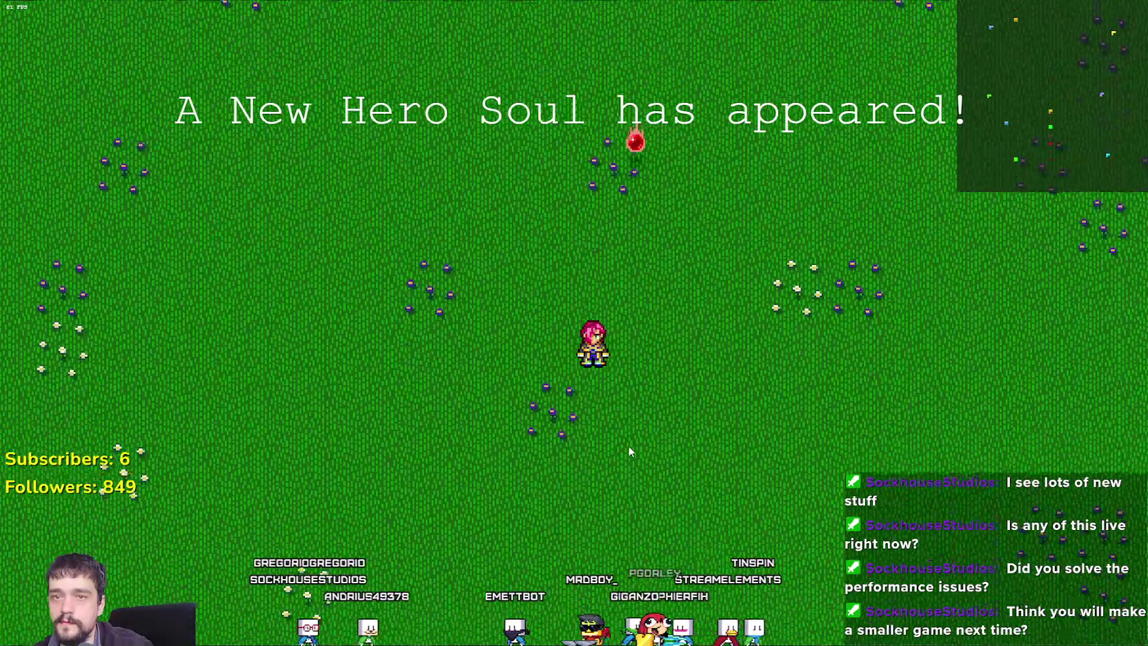
{"action": "key", "text": "s"}
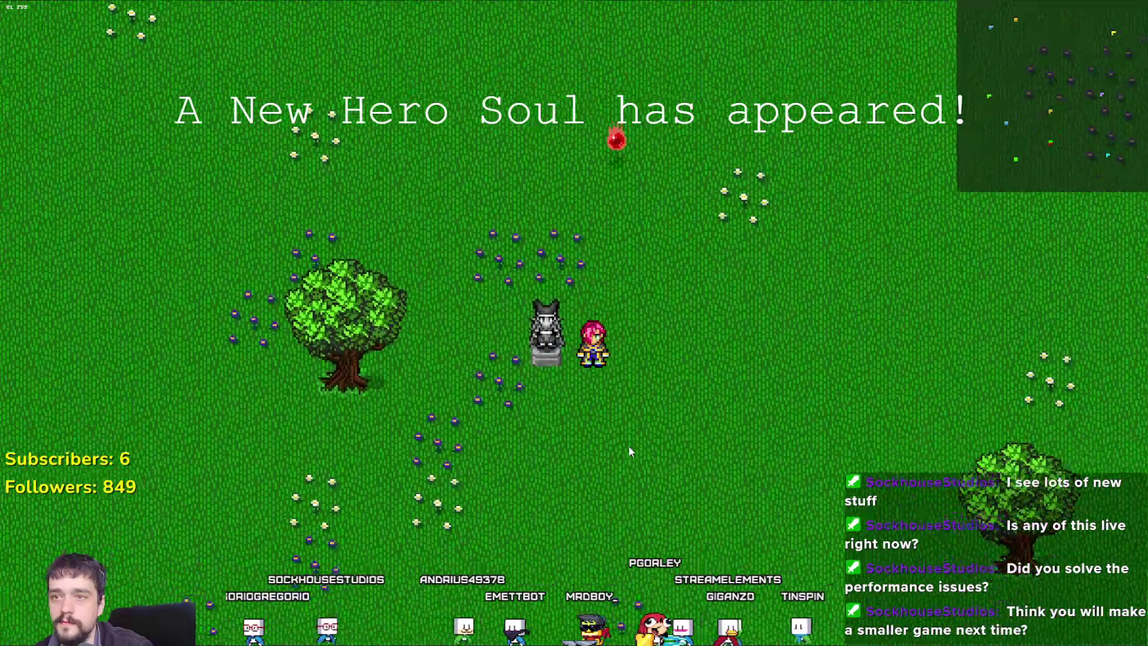
{"action": "key", "text": "a"}
Steer the hero around the approaching horde, retreating up-left through the field.
{"action": "key", "text": "w"}
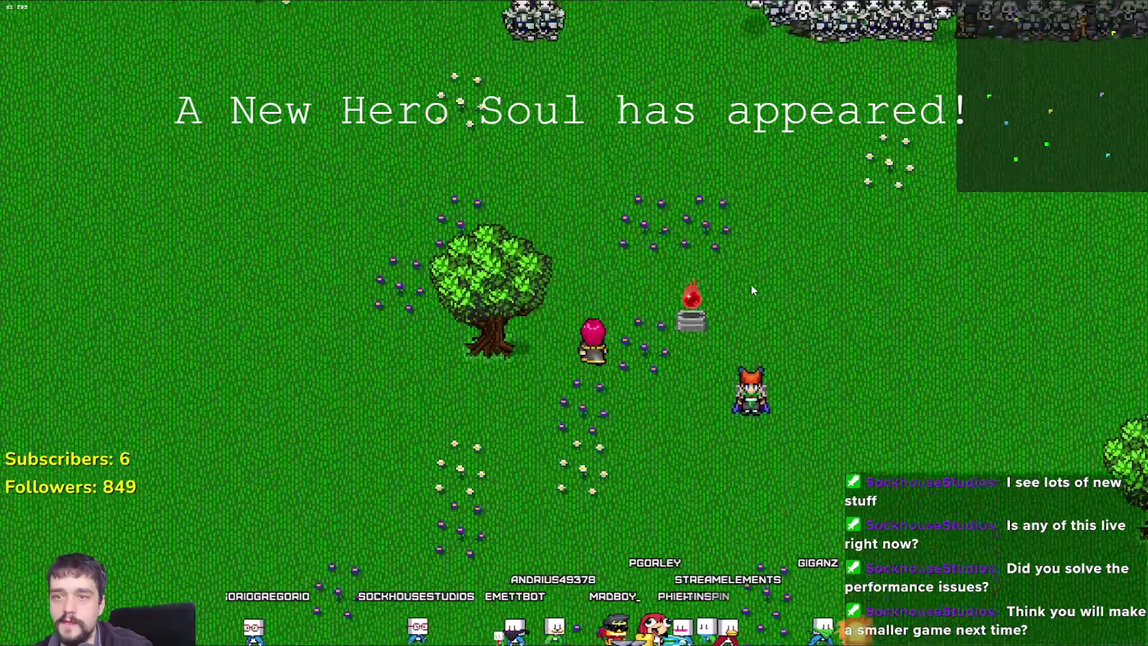
{"action": "key", "text": "a"}
{"action": "key", "text": "w"}
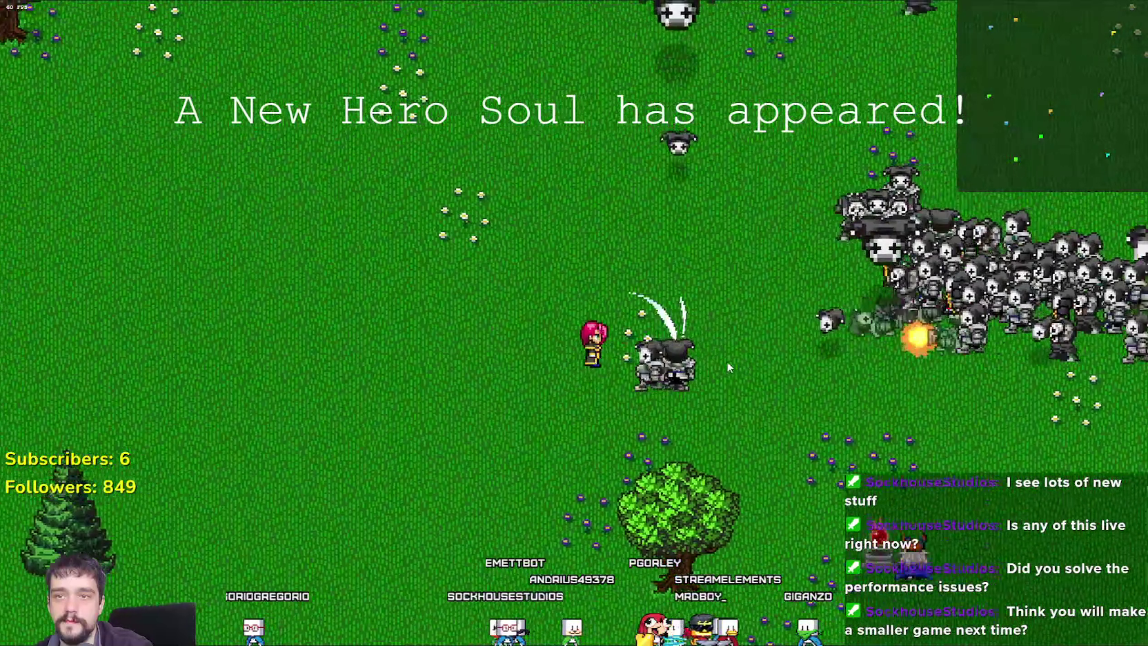
{"action": "key", "text": "s"}
{"action": "key", "text": "s"}
{"action": "key", "text": "a"}
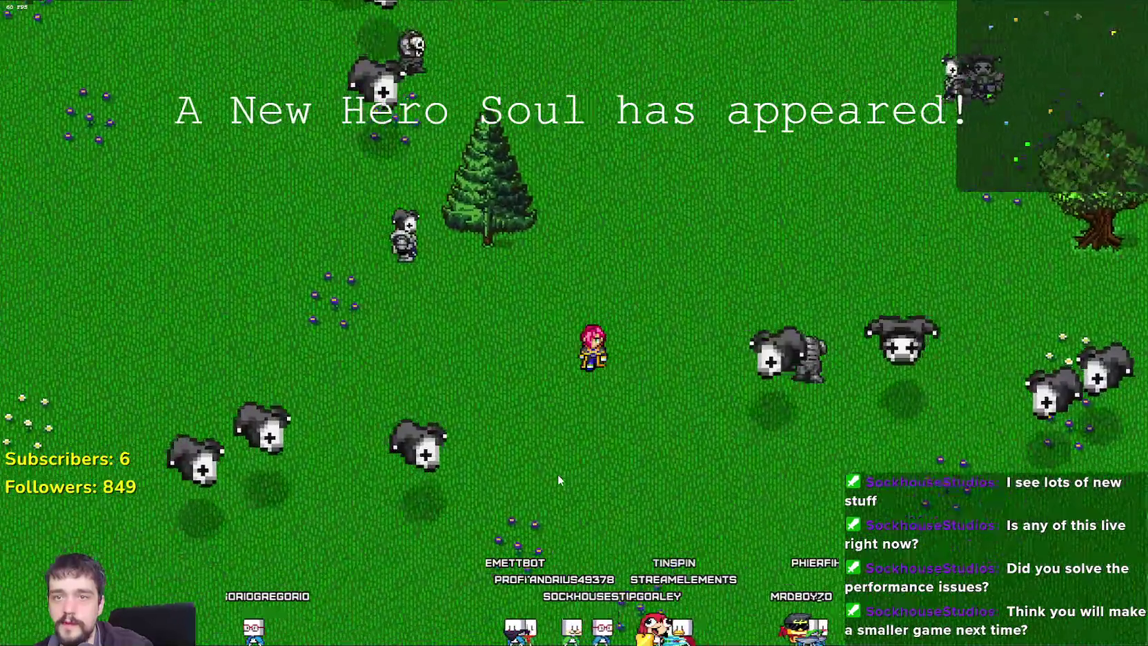
{"action": "key", "text": "w"}
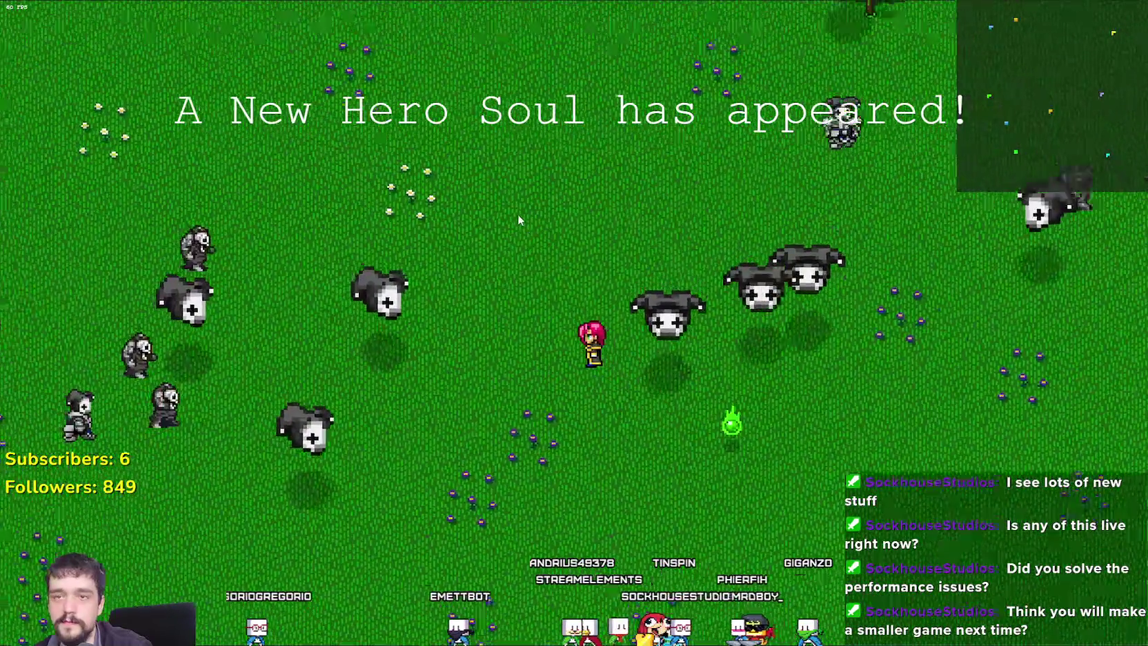
{"action": "key", "text": "w"}
{"action": "key", "text": "a"}
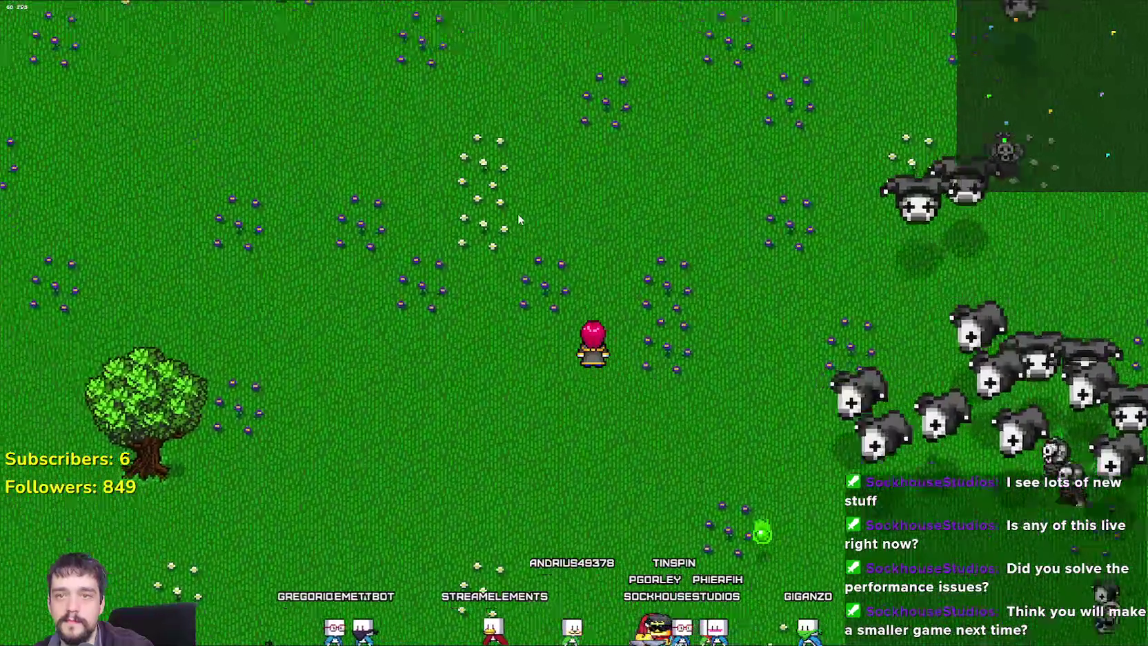
{"action": "key", "text": "w"}
{"action": "key", "text": "a"}
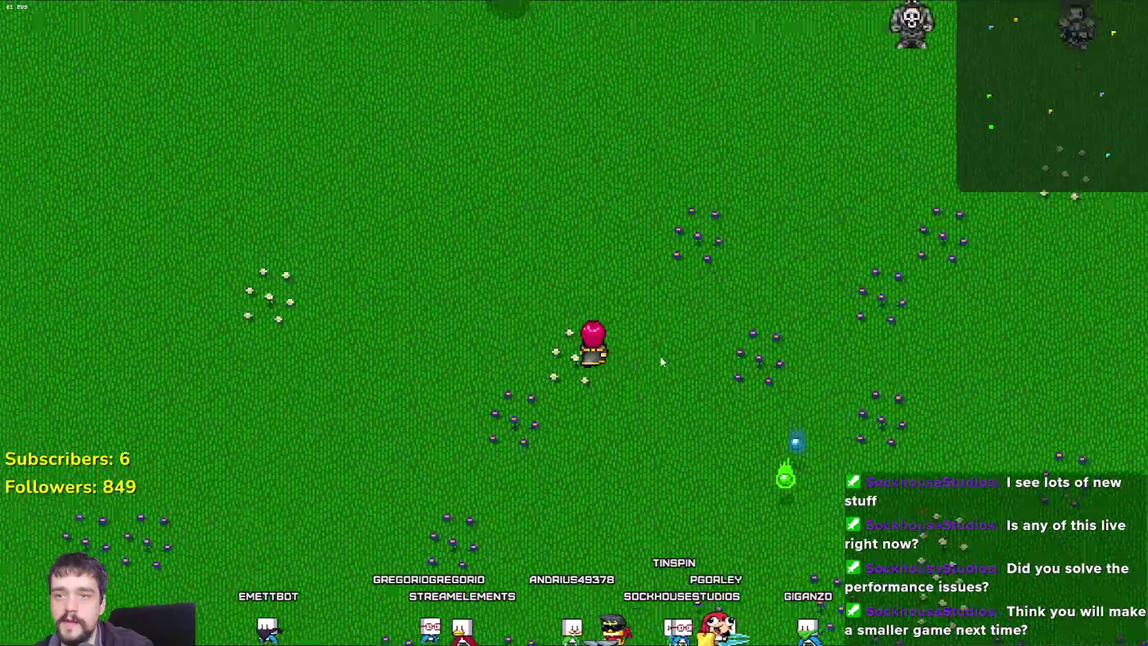
{"action": "key", "text": "w"}
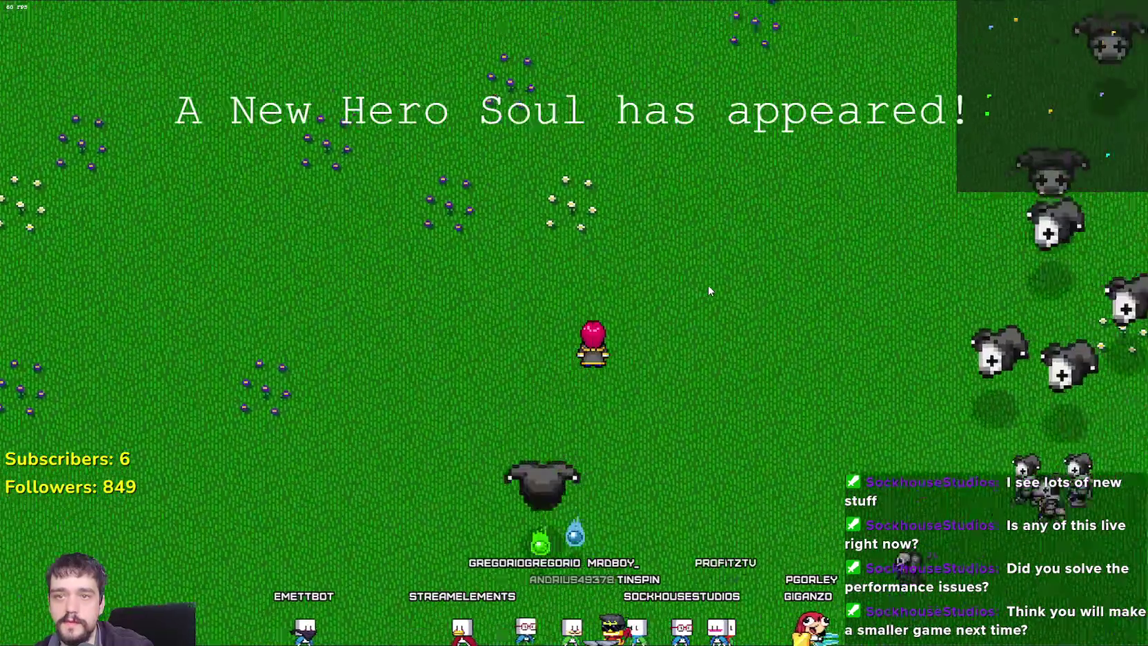
Walk the hero north past the trees toward the statue, then east.
{"action": "key", "text": "w"}
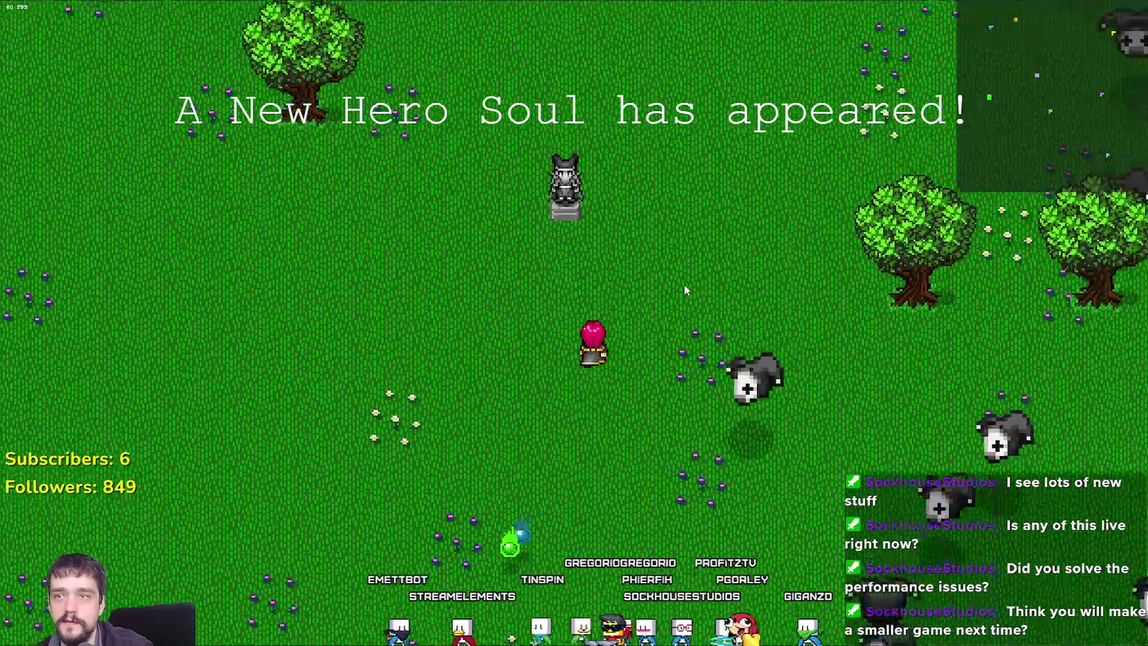
{"action": "key", "text": "w"}
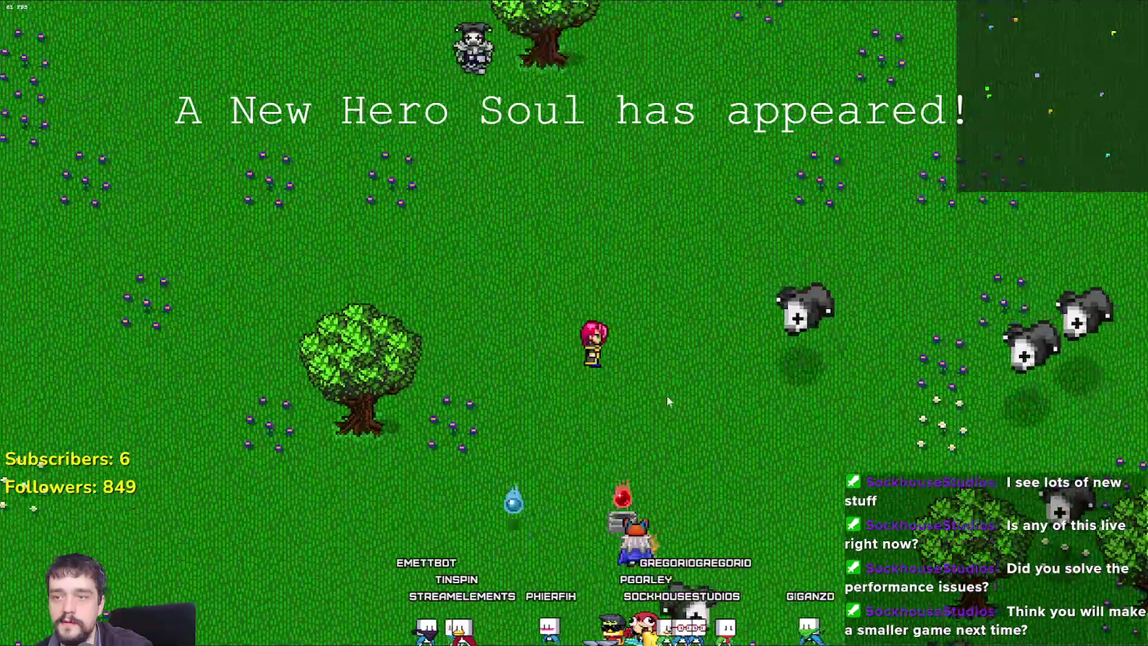
{"action": "key", "text": "w"}
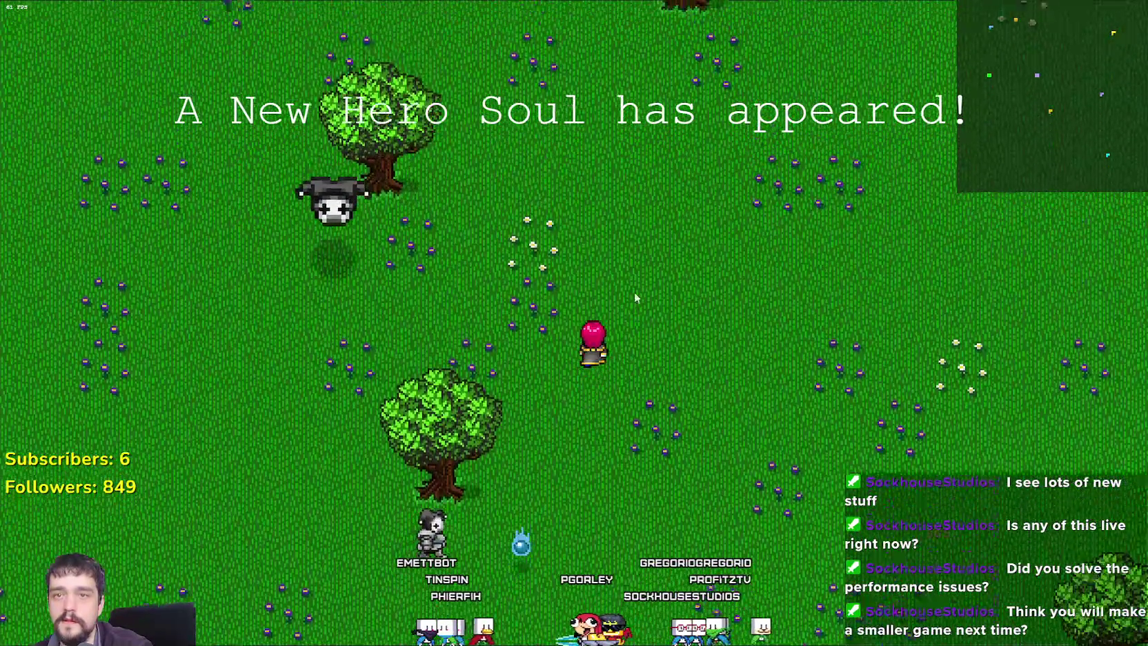
{"action": "key", "text": "w"}
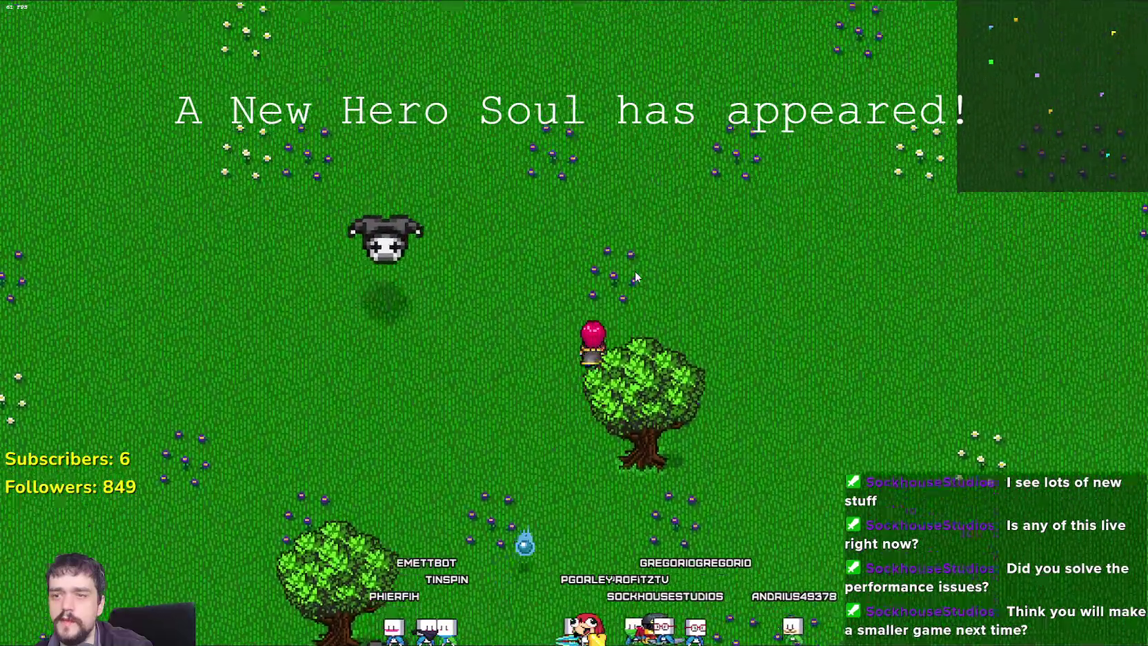
{"action": "key", "text": "w"}
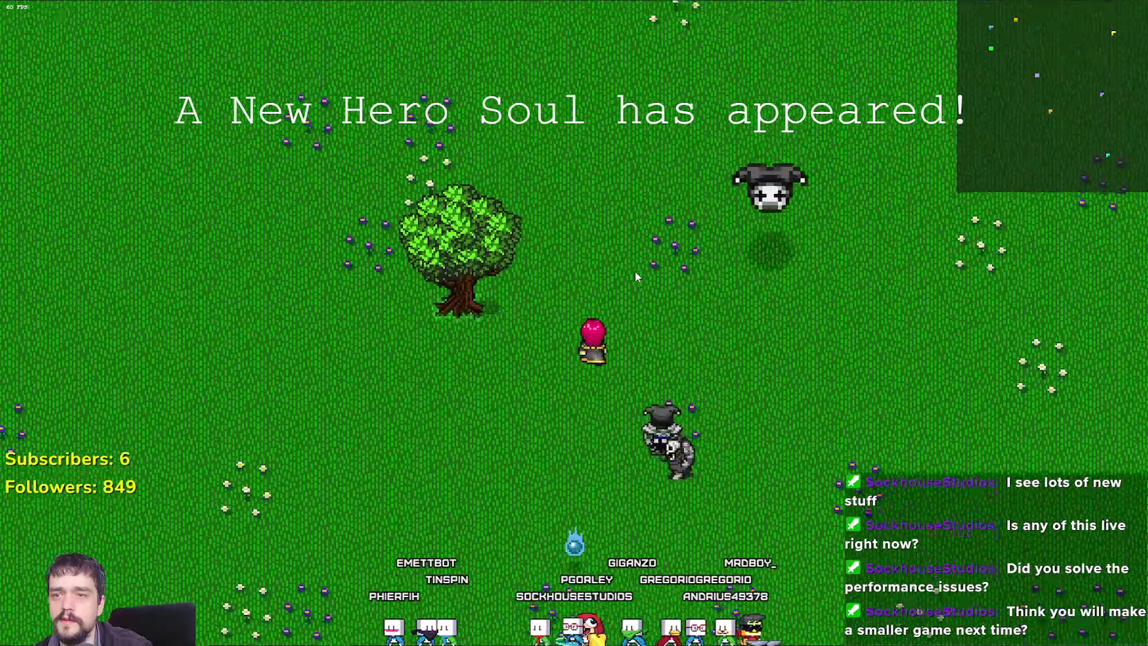
{"action": "key", "text": "w"}
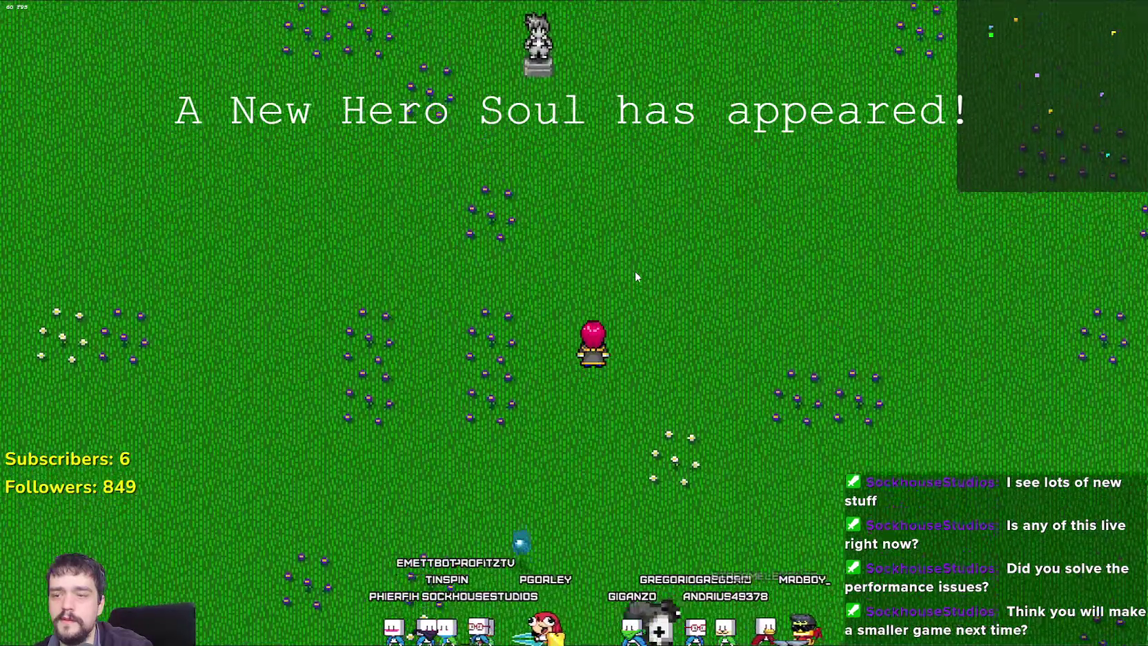
{"action": "key", "text": "w"}
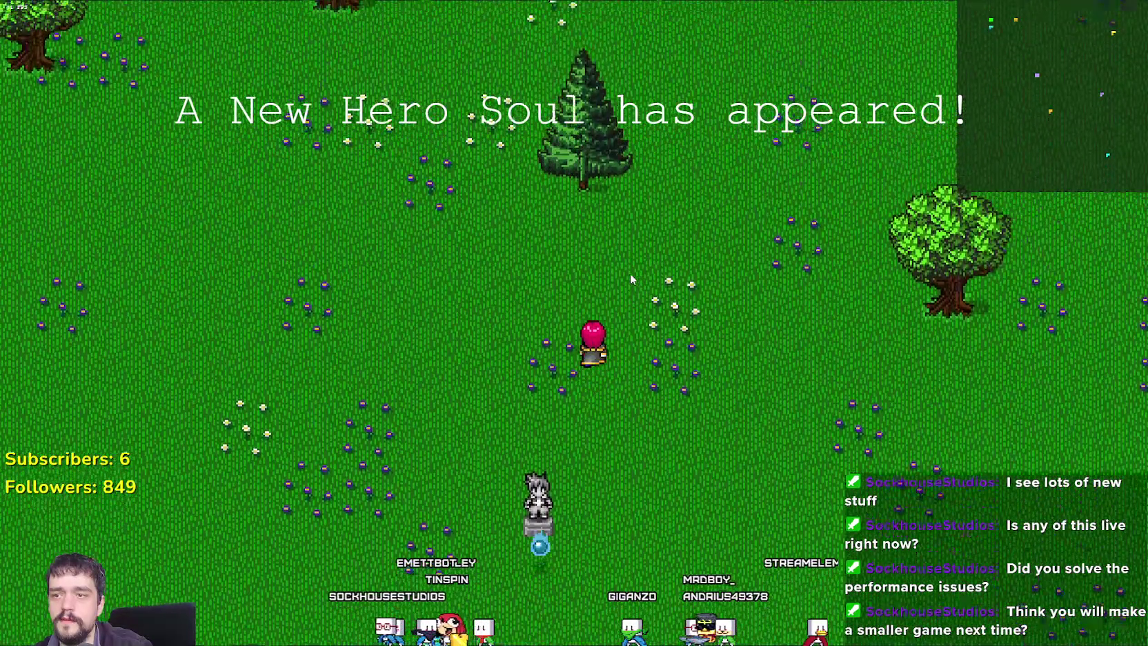
{"action": "key", "text": "d"}
Slash once at the monster horde, then retreat south-east ahead of it.
{"action": "key", "text": "s"}
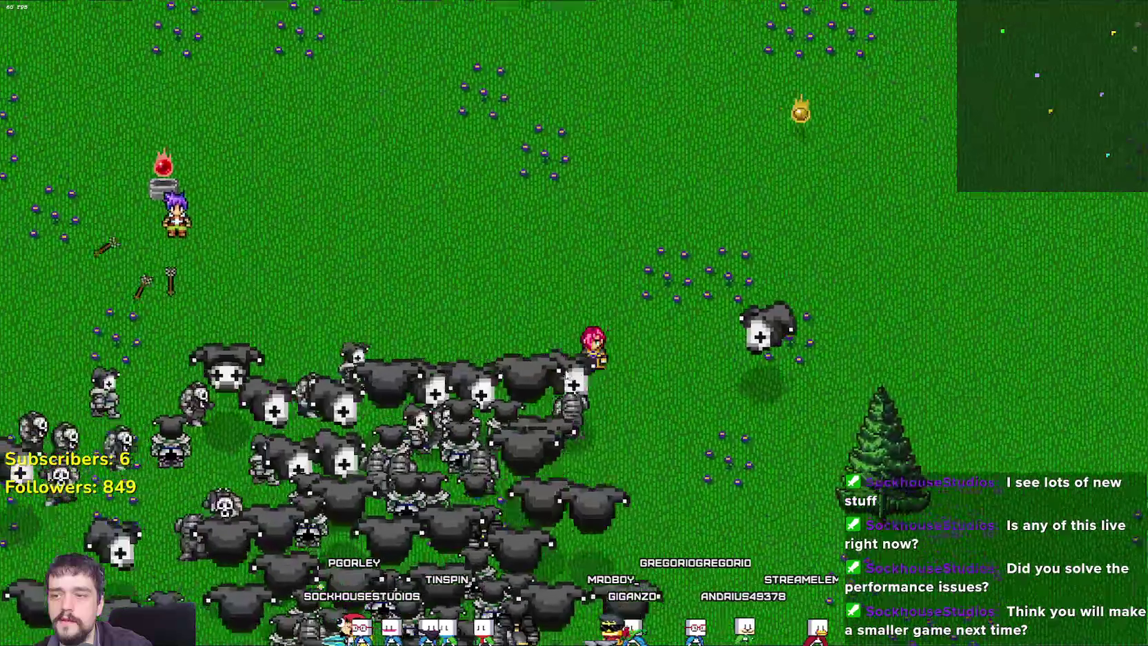
{"action": "left_click", "coordinate": [616, 293]}
{"action": "key", "text": "d"}
{"action": "key", "text": "s"}
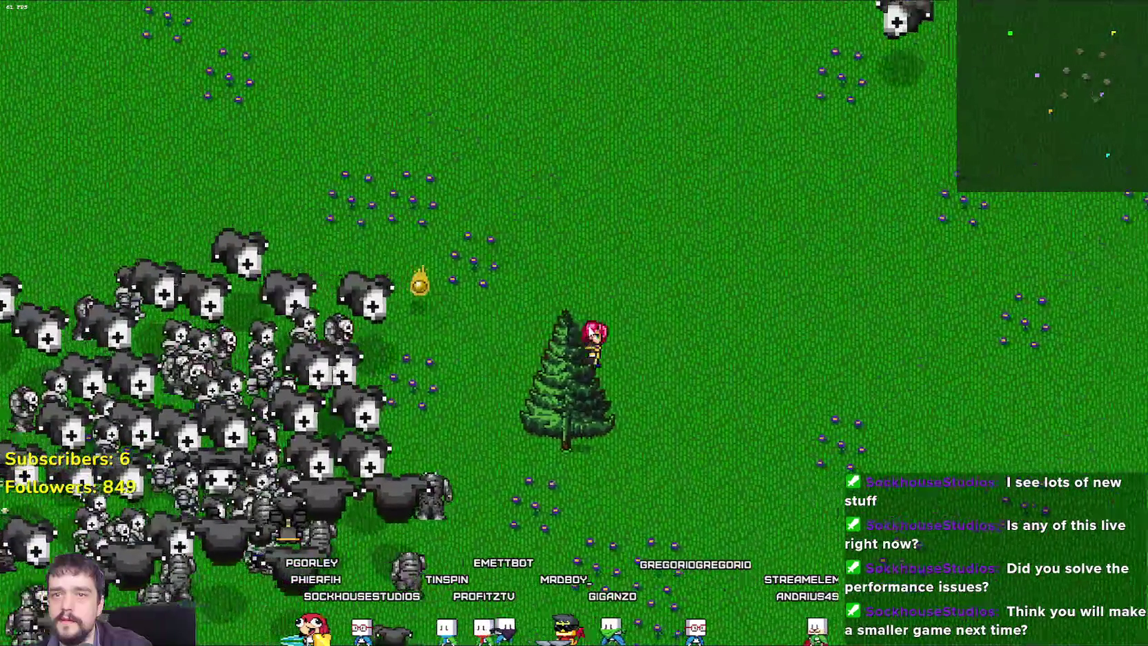
{"action": "key", "text": "s"}
{"action": "key", "text": "d"}
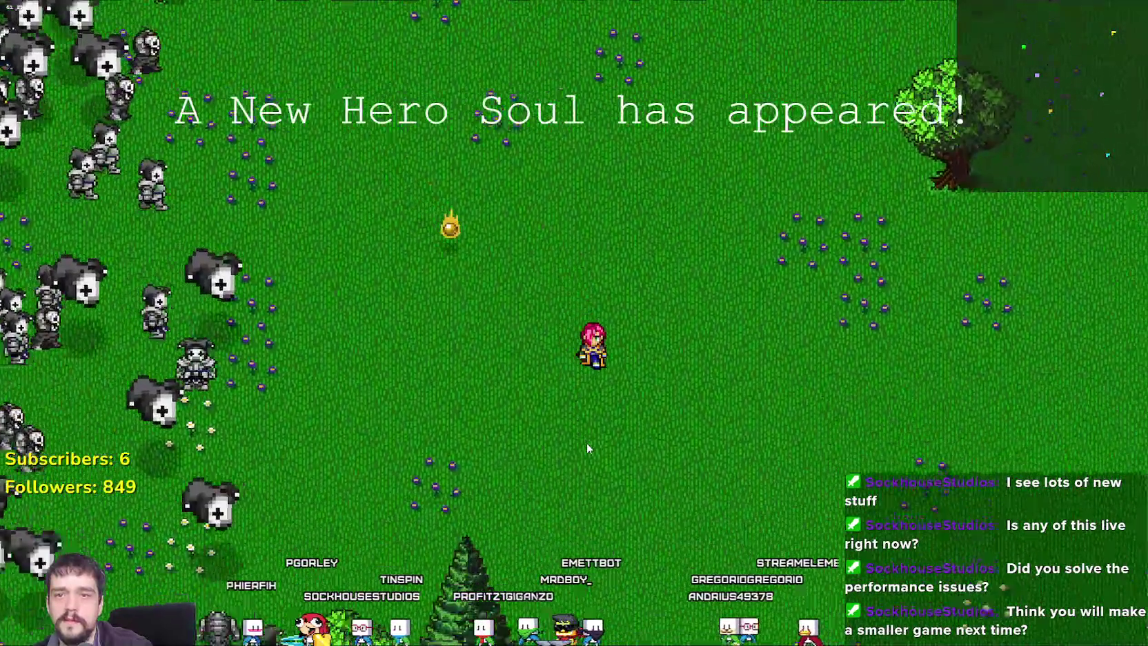
{"action": "key", "text": "s"}
{"action": "key", "text": "d"}
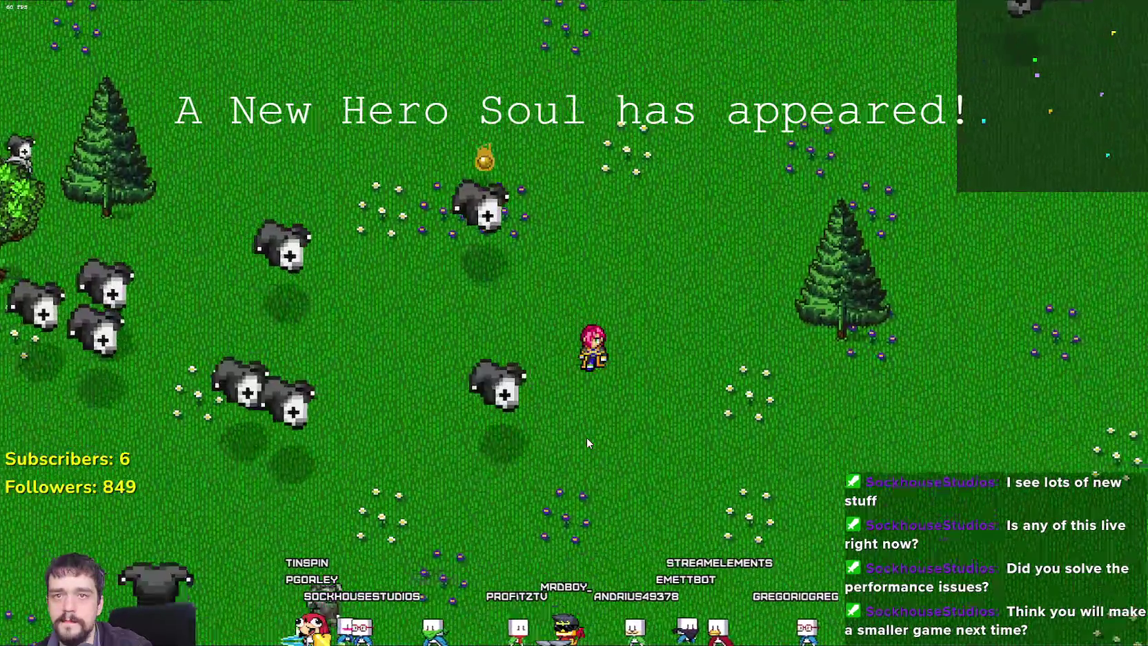
{"action": "key", "text": "s"}
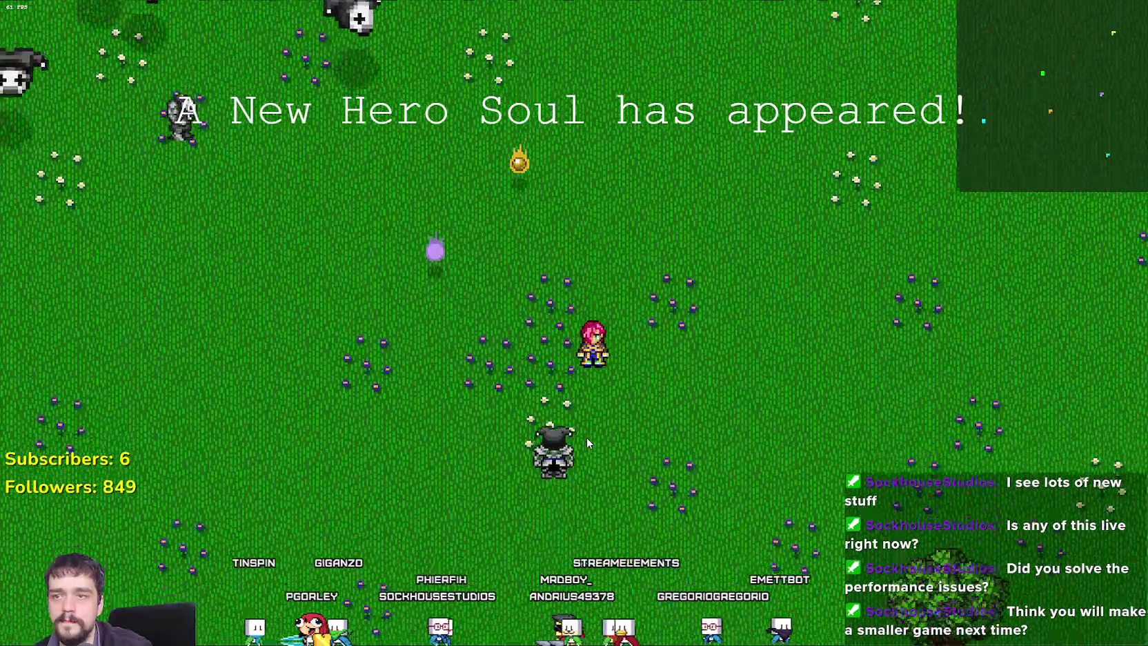
{"action": "key", "text": "s"}
{"action": "key", "text": "d"}
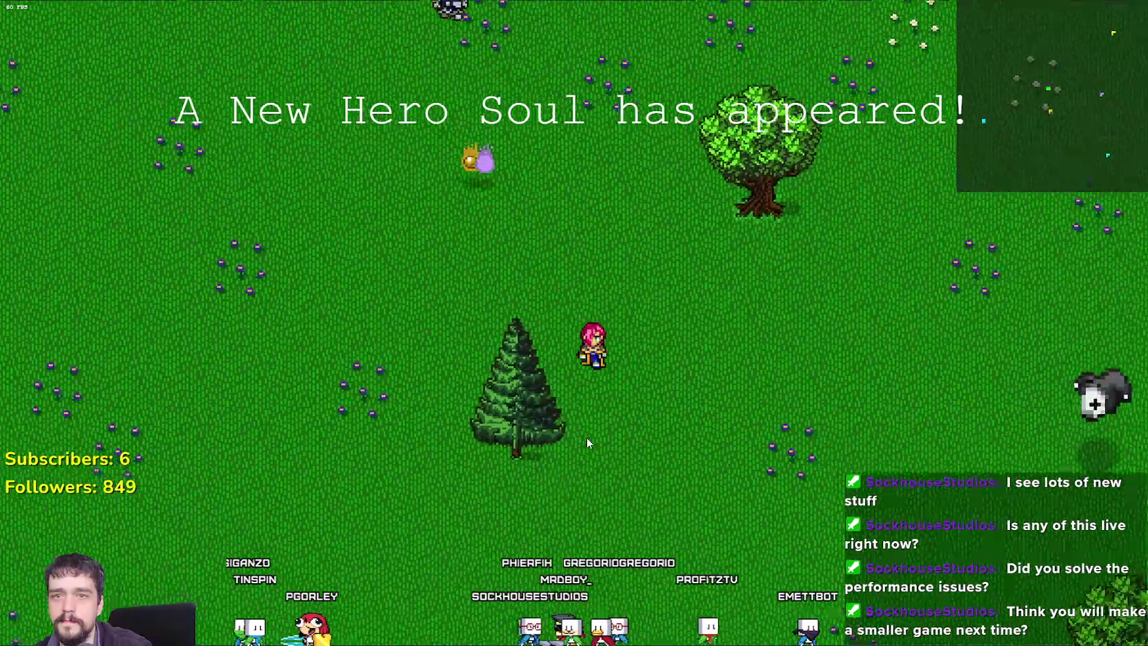
Keep walking the hero south, then east and north-east across the field.
{"action": "key", "text": "s"}
{"action": "key", "text": "a"}
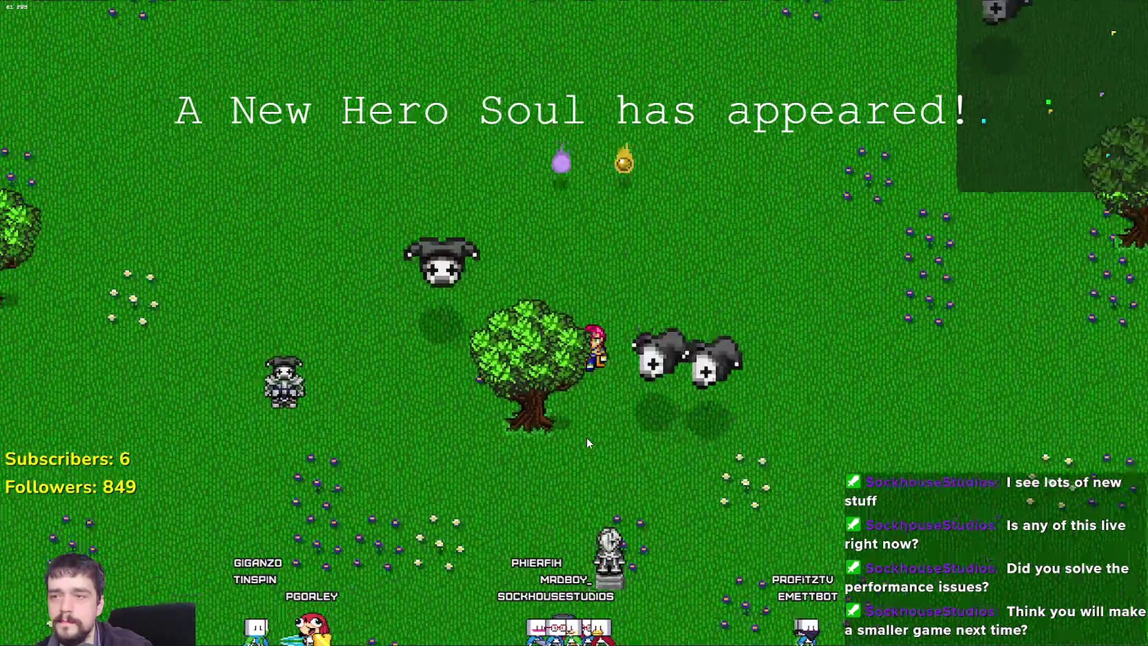
{"action": "key", "text": "s"}
{"action": "key", "text": "d"}
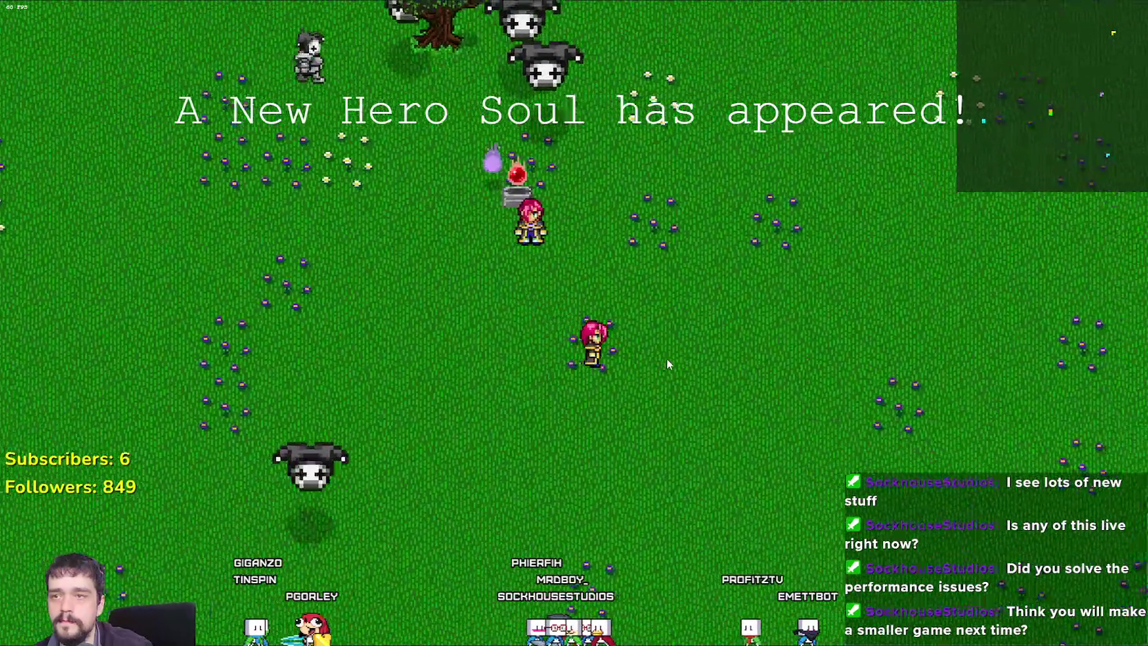
{"action": "key", "text": "d"}
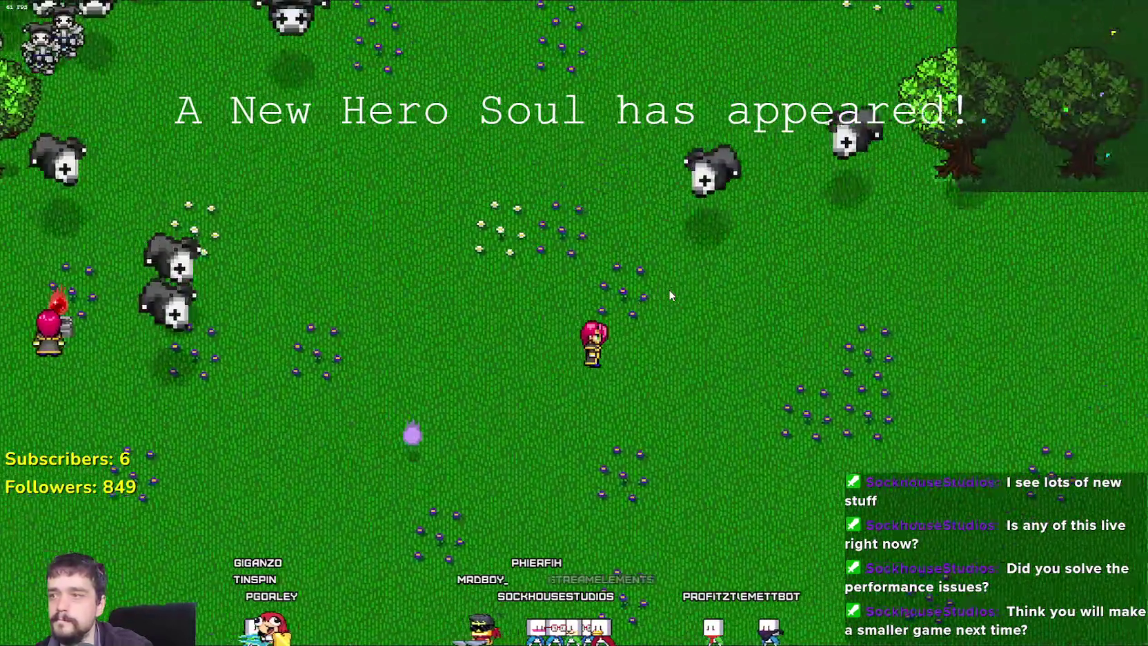
{"action": "key", "text": "d"}
{"action": "key", "text": "w"}
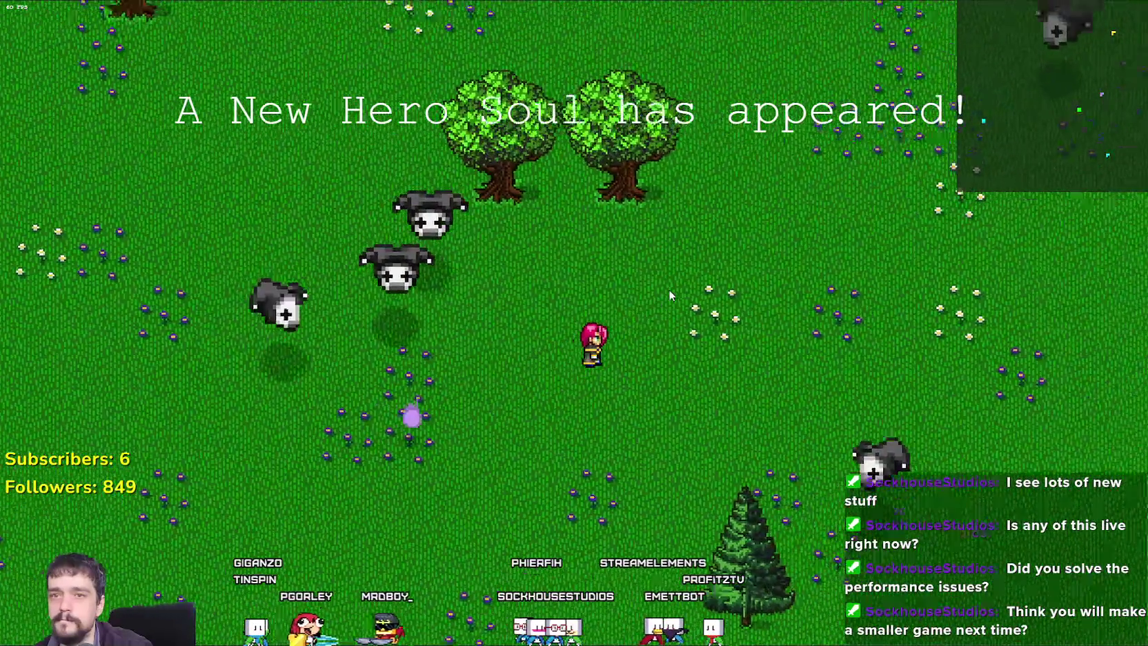
{"action": "key", "text": "w"}
{"action": "key", "text": "d"}
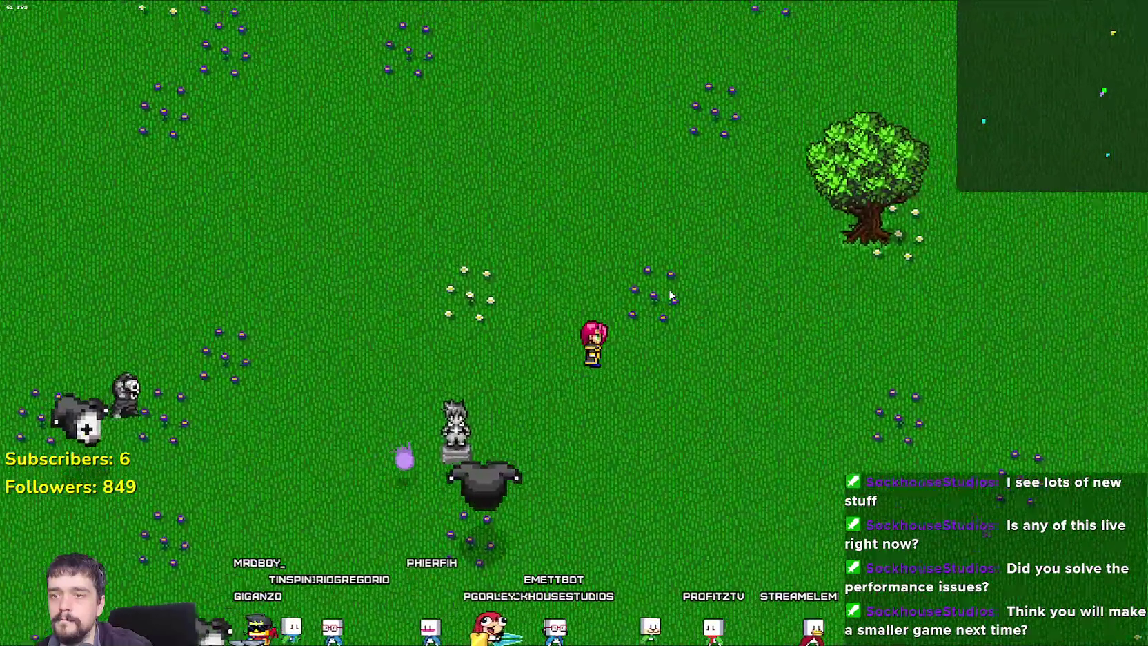
Slay the nearby red monster with three slashes, then walk off north-west.
{"action": "key", "text": "s"}
{"action": "left_click", "coordinate": [494, 276]}
{"action": "key", "text": "s"}
{"action": "left_click", "coordinate": [562, 262]}
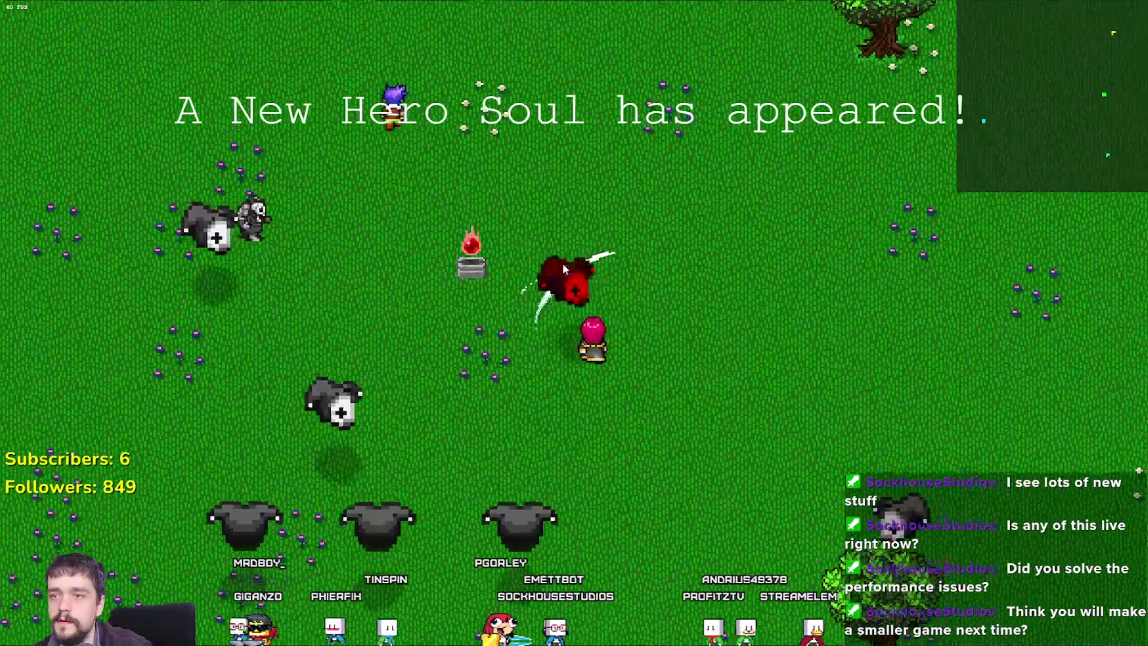
{"action": "left_click", "coordinate": [518, 368]}
{"action": "key", "text": "w"}
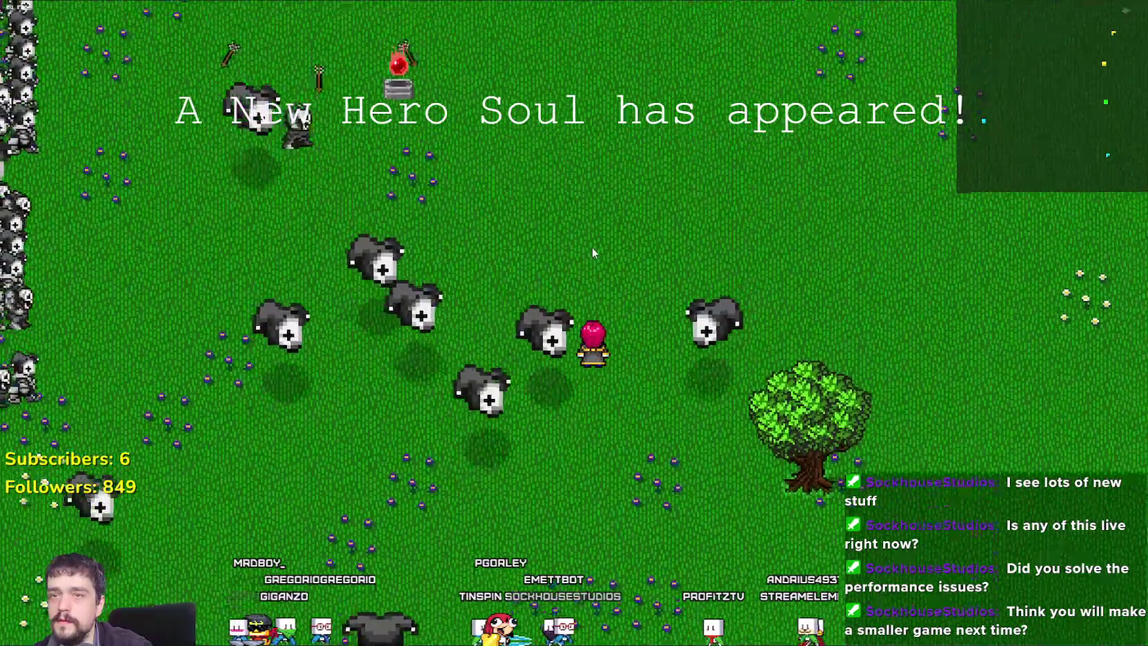
{"action": "key", "text": "a"}
{"action": "key", "text": "w"}
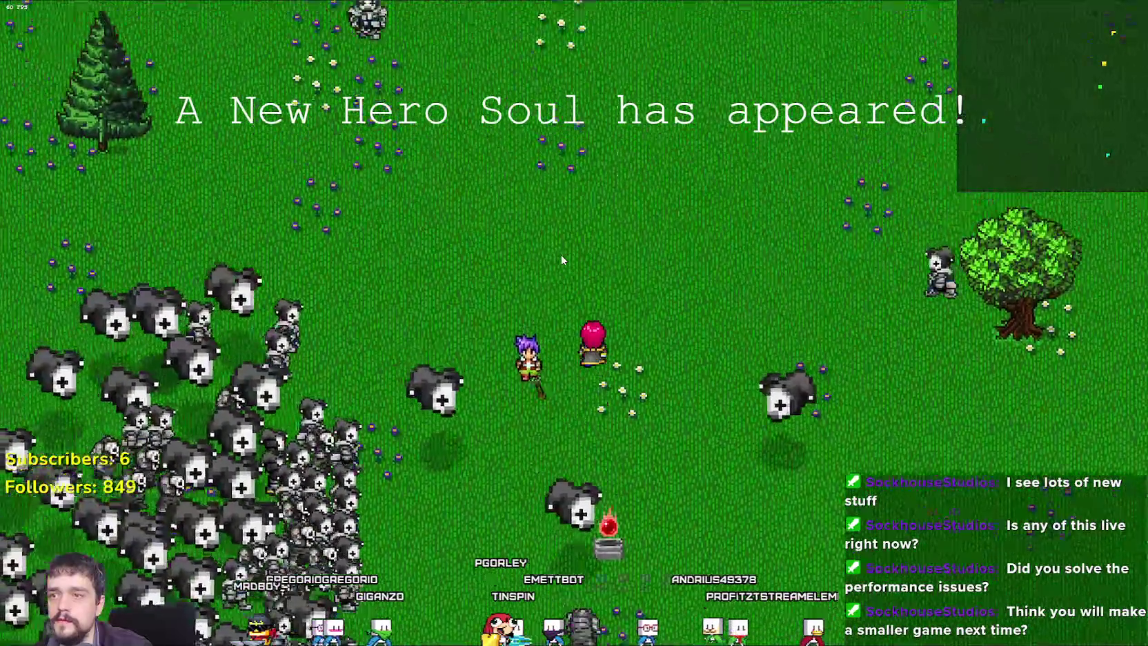
Walk the hero north toward the statue, then west toward an enemy horde.
{"action": "key", "text": "d"}
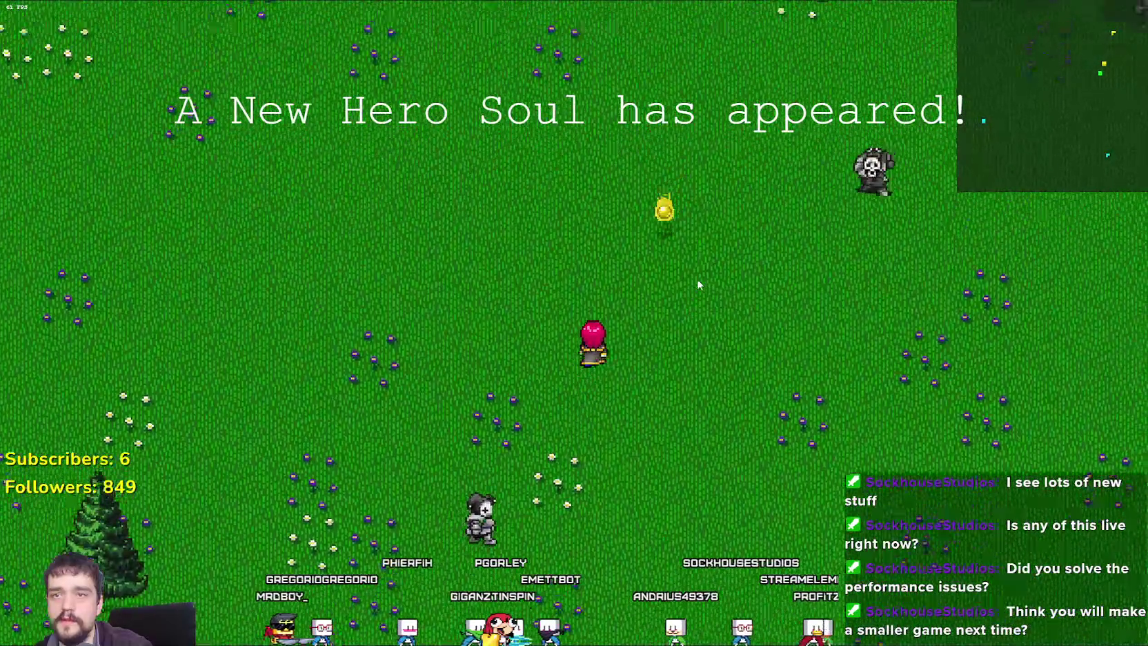
{"action": "key", "text": "w"}
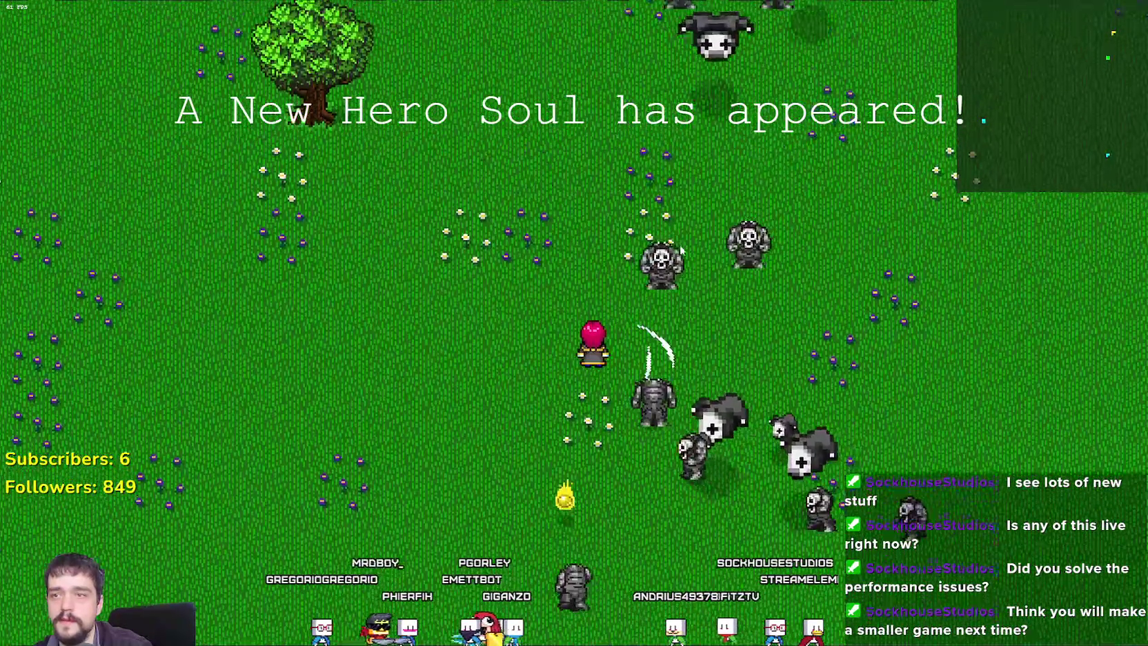
{"action": "key", "text": "w"}
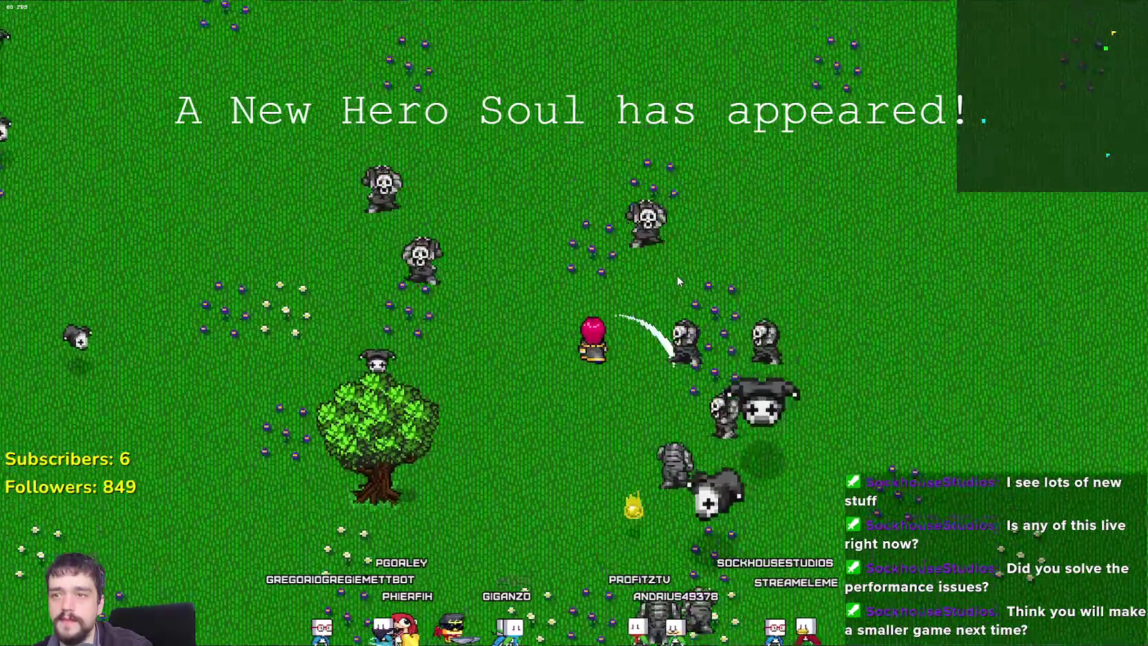
{"action": "key", "text": "w"}
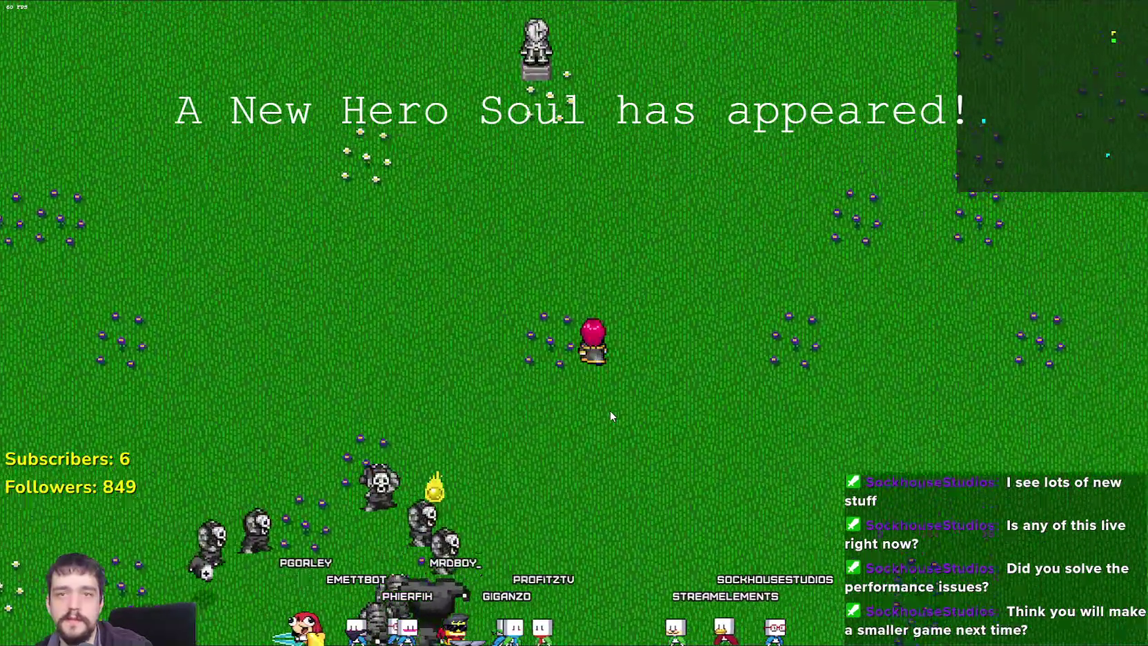
{"action": "key", "text": "w"}
{"action": "key", "text": "a"}
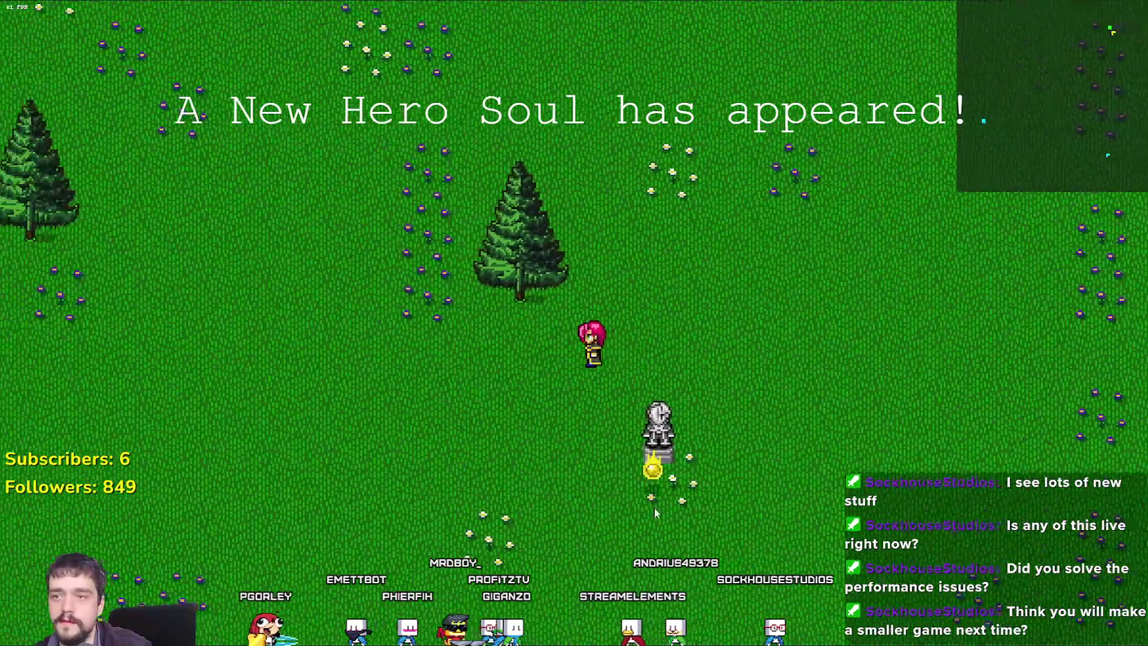
{"action": "key", "text": "a"}
{"action": "key", "text": "s"}
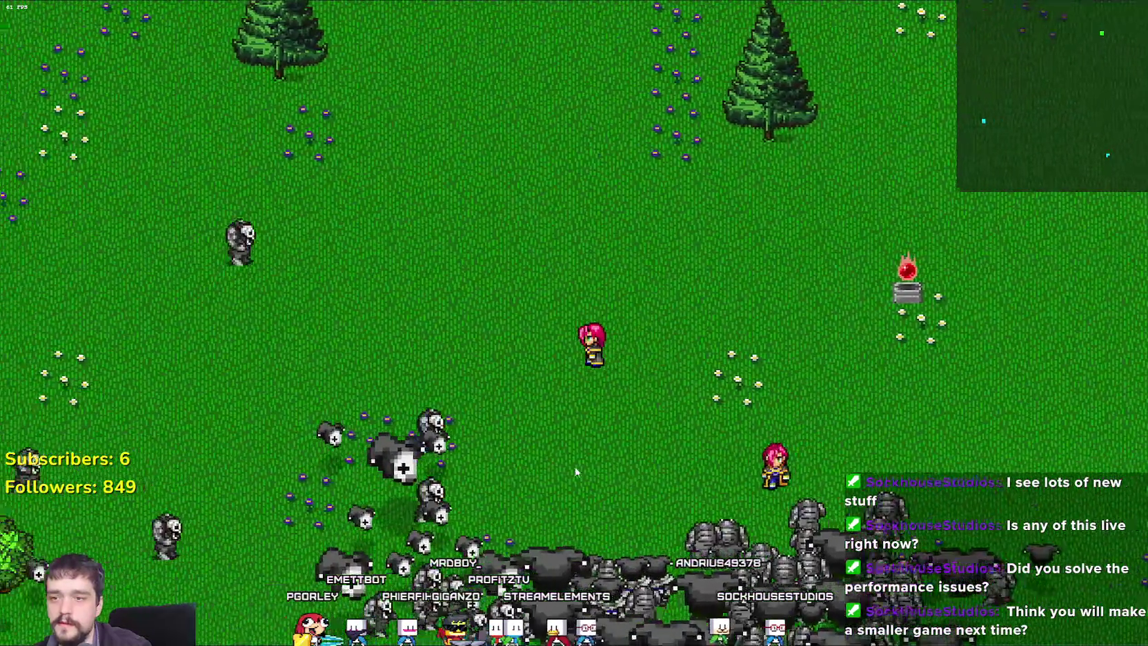
Weave the hero west past a tree and through the monster horde.
{"action": "key", "text": "a"}
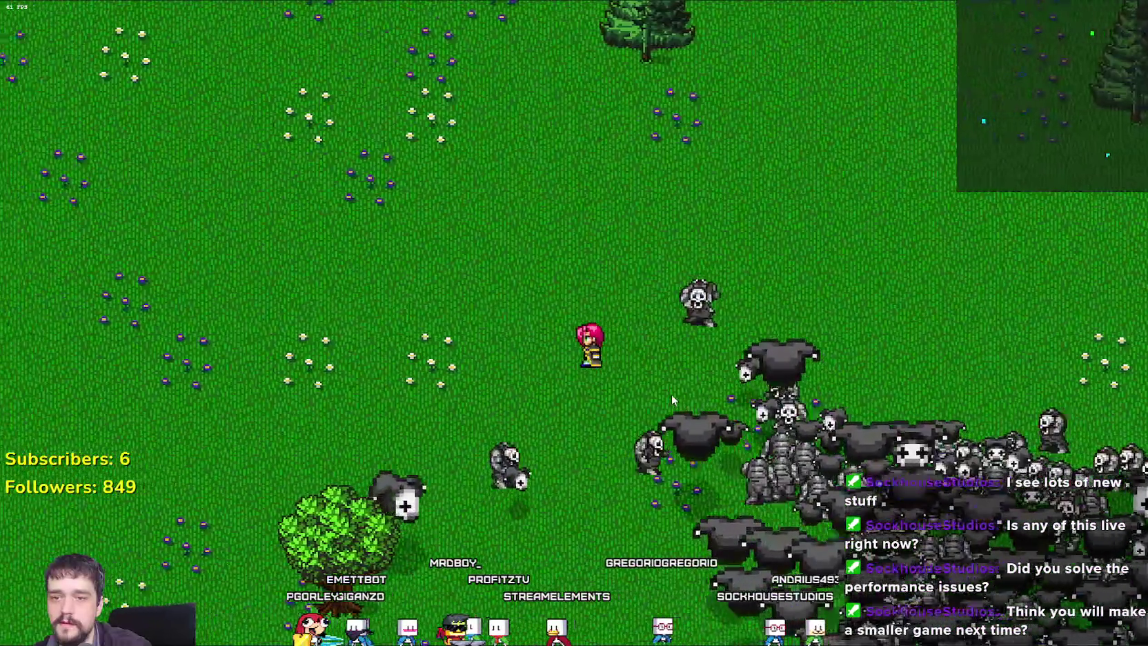
{"action": "key", "text": "s"}
{"action": "key", "text": "s"}
{"action": "key", "text": "a"}
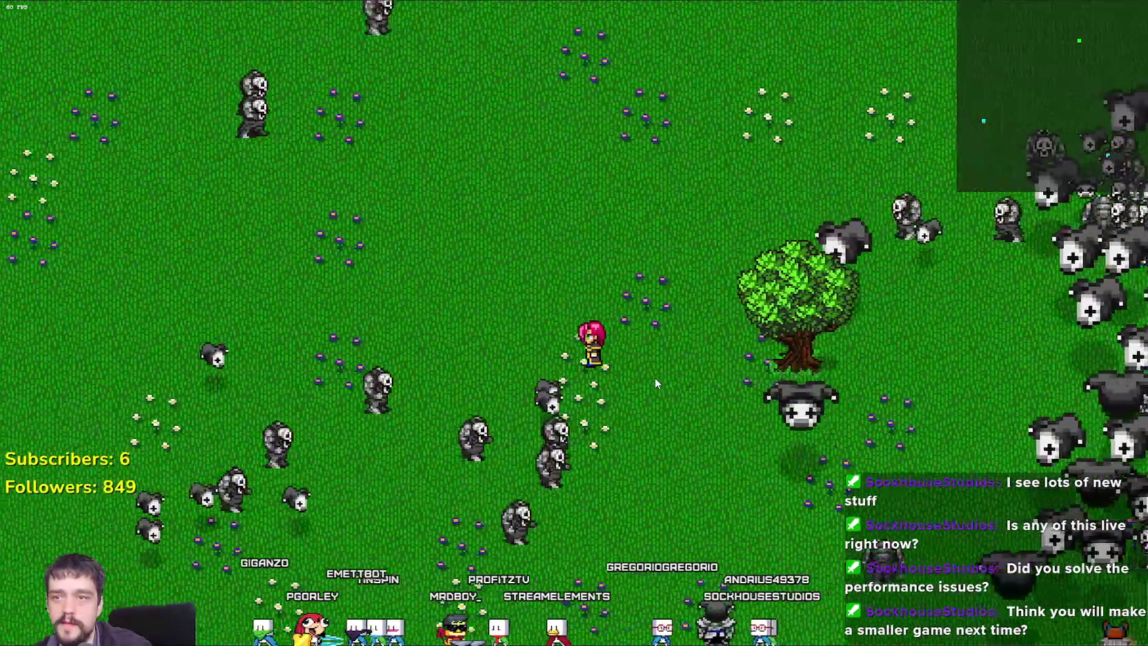
{"action": "key", "text": "a"}
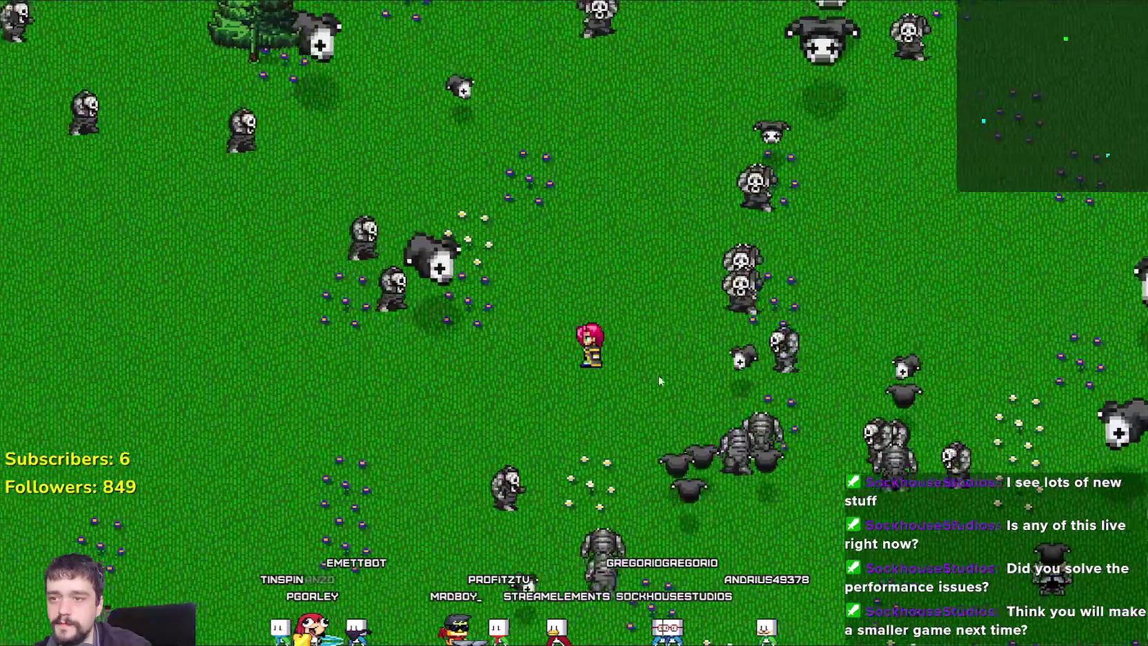
{"action": "key", "text": "a"}
{"action": "key", "text": "w"}
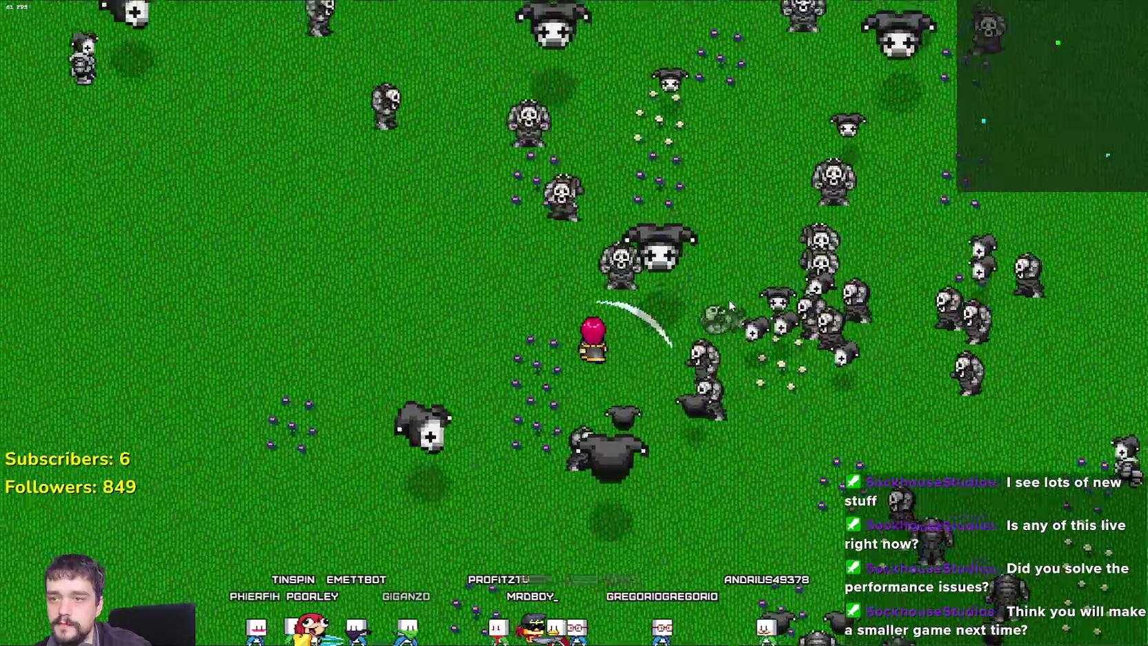
{"action": "key", "text": "s"}
{"action": "key", "text": "a"}
{"action": "key", "text": "d"}
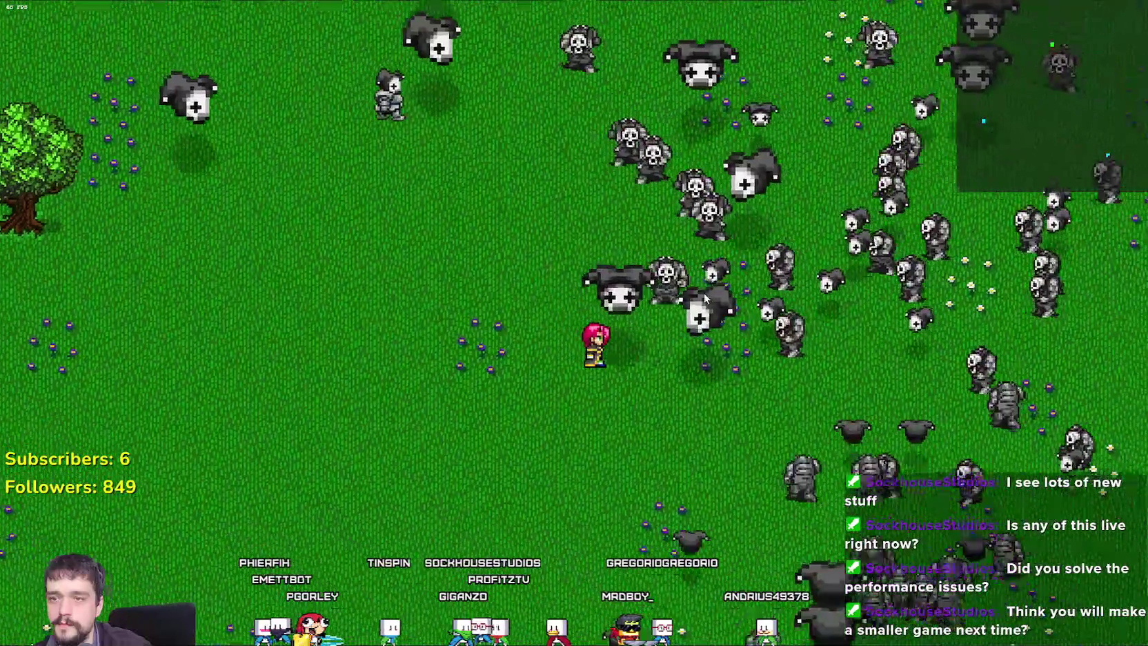
{"action": "key", "text": "a"}
Walk the hero down-left across the meadow, leaving the horde behind.
{"action": "key", "text": "s"}
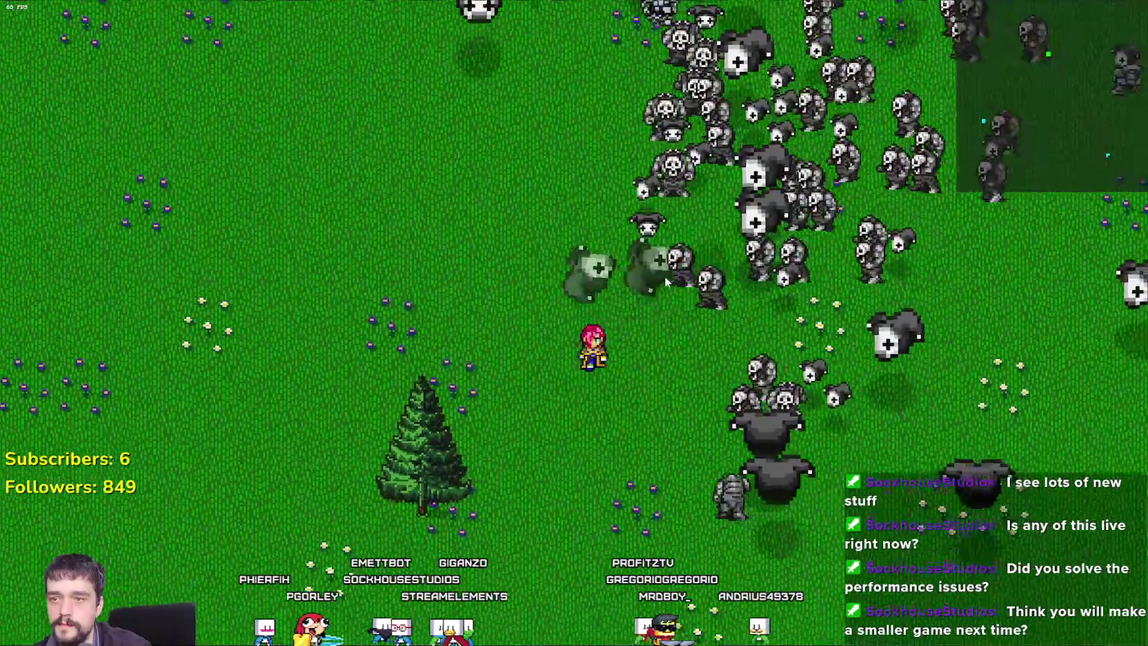
{"action": "key", "text": "a"}
{"action": "key", "text": "a"}
{"action": "key", "text": "s"}
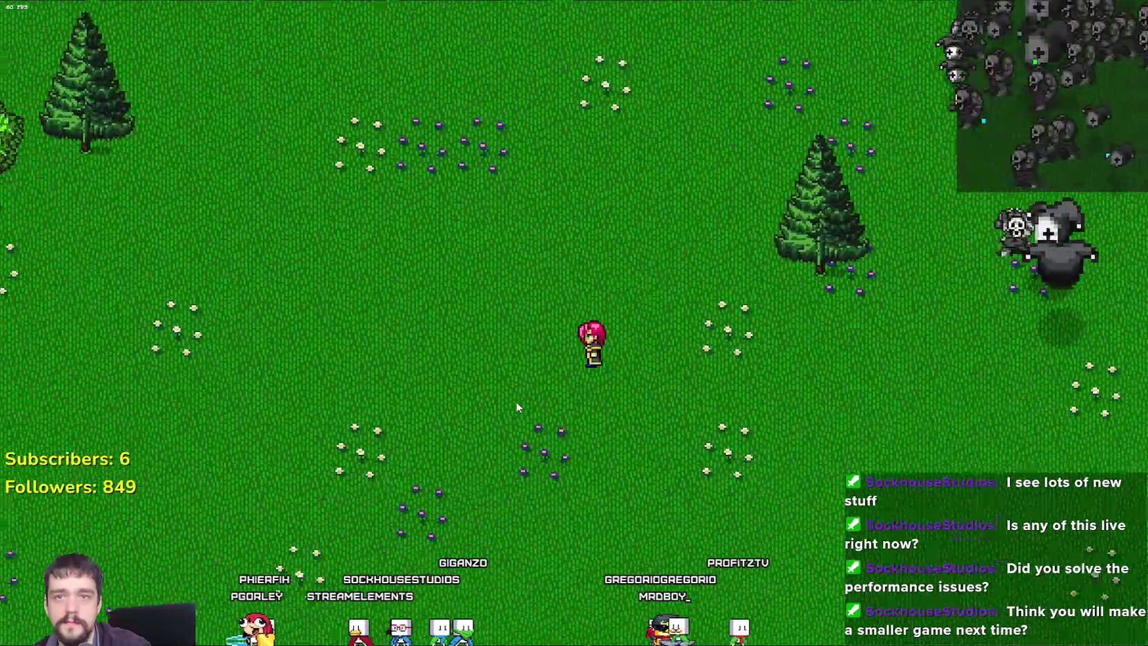
{"action": "key", "text": "a"}
{"action": "key", "text": "s"}
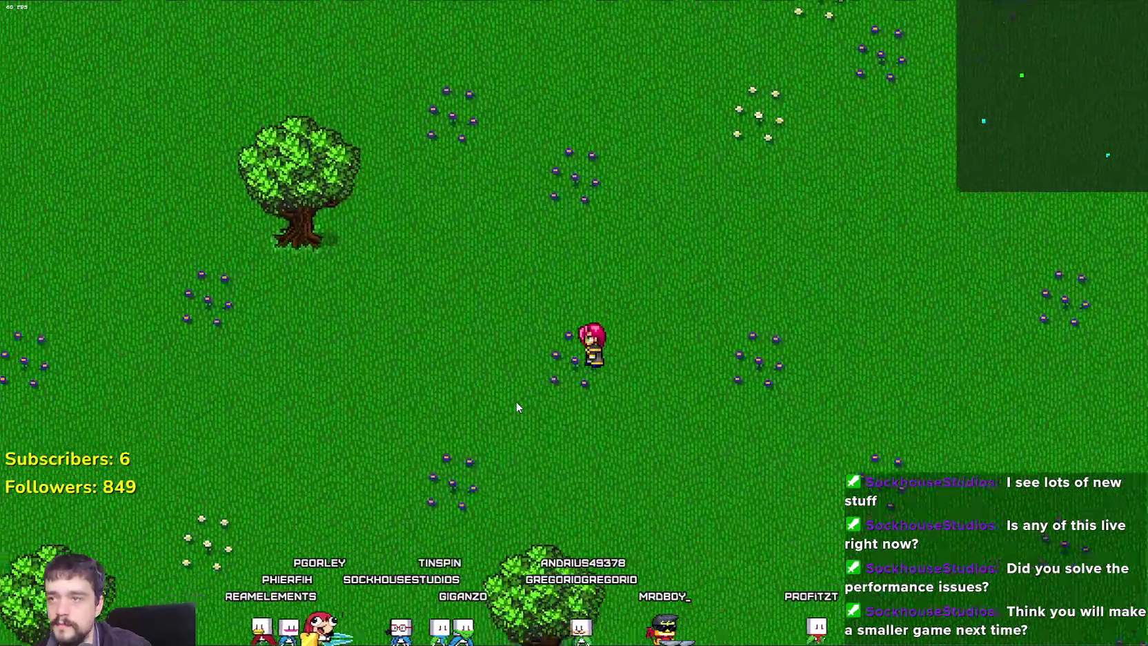
{"action": "key", "text": "a"}
{"action": "key", "text": "s"}
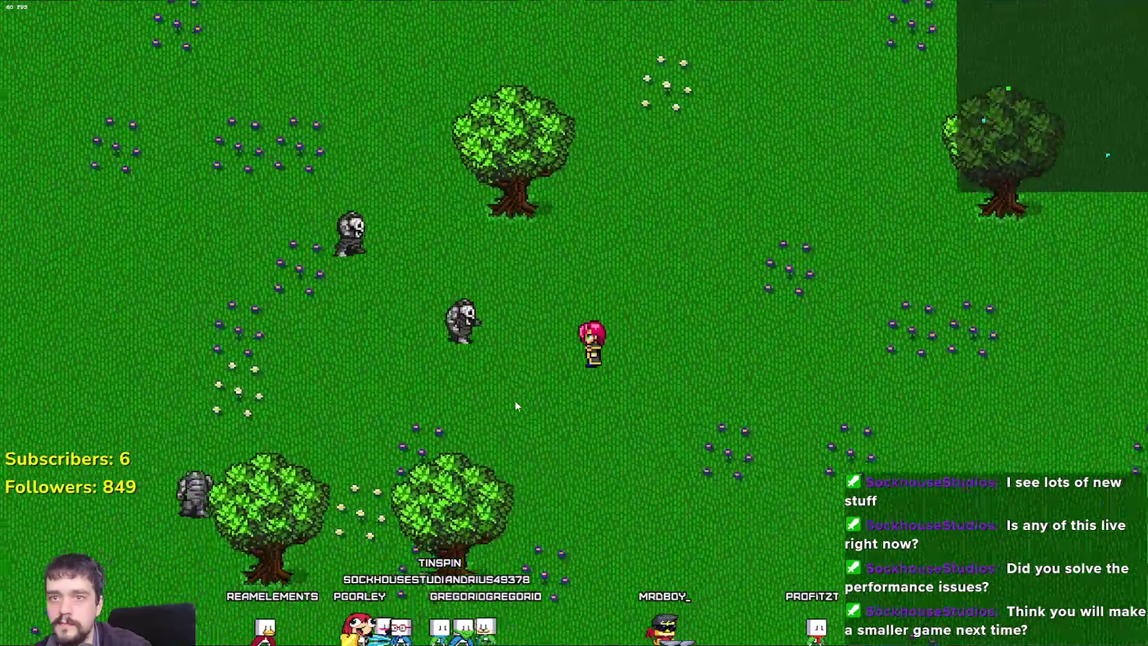
{"action": "key", "text": "a"}
{"action": "key", "text": "s"}
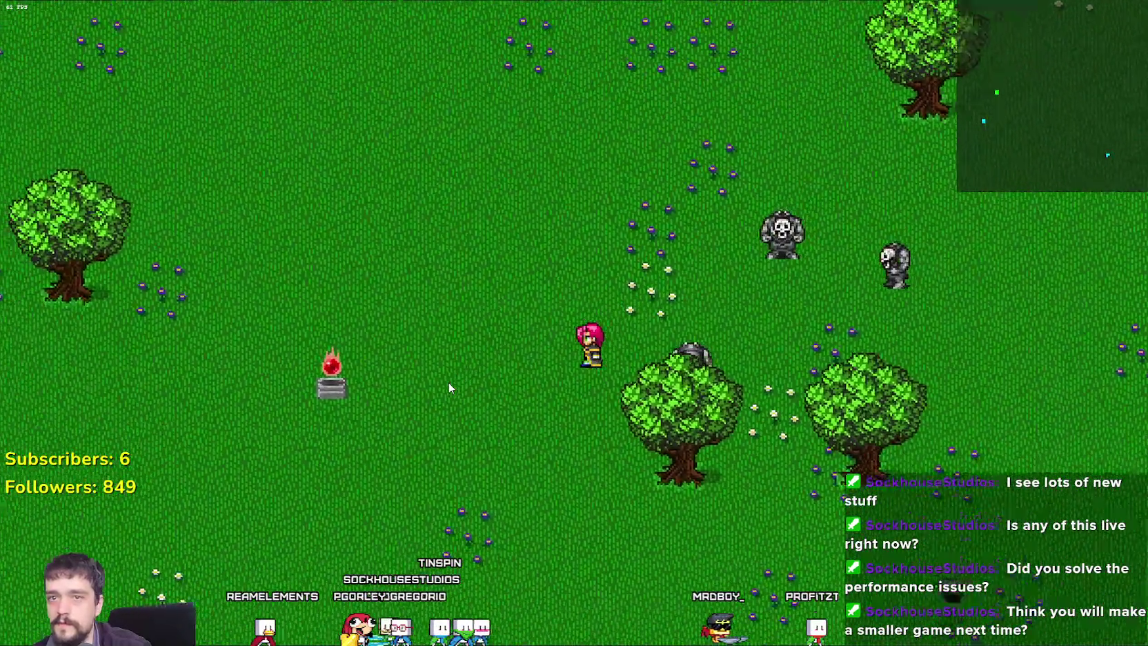
{"action": "key", "text": "w"}
{"action": "key", "text": "s"}
{"action": "key", "text": "s"}
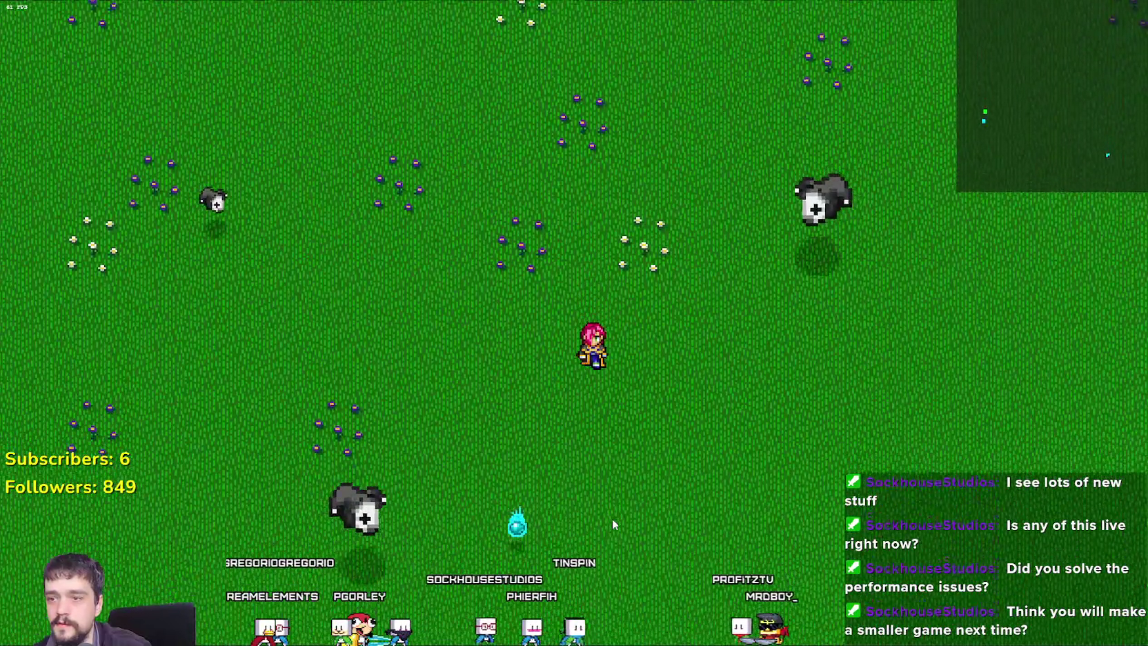
Walk the hero right past the trees, cows and fire pedestal into open grass.
{"action": "key", "text": "d"}
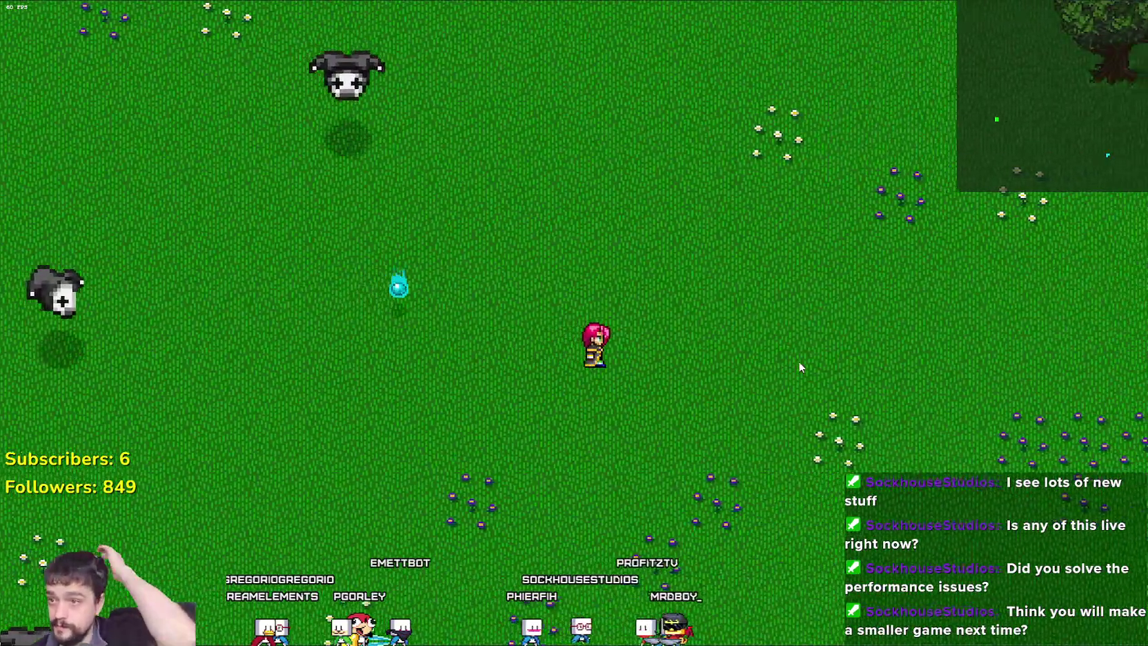
{"action": "key", "text": "w"}
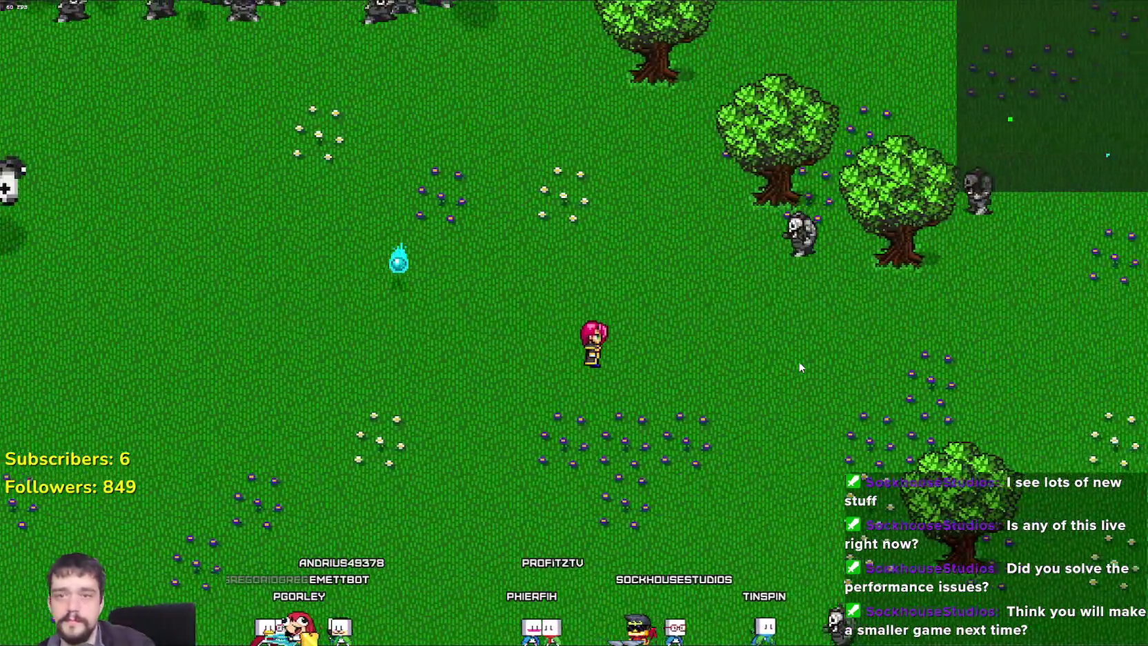
{"action": "key", "text": "d"}
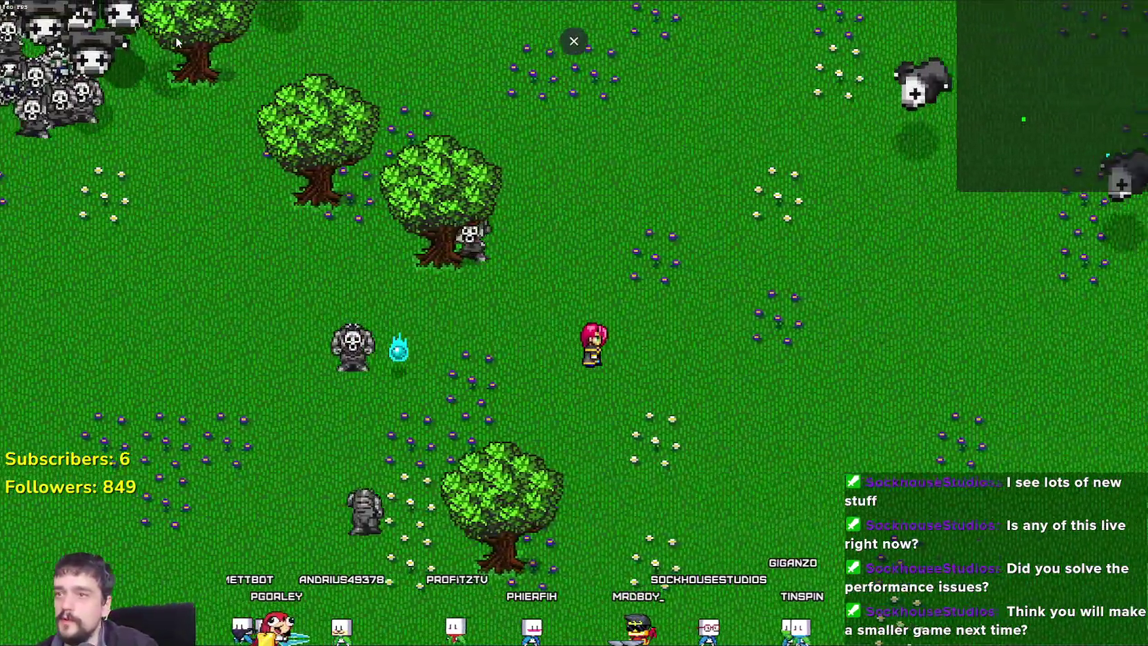
{"action": "key", "text": "d"}
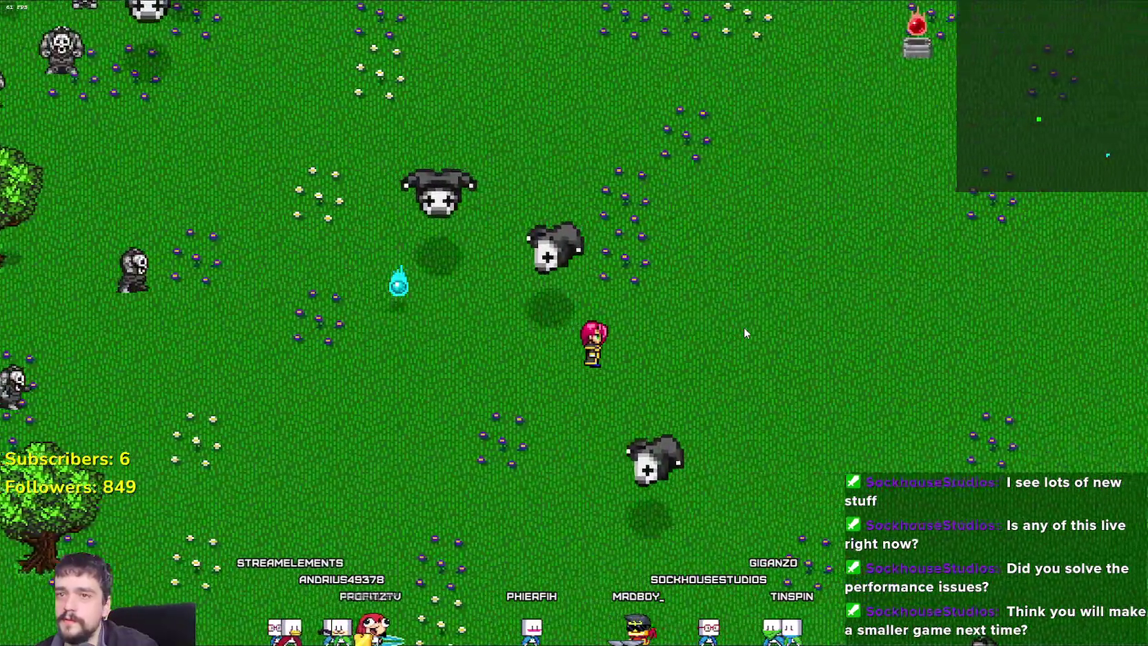
{"action": "key", "text": "w"}
{"action": "key", "text": "d"}
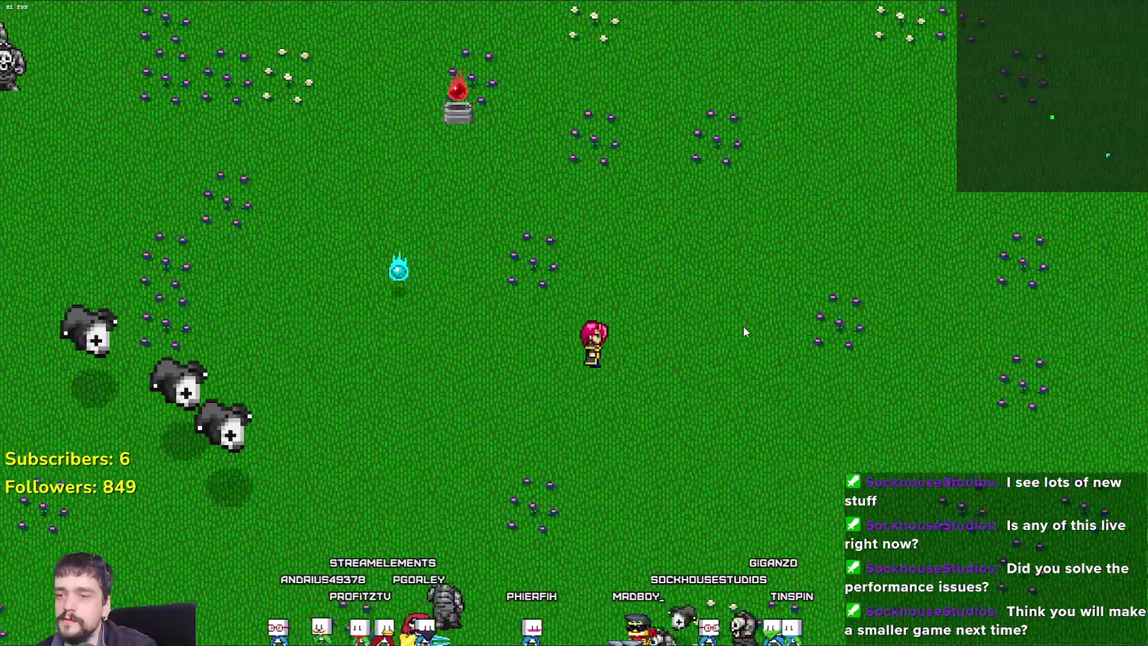
{"action": "key", "text": "d"}
{"action": "key", "text": "s"}
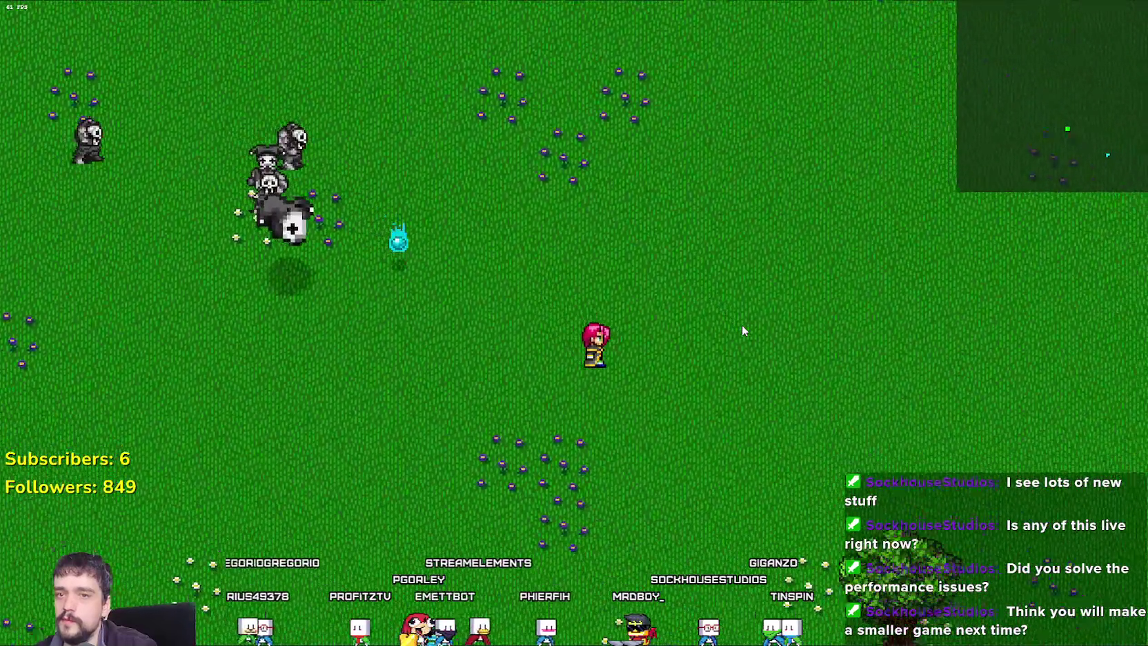
{"action": "key", "text": "d"}
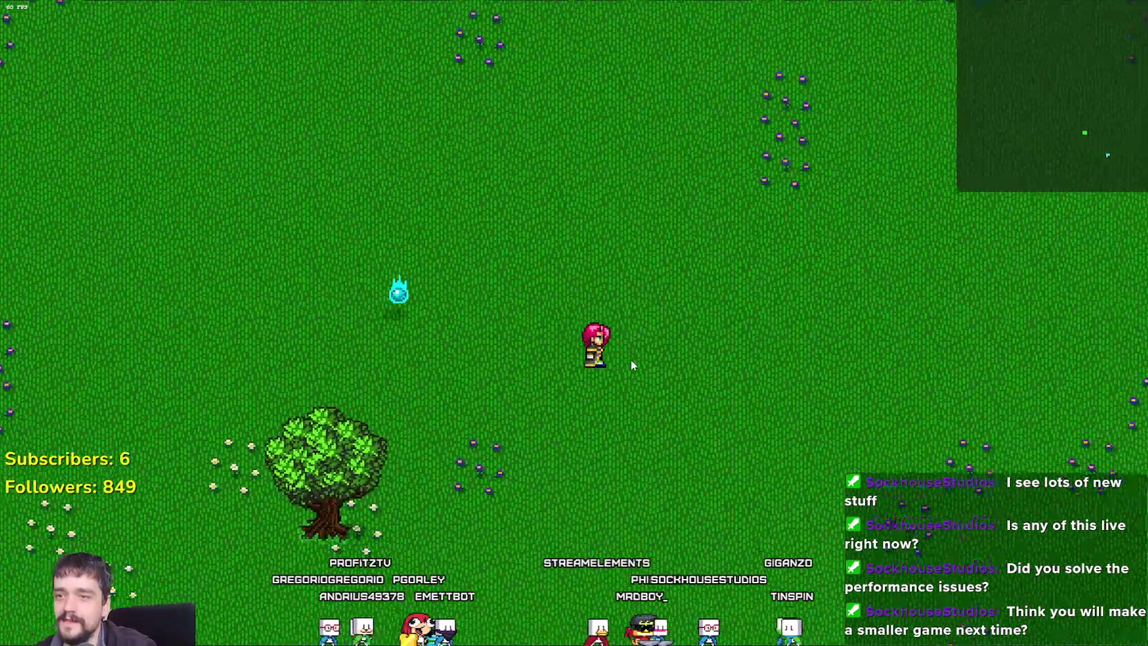
Walk the hero into the open grass and swing the sword at the approaching skull horde.
{"action": "key", "text": "d"}
{"action": "key", "text": "s"}
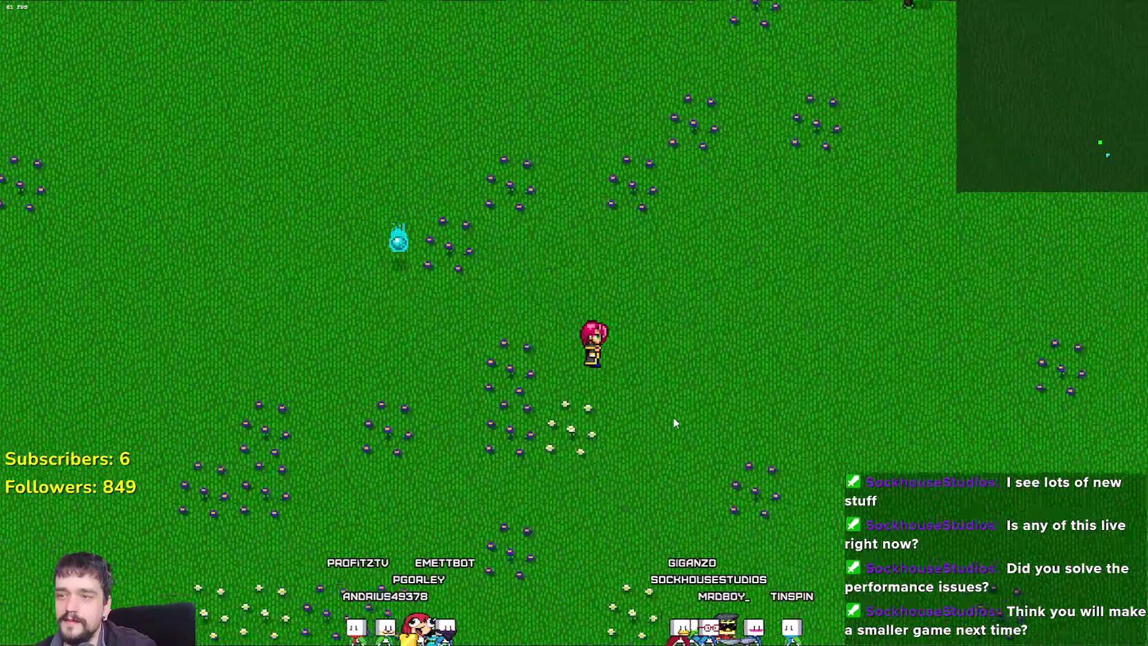
{"action": "key", "text": "s"}
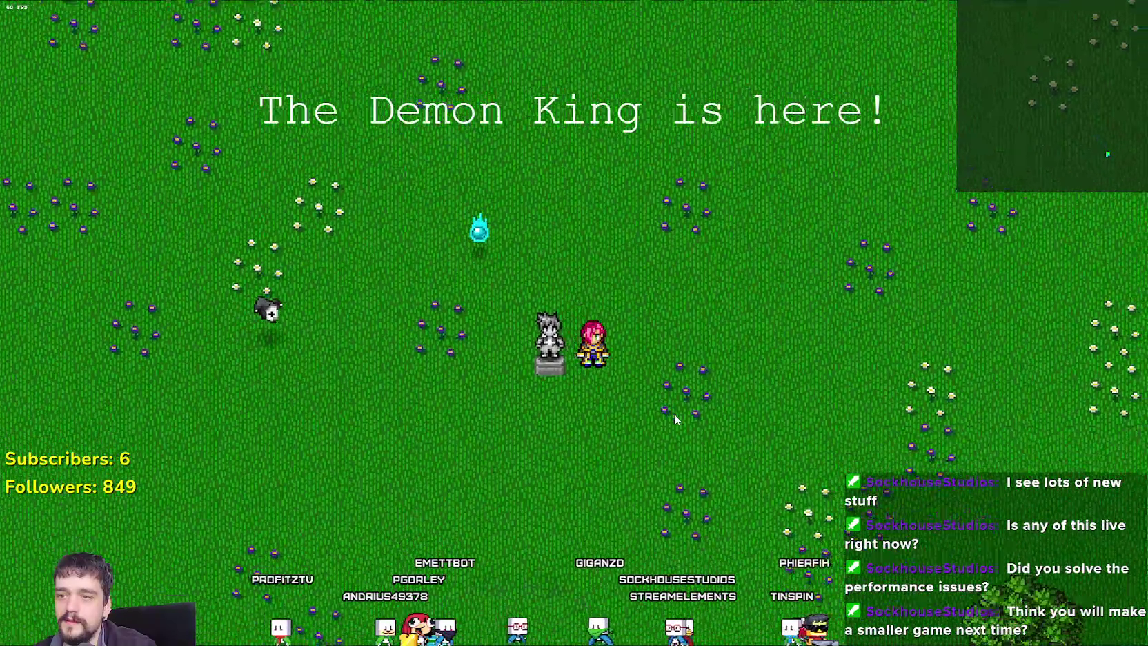
{"action": "key", "text": "a"}
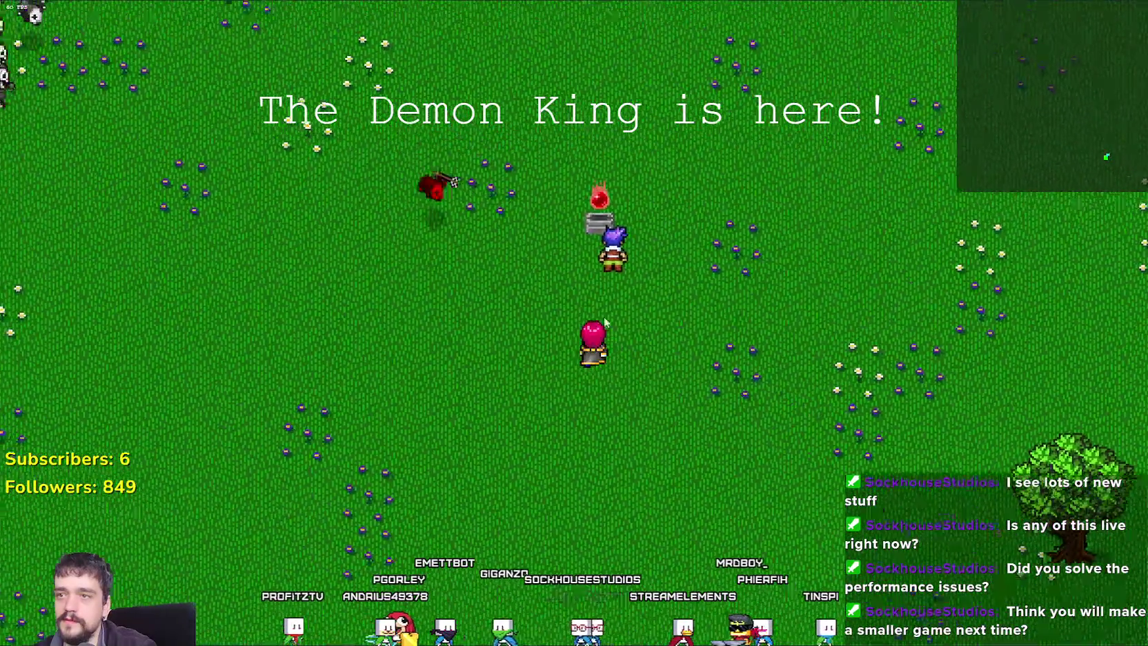
{"action": "left_click", "coordinate": [570, 271]}
{"action": "key", "text": "a"}
{"action": "key", "text": "w"}
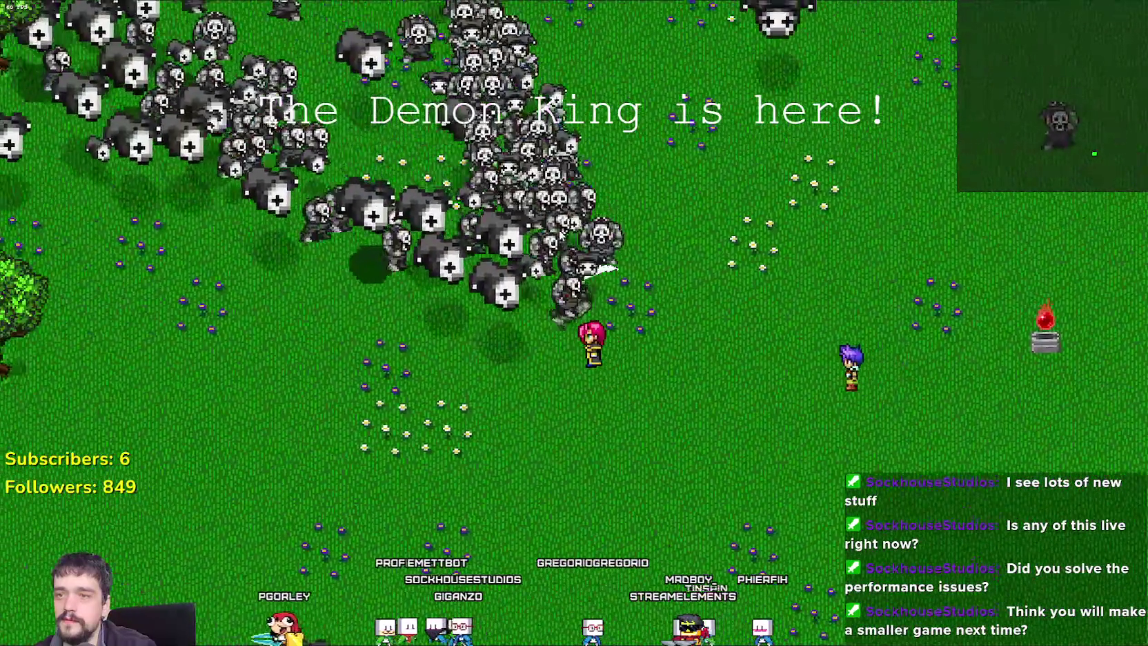
{"action": "key", "text": "s"}
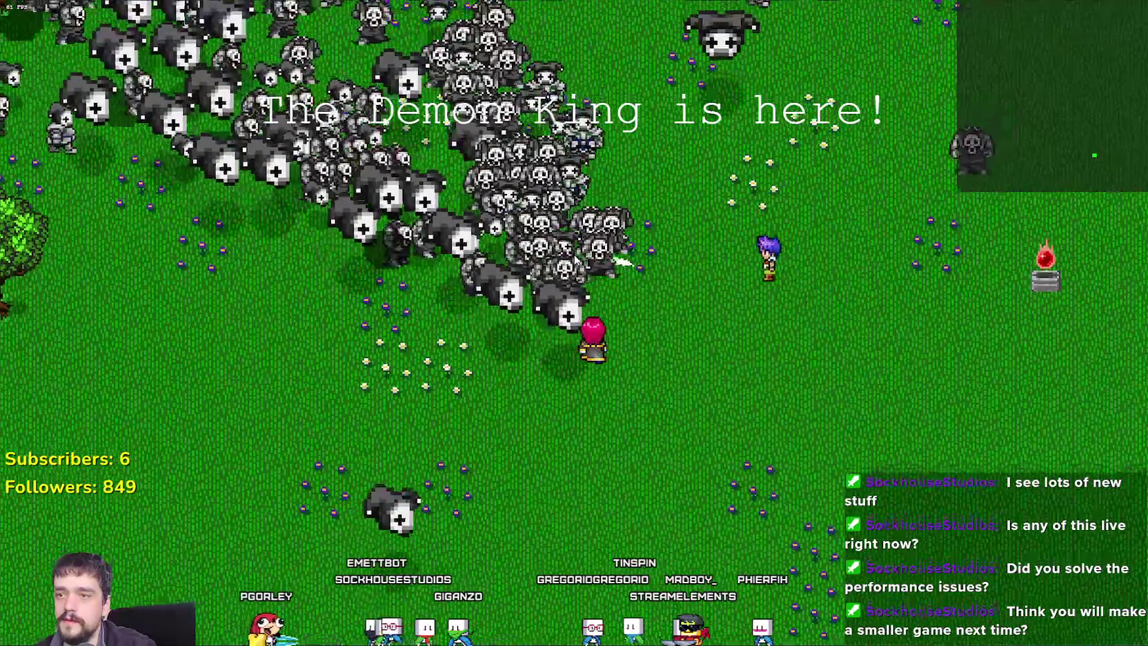
{"action": "key", "text": "d"}
Dodge around the skull horde, weaving up and down near the trees.
{"action": "key", "text": "d"}
{"action": "key", "text": "w"}
{"action": "left_click", "coordinate": [536, 357]}
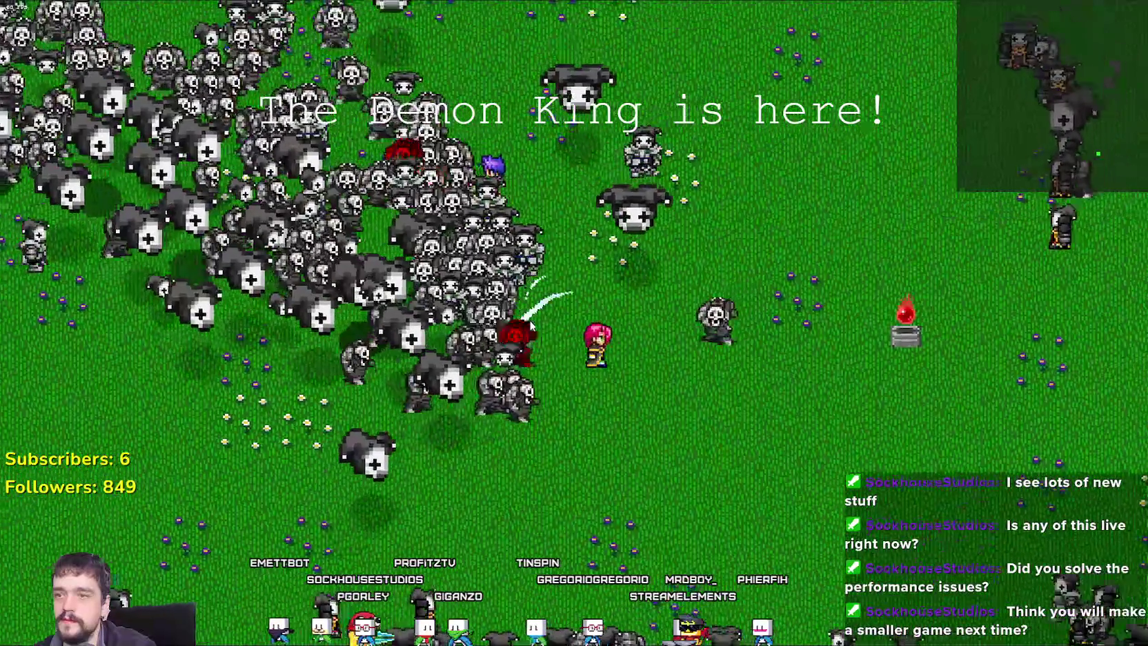
{"action": "key", "text": "s"}
{"action": "key", "text": "d"}
{"action": "key", "text": "w"}
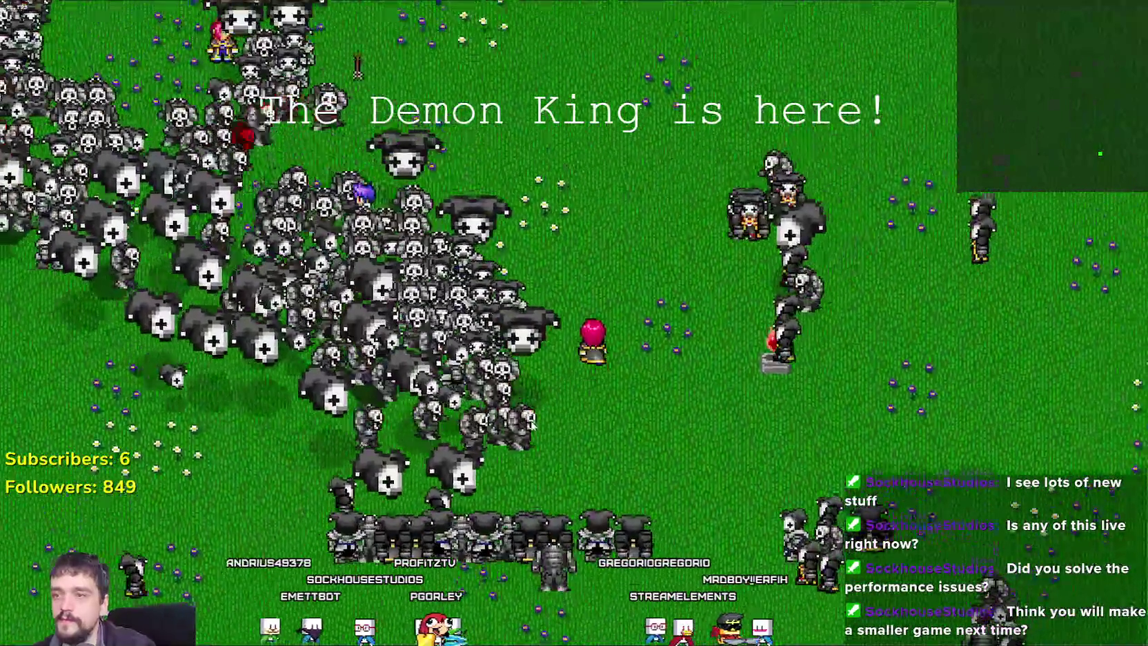
{"action": "key", "text": "w"}
{"action": "key", "text": "d"}
{"action": "key", "text": "a"}
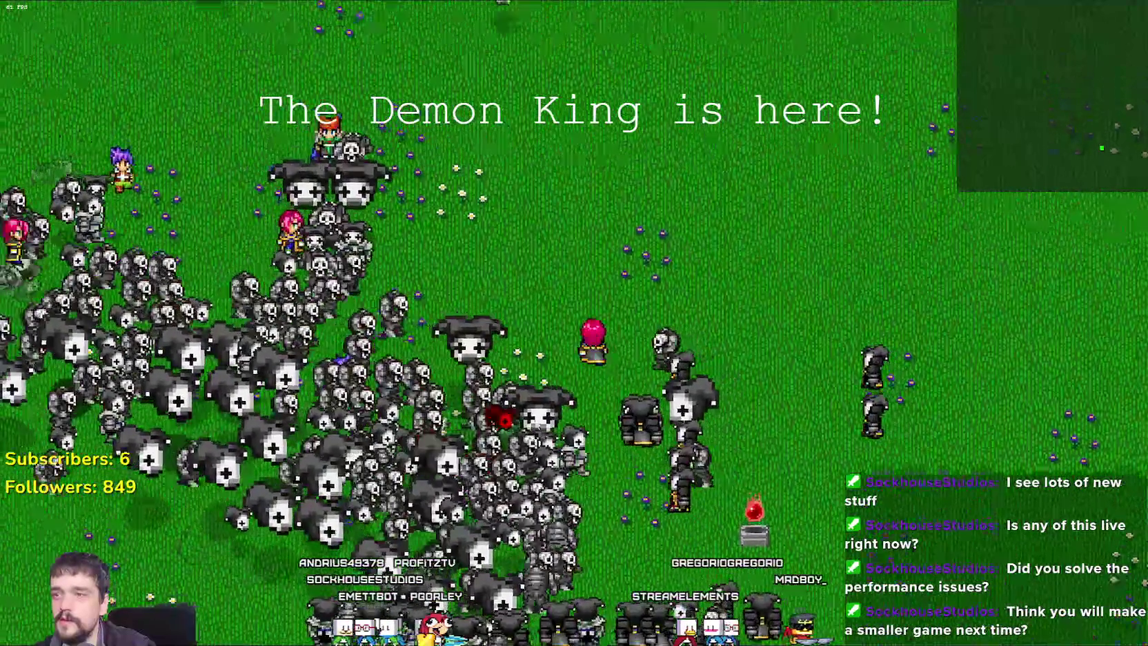
{"action": "key", "text": "w"}
{"action": "key", "text": "a"}
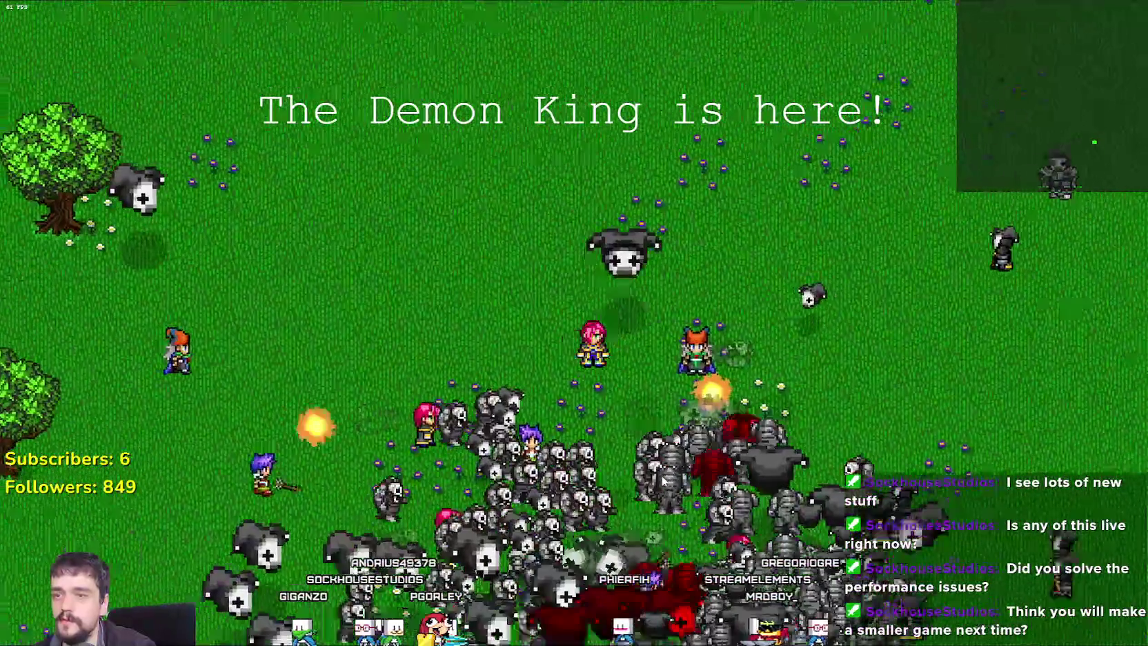
{"action": "key", "text": "s"}
{"action": "key", "text": "a"}
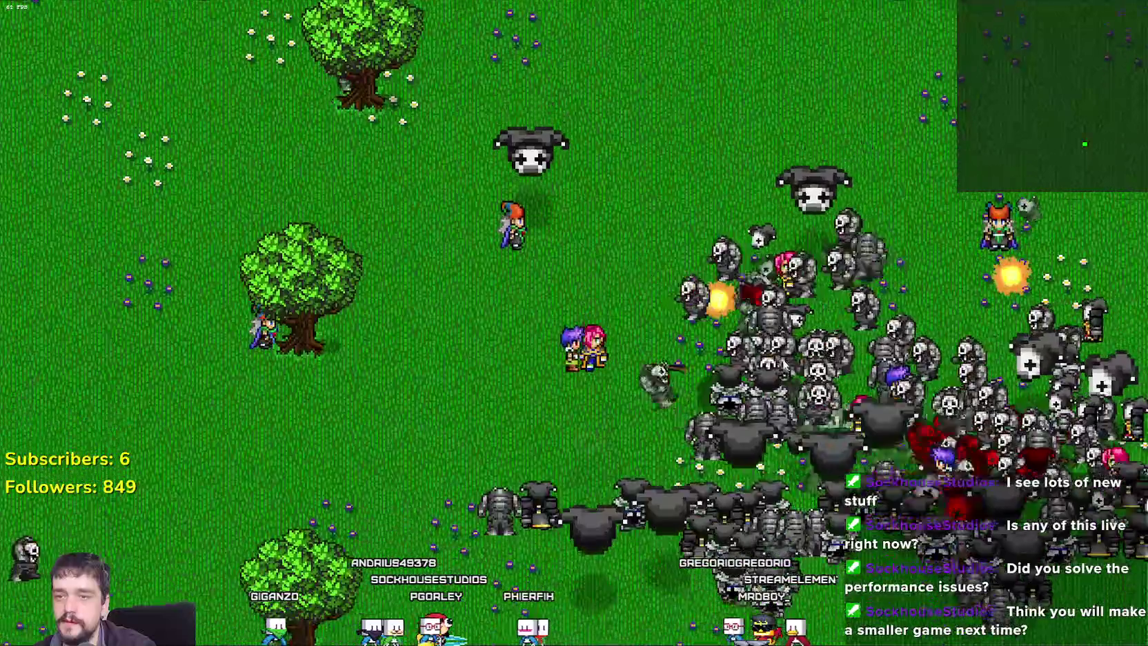
{"action": "key", "text": "w"}
{"action": "key", "text": "a"}
{"action": "key", "text": "s"}
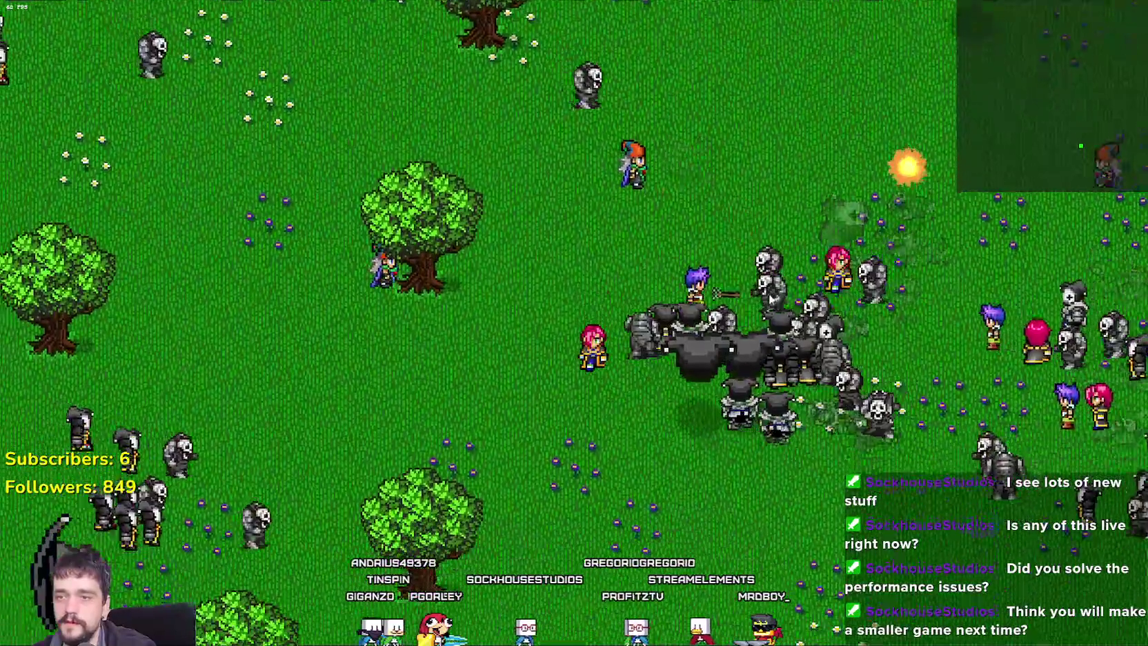
{"action": "key", "text": "d"}
Keep moving the hero around the battle until the giant boss appears.
{"action": "key", "text": "s"}
{"action": "key", "text": "a"}
{"action": "key", "text": "w"}
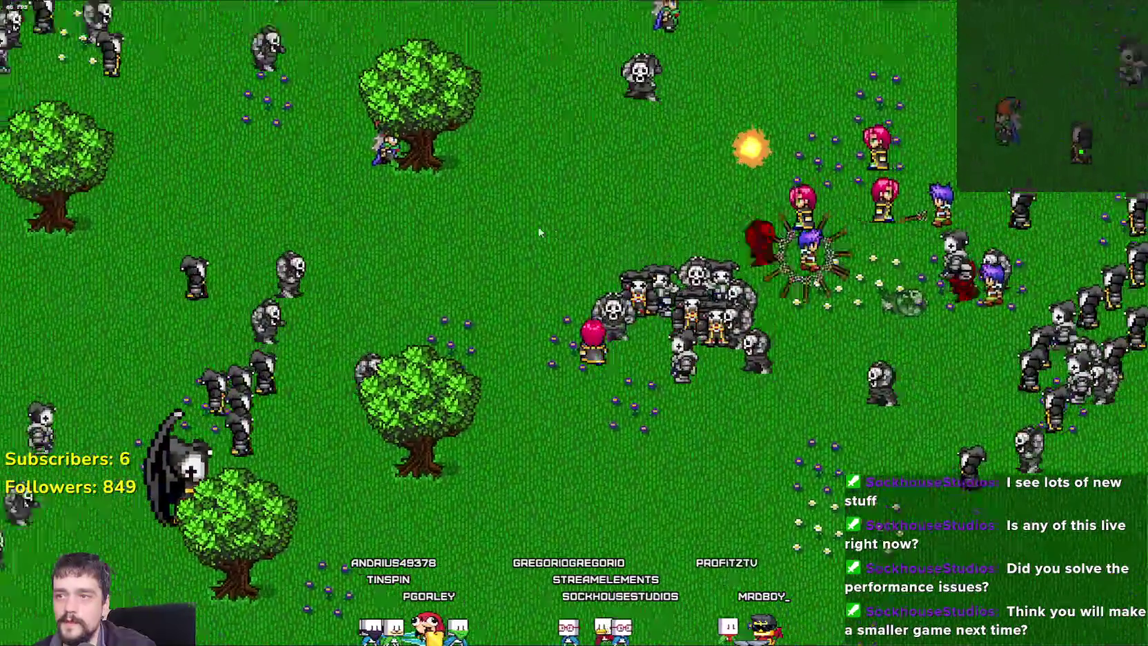
{"action": "key", "text": "d"}
{"action": "key", "text": "s"}
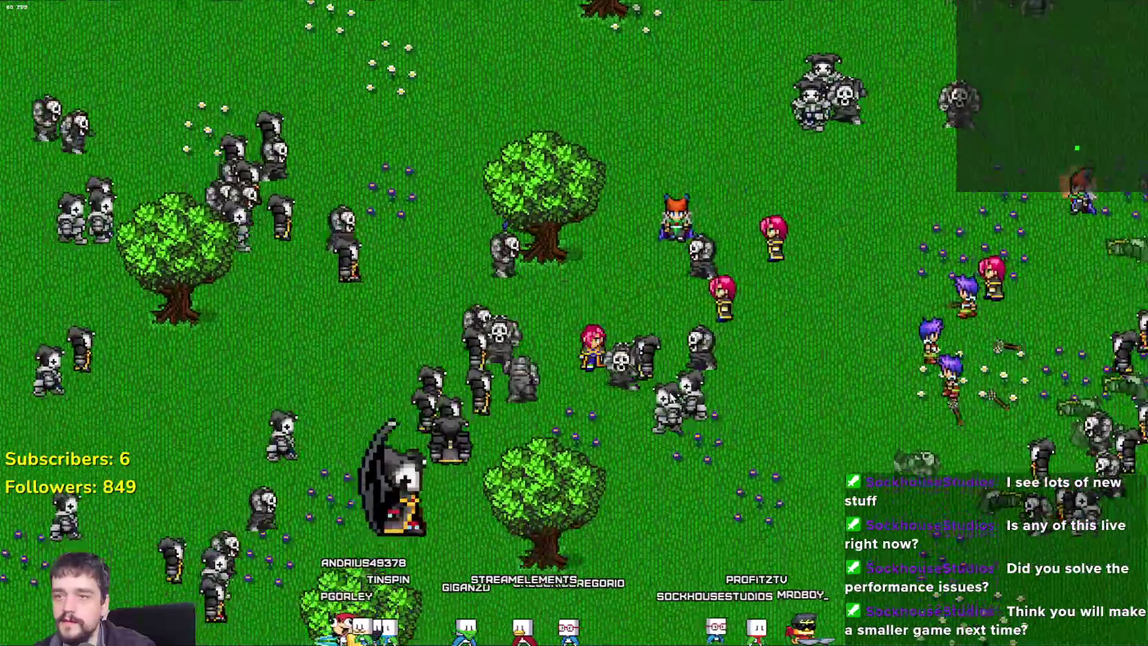
{"action": "key", "text": "d"}
{"action": "key", "text": "w"}
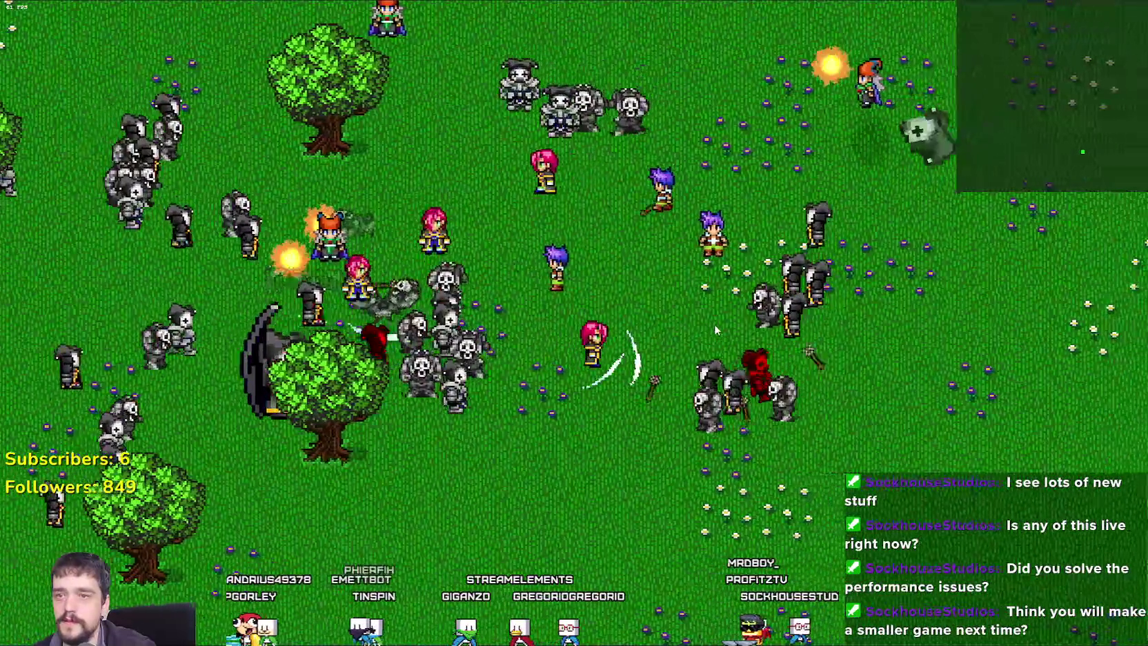
{"action": "key", "text": "w"}
{"action": "key", "text": "w"}
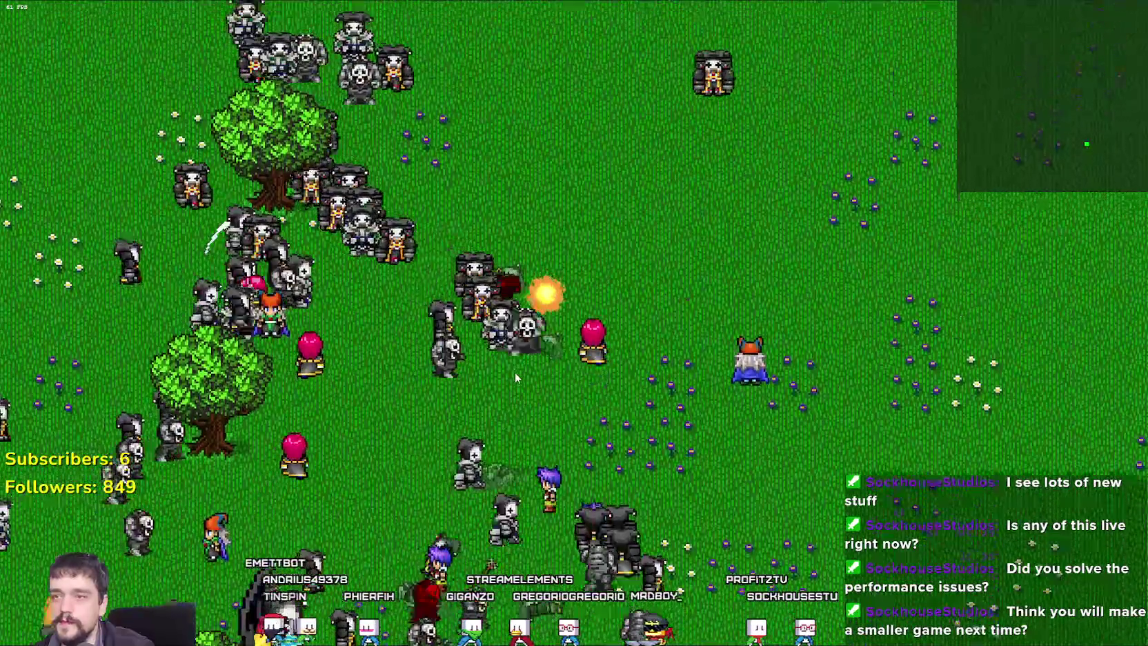
{"action": "key", "text": "a"}
{"action": "key", "text": "w"}
{"action": "key", "text": "a"}
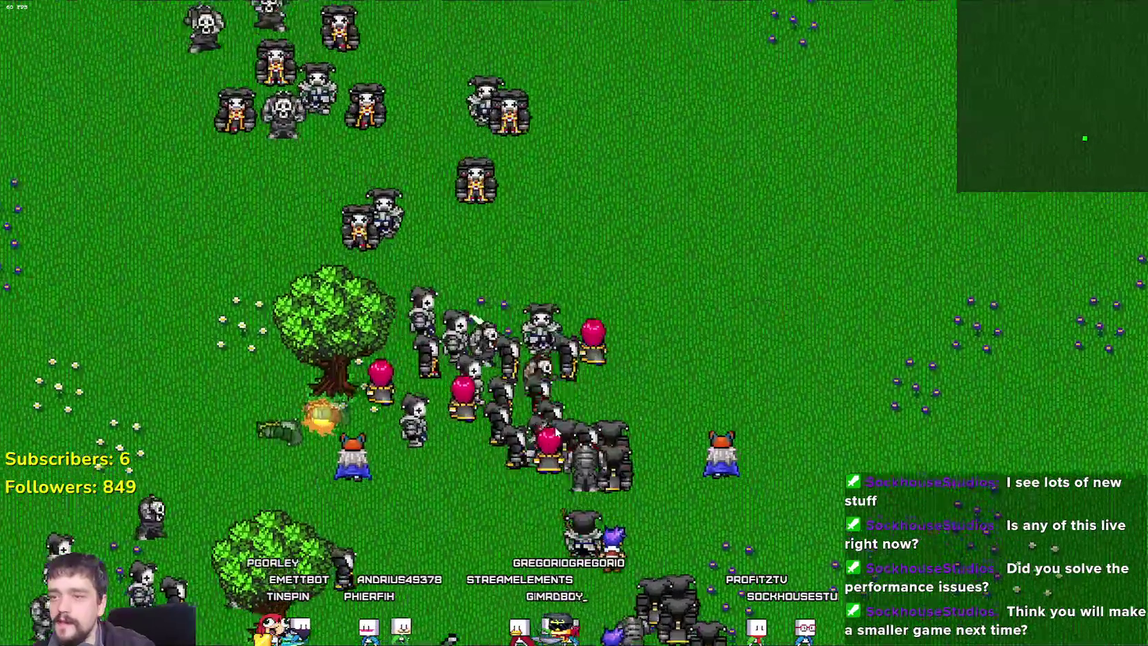
{"action": "key", "text": "d"}
{"action": "key", "text": "a"}
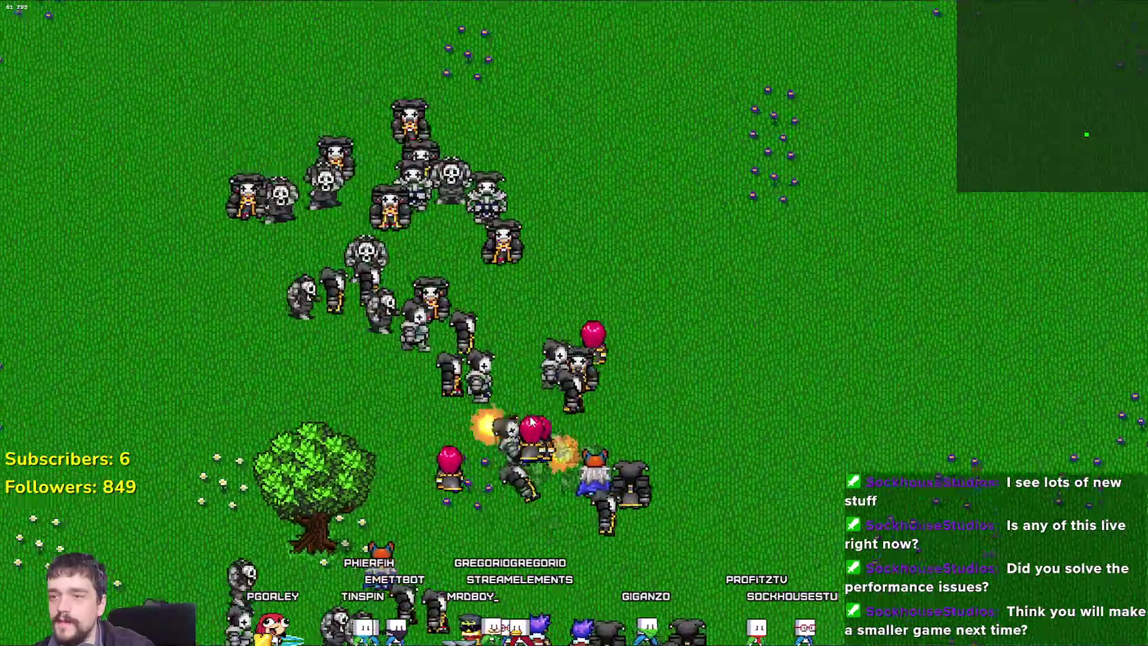
{"action": "key", "text": "a"}
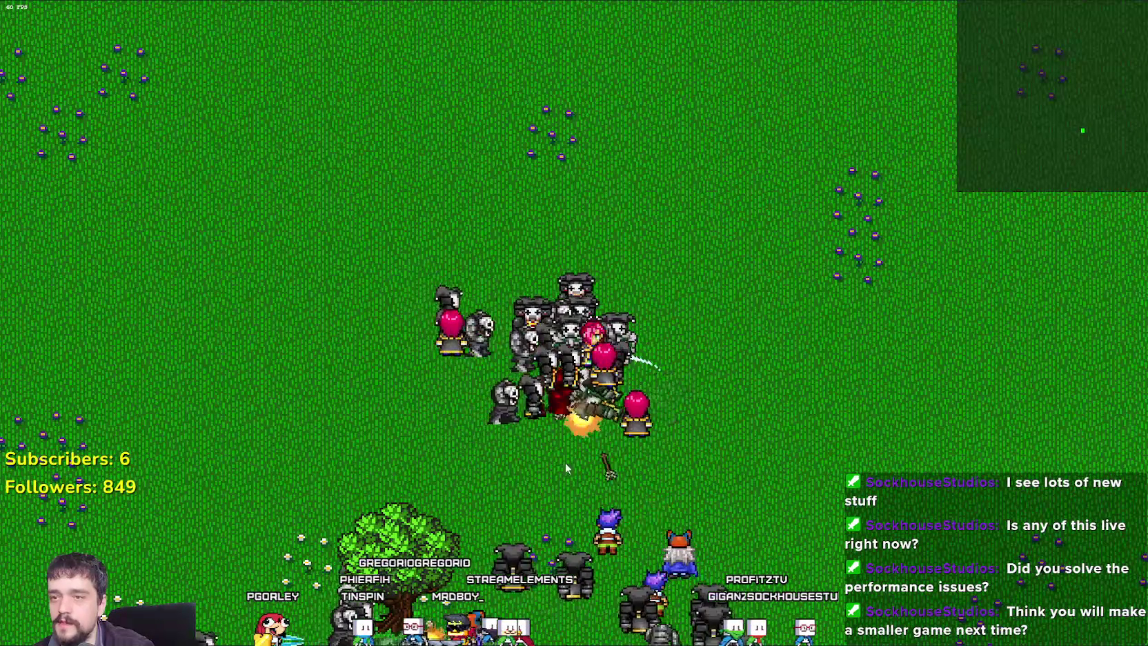
Circle the boss and its skeletons, moving up and down across the field past the trees.
{"action": "key", "text": "a"}
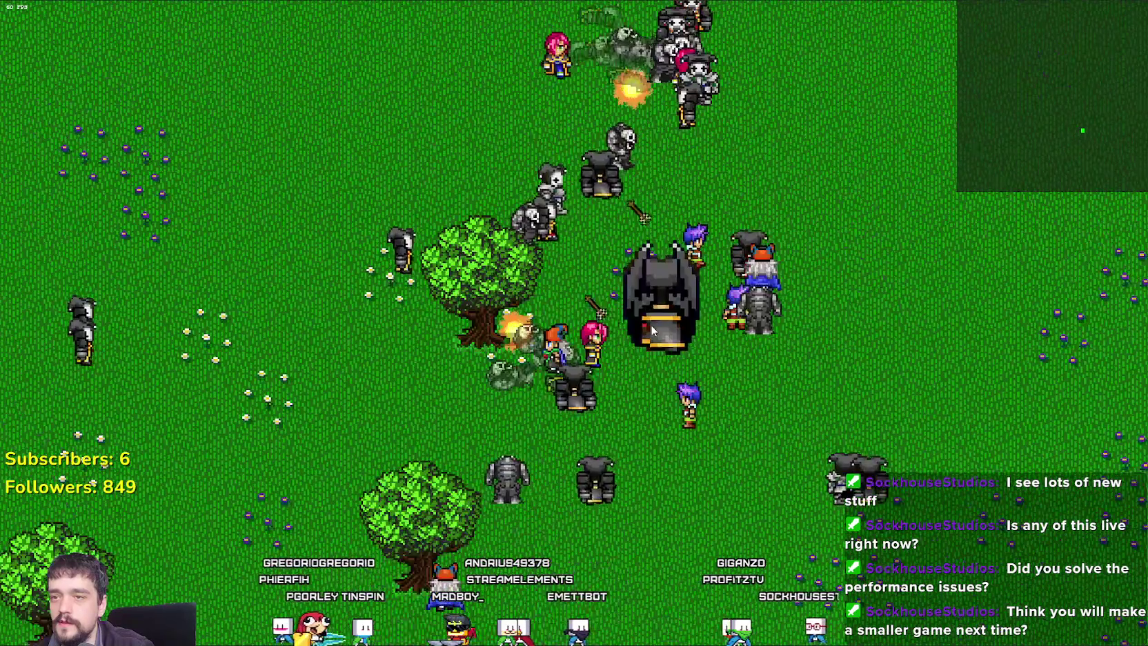
{"action": "key", "text": "s"}
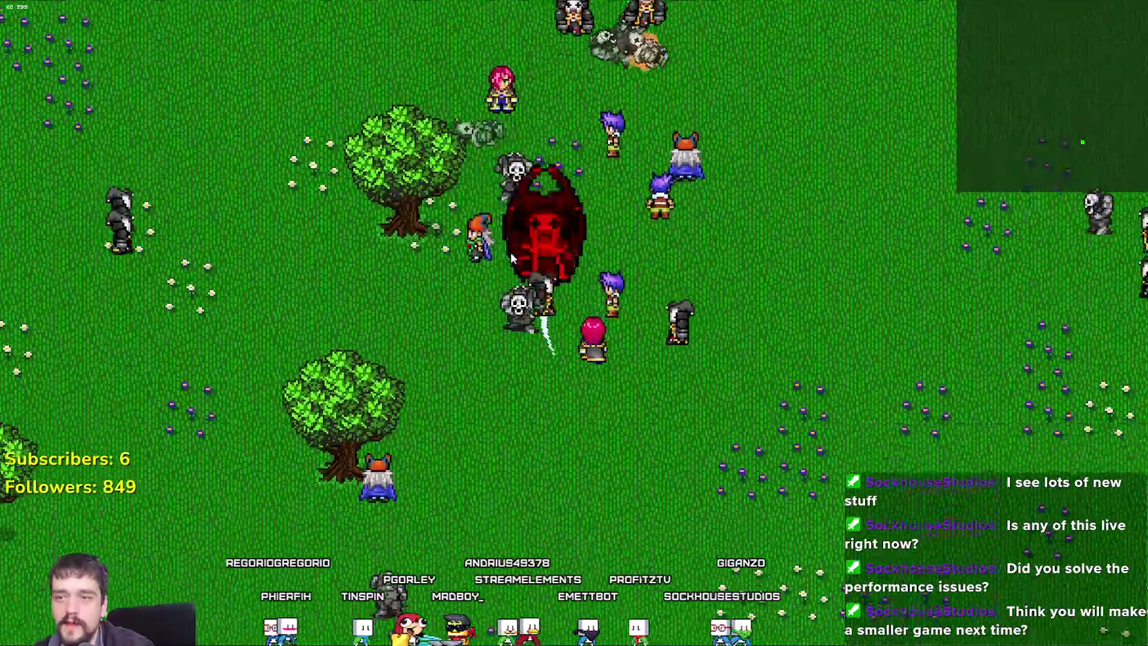
{"action": "key", "text": "d"}
{"action": "key", "text": "w"}
{"action": "key", "text": "d"}
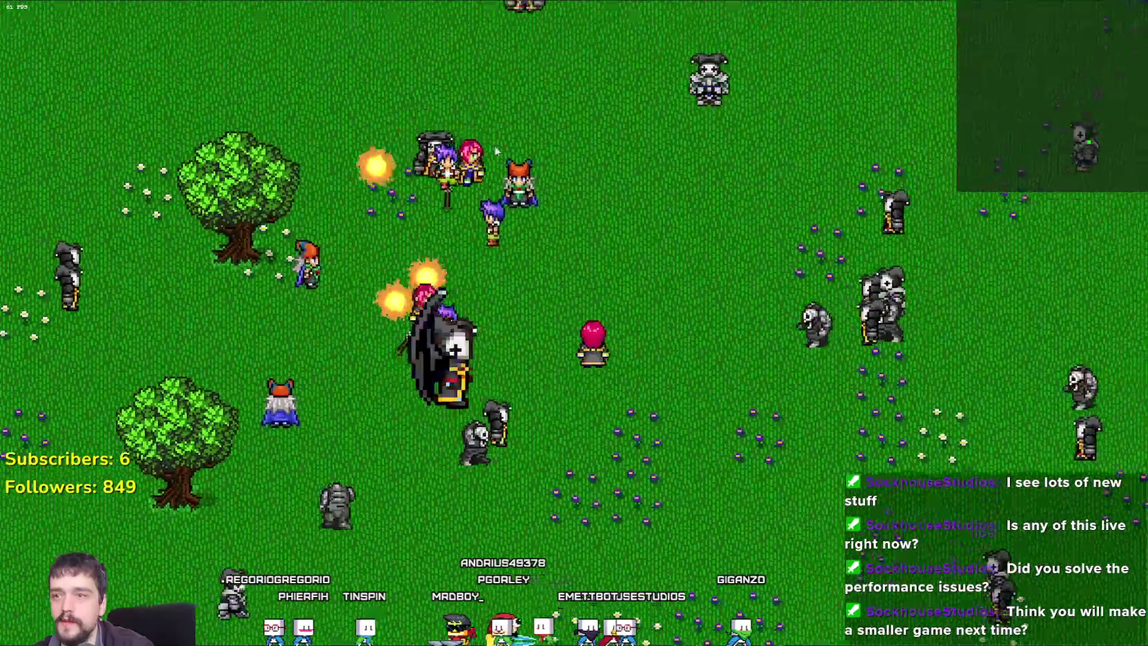
{"action": "key", "text": "a"}
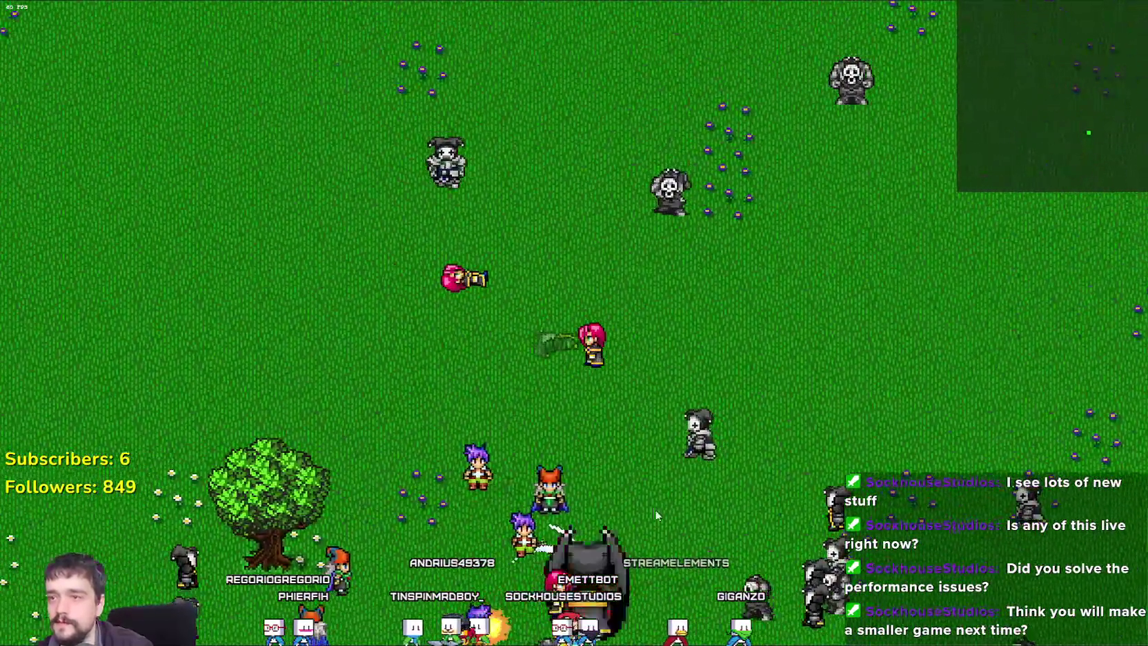
{"action": "key", "text": "s"}
{"action": "key", "text": "a"}
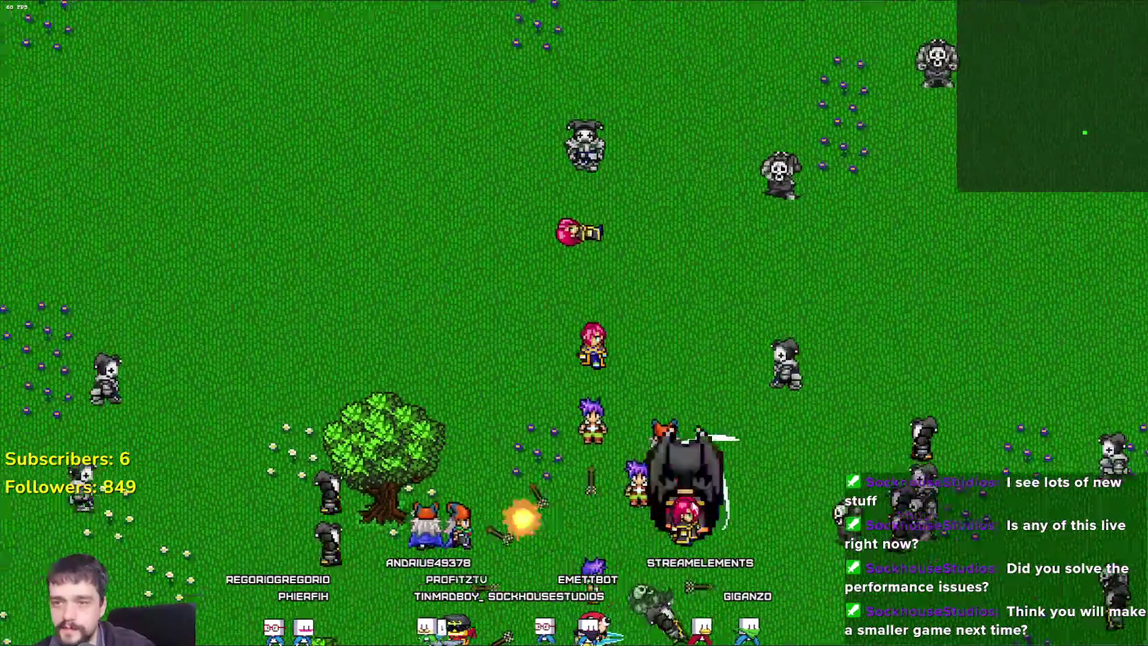
{"action": "key", "text": "s"}
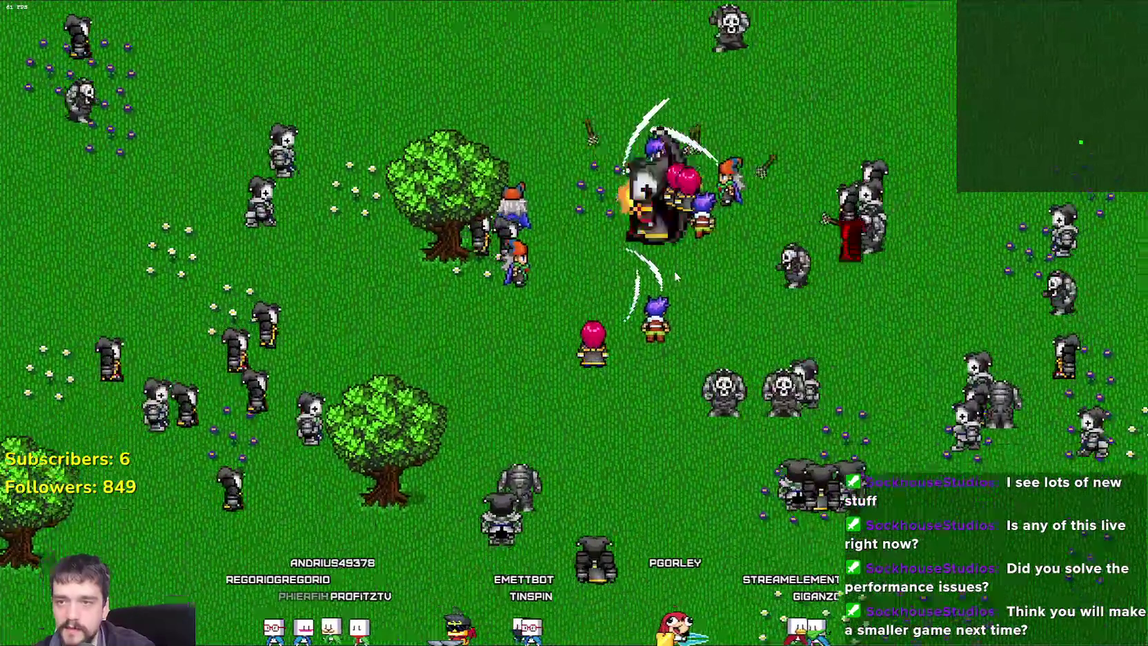
{"action": "key", "text": "d"}
{"action": "key", "text": "s"}
{"action": "key", "text": "a"}
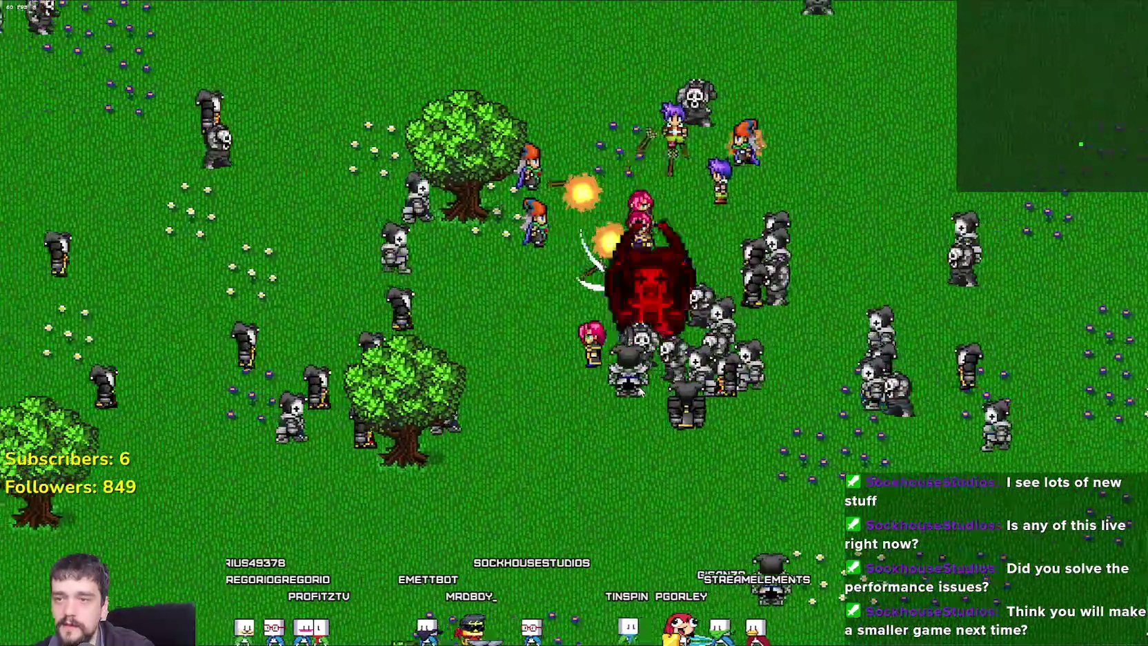
{"action": "key", "text": "d"}
{"action": "key", "text": "s"}
{"action": "key", "text": "d"}
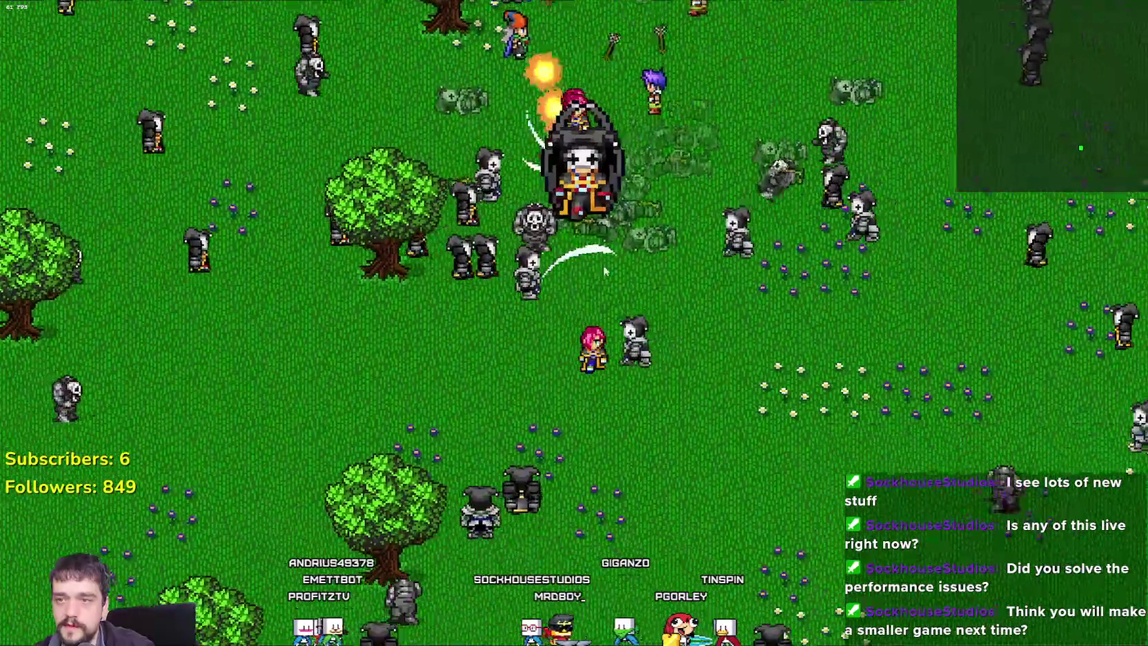
{"action": "key", "text": "w"}
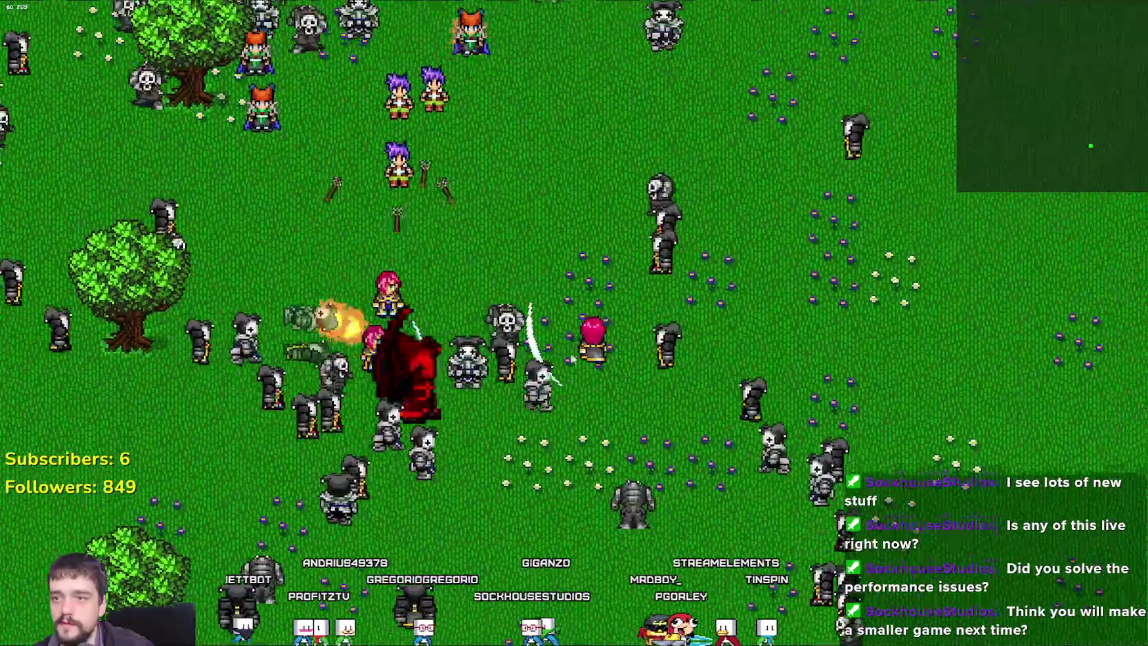
Move the hero right past the horde, then loop back left toward the big tree.
{"action": "key", "text": "a"}
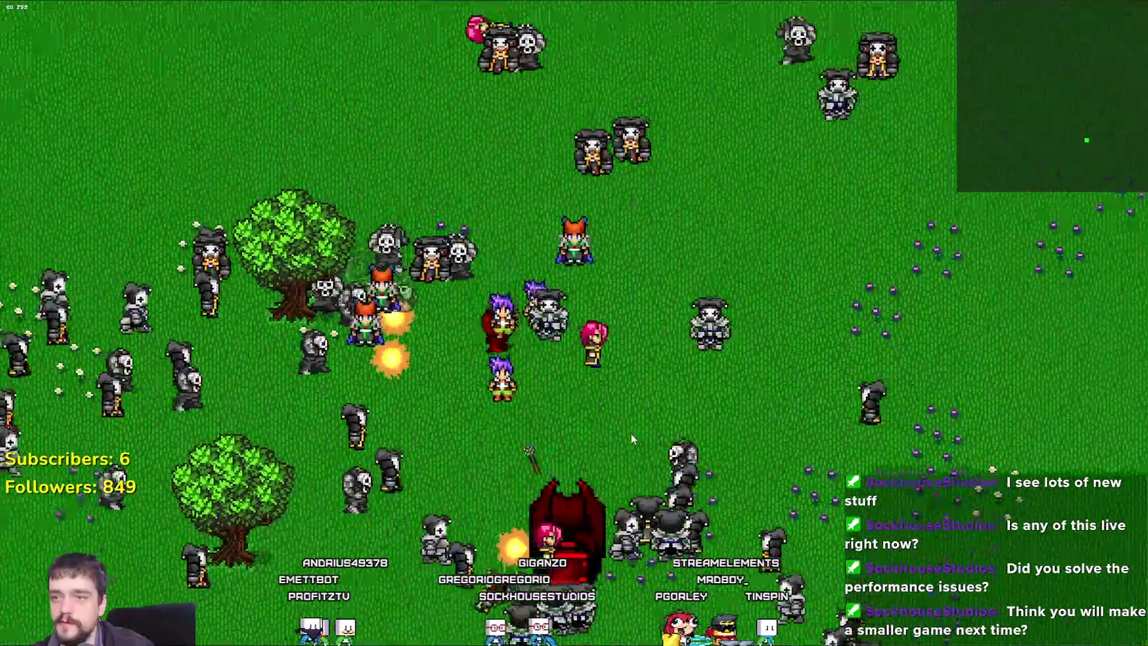
{"action": "key", "text": "w"}
{"action": "key", "text": "d"}
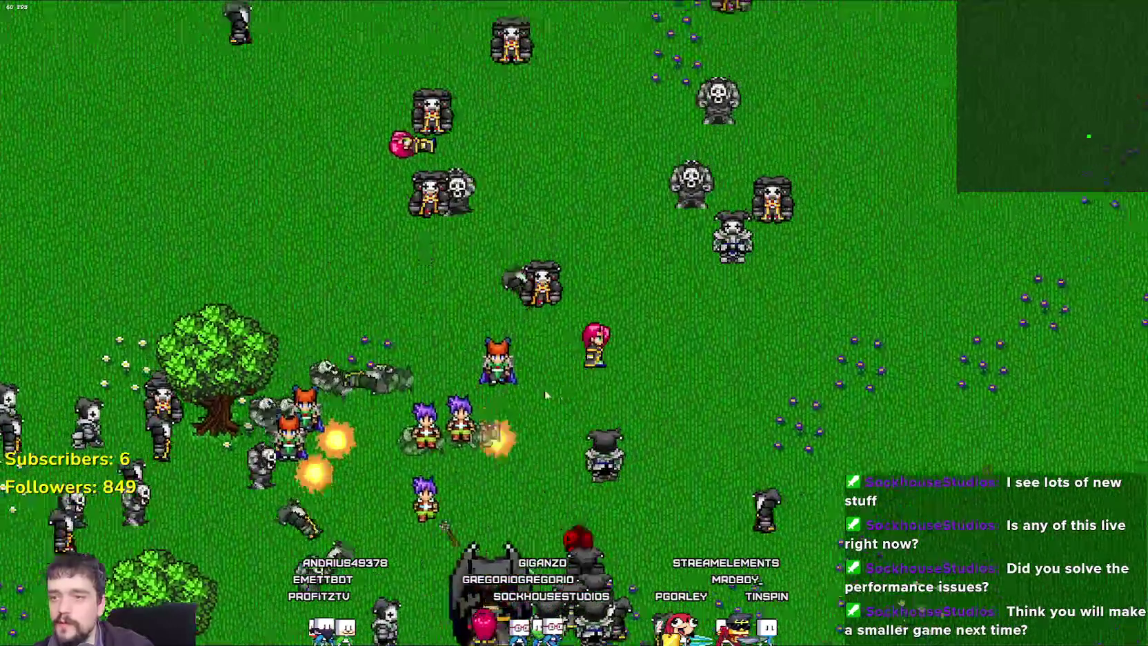
{"action": "key", "text": "s"}
{"action": "key", "text": "s"}
{"action": "key", "text": "d"}
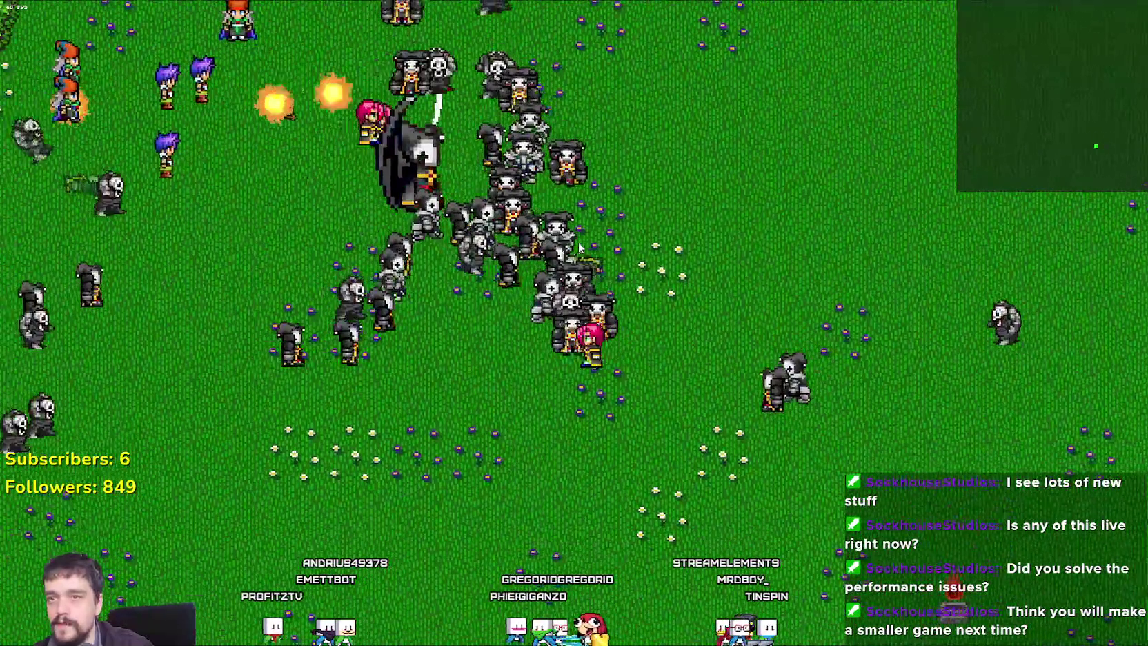
{"action": "key", "text": "a"}
{"action": "key", "text": "s"}
{"action": "key", "text": "a"}
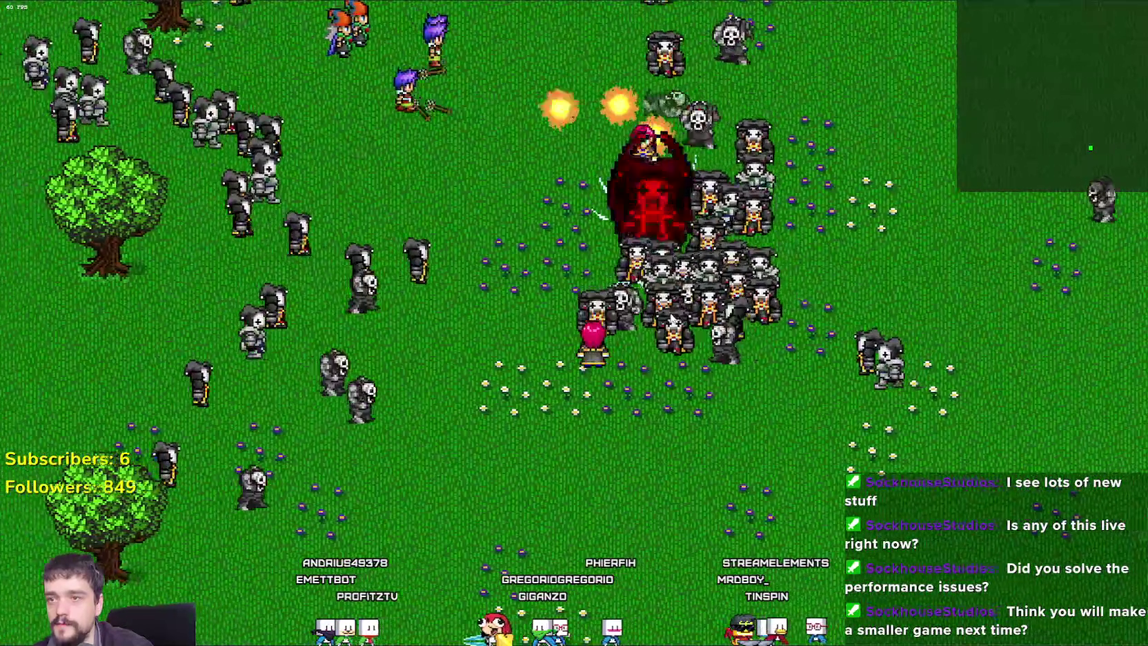
{"action": "key", "text": "w"}
{"action": "key", "text": "w"}
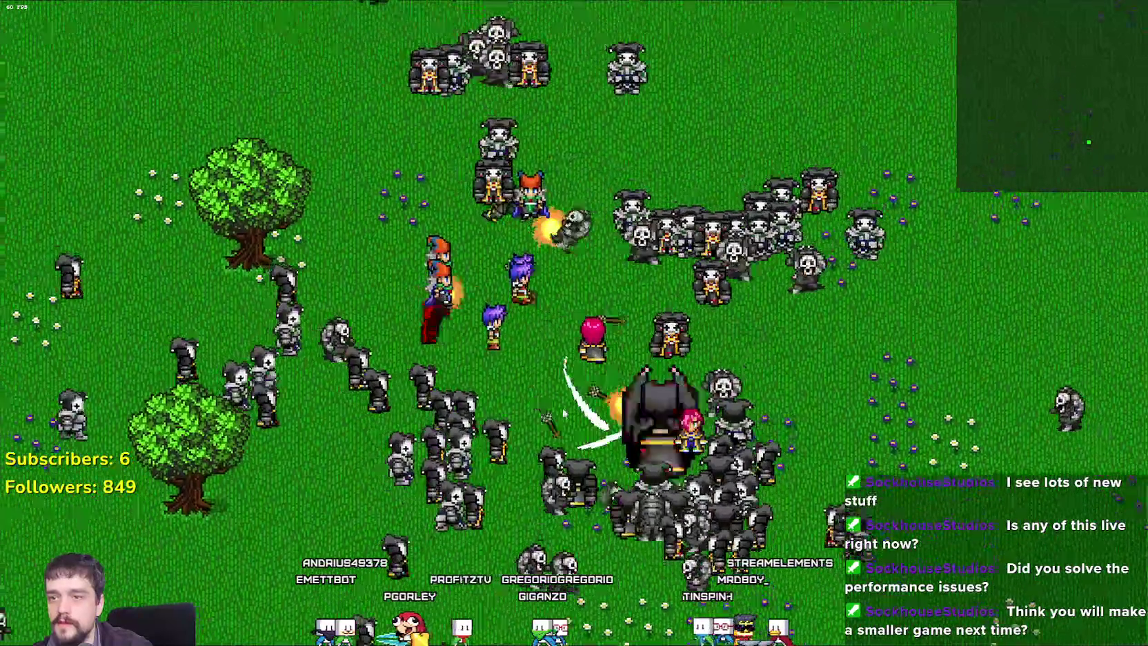
{"action": "key", "text": "a"}
{"action": "key", "text": "a"}
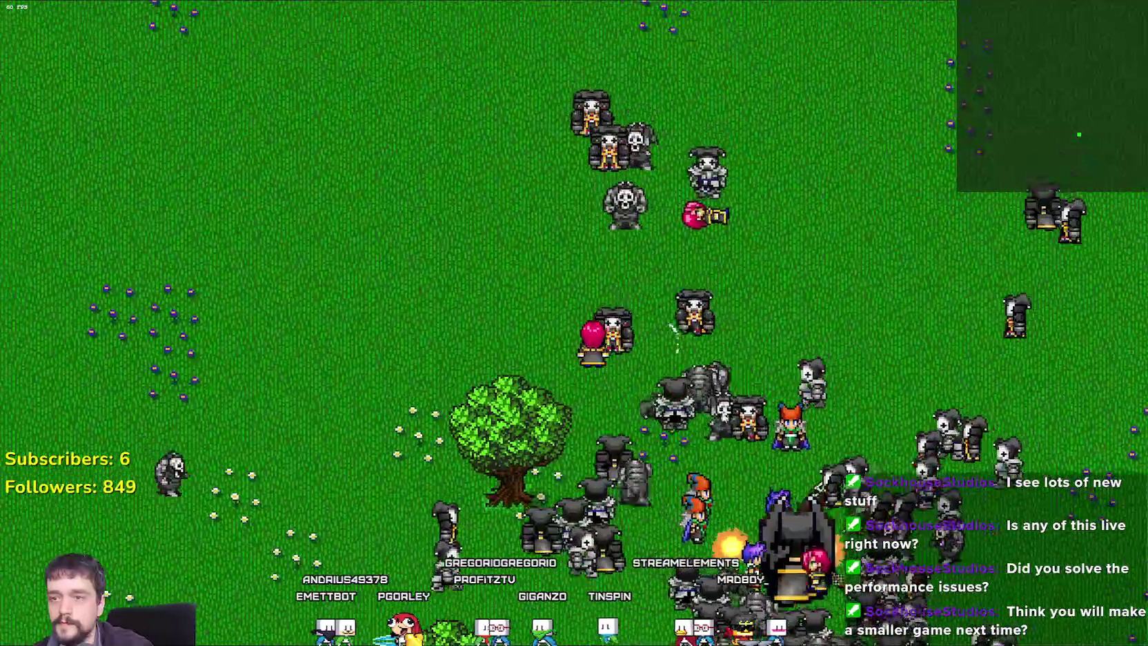
{"action": "key", "text": "a"}
{"action": "key", "text": "s"}
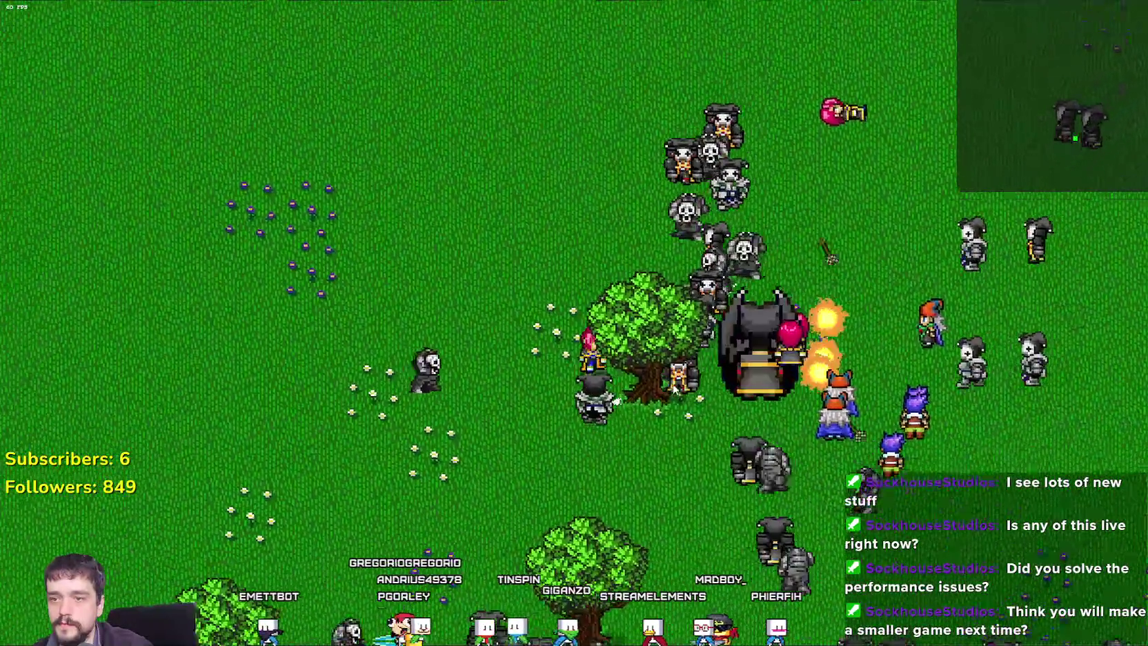
Keep fighting near the boss until it falls and a fresh round begins.
{"action": "key", "text": "w"}
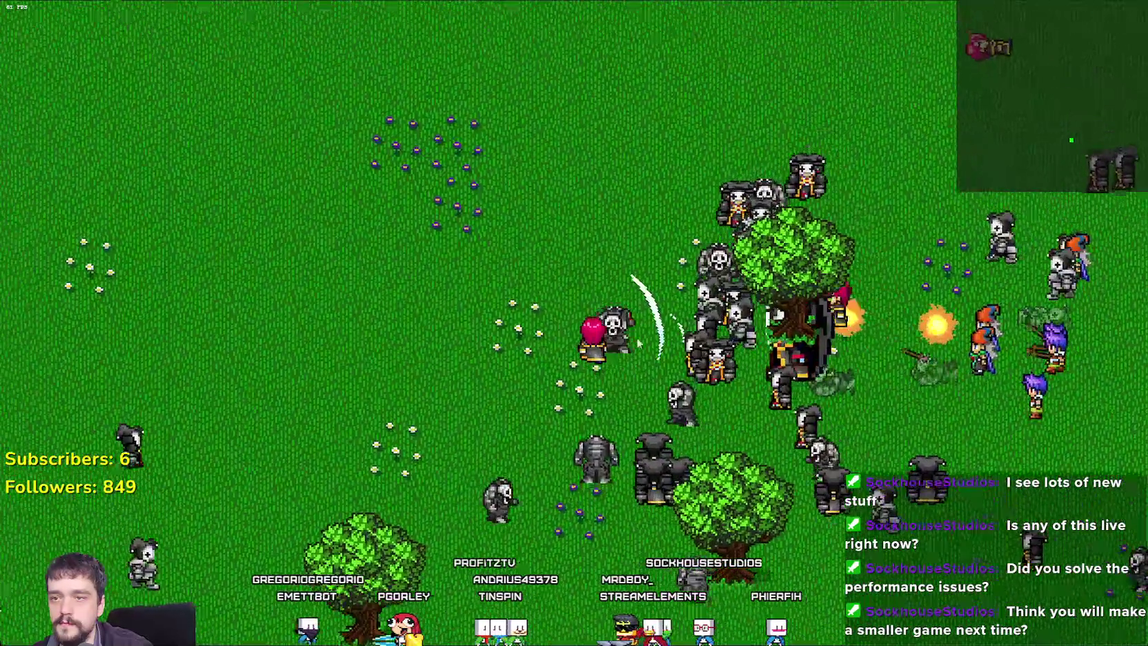
{"action": "key", "text": "w"}
{"action": "key", "text": "d"}
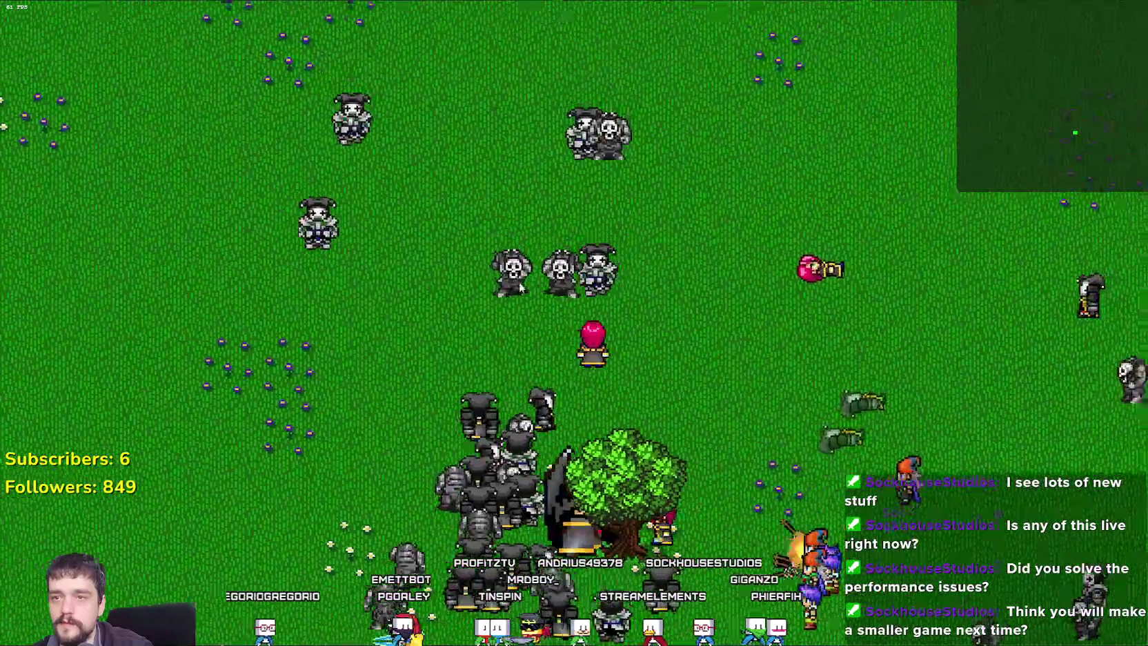
{"action": "key", "text": "s"}
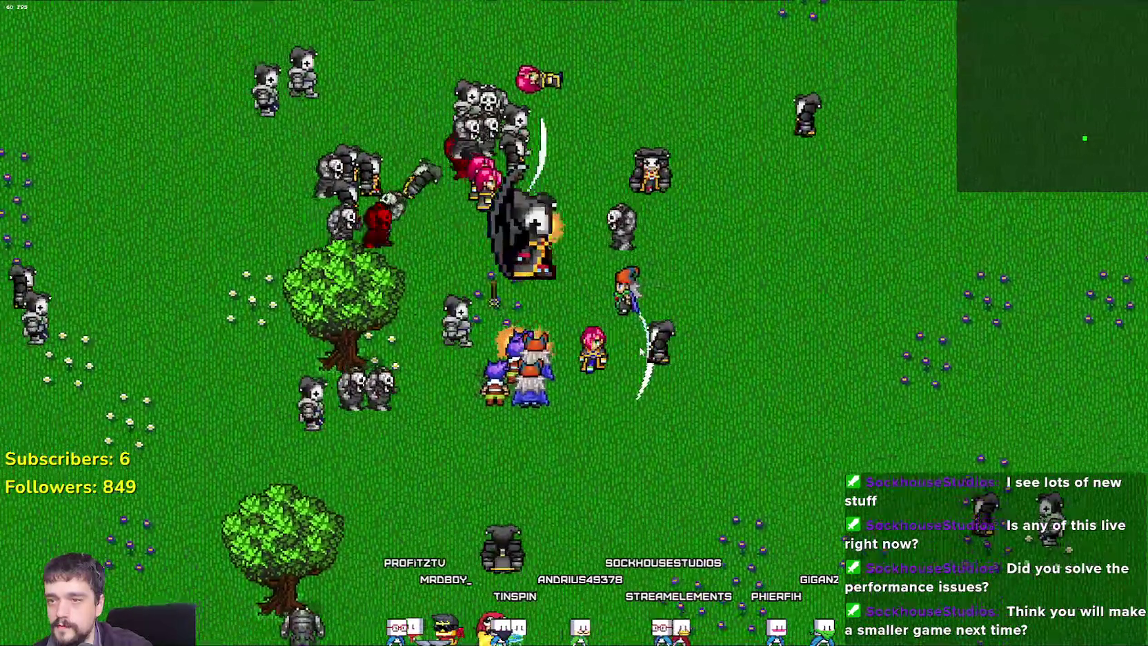
{"action": "key", "text": "d"}
{"action": "key", "text": "w"}
{"action": "key", "text": "d"}
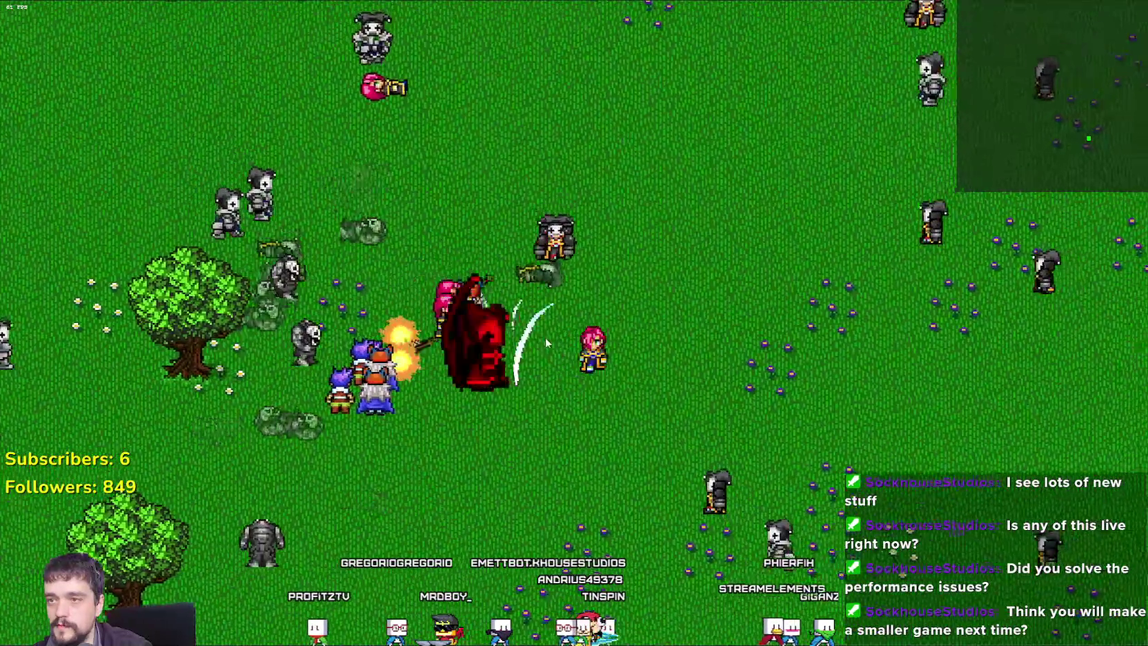
{"action": "key", "text": "a"}
{"action": "key", "text": "s"}
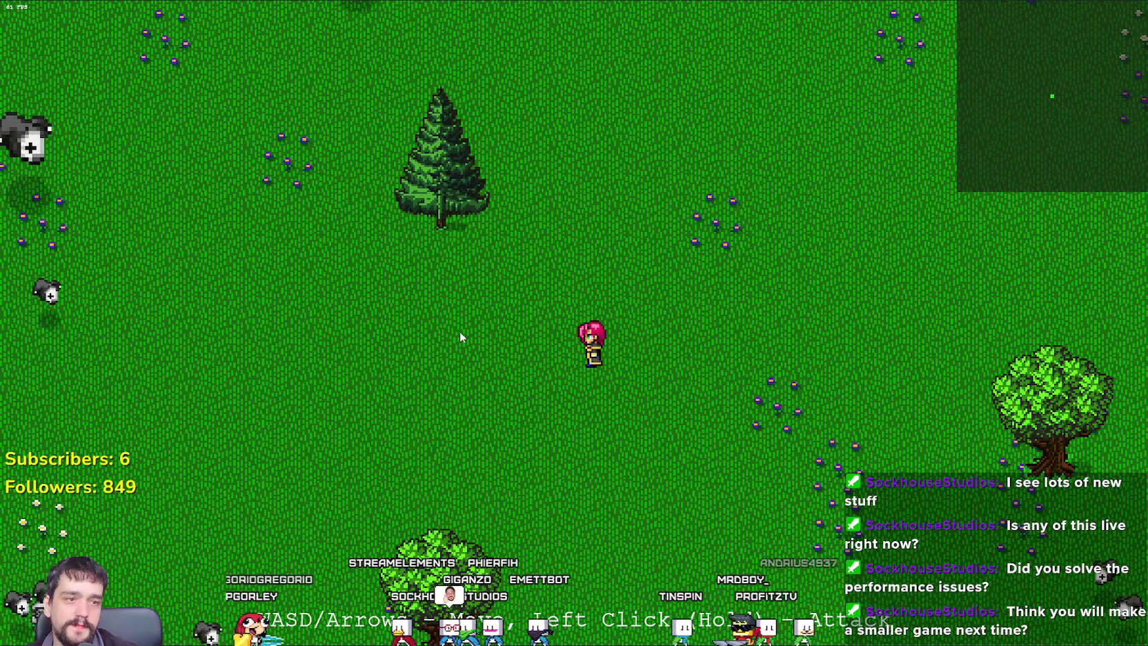
Exit fullscreen so the game shows inside its itch.io page.
{"action": "key", "text": "Escape"}
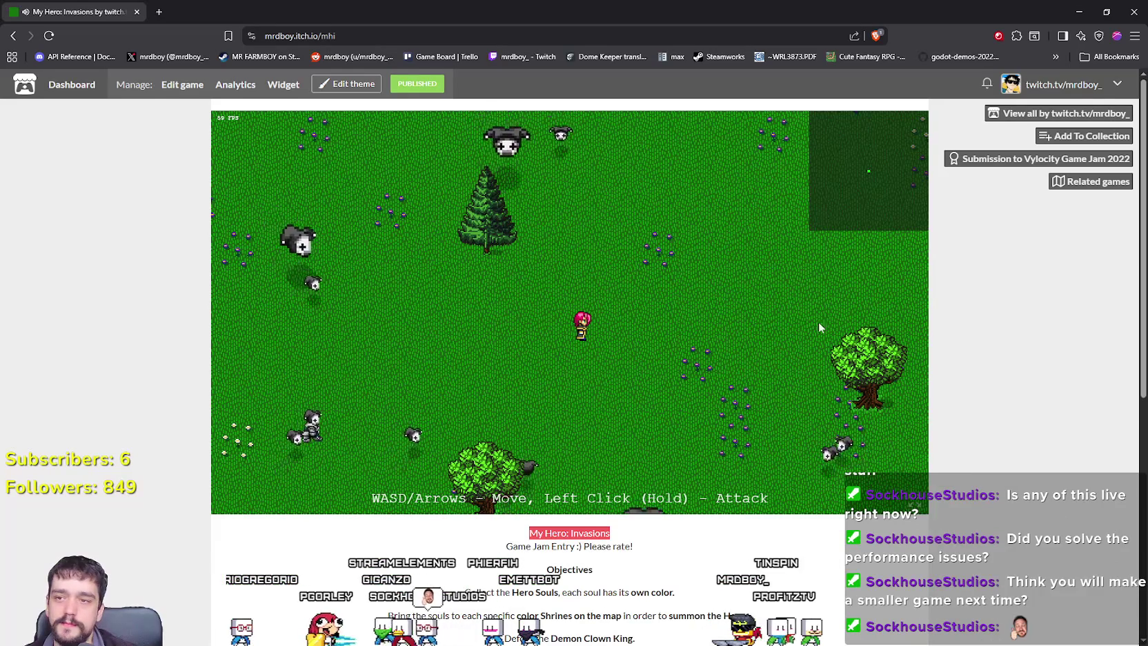
Close the browser window showing the itch.io game page.
{"action": "left_click", "coordinate": [137, 13]}
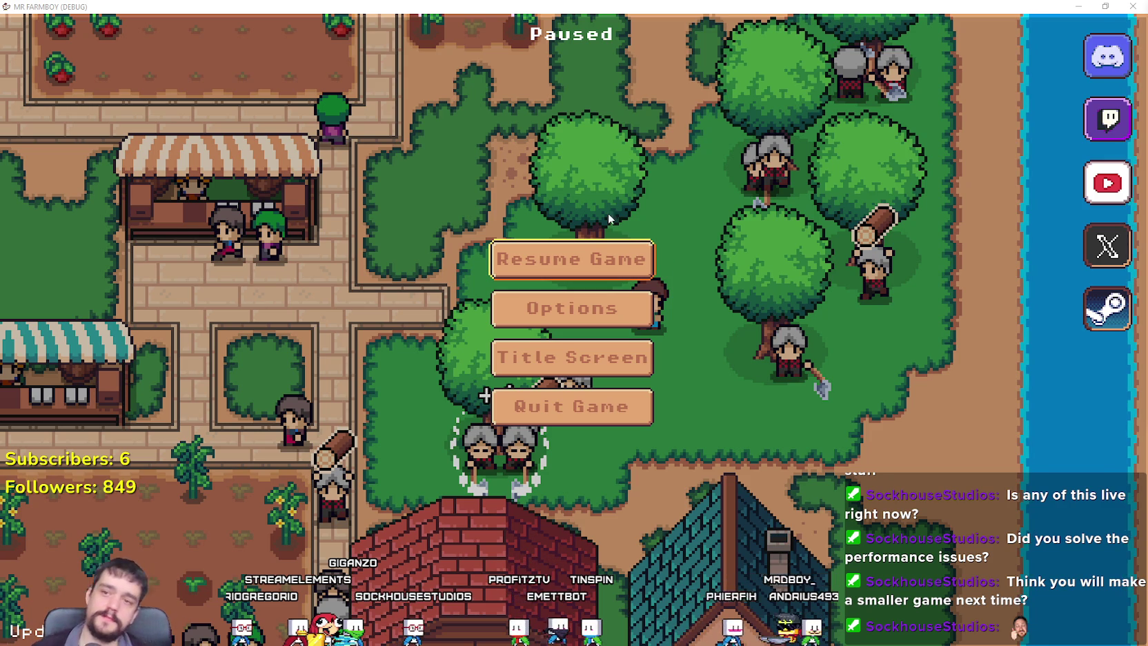
Resume Mr Farmboy from the pause menu, then zoom the camera out and back in over the farm.
{"action": "left_click", "coordinate": [616, 258]}
{"action": "key", "text": "a"}
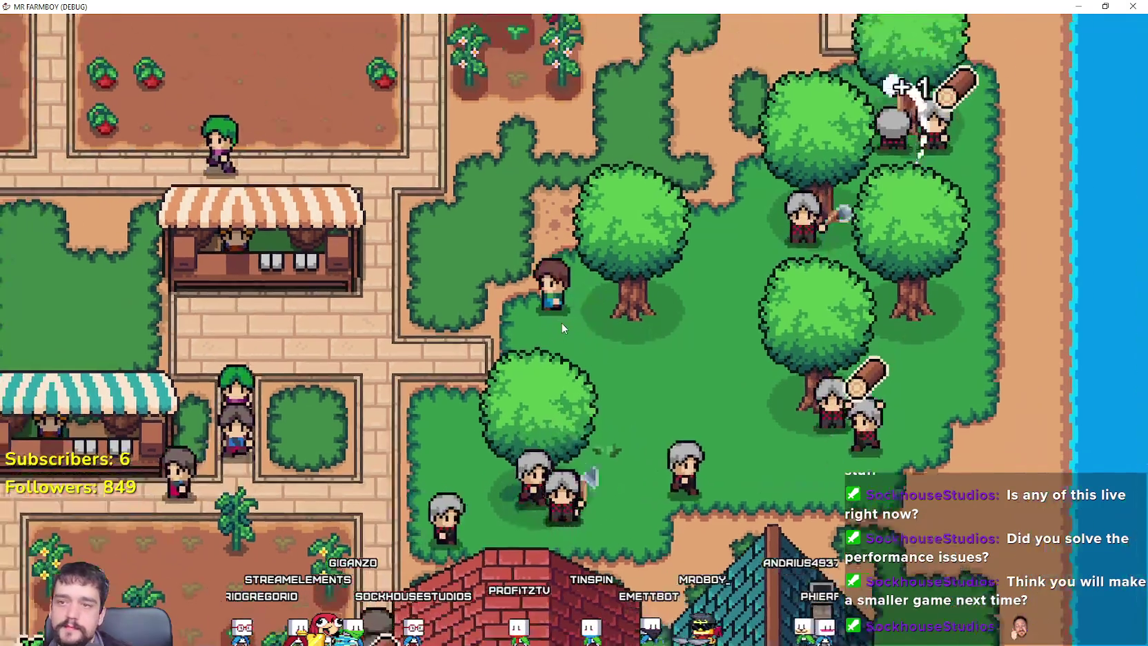
{"action": "key", "text": "Escape"}
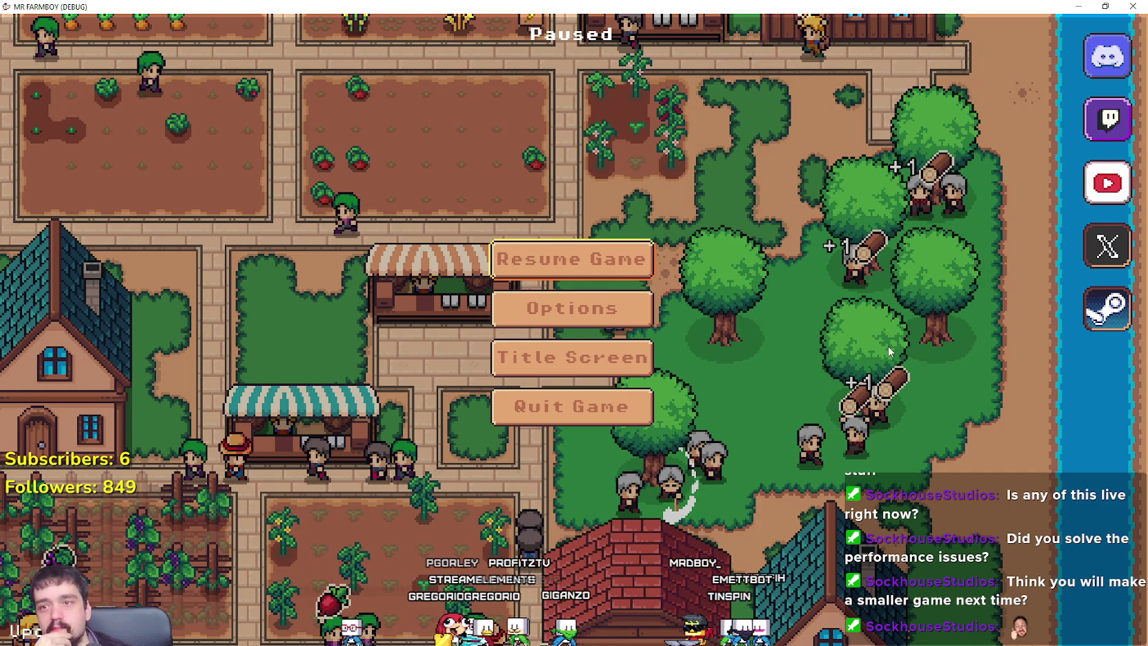
{"action": "left_click", "coordinate": [618, 268]}
{"action": "scroll", "coordinate": [618, 271], "scroll_direction": "down", "scroll_amount": 5}
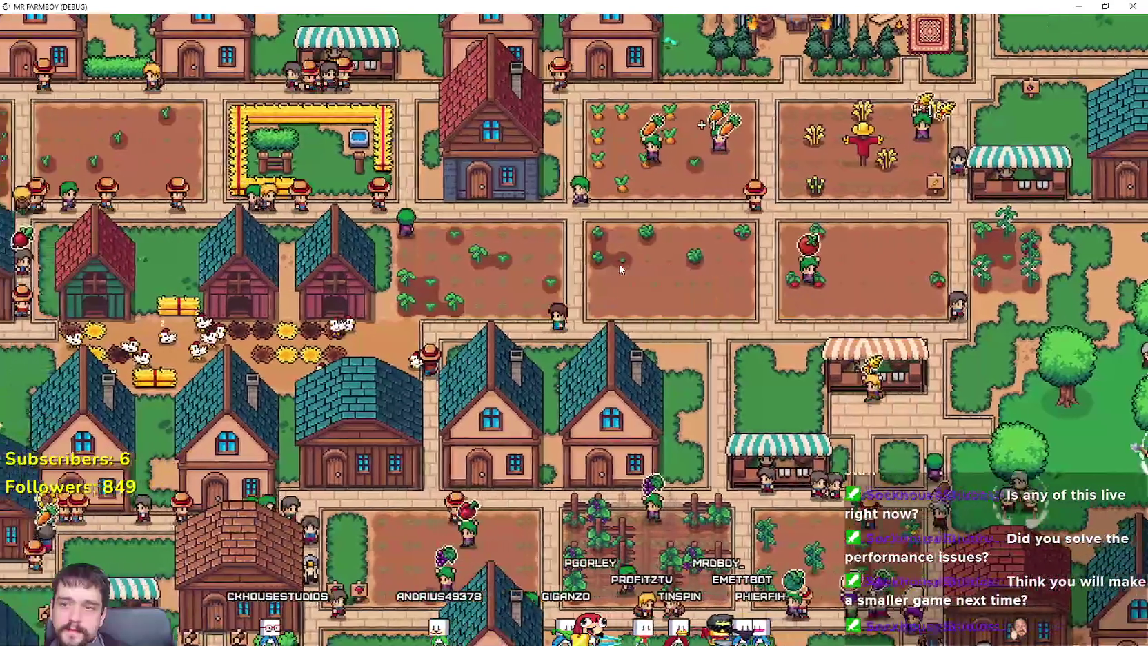
{"action": "scroll", "coordinate": [619, 269], "scroll_direction": "up", "scroll_amount": 3}
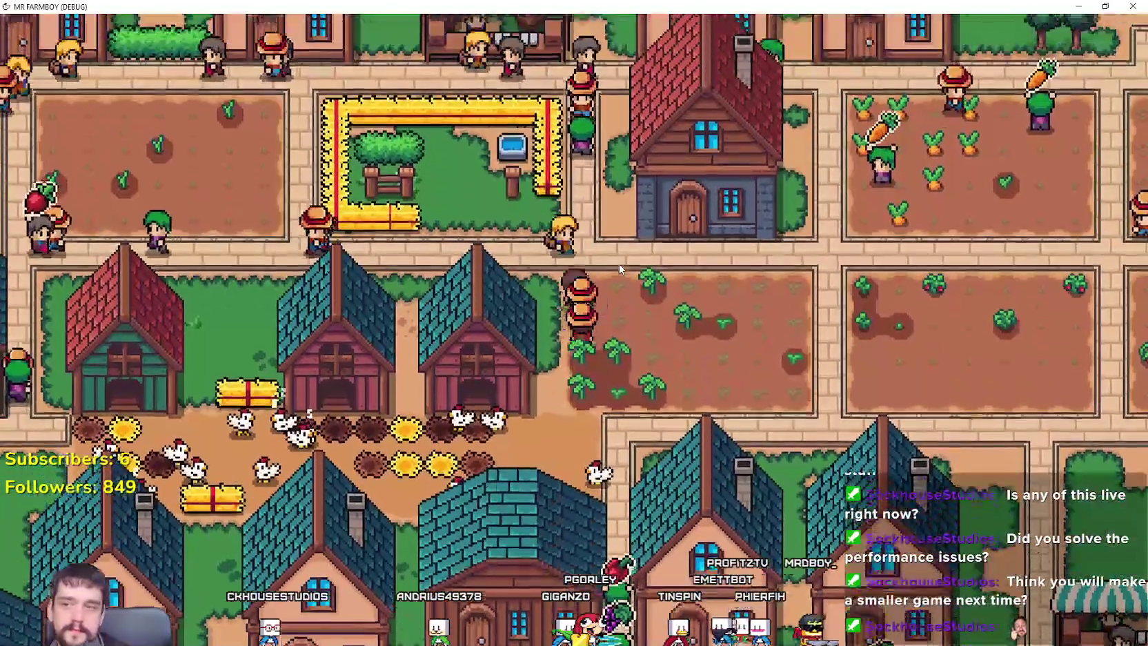
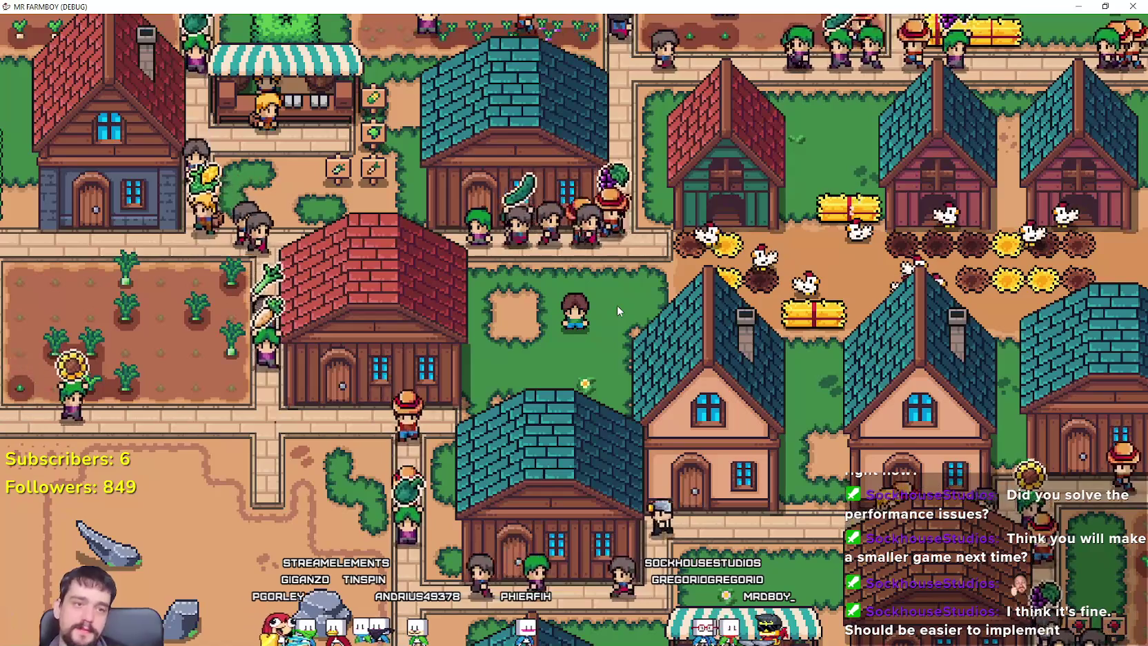
Walk the farmer left across town, past the crop plots, down to the market street.
{"action": "key", "text": "a"}
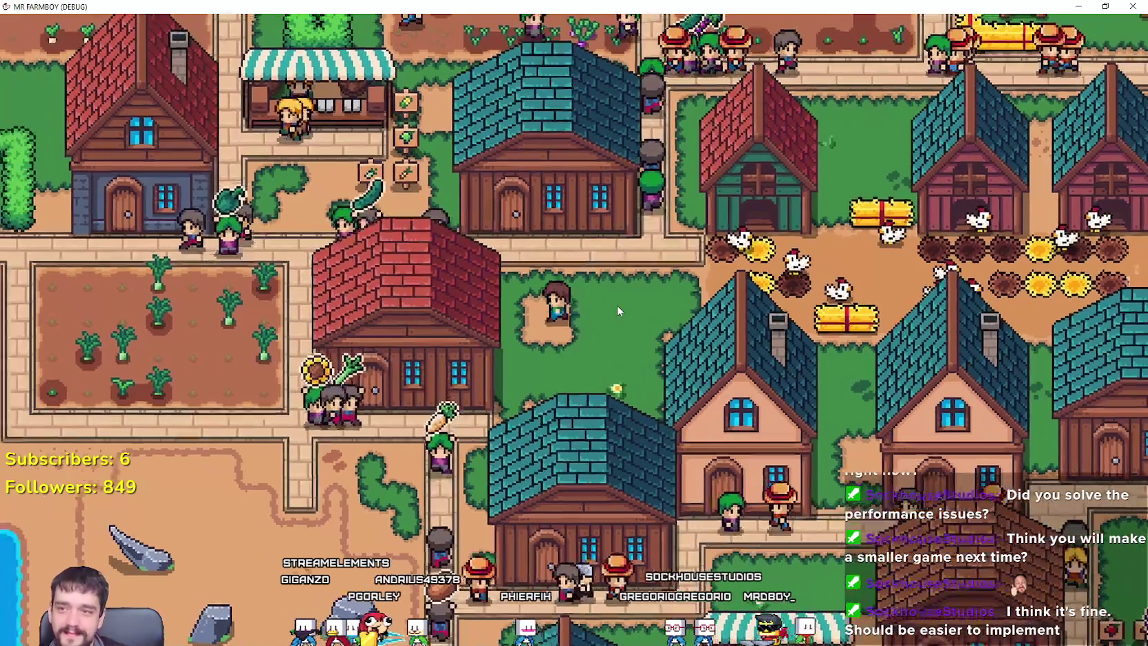
{"action": "key", "text": "s"}
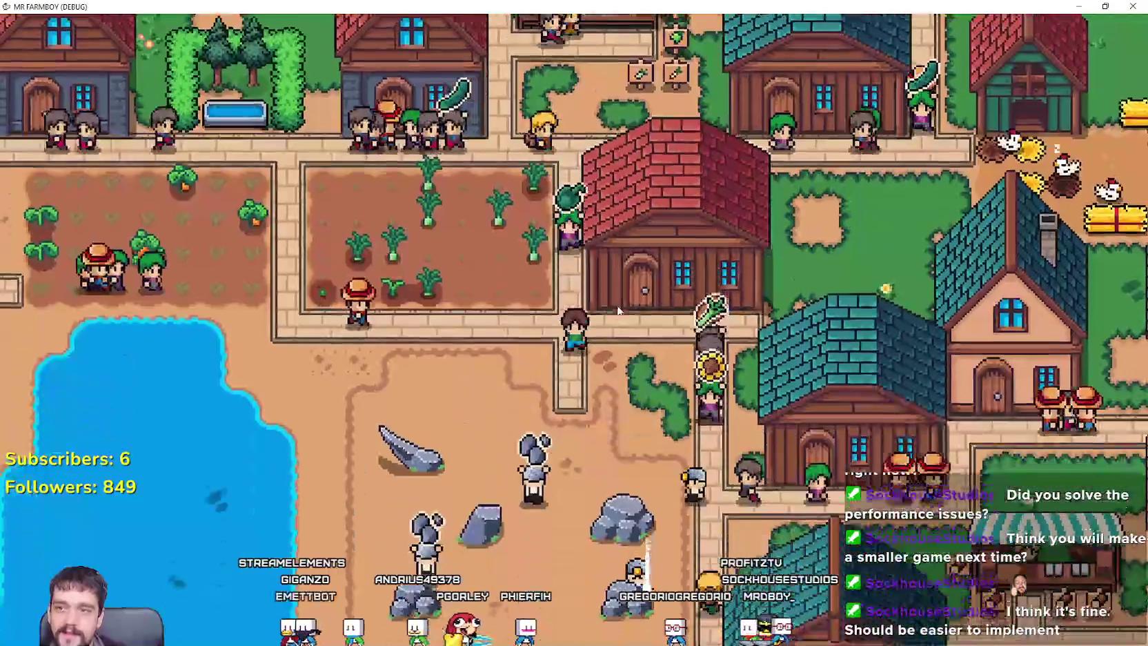
{"action": "key", "text": "a"}
{"action": "key", "text": "w"}
{"action": "key", "text": "a"}
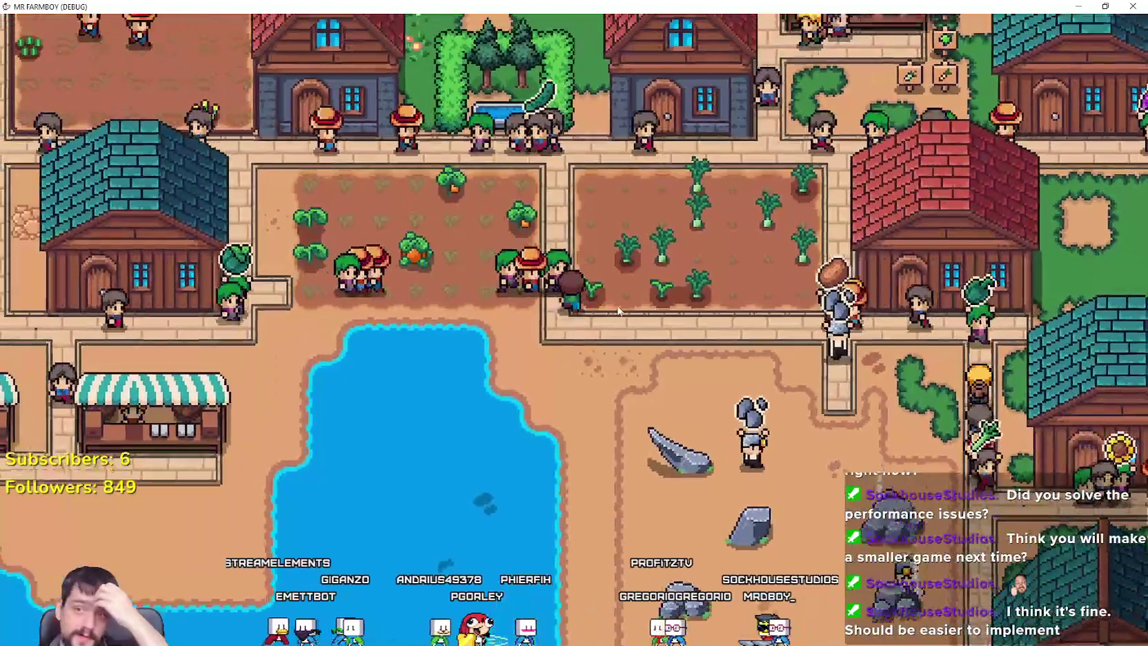
{"action": "key", "text": "w"}
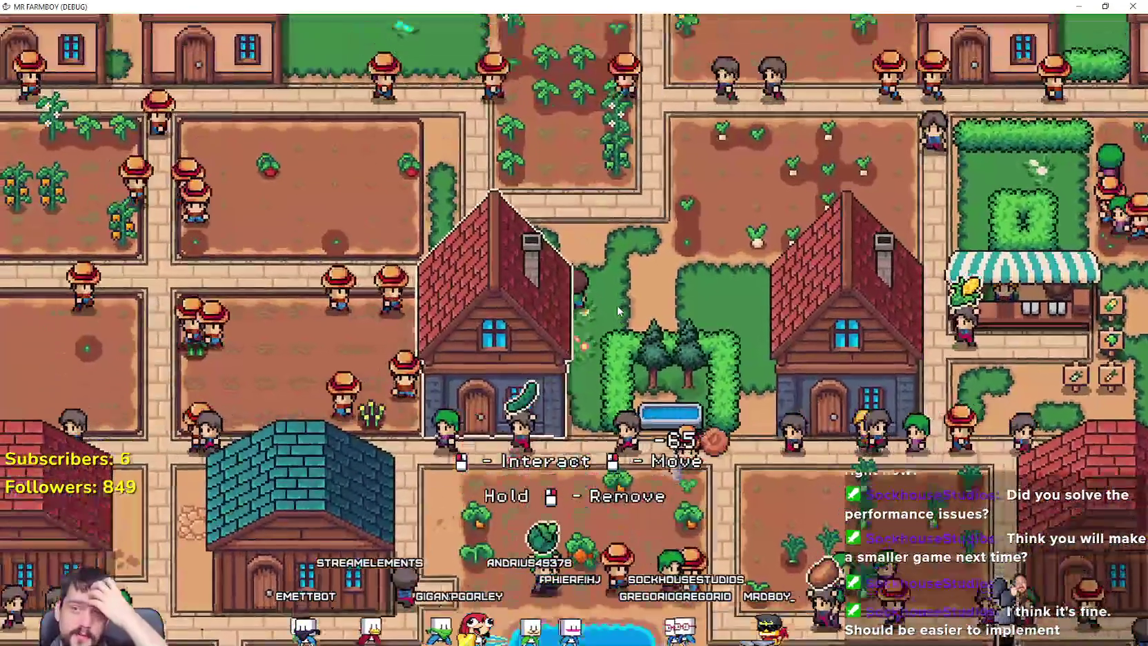
{"action": "key", "text": "a"}
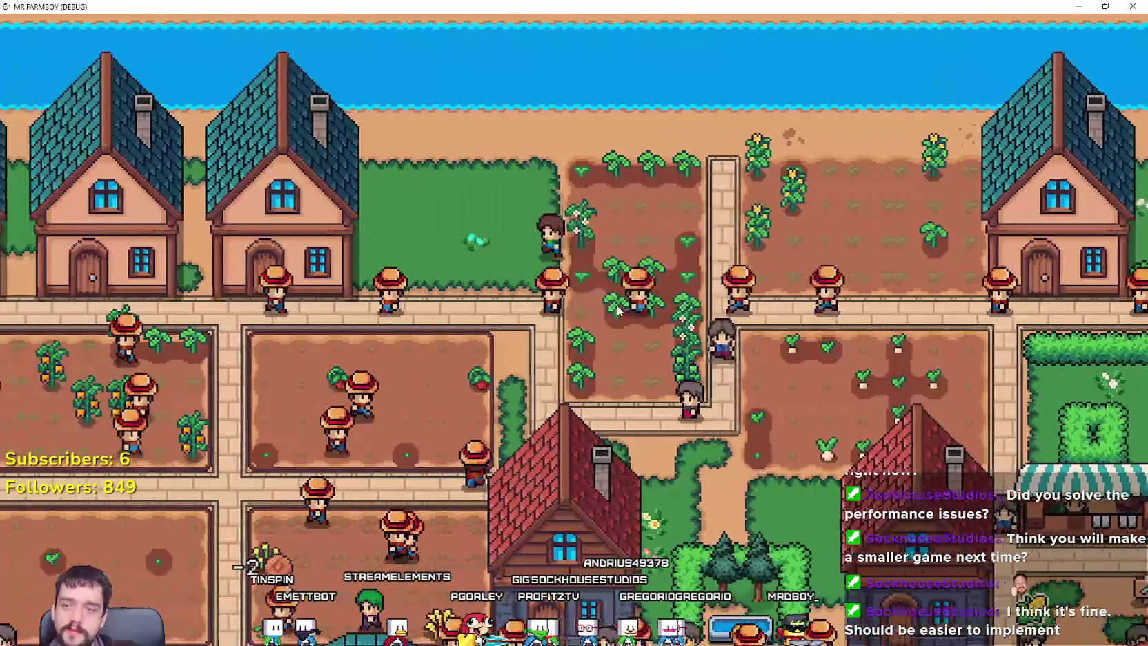
{"action": "key", "text": "s"}
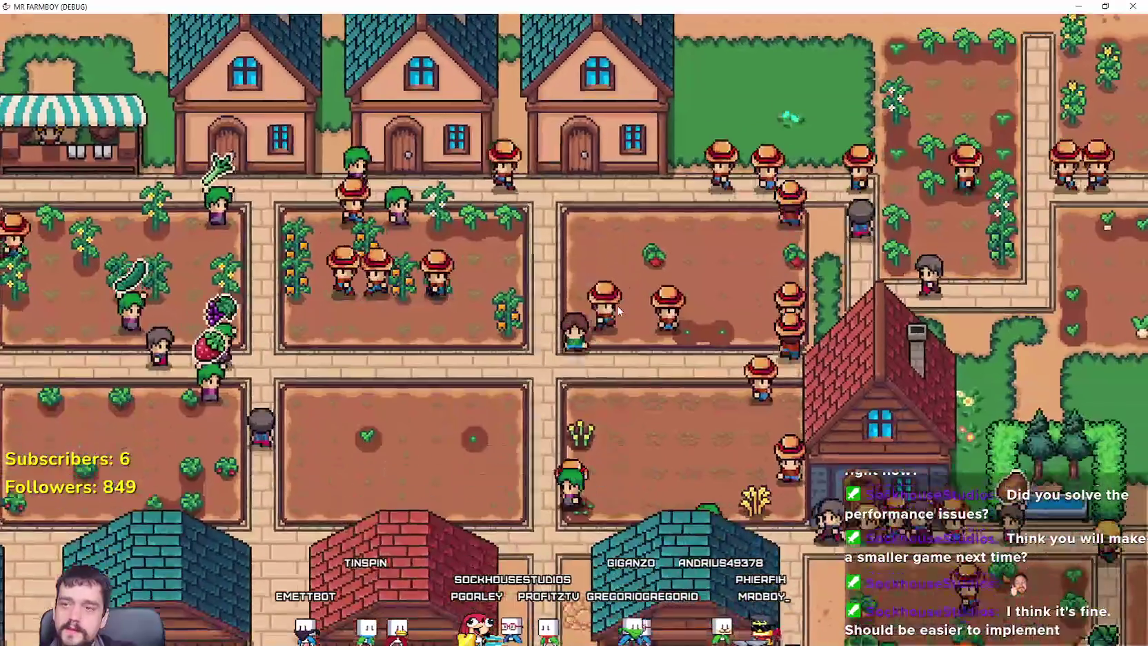
{"action": "key", "text": "a"}
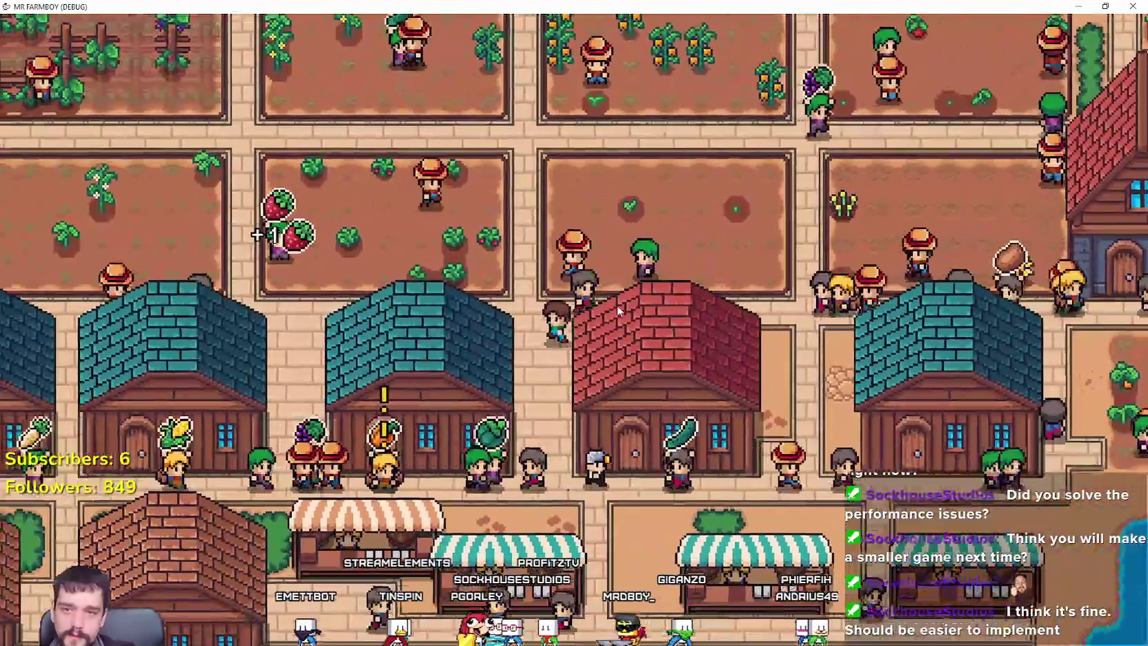
{"action": "key", "text": "s"}
{"action": "key", "text": "s"}
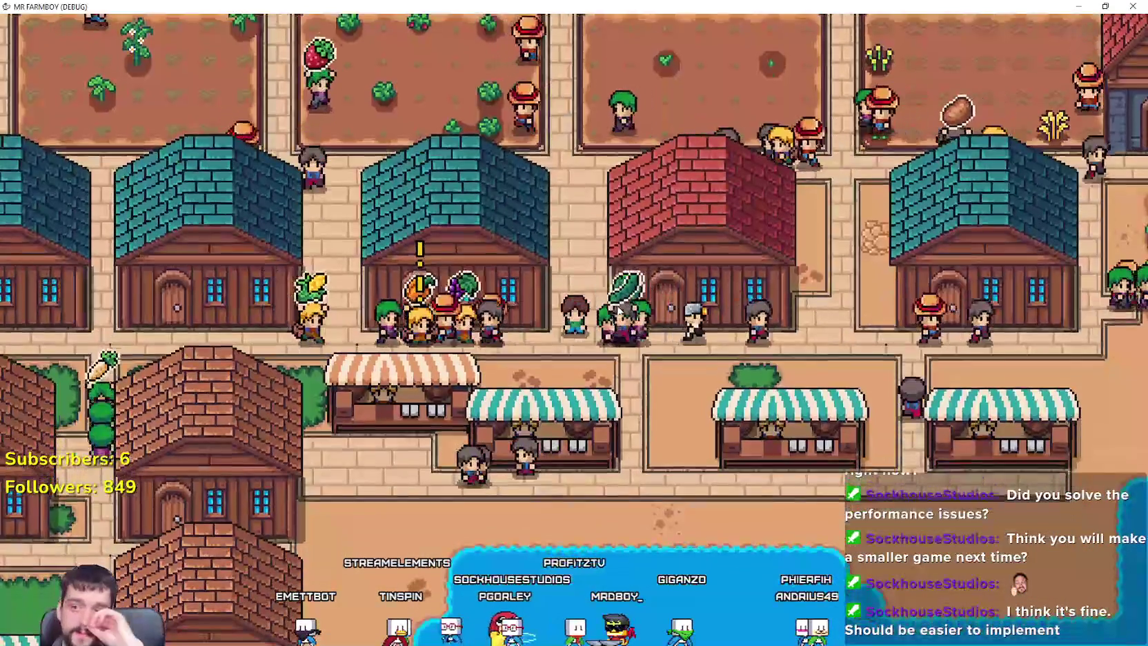
{"action": "key", "text": "a"}
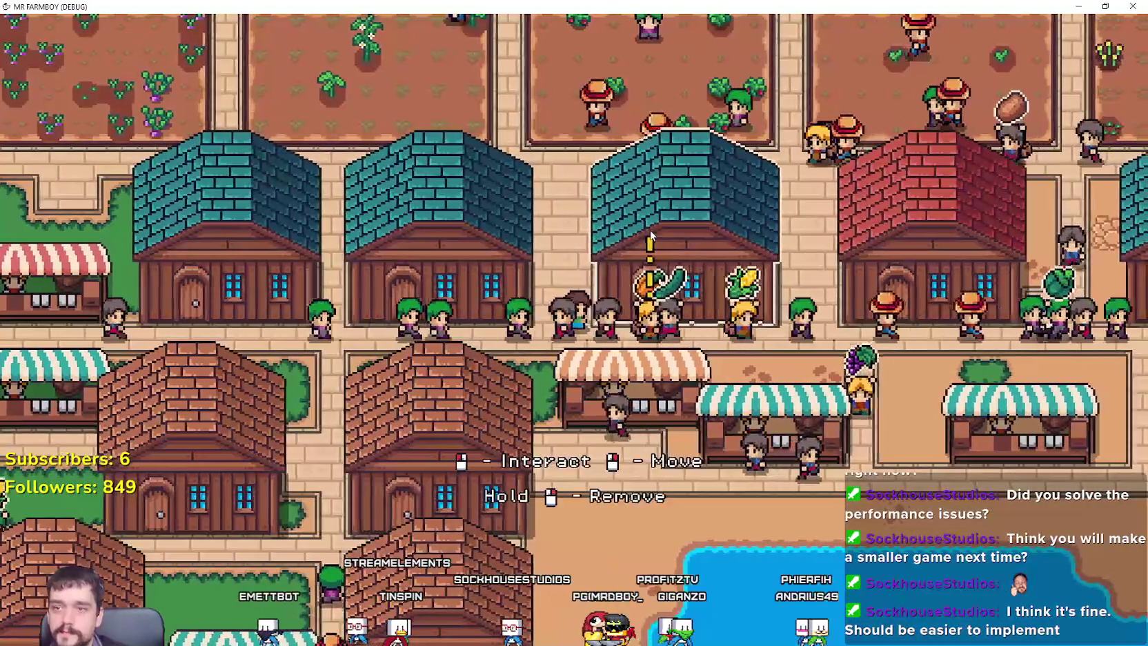
Show the marked house's delivery path, then walk up to the farm plots and back.
{"action": "scroll", "coordinate": [678, 184], "scroll_direction": "up", "scroll_amount": 3}
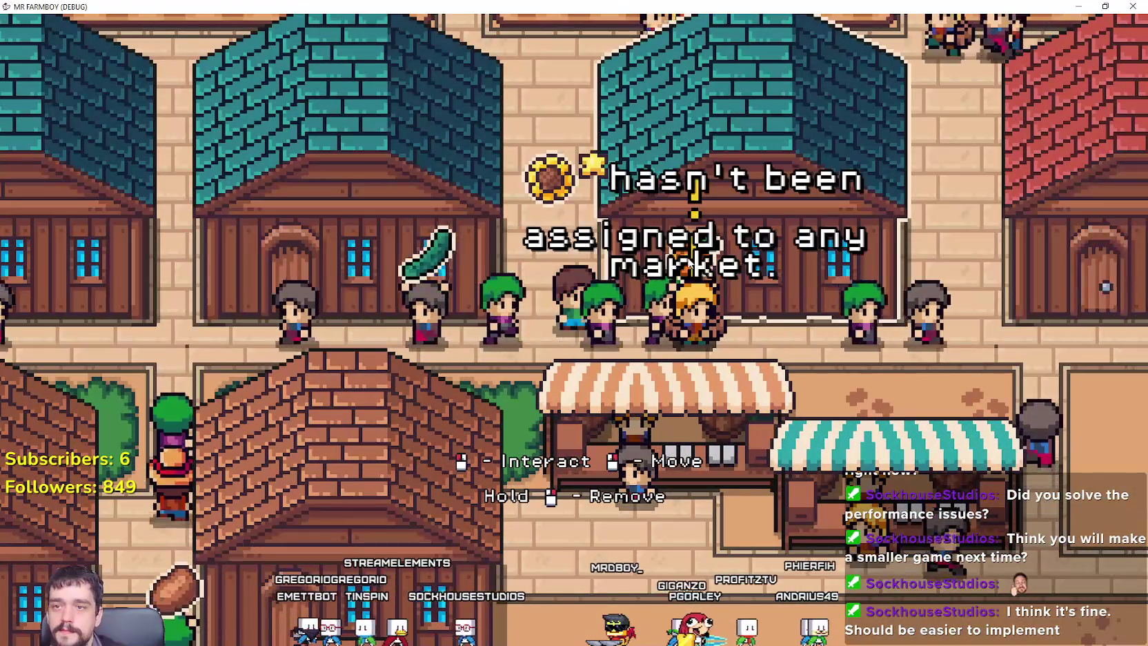
{"action": "scroll", "coordinate": [697, 227], "scroll_direction": "down", "scroll_amount": 3}
{"action": "scroll", "coordinate": [685, 248], "scroll_direction": "up", "scroll_amount": 1}
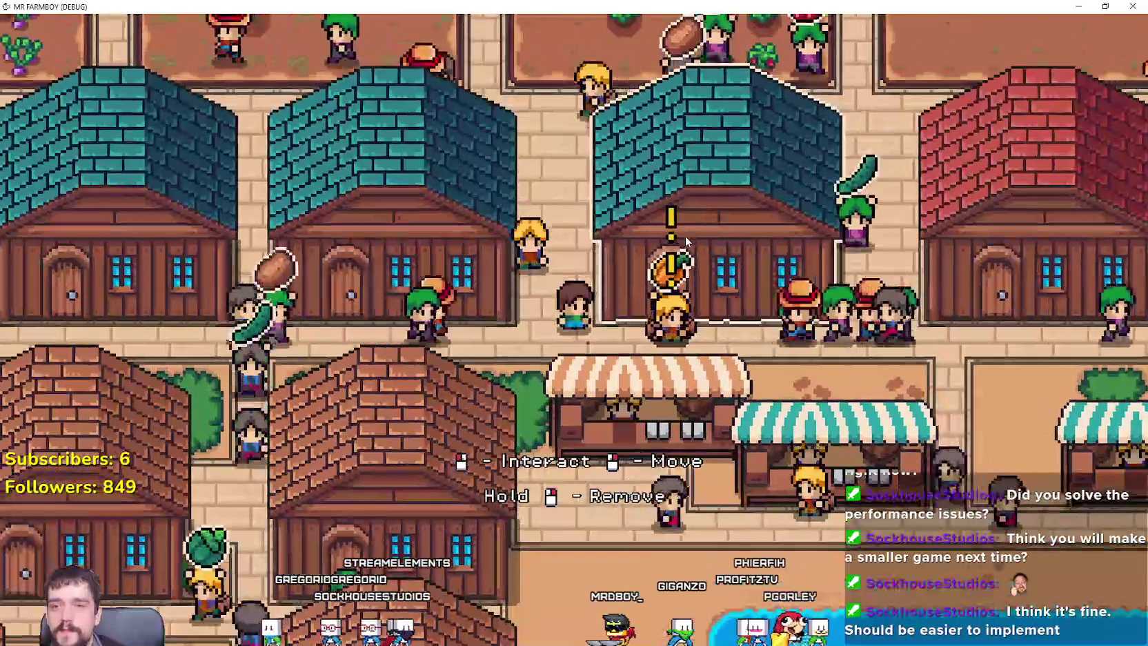
{"action": "key", "text": "d"}
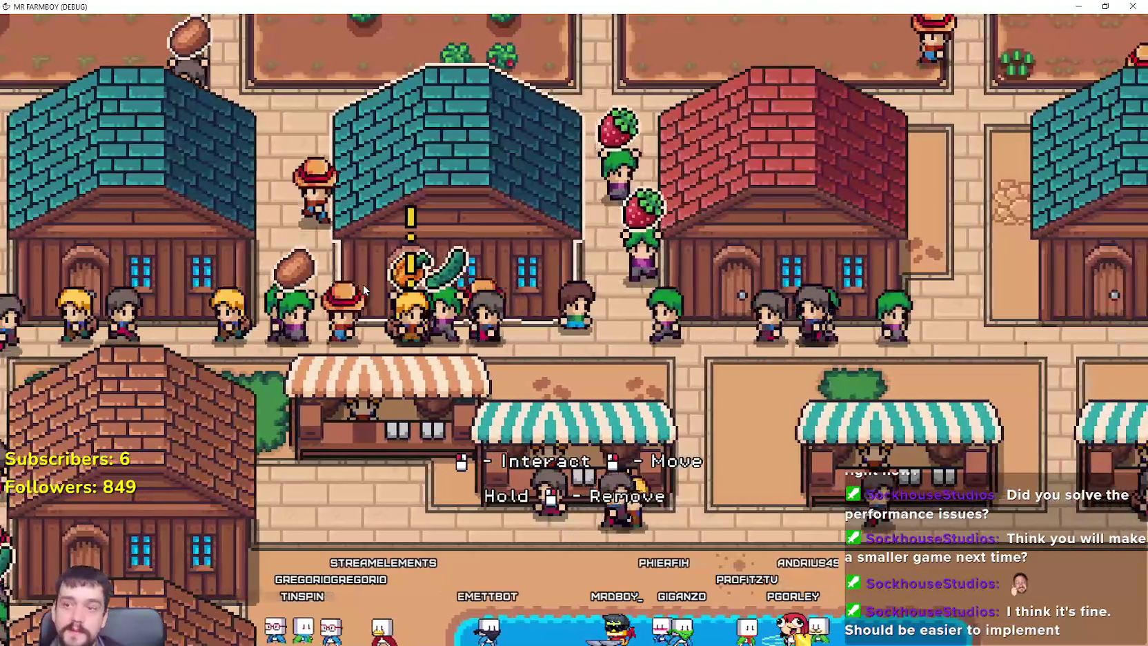
{"action": "left_click", "coordinate": [364, 288]}
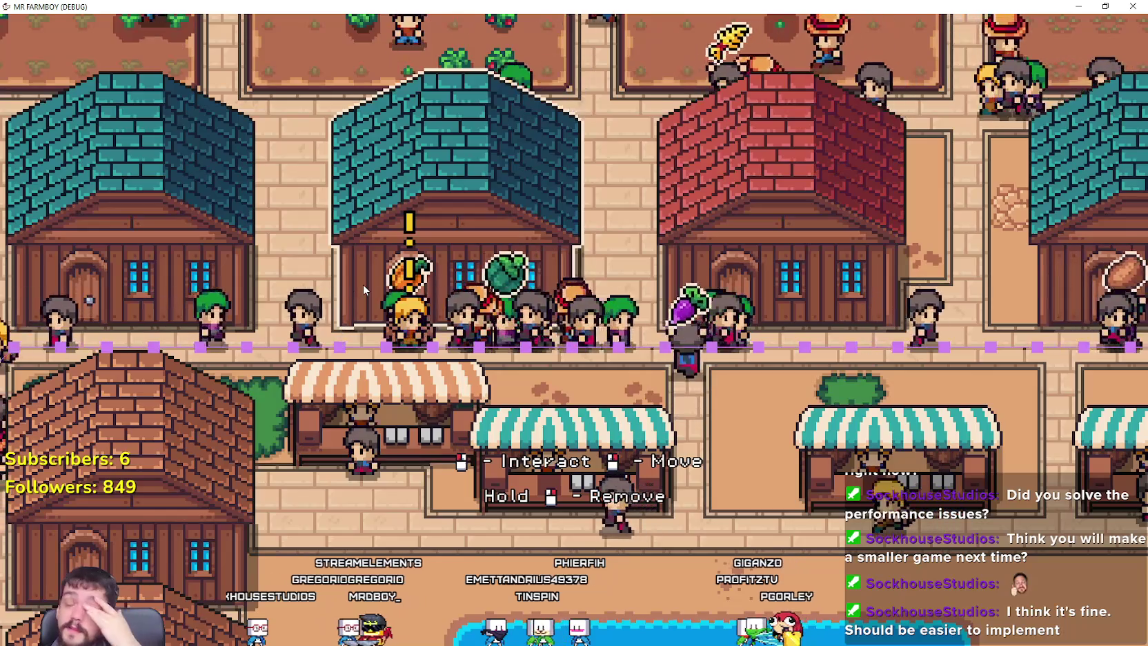
{"action": "key", "text": "s"}
{"action": "key", "text": "w"}
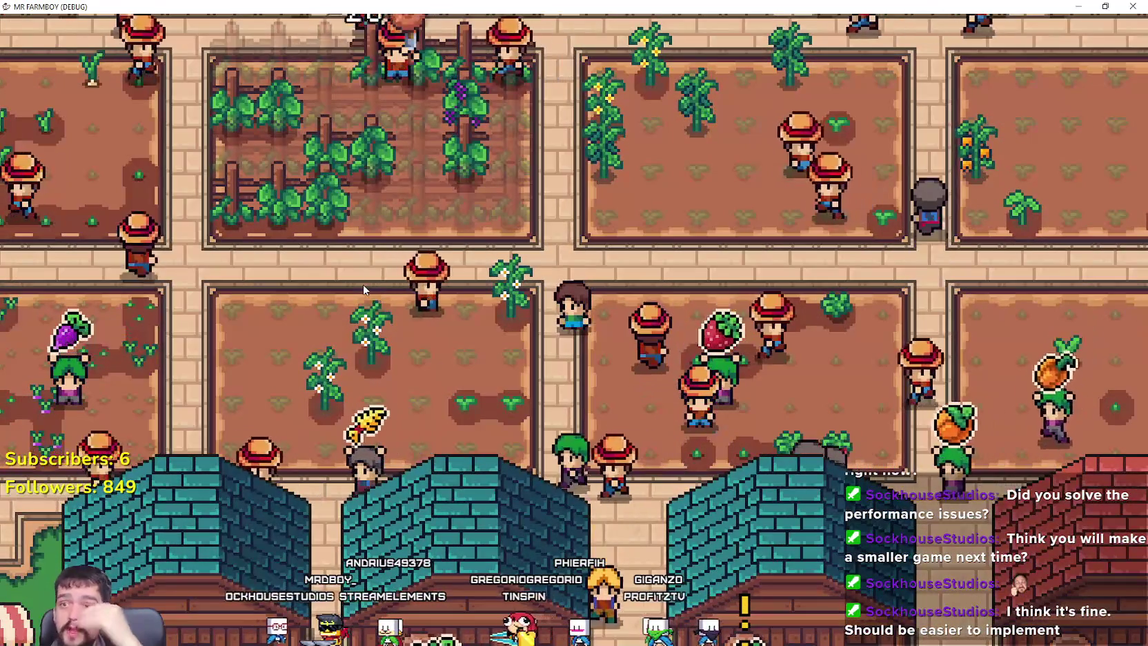
{"action": "key", "text": "s"}
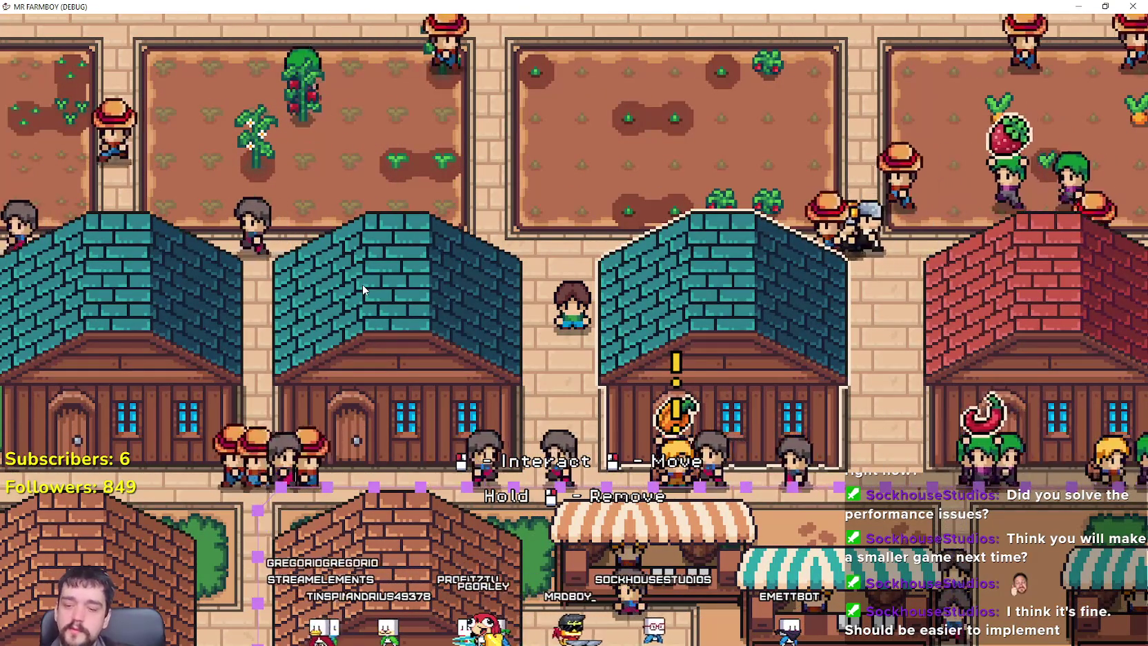
Check the central house's unassigned sunflower order and bring up the market stall's trading window.
{"action": "scroll", "coordinate": [362, 284], "scroll_direction": "down", "scroll_amount": 2}
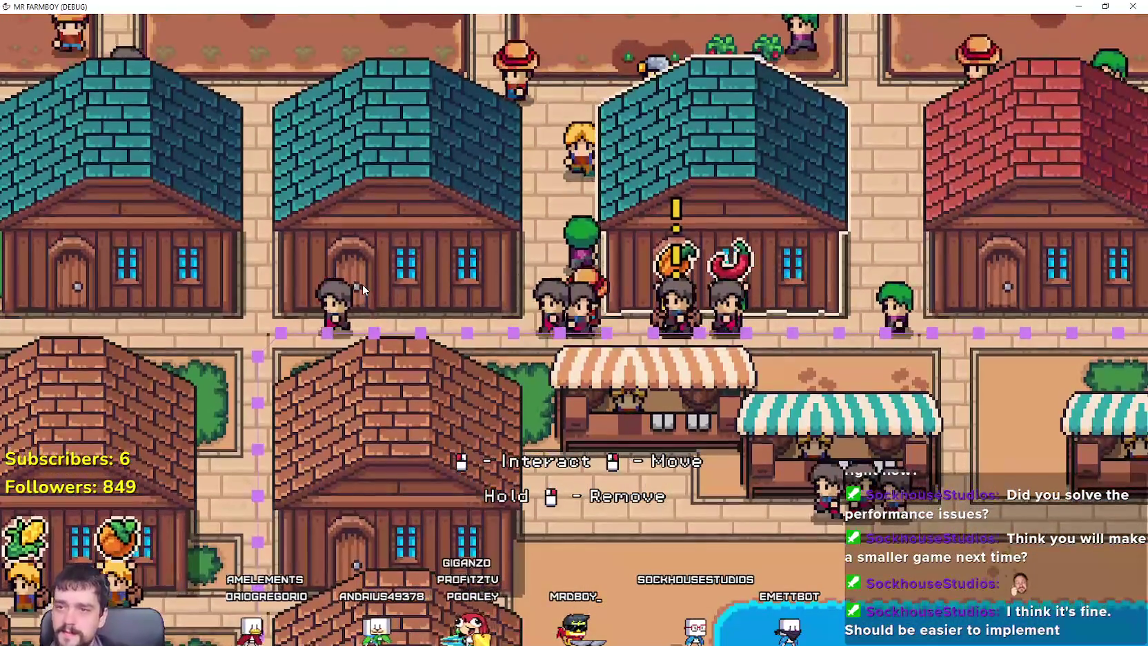
{"action": "left_click", "coordinate": [680, 268]}
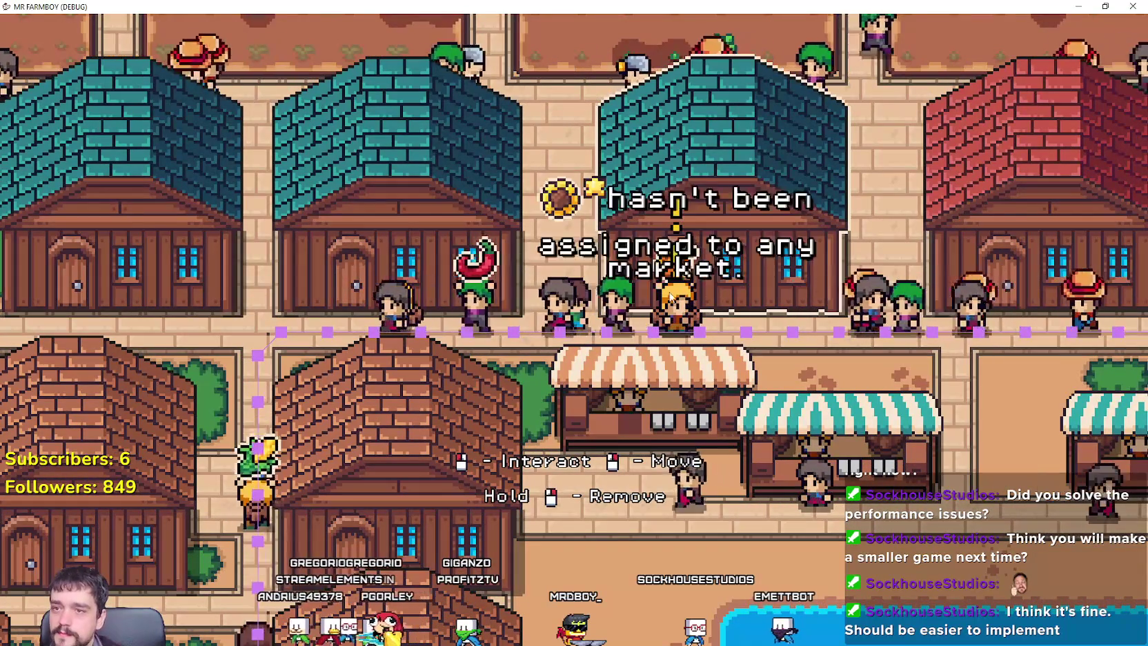
{"action": "left_click", "coordinate": [612, 437]}
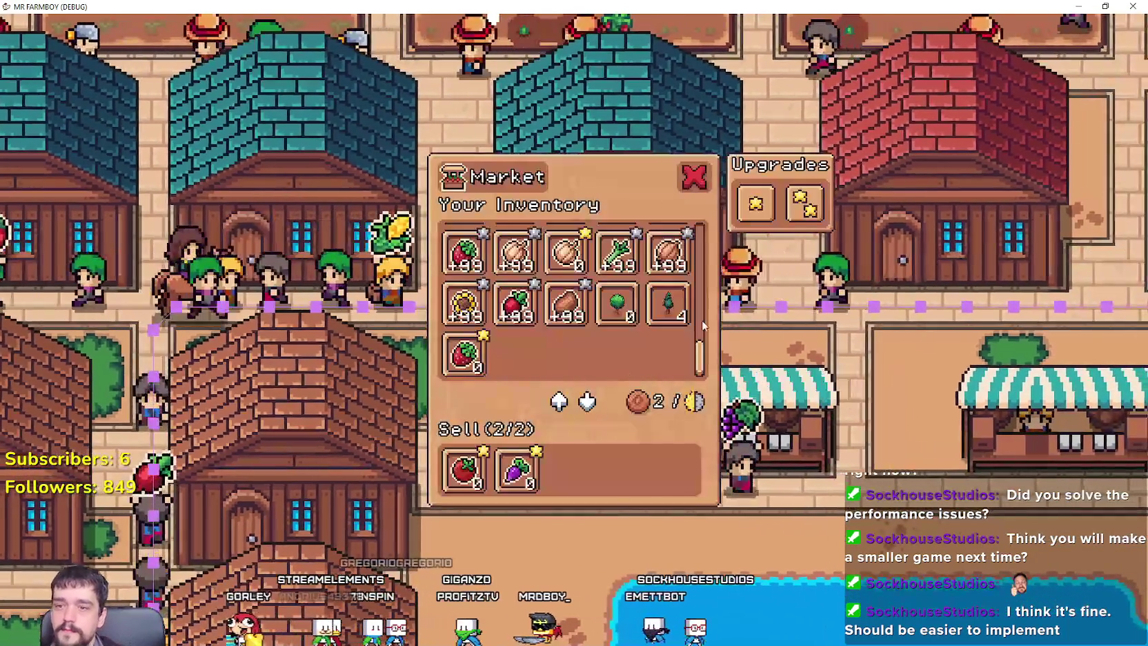
Add Sunflower to the stall's Sell list, close the market window, and recenter the houses.
{"action": "mouse_move", "coordinate": [790, 205]}
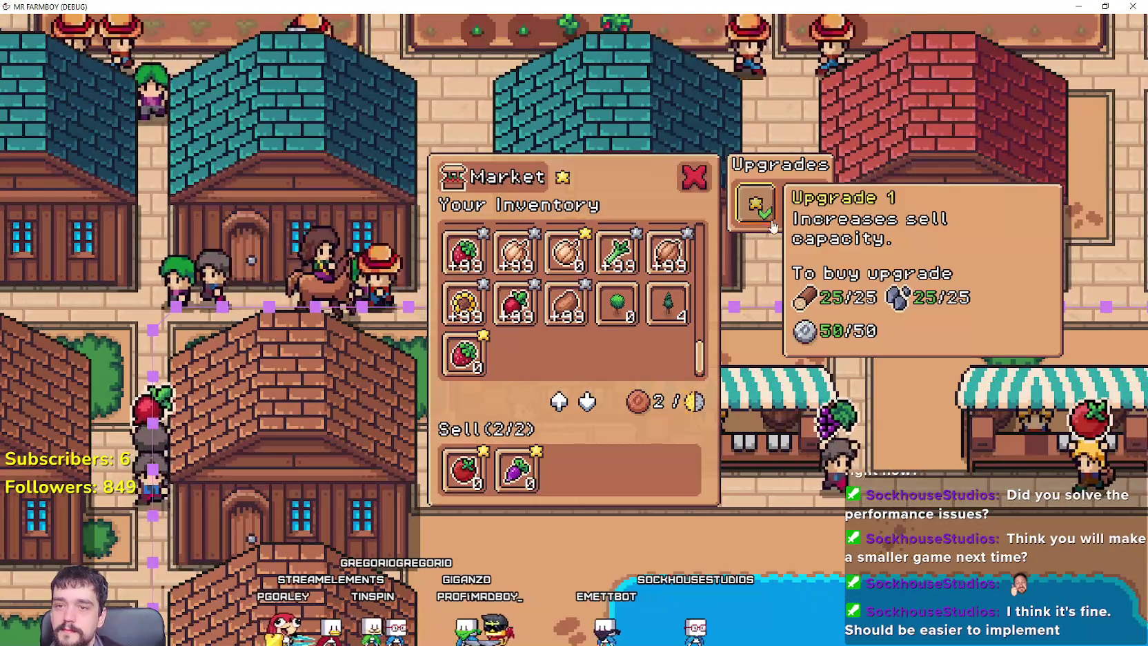
{"action": "scroll", "coordinate": [677, 331], "scroll_direction": "up", "scroll_amount": 3}
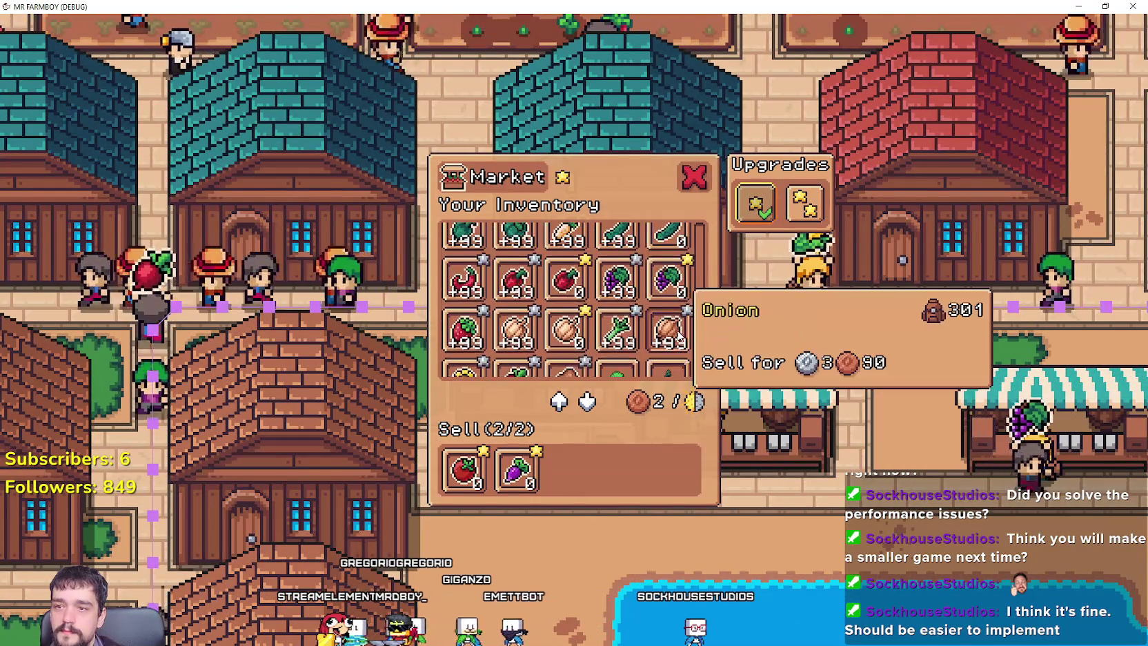
{"action": "scroll", "coordinate": [696, 290], "scroll_direction": "down", "scroll_amount": 3}
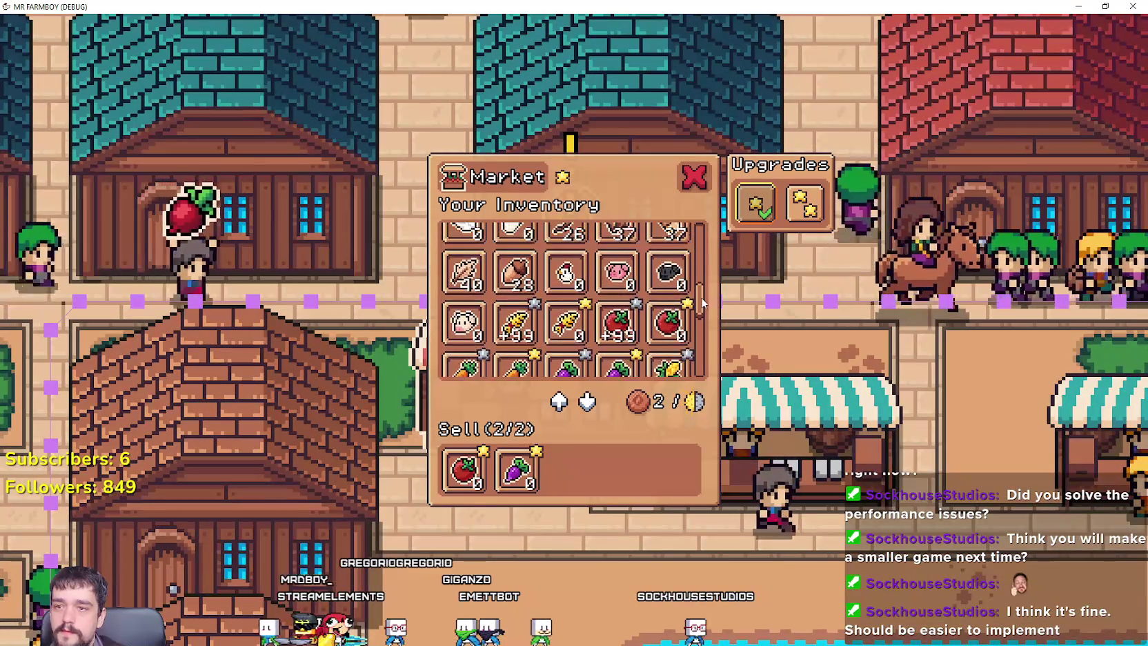
{"action": "scroll", "coordinate": [697, 254], "scroll_direction": "up", "scroll_amount": 2}
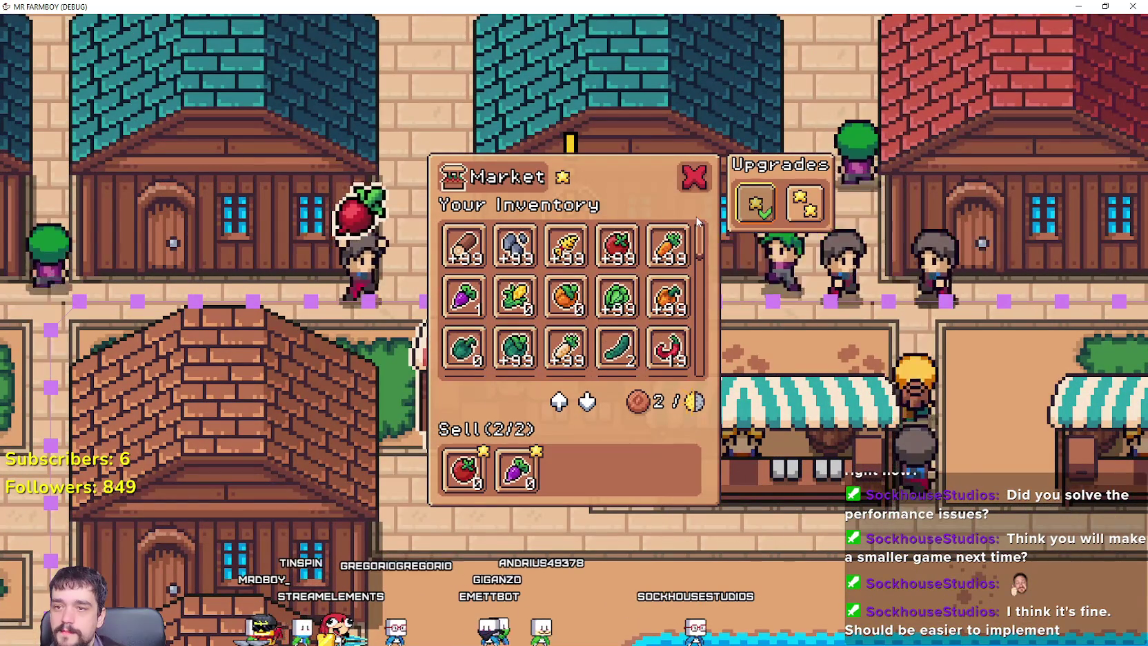
{"action": "scroll", "coordinate": [698, 222], "scroll_direction": "down", "scroll_amount": 5}
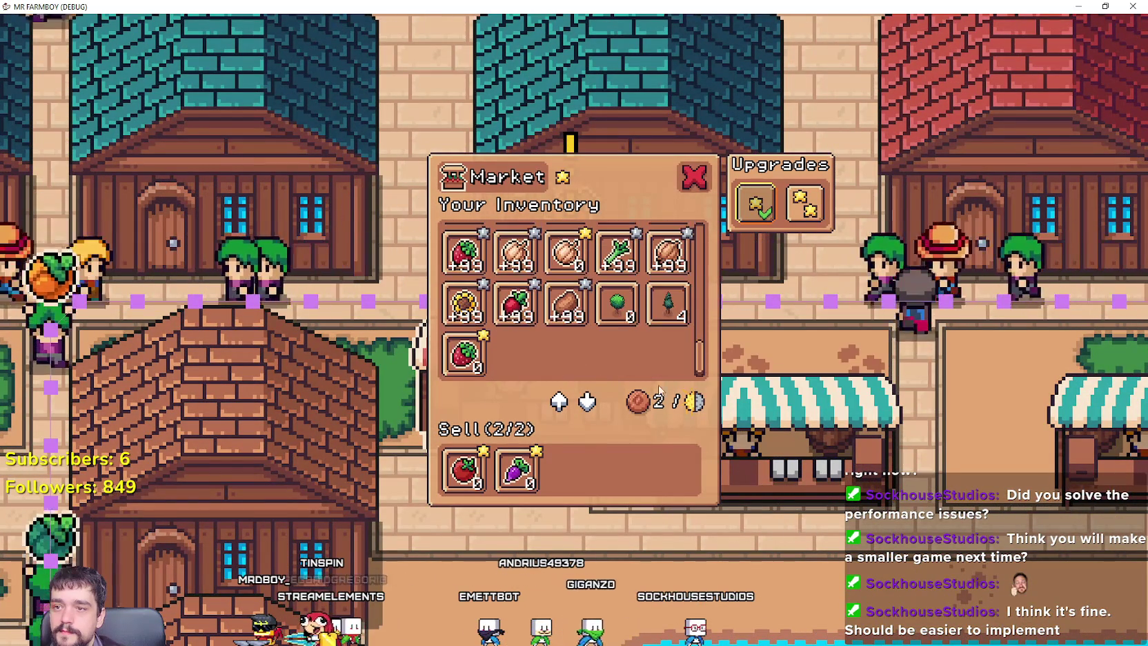
{"action": "left_click", "coordinate": [463, 303]}
{"action": "left_click", "coordinate": [685, 169]}
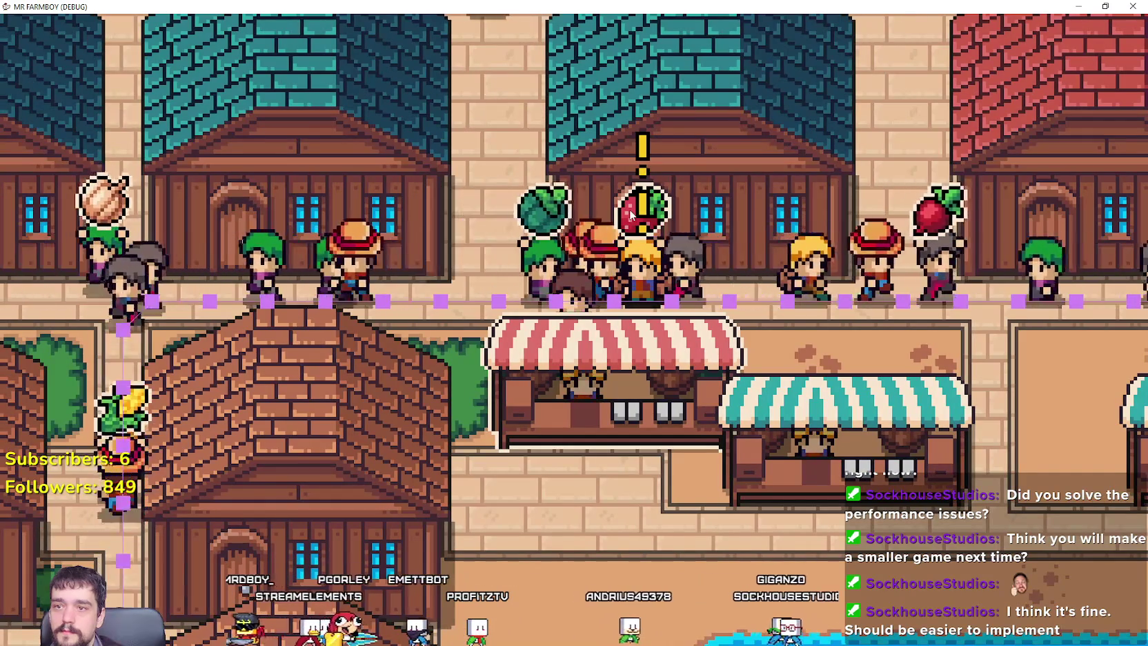
{"action": "scroll", "coordinate": [635, 218], "scroll_direction": "down", "scroll_amount": 5}
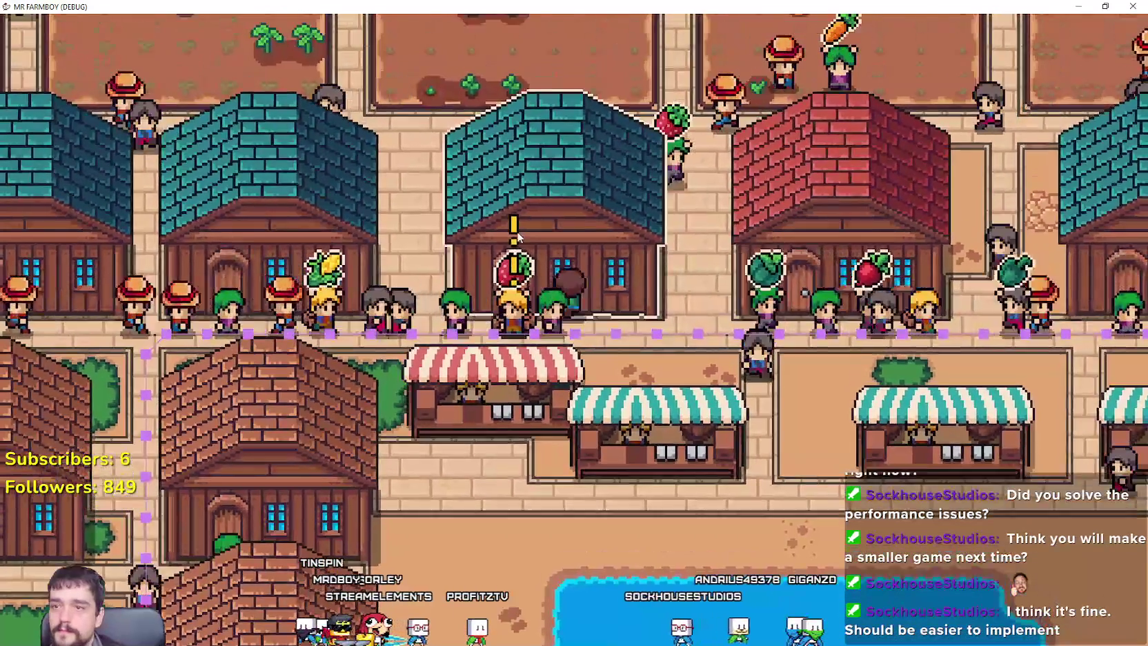
{"action": "left_click_drag", "start_coordinate": [517, 236], "coordinate": [651, 254]}
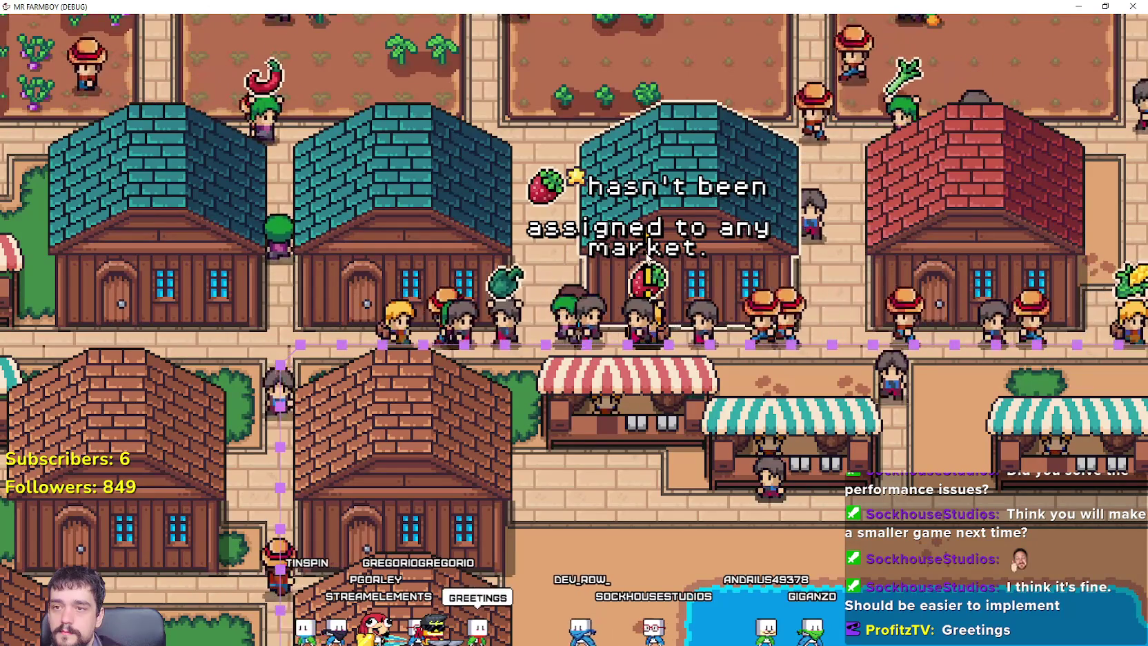
{"action": "left_click", "coordinate": [641, 357]}
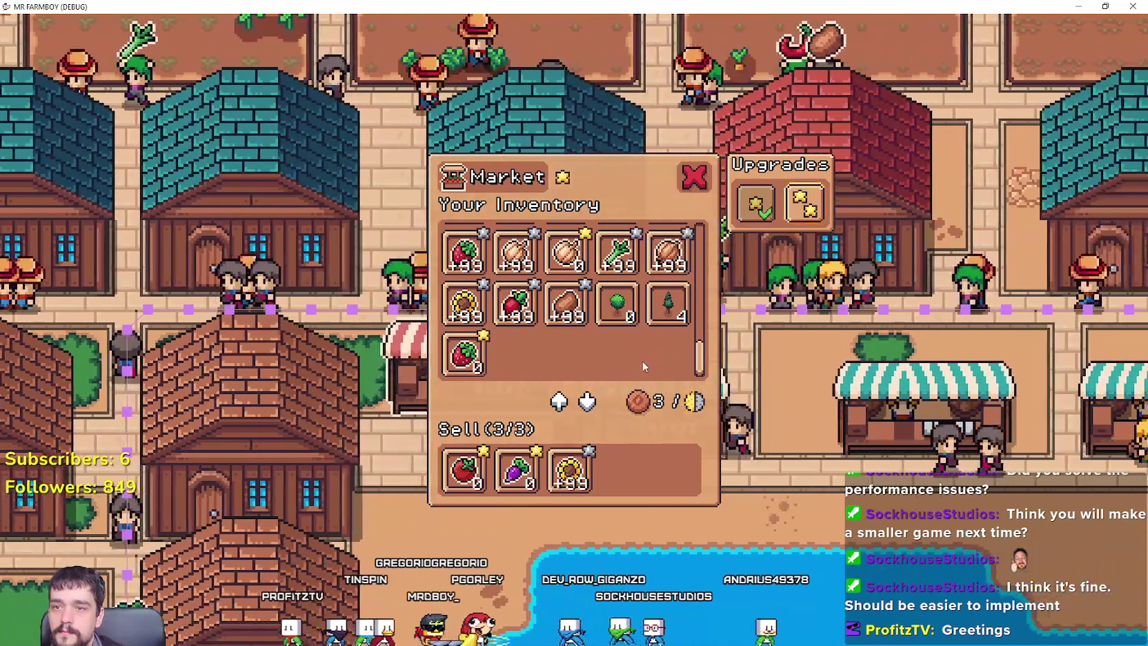
{"action": "left_click", "coordinate": [641, 361]}
{"action": "left_click", "coordinate": [554, 375]}
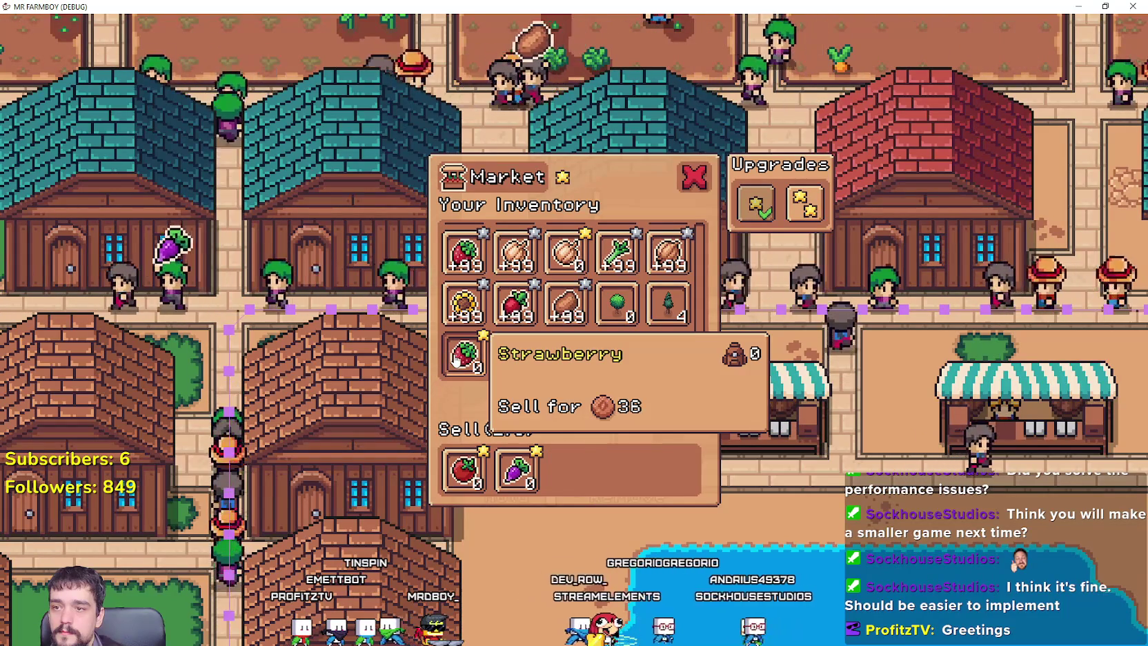
{"action": "left_click", "coordinate": [455, 358]}
{"action": "left_click", "coordinate": [695, 178]}
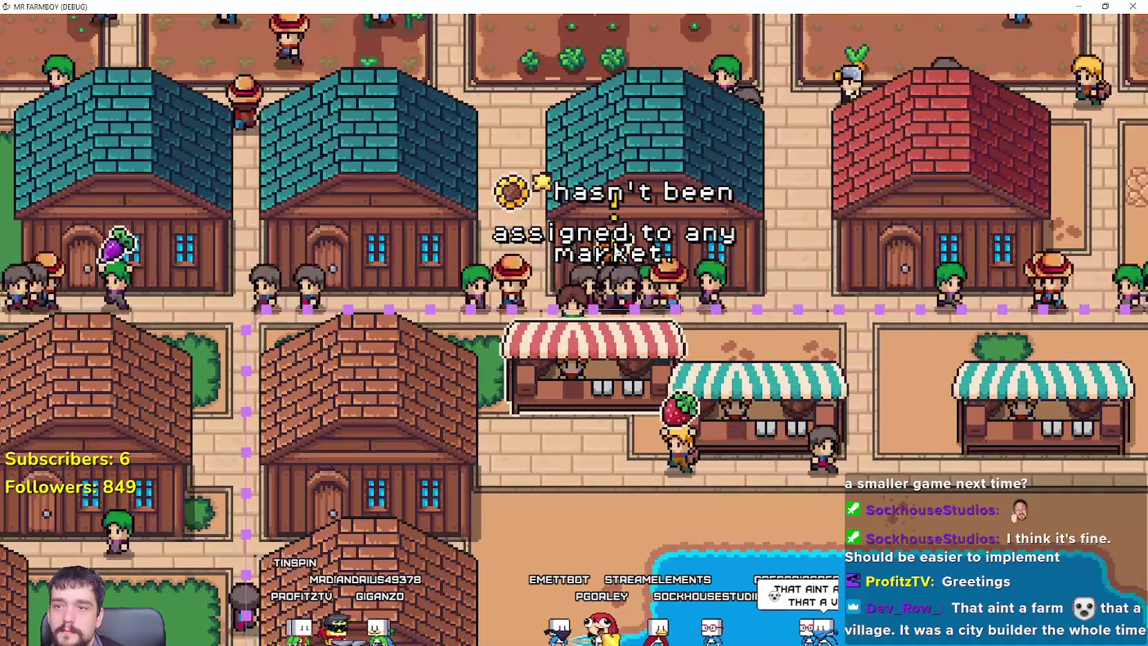
{"action": "left_click", "coordinate": [598, 374]}
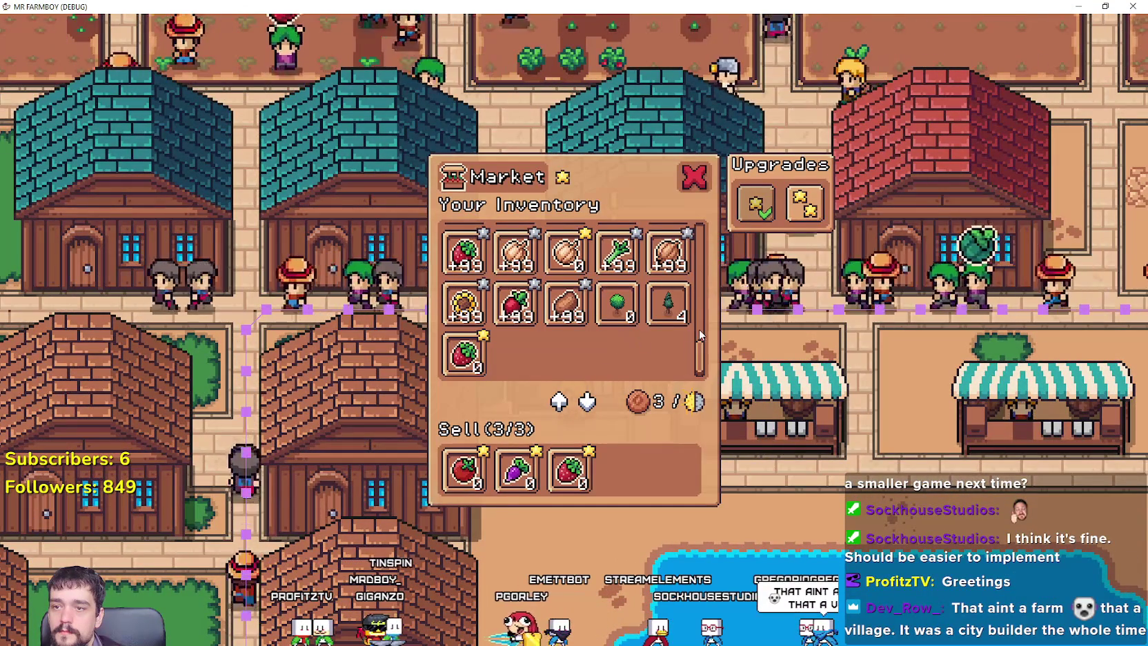
{"action": "left_click_drag", "start_coordinate": [697, 357], "coordinate": [715, 243]}
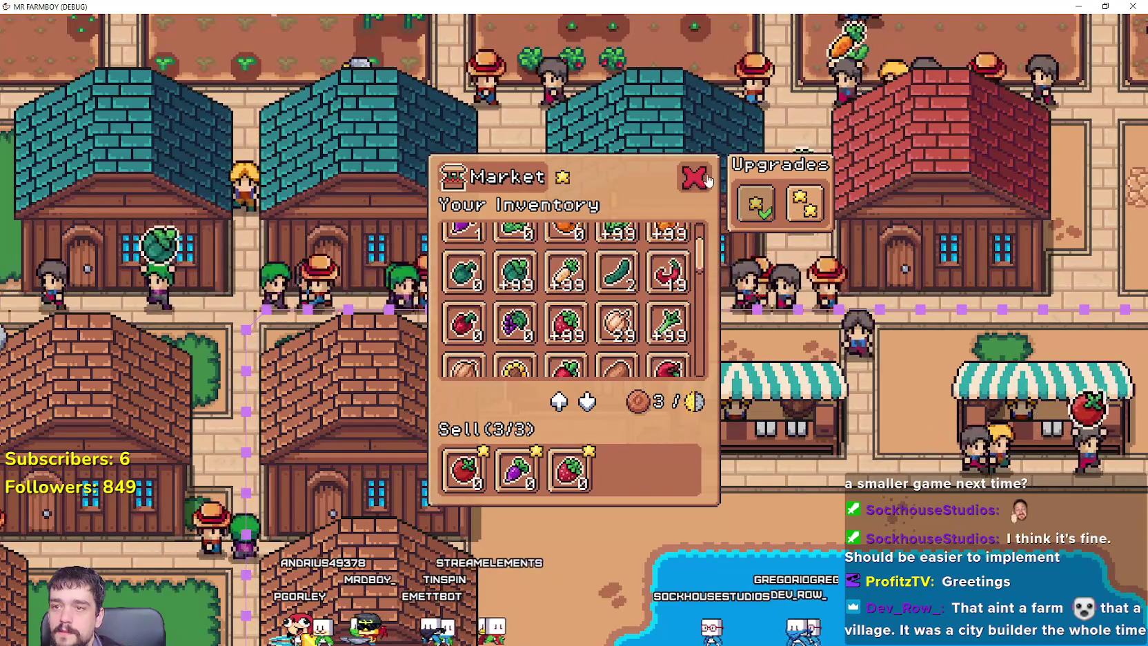
{"action": "left_click", "coordinate": [695, 181]}
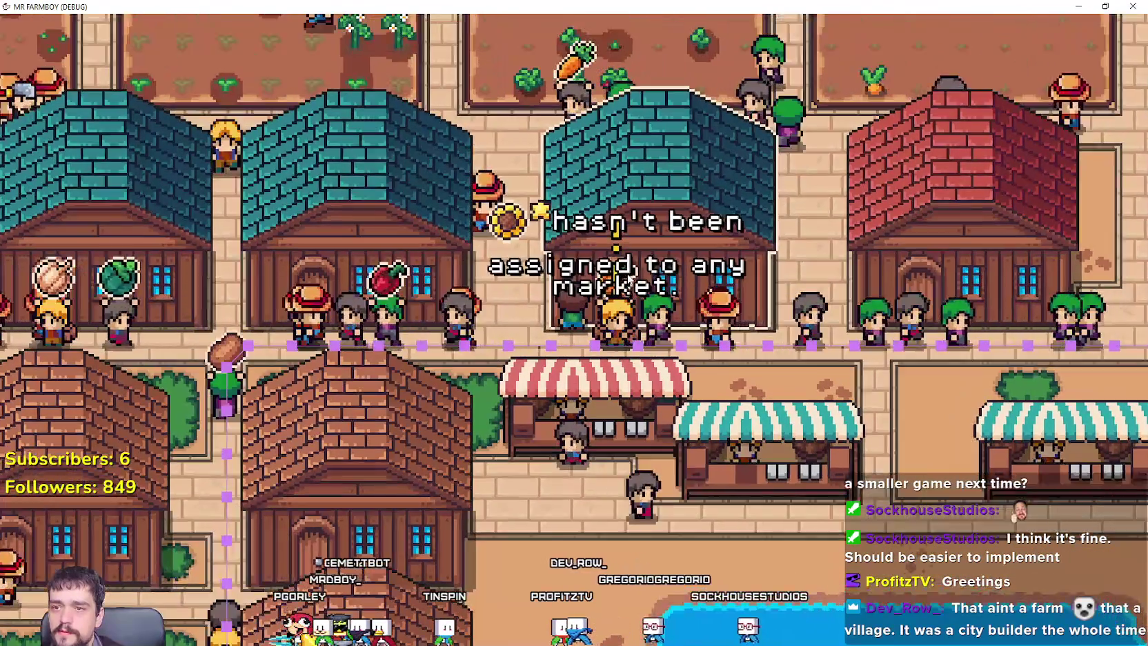
{"action": "scroll", "coordinate": [740, 262], "scroll_direction": "up", "scroll_amount": 2}
{"action": "left_click", "coordinate": [740, 262]}
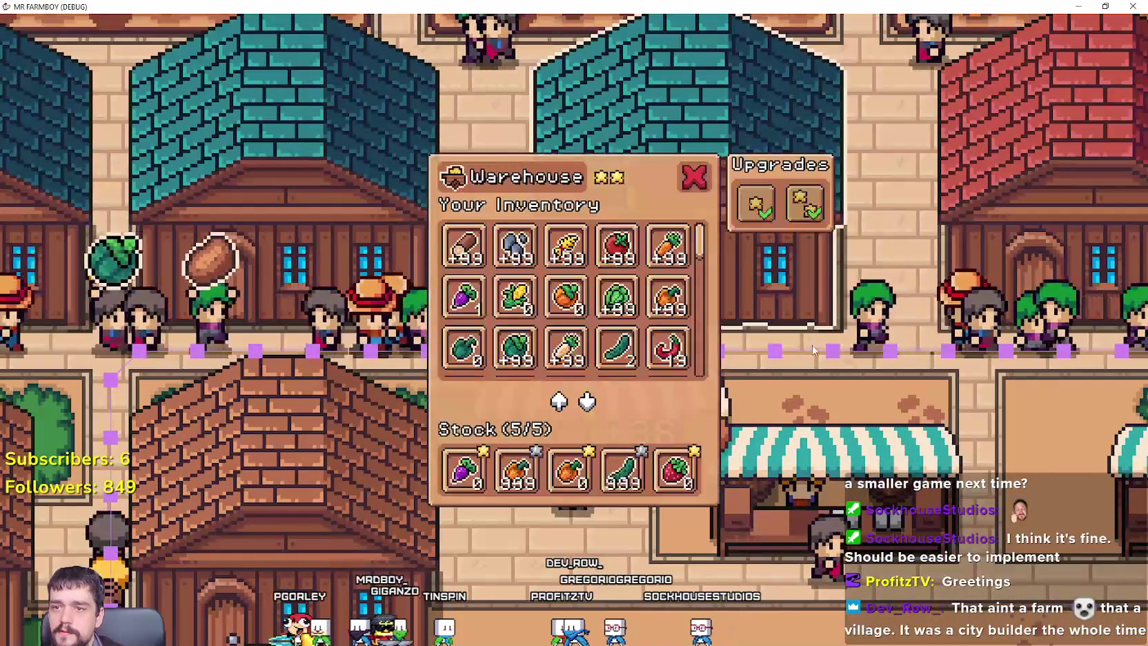
{"action": "scroll", "coordinate": [531, 453], "scroll_direction": "down", "scroll_amount": 2}
{"action": "left_click", "coordinate": [586, 386]}
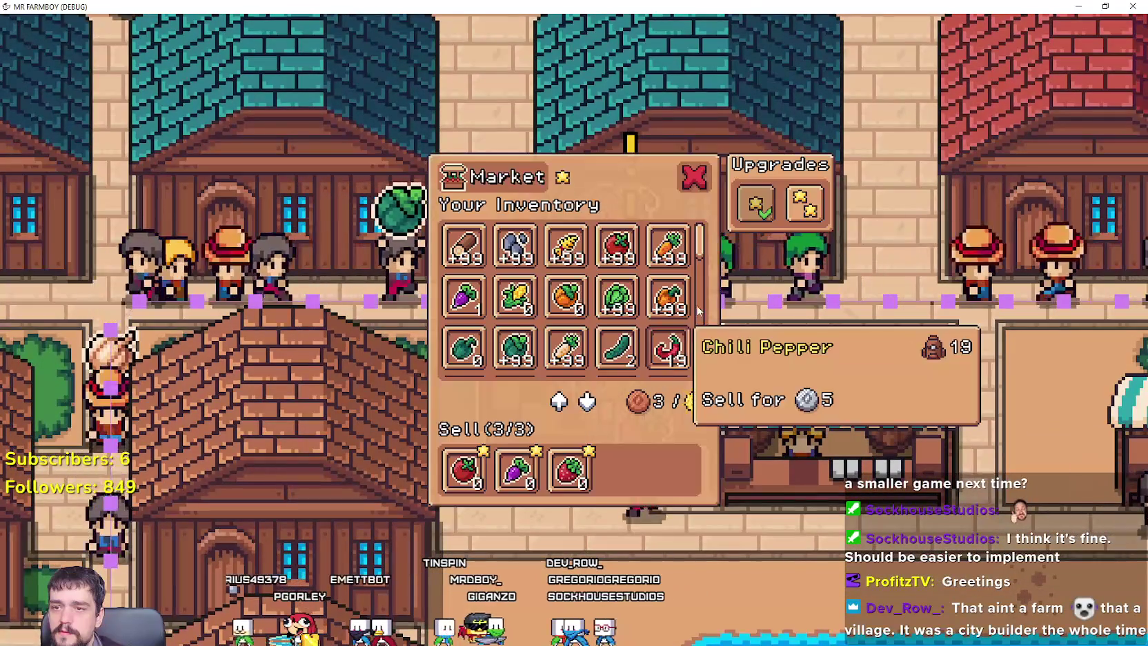
{"action": "scroll", "coordinate": [642, 414], "scroll_direction": "up", "scroll_amount": 2}
{"action": "scroll", "coordinate": [840, 355], "scroll_direction": "down", "scroll_amount": 4}
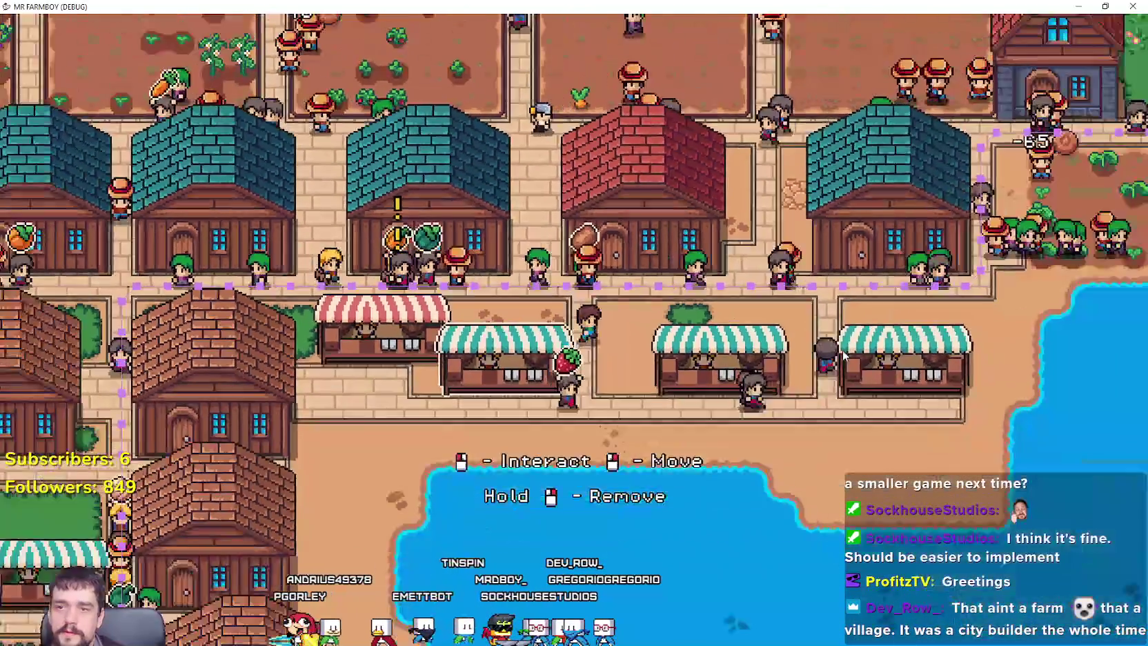
Walk the farmer down-right past the barn to the blacksmith and open its ores and furnaces dialog.
{"action": "scroll", "coordinate": [838, 355], "scroll_direction": "down", "scroll_amount": 5}
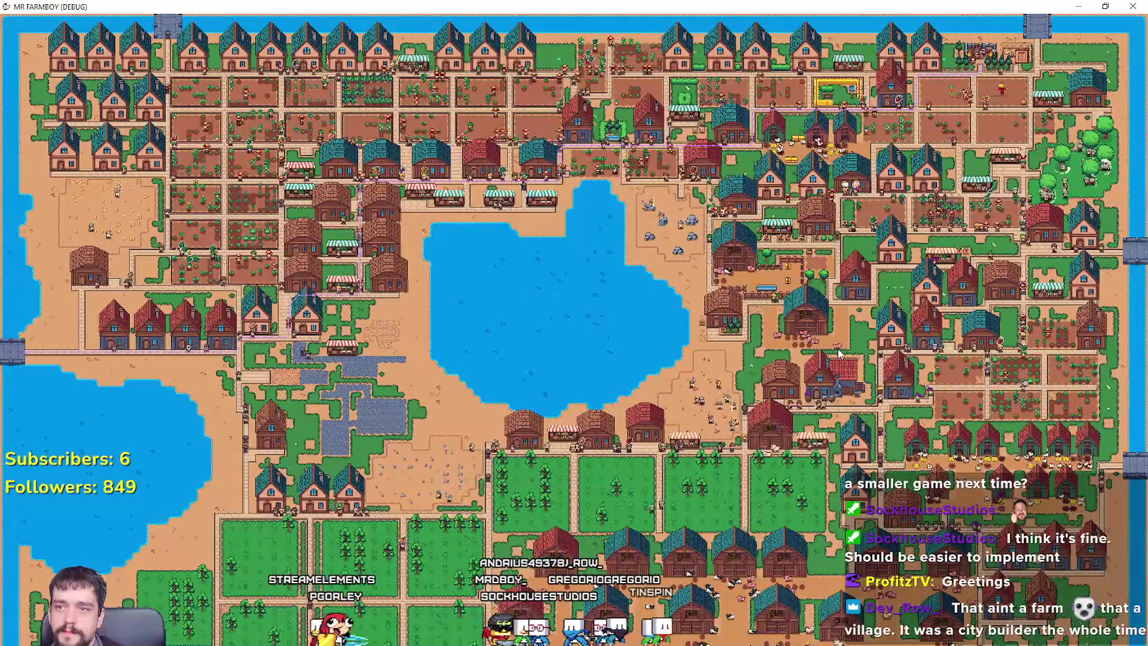
{"action": "scroll", "coordinate": [689, 338], "scroll_direction": "up", "scroll_amount": 5}
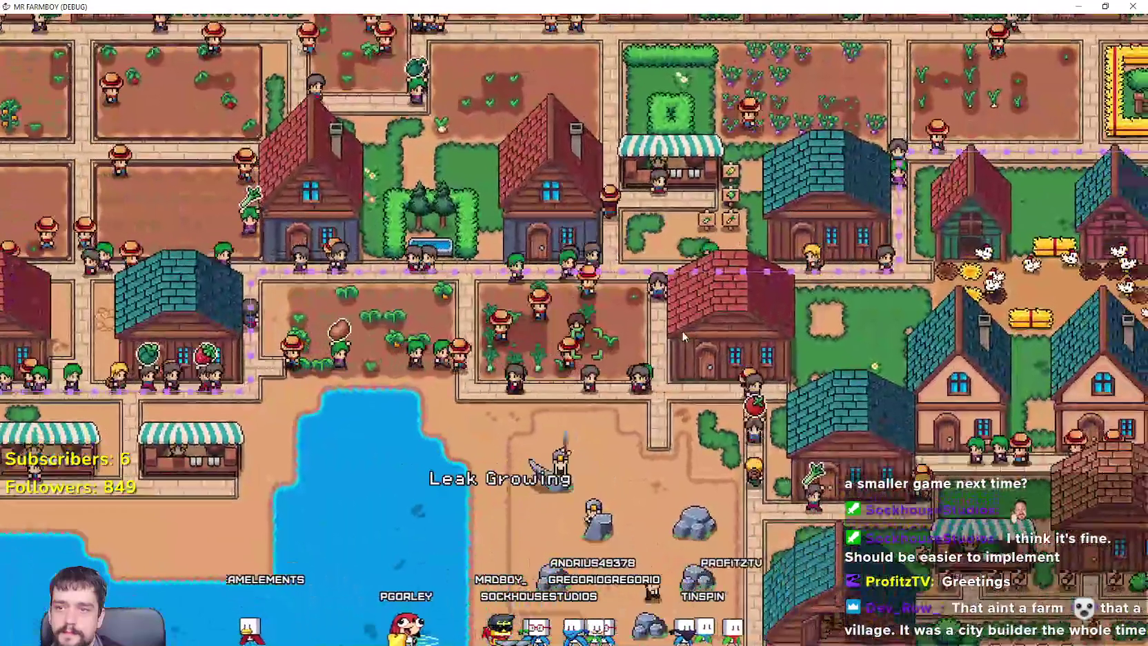
{"action": "key", "text": "s"}
{"action": "key", "text": "d"}
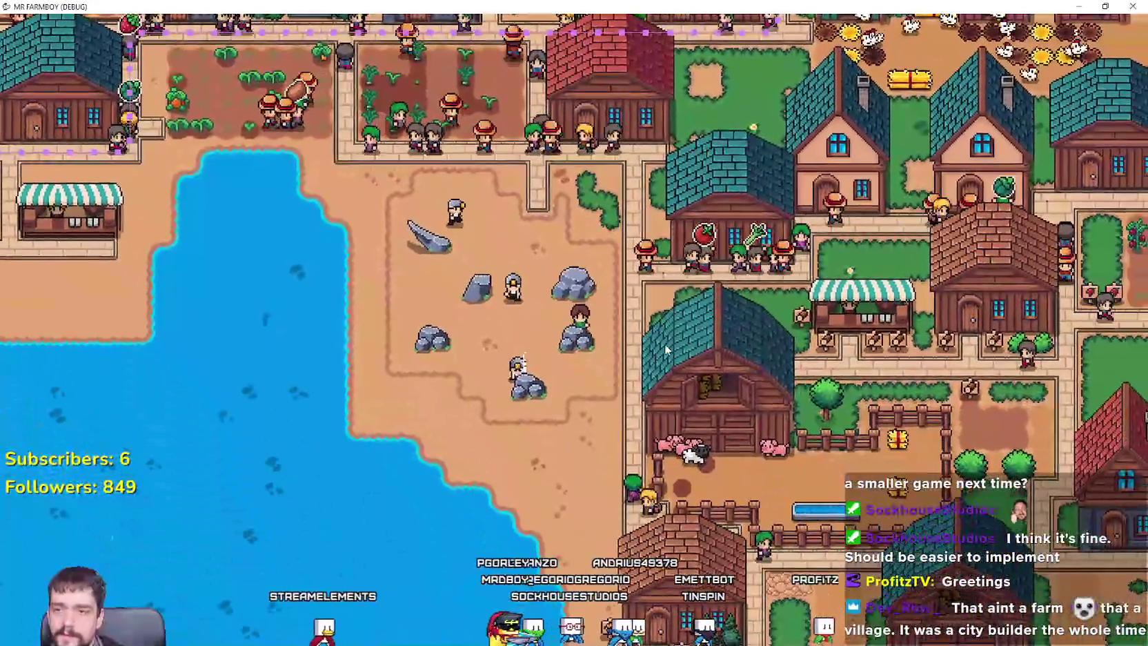
{"action": "key", "text": "s"}
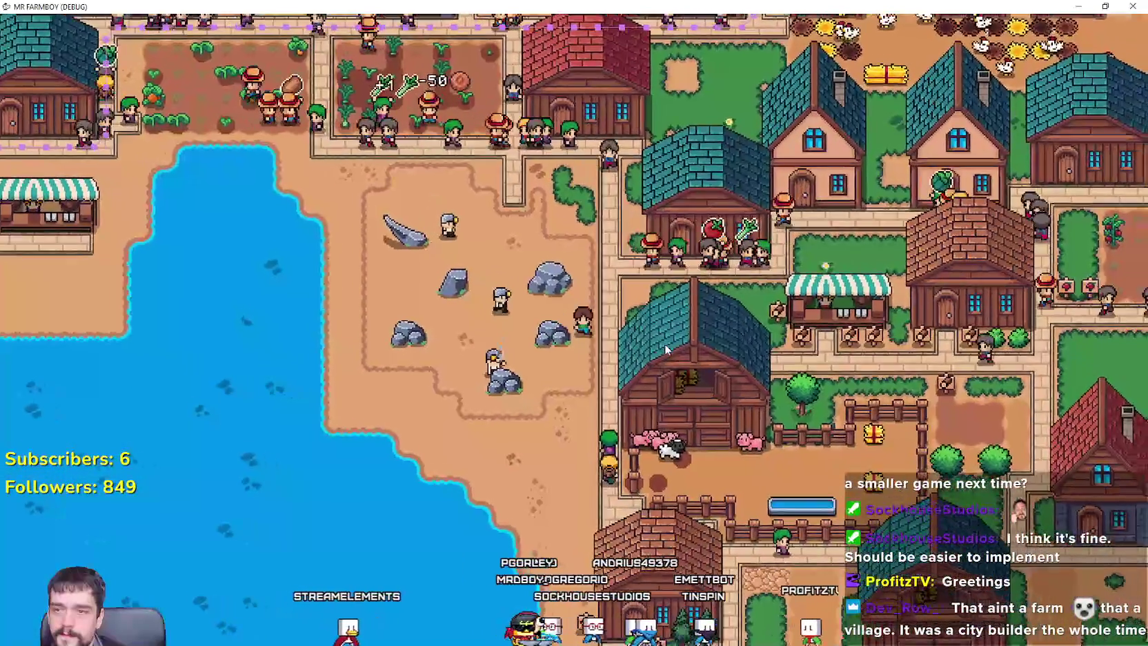
{"action": "key", "text": "s"}
{"action": "key", "text": "d"}
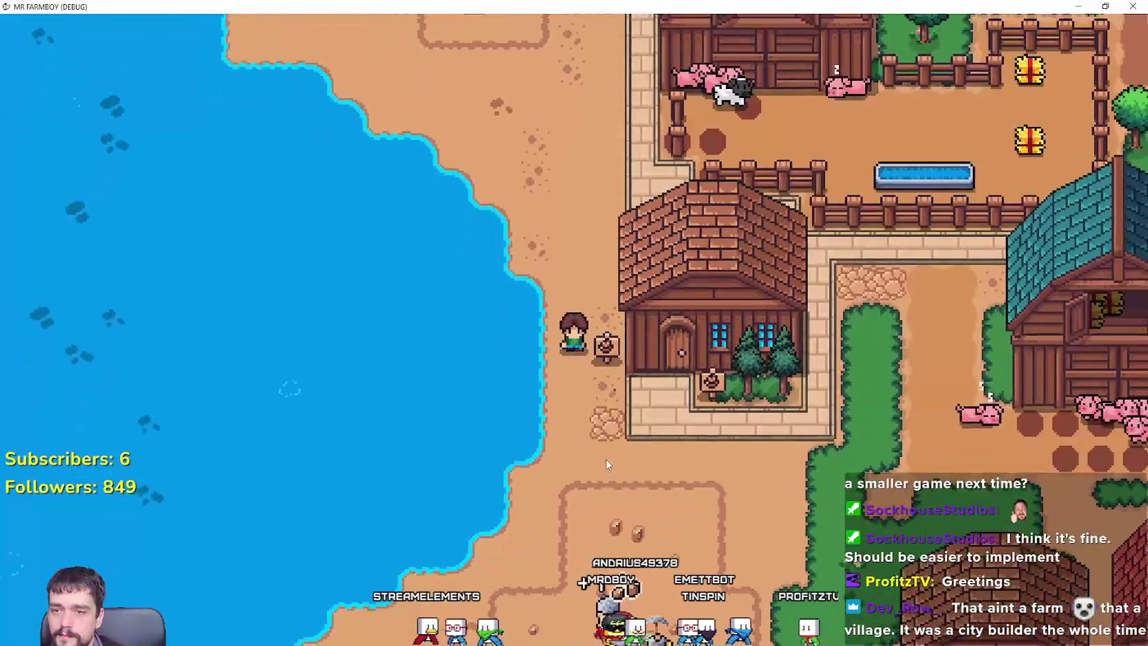
{"action": "key", "text": "s"}
{"action": "key", "text": "d"}
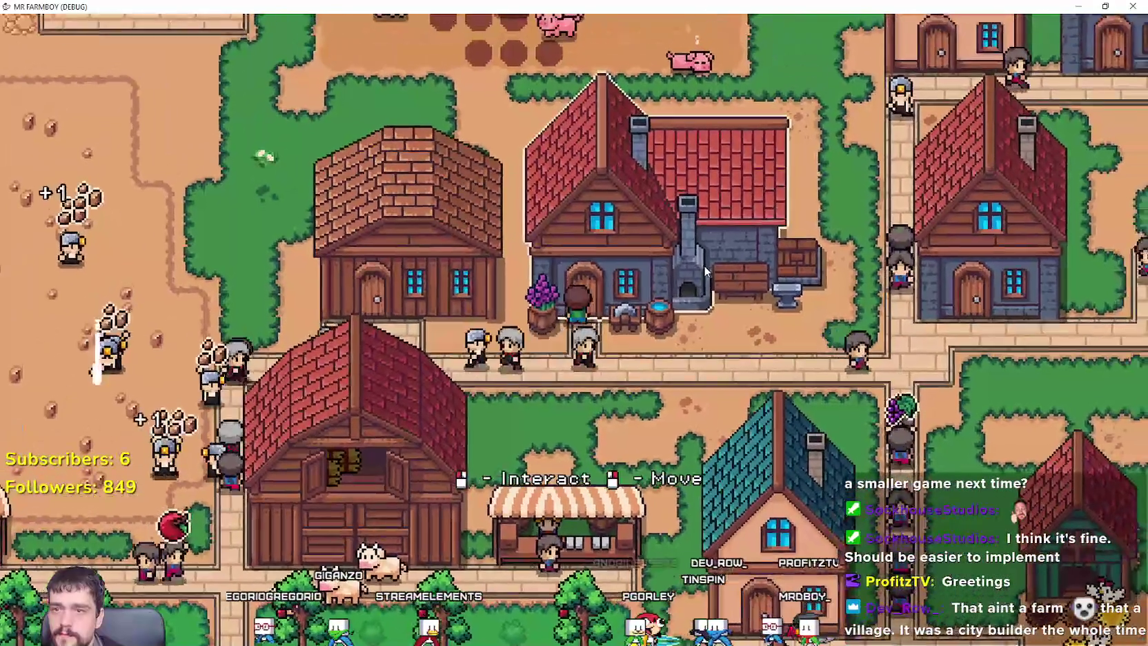
{"action": "left_click", "coordinate": [704, 265]}
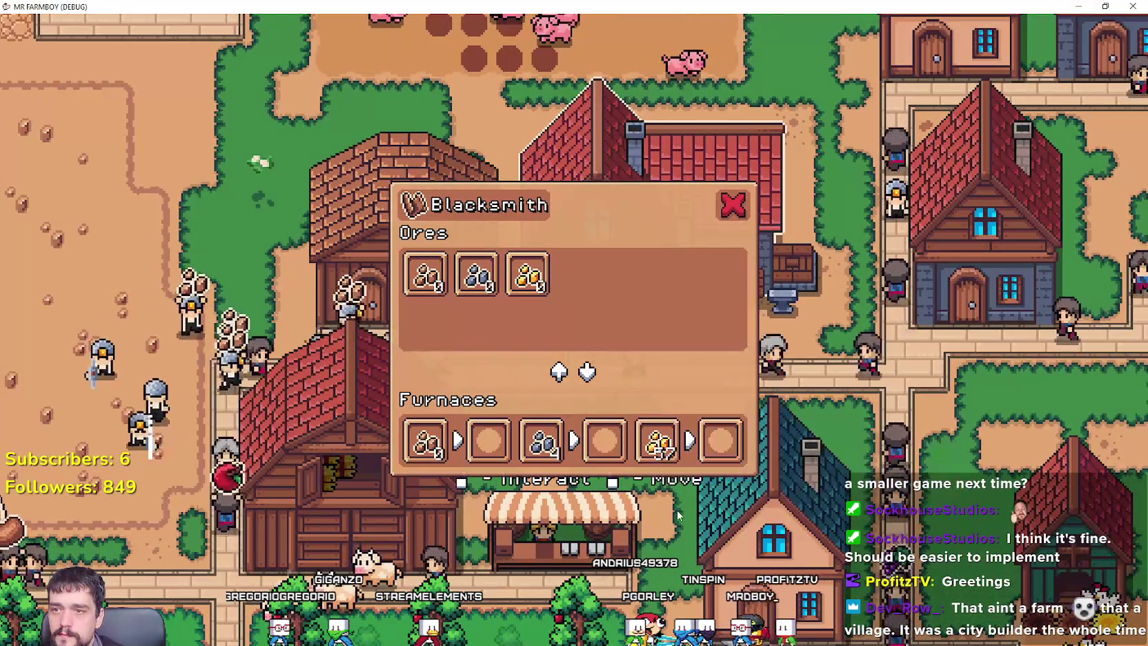
Close the blacksmith dialog, check the warehouse inventory, then close it.
{"action": "key", "text": "a"}
{"action": "key", "text": "e"}
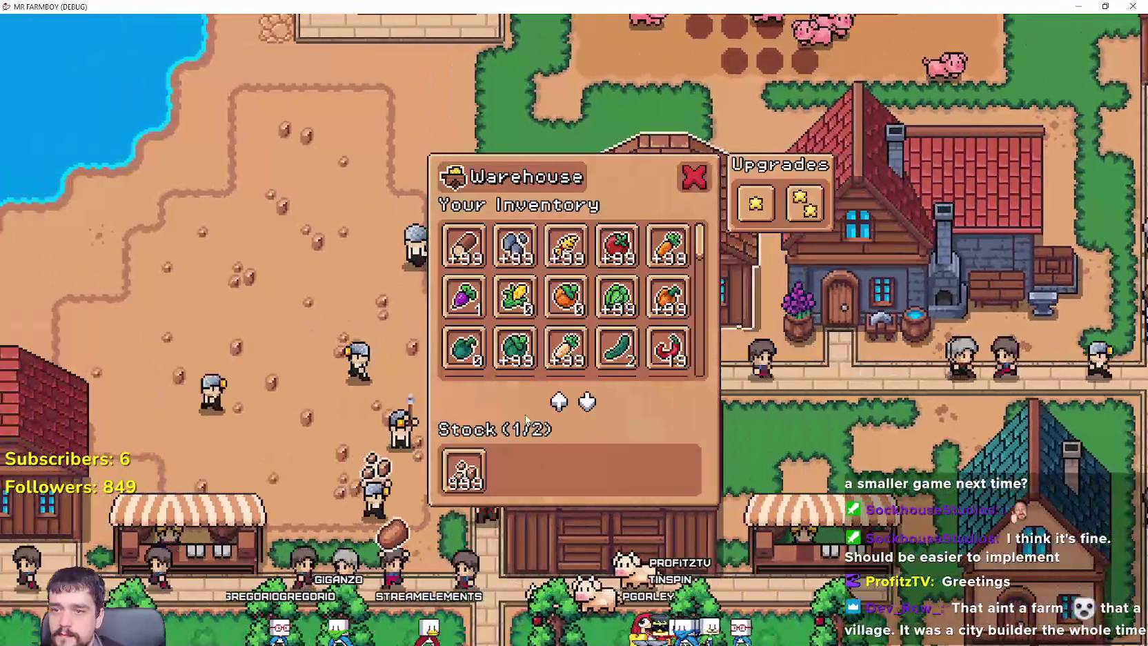
{"action": "key", "text": "Escape"}
Zoom out and pan the view north-west over the town toward the lake and fields.
{"action": "scroll", "coordinate": [524, 411], "scroll_direction": "down", "scroll_amount": 3}
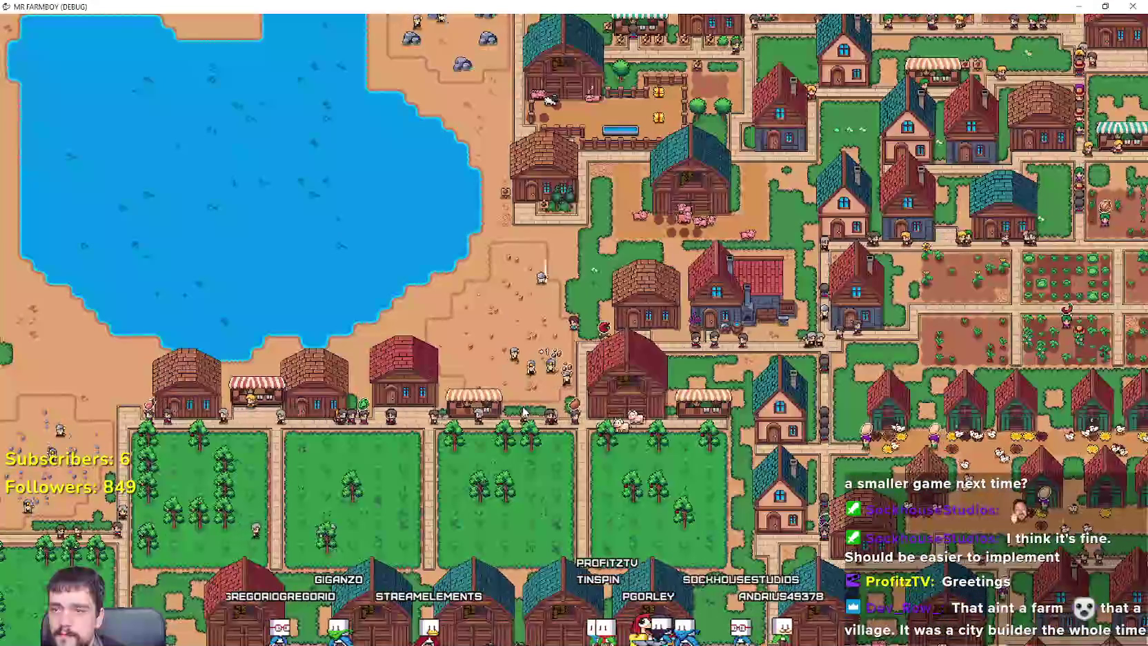
{"action": "key", "text": "w"}
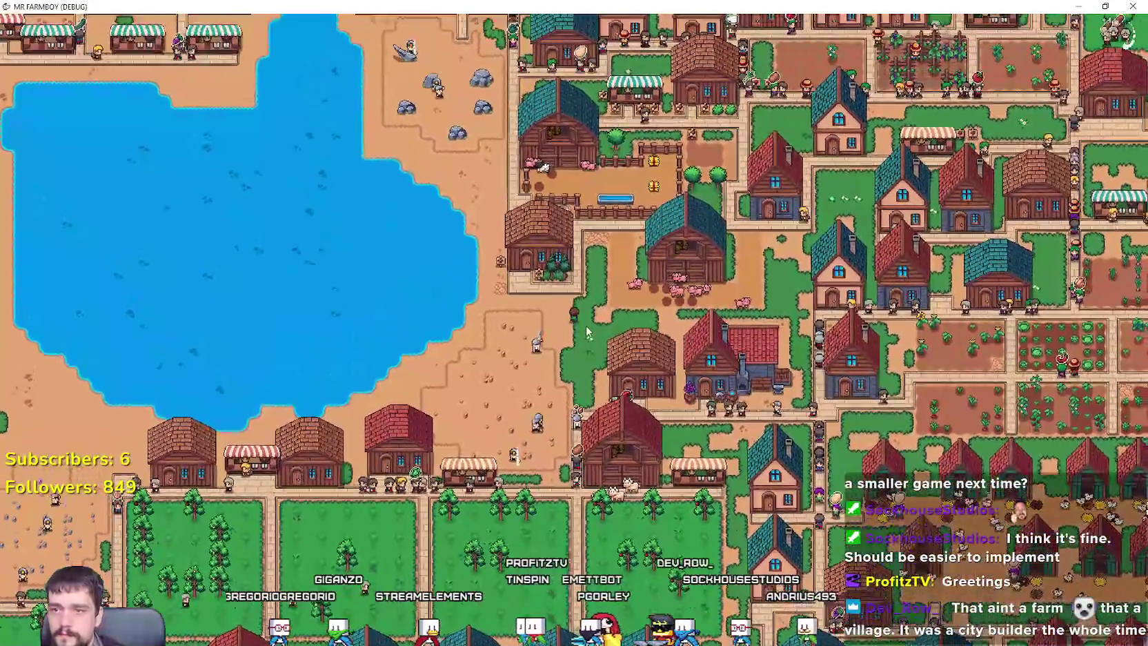
{"action": "key", "text": "w"}
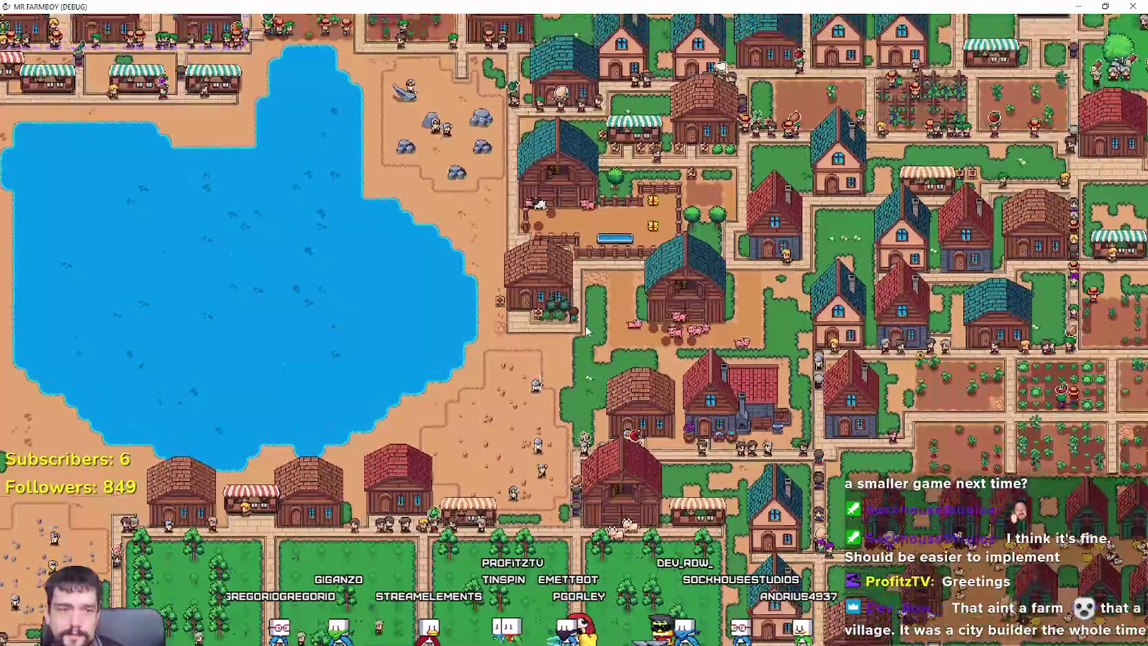
{"action": "key", "text": "a"}
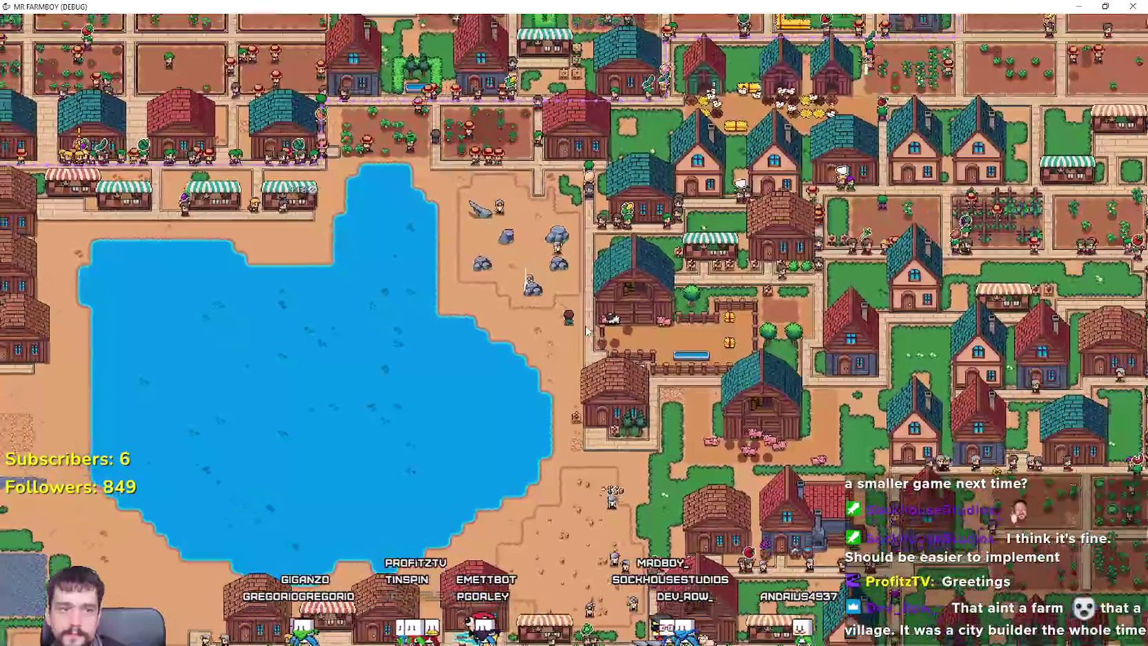
{"action": "scroll", "coordinate": [586, 331], "scroll_direction": "up", "scroll_amount": 3}
{"action": "key", "text": "w"}
{"action": "key", "text": "a"}
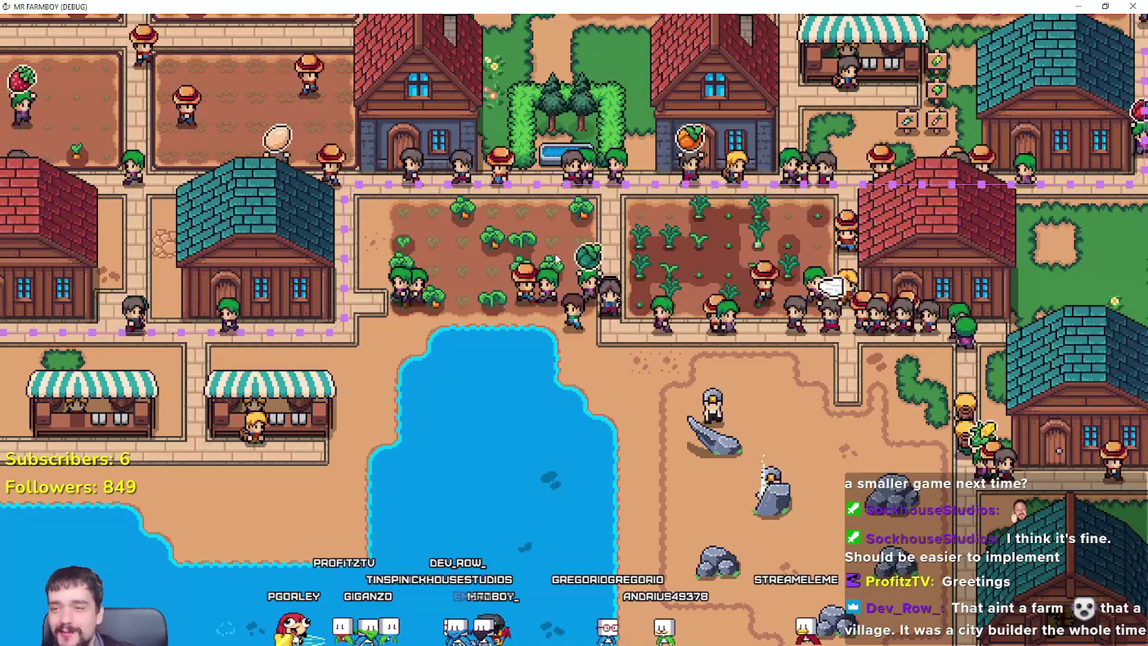
Walk the farmer up-left along the farm plots and past the houses to the northern fields.
{"action": "key", "text": "a"}
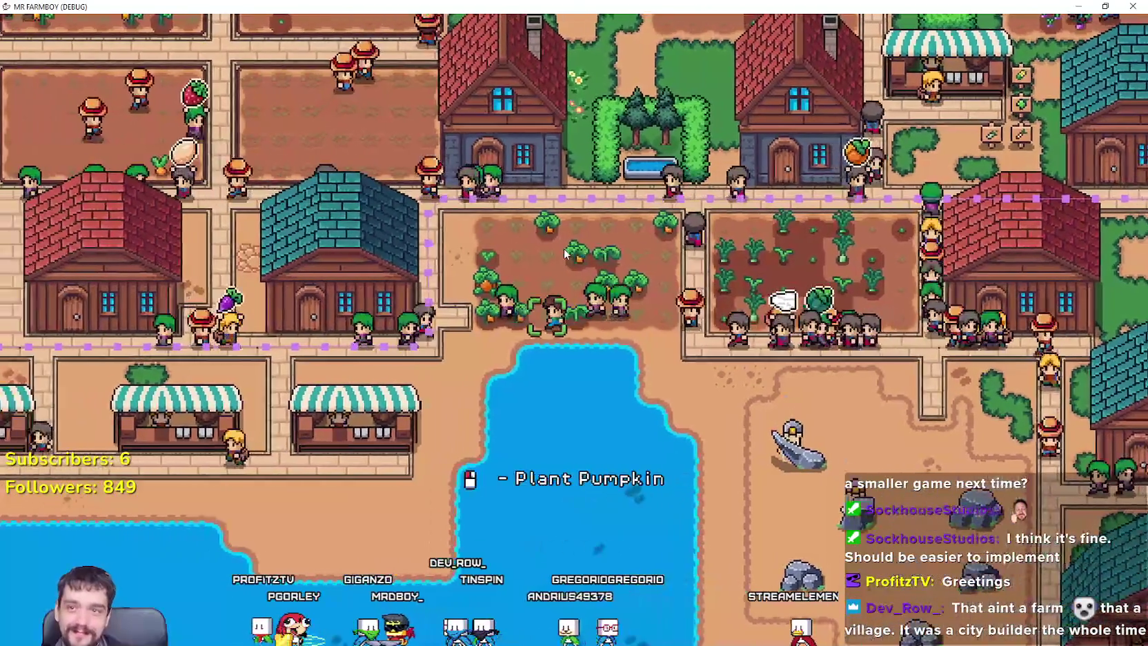
{"action": "key", "text": "a"}
{"action": "key", "text": "w"}
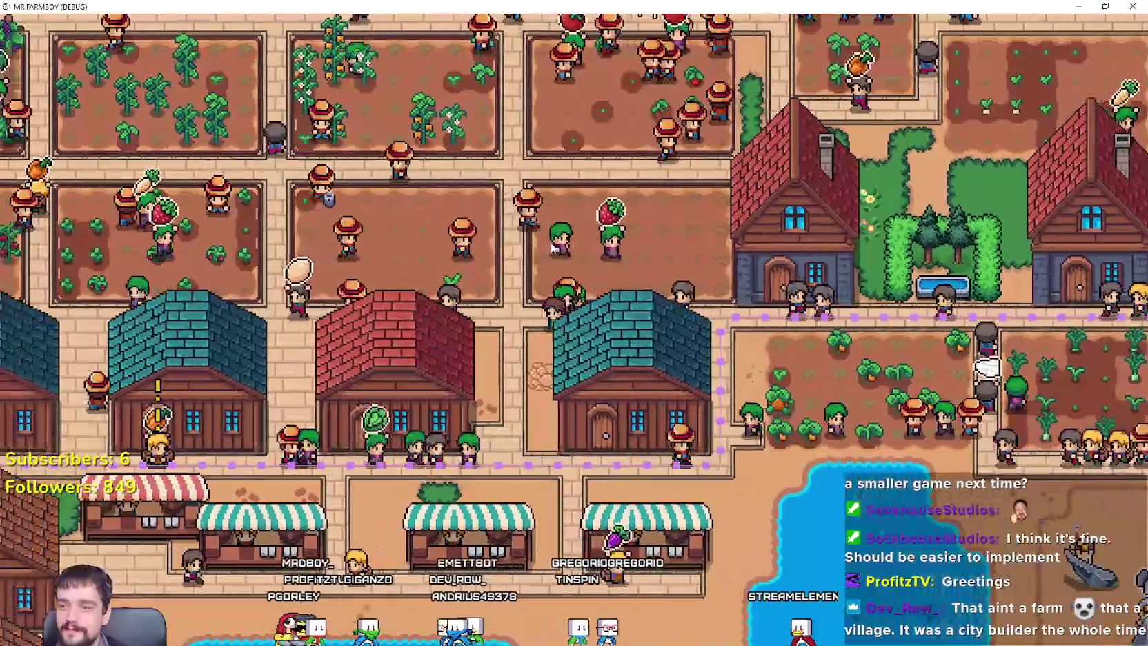
{"action": "key", "text": "a"}
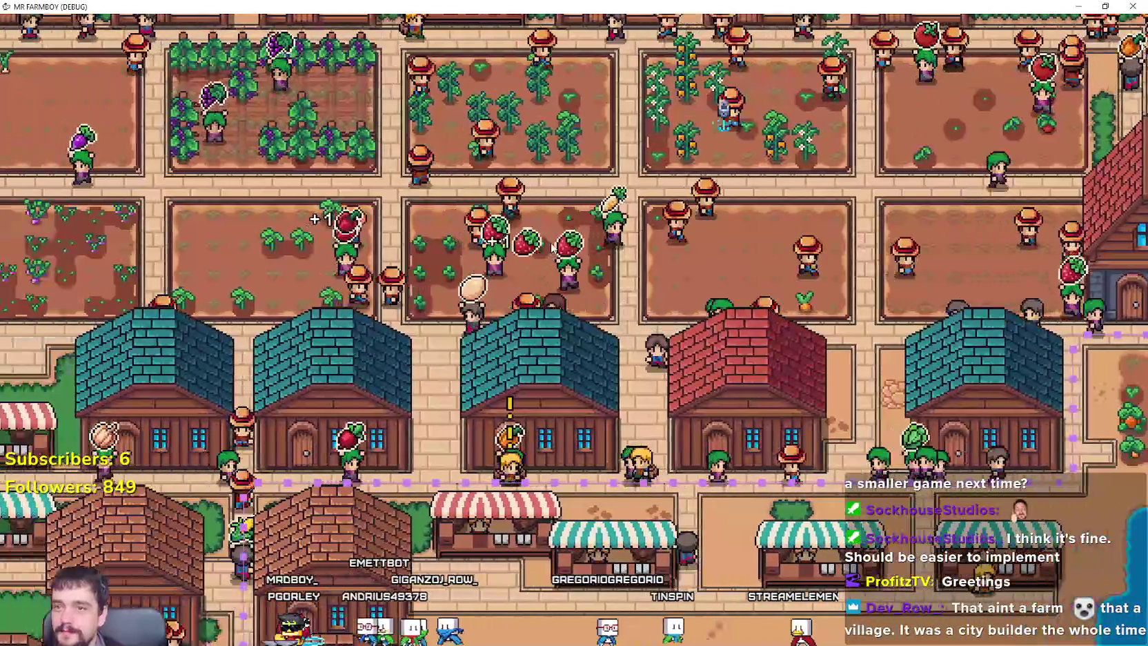
{"action": "key", "text": "a"}
{"action": "key", "text": "w"}
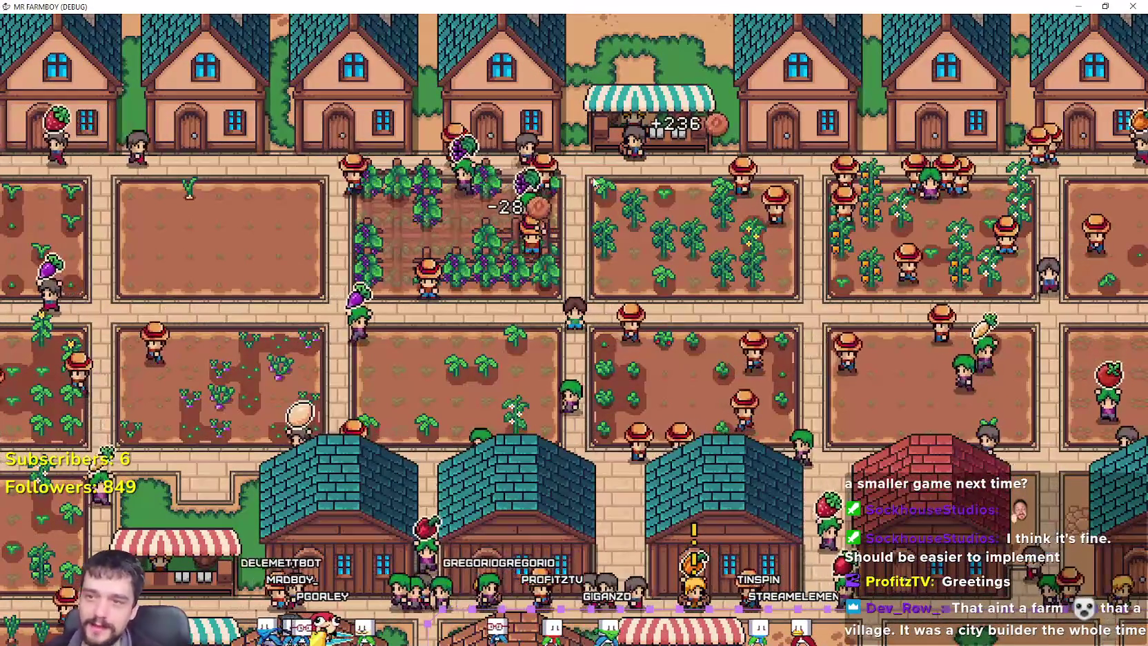
{"action": "scroll", "coordinate": [594, 182], "scroll_direction": "down", "scroll_amount": 6}
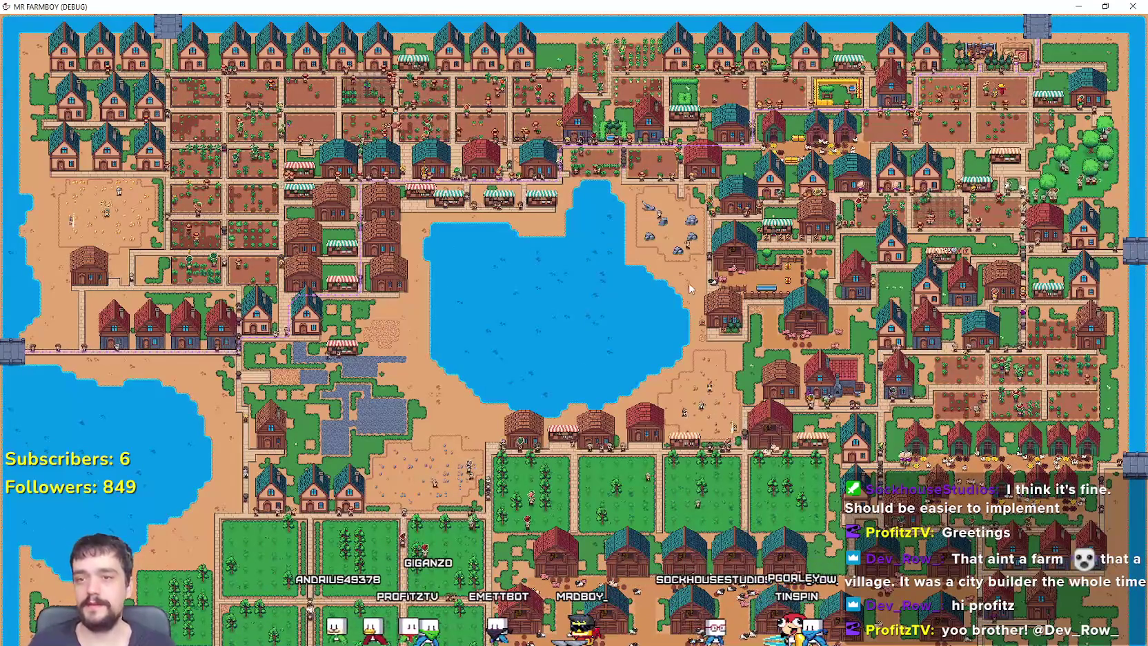
Pan down to the lakeside market stalls and move one stall further right.
{"action": "scroll", "coordinate": [516, 218], "scroll_direction": "up", "scroll_amount": 5}
{"action": "key", "text": "s"}
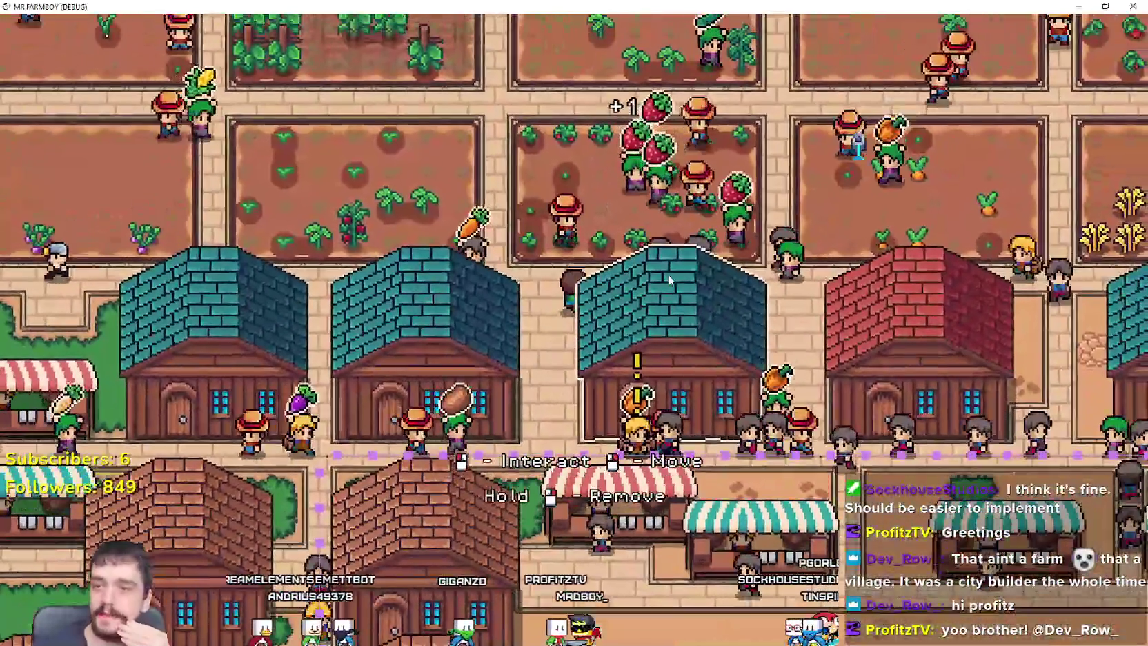
{"action": "key", "text": "d"}
{"action": "key", "text": "s"}
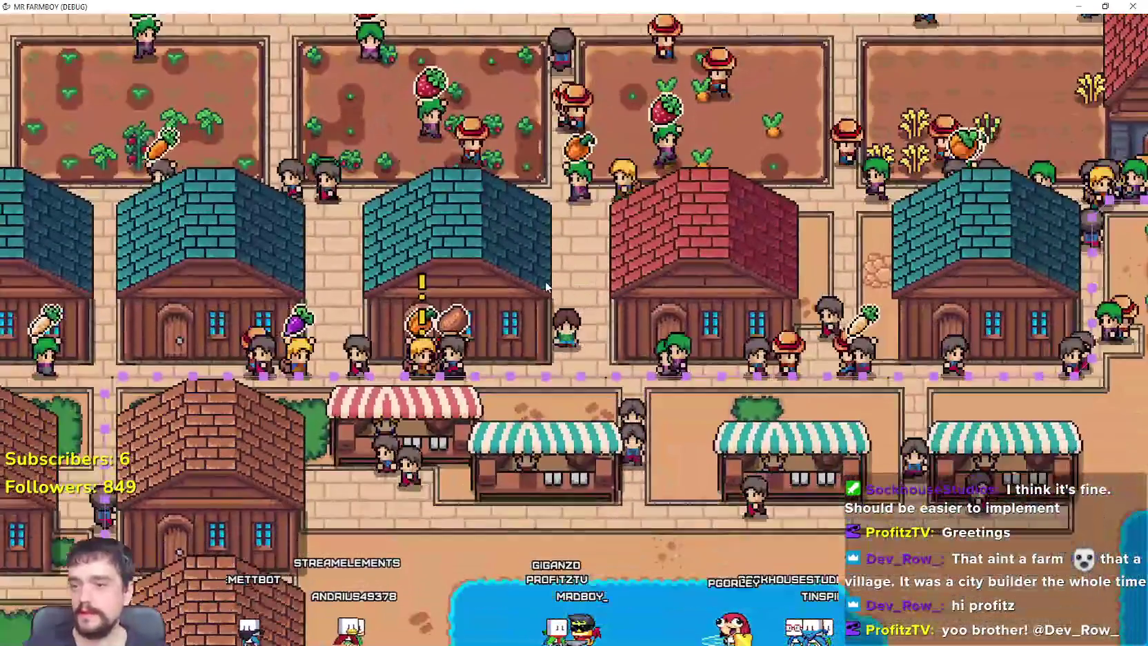
{"action": "key", "text": "s"}
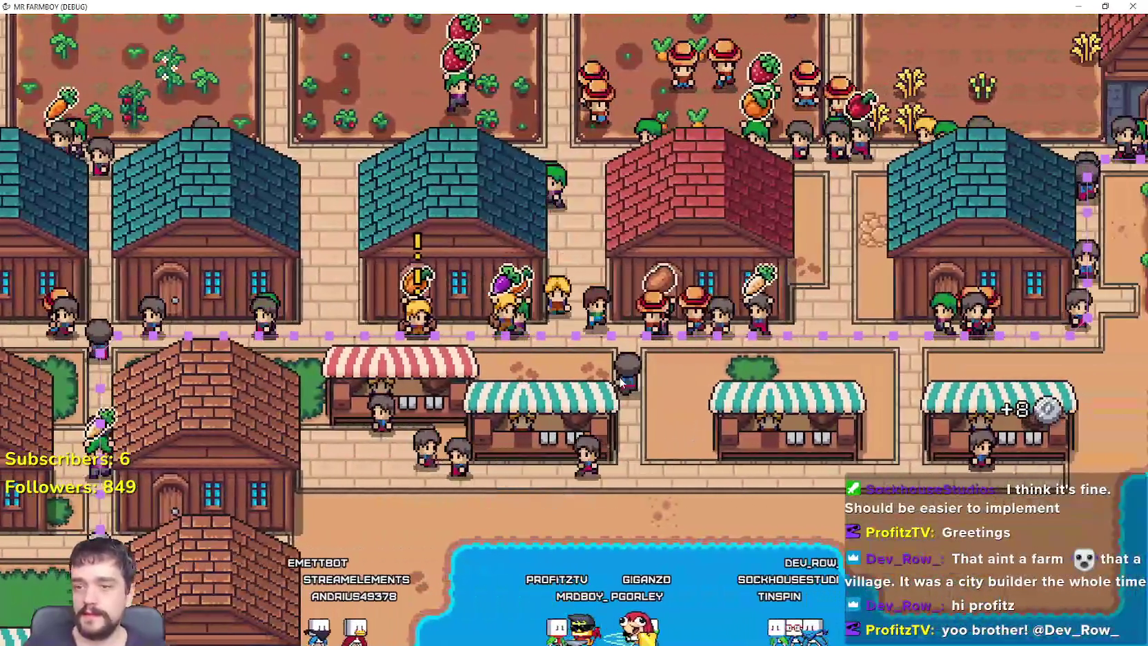
{"action": "key", "text": "s"}
{"action": "key", "text": "d"}
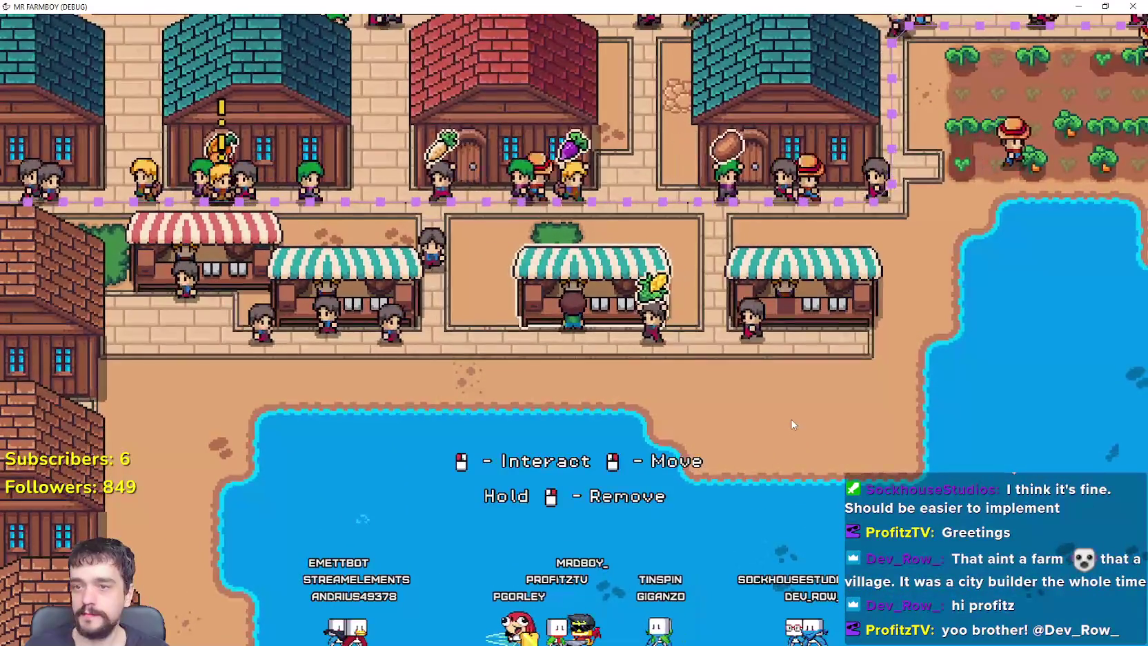
{"action": "right_click", "coordinate": [787, 419]}
{"action": "key", "text": "d"}
{"action": "left_click", "coordinate": [666, 441]}
Pan back and forth over the stalls, water, fields and rocks to look over the town.
{"action": "key", "text": "a"}
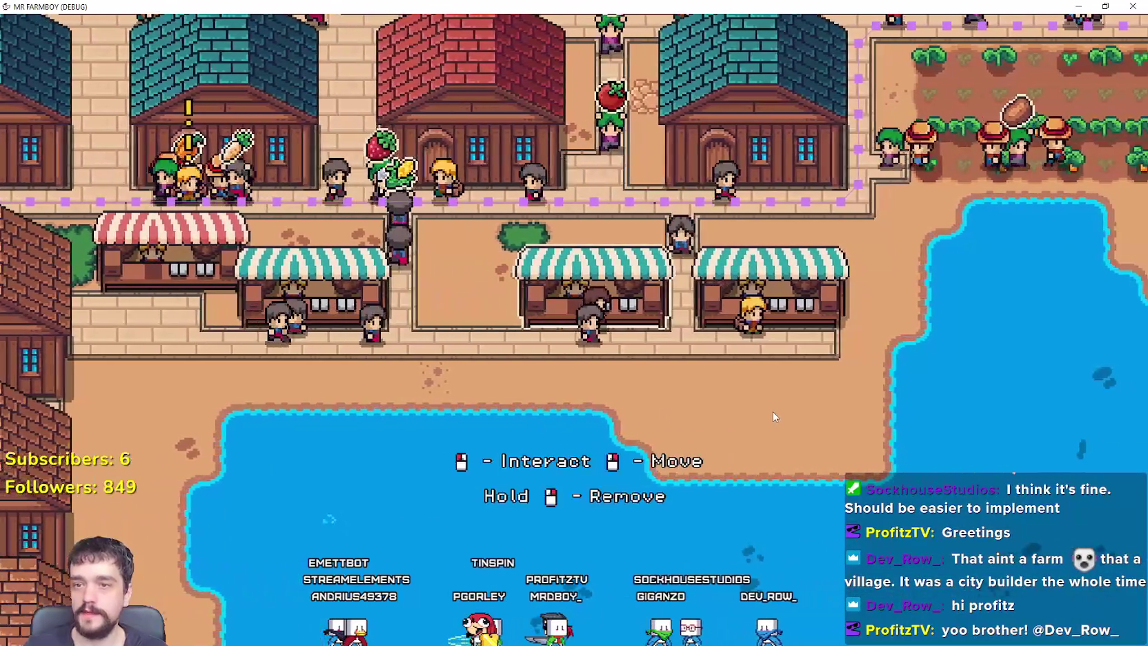
{"action": "key", "text": "d"}
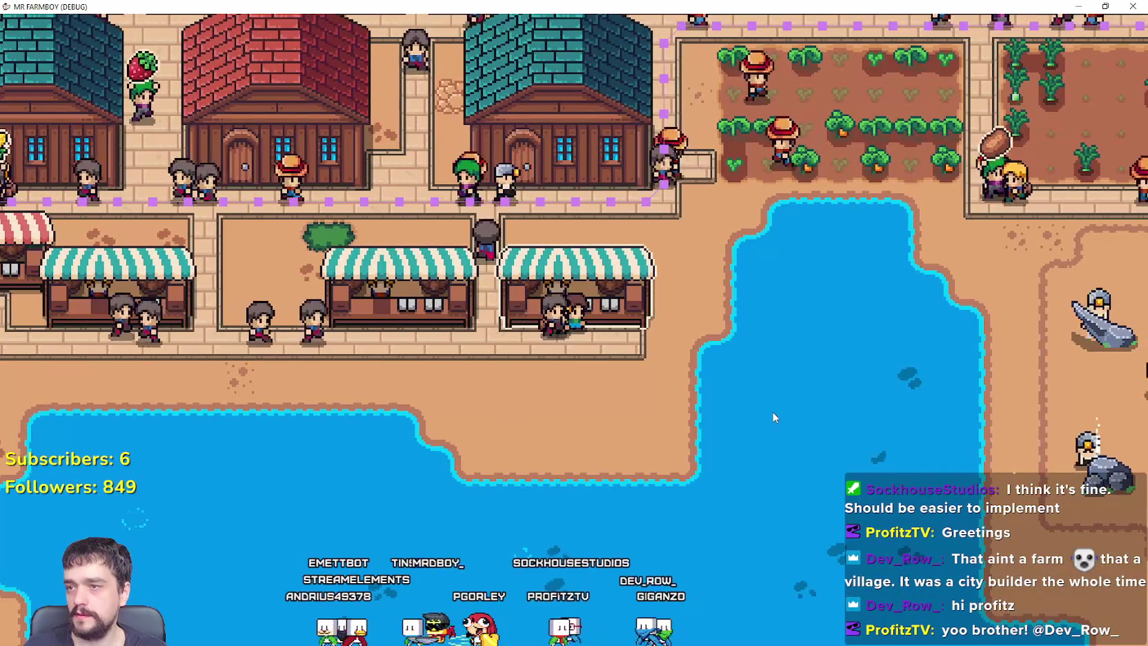
{"action": "key", "text": "a"}
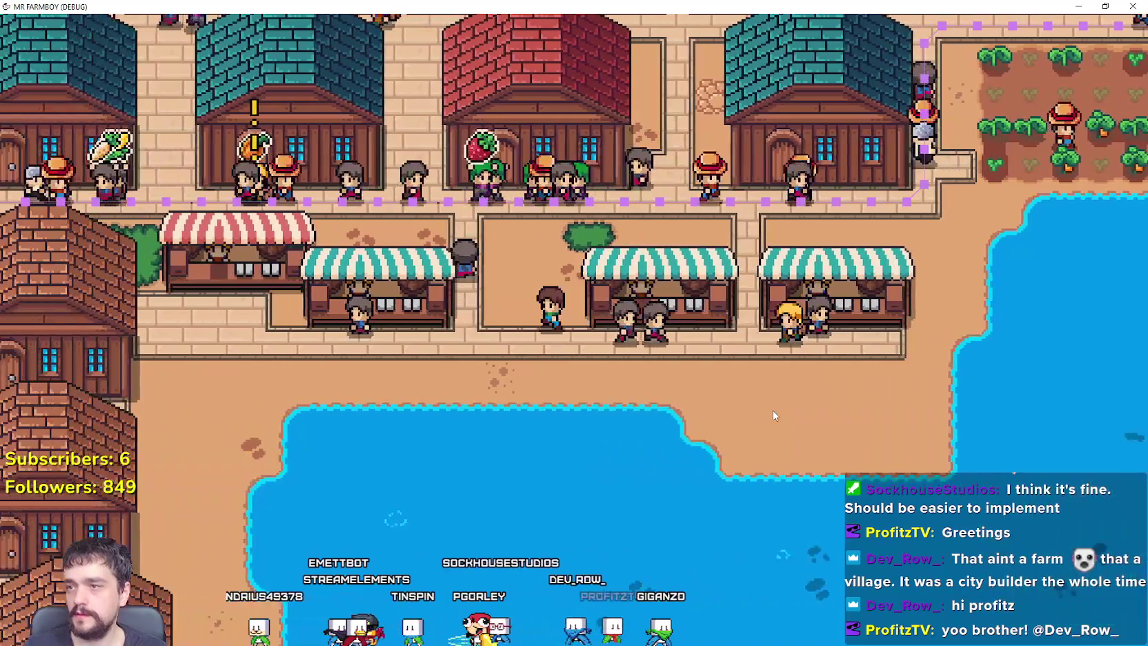
{"action": "key", "text": "a"}
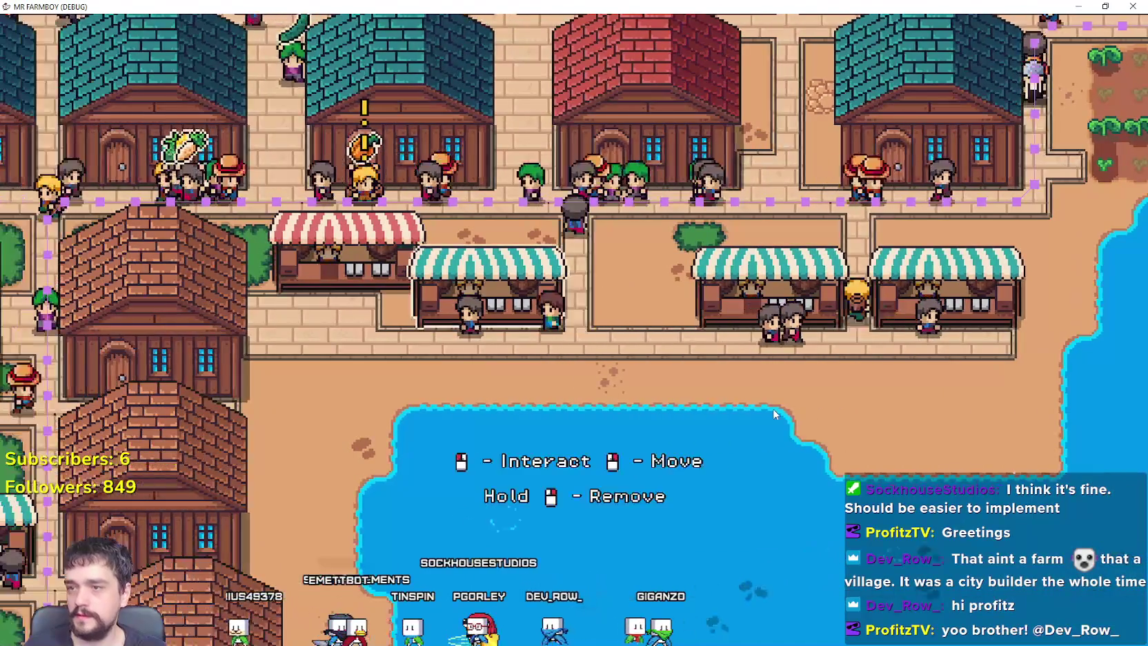
{"action": "key", "text": "d"}
{"action": "scroll", "coordinate": [773, 414], "scroll_direction": "up", "scroll_amount": 1}
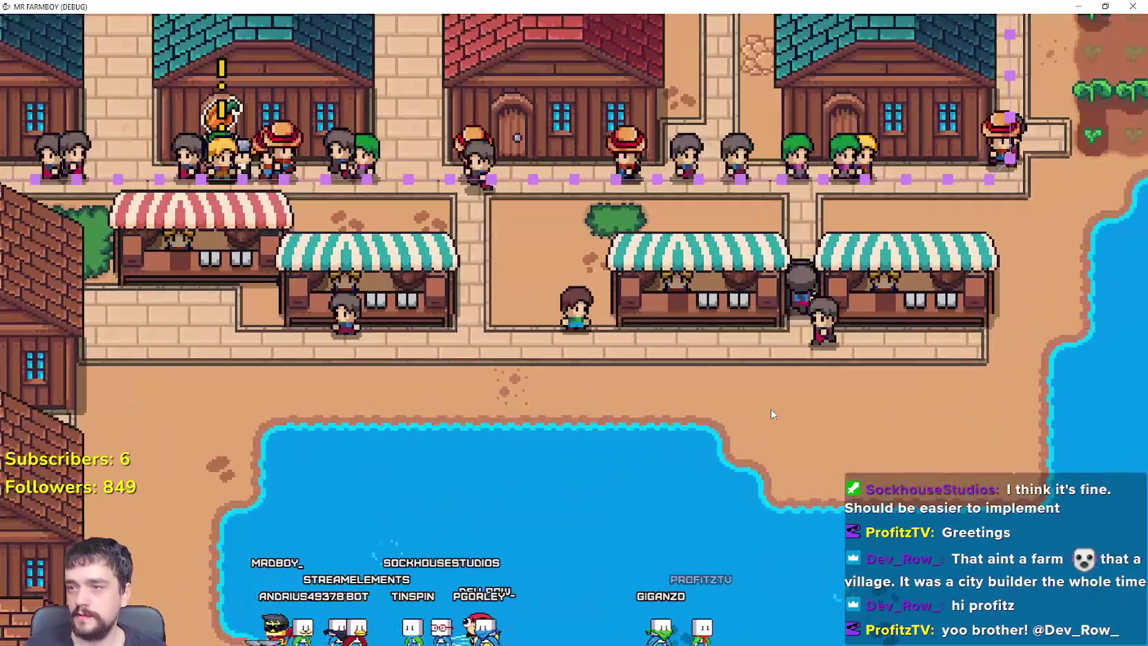
{"action": "key", "text": "d"}
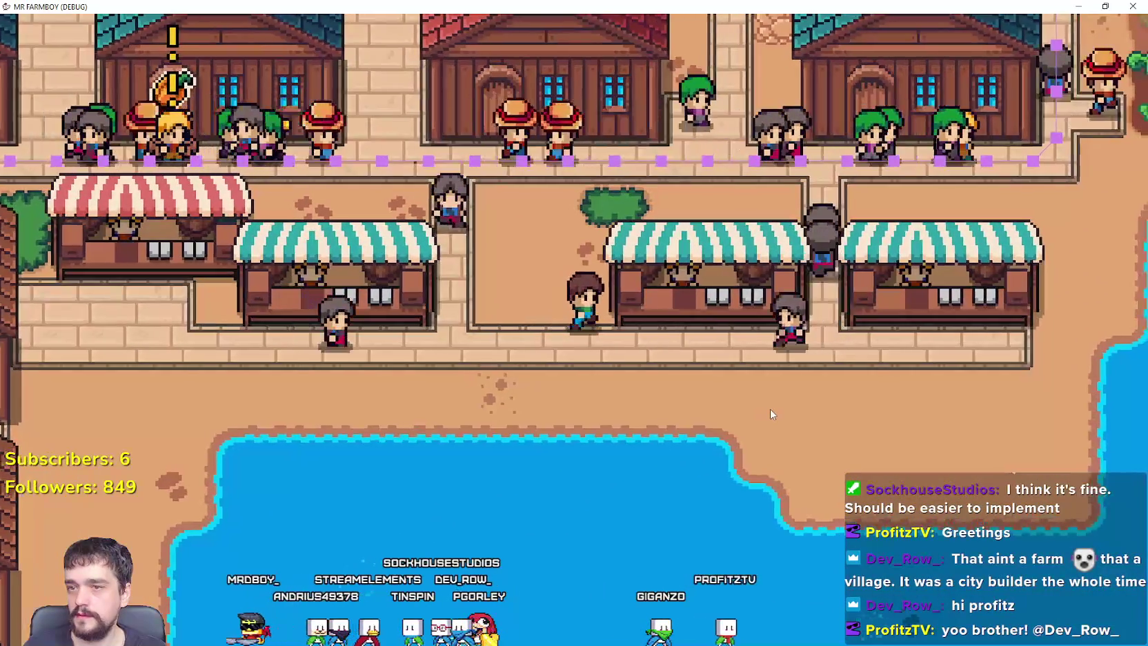
{"action": "scroll", "coordinate": [770, 408], "scroll_direction": "down", "scroll_amount": 2}
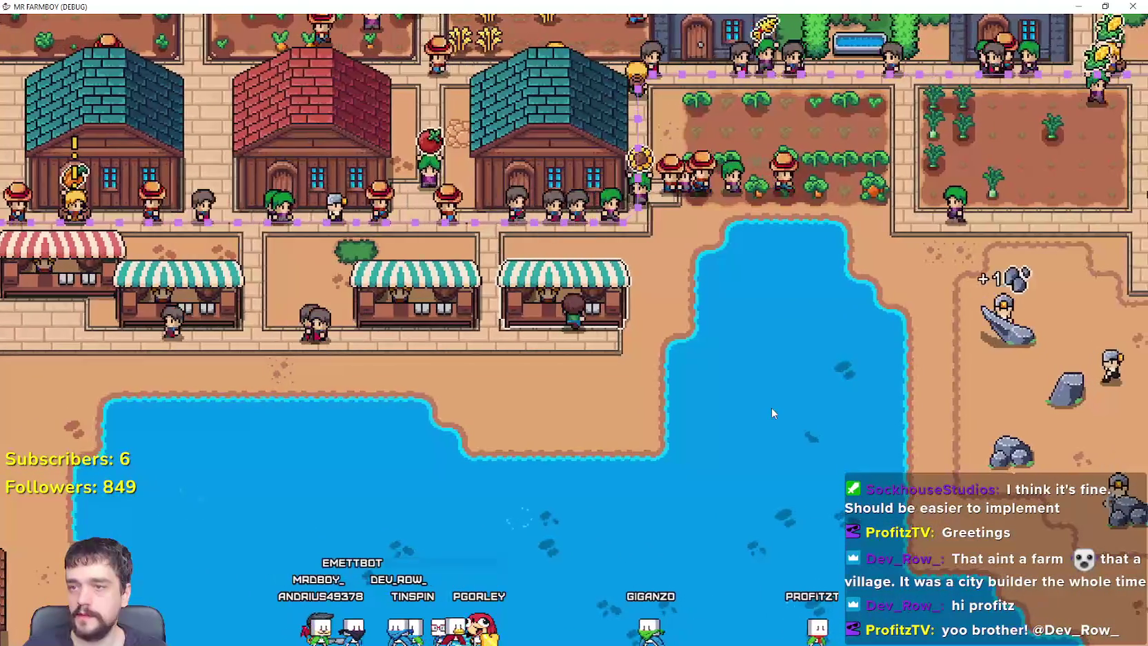
Pick up the pond-side market stall and place it in a new spot.
{"action": "key", "text": "m"}
{"action": "key", "text": "d"}
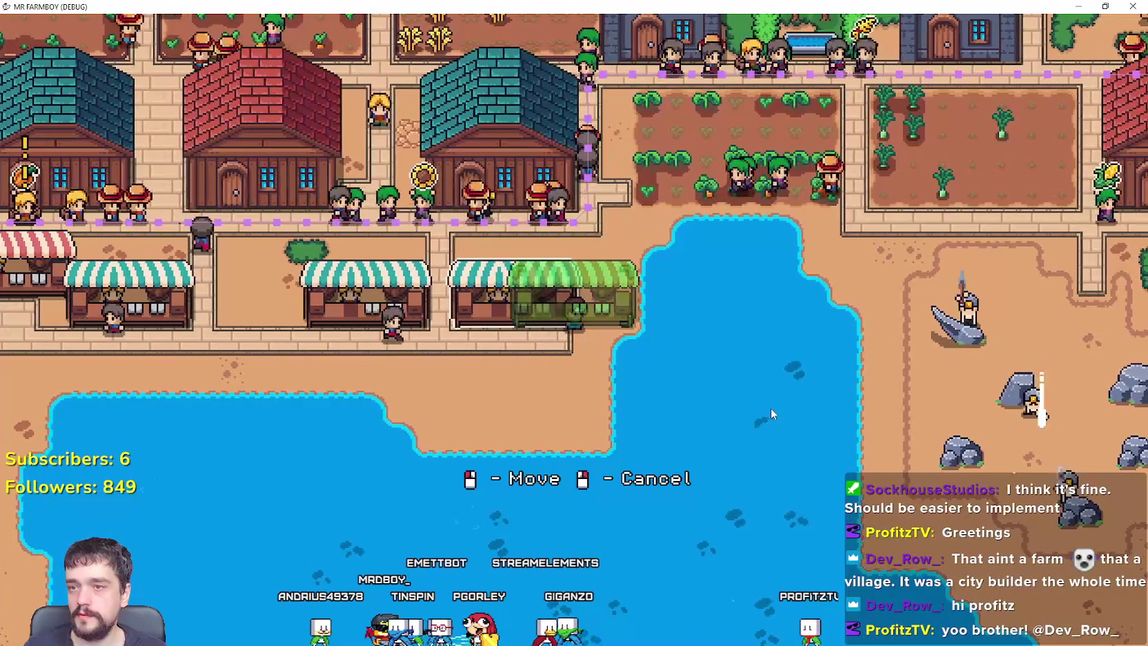
{"action": "left_click", "coordinate": [769, 407]}
Choose Land > Road Tile in crafting and lay a road tile in front of the stall.
{"action": "key", "text": "s"}
{"action": "key", "text": "c"}
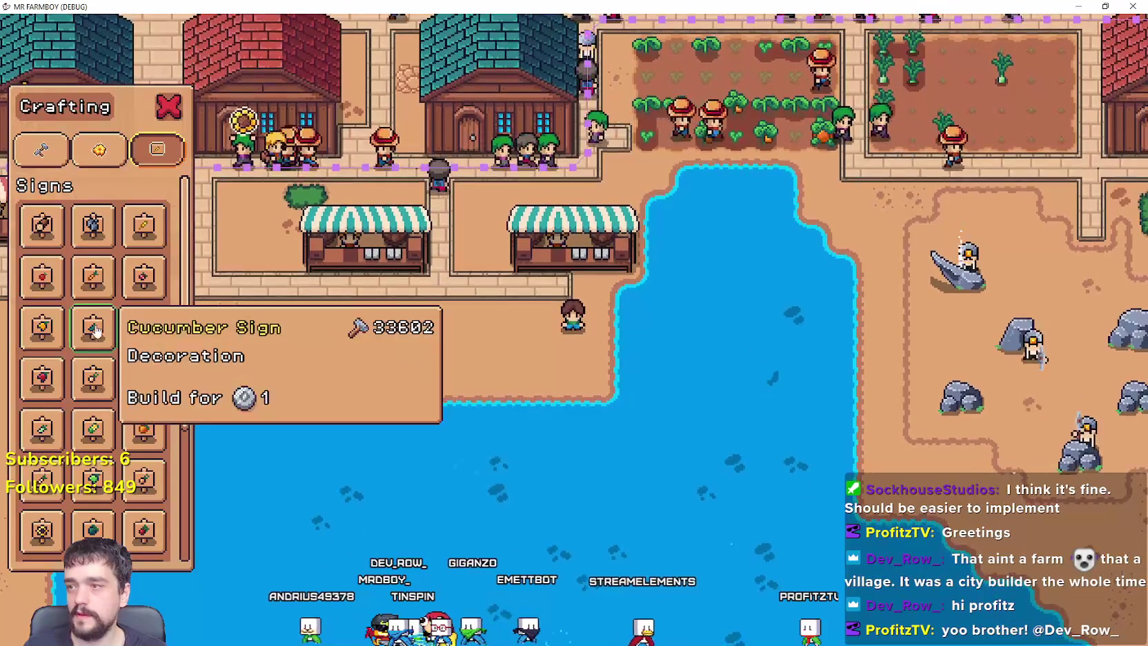
{"action": "left_click", "coordinate": [77, 154]}
{"action": "left_click", "coordinate": [45, 150]}
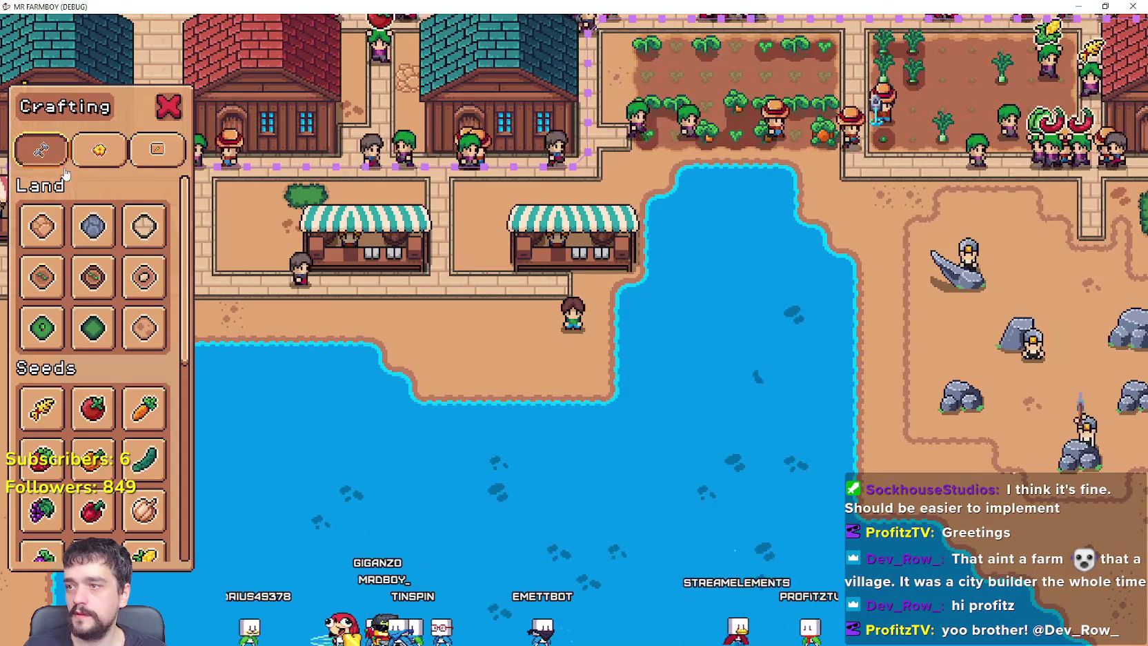
{"action": "left_click", "coordinate": [144, 227]}
{"action": "key", "text": "a"}
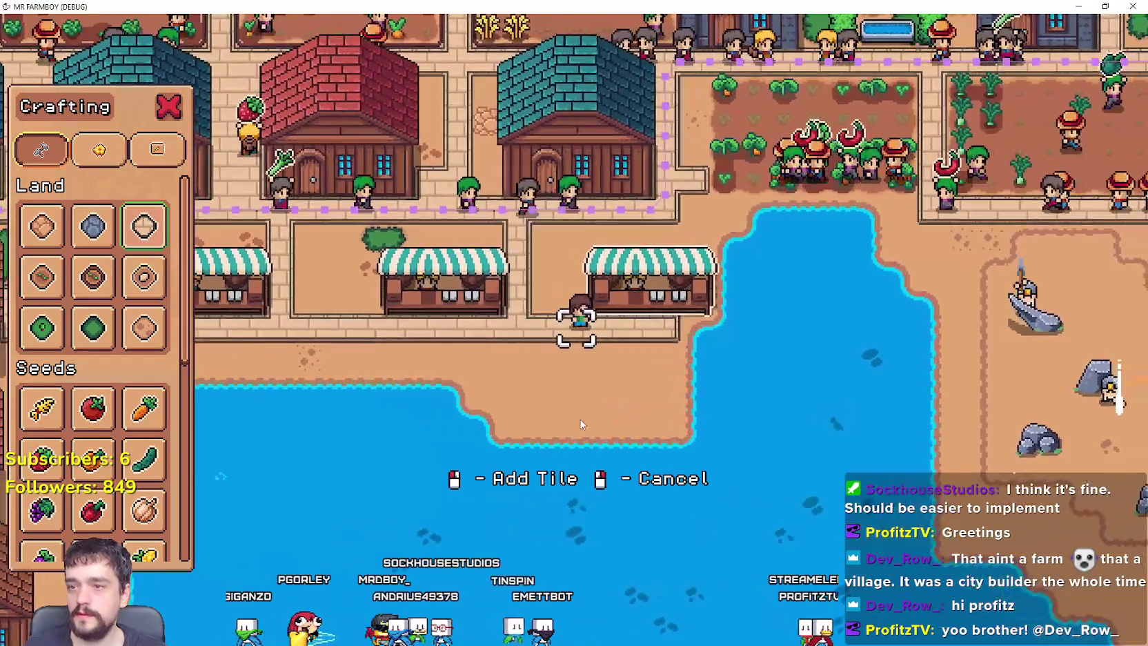
{"action": "key", "text": "w"}
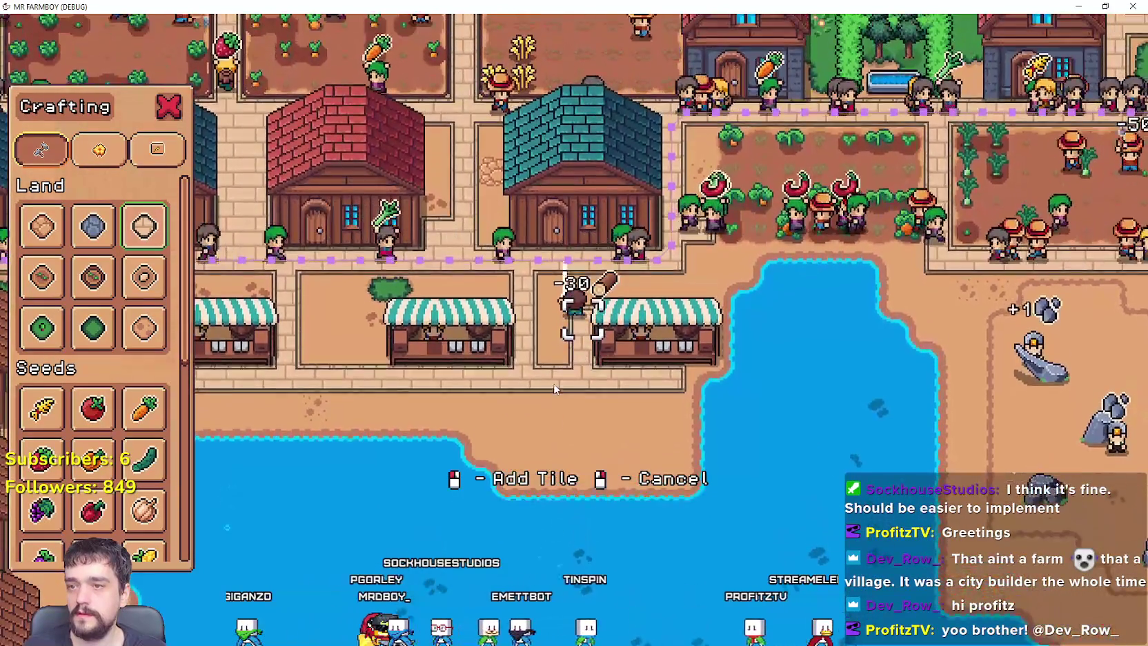
{"action": "left_click", "coordinate": [556, 387]}
Switch to a different land tile, then stop placing and close the crafting panel.
{"action": "key", "text": "s"}
{"action": "key", "text": "a"}
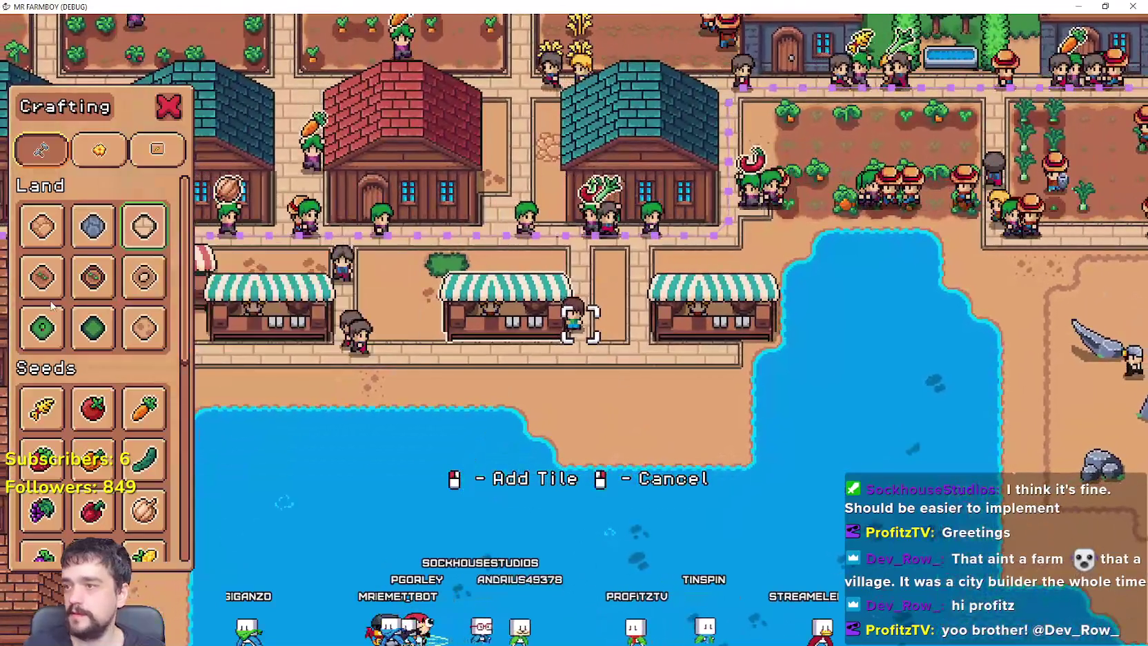
{"action": "left_click", "coordinate": [144, 328]}
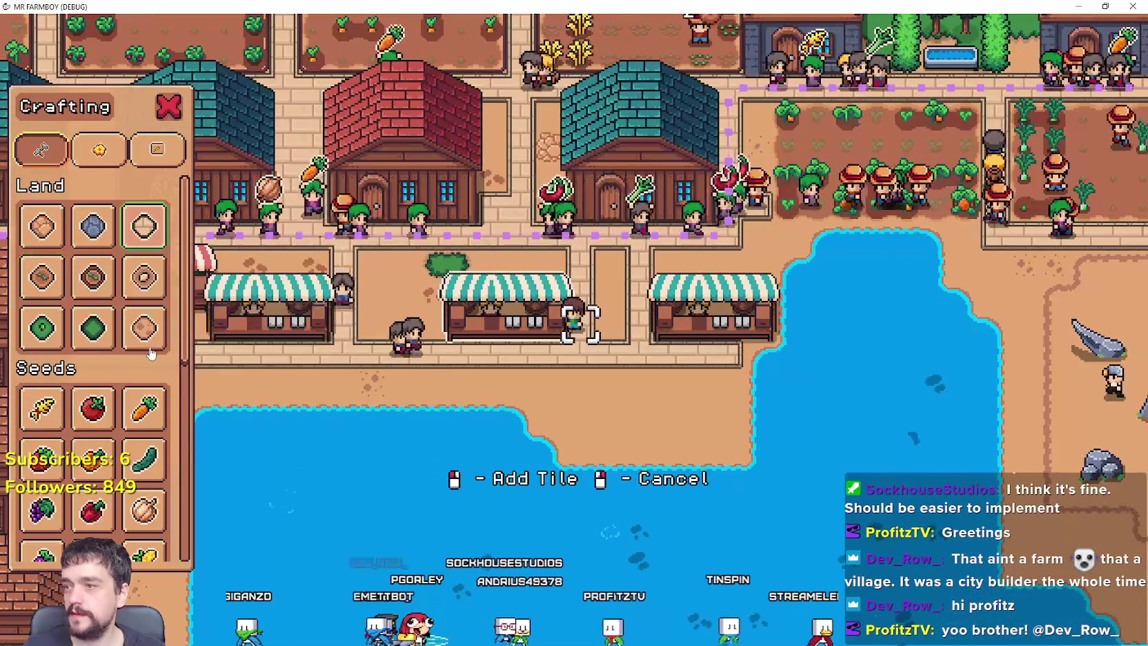
{"action": "key", "text": "w"}
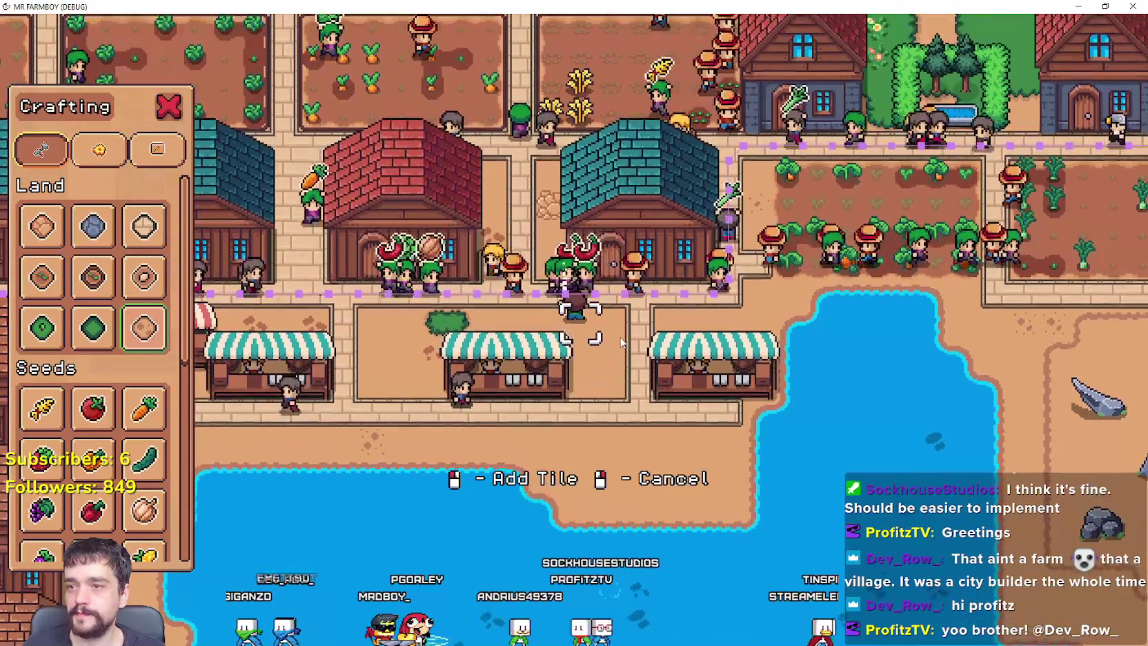
{"action": "right_click", "coordinate": [619, 343]}
{"action": "key", "text": "s"}
Shift the middle market stall further right and bring up the crafting Buildings list.
{"action": "key", "text": "a"}
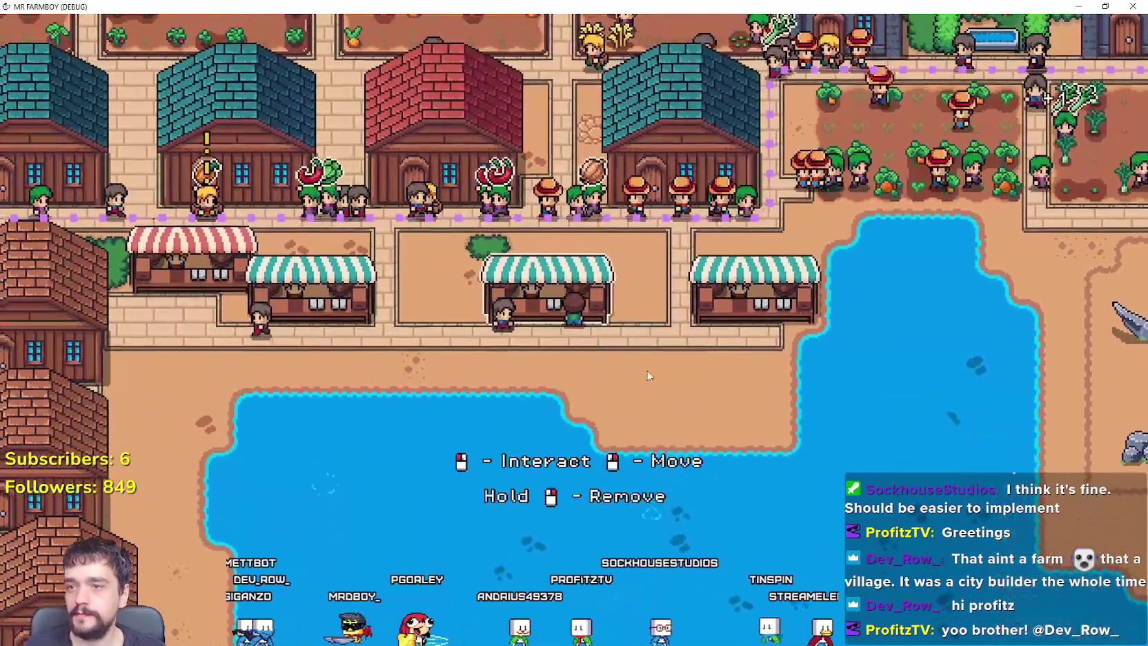
{"action": "right_click", "coordinate": [647, 372]}
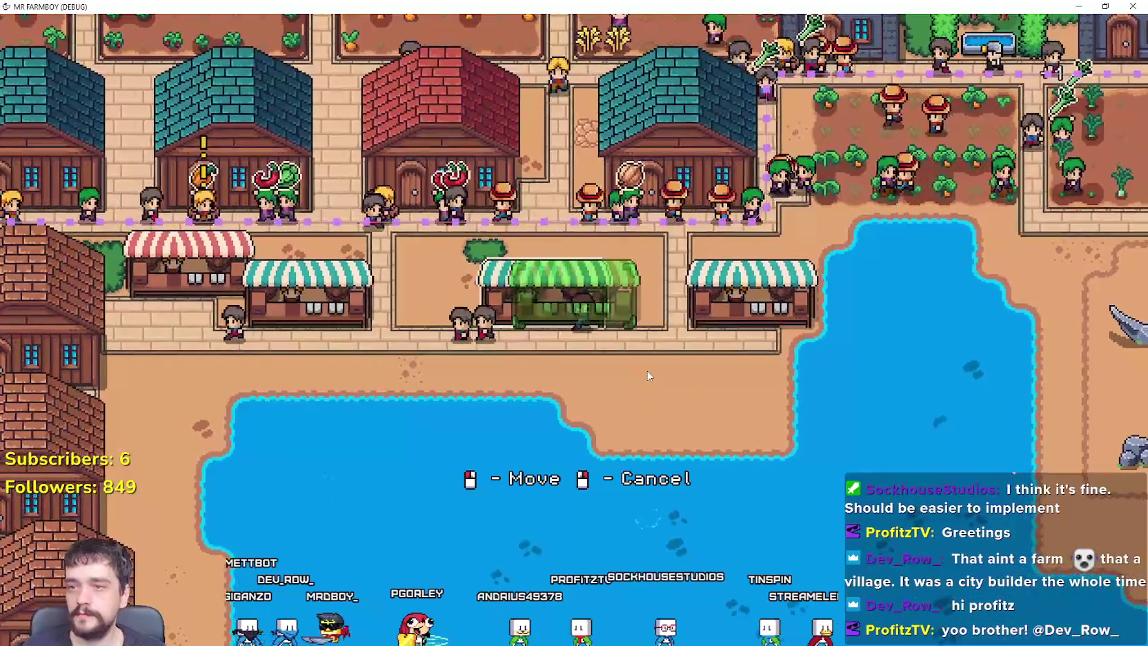
{"action": "left_click", "coordinate": [647, 373]}
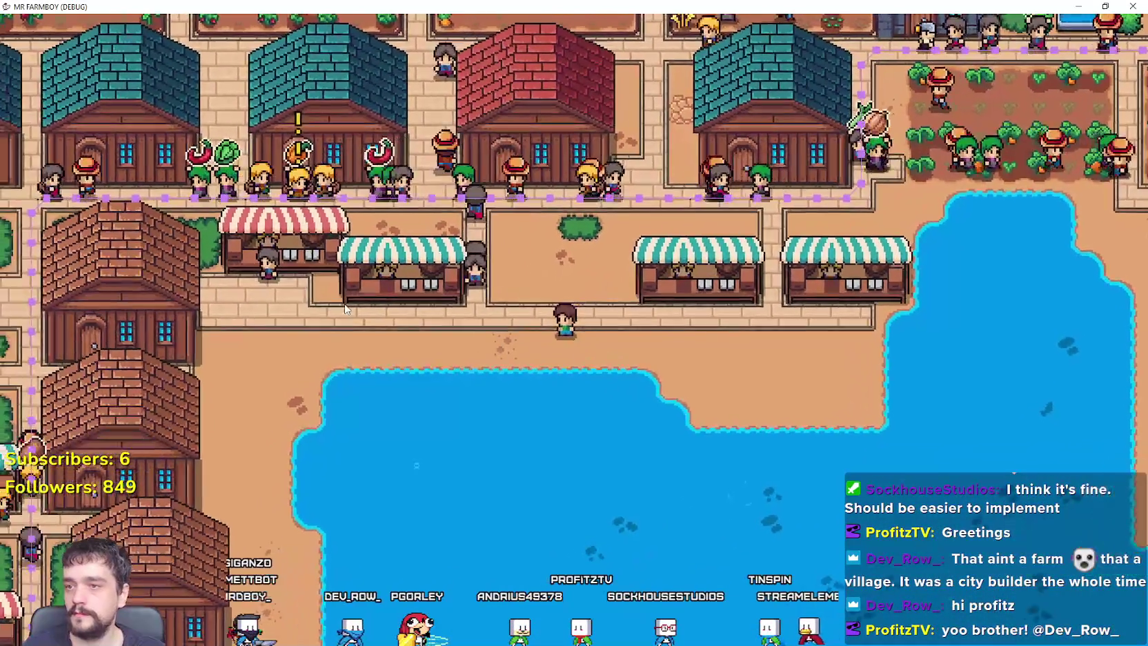
{"action": "key", "text": "c"}
{"action": "scroll", "coordinate": [90, 345], "scroll_direction": "down", "scroll_amount": 3}
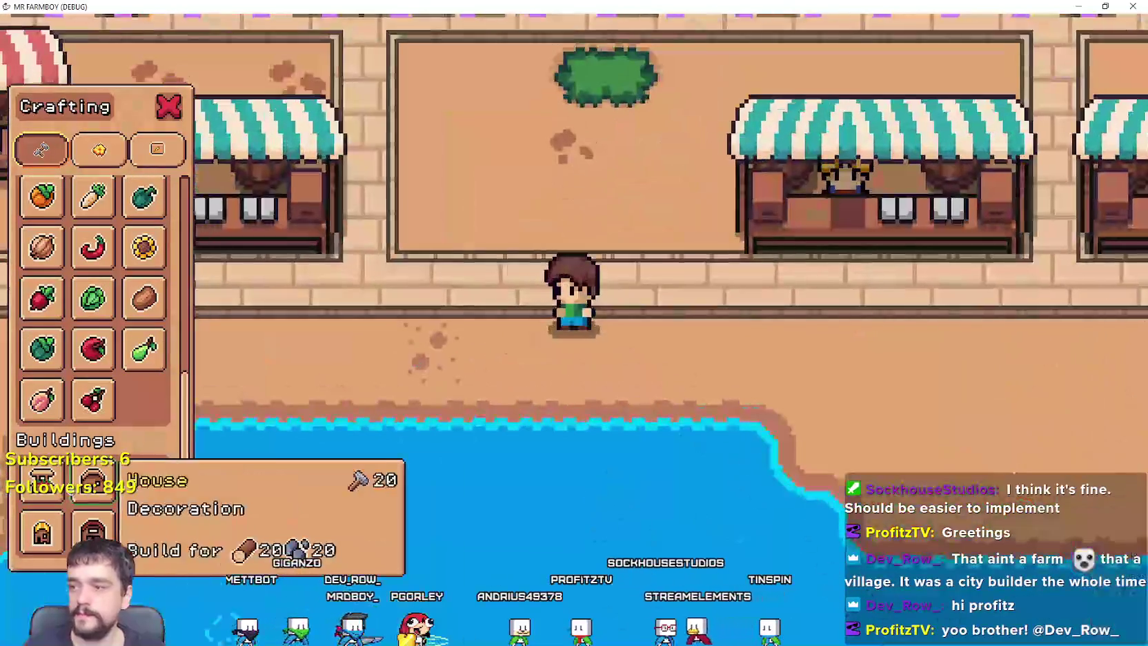
Build a red-striped market stall beside the others, then buy the market's Upgrade 1.
{"action": "left_click", "coordinate": [41, 481]}
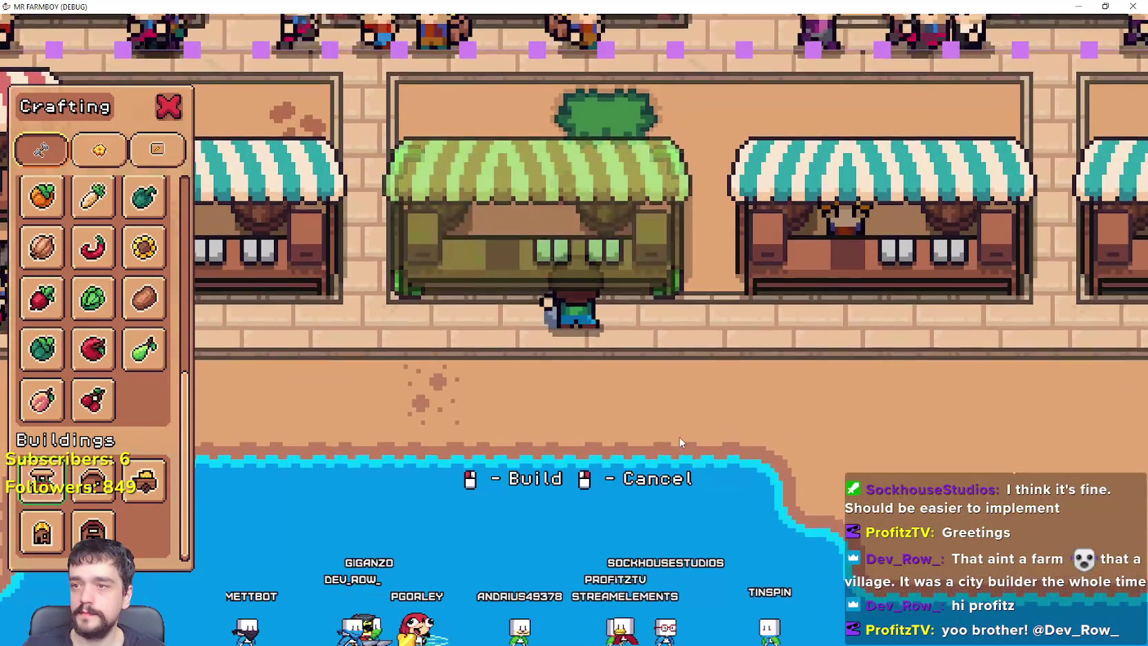
{"action": "left_click", "coordinate": [678, 437]}
{"action": "key", "text": "e"}
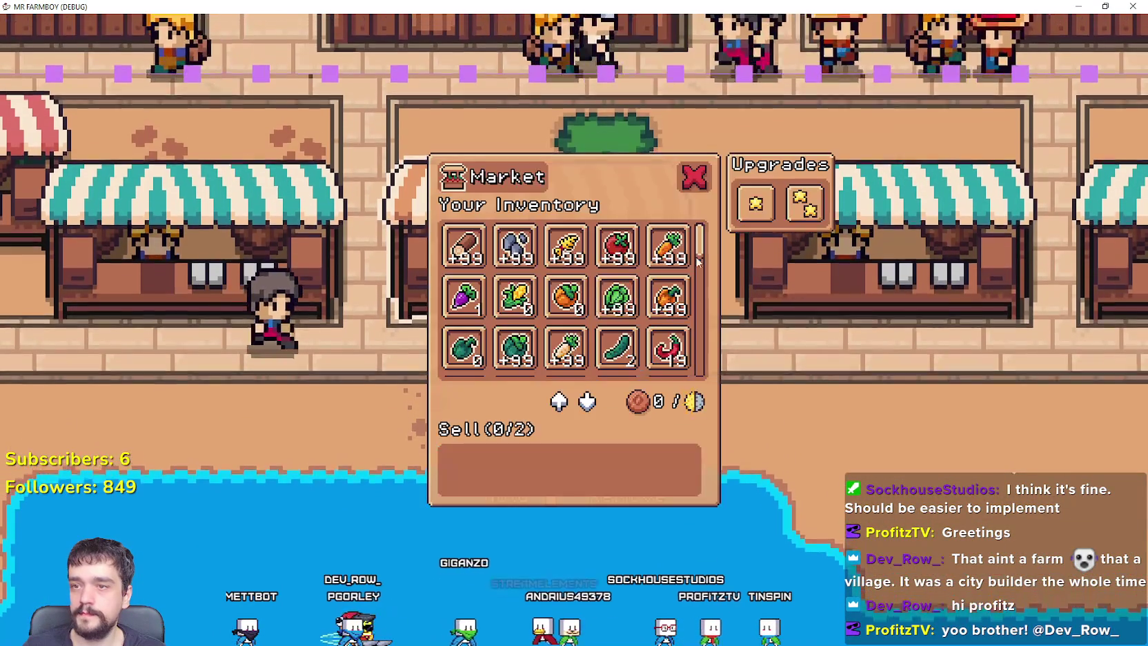
{"action": "left_click", "coordinate": [755, 203]}
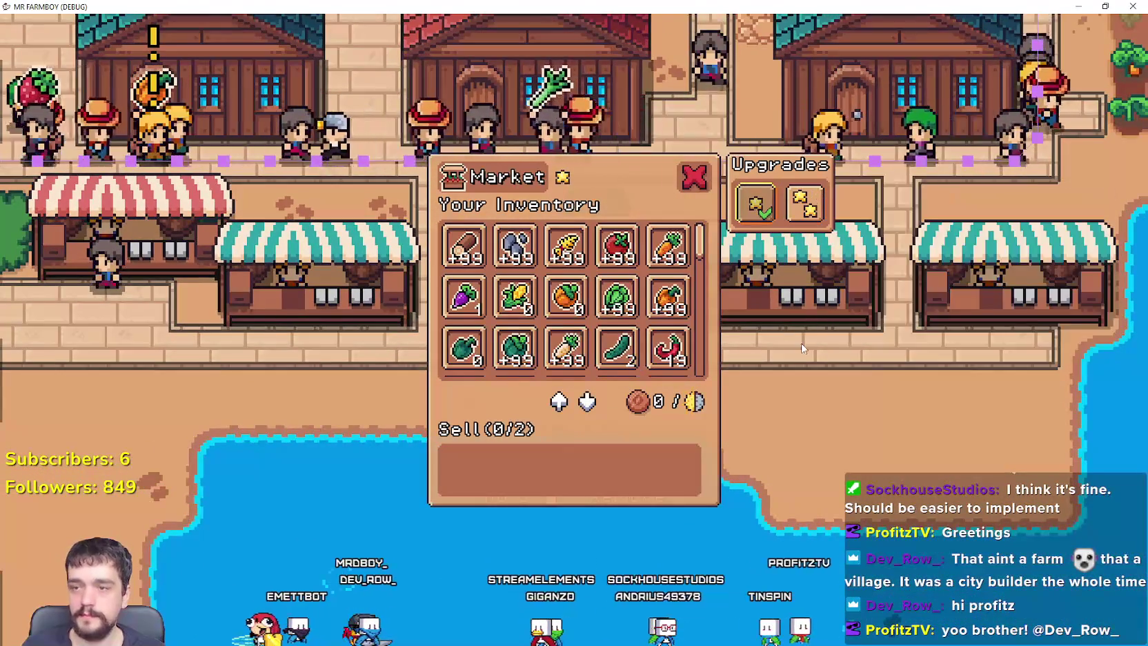
{"action": "scroll", "coordinate": [696, 276], "scroll_direction": "down", "scroll_amount": 1}
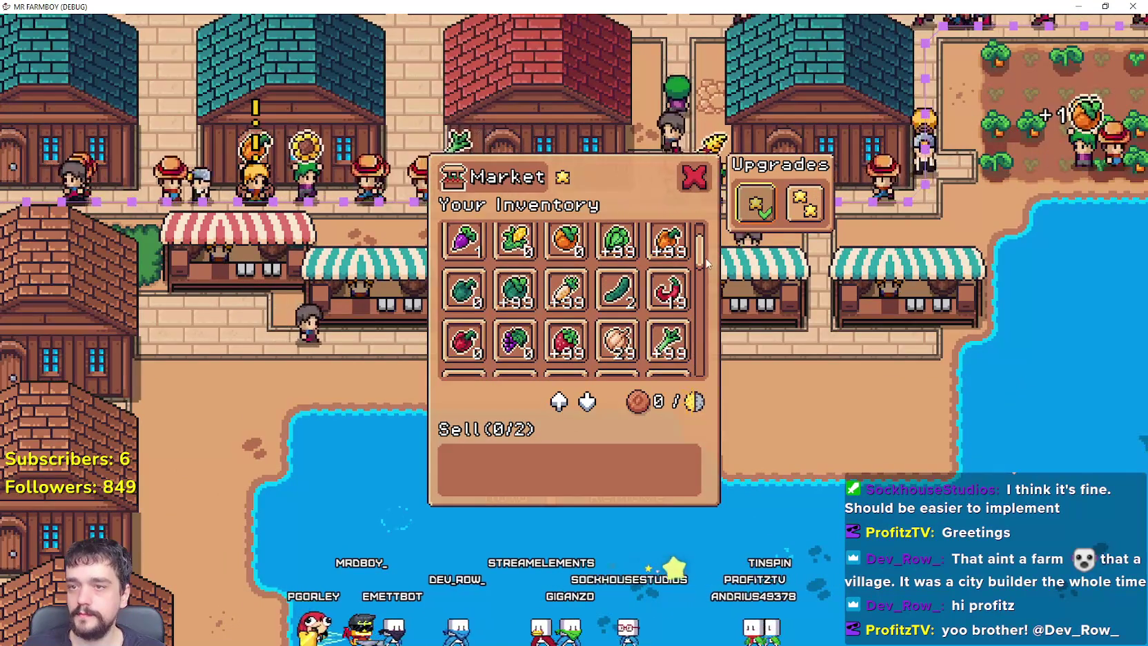
{"action": "scroll", "coordinate": [704, 269], "scroll_direction": "down", "scroll_amount": 3}
{"action": "key", "text": "Escape"}
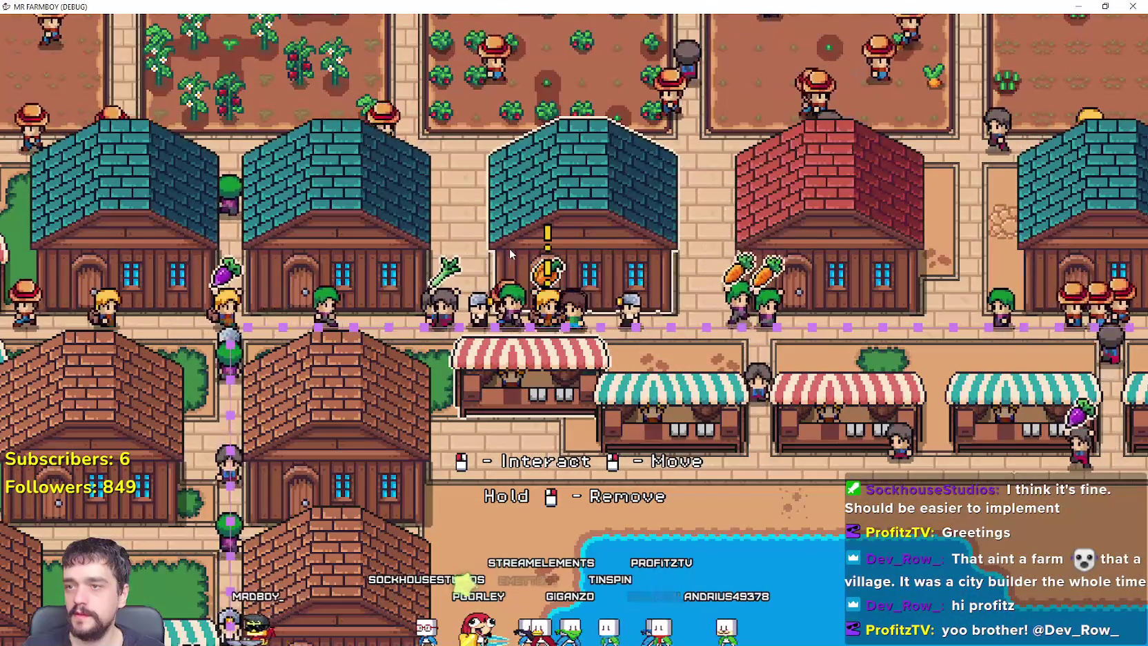
{"action": "mouse_move", "coordinate": [550, 278]}
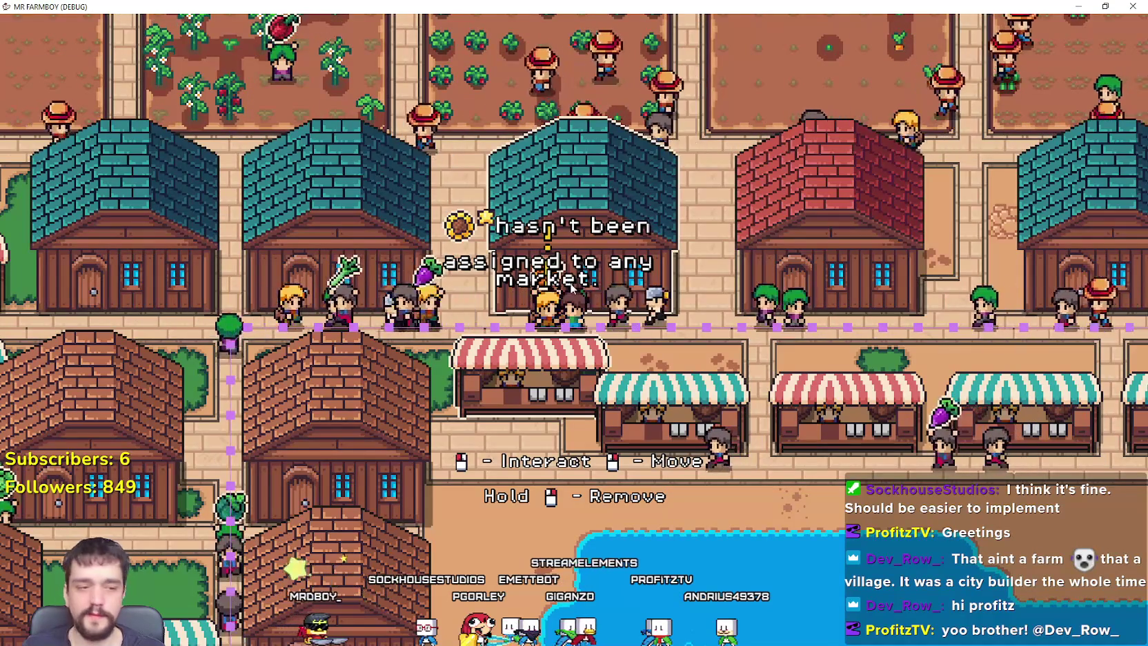
Filter files by 'sunfl', inspect sunflower_data_1, _2 and _3.tres, then rerun the game.
{"action": "key", "text": "F8"}
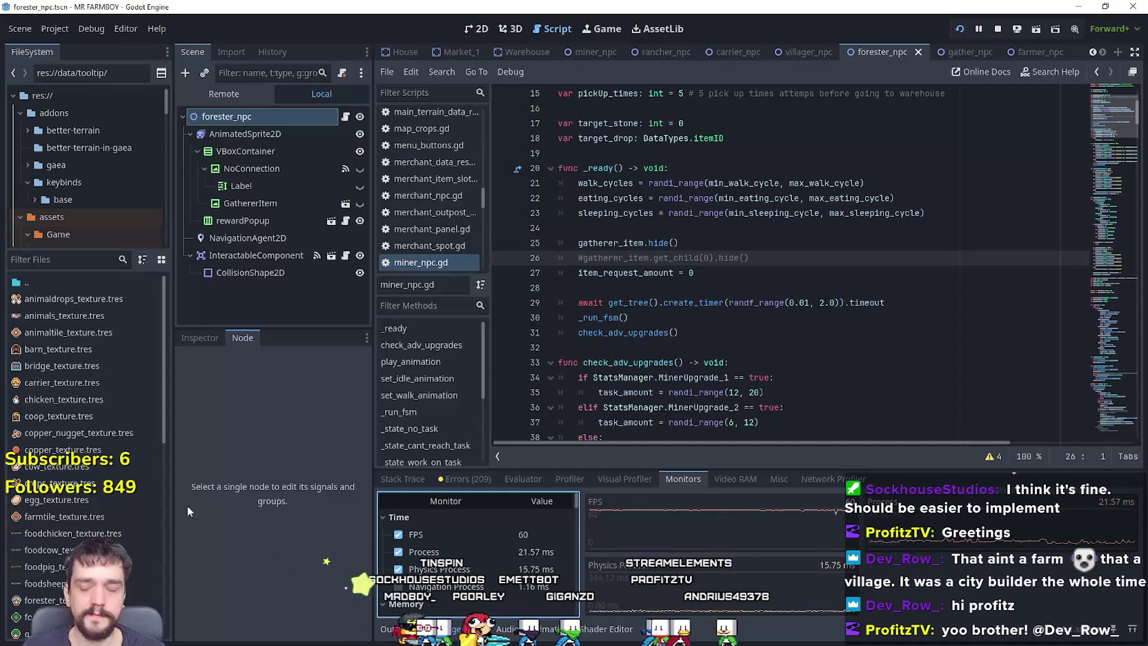
{"action": "left_click", "coordinate": [194, 337]}
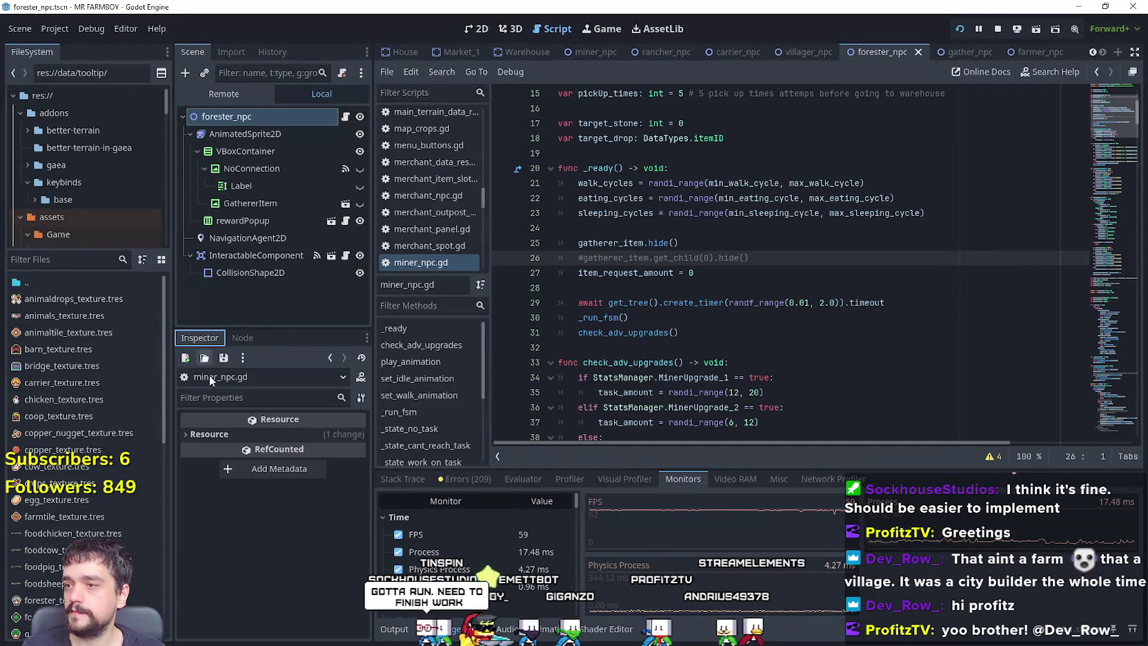
{"action": "left_click", "coordinate": [81, 261]}
{"action": "type", "text": "sunfl"}
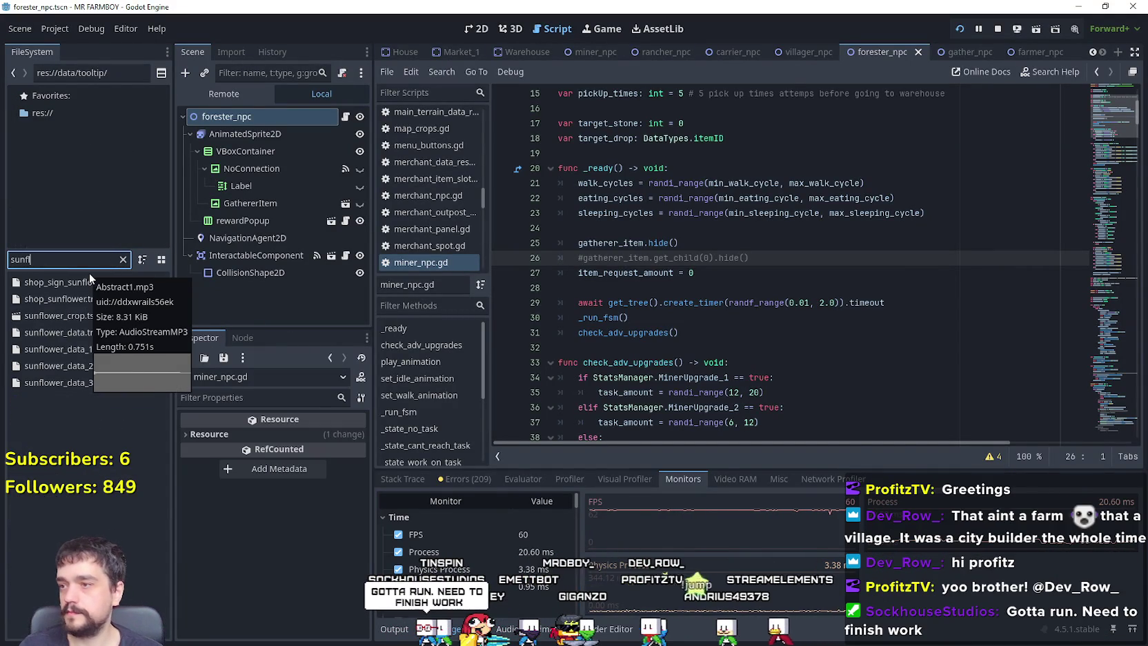
{"action": "left_click", "coordinate": [69, 348]}
{"action": "left_click", "coordinate": [106, 365]}
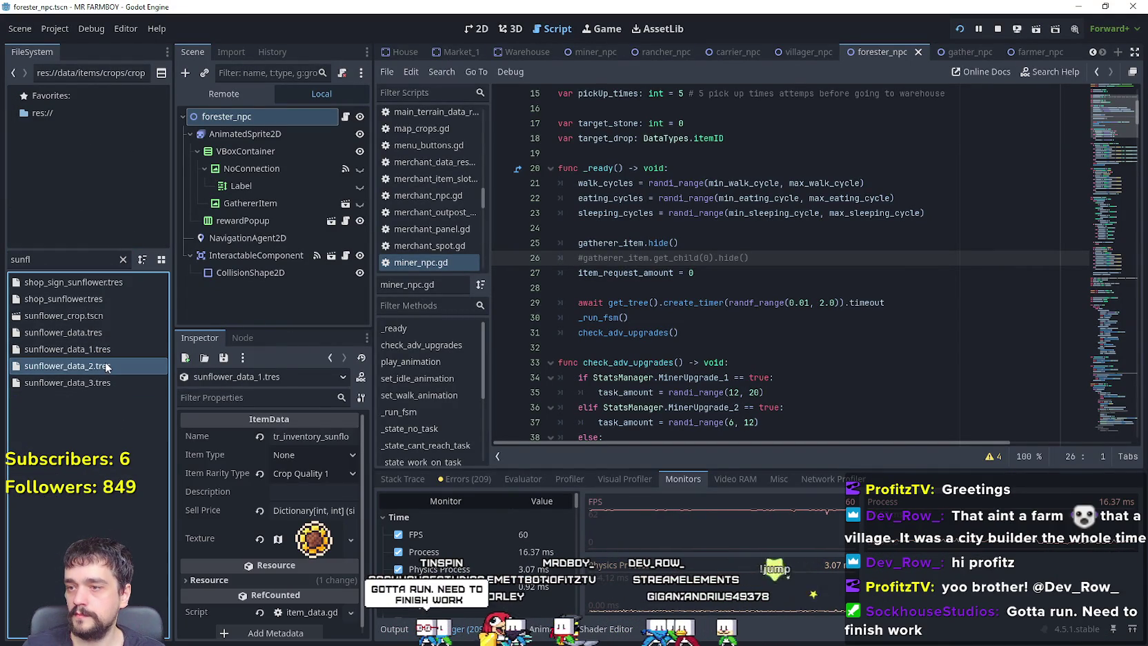
{"action": "left_click", "coordinate": [101, 383]}
{"action": "key", "text": "F5"}
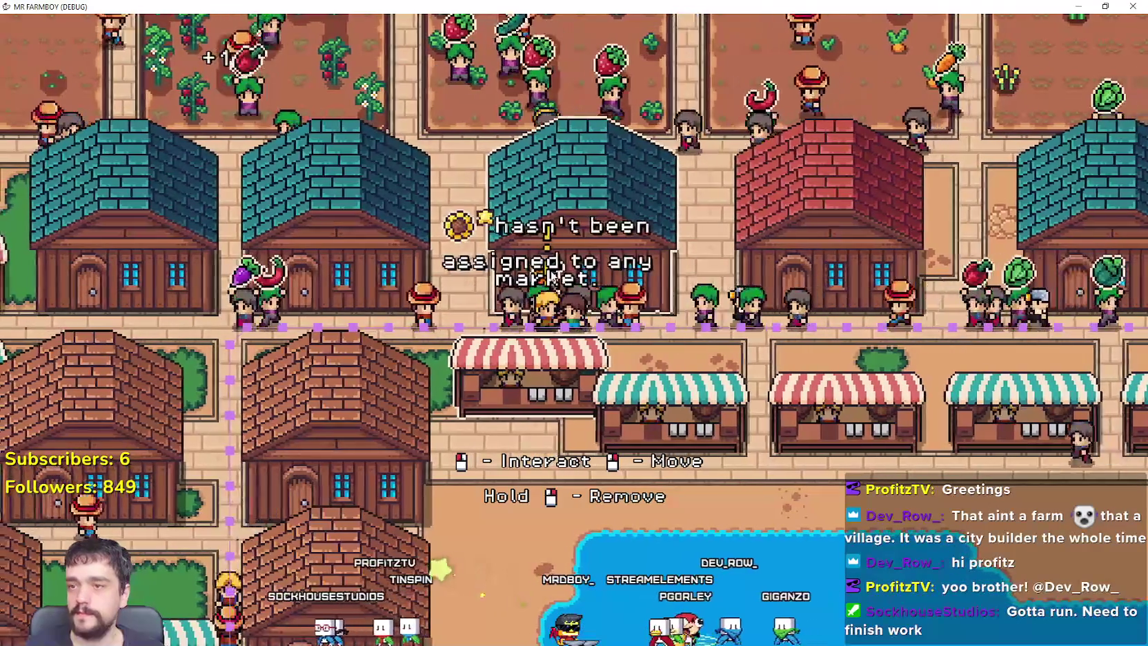
Close the game after seeing the house's sunflower order still has no market.
{"action": "key", "text": "F8"}
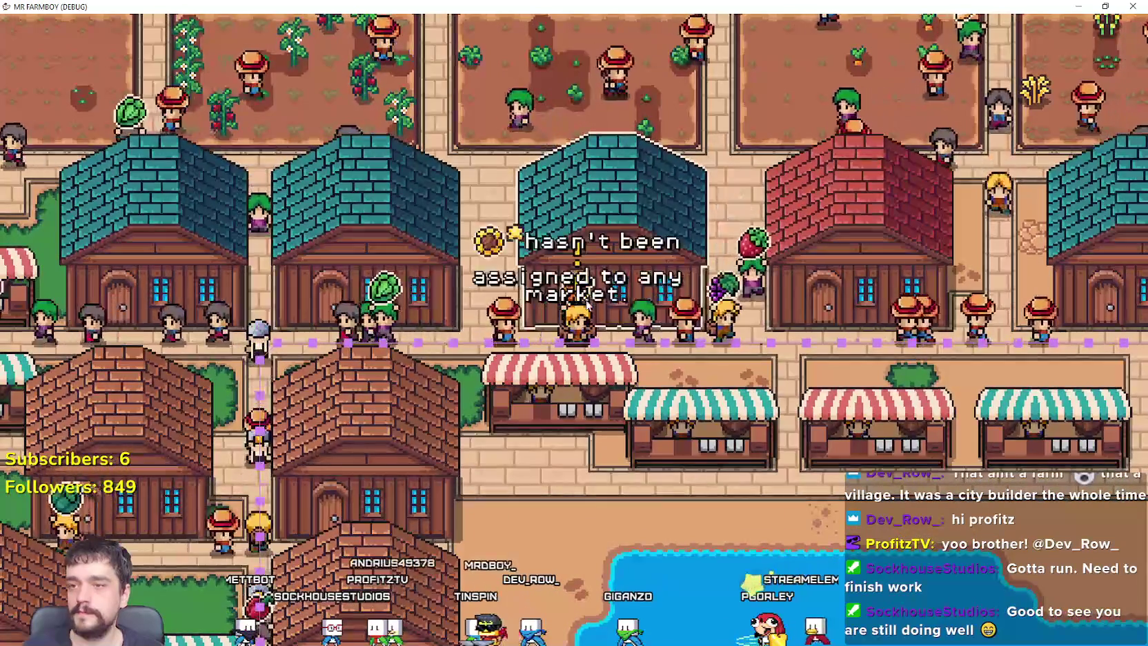
{"action": "key", "text": "F8"}
Filter by 'prelo', open preloader_manager.tscn, and scroll ItemPreloader's resource list to the tomato entries.
{"action": "double_click", "coordinate": [27, 259]}
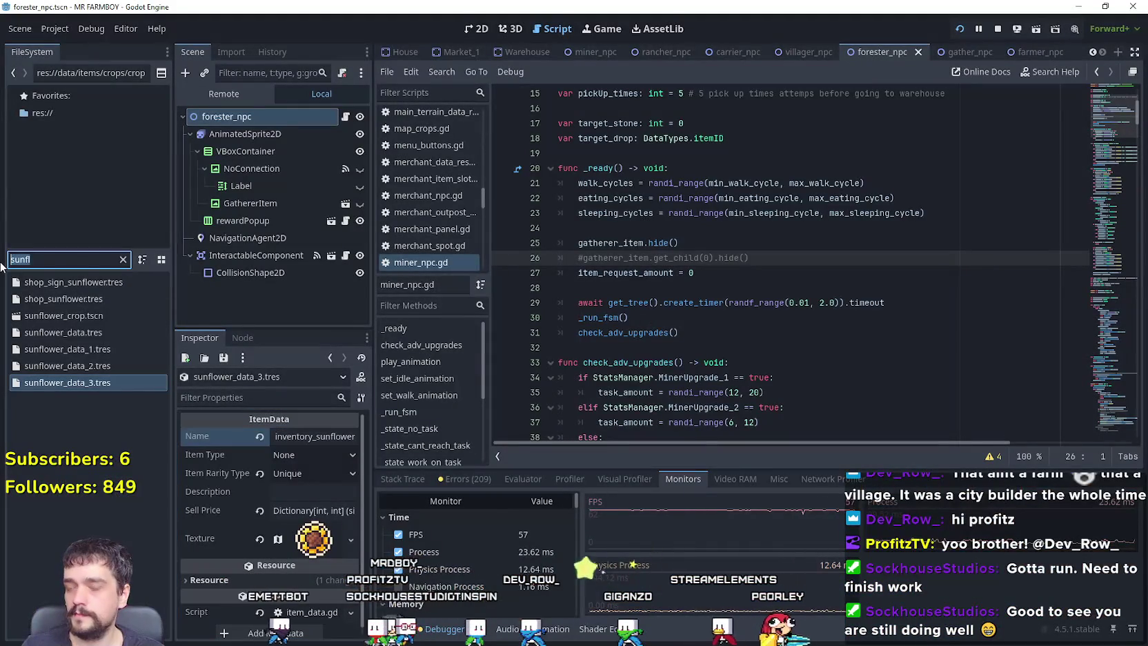
{"action": "type", "text": "p"}
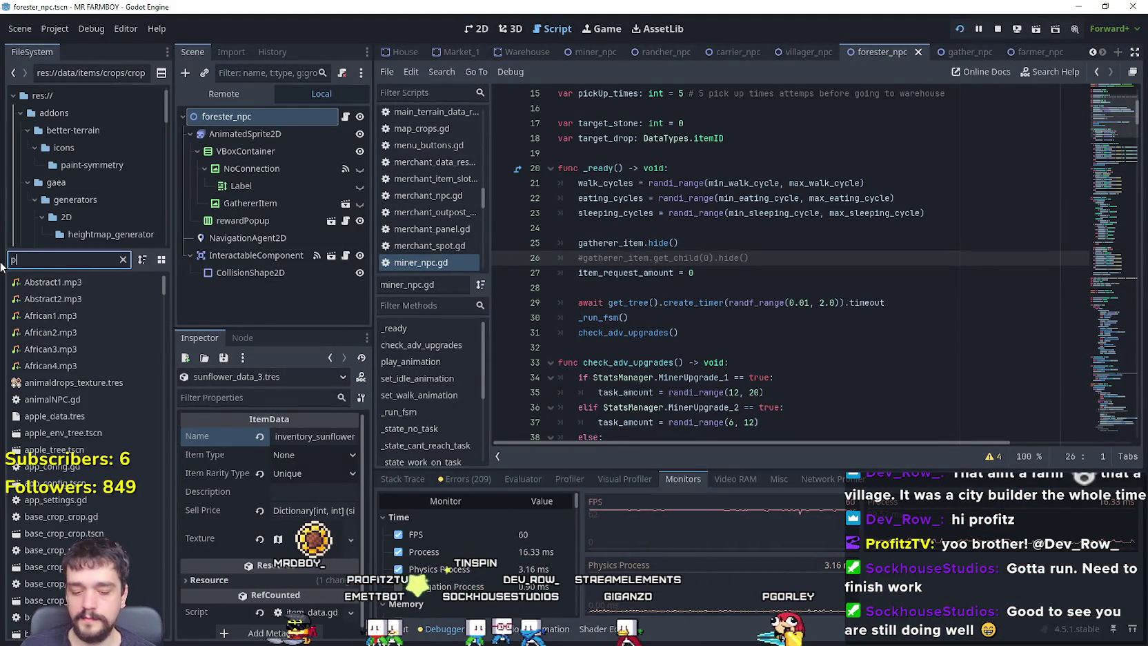
{"action": "type", "text": "relo"}
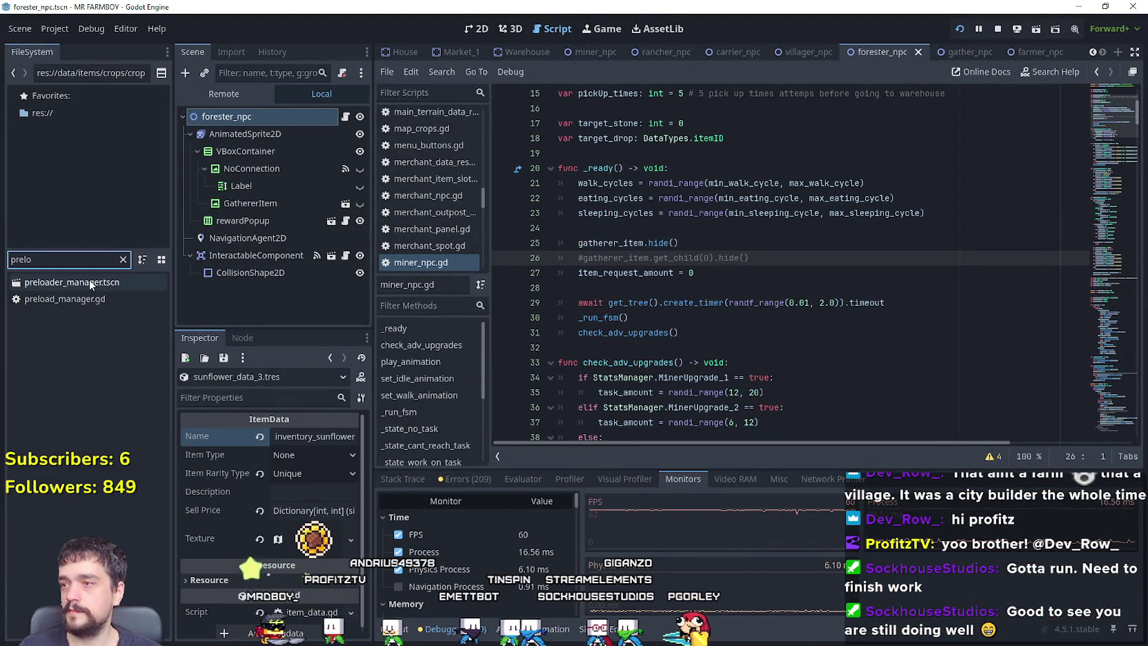
{"action": "double_click", "coordinate": [89, 281]}
{"action": "left_click", "coordinate": [244, 170]}
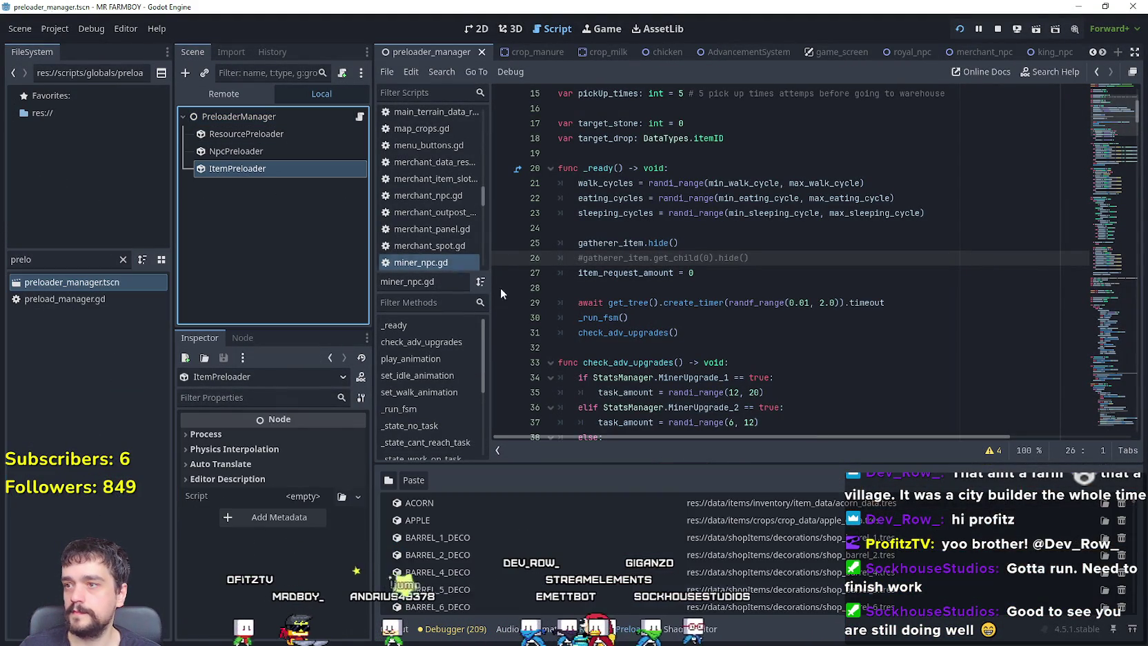
{"action": "left_click_drag", "start_coordinate": [859, 461], "coordinate": [858, 302]}
{"action": "scroll", "coordinate": [1131, 370], "scroll_direction": "down", "scroll_amount": 5}
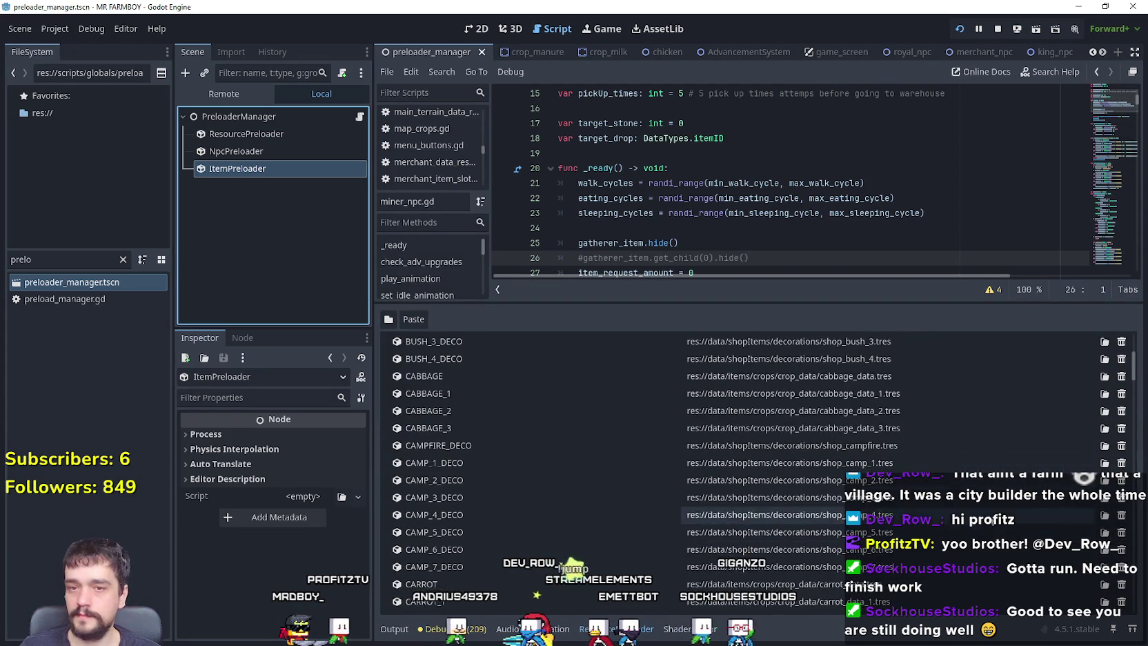
{"action": "left_click_drag", "start_coordinate": [1132, 371], "coordinate": [1129, 557]}
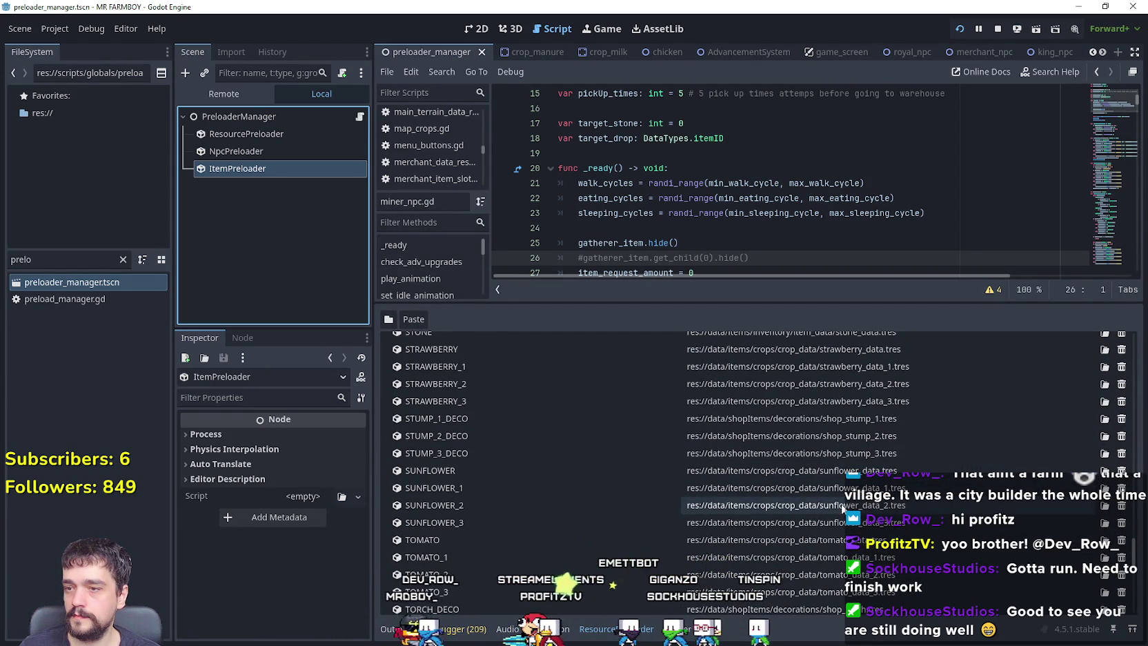
{"action": "scroll", "coordinate": [766, 331], "scroll_direction": "up", "scroll_amount": 3}
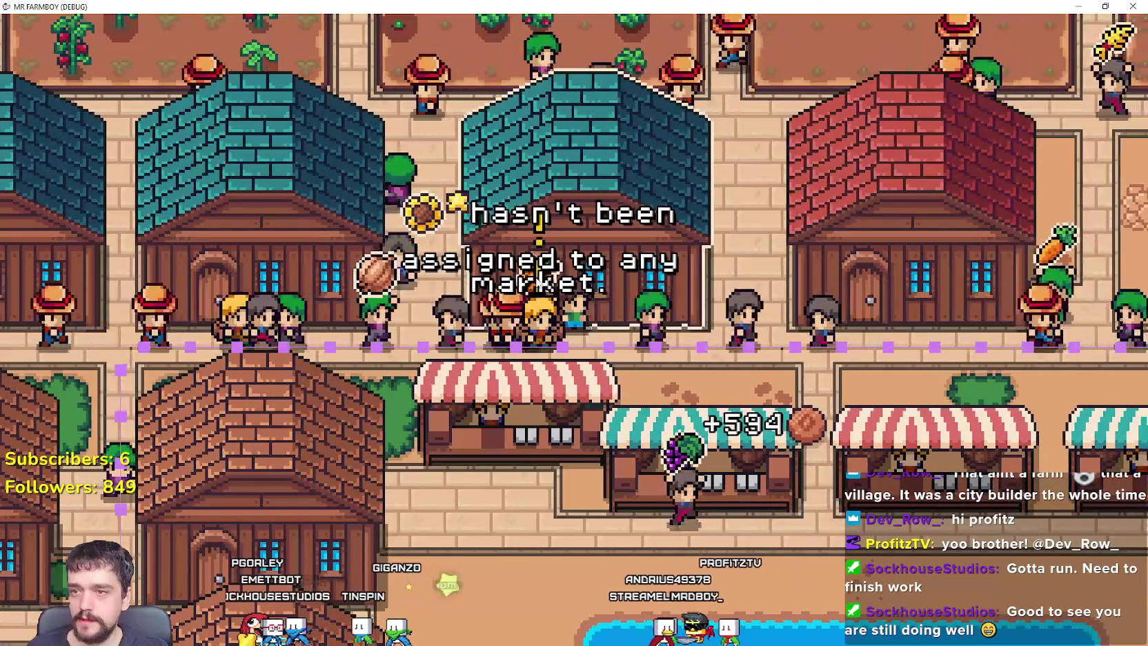
{"action": "left_click", "coordinate": [685, 294]}
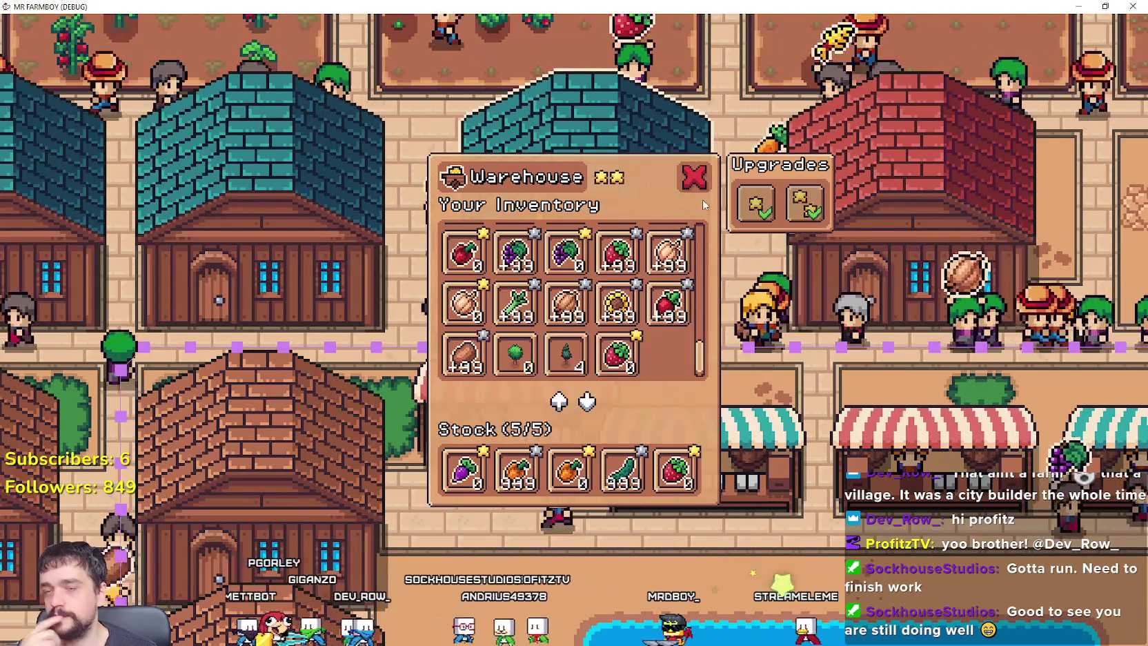
{"action": "left_click", "coordinate": [695, 177]}
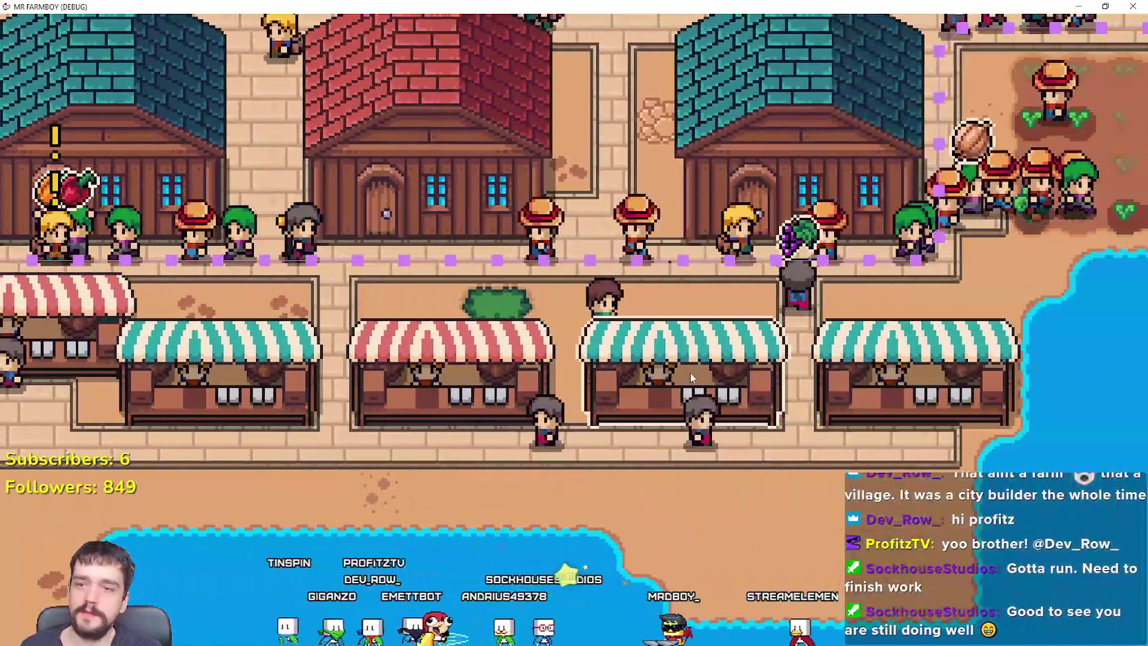
{"action": "left_click", "coordinate": [695, 338]}
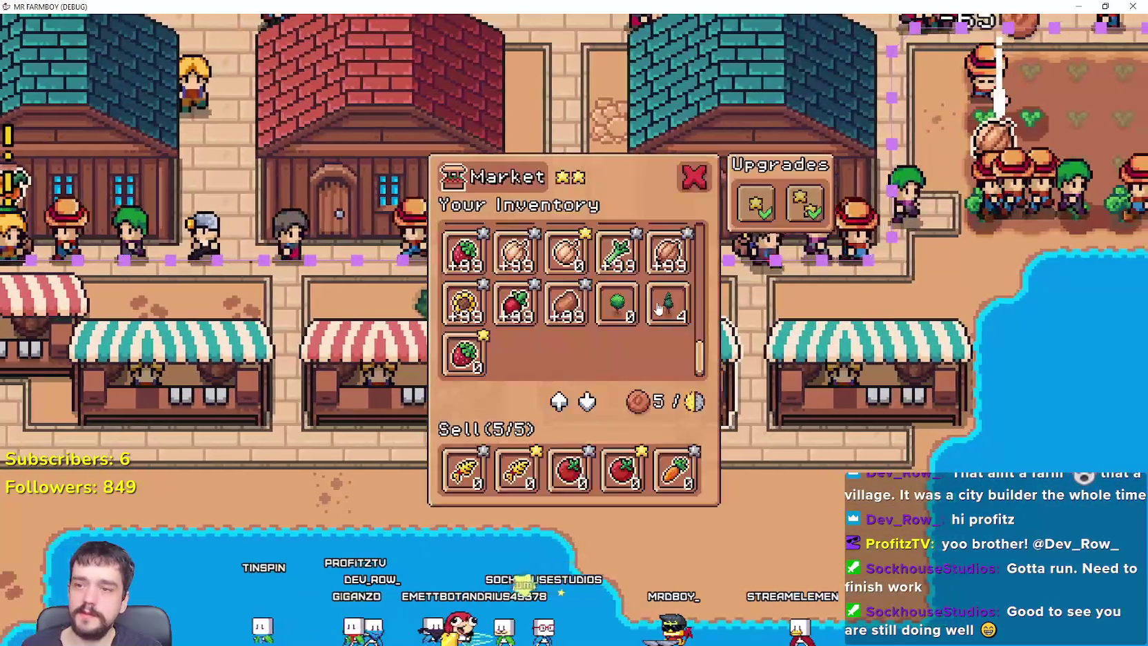
{"action": "scroll", "coordinate": [690, 331], "scroll_direction": "up", "scroll_amount": 5}
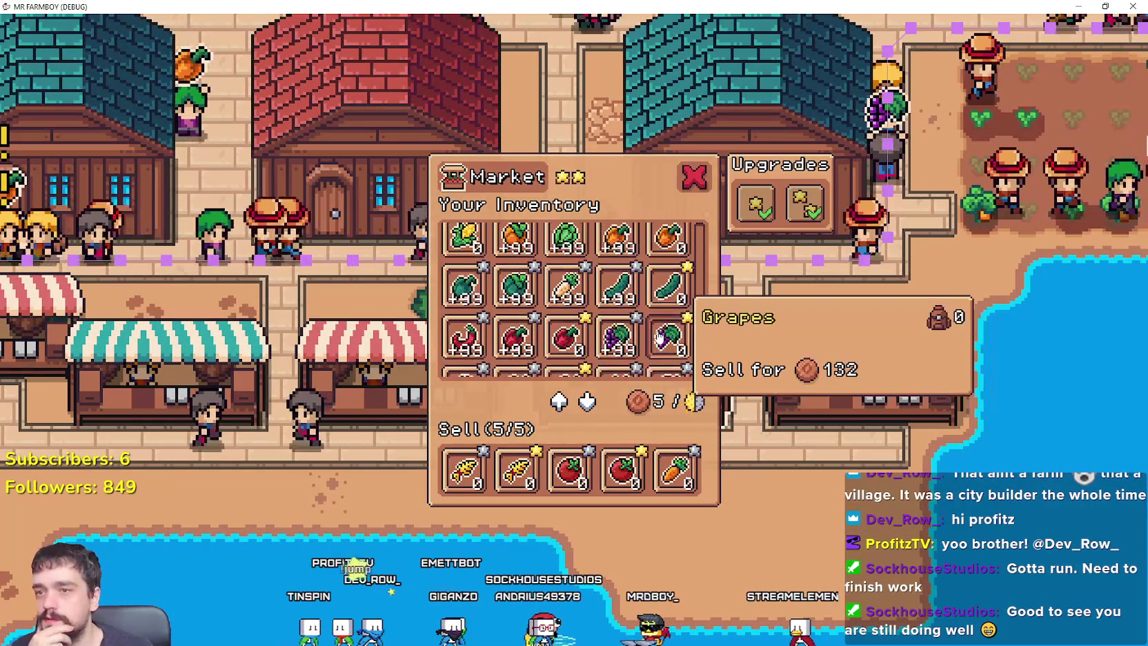
{"action": "scroll", "coordinate": [845, 306], "scroll_direction": "down", "scroll_amount": 3}
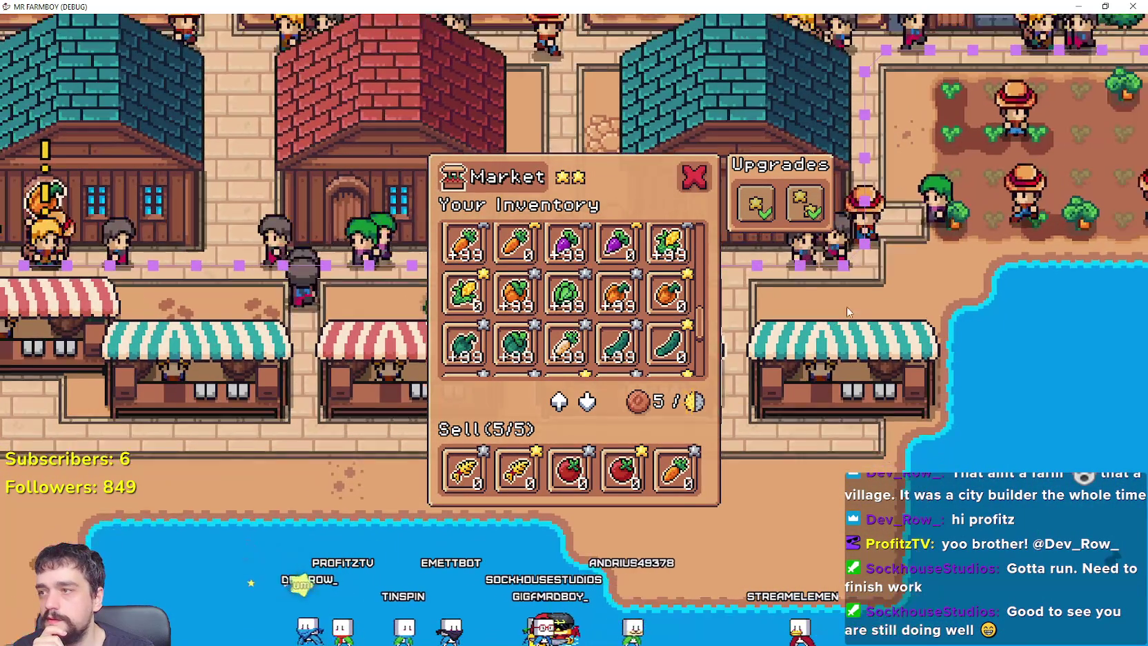
{"action": "scroll", "coordinate": [842, 306], "scroll_direction": "up", "scroll_amount": 2}
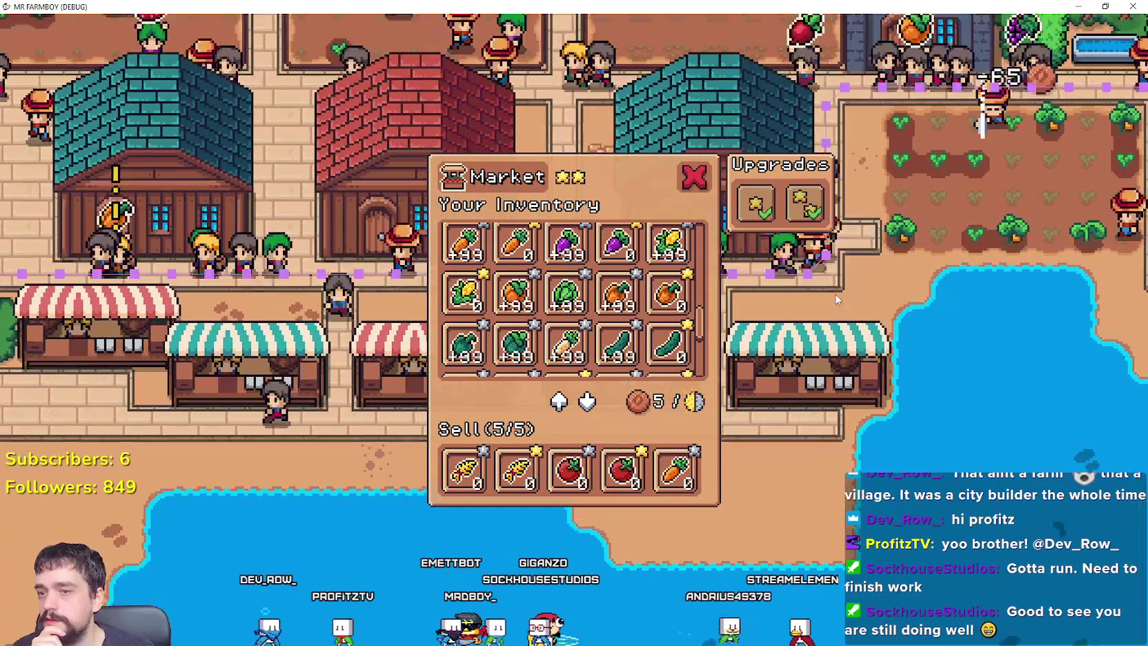
{"action": "scroll", "coordinate": [709, 133], "scroll_direction": "up", "scroll_amount": 3}
{"action": "left_click", "coordinate": [694, 176]}
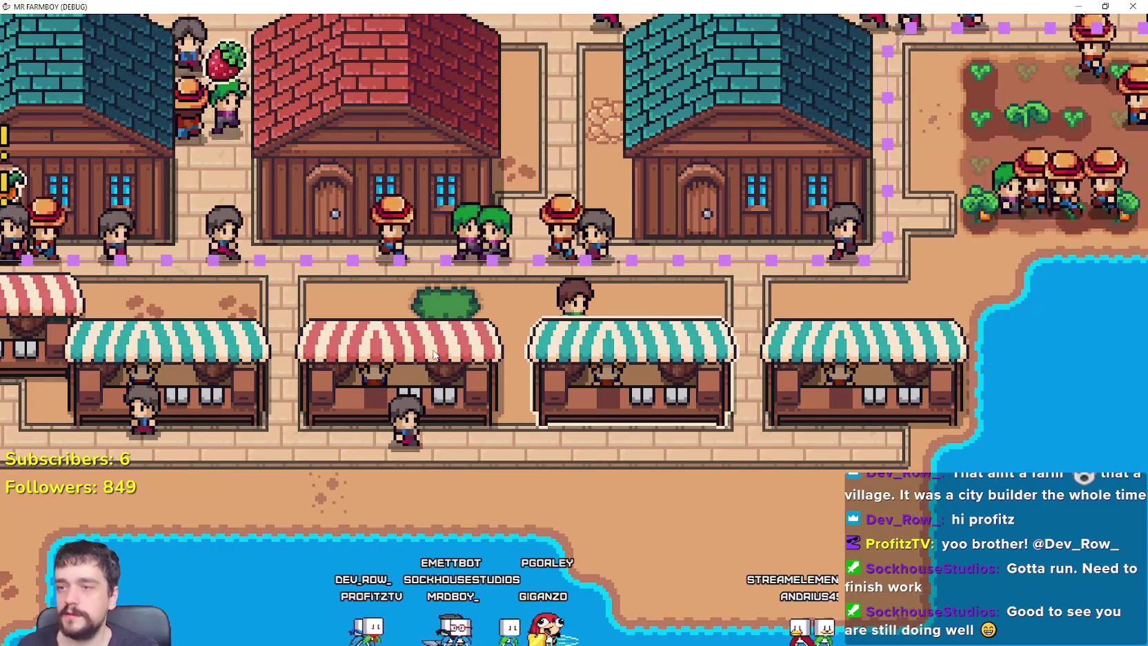
Add Orange Pepper to the one-star market stall's Sell slots and close the market window.
{"action": "scroll", "coordinate": [453, 370], "scroll_direction": "down", "scroll_amount": 2}
{"action": "left_click", "coordinate": [474, 356]}
{"action": "scroll", "coordinate": [688, 222], "scroll_direction": "up", "scroll_amount": 2}
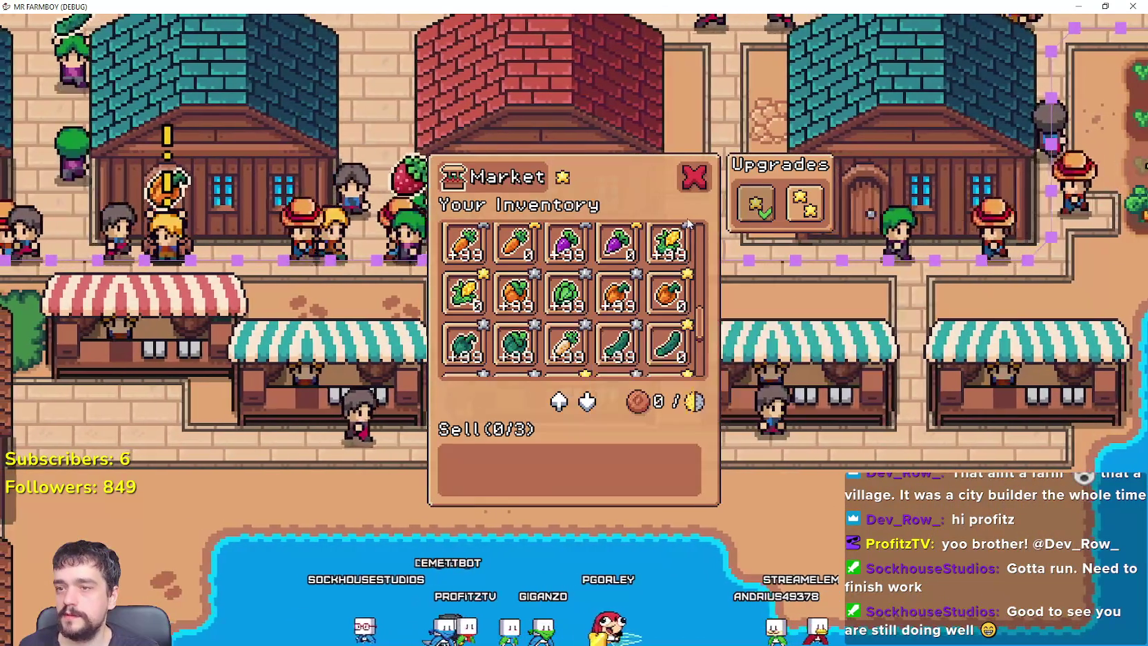
{"action": "scroll", "coordinate": [664, 276], "scroll_direction": "down", "scroll_amount": 1}
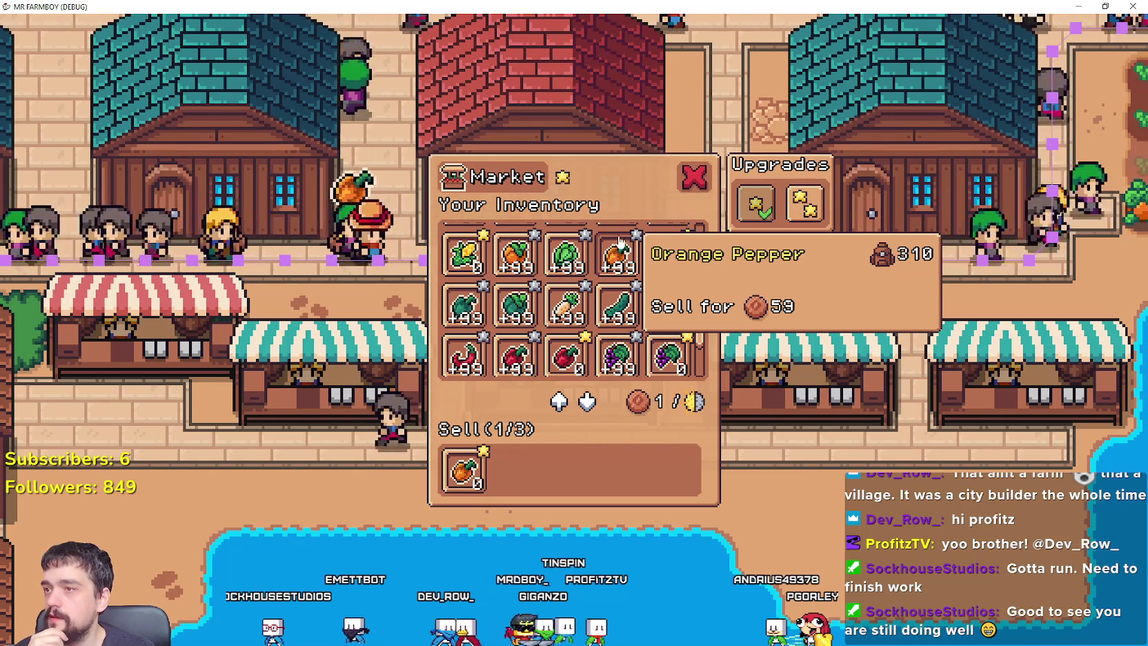
{"action": "left_click", "coordinate": [695, 173]}
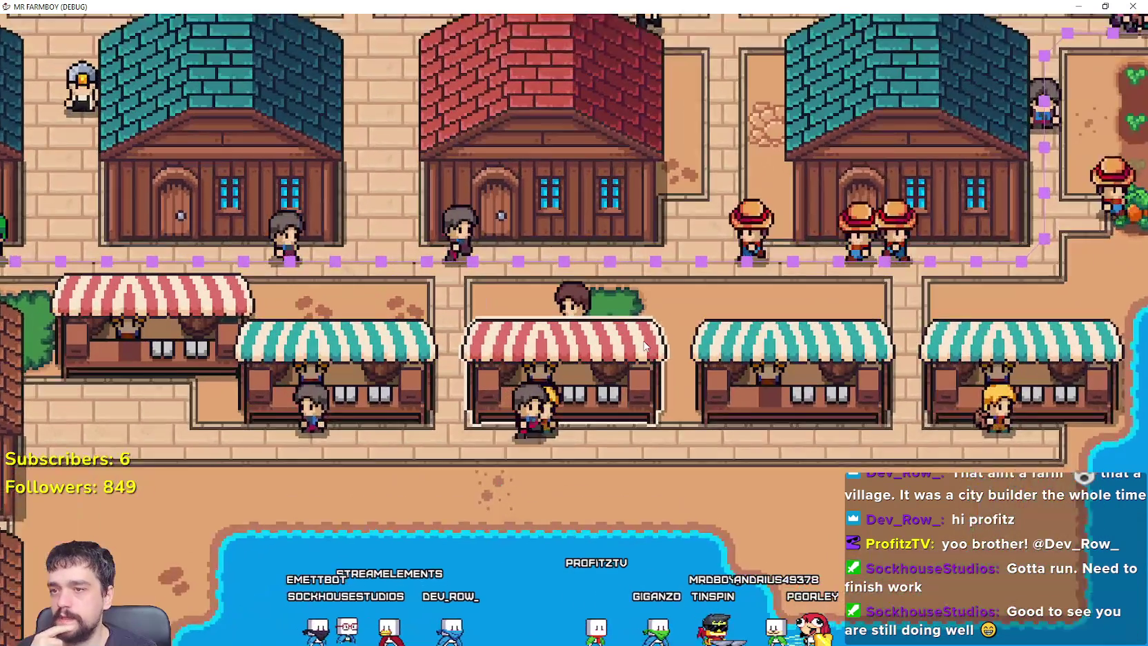
Reopen the market stall to confirm Orange Pepper is listed, then close it and zoom out.
{"action": "scroll", "coordinate": [624, 391], "scroll_direction": "up", "scroll_amount": 2}
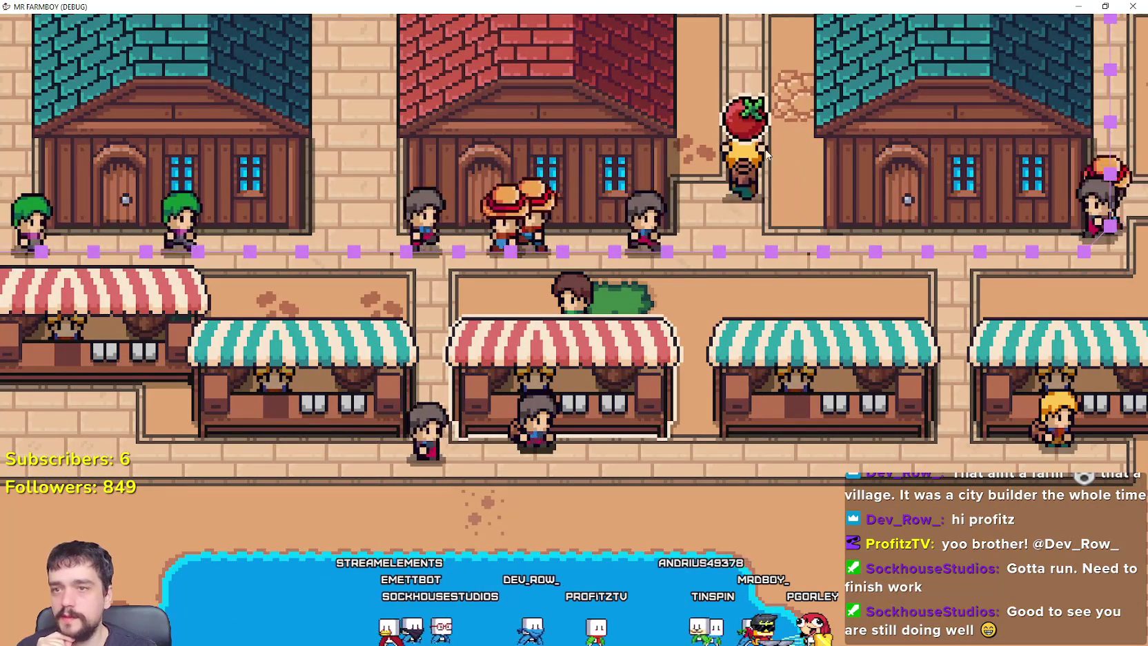
{"action": "left_click", "coordinate": [635, 384]}
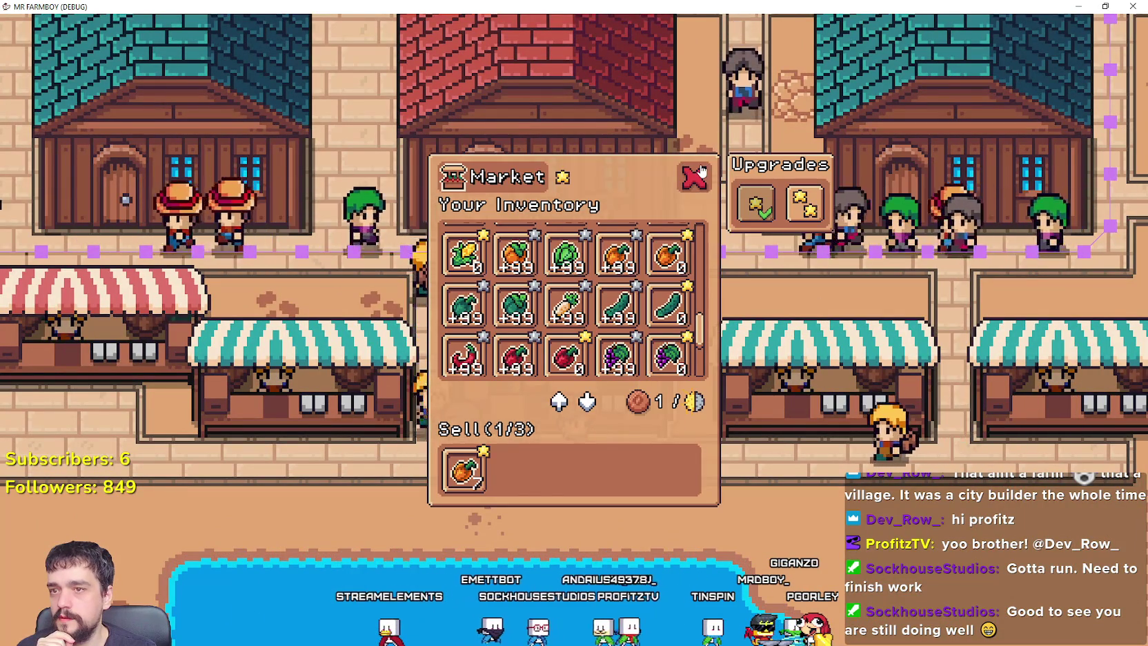
{"action": "left_click", "coordinate": [698, 173]}
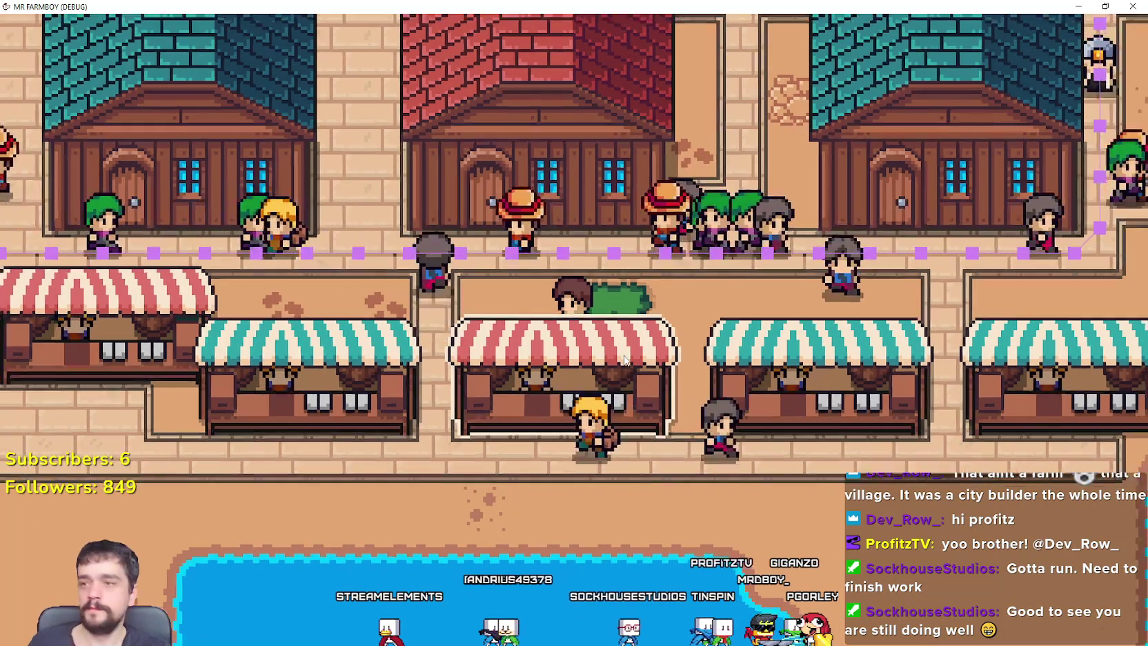
{"action": "scroll", "coordinate": [624, 359], "scroll_direction": "down", "scroll_amount": 4}
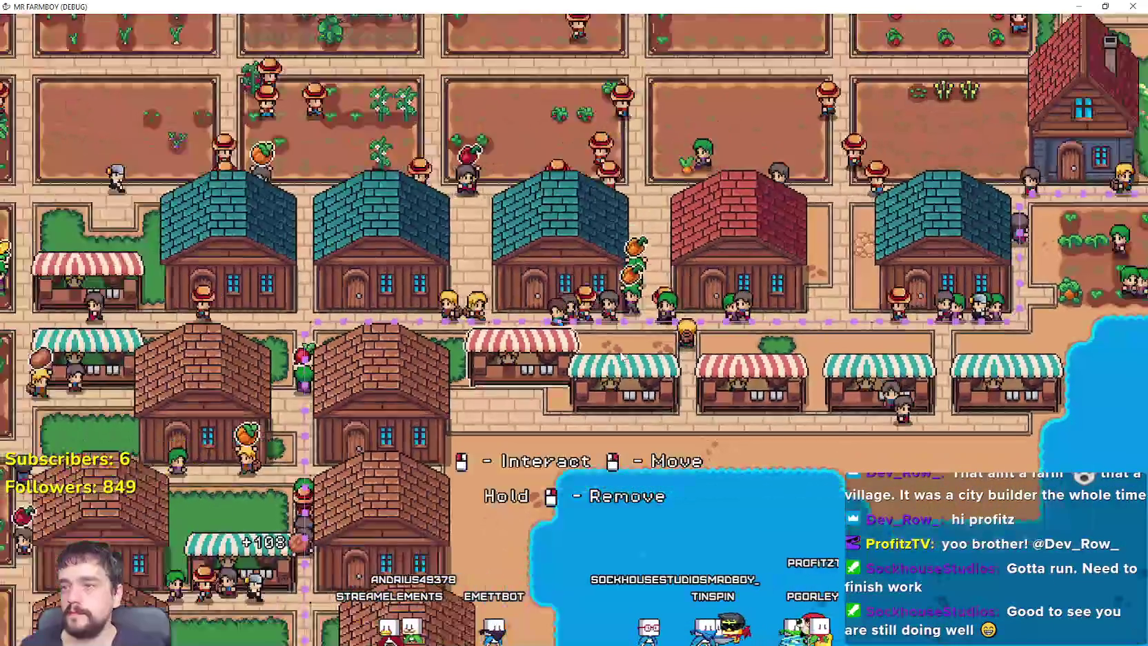
Pan and zoom over to the red warehouse and open its inventory.
{"action": "scroll", "coordinate": [619, 357], "scroll_direction": "down", "scroll_amount": 3}
{"action": "key", "text": "a"}
{"action": "scroll", "coordinate": [620, 357], "scroll_direction": "down", "scroll_amount": 3}
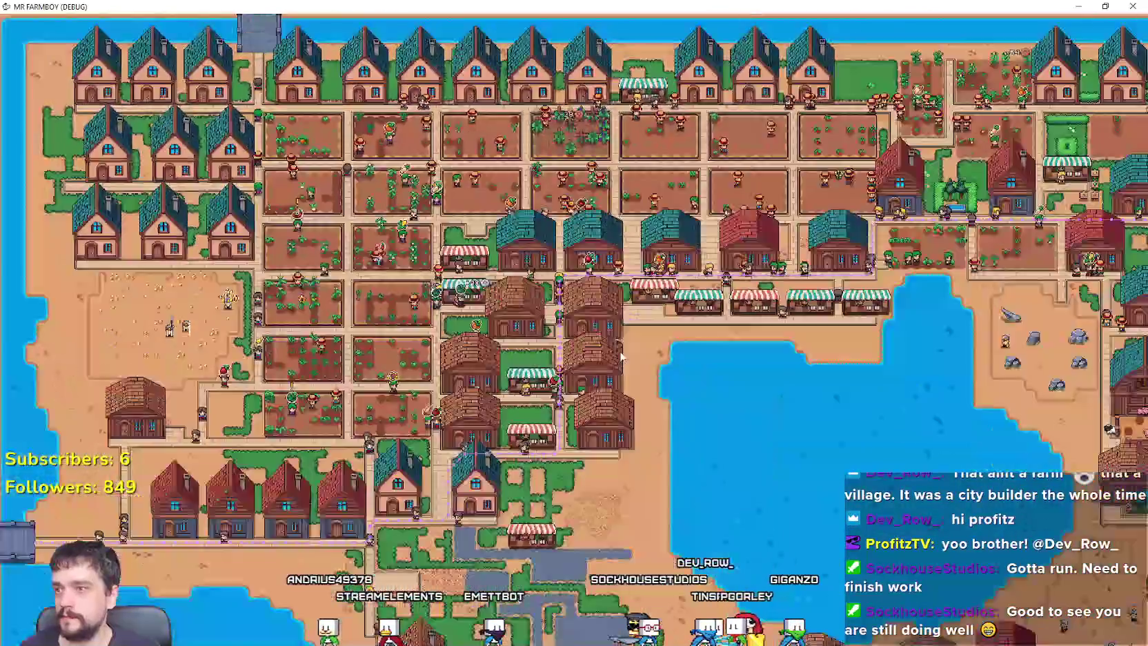
{"action": "scroll", "coordinate": [278, 260], "scroll_direction": "up", "scroll_amount": 3}
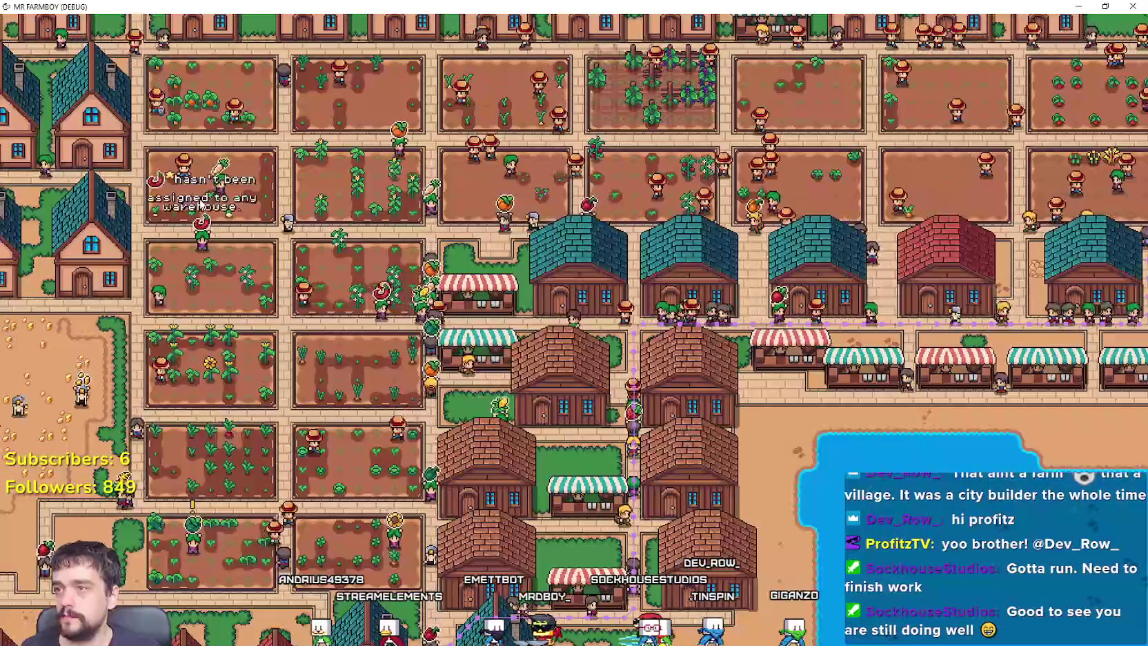
{"action": "key", "text": "d"}
{"action": "scroll", "coordinate": [706, 354], "scroll_direction": "down", "scroll_amount": 2}
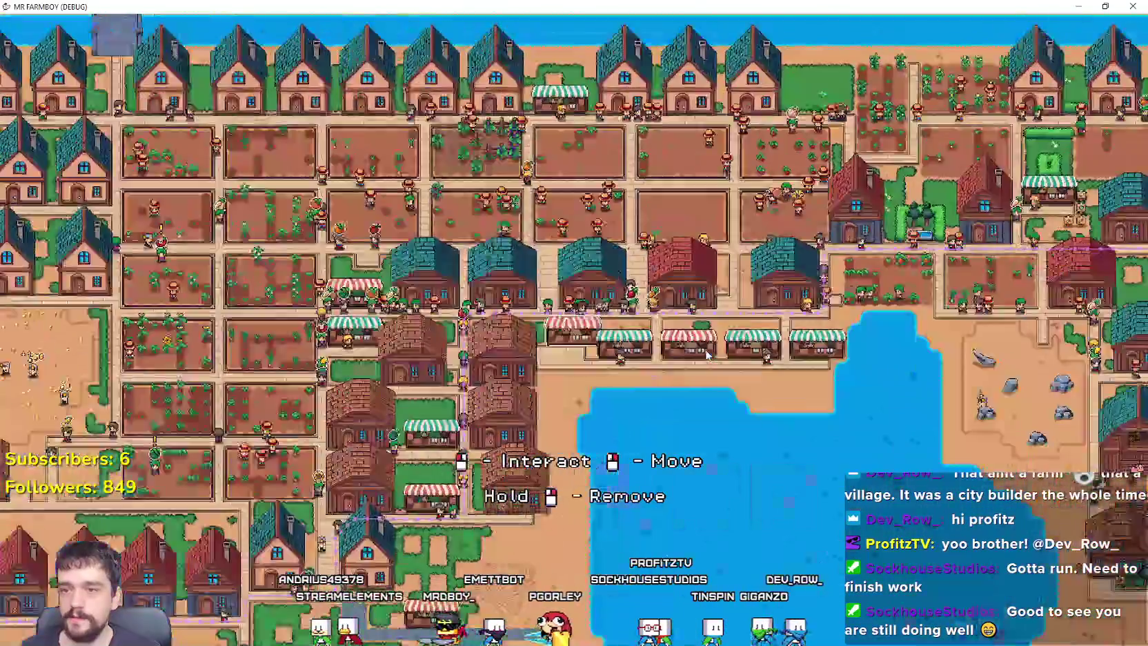
{"action": "scroll", "coordinate": [707, 354], "scroll_direction": "up", "scroll_amount": 4}
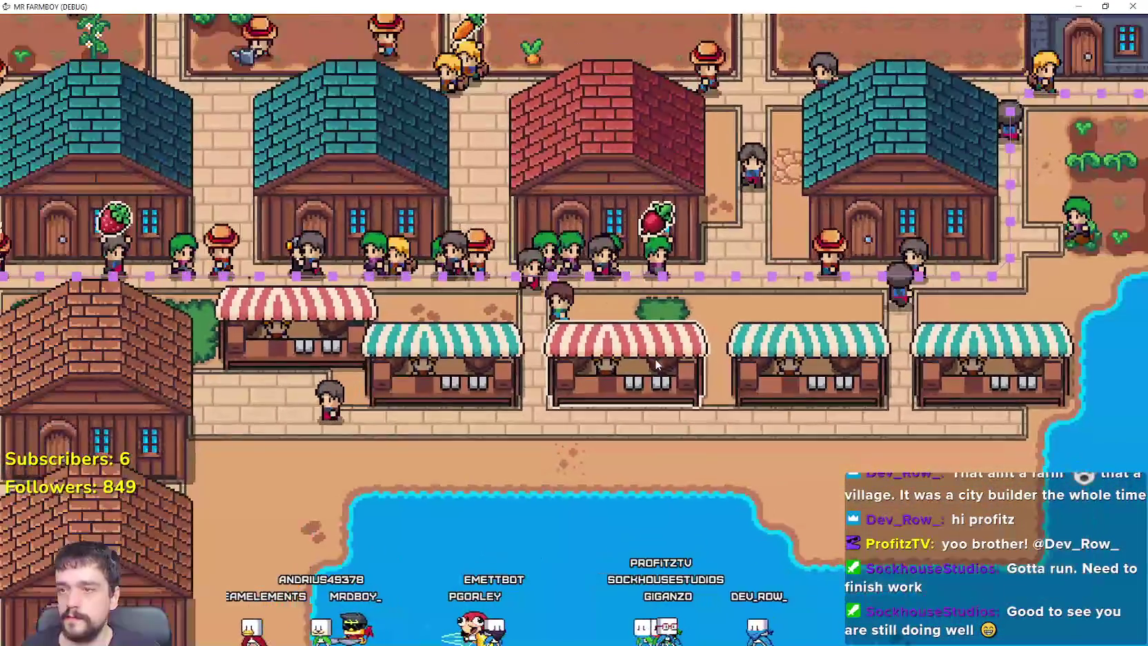
{"action": "scroll", "coordinate": [656, 365], "scroll_direction": "down", "scroll_amount": 5}
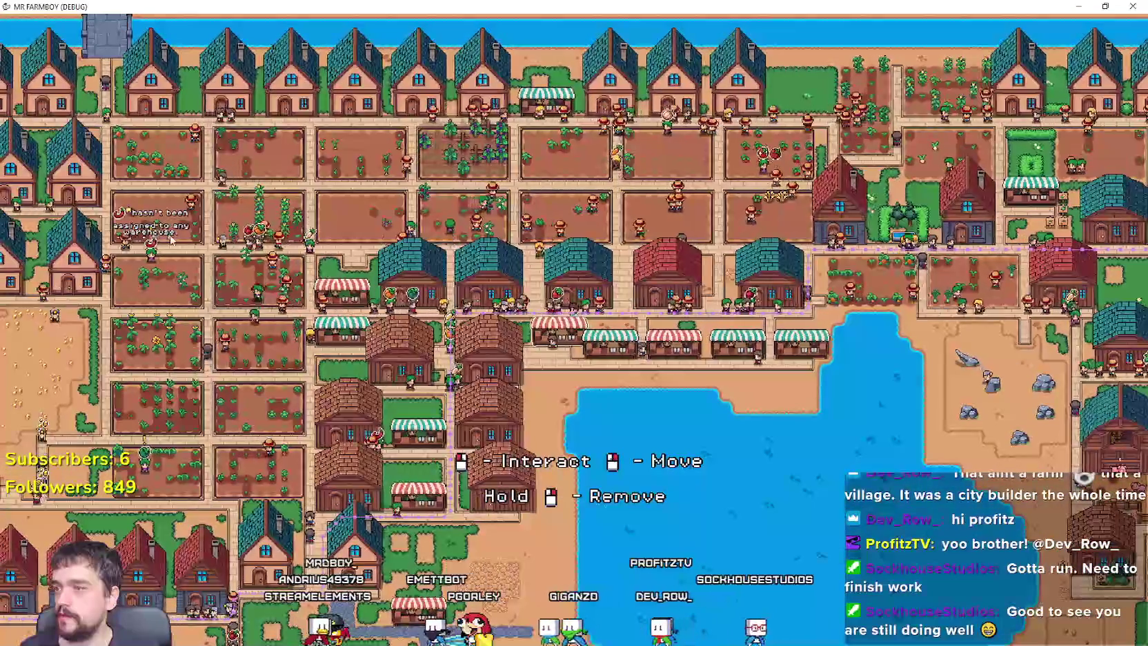
{"action": "scroll", "coordinate": [654, 262], "scroll_direction": "up", "scroll_amount": 4}
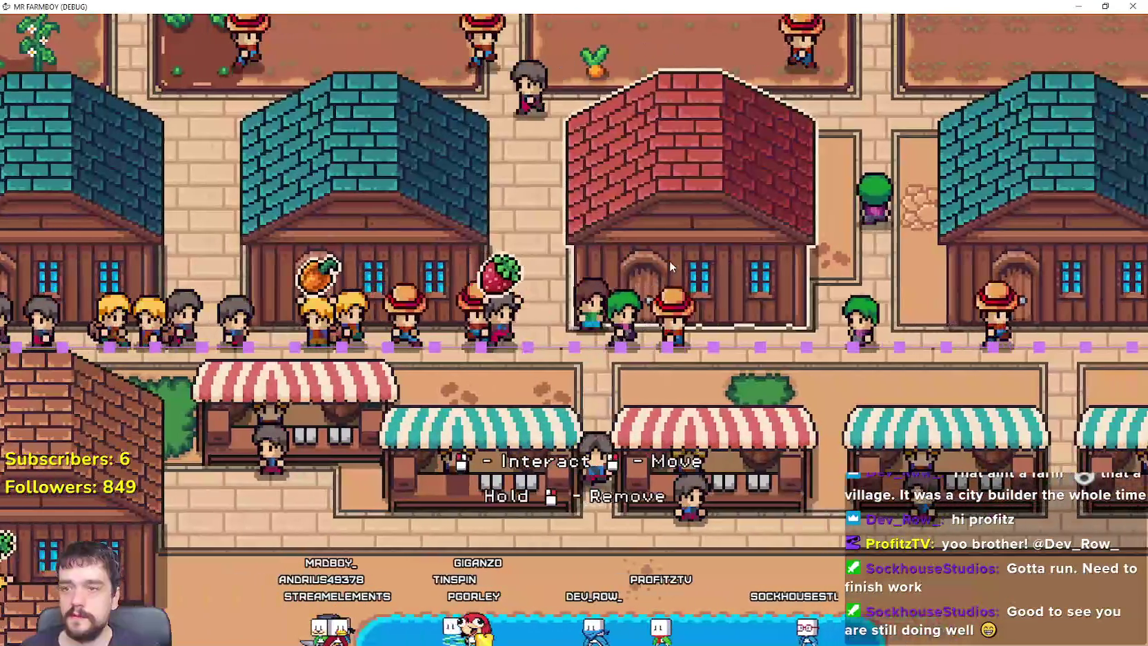
{"action": "left_click", "coordinate": [669, 260]}
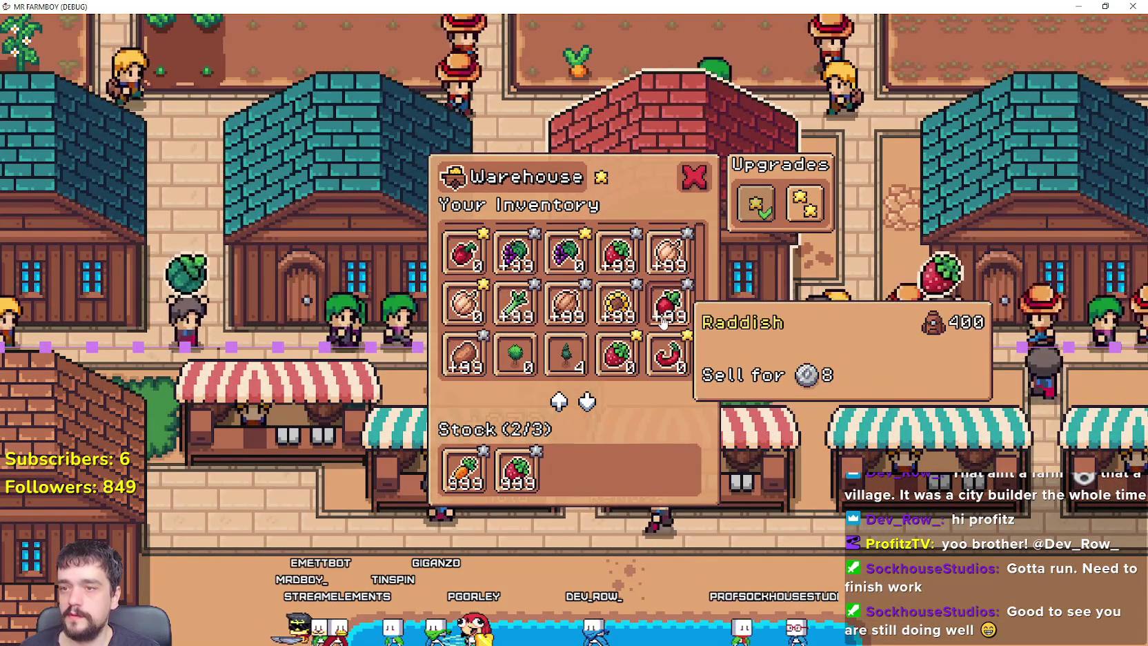
Switch to the Market inventory showing two peppers for sale, close it, and zoom out.
{"action": "left_click", "coordinate": [773, 336]}
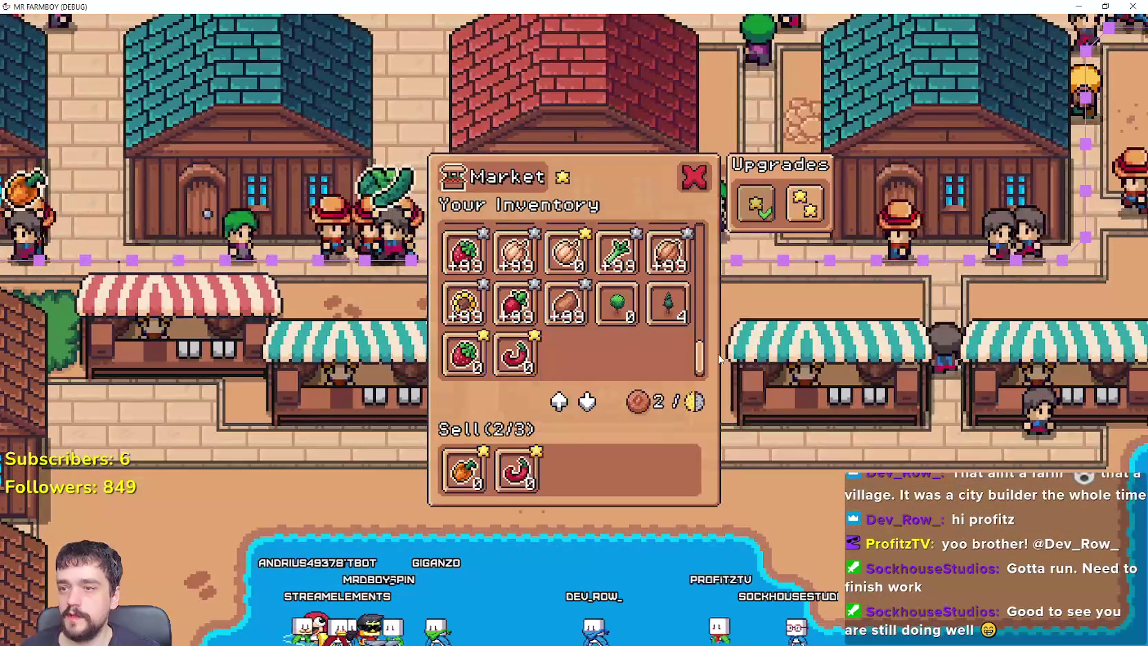
{"action": "left_click", "coordinate": [720, 359]}
{"action": "scroll", "coordinate": [662, 345], "scroll_direction": "down", "scroll_amount": 5}
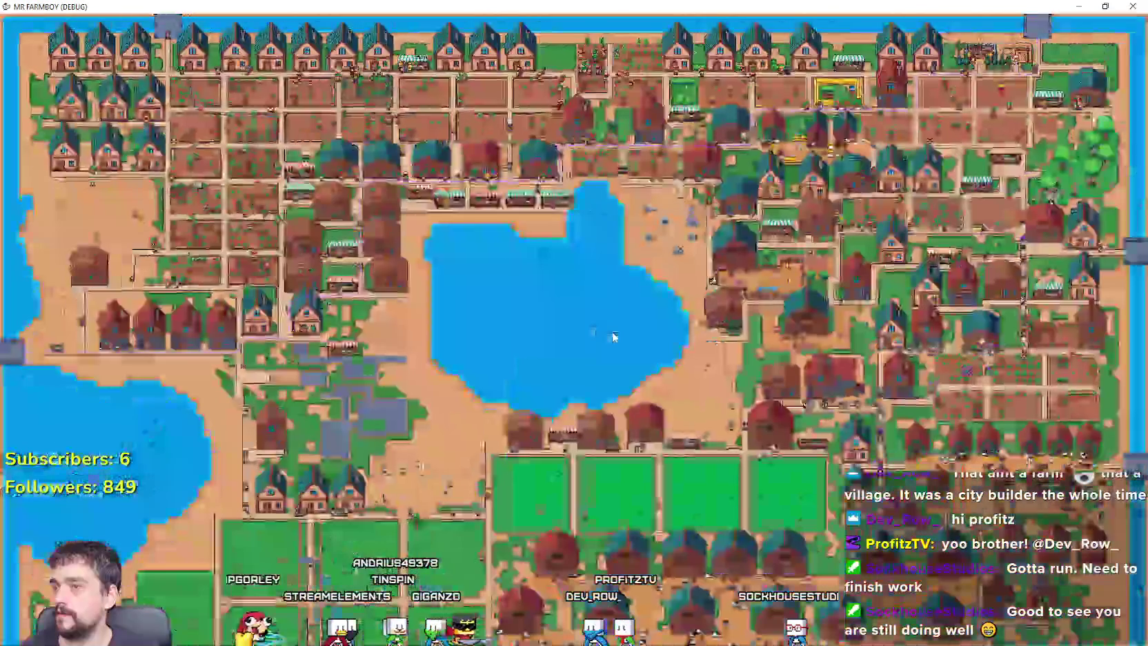
Pan across the town past the market stalls and open the Warehouse inventory.
{"action": "scroll", "coordinate": [611, 333], "scroll_direction": "up", "scroll_amount": 3}
{"action": "scroll", "coordinate": [611, 333], "scroll_direction": "down", "scroll_amount": 3}
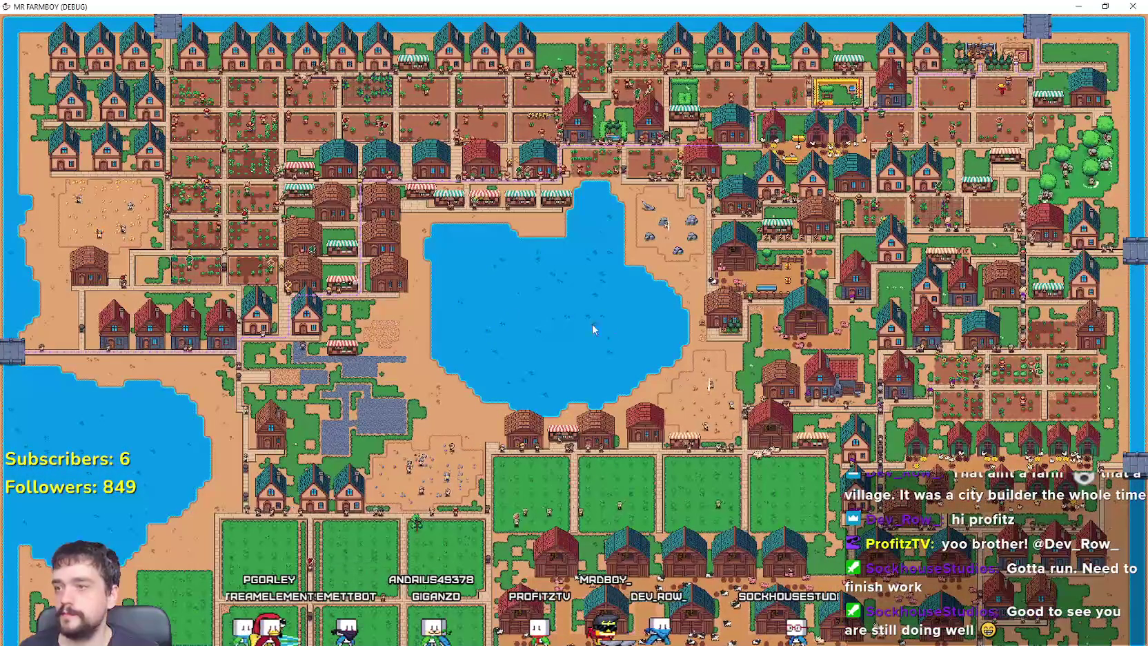
{"action": "scroll", "coordinate": [246, 427], "scroll_direction": "up", "scroll_amount": 5}
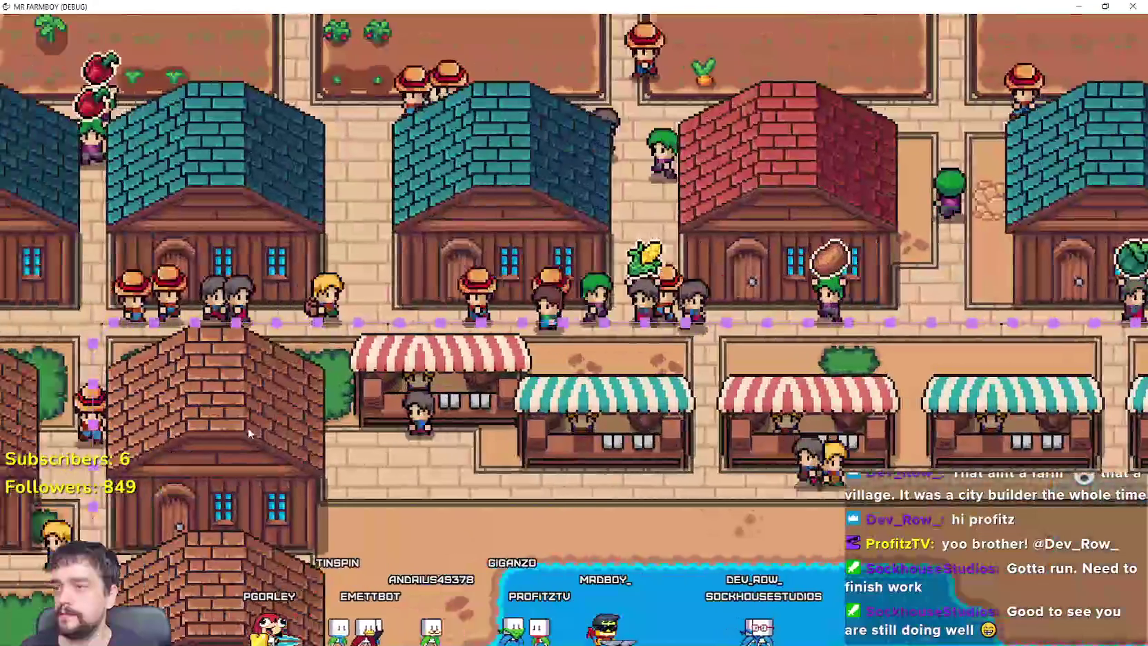
{"action": "scroll", "coordinate": [245, 424], "scroll_direction": "down", "scroll_amount": 3}
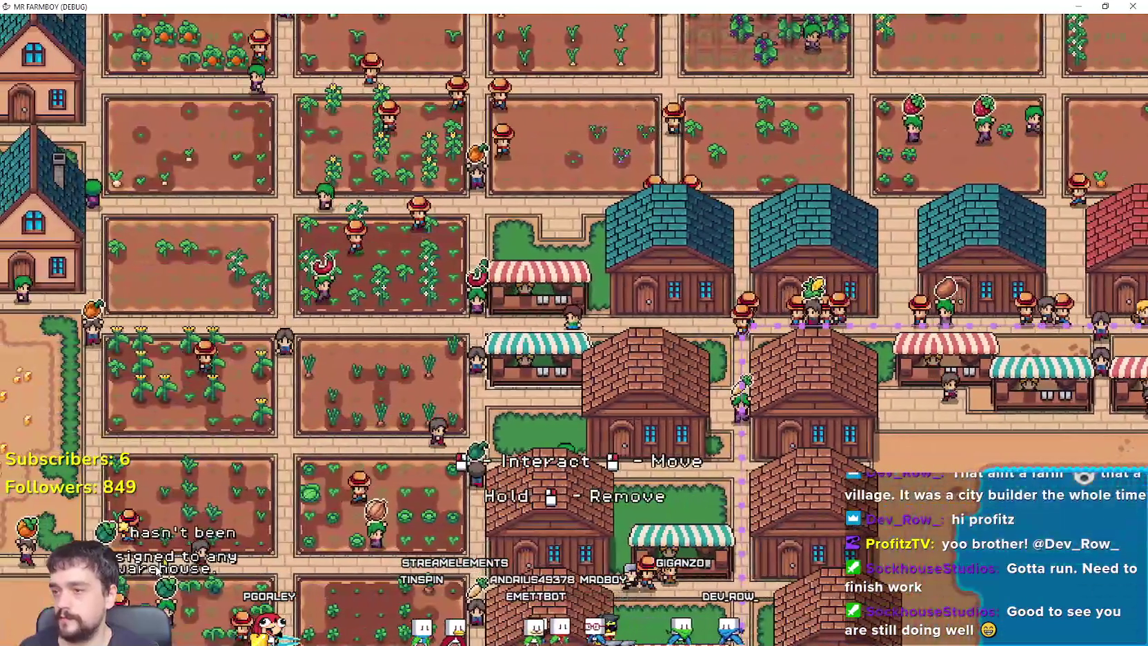
{"action": "key", "text": "d"}
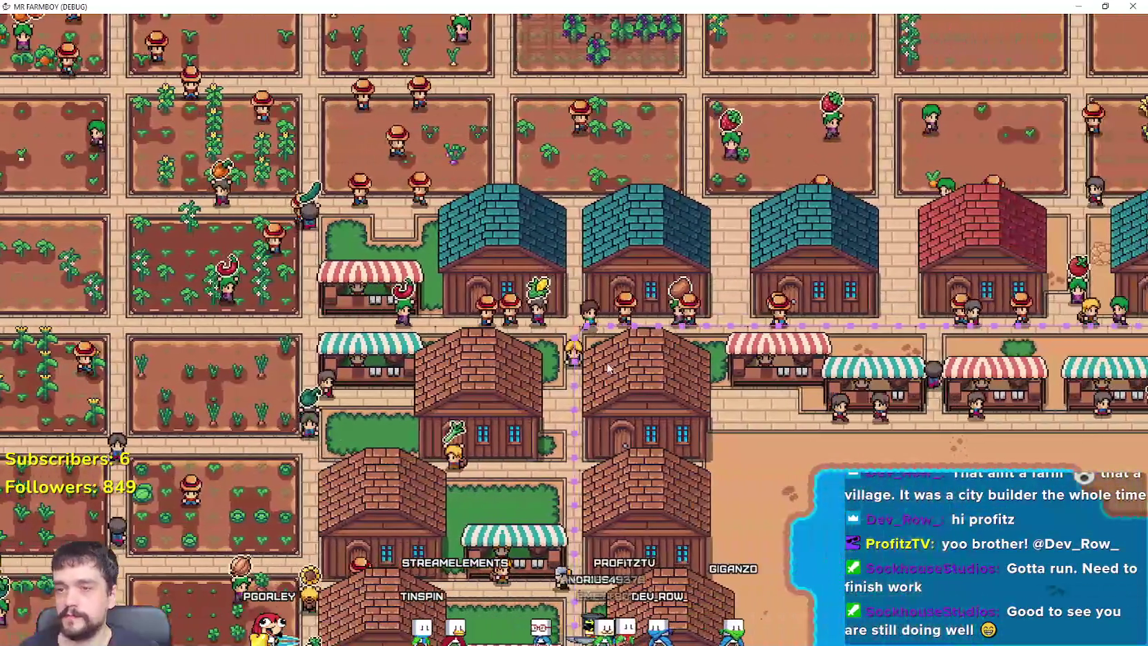
{"action": "key", "text": "d"}
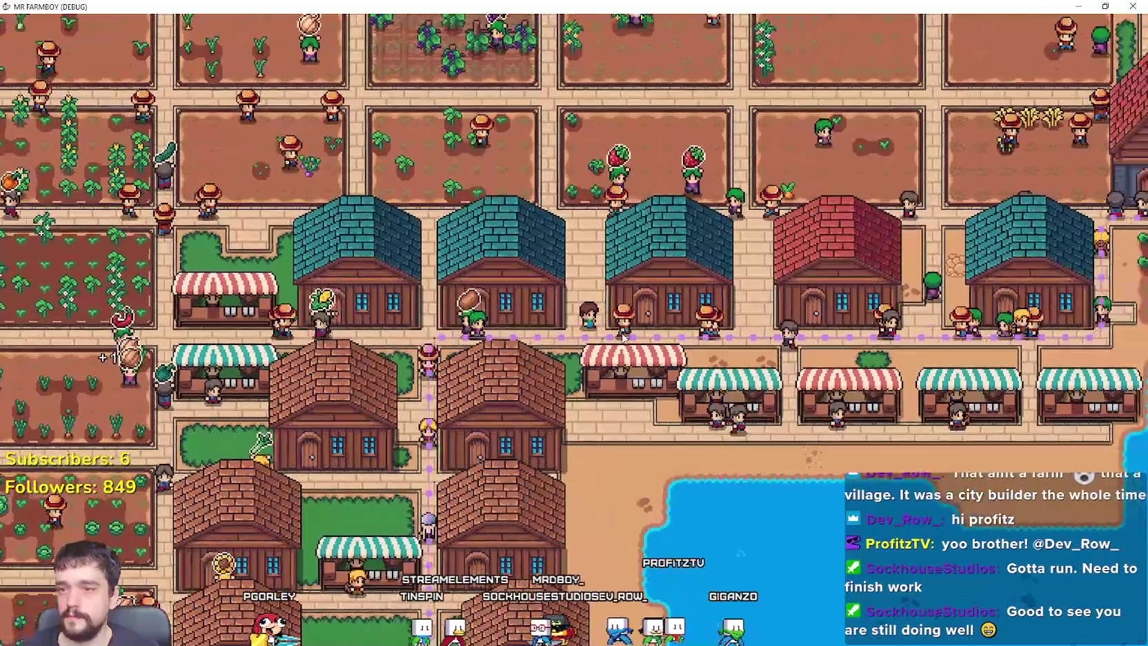
{"action": "key", "text": "a"}
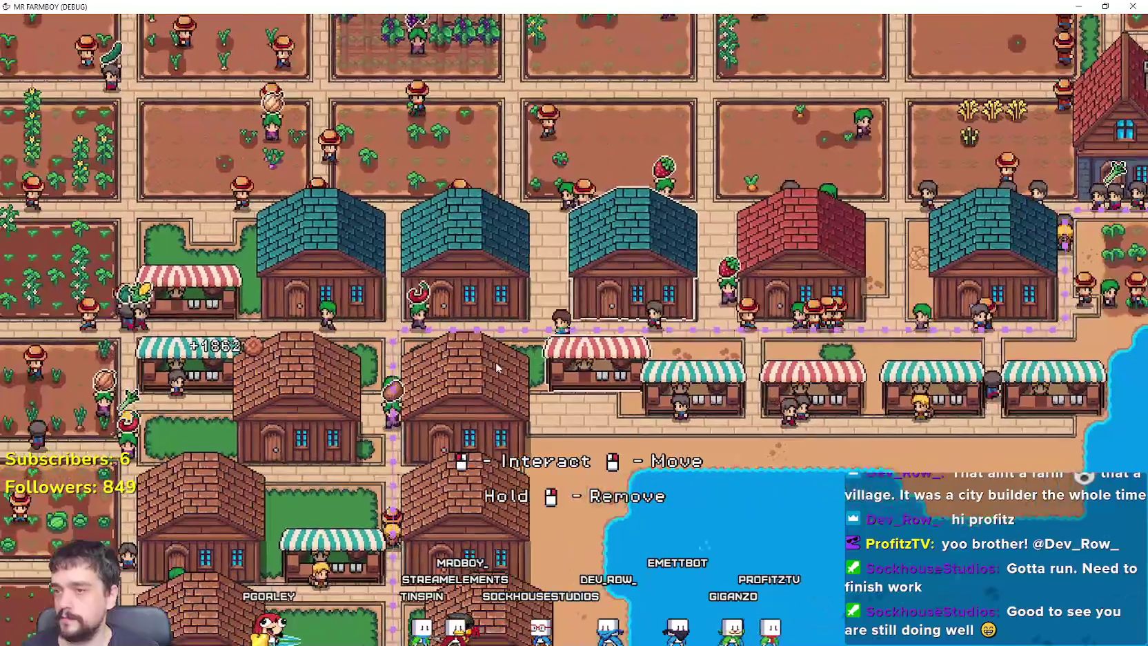
{"action": "left_click", "coordinate": [566, 362]}
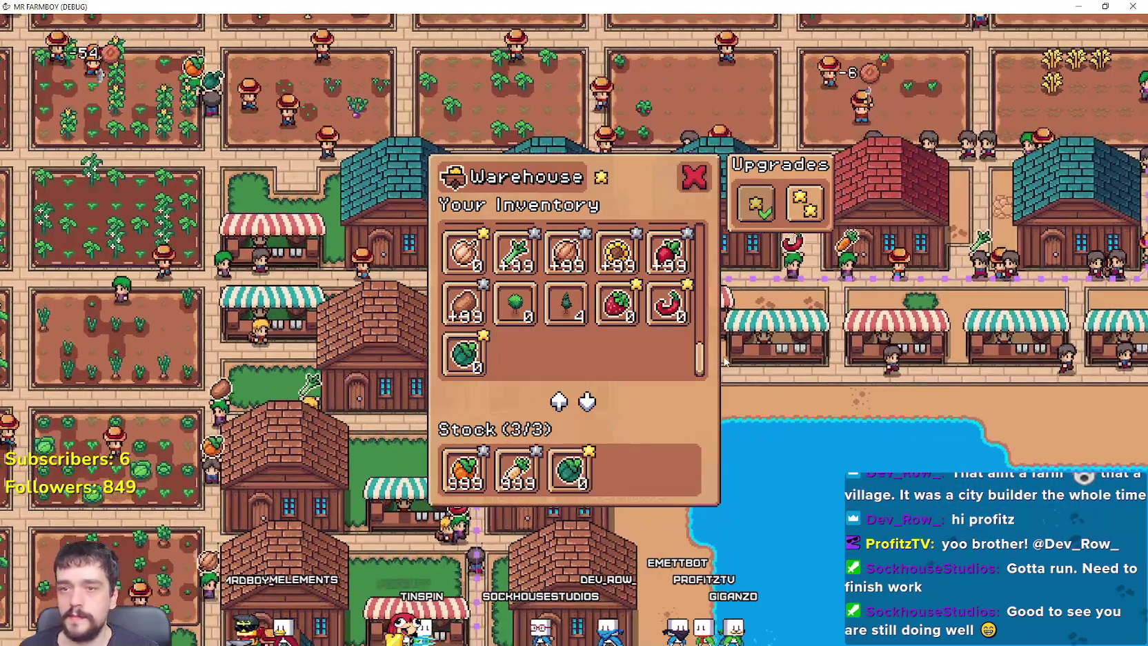
Close the Warehouse, then check the Market stall's items and sell prices and close it.
{"action": "left_click", "coordinate": [724, 361]}
{"action": "key", "text": "d"}
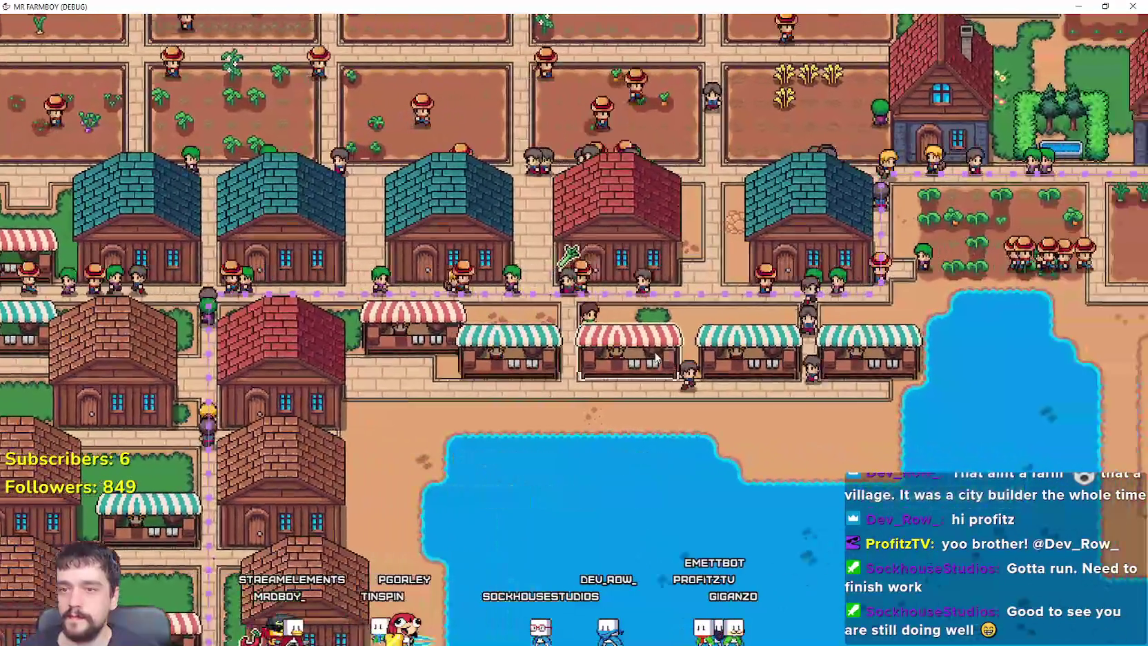
{"action": "left_click", "coordinate": [655, 357]}
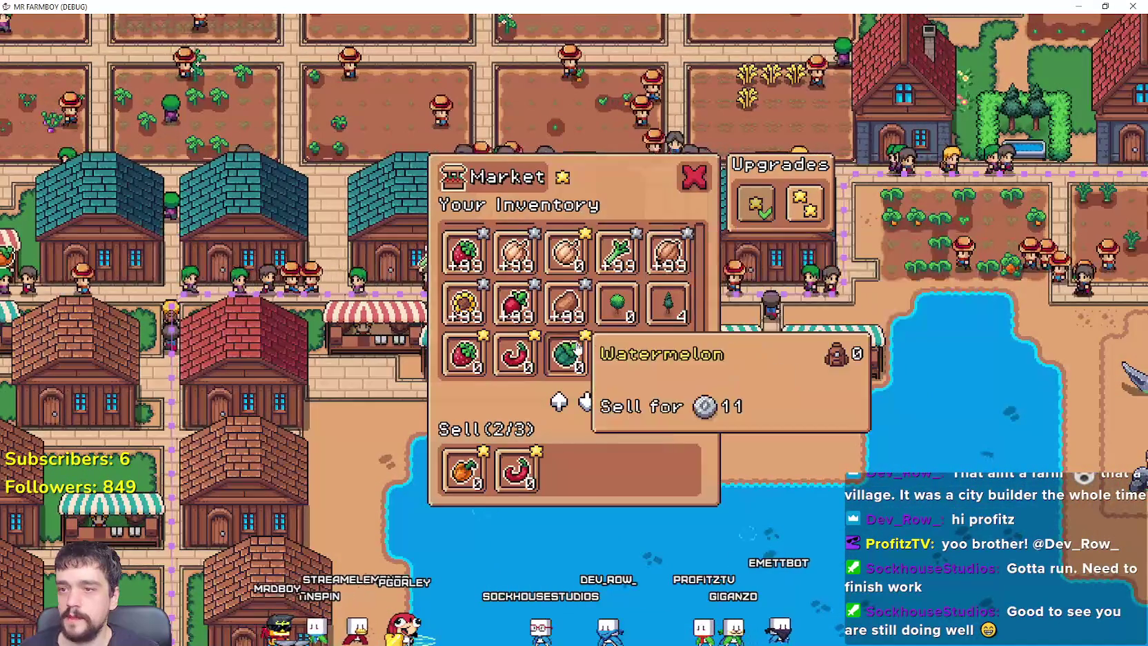
{"action": "key", "text": "Escape"}
Zoom out and pan right across the open town toward the lake.
{"action": "key", "text": "a"}
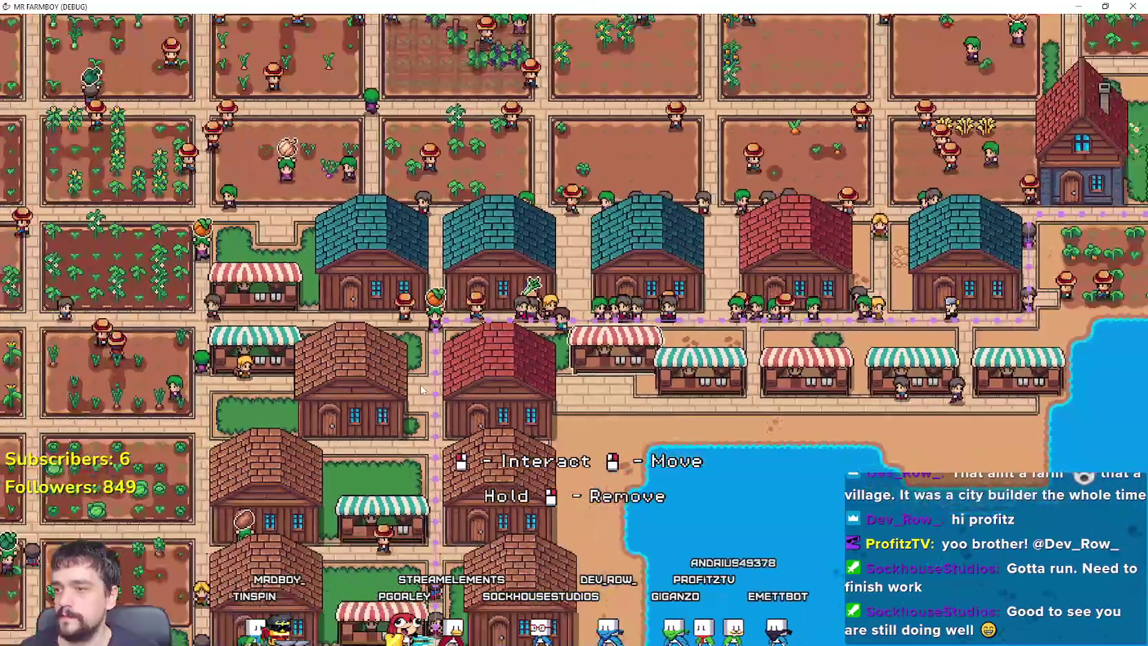
{"action": "scroll", "coordinate": [422, 390], "scroll_direction": "down", "scroll_amount": 3}
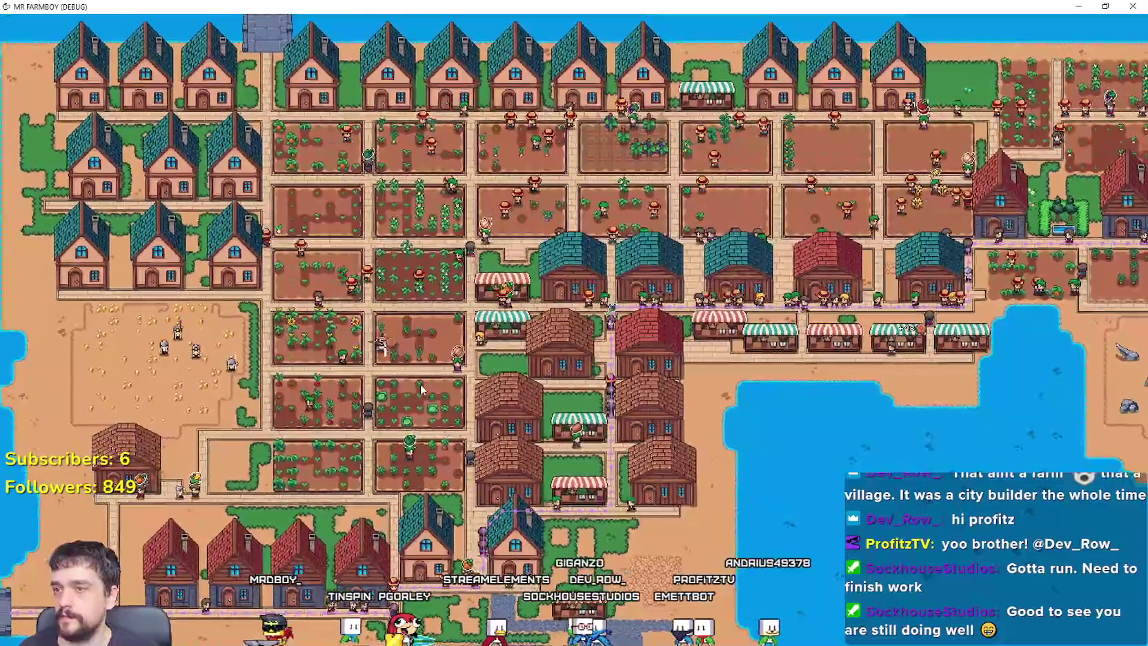
{"action": "key", "text": "d"}
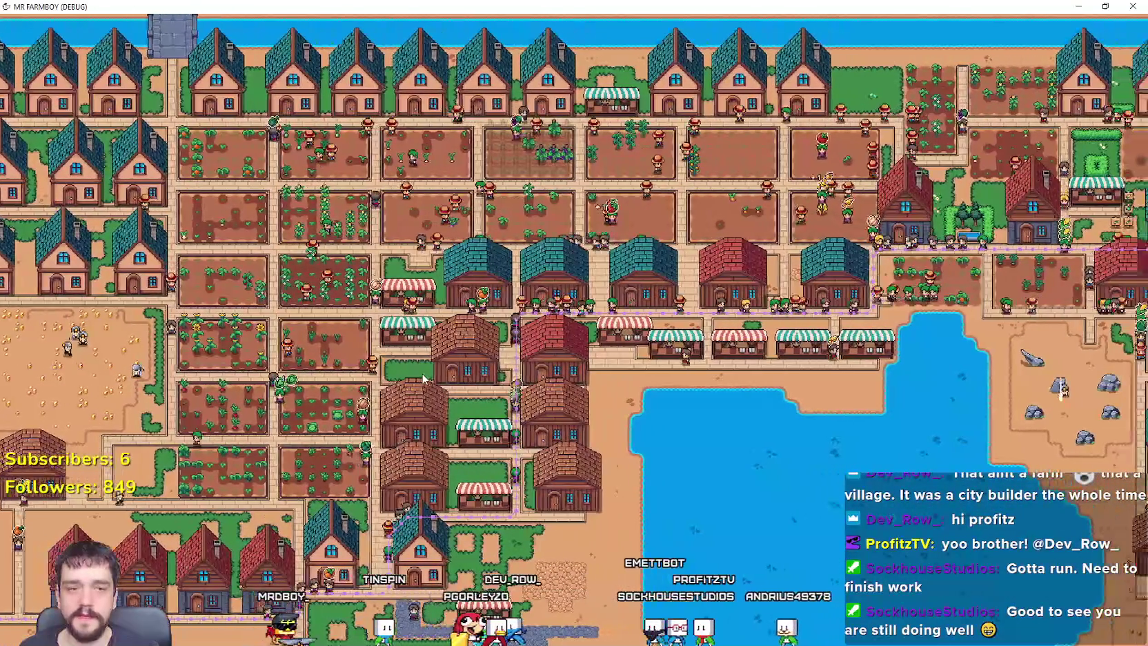
{"action": "key", "text": "d"}
{"action": "scroll", "coordinate": [424, 378], "scroll_direction": "up", "scroll_amount": 1}
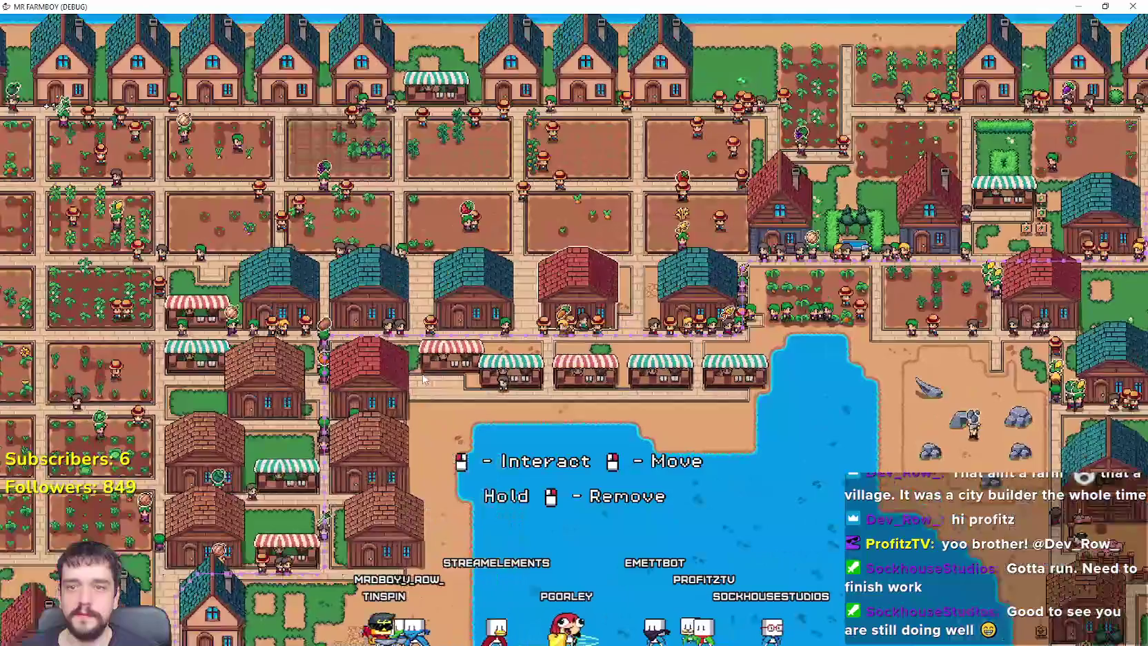
Pan right past the lake and chicken coops, then zoom in on the eastern forest.
{"action": "key", "text": "d"}
{"action": "scroll", "coordinate": [424, 378], "scroll_direction": "up", "scroll_amount": 2}
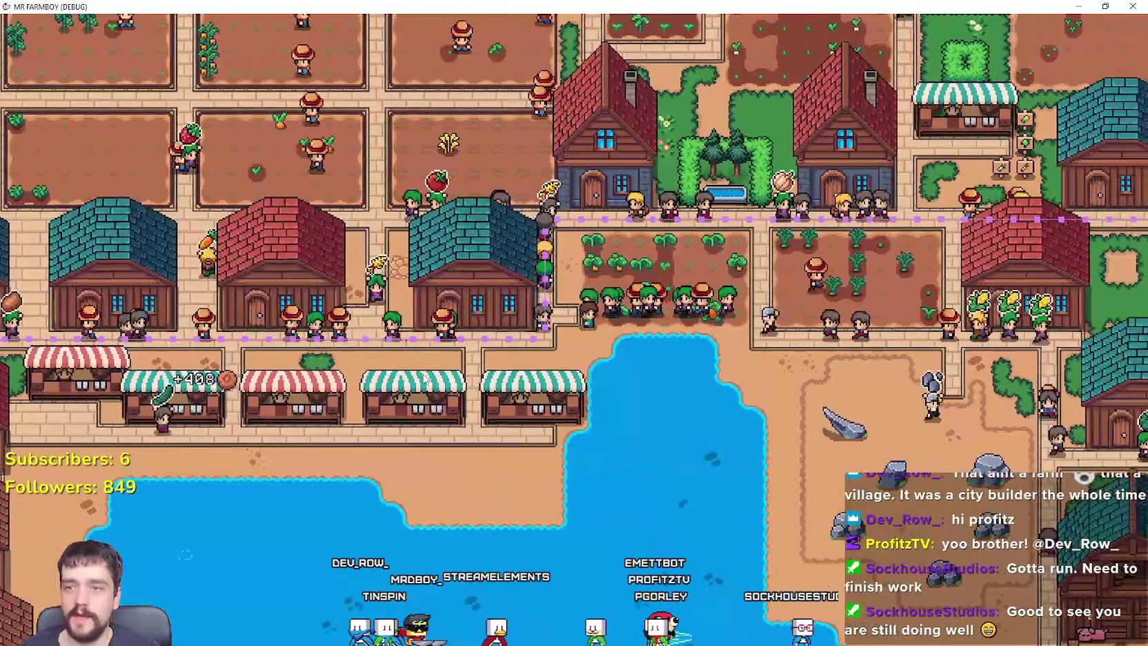
{"action": "key", "text": "d"}
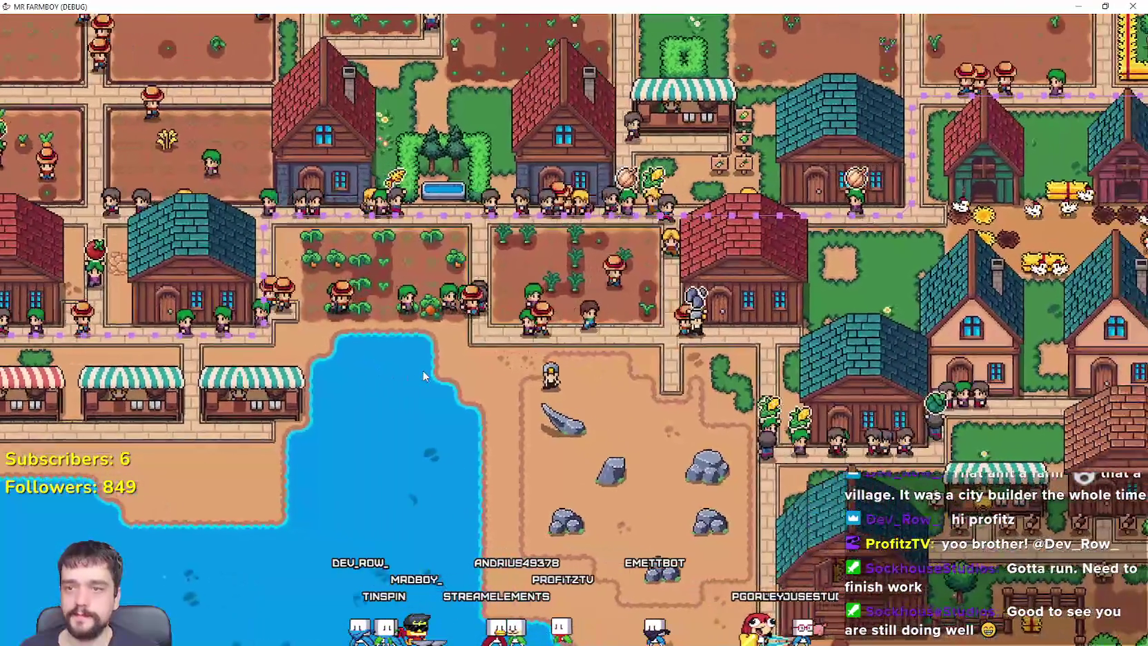
{"action": "key", "text": "d"}
{"action": "key", "text": "w"}
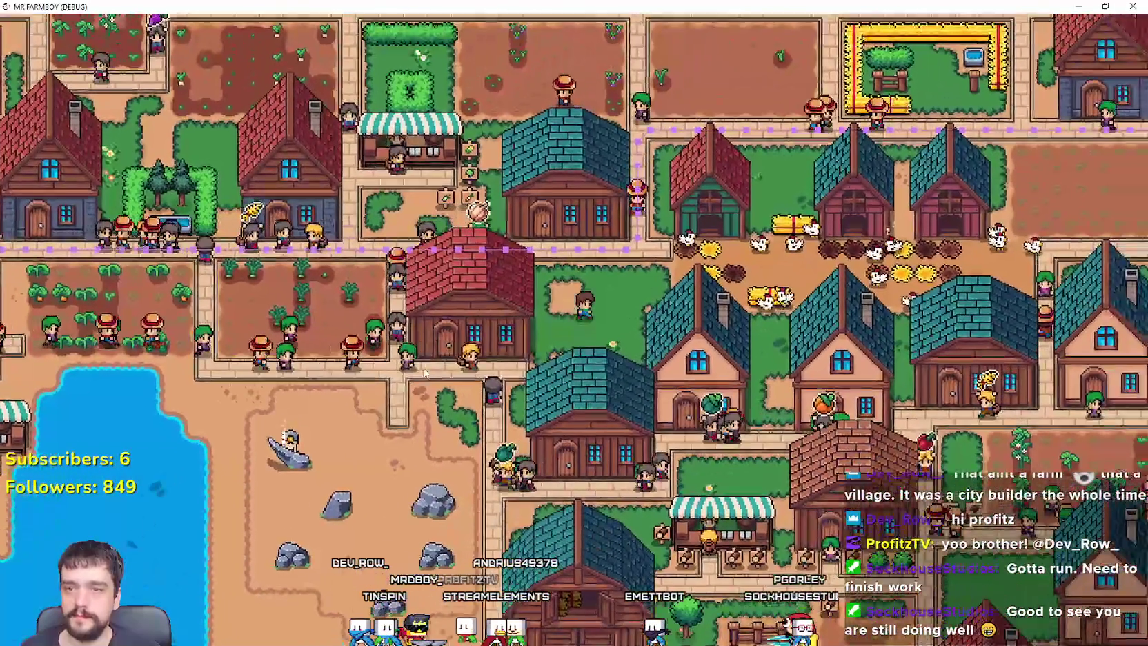
{"action": "key", "text": "d"}
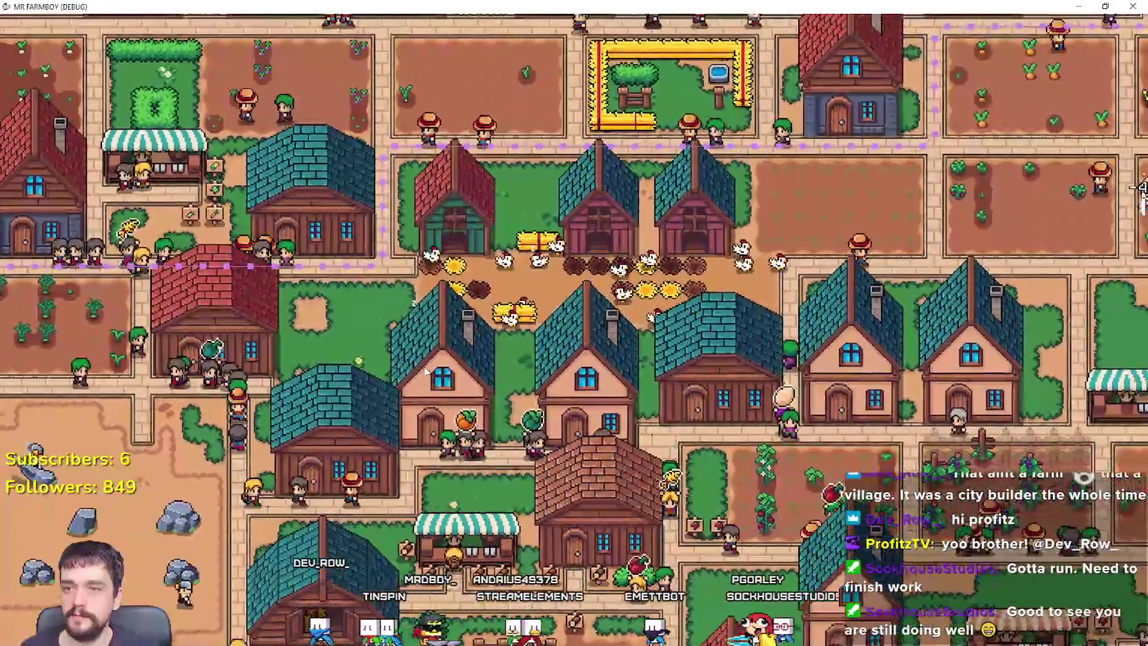
{"action": "key", "text": "d"}
{"action": "key", "text": "s"}
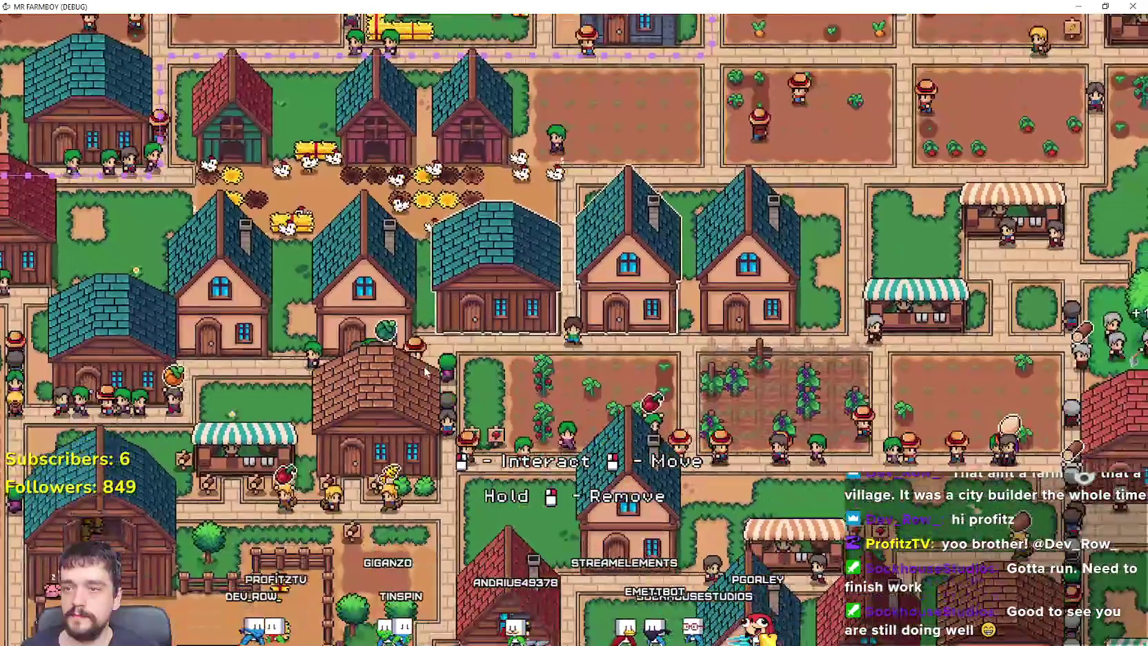
{"action": "key", "text": "d"}
{"action": "key", "text": "s"}
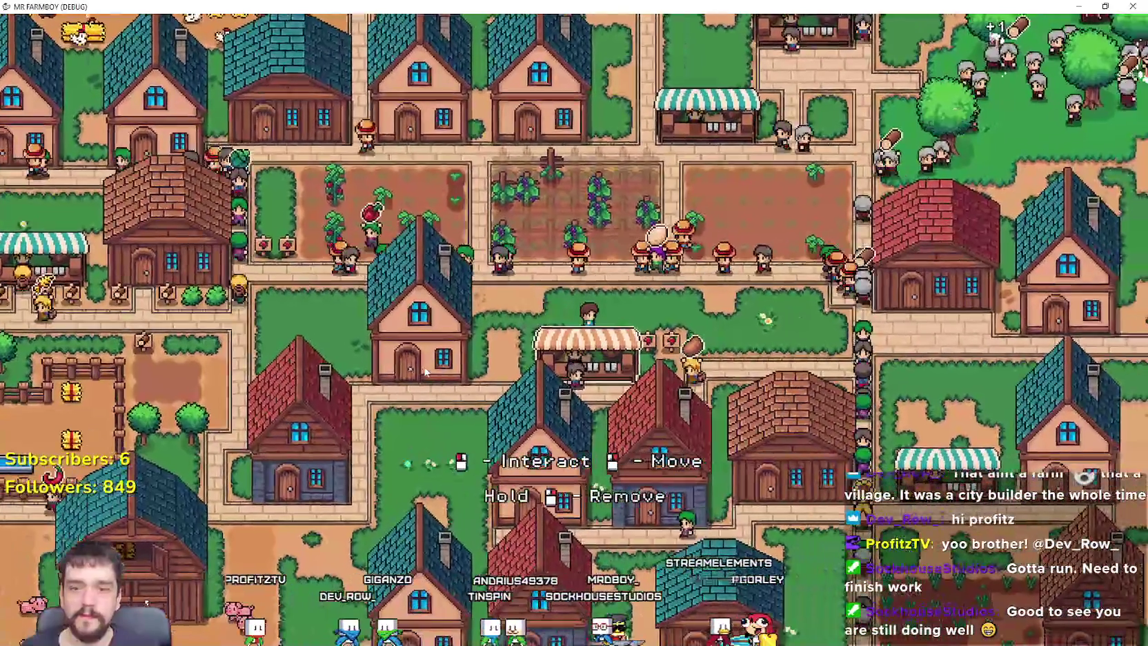
{"action": "key", "text": "d"}
{"action": "key", "text": "w"}
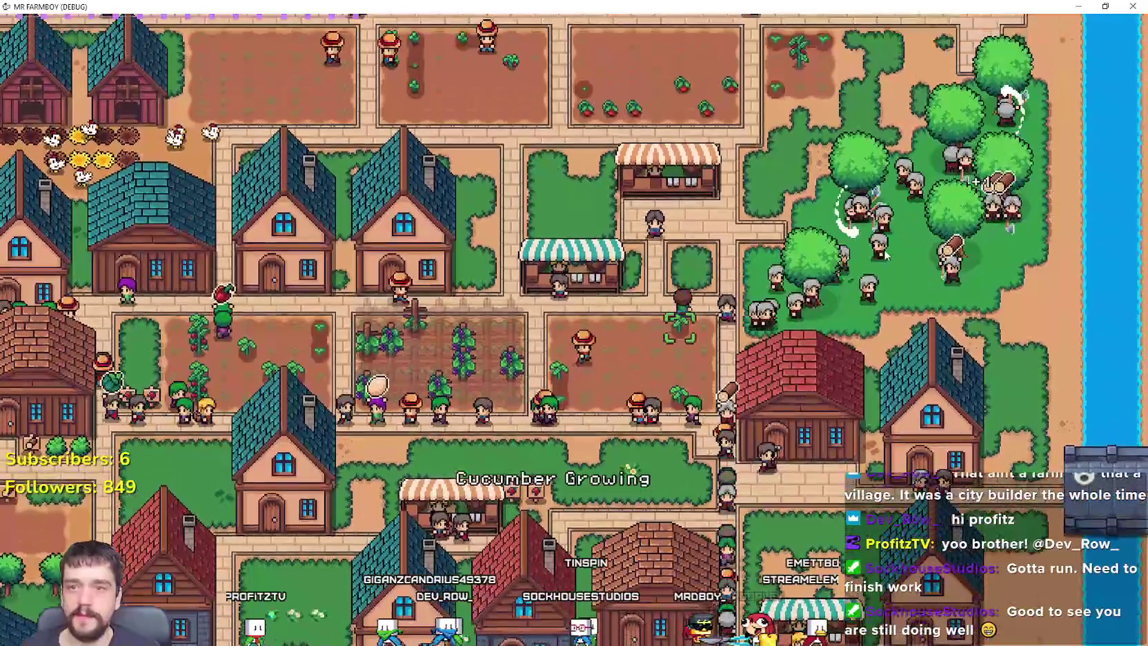
{"action": "key", "text": "w"}
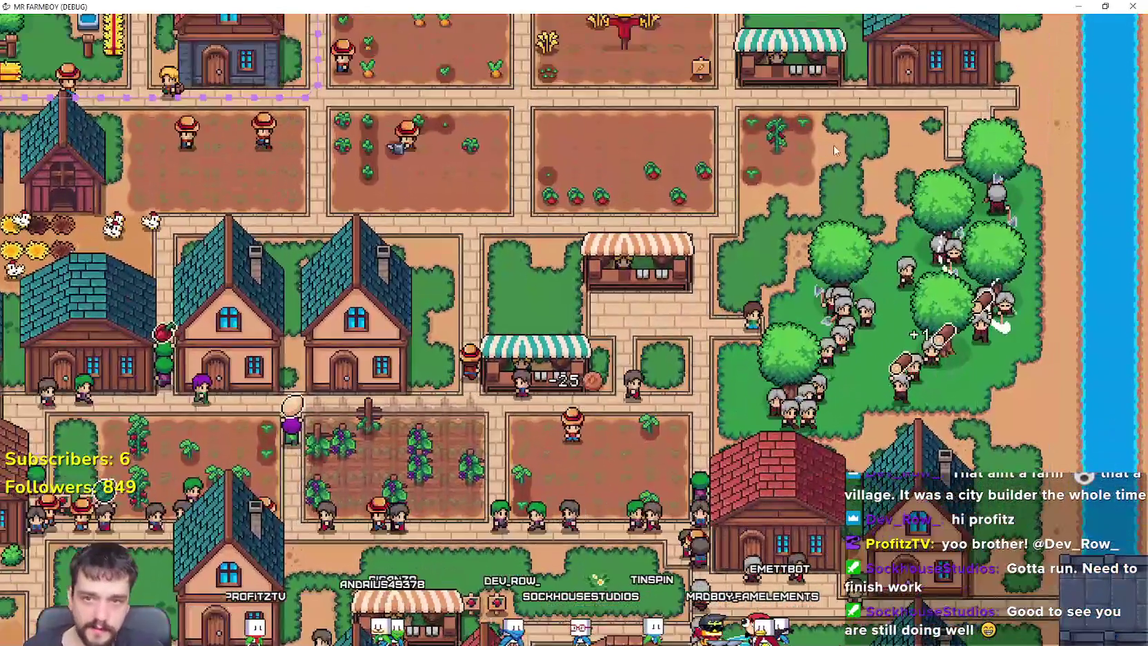
{"action": "scroll", "coordinate": [838, 152], "scroll_direction": "up", "scroll_amount": 2}
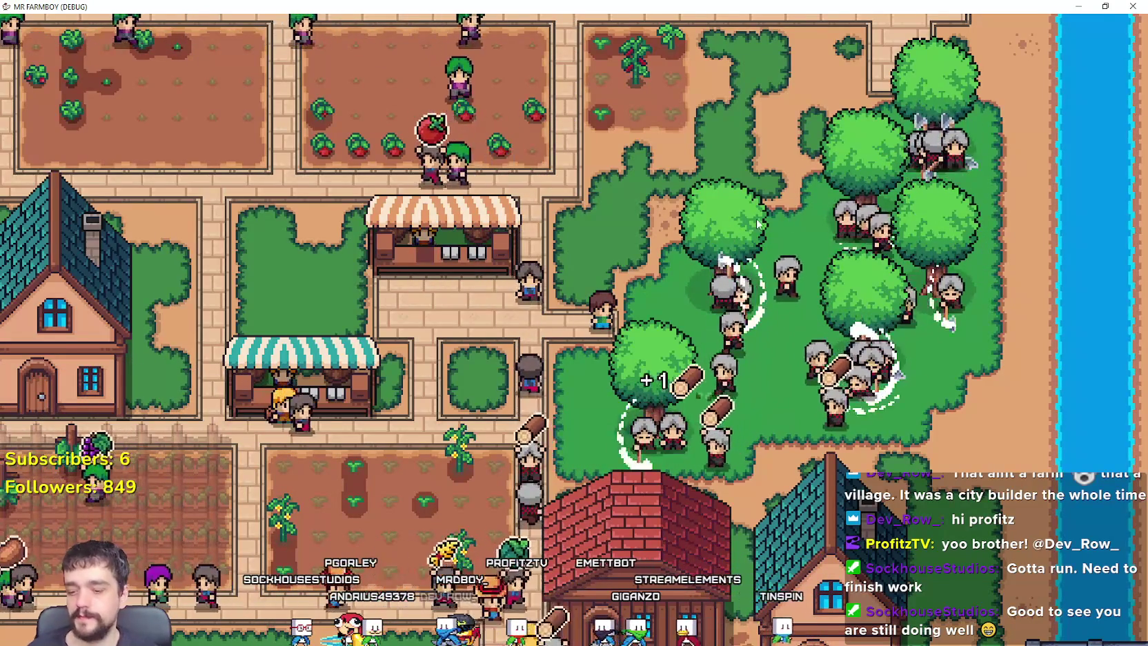
Pan left across the village to the rocky mining plot beside the lake.
{"action": "scroll", "coordinate": [757, 222], "scroll_direction": "down", "scroll_amount": 3}
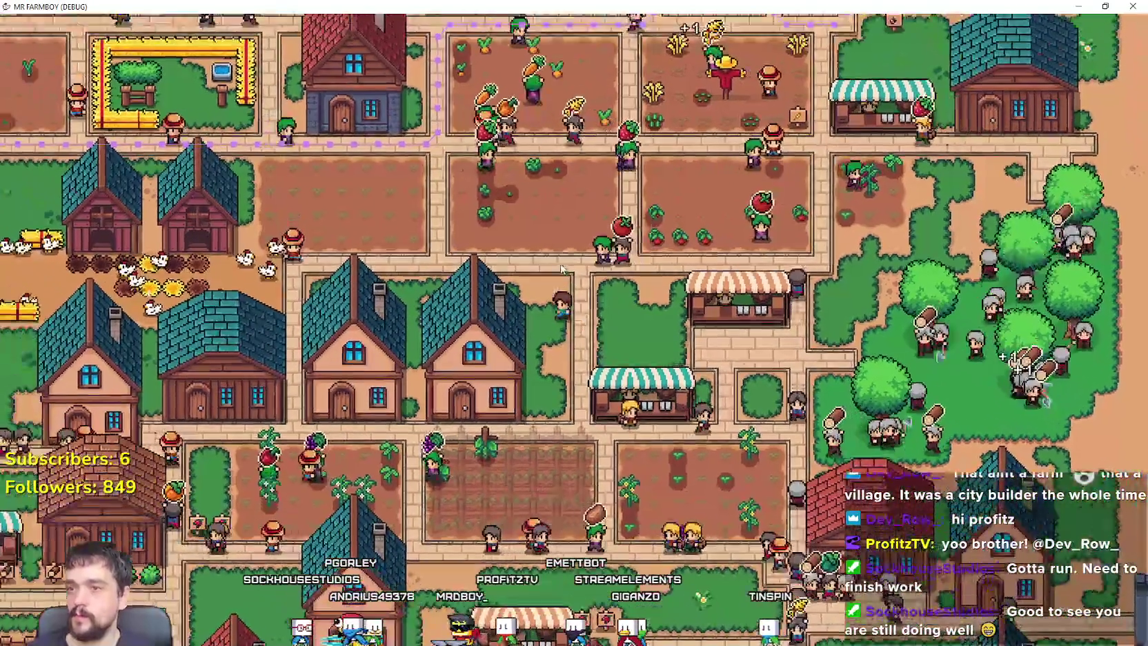
{"action": "key", "text": "a"}
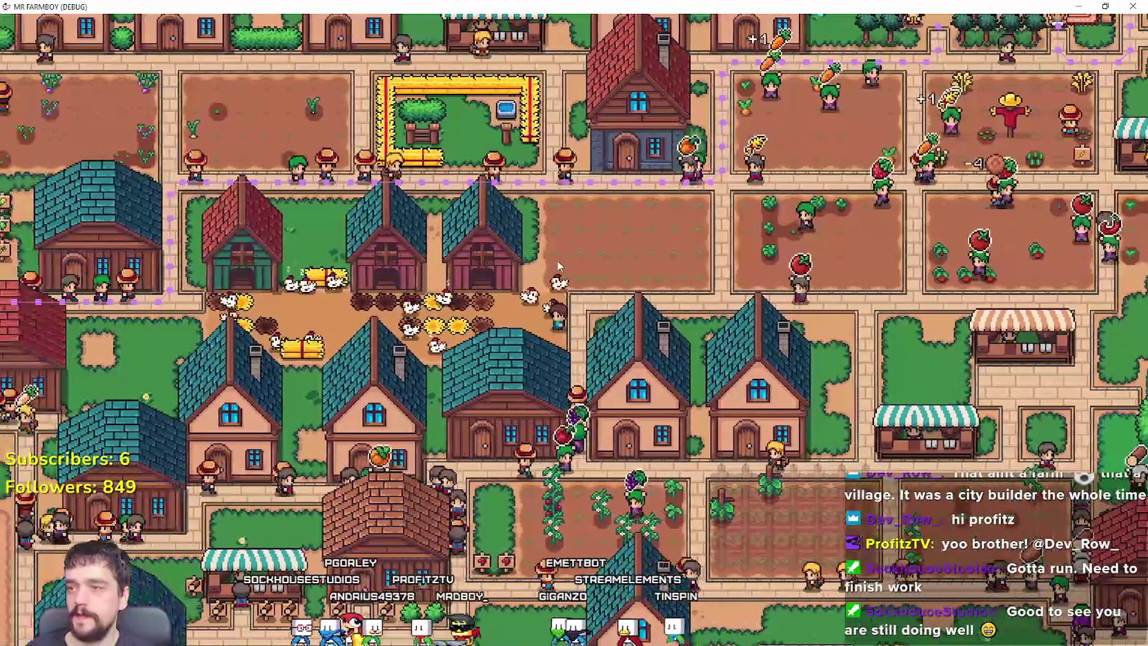
{"action": "key", "text": "a"}
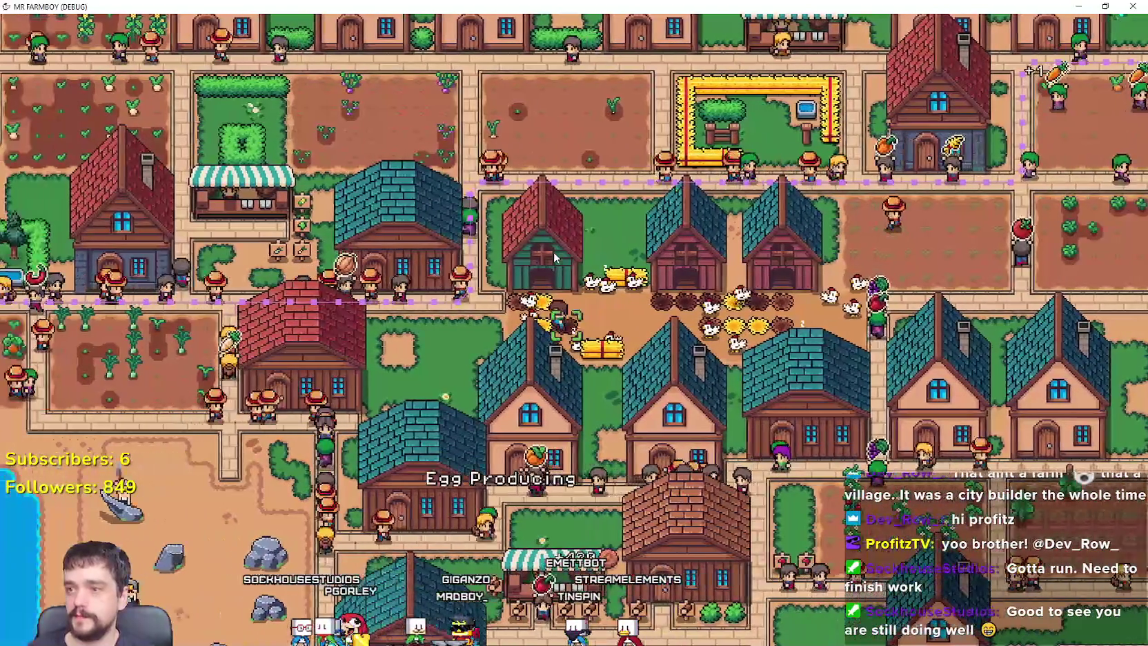
{"action": "key", "text": "a"}
{"action": "scroll", "coordinate": [553, 251], "scroll_direction": "down", "scroll_amount": 3}
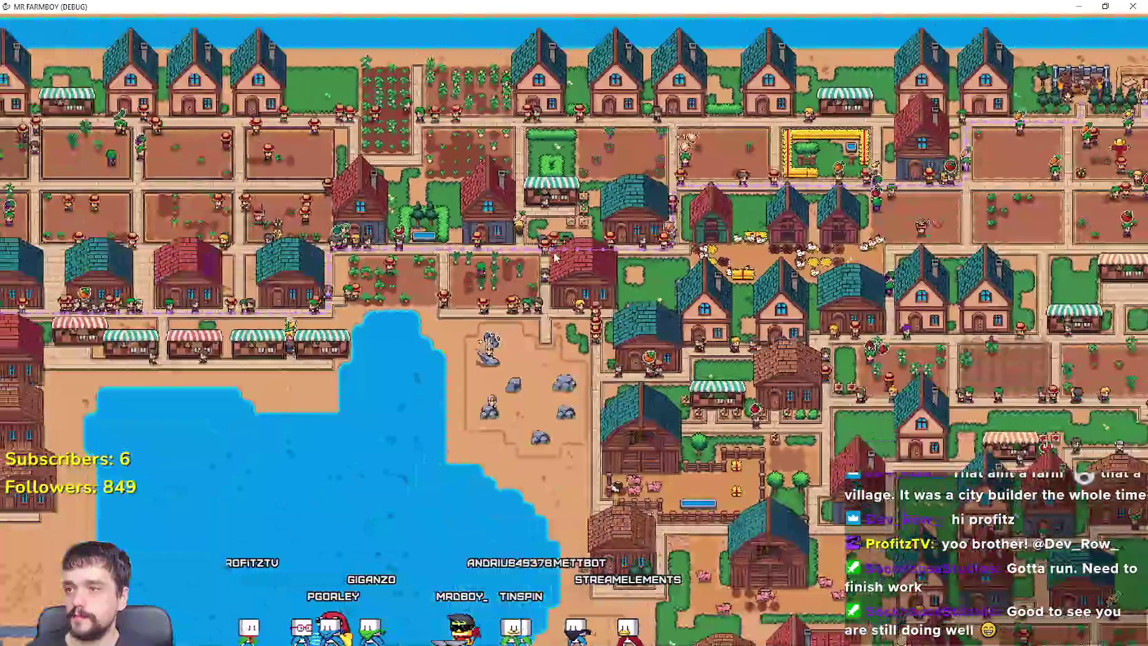
{"action": "key", "text": "a"}
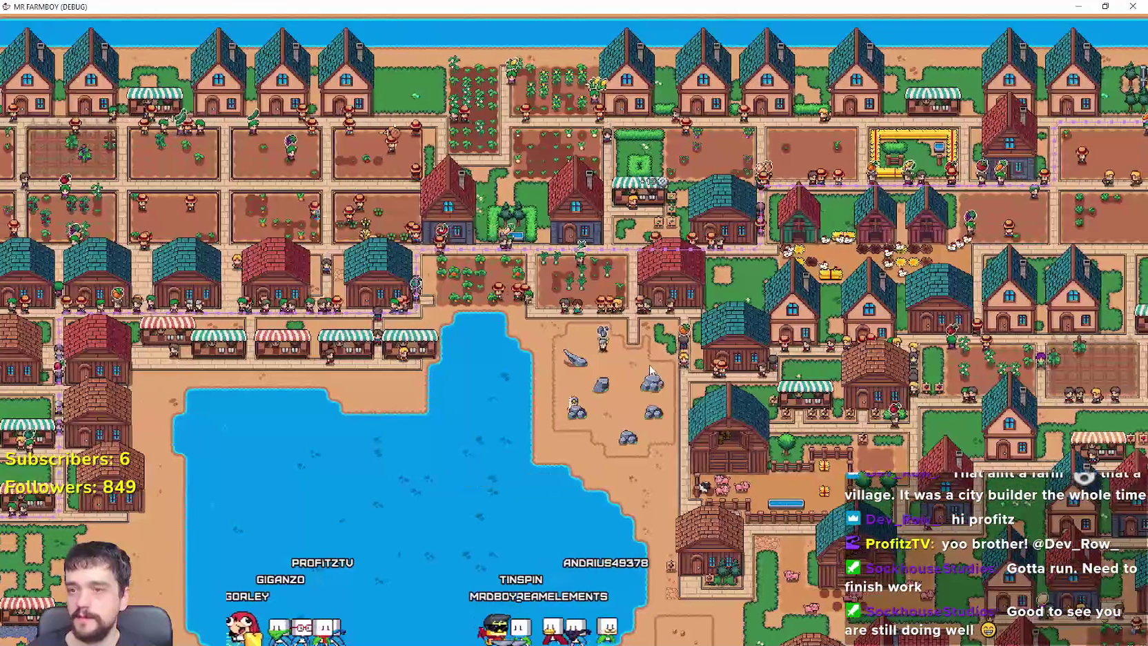
Zoom out fully to show the whole village map around the lake.
{"action": "scroll", "coordinate": [649, 372], "scroll_direction": "up", "scroll_amount": 3}
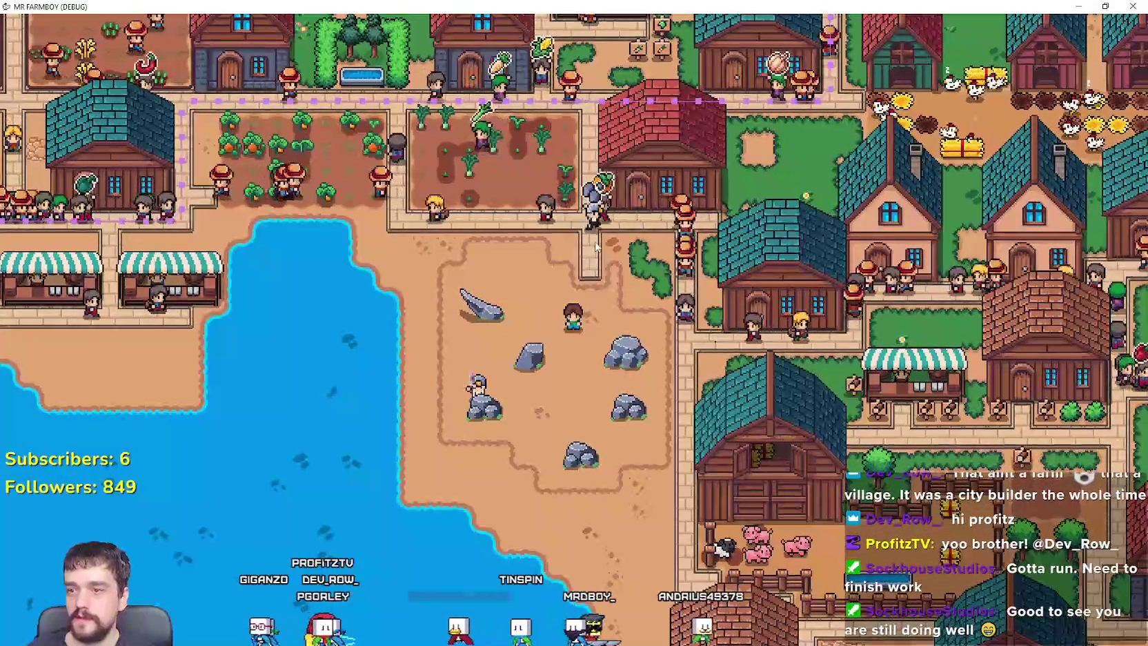
{"action": "scroll", "coordinate": [428, 376], "scroll_direction": "up", "scroll_amount": 3}
{"action": "scroll", "coordinate": [442, 351], "scroll_direction": "down", "scroll_amount": 5}
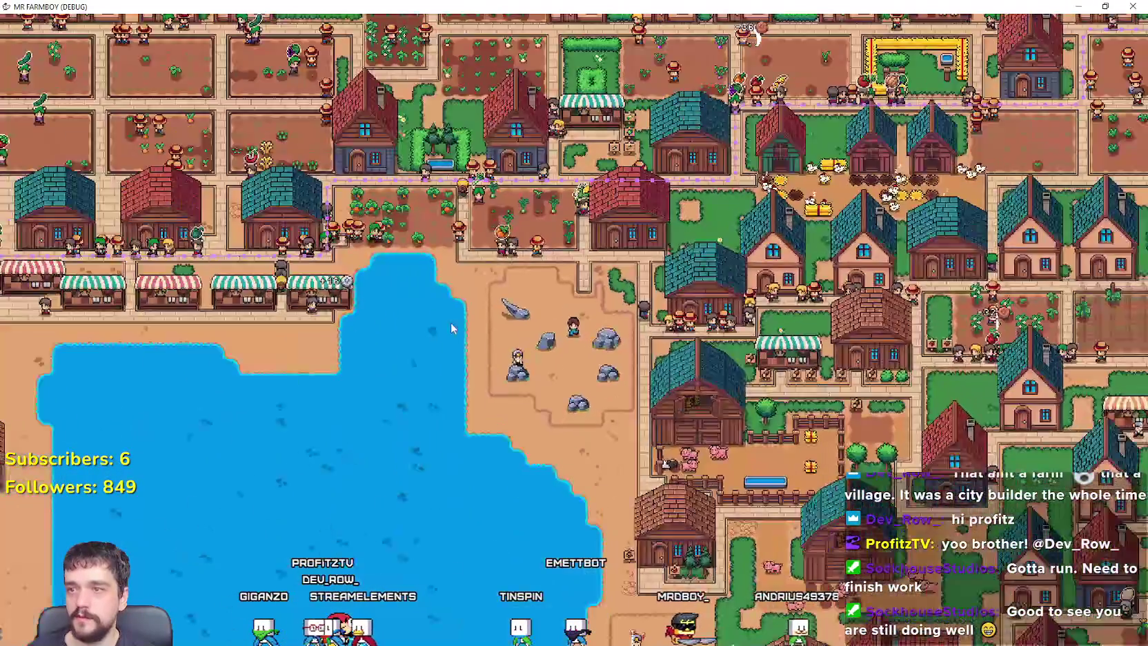
{"action": "scroll", "coordinate": [452, 330], "scroll_direction": "up", "scroll_amount": 3}
{"action": "scroll", "coordinate": [450, 325], "scroll_direction": "down", "scroll_amount": 3}
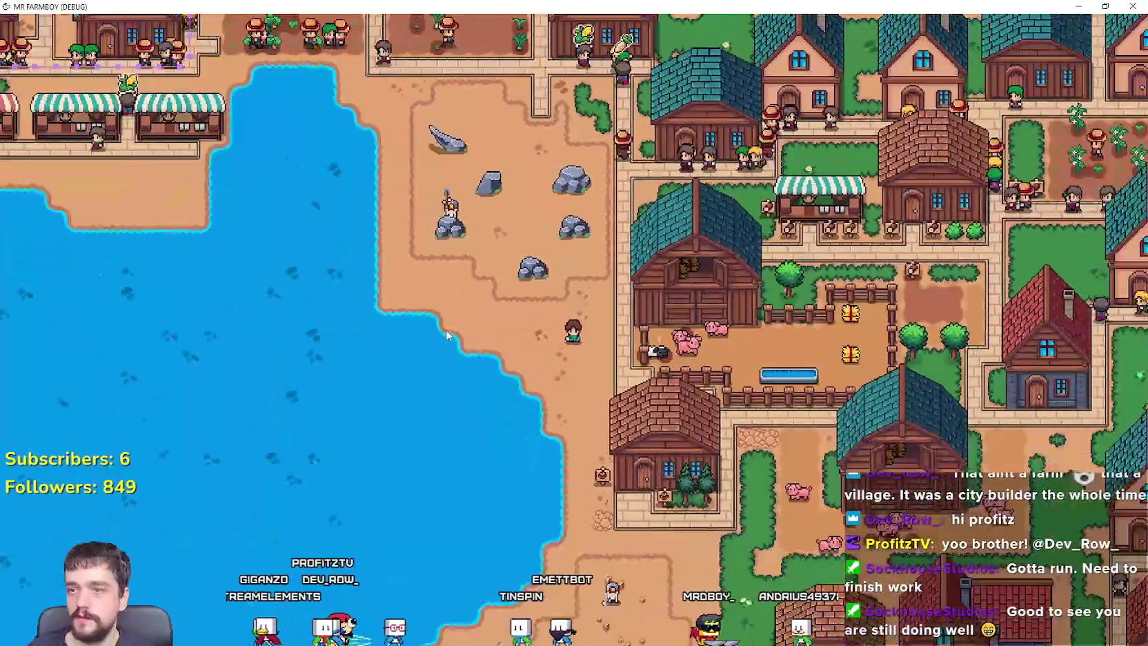
{"action": "scroll", "coordinate": [446, 335], "scroll_direction": "down", "scroll_amount": 3}
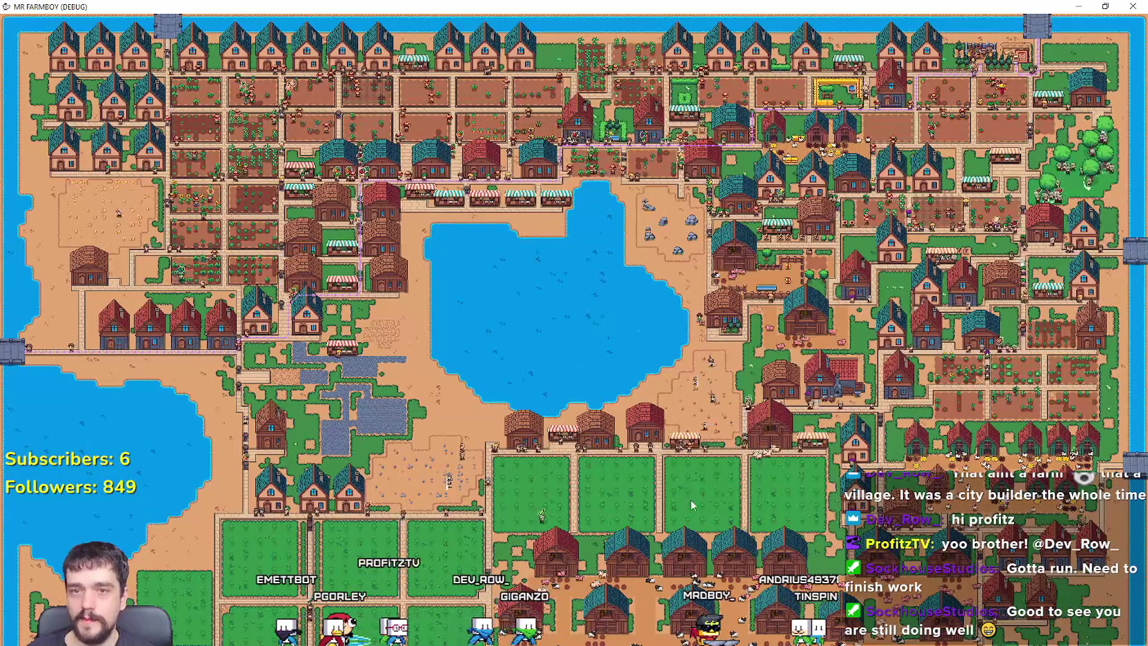
Zoom around the town, fields and barns, then pause the game with Esc.
{"action": "scroll", "coordinate": [692, 495], "scroll_direction": "up", "scroll_amount": 3}
{"action": "scroll", "coordinate": [692, 495], "scroll_direction": "down", "scroll_amount": 3}
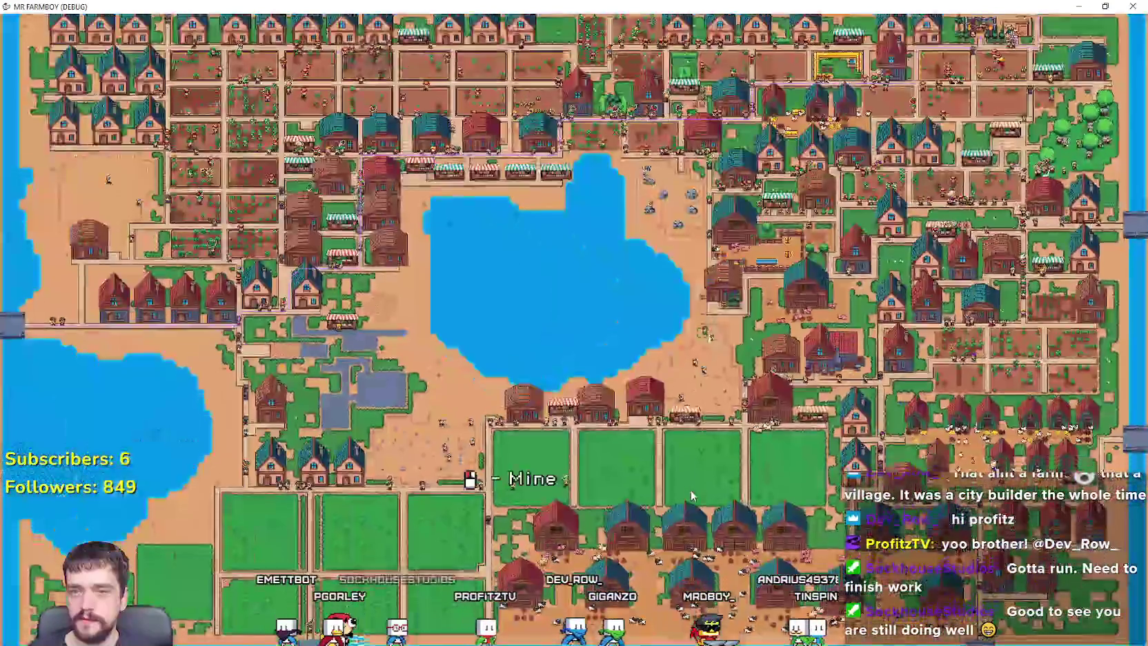
{"action": "scroll", "coordinate": [692, 495], "scroll_direction": "up", "scroll_amount": 5}
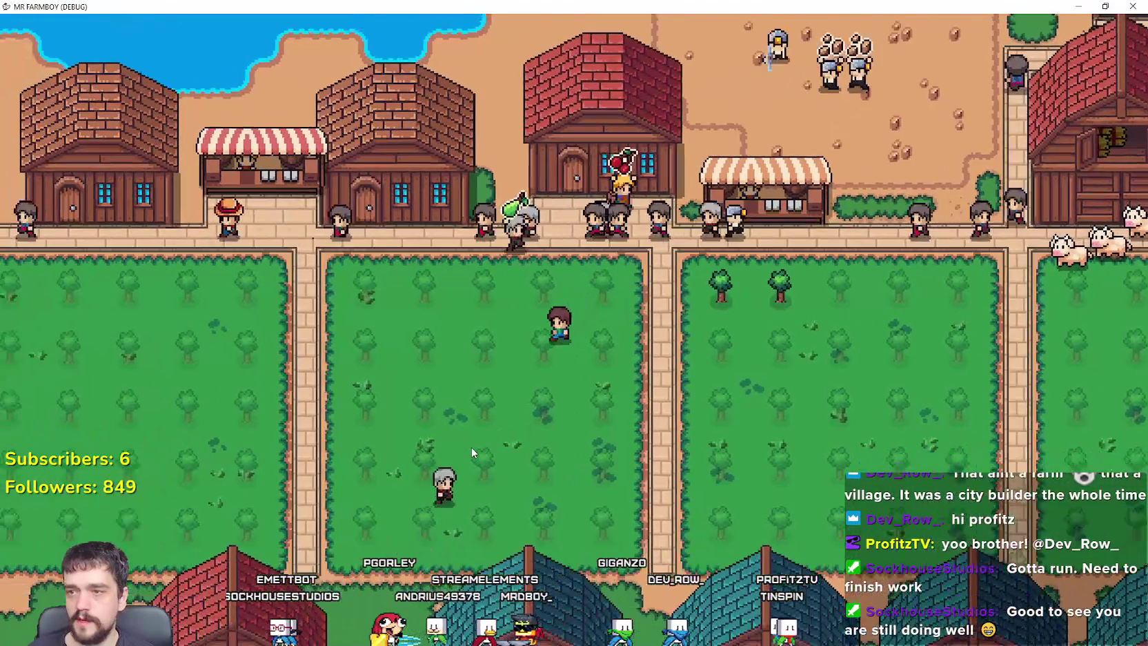
{"action": "scroll", "coordinate": [470, 448], "scroll_direction": "down", "scroll_amount": 3}
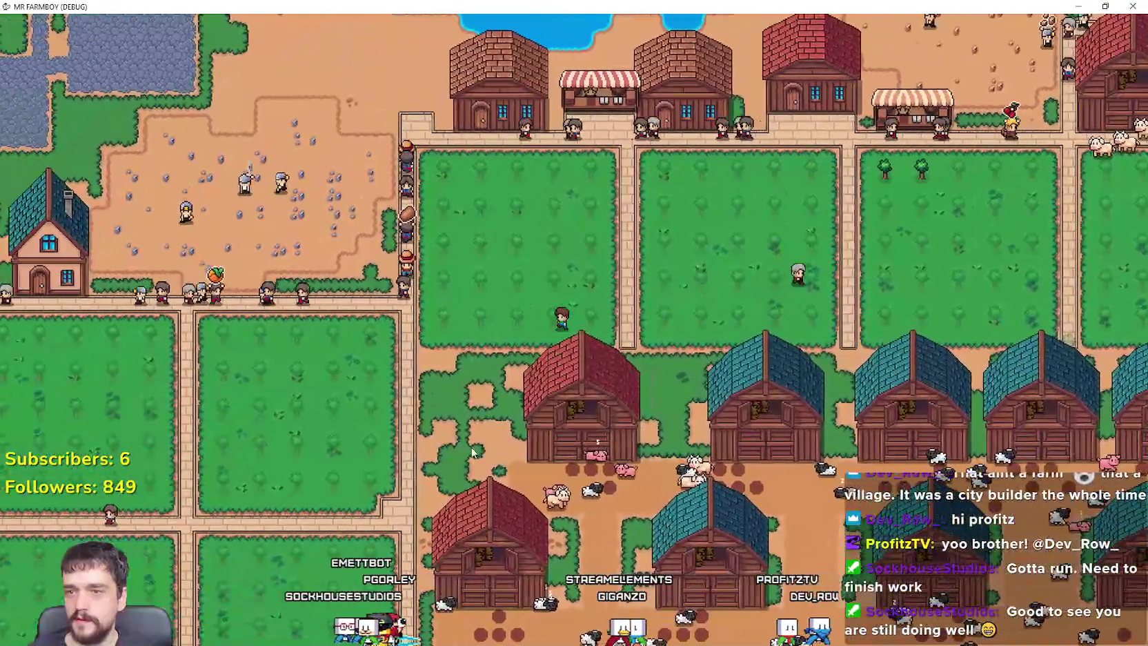
{"action": "scroll", "coordinate": [470, 446], "scroll_direction": "down", "scroll_amount": 3}
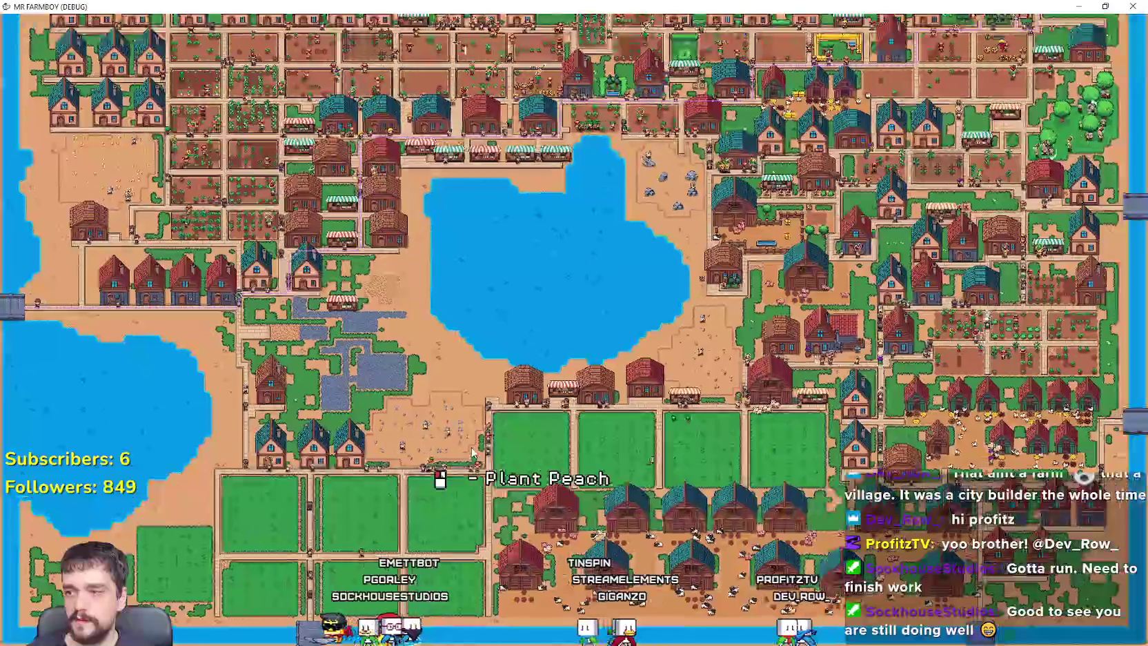
{"action": "scroll", "coordinate": [471, 446], "scroll_direction": "up", "scroll_amount": 5}
{"action": "scroll", "coordinate": [756, 357], "scroll_direction": "up", "scroll_amount": 3}
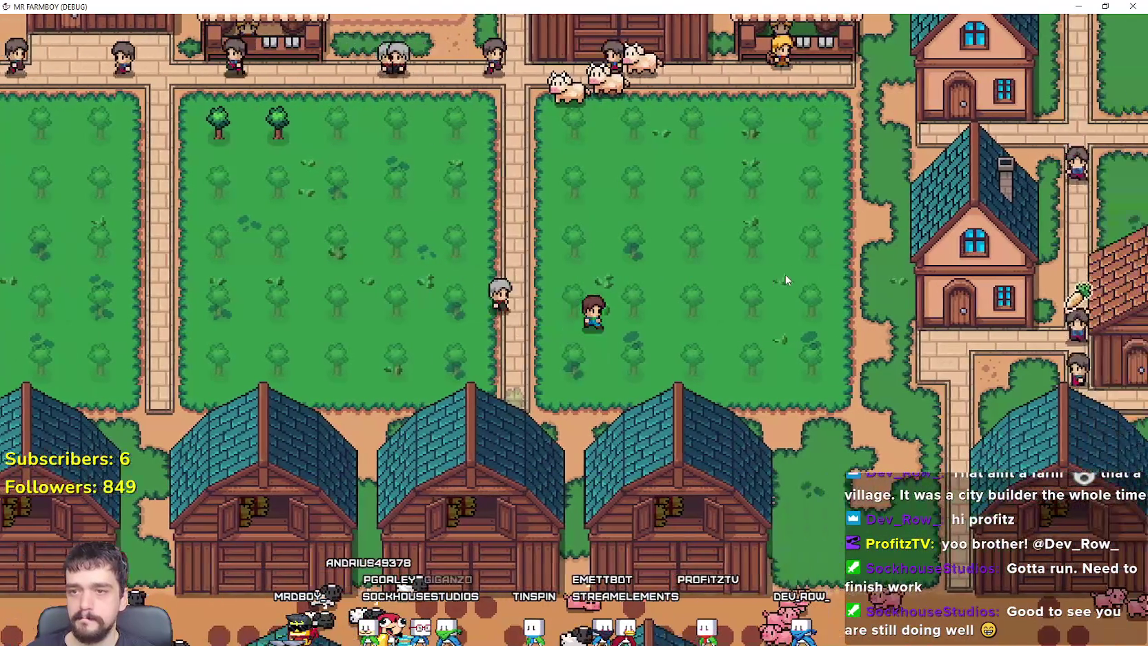
{"action": "scroll", "coordinate": [783, 277], "scroll_direction": "down", "scroll_amount": 4}
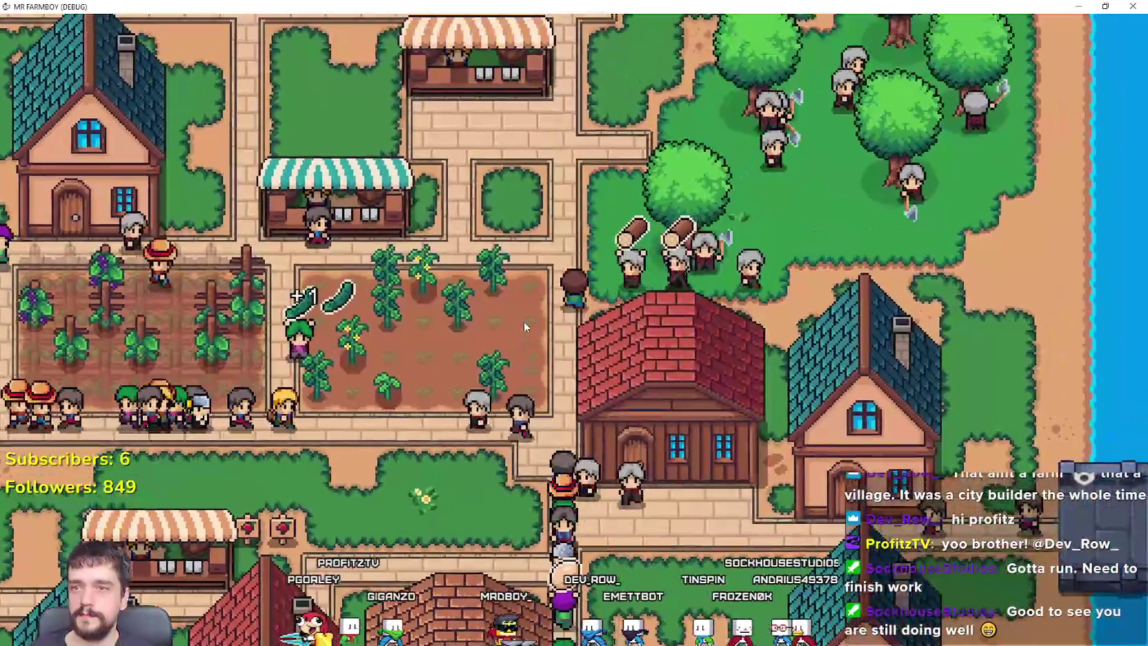
{"action": "key", "text": "Escape"}
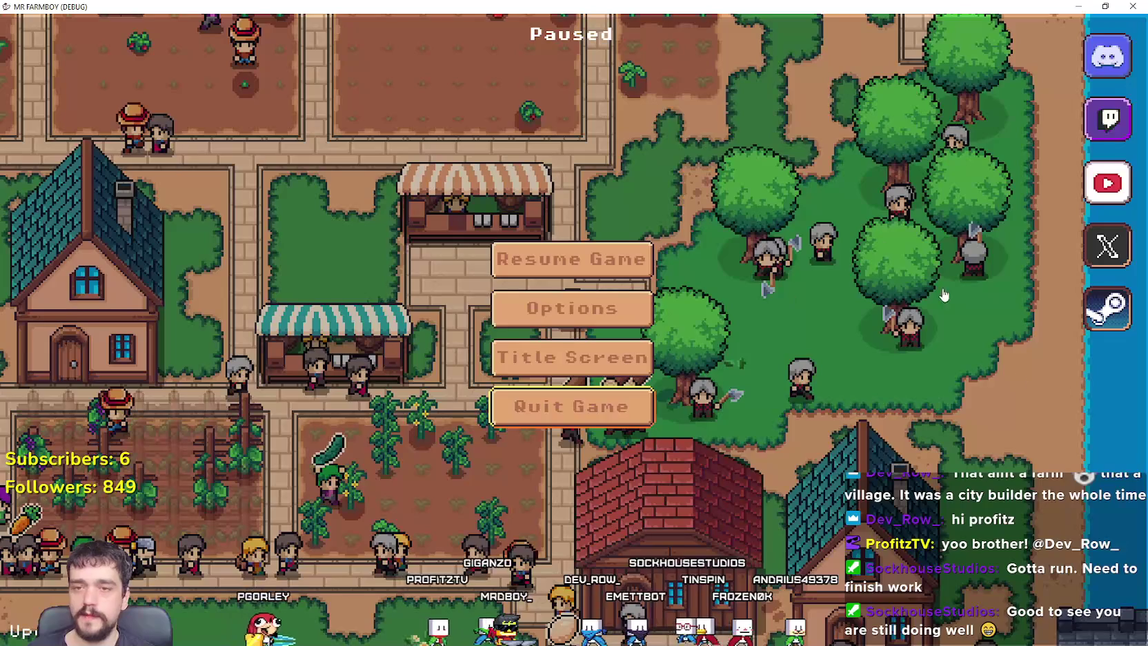
Quit the game, drag the bottom panel down for more editor room, and scroll to the NPC scene tabs.
{"action": "key", "text": "Return"}
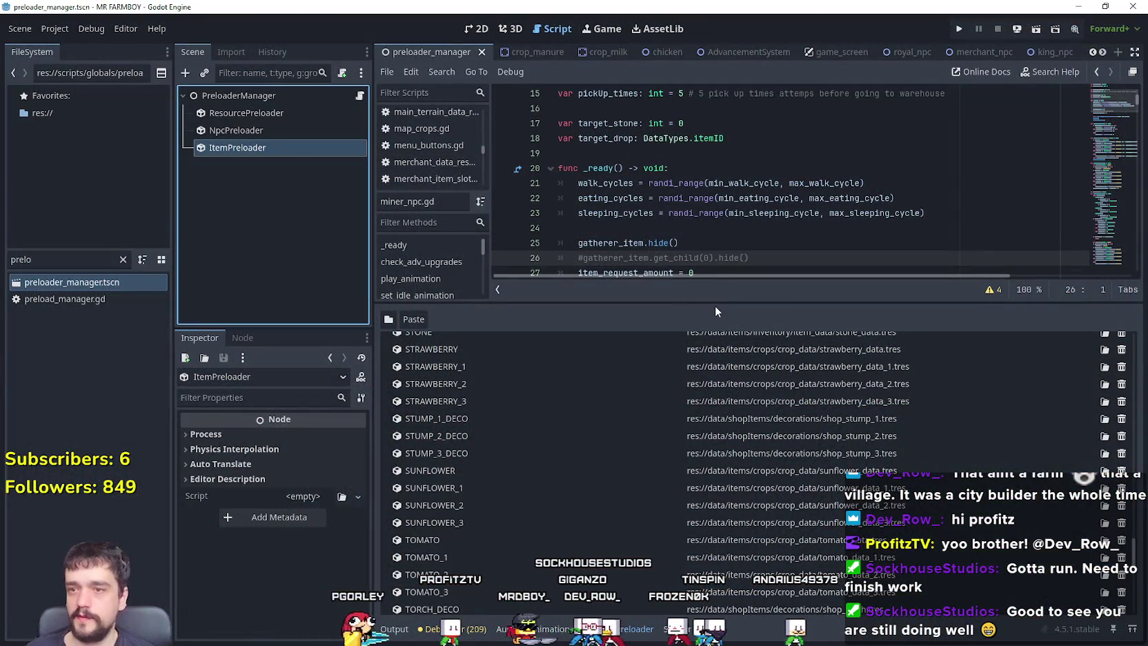
{"action": "left_click_drag", "start_coordinate": [715, 302], "coordinate": [715, 463]}
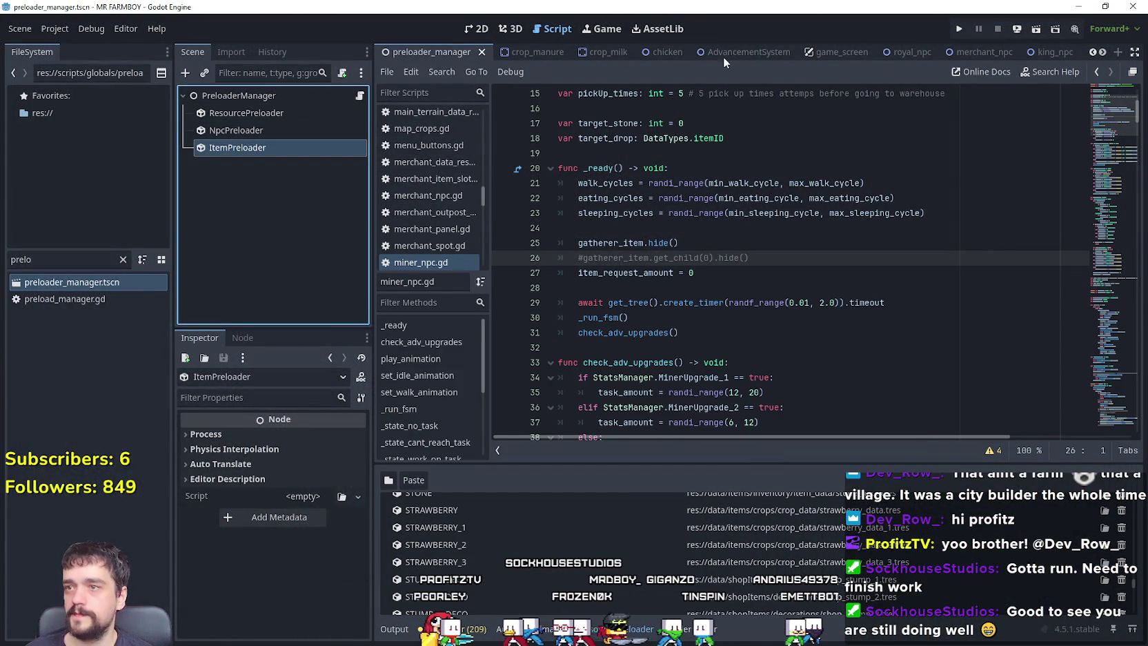
{"action": "left_click", "coordinate": [1104, 52]}
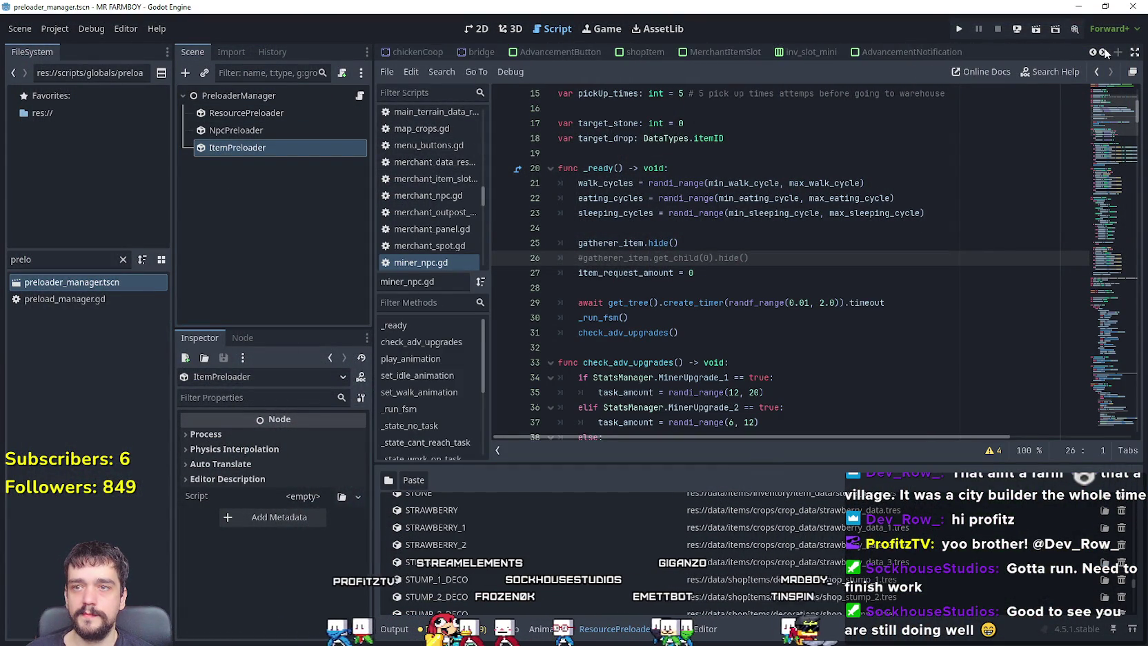
{"action": "left_click", "coordinate": [1103, 52]}
{"action": "left_click", "coordinate": [1104, 52]}
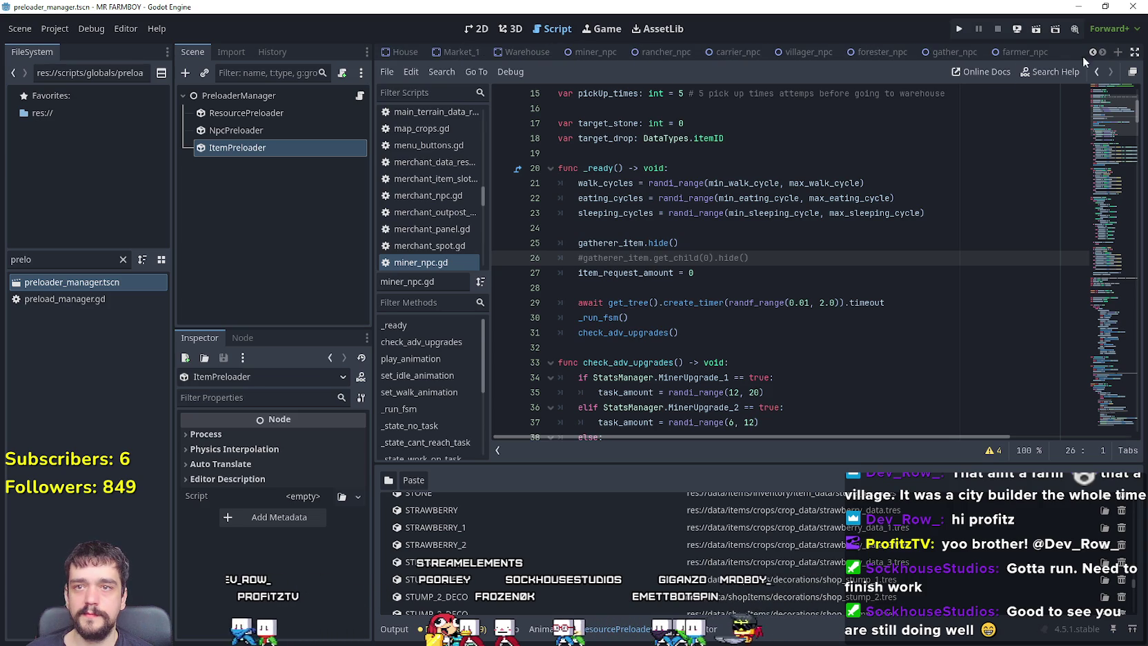
{"action": "left_click", "coordinate": [1014, 52]}
Switch to the forester_npc scene and open its script, scrolling down to line 349.
{"action": "left_click", "coordinate": [879, 53]}
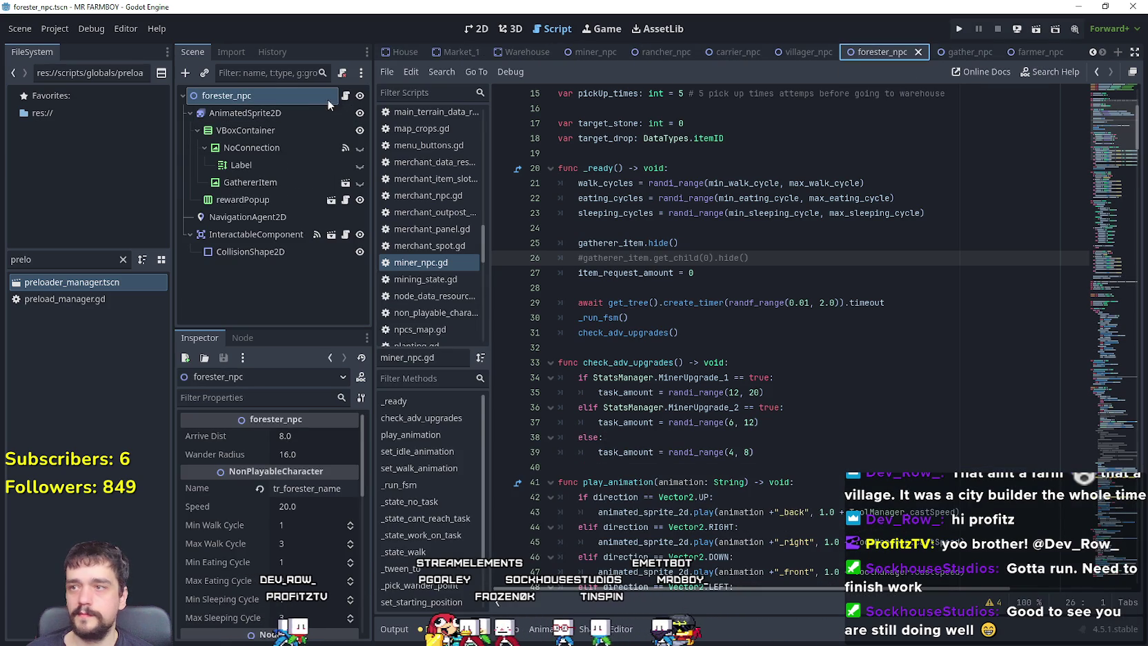
{"action": "left_click", "coordinate": [340, 99]}
{"action": "scroll", "coordinate": [642, 245], "scroll_direction": "up", "scroll_amount": 5}
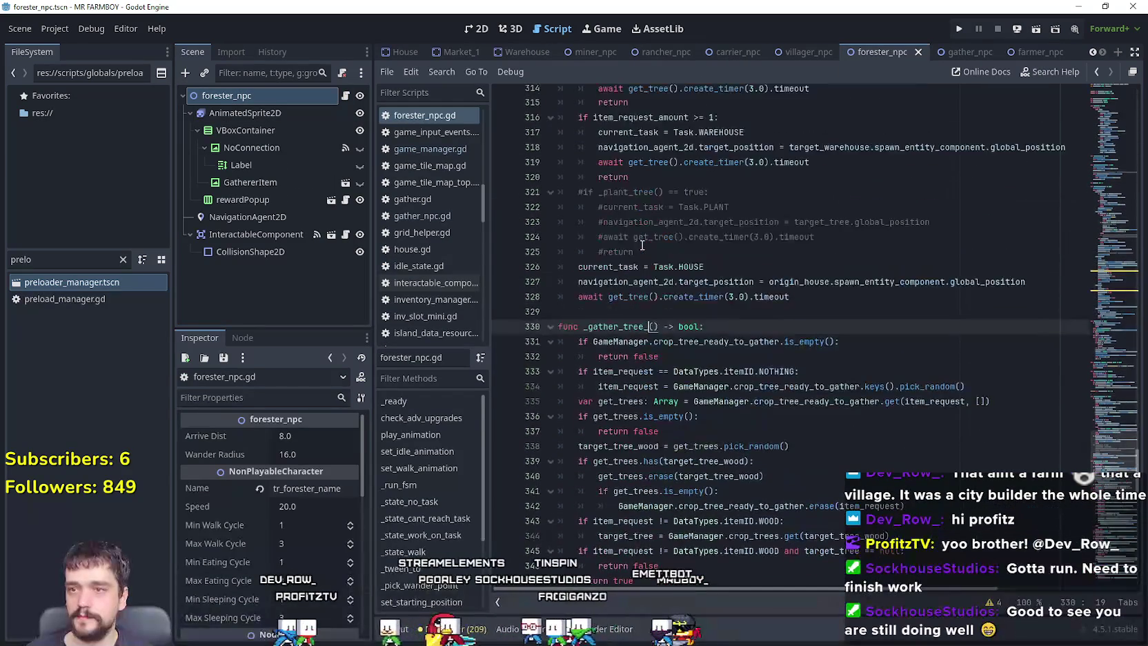
{"action": "scroll", "coordinate": [642, 245], "scroll_direction": "up", "scroll_amount": 5}
{"action": "scroll", "coordinate": [655, 276], "scroll_direction": "down", "scroll_amount": 8}
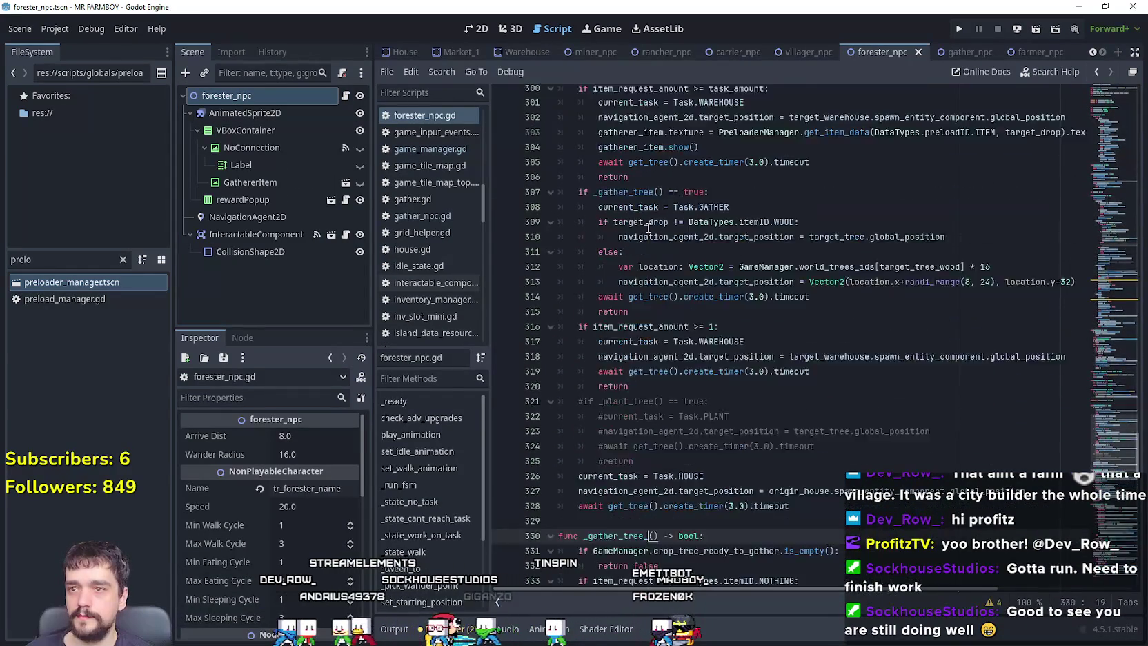
{"action": "scroll", "coordinate": [663, 331], "scroll_direction": "down", "scroll_amount": 1}
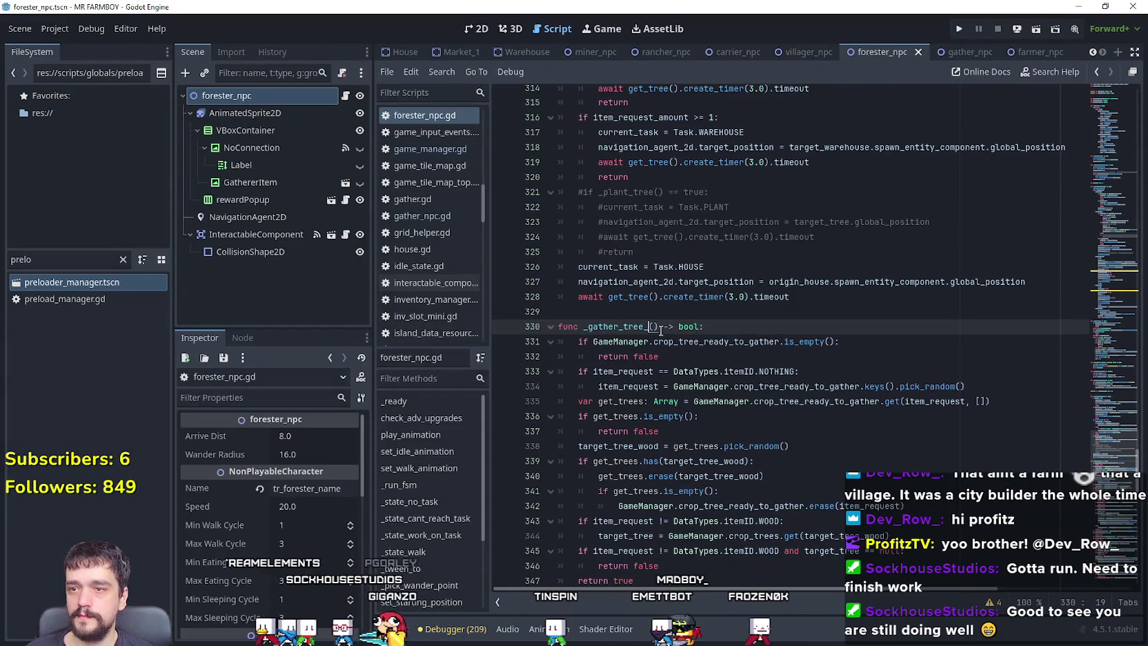
{"action": "scroll", "coordinate": [664, 347], "scroll_direction": "down", "scroll_amount": 3}
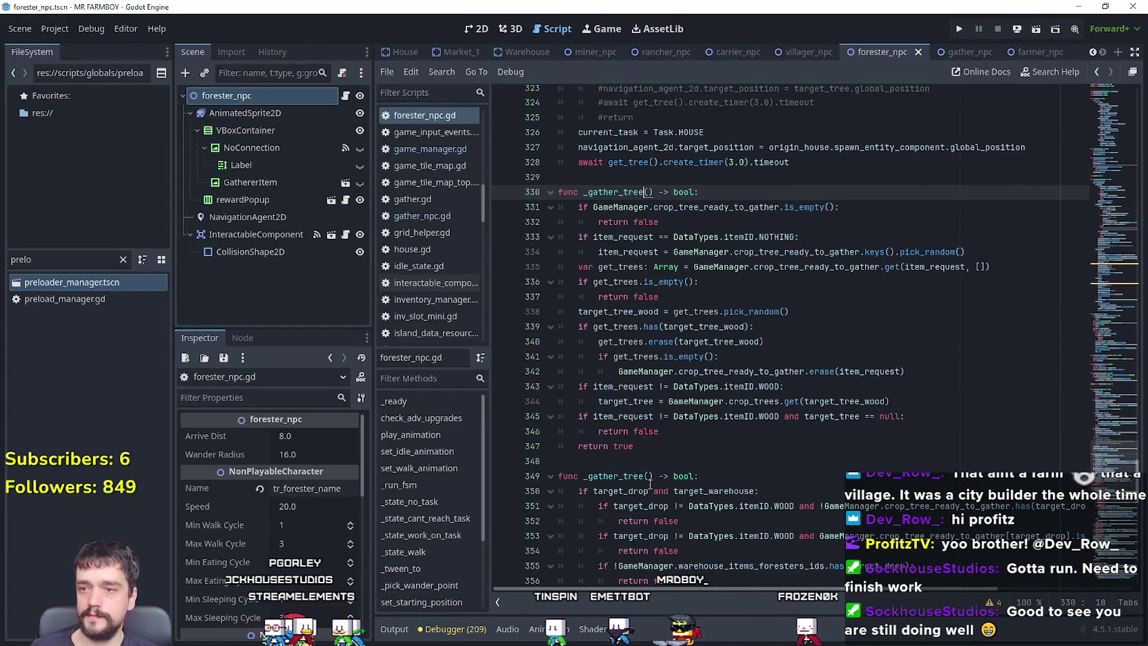
Rename the second _gather_tree function to _gather_tree_ and select crop_tree_ready_to_gather on line 331.
{"action": "left_click", "coordinate": [647, 476]}
{"action": "type", "text": "_"}
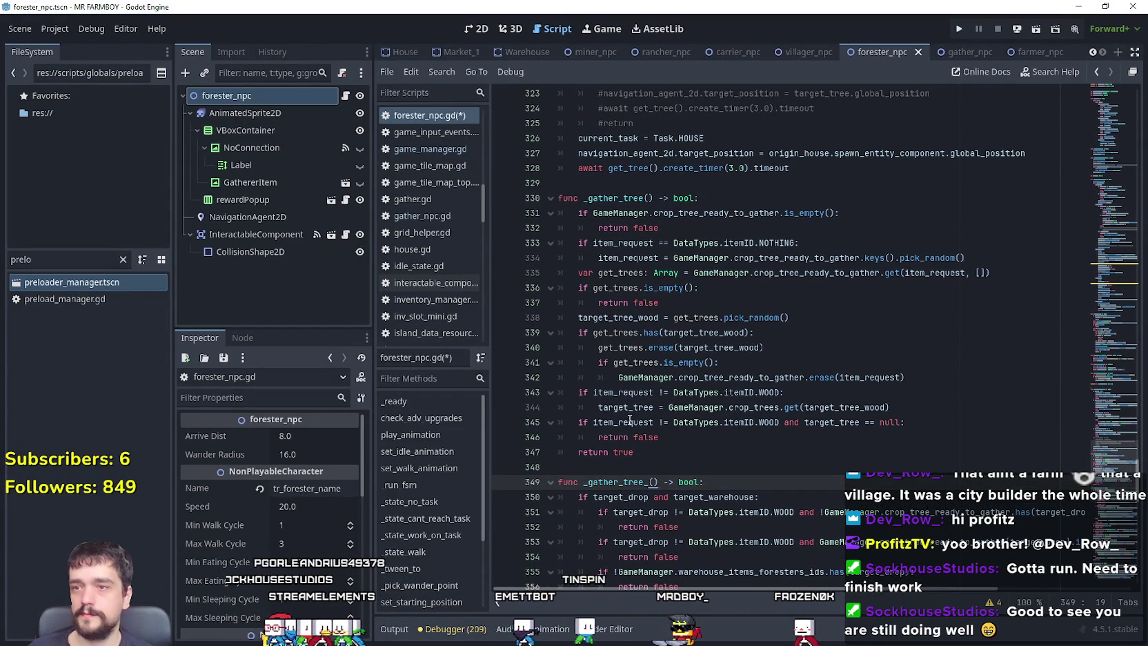
{"action": "left_click", "coordinate": [690, 467]}
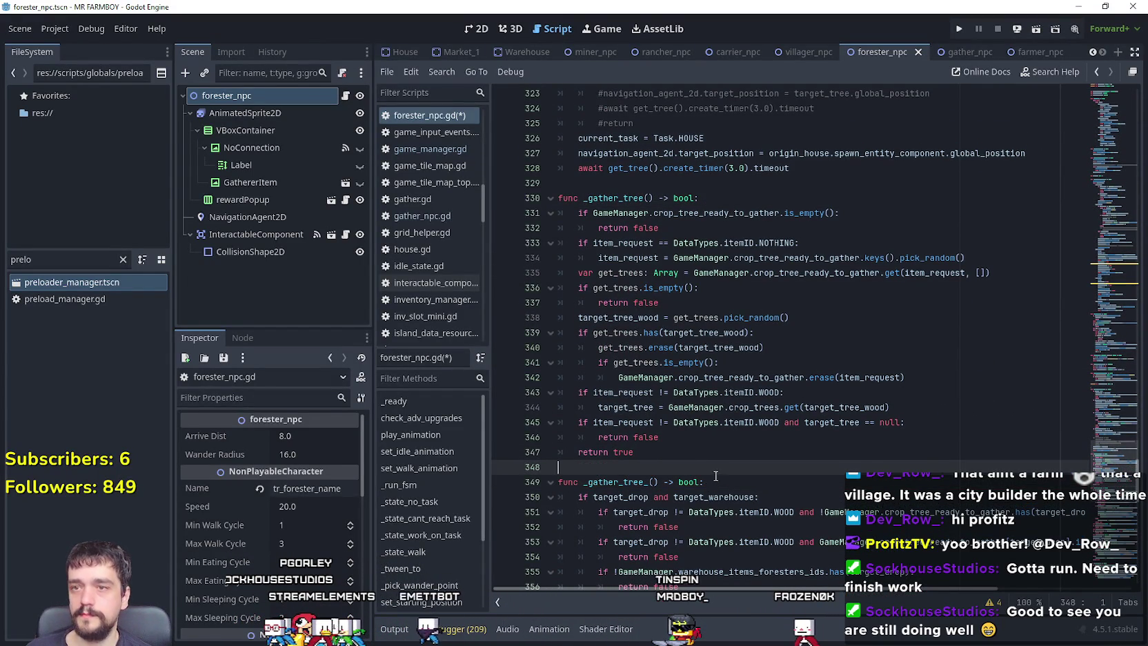
{"action": "double_click", "coordinate": [723, 212]}
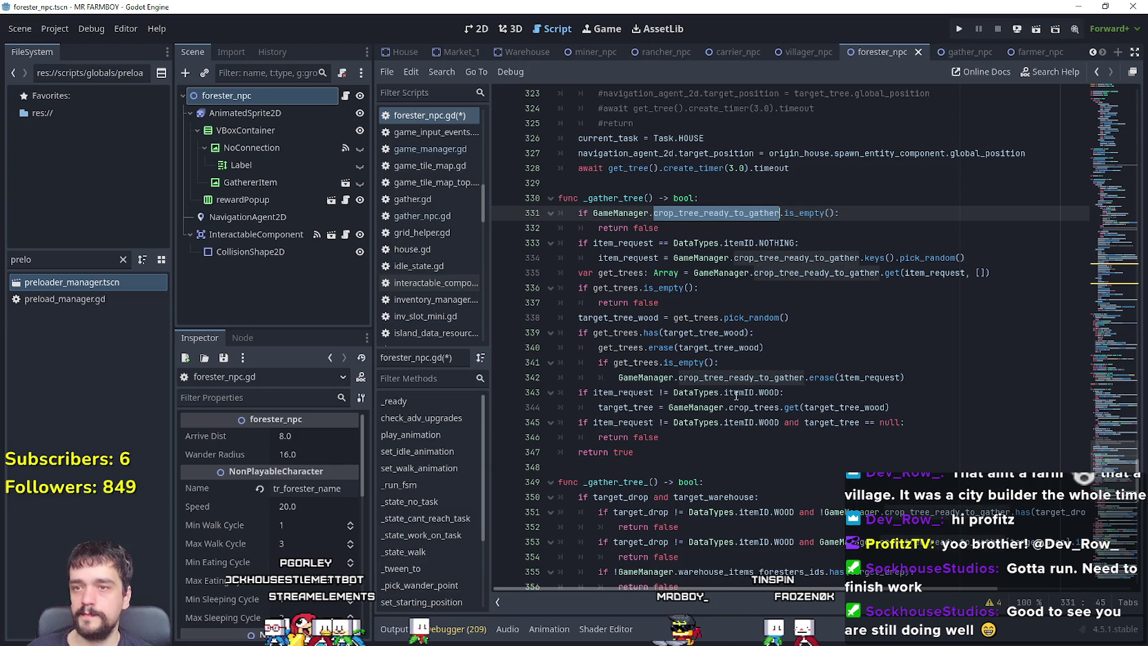
{"action": "scroll", "coordinate": [801, 457], "scroll_direction": "down", "scroll_amount": 1}
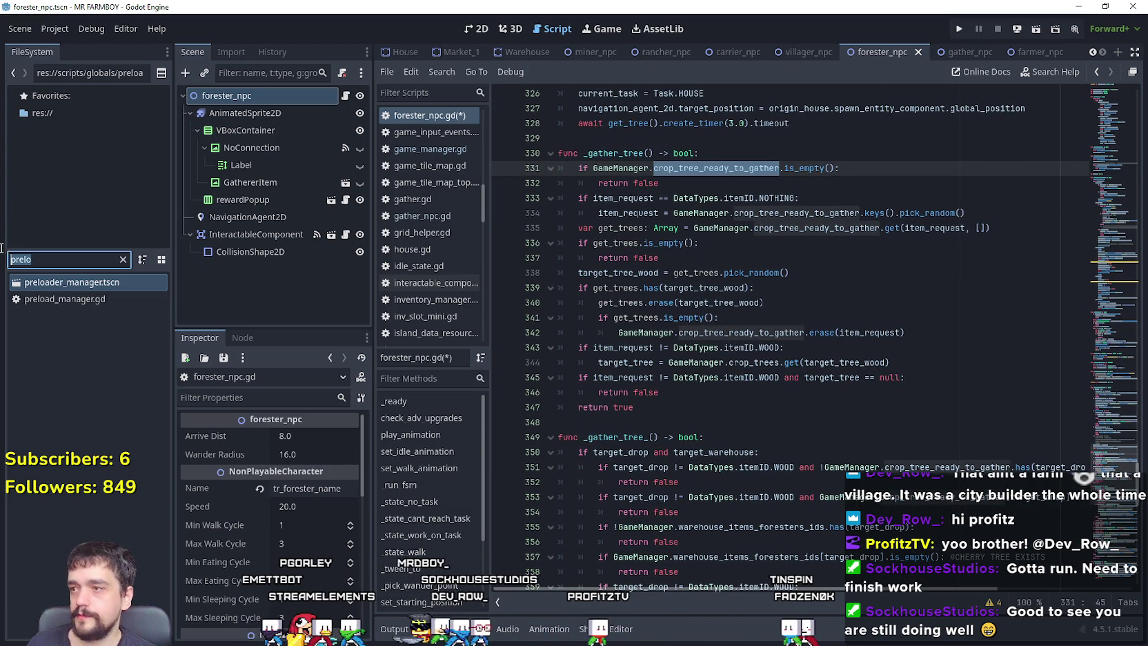
Filter by 'test', open test_scene_everything.tscn, and open environments.gd under GameMapObjects.
{"action": "type", "text": "test"}
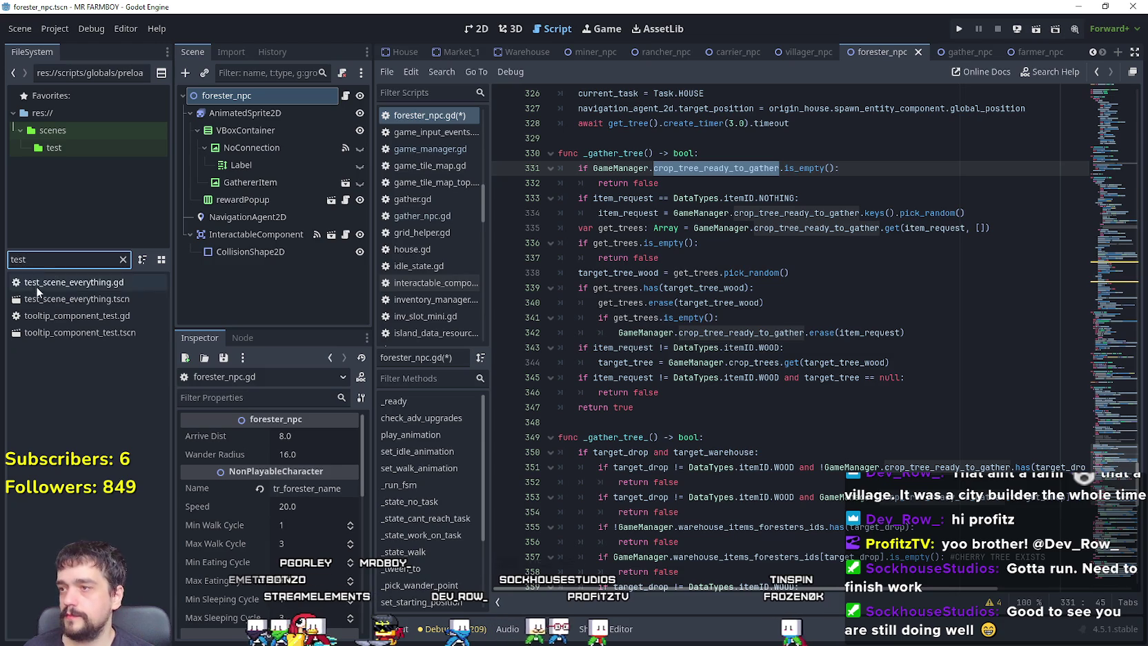
{"action": "double_click", "coordinate": [43, 293]}
{"action": "scroll", "coordinate": [239, 284], "scroll_direction": "down", "scroll_amount": 3}
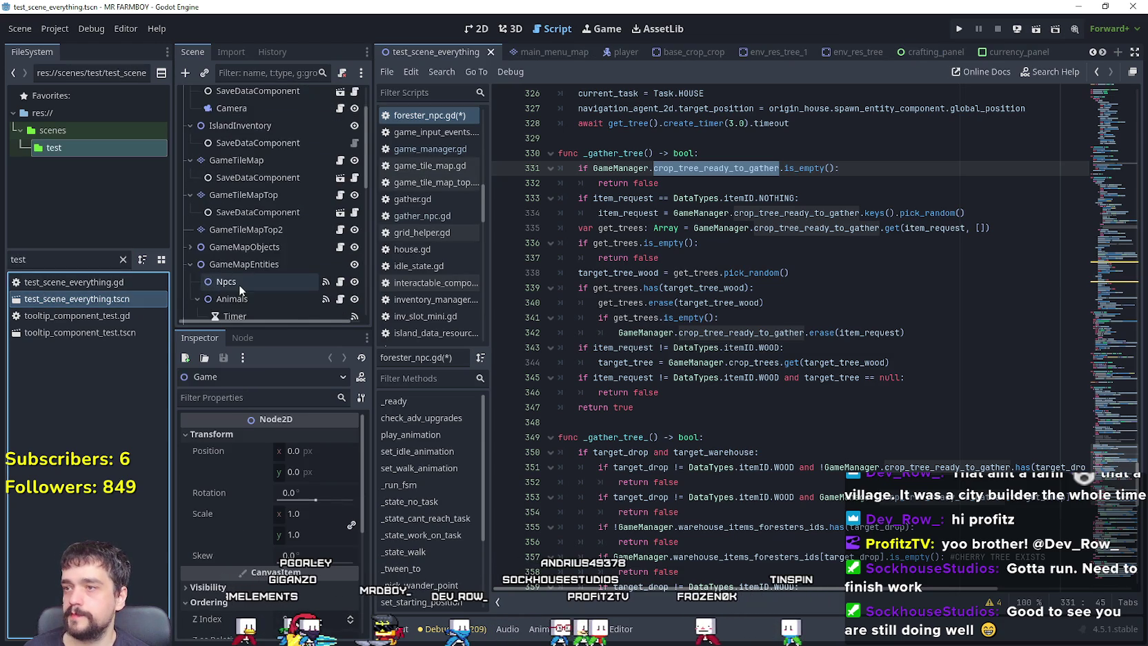
{"action": "scroll", "coordinate": [292, 247], "scroll_direction": "down", "scroll_amount": 5}
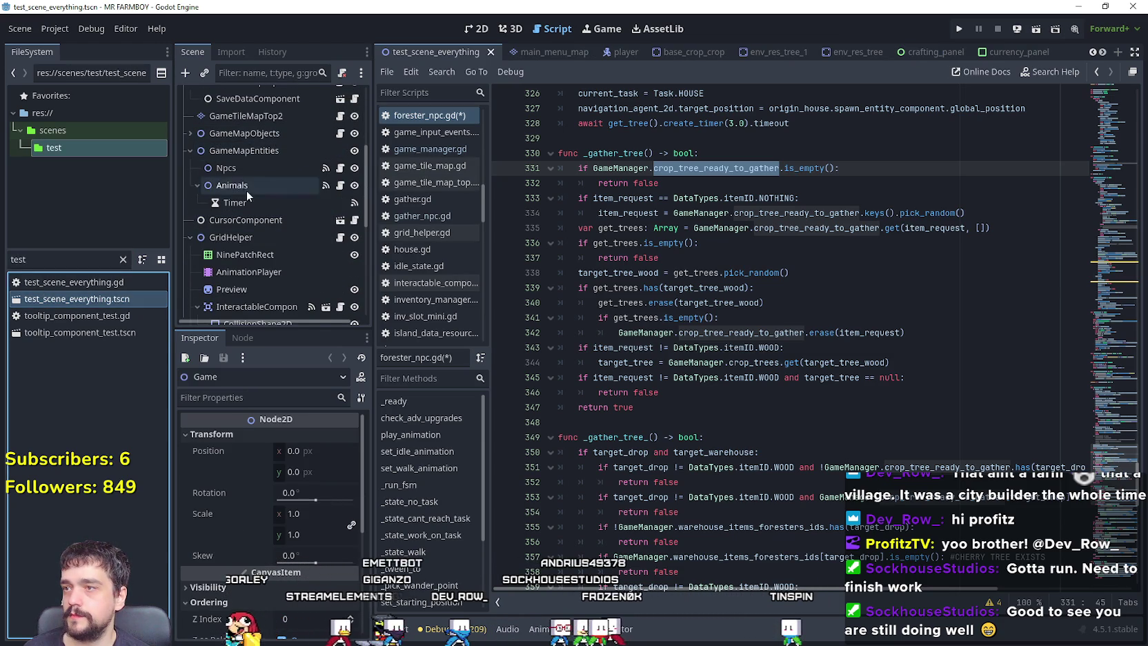
{"action": "left_click", "coordinate": [190, 134]}
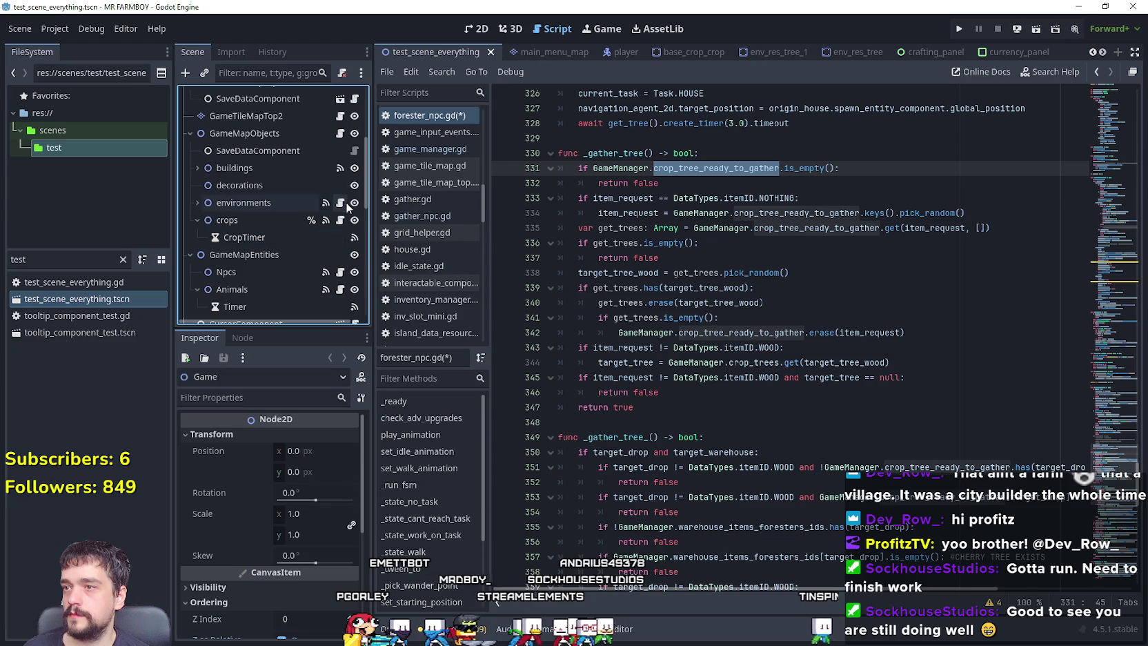
{"action": "left_click", "coordinate": [341, 203]}
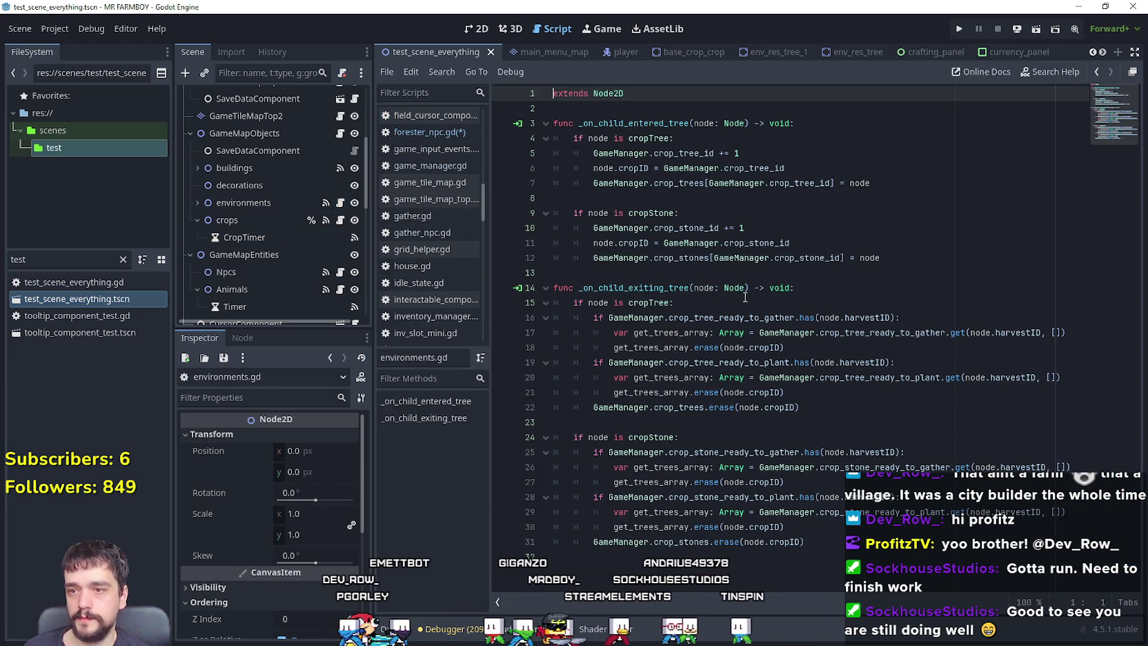
Inspect how environments.gd clears crop_tree_ready_to_plant and crop_tree_ready_to_gather in its tree cleanup.
{"action": "left_click", "coordinate": [866, 436]}
{"action": "key", "text": "Up"}
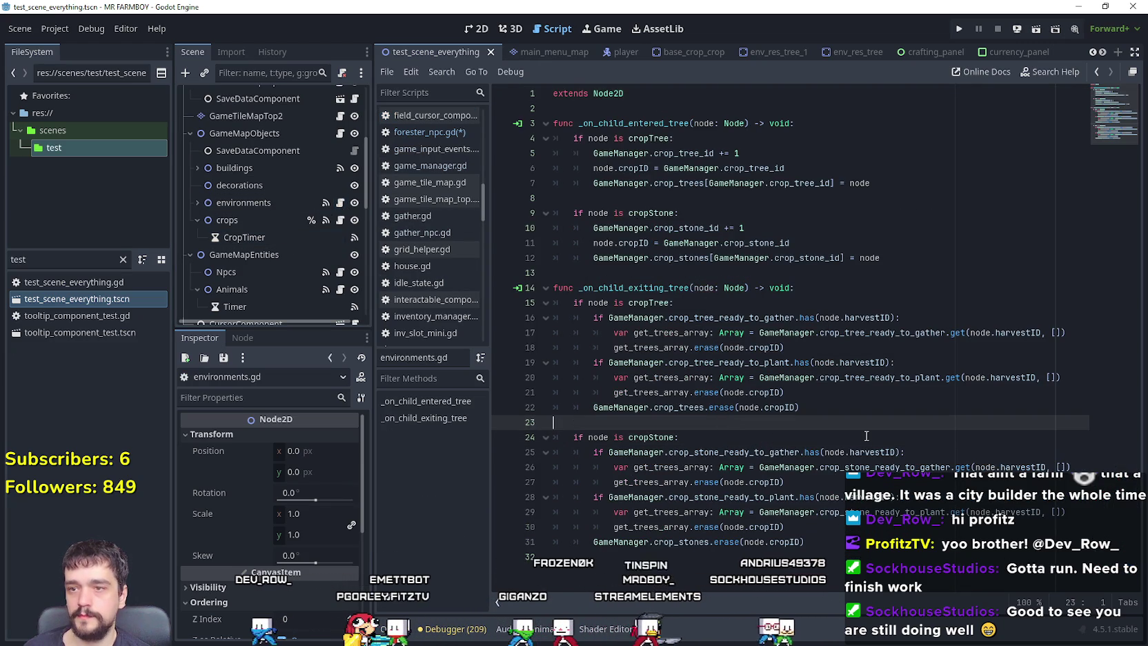
{"action": "double_click", "coordinate": [850, 377]}
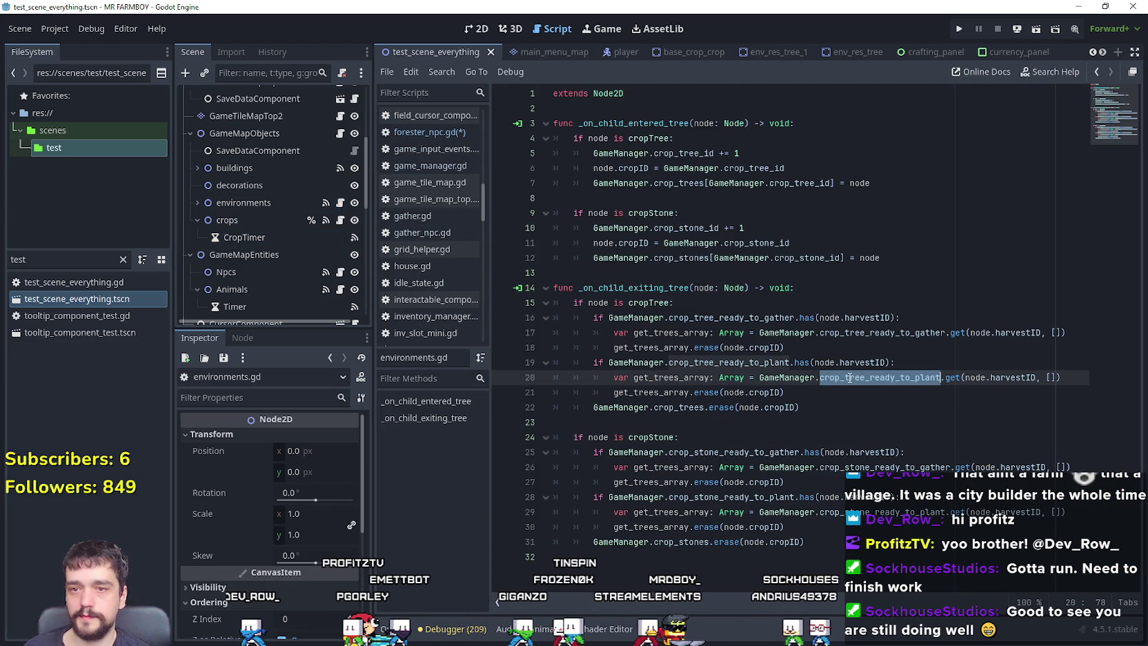
{"action": "double_click", "coordinate": [908, 334]}
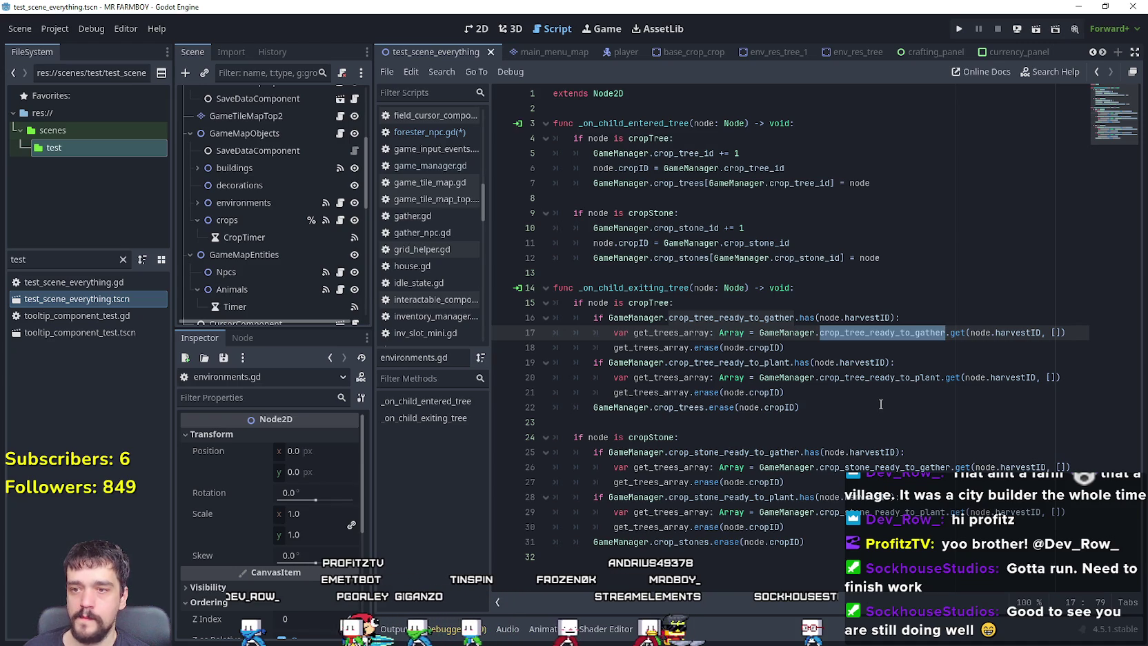
{"action": "left_click", "coordinate": [846, 423]}
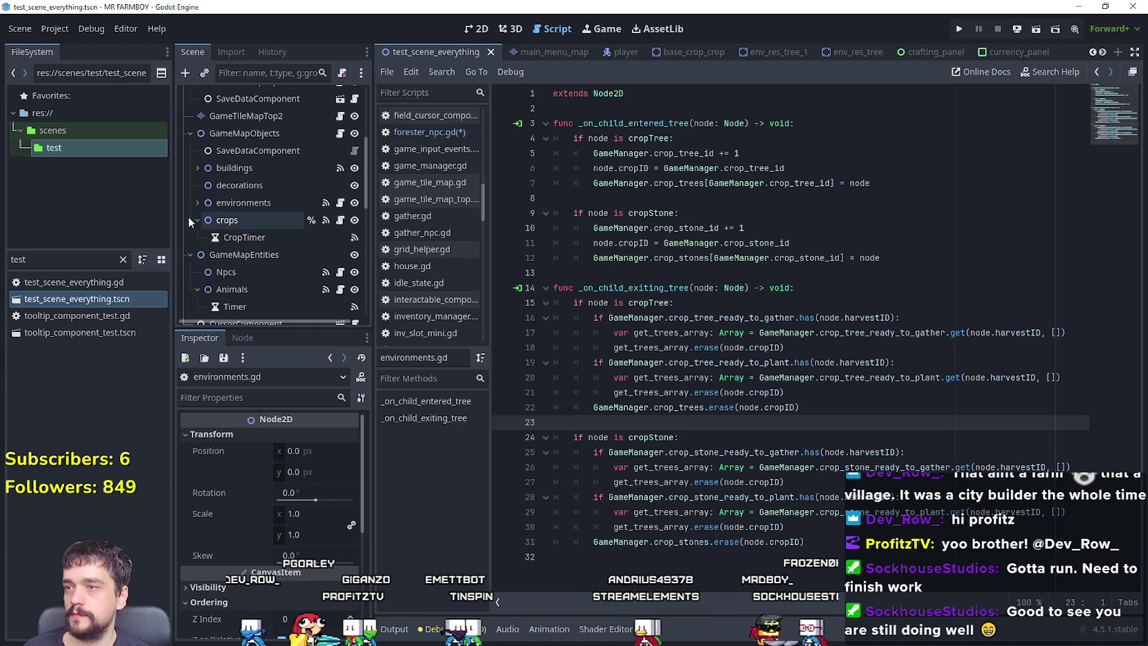
{"action": "scroll", "coordinate": [323, 159], "scroll_direction": "up", "scroll_amount": 1}
{"action": "left_click", "coordinate": [340, 144]}
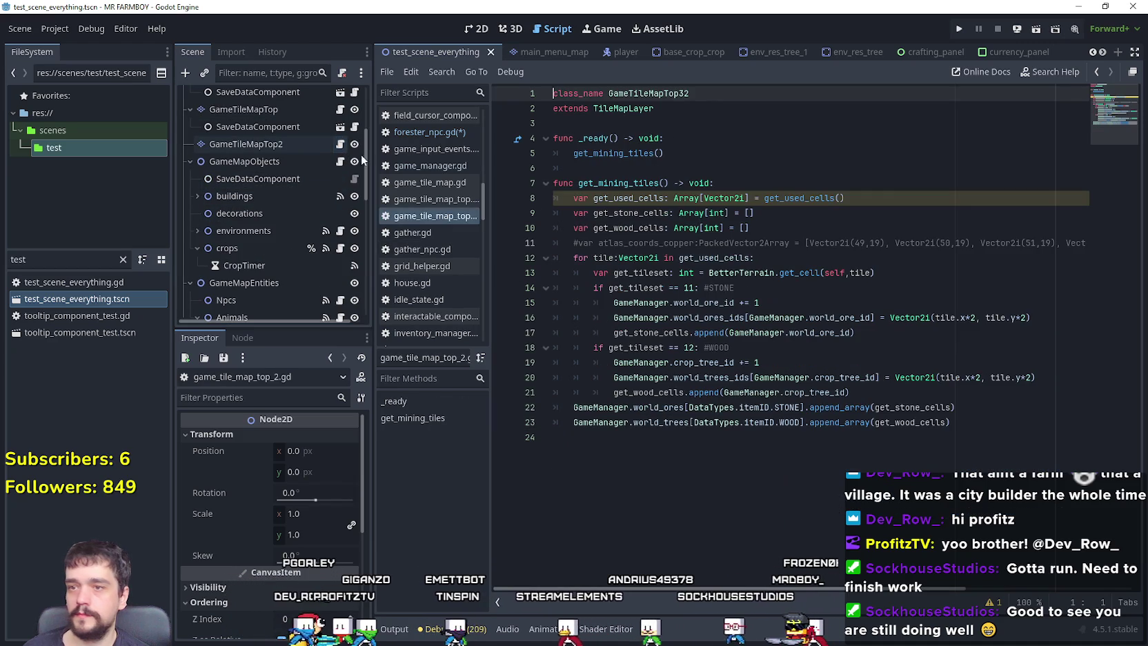
{"action": "left_click", "coordinate": [883, 559]}
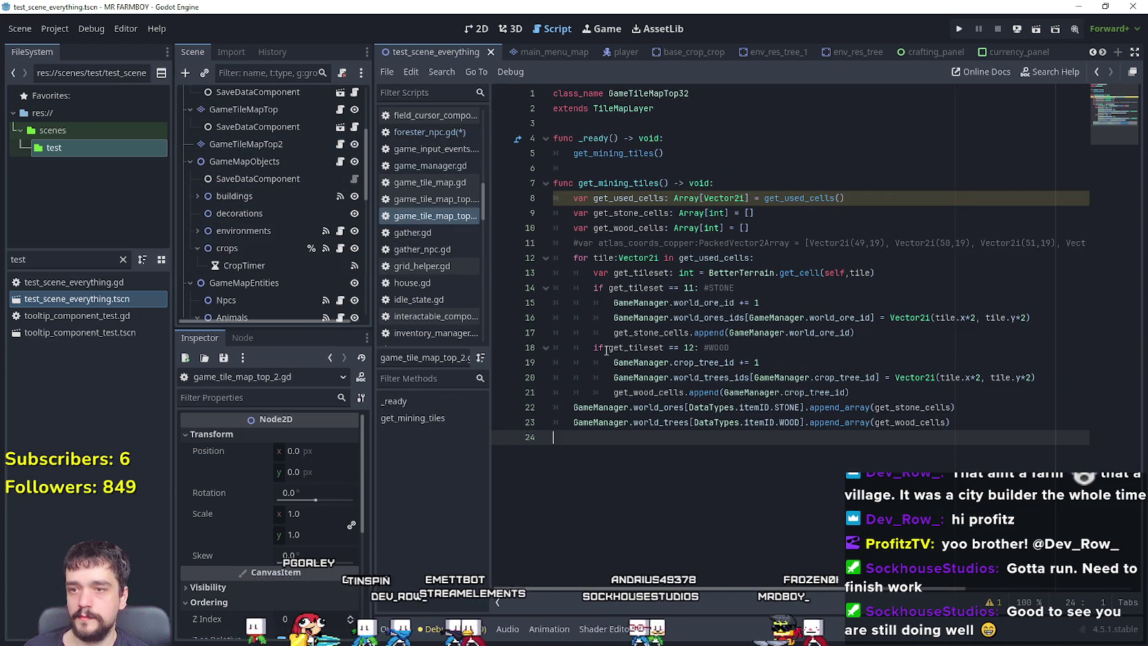
{"action": "left_click", "coordinate": [653, 392]}
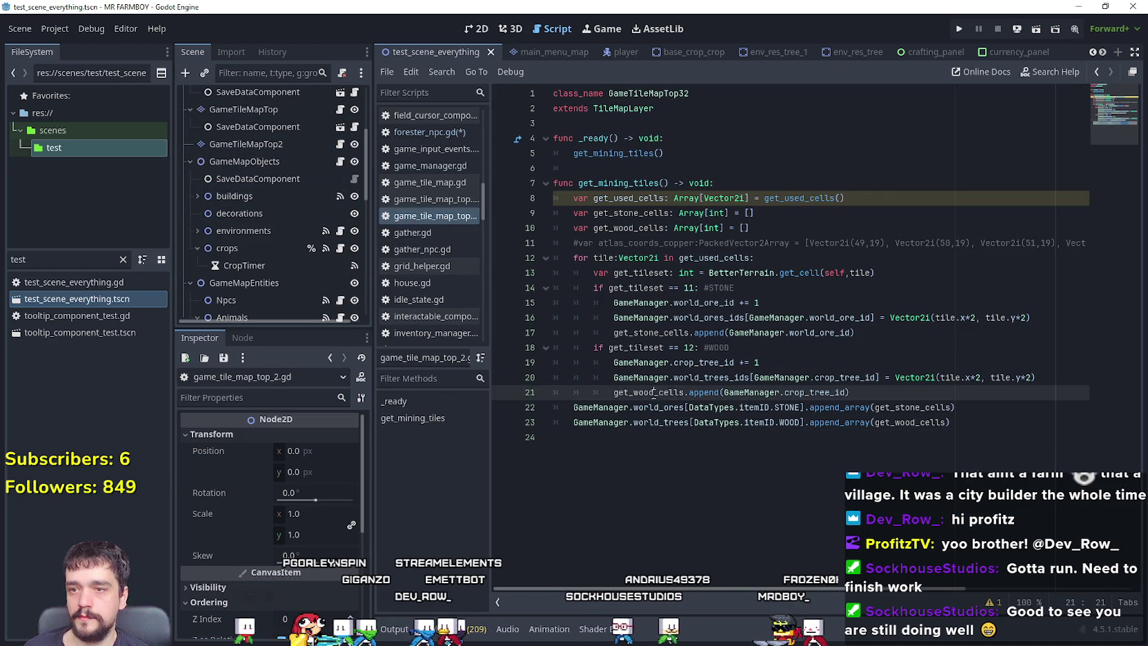
{"action": "left_click", "coordinate": [709, 257]}
{"action": "double_click", "coordinate": [703, 302]}
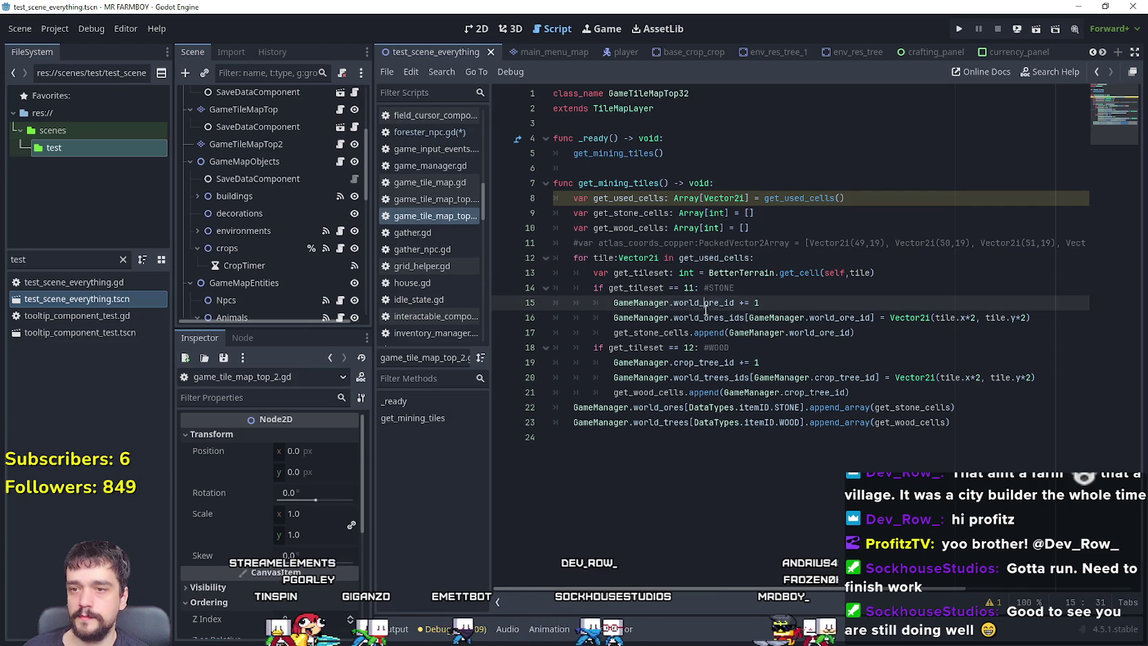
{"action": "double_click", "coordinate": [704, 362]}
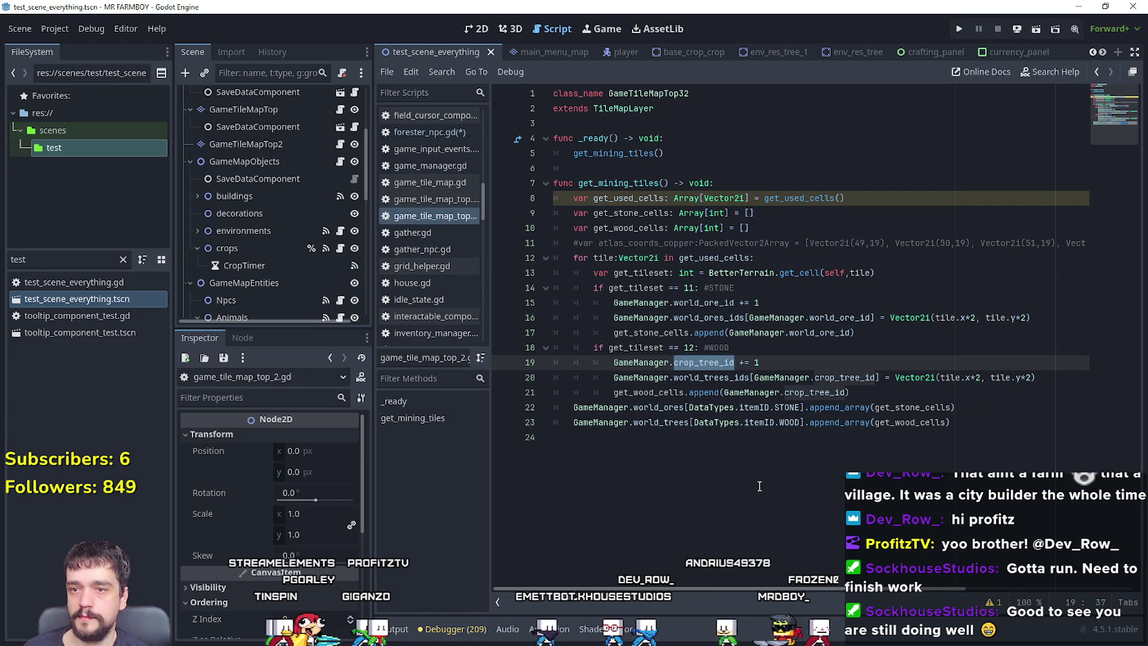
{"action": "double_click", "coordinate": [844, 377]}
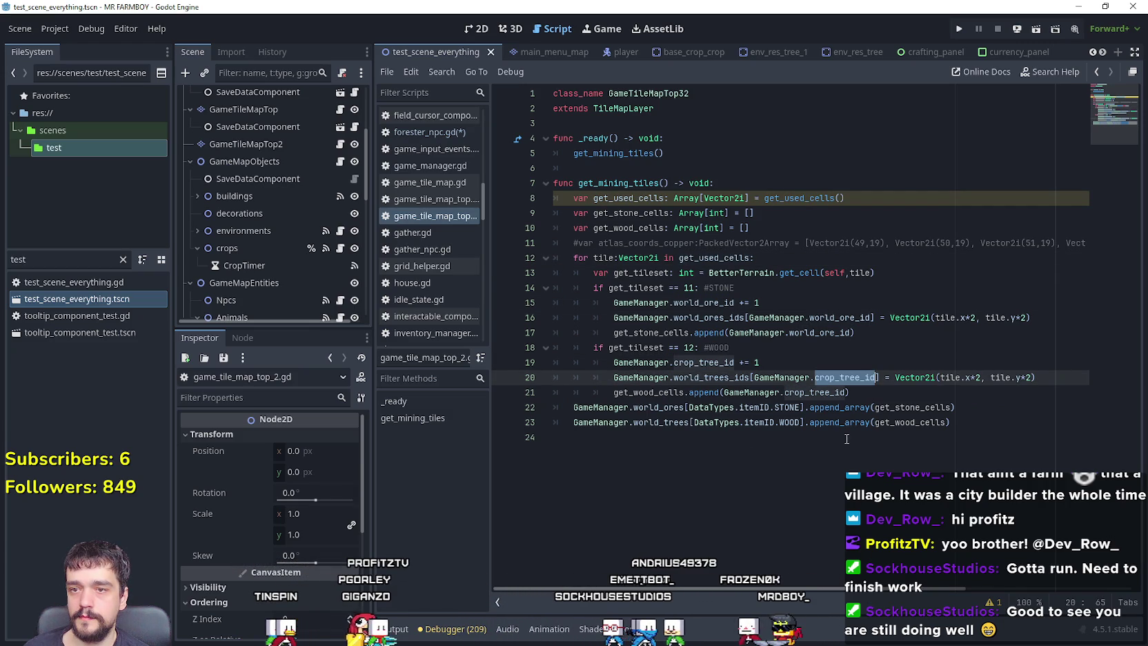
{"action": "left_click_drag", "start_coordinate": [593, 347], "coordinate": [889, 379]}
{"action": "mouse_move", "coordinate": [965, 373]}
{"action": "left_mouse_down"}
{"action": "mouse_move", "coordinate": [1042, 380]}
{"action": "mouse_move", "coordinate": [1053, 400]}
{"action": "left_mouse_up"}
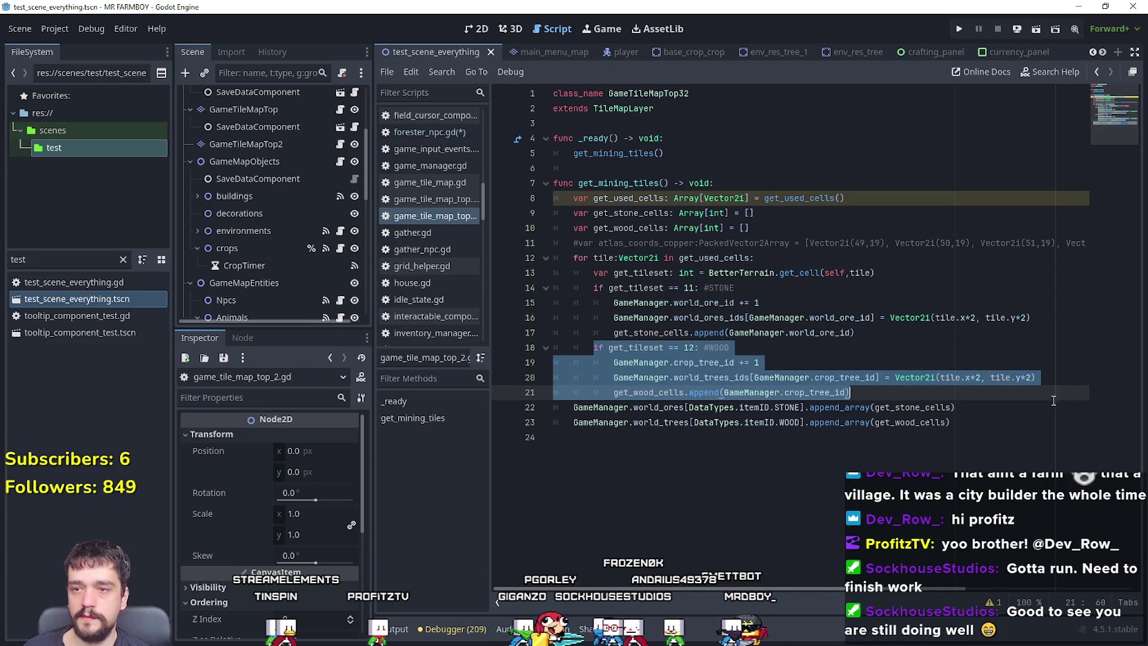
{"action": "left_click", "coordinate": [877, 411]}
{"action": "double_click", "coordinate": [703, 362]}
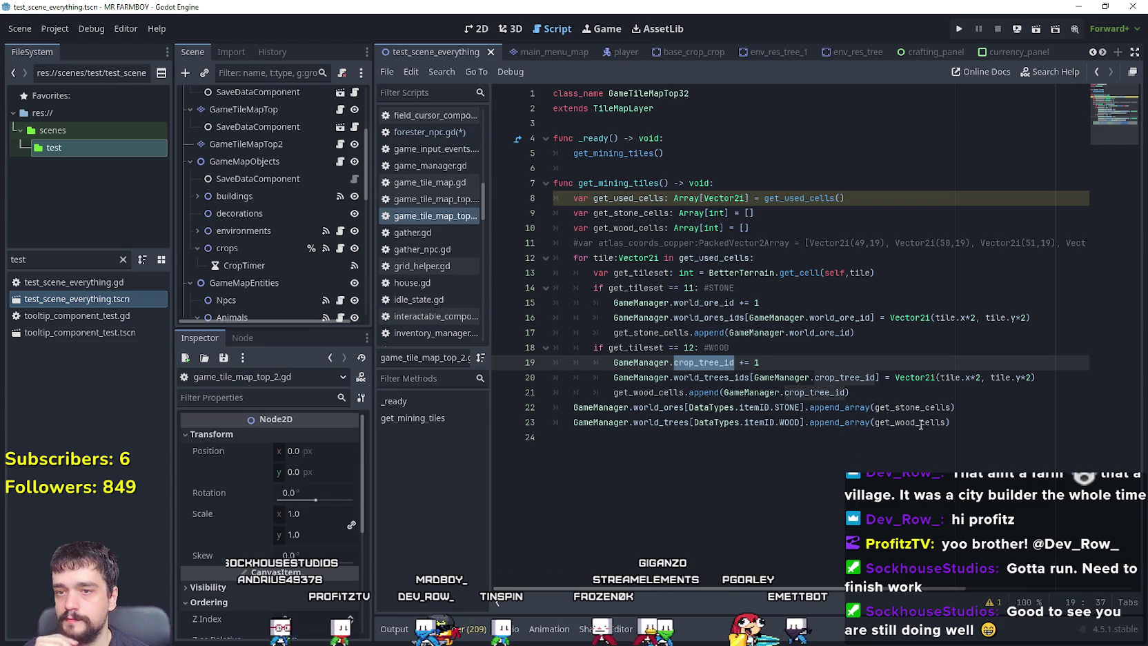
{"action": "left_click_drag", "start_coordinate": [955, 407], "coordinate": [569, 404]}
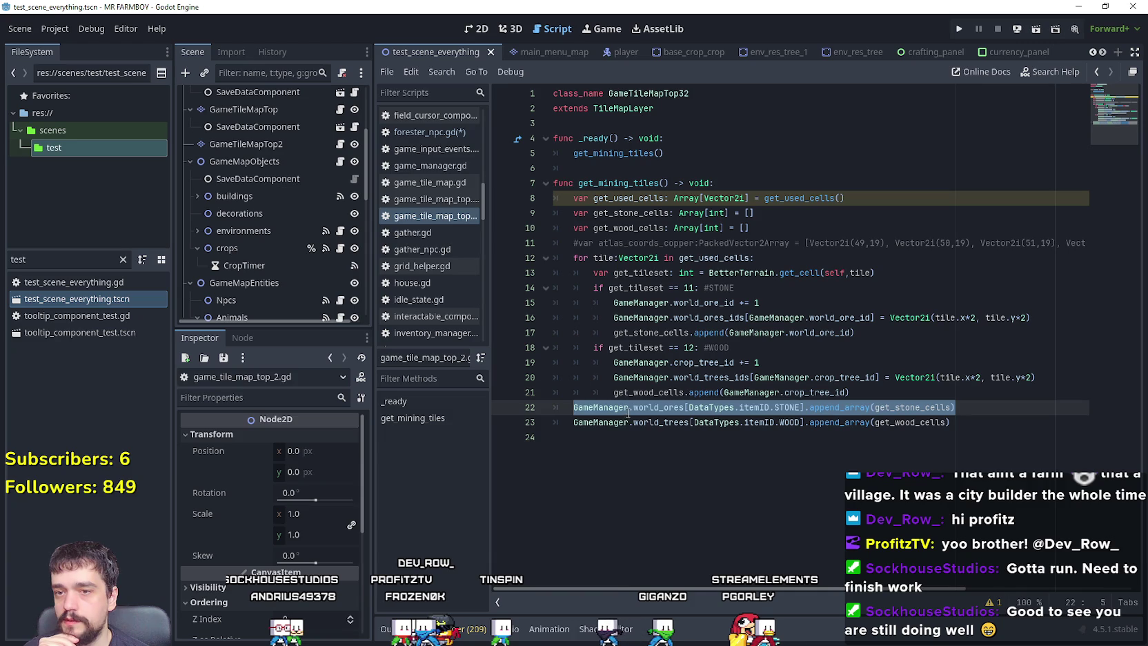
{"action": "left_click", "coordinate": [828, 377]}
{"action": "double_click", "coordinate": [830, 377]}
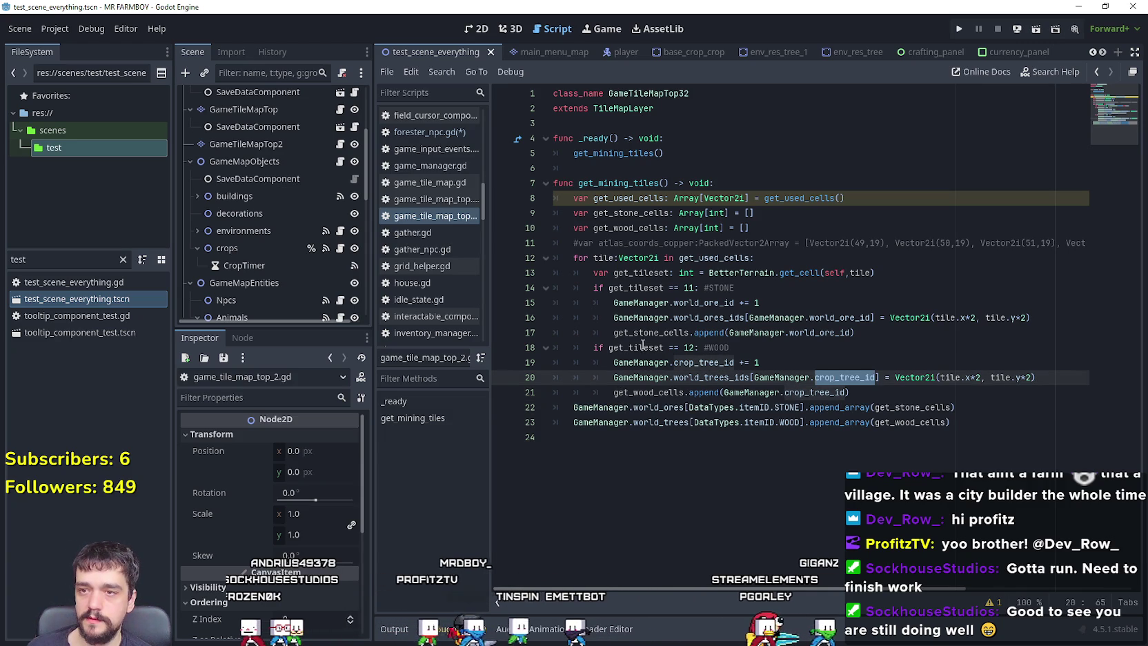
{"action": "left_click", "coordinate": [759, 344]}
{"action": "left_click", "coordinate": [759, 332]}
{"action": "double_click", "coordinate": [722, 377]}
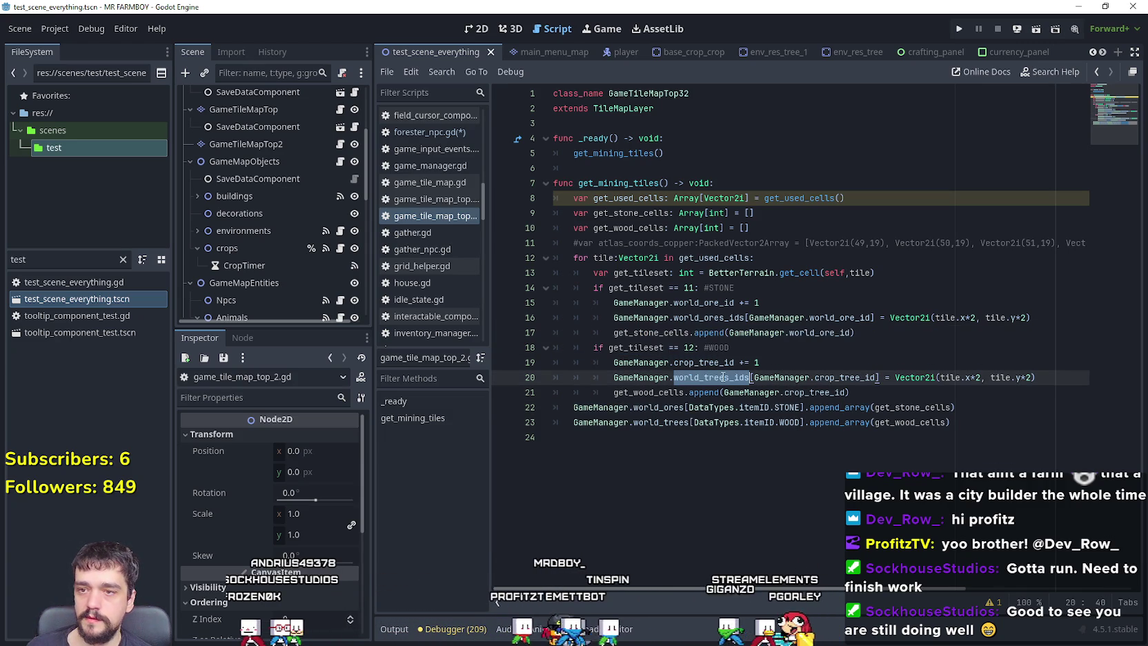
{"action": "mouse_move", "coordinate": [1061, 378]}
{"action": "left_mouse_down"}
{"action": "mouse_move", "coordinate": [608, 379]}
{"action": "mouse_move", "coordinate": [618, 392]}
{"action": "mouse_move", "coordinate": [883, 394]}
{"action": "left_mouse_up"}
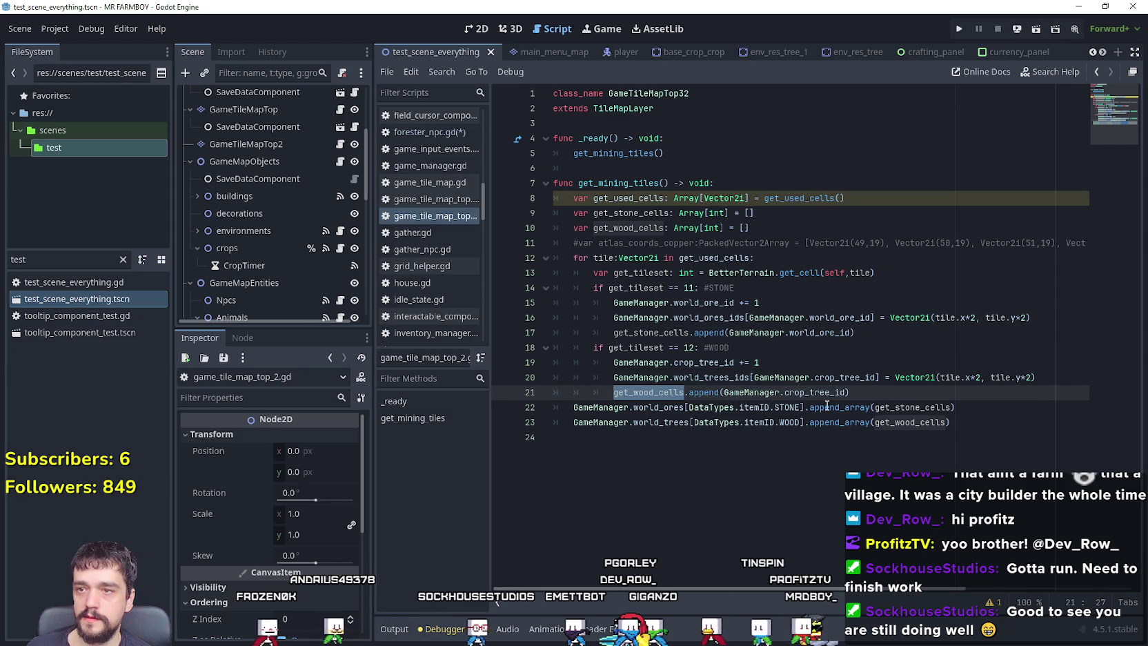
{"action": "left_click", "coordinate": [858, 390]}
{"action": "key", "text": "shift+Home"}
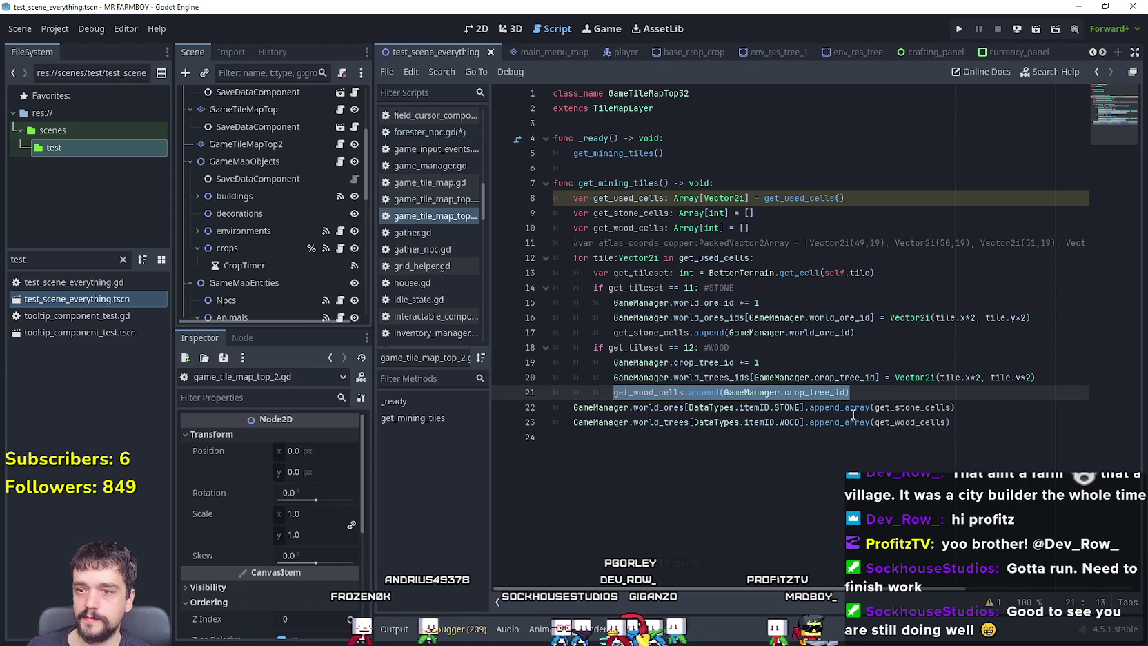
{"action": "double_click", "coordinate": [832, 393]}
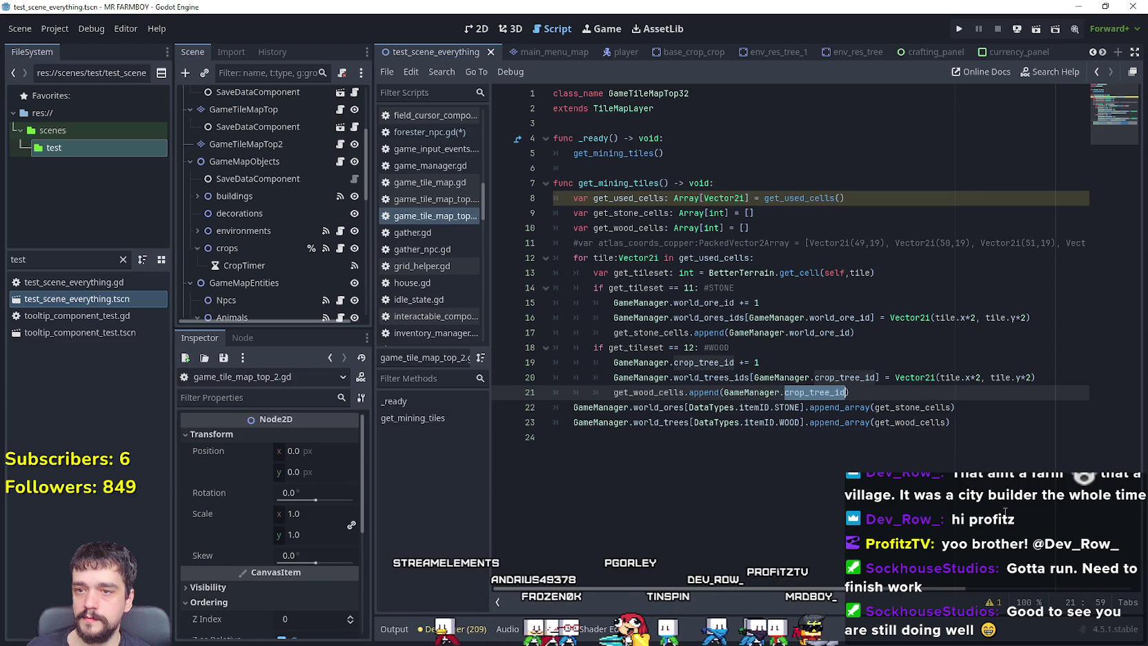
{"action": "left_click", "coordinate": [565, 407]}
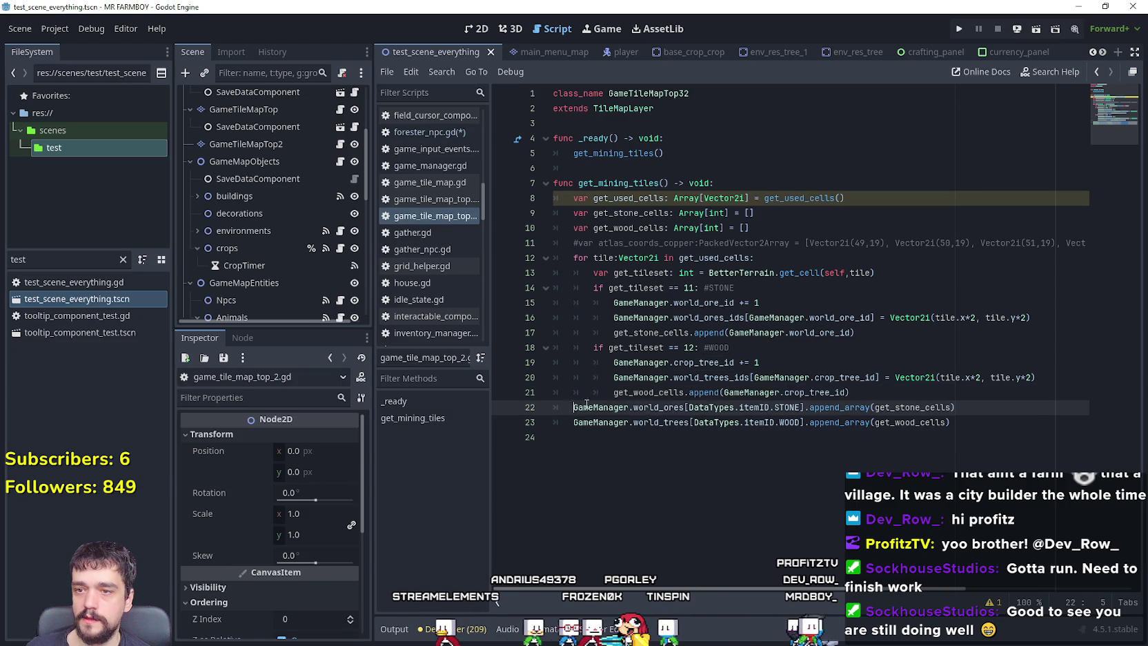
{"action": "left_click_drag", "start_coordinate": [554, 422], "coordinate": [1008, 419]}
{"action": "double_click", "coordinate": [641, 422]}
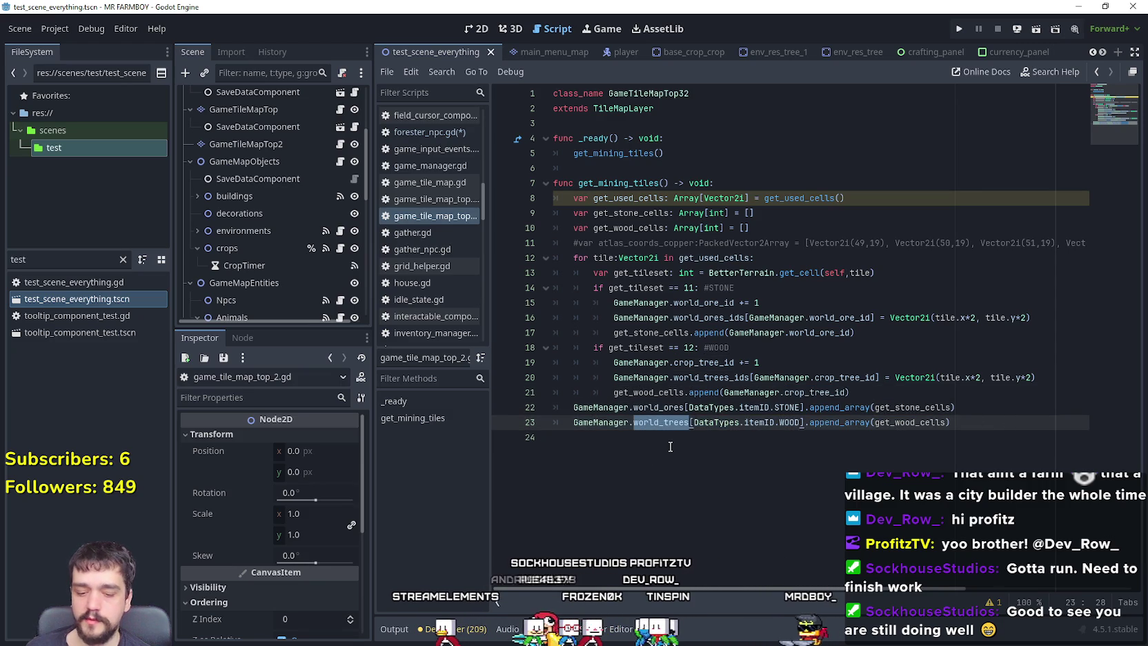
Replace world_trees with crop_tree_ready_to_gather as the wood line's append_array target on line 23.
{"action": "type", "text": "wo"}
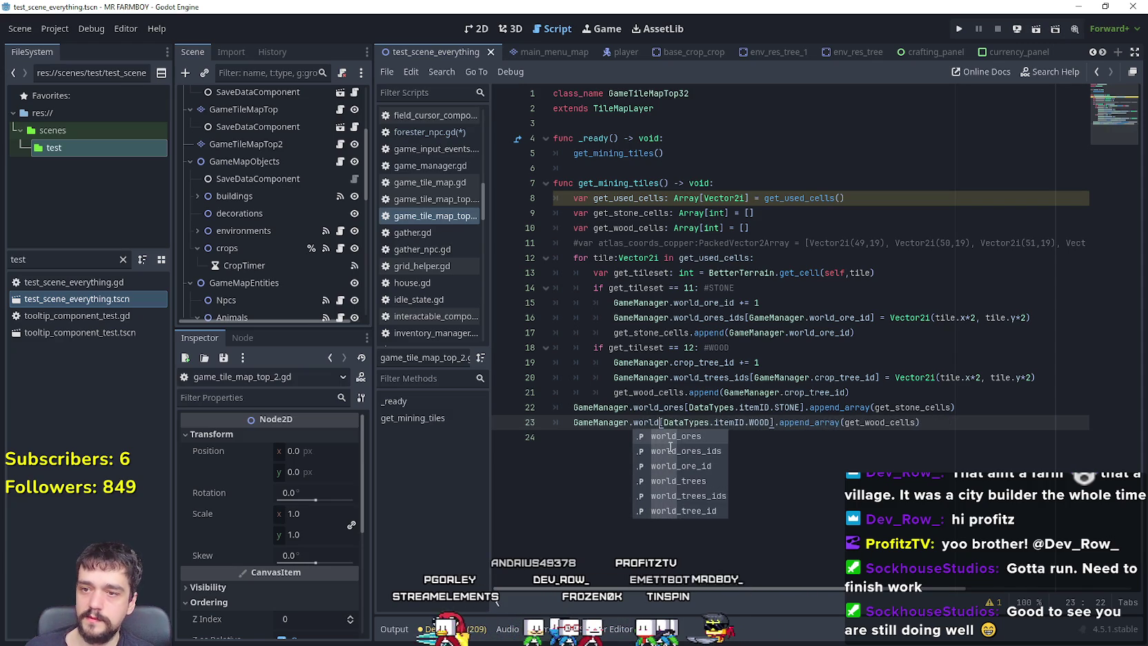
{"action": "key", "text": "BackSpace"}
{"action": "key", "text": "BackSpace"}
{"action": "type", "text": "crop"}
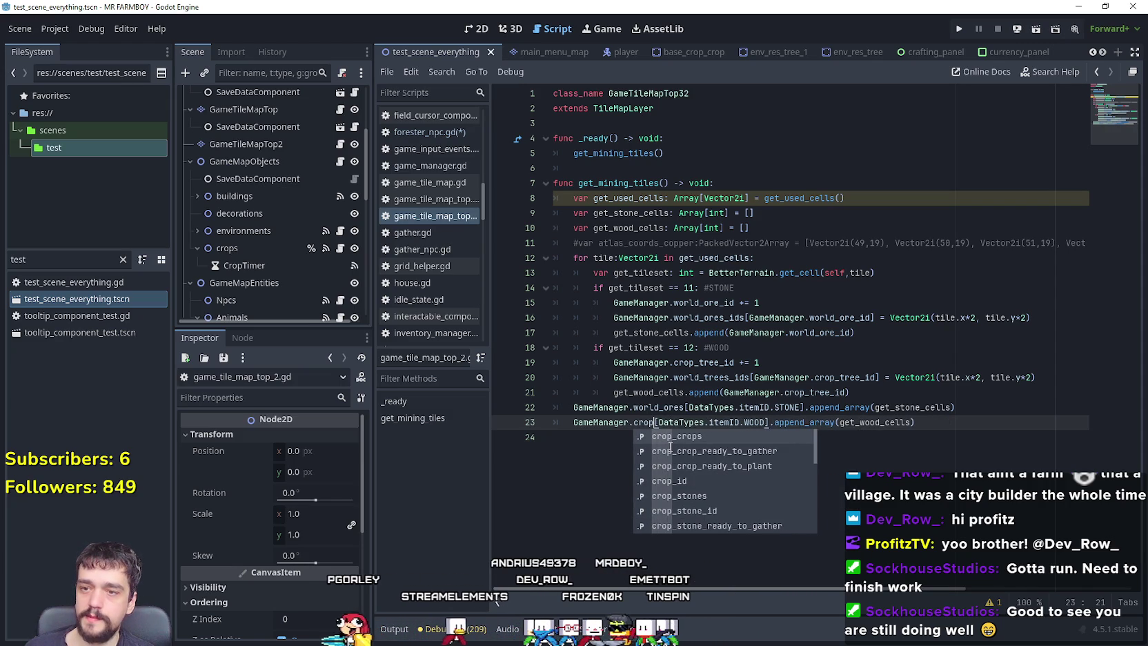
{"action": "key", "text": "Down"}
{"action": "key", "text": "Down"}
{"action": "key", "text": "Down"}
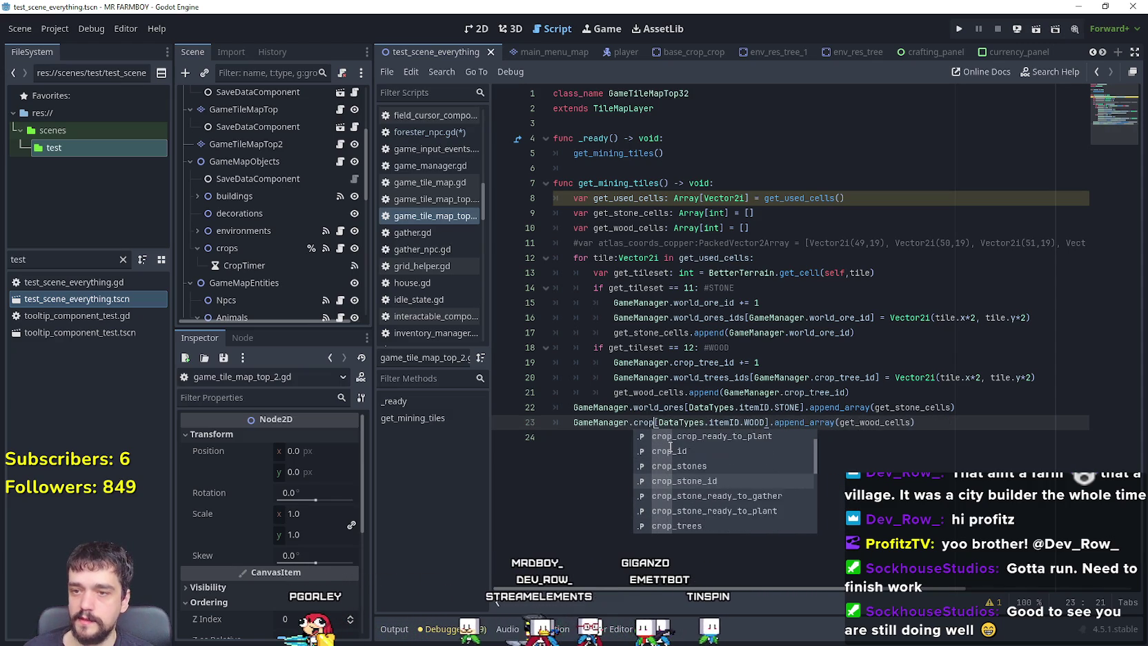
{"action": "key", "text": "Down"}
{"action": "key", "text": "Down"}
{"action": "key", "text": "Down"}
{"action": "key", "text": "Return"}
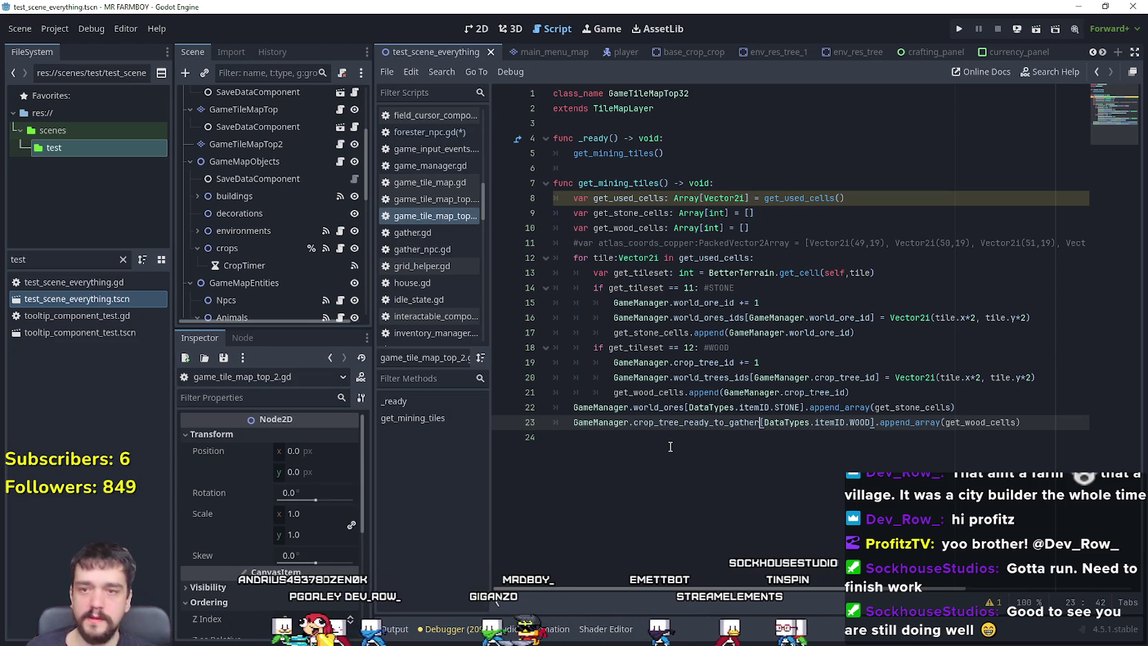
{"action": "mouse_move", "coordinate": [1020, 421]}
{"action": "left_mouse_down"}
{"action": "mouse_move", "coordinate": [556, 407]}
{"action": "mouse_move", "coordinate": [556, 422]}
{"action": "left_mouse_up"}
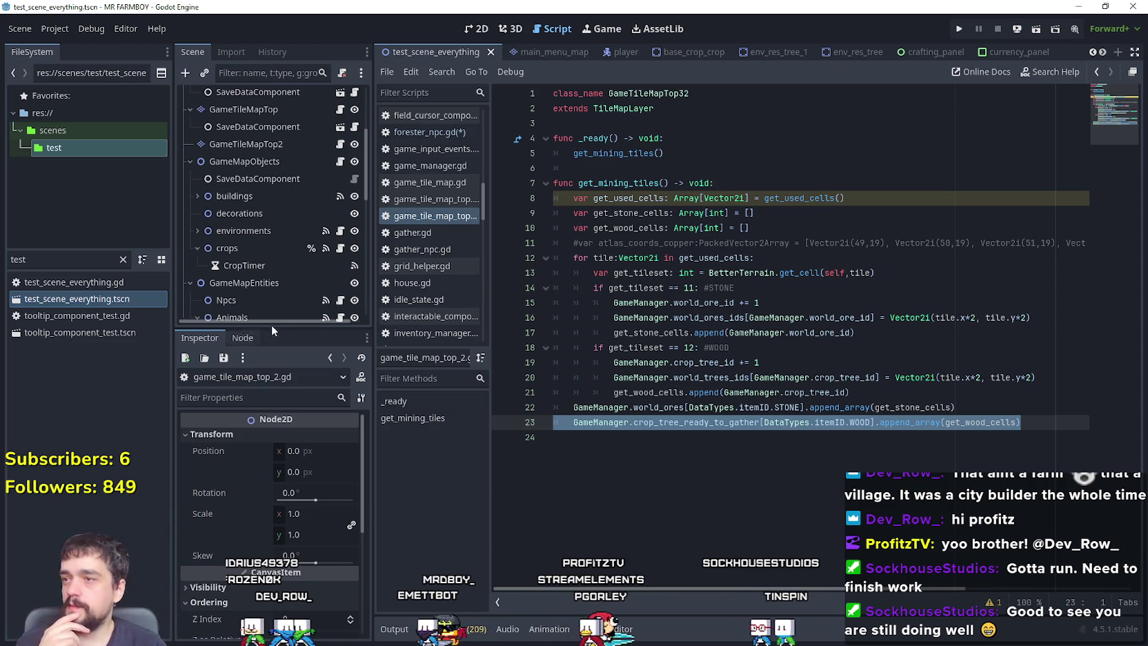
Open the forester_npc scene from the file list to reach its gathering code.
{"action": "scroll", "coordinate": [275, 183], "scroll_direction": "down", "scroll_amount": 3}
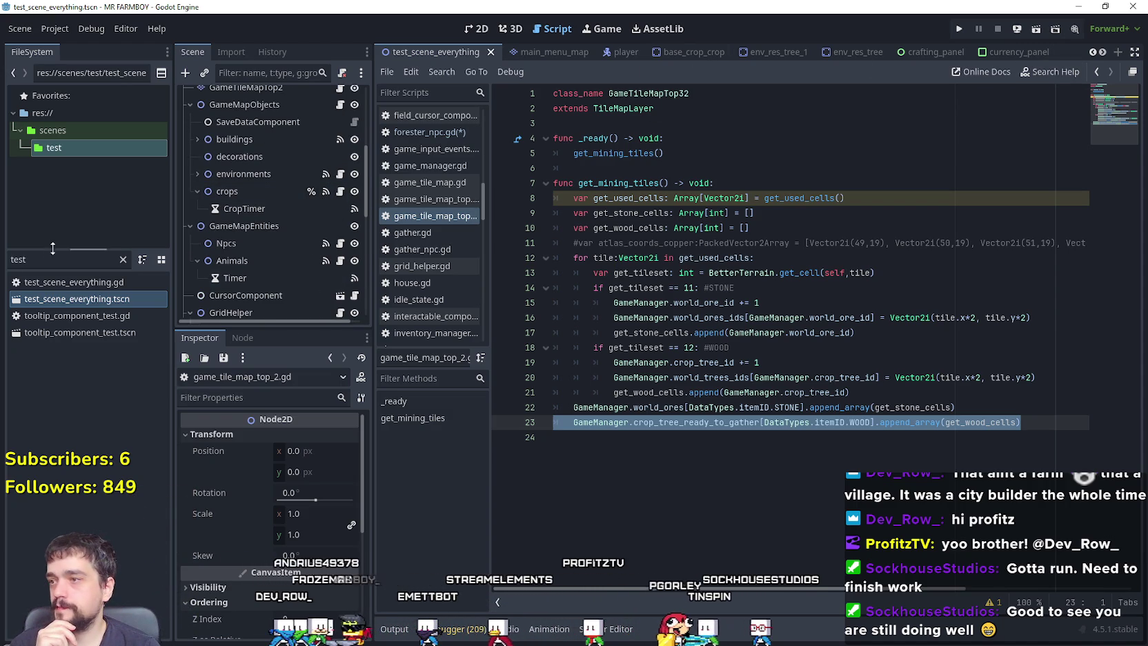
{"action": "scroll", "coordinate": [1101, 54], "scroll_direction": "down", "scroll_amount": 3}
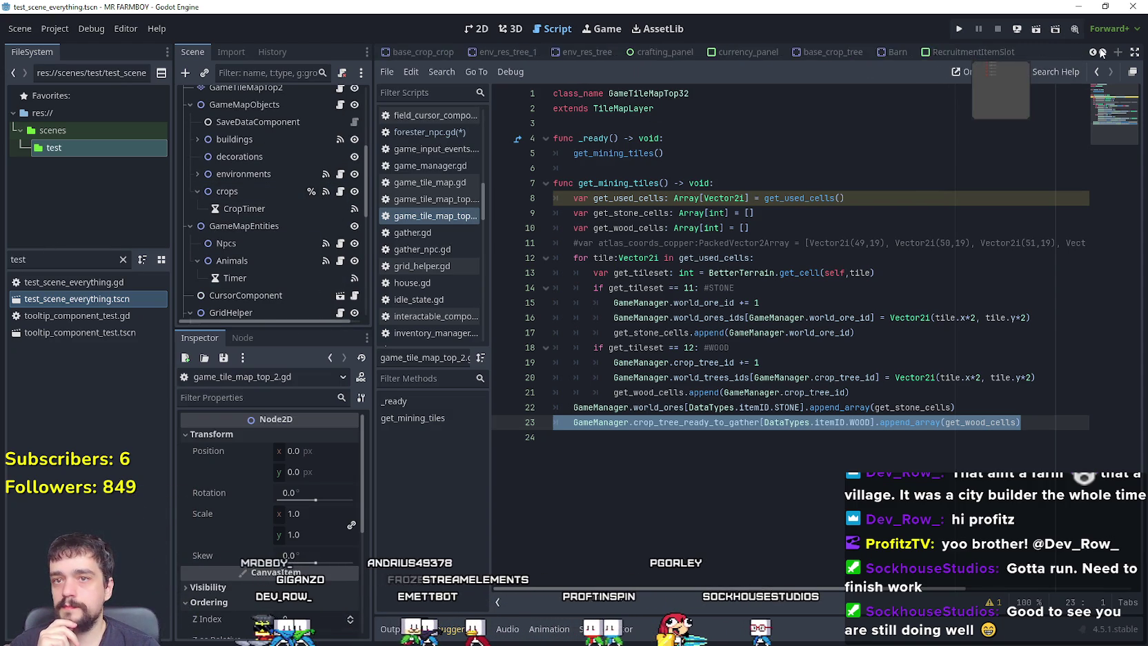
{"action": "scroll", "coordinate": [1101, 54], "scroll_direction": "down", "scroll_amount": 3}
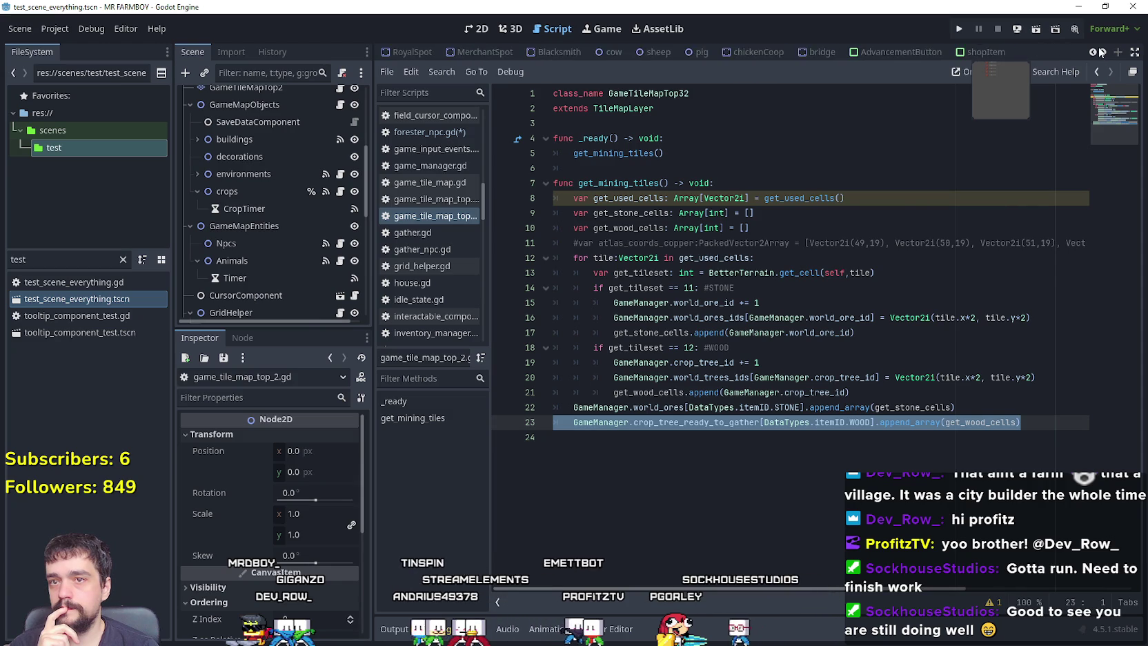
{"action": "scroll", "coordinate": [1102, 54], "scroll_direction": "down", "scroll_amount": 2}
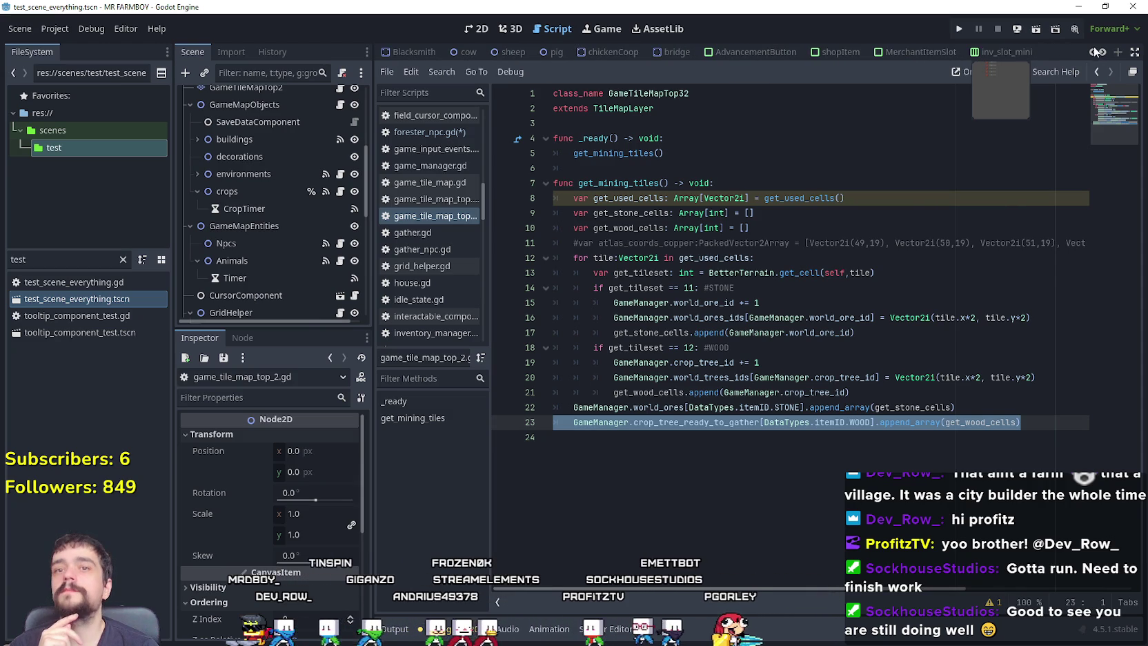
{"action": "scroll", "coordinate": [1098, 54], "scroll_direction": "down", "scroll_amount": 7}
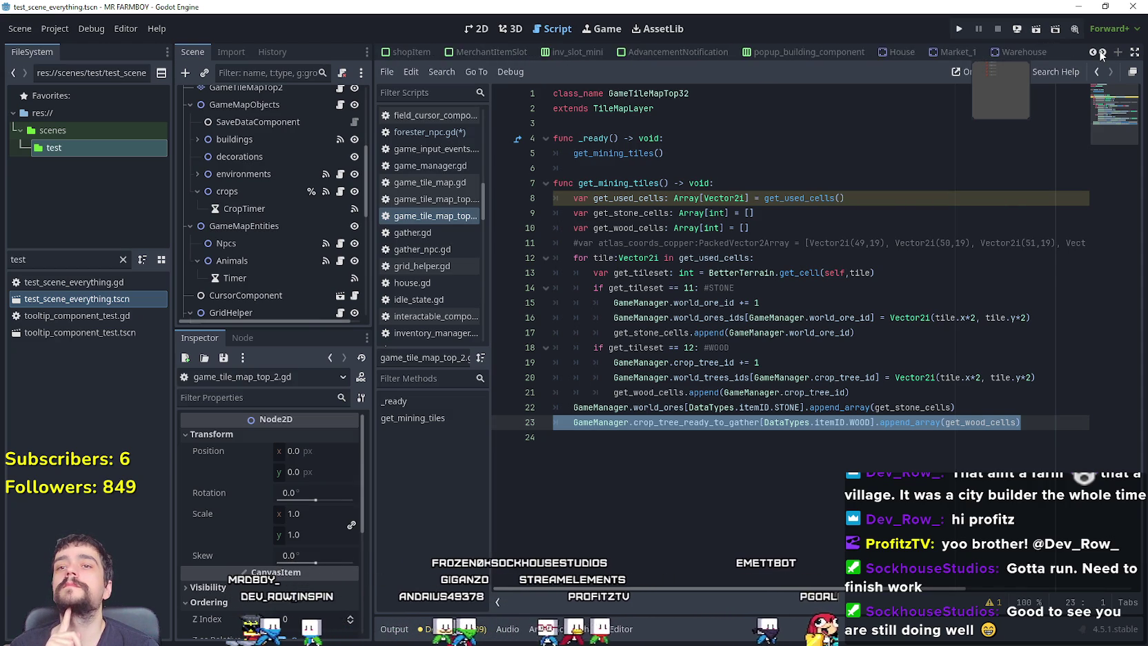
{"action": "scroll", "coordinate": [1101, 54], "scroll_direction": "down", "scroll_amount": 5}
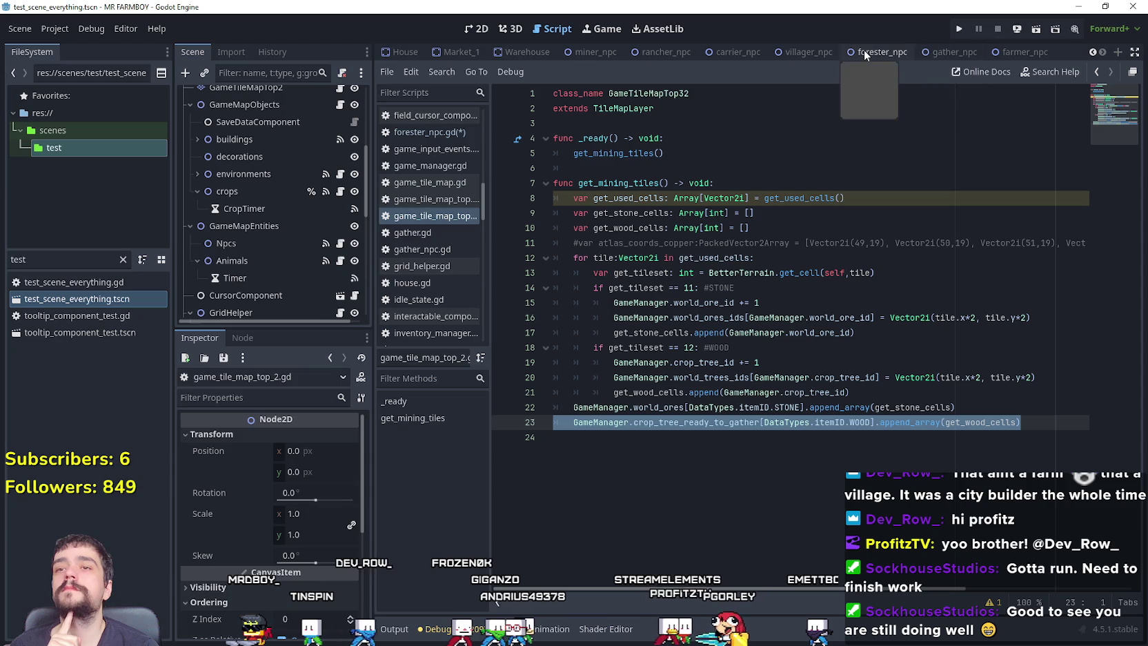
{"action": "left_click", "coordinate": [865, 56]}
{"action": "left_click", "coordinate": [123, 259]}
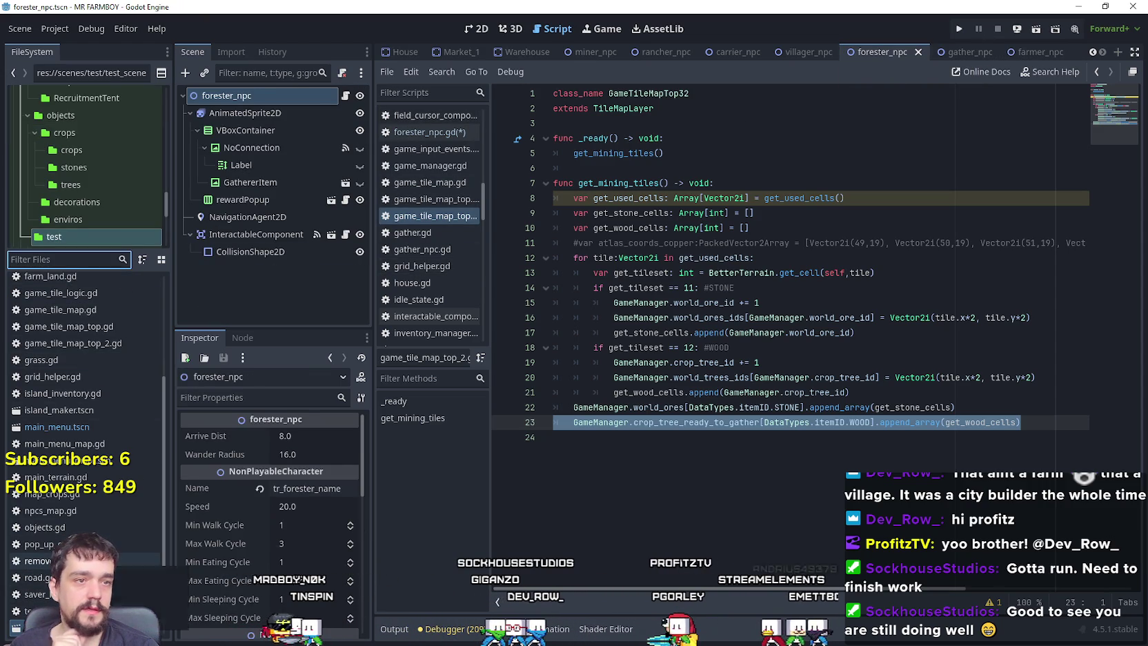
{"action": "scroll", "coordinate": [116, 520], "scroll_direction": "up", "scroll_amount": 3}
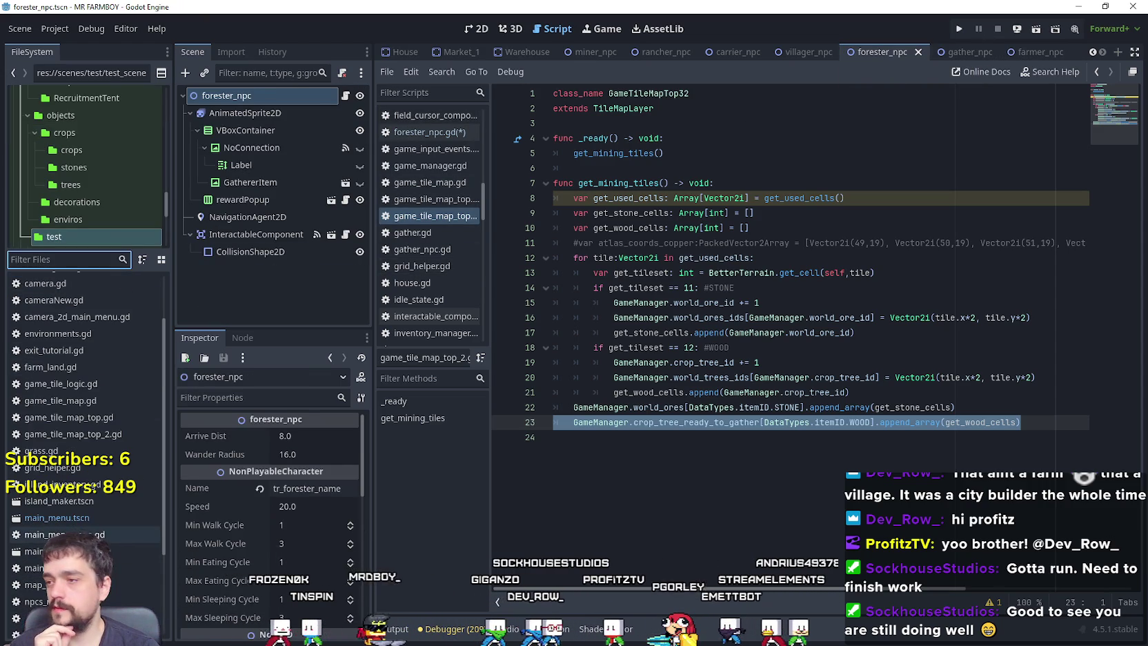
{"action": "left_click", "coordinate": [116, 520]}
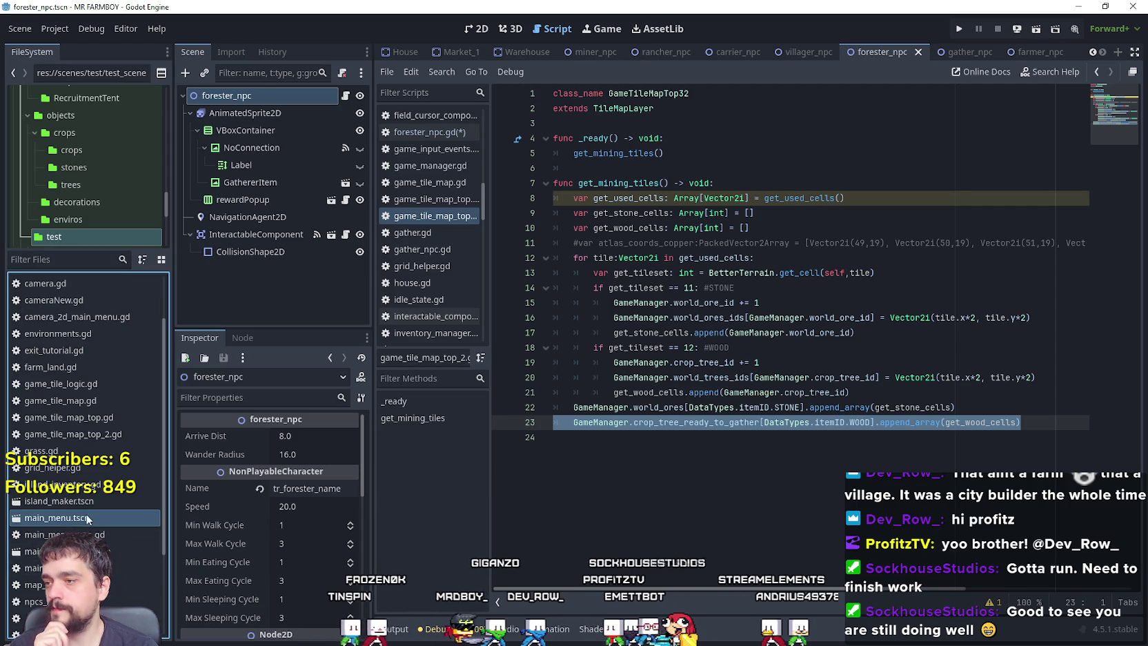
{"action": "scroll", "coordinate": [94, 538], "scroll_direction": "up", "scroll_amount": 2}
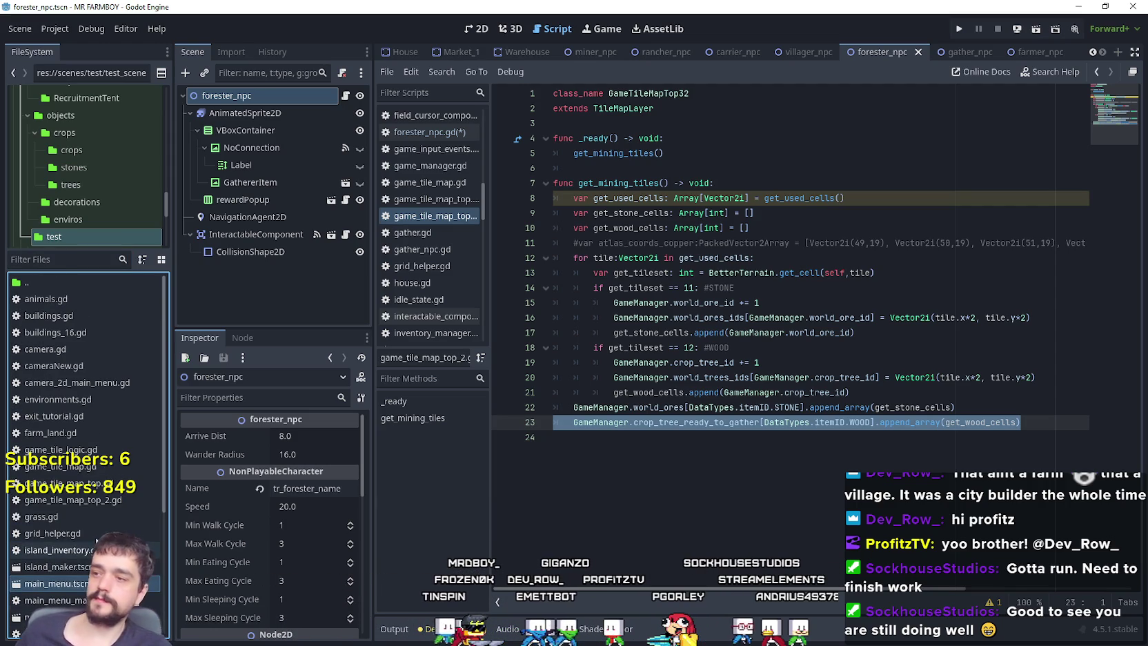
{"action": "left_click", "coordinate": [347, 96]}
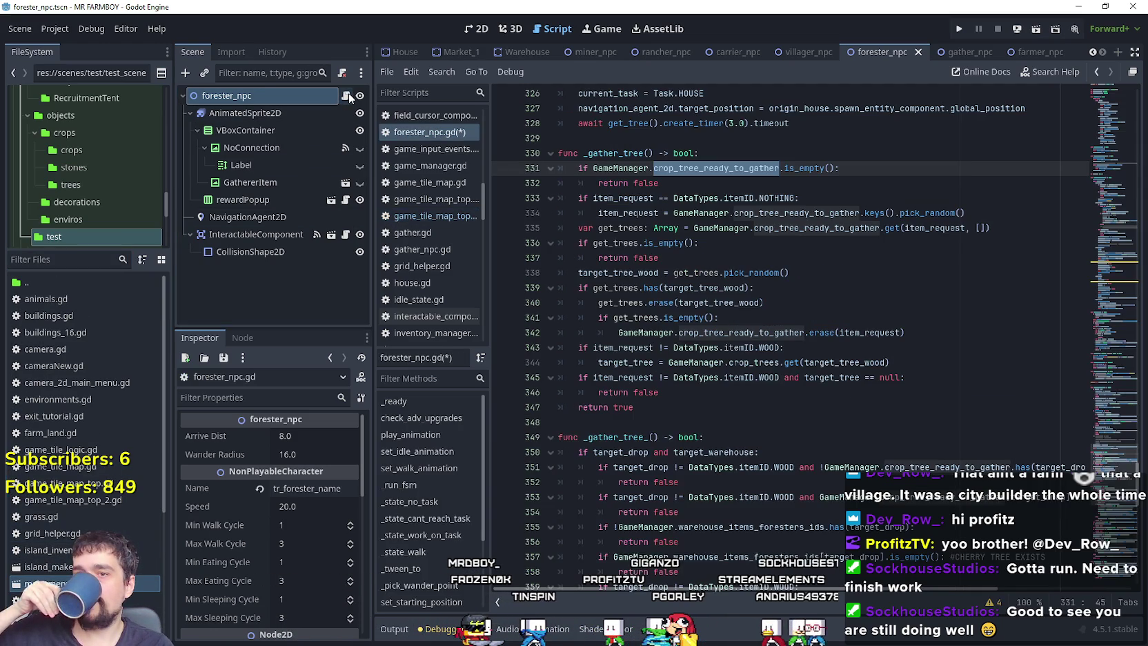
{"action": "left_click", "coordinate": [962, 362]}
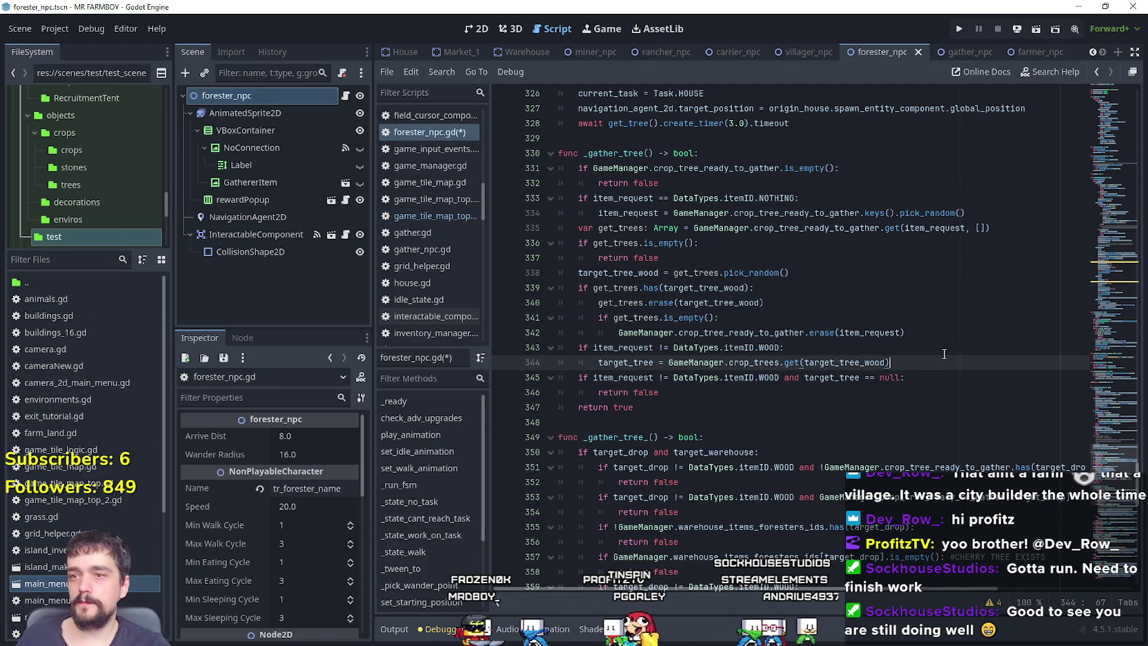
{"action": "double_click", "coordinate": [817, 227]}
{"action": "scroll", "coordinate": [831, 331], "scroll_direction": "down", "scroll_amount": 1}
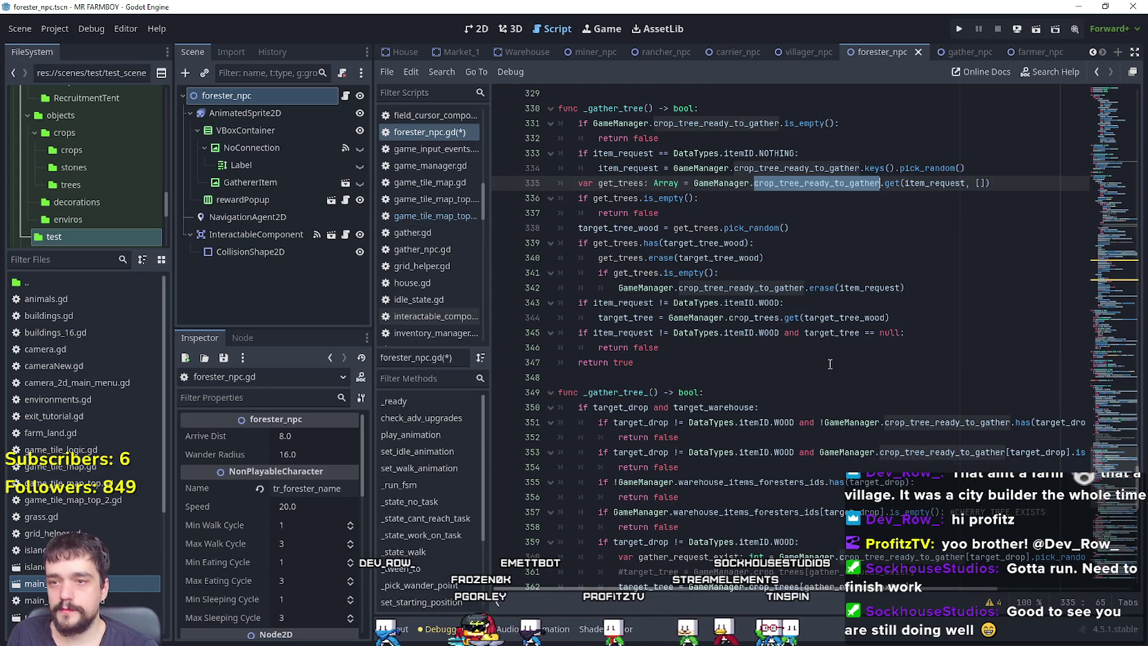
{"action": "left_click", "coordinate": [763, 273]}
{"action": "mouse_move", "coordinate": [642, 362]}
{"action": "left_mouse_down"}
{"action": "mouse_move", "coordinate": [607, 200]}
{"action": "mouse_move", "coordinate": [562, 182]}
{"action": "left_mouse_up"}
{"action": "scroll", "coordinate": [674, 276], "scroll_direction": "up", "scroll_amount": 2}
{"action": "right_click", "coordinate": [607, 199]}
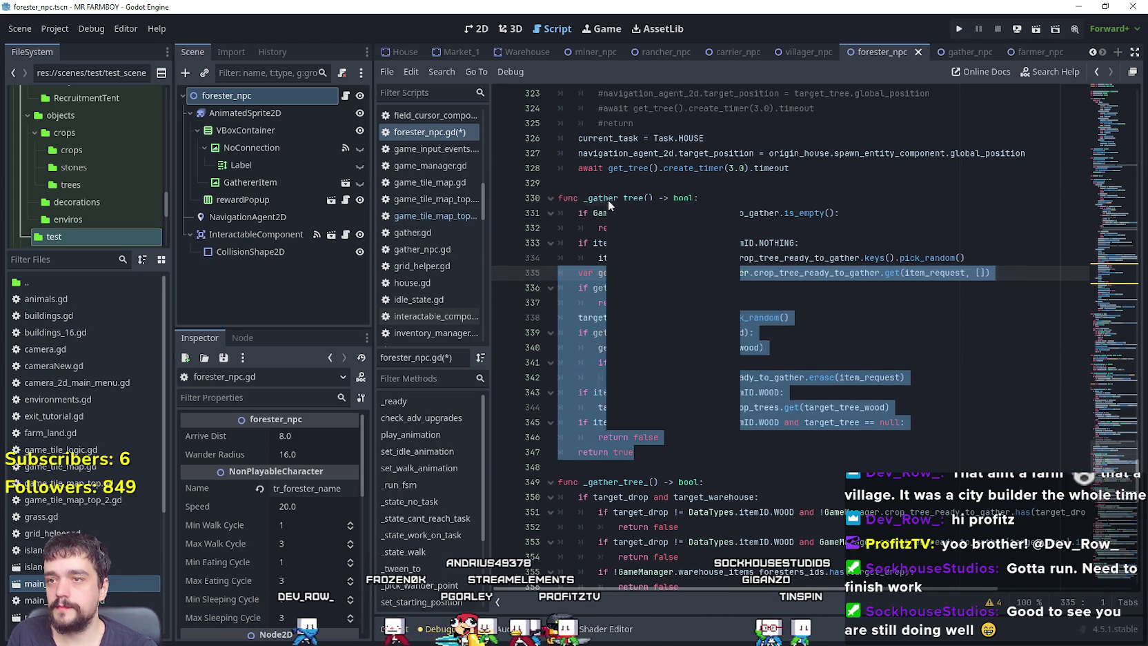
{"action": "left_click", "coordinate": [642, 289]}
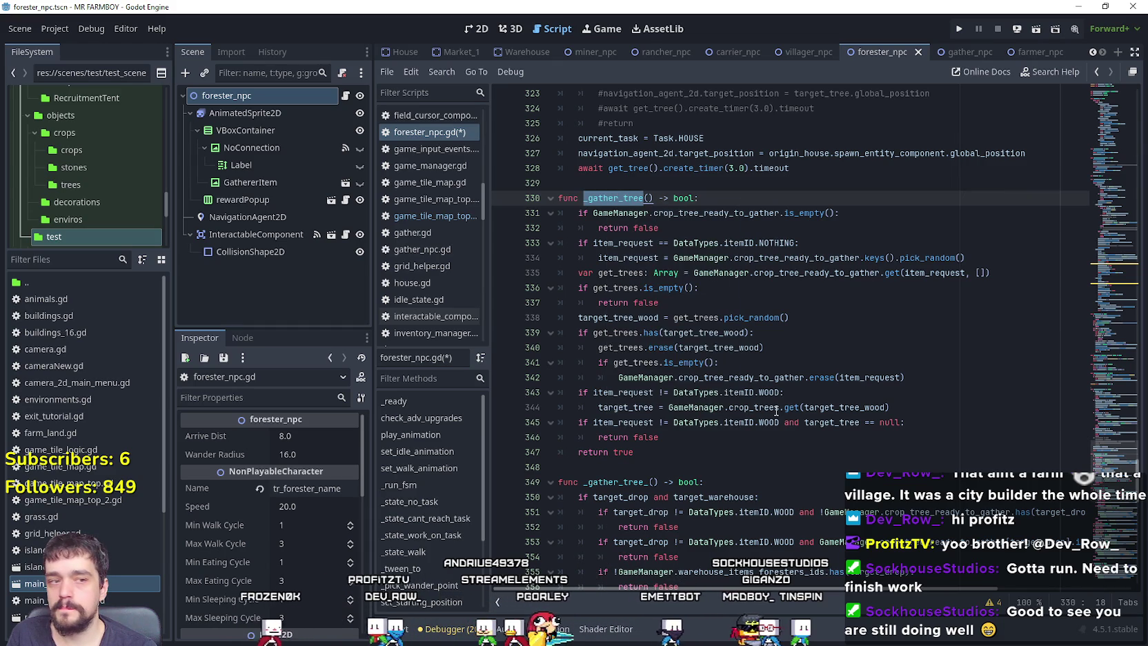
{"action": "mouse_move", "coordinate": [776, 407]}
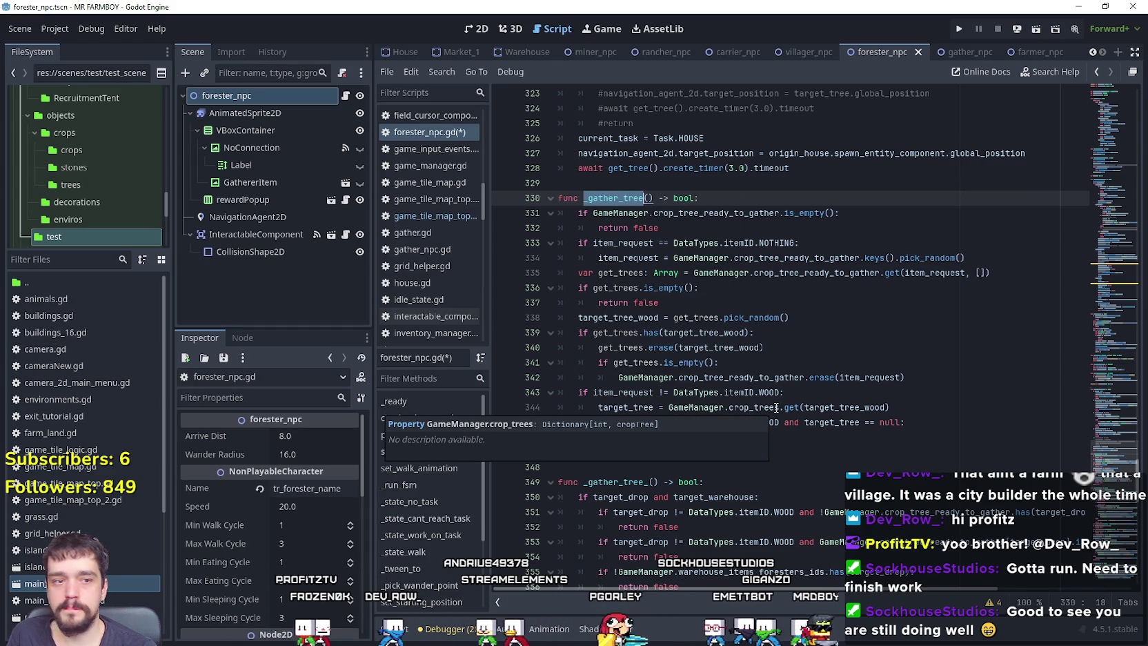
{"action": "left_click", "coordinate": [709, 462]}
{"action": "scroll", "coordinate": [655, 452], "scroll_direction": "down", "scroll_amount": 3}
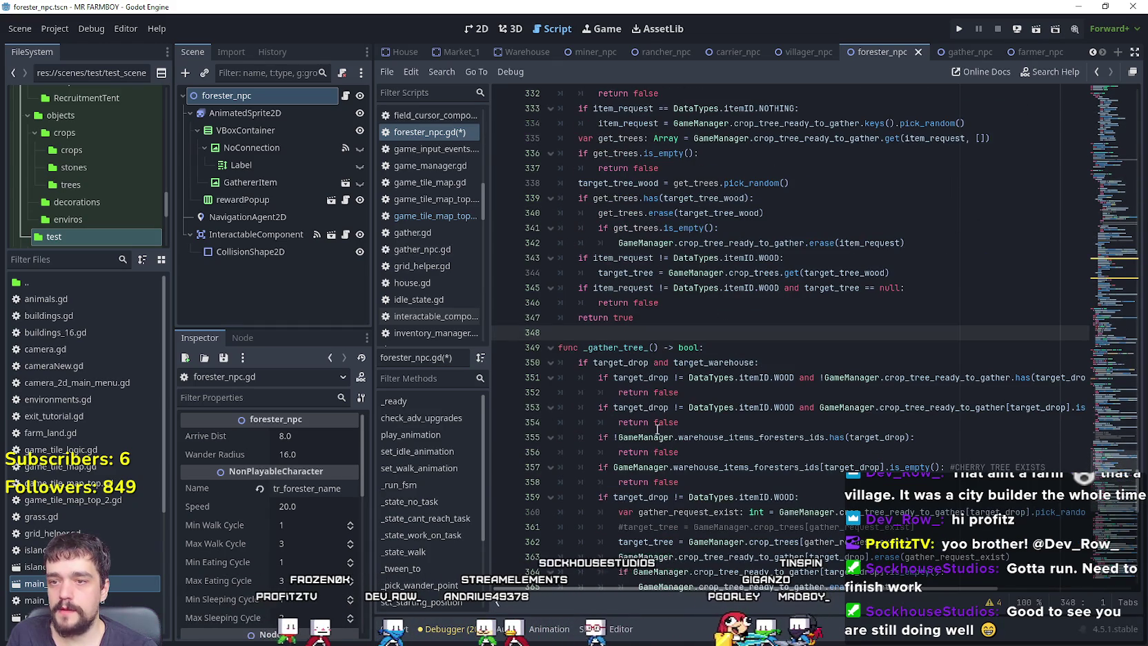
{"action": "scroll", "coordinate": [657, 429], "scroll_direction": "up", "scroll_amount": 2}
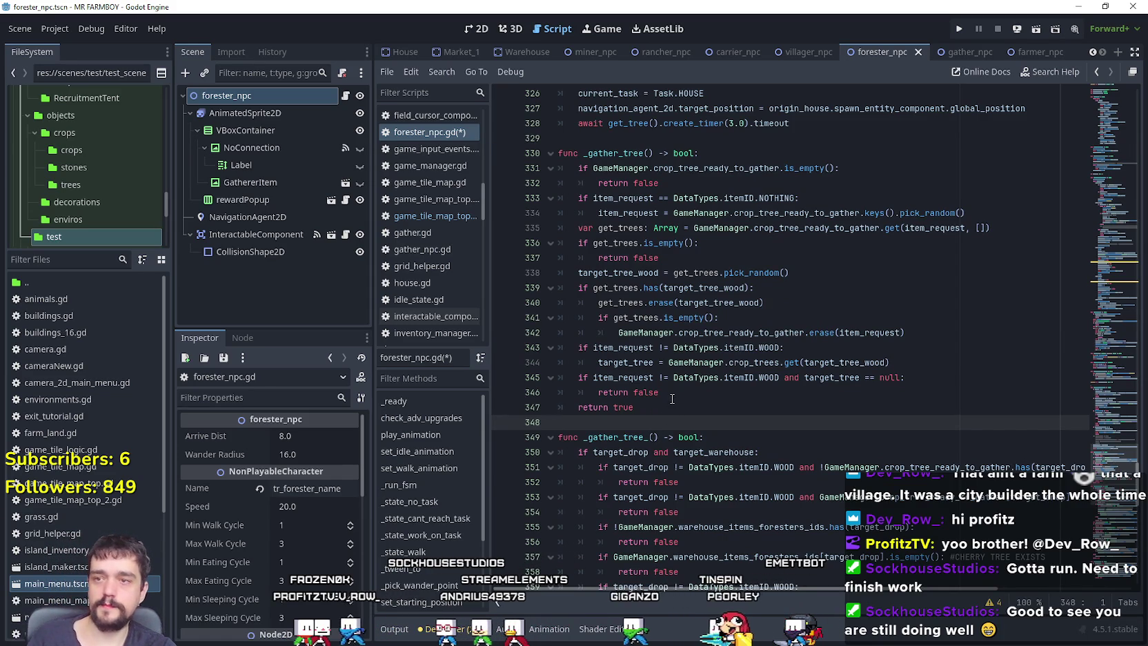
{"action": "scroll", "coordinate": [671, 399], "scroll_direction": "down", "scroll_amount": 1}
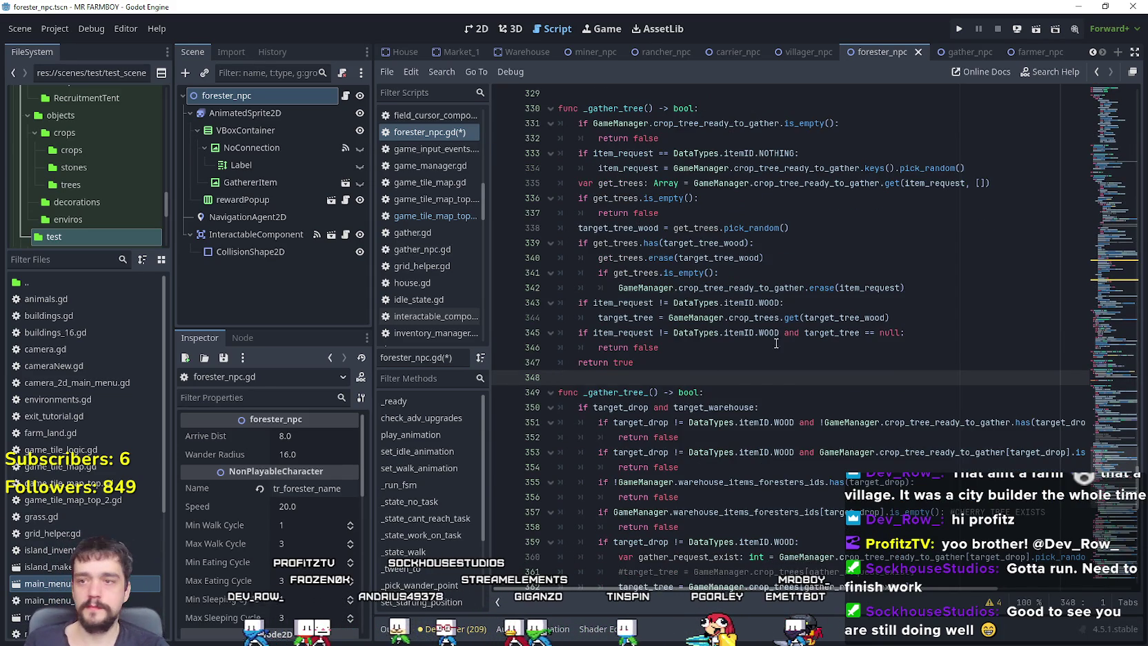
{"action": "scroll", "coordinate": [674, 397], "scroll_direction": "down", "scroll_amount": 2}
{"action": "scroll", "coordinate": [674, 397], "scroll_direction": "down", "scroll_amount": 3}
{"action": "left_click", "coordinate": [674, 422]}
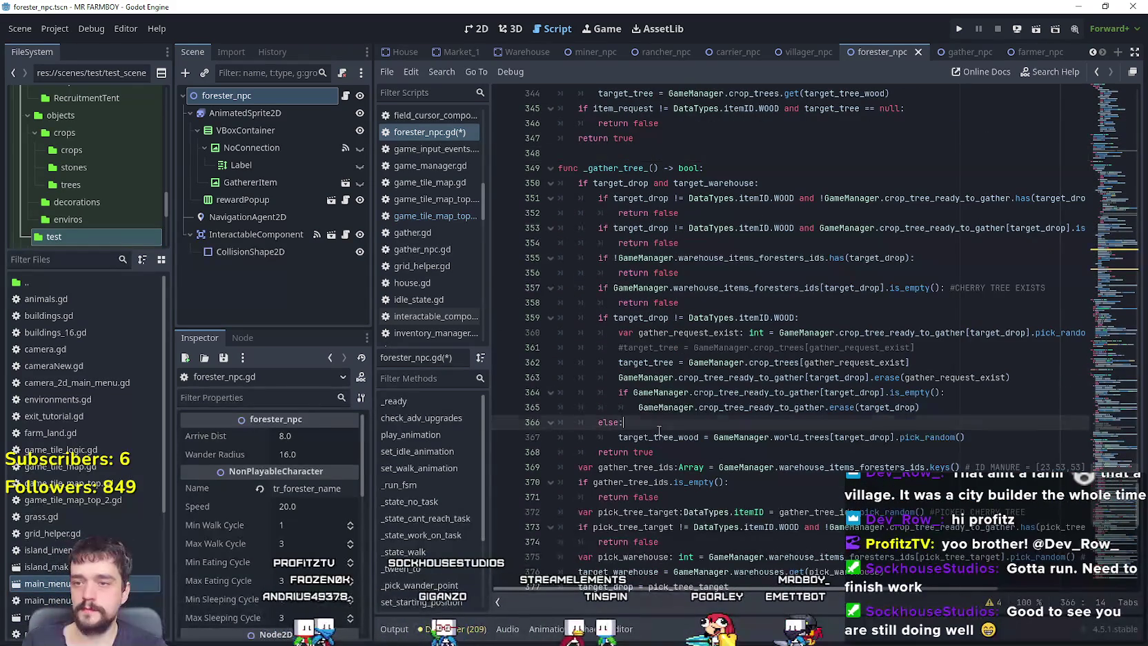
{"action": "scroll", "coordinate": [674, 422], "scroll_direction": "down", "scroll_amount": 3}
{"action": "left_click", "coordinate": [729, 407]}
{"action": "scroll", "coordinate": [729, 449], "scroll_direction": "down", "scroll_amount": 3}
{"action": "left_click", "coordinate": [730, 407]}
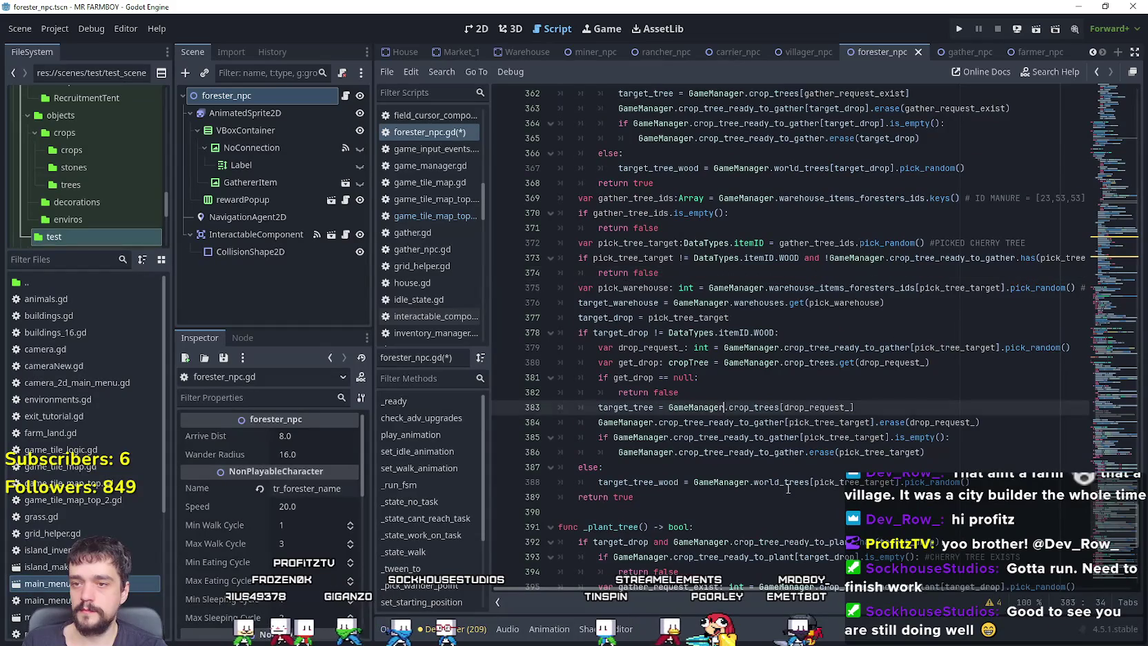
{"action": "scroll", "coordinate": [731, 483], "scroll_direction": "up", "scroll_amount": 1}
{"action": "left_click", "coordinate": [700, 557]}
{"action": "scroll", "coordinate": [700, 557], "scroll_direction": "down", "scroll_amount": 2}
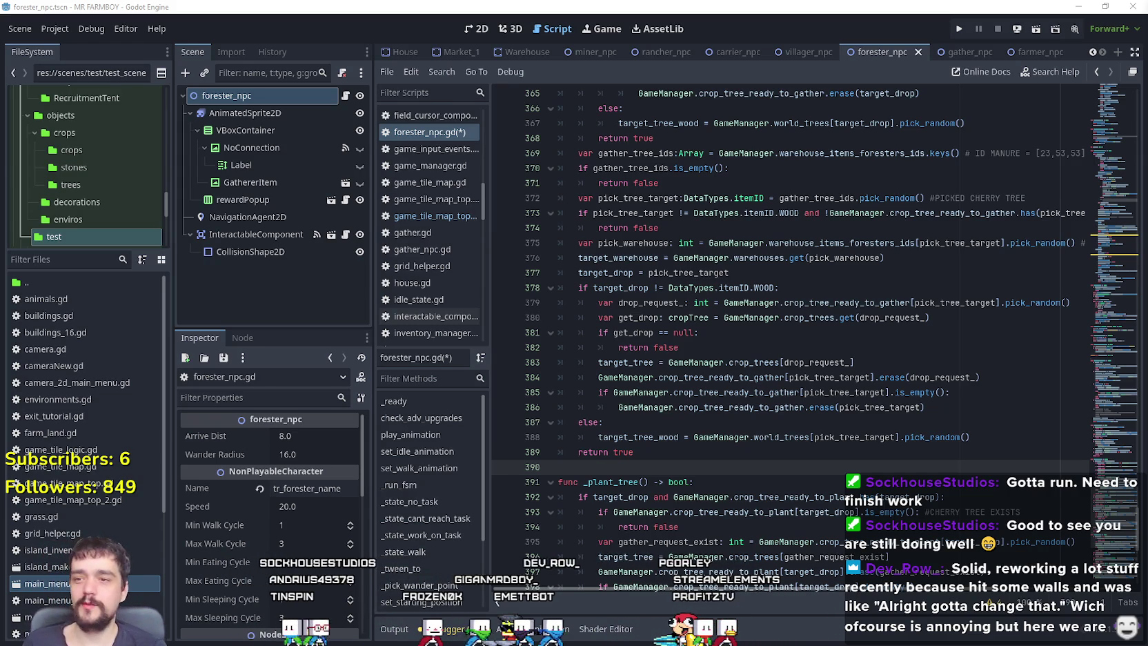
{"action": "scroll", "coordinate": [719, 429], "scroll_direction": "up", "scroll_amount": 8}
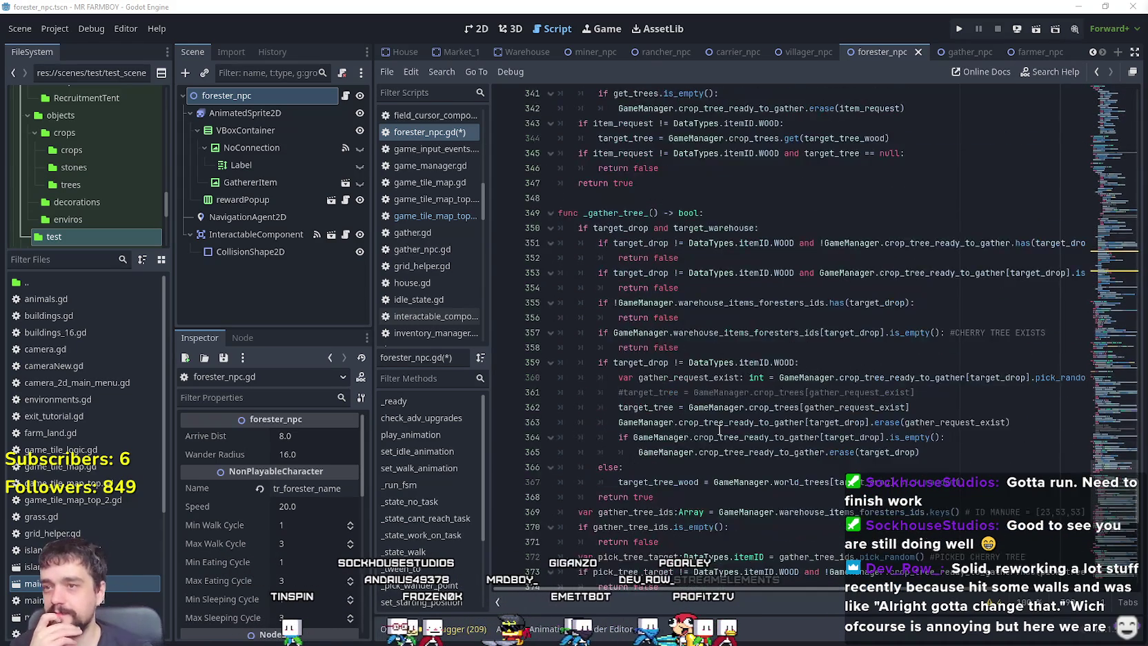
{"action": "scroll", "coordinate": [719, 414], "scroll_direction": "up", "scroll_amount": 5}
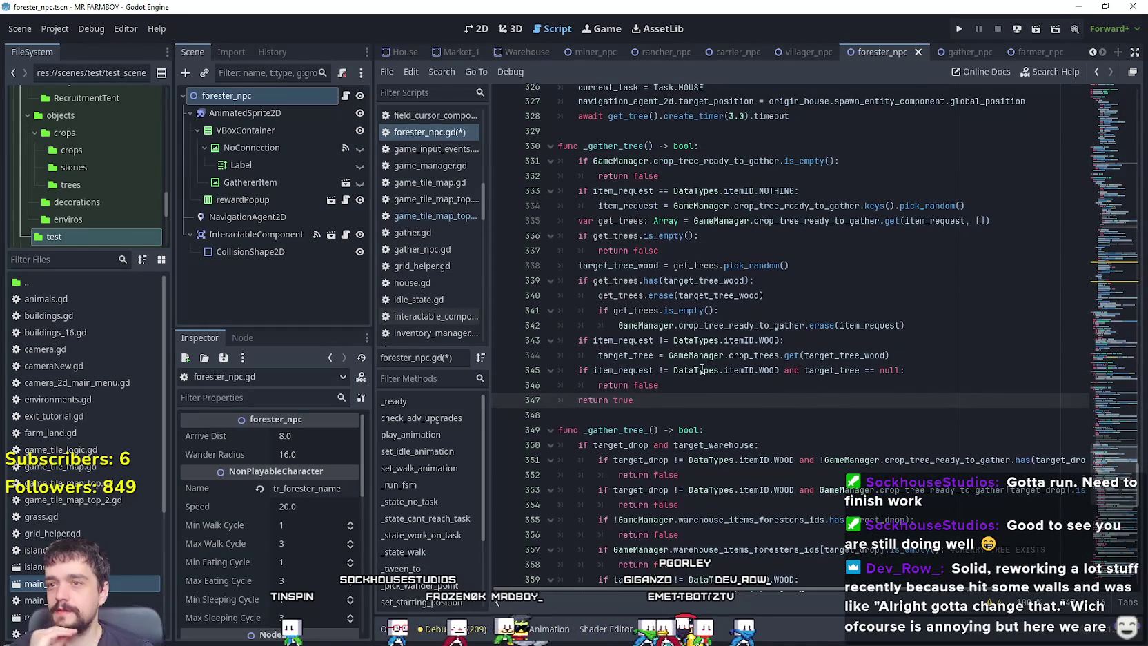
{"action": "scroll", "coordinate": [702, 370], "scroll_direction": "up", "scroll_amount": 1}
{"action": "left_click", "coordinate": [700, 481]}
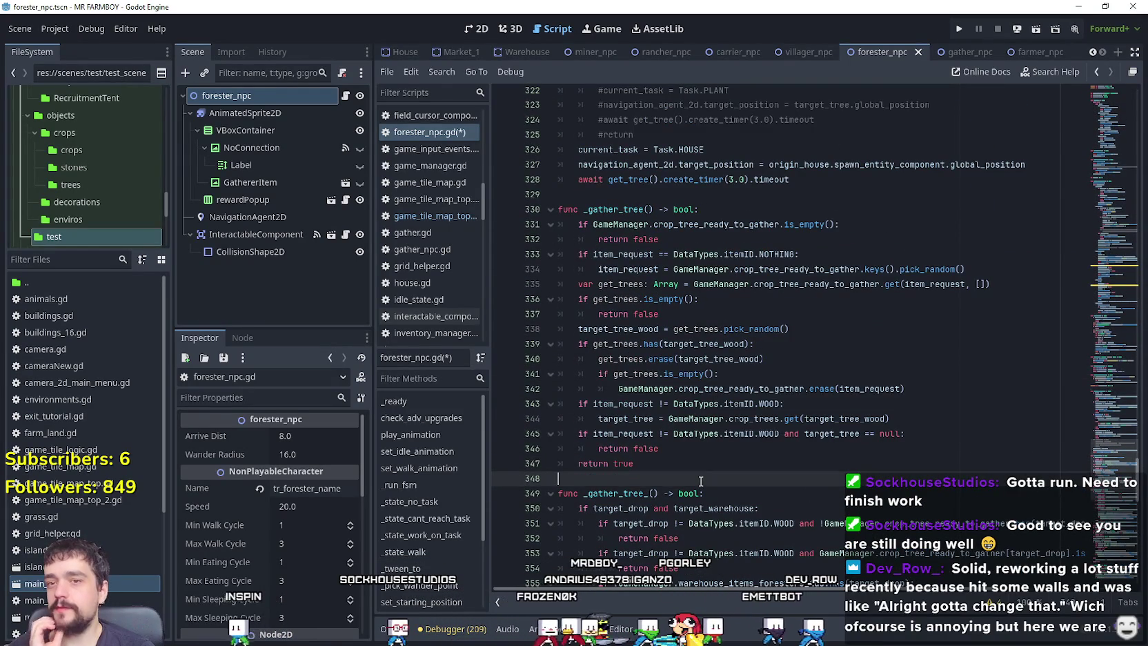
{"action": "scroll", "coordinate": [703, 462], "scroll_direction": "up", "scroll_amount": 5}
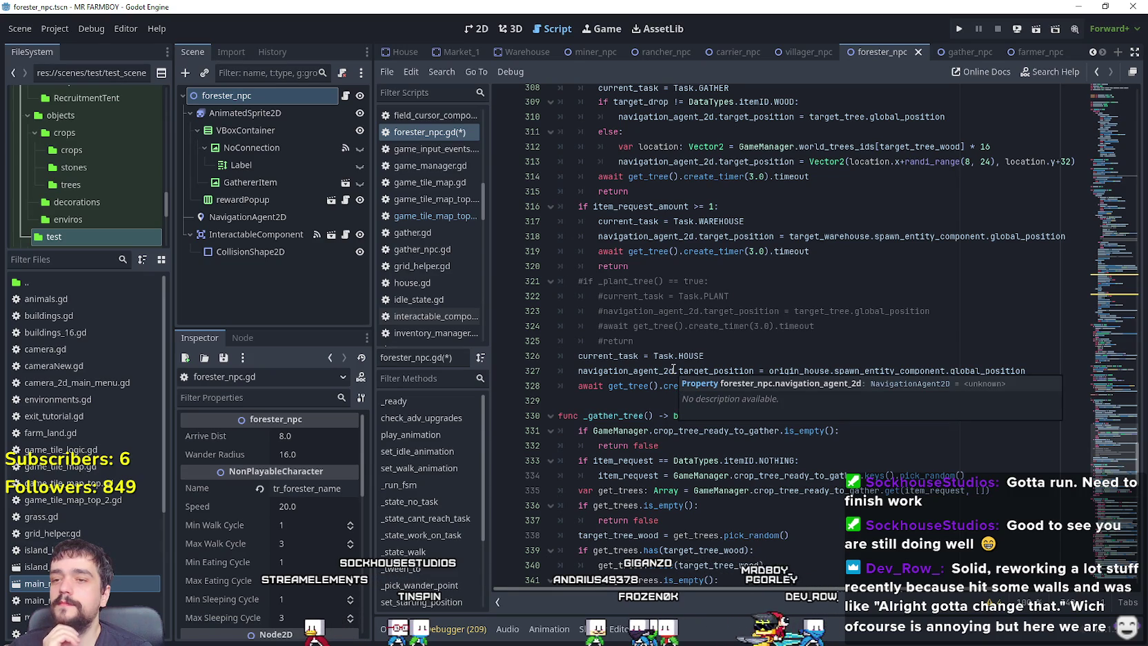
{"action": "scroll", "coordinate": [672, 369], "scroll_direction": "up", "scroll_amount": 3}
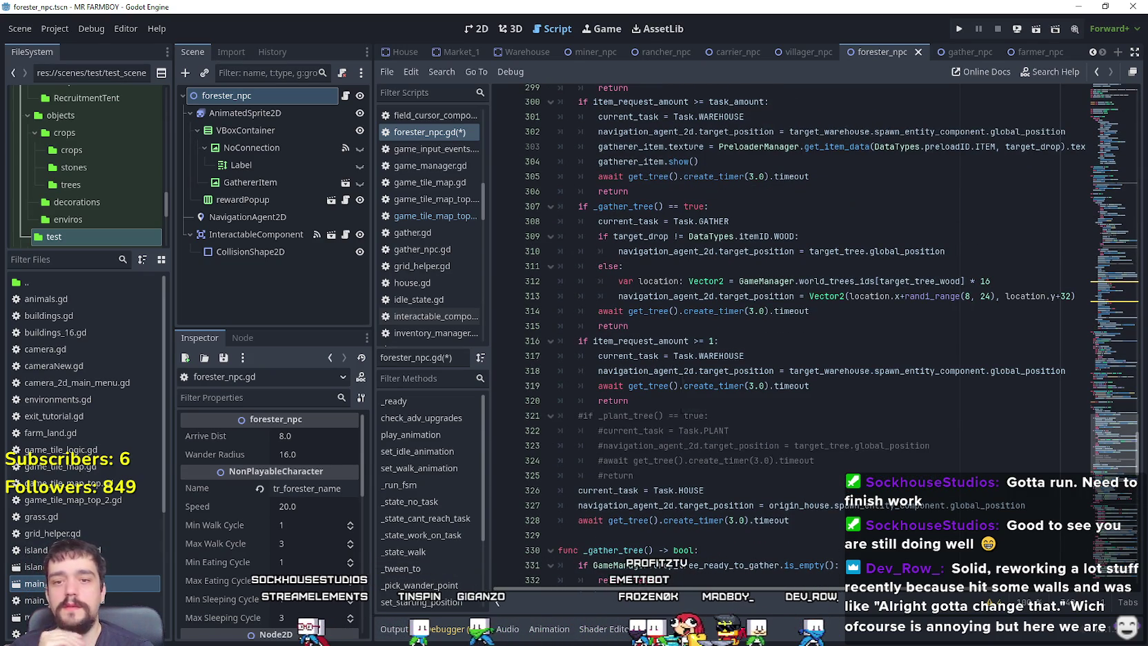
Select the two commented-out world_trees lines 204–205 under Task.GATHER in _state_work_on_task.
{"action": "mouse_move", "coordinate": [1111, 447]}
{"action": "left_mouse_down"}
{"action": "mouse_move", "coordinate": [1116, 489]}
{"action": "mouse_move", "coordinate": [1111, 421]}
{"action": "left_mouse_up"}
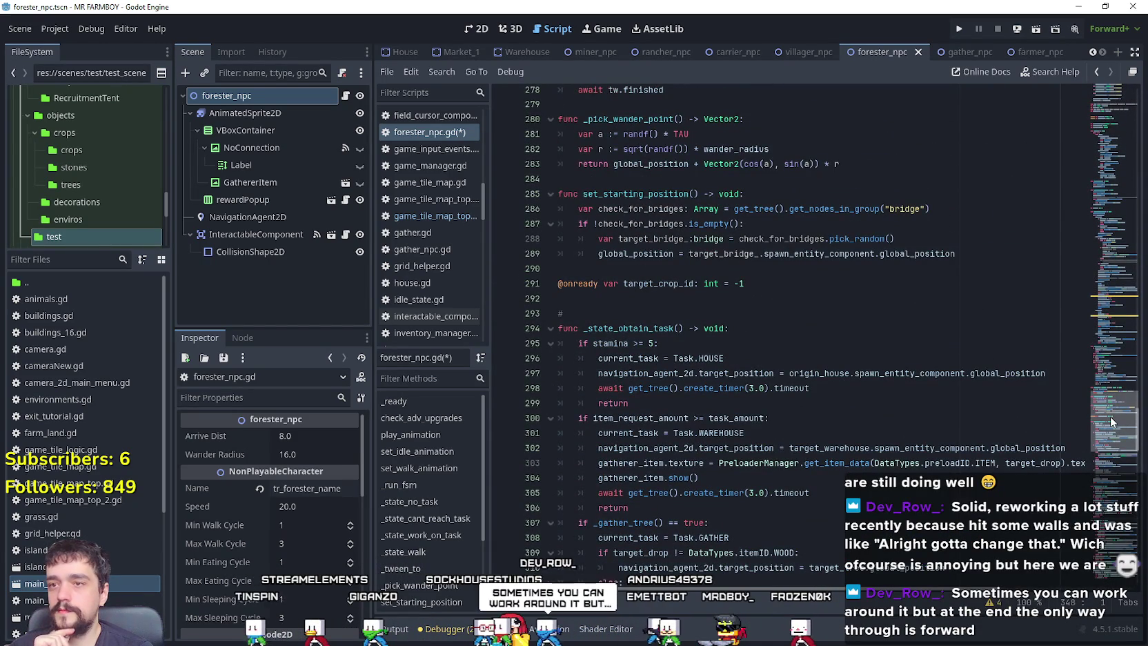
{"action": "left_click_drag", "start_coordinate": [1110, 420], "coordinate": [1113, 298]}
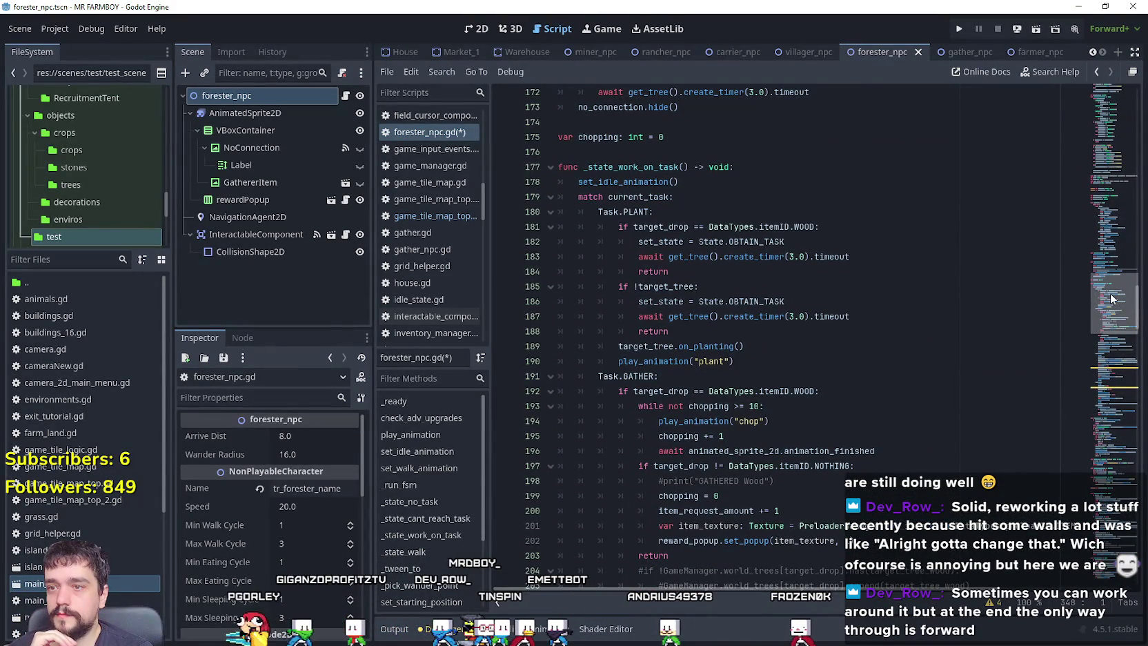
{"action": "left_click_drag", "start_coordinate": [593, 377], "coordinate": [738, 362]}
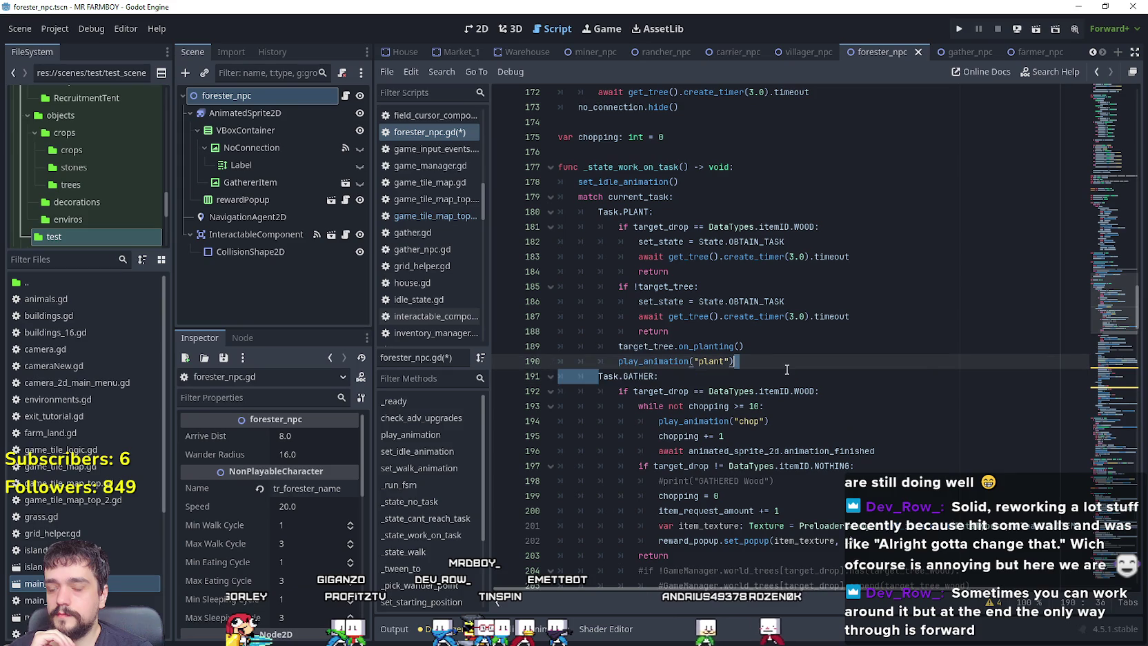
{"action": "scroll", "coordinate": [729, 400], "scroll_direction": "down", "scroll_amount": 3}
{"action": "scroll", "coordinate": [739, 421], "scroll_direction": "down", "scroll_amount": 1}
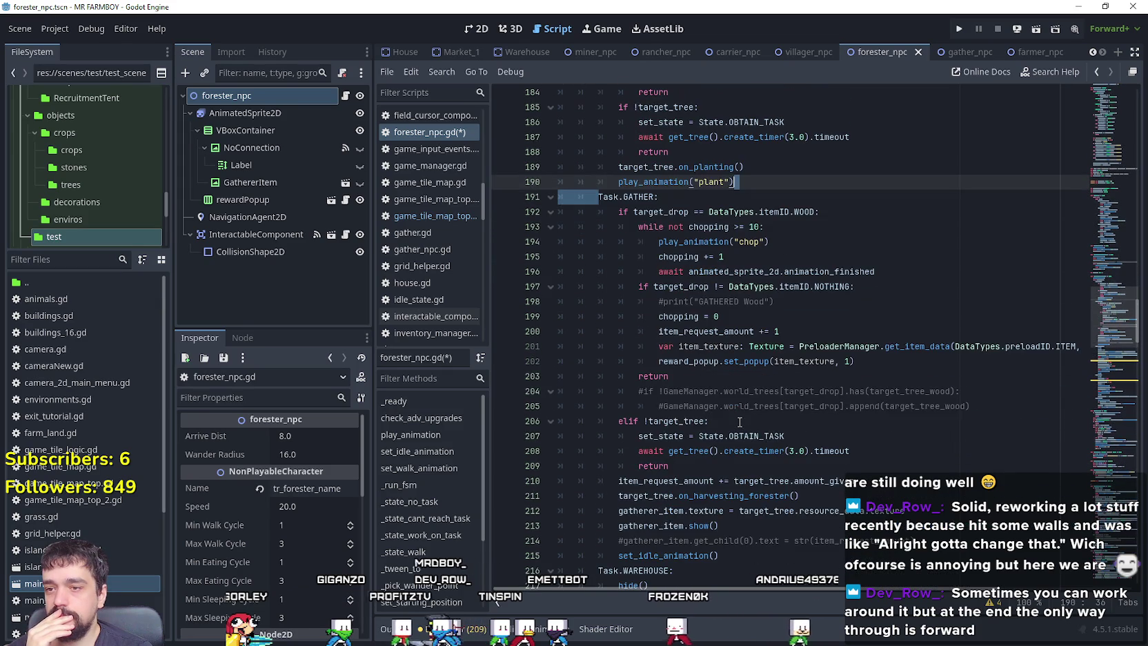
{"action": "left_click_drag", "start_coordinate": [962, 391], "coordinate": [633, 412]}
{"action": "left_click", "coordinate": [753, 397]}
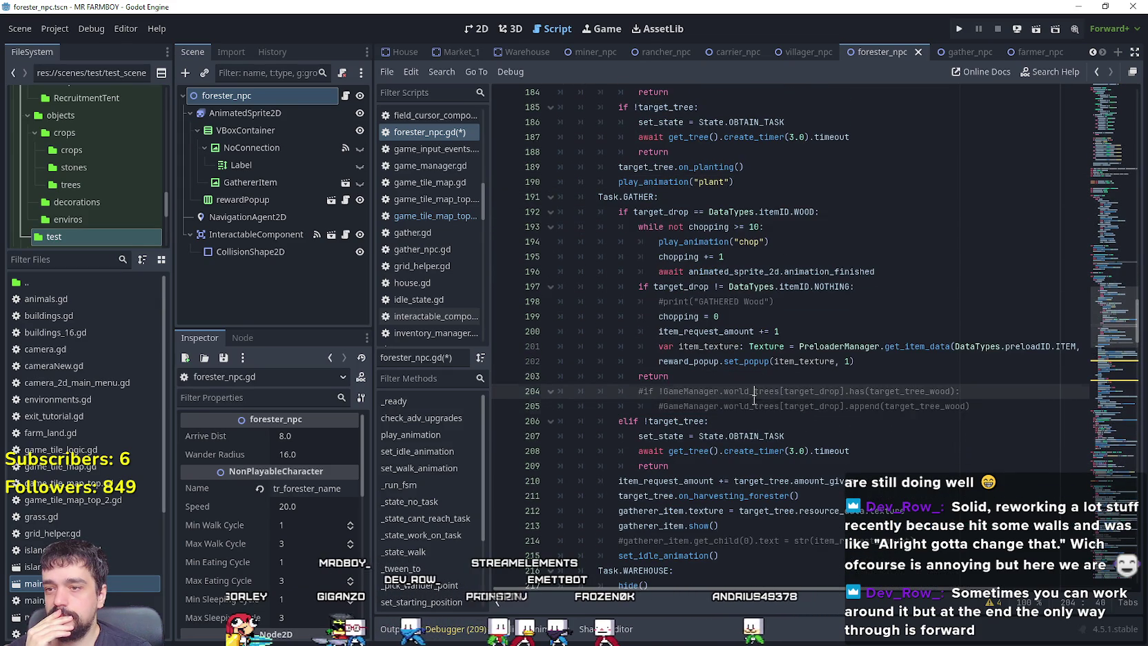
{"action": "left_click_drag", "start_coordinate": [969, 402], "coordinate": [552, 398]}
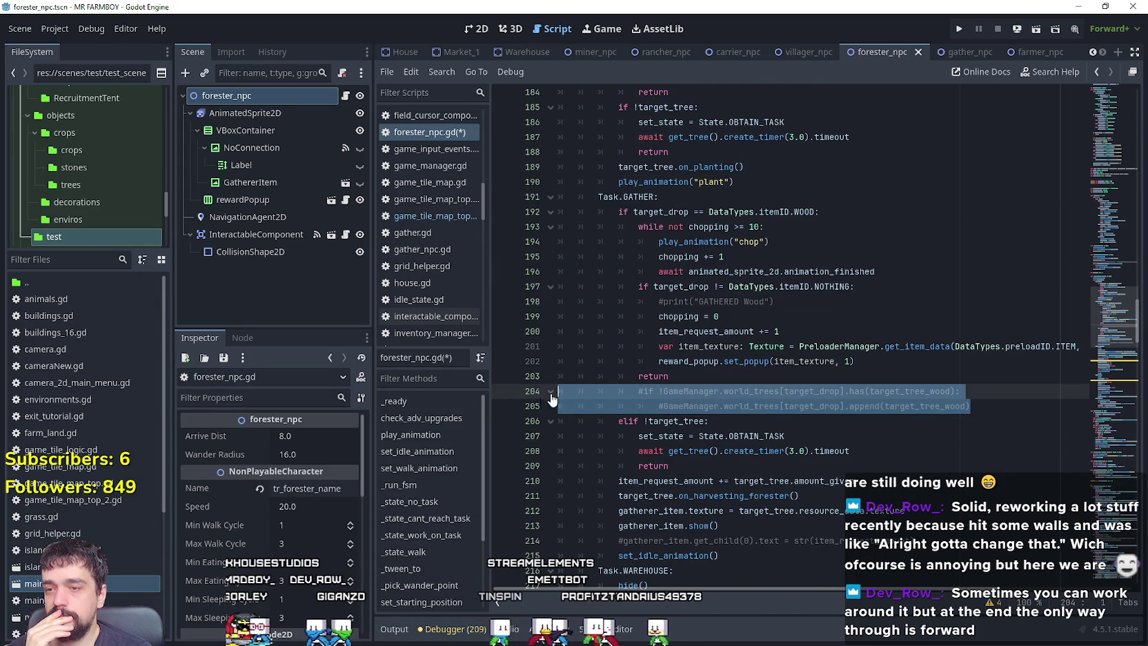
{"action": "key", "text": "BackSpace"}
{"action": "key", "text": "BackSpace"}
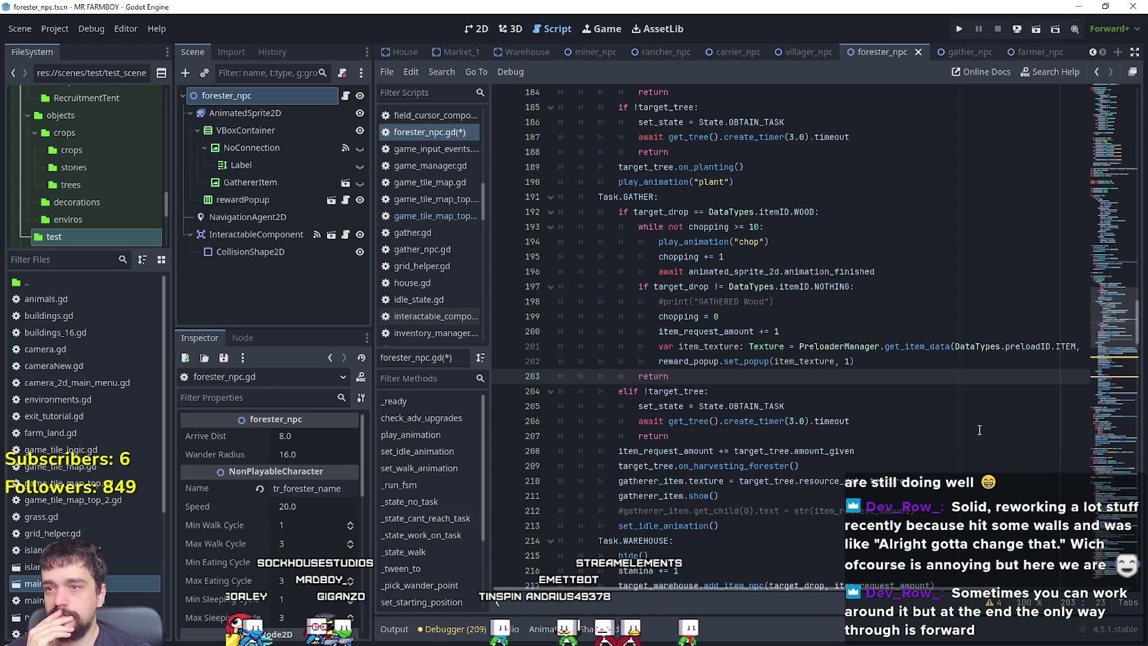
{"action": "mouse_move", "coordinate": [617, 211]}
{"action": "left_mouse_down"}
{"action": "mouse_move", "coordinate": [690, 214]}
{"action": "mouse_move", "coordinate": [793, 328]}
{"action": "mouse_move", "coordinate": [962, 364]}
{"action": "left_mouse_up"}
{"action": "left_click", "coordinate": [716, 386]}
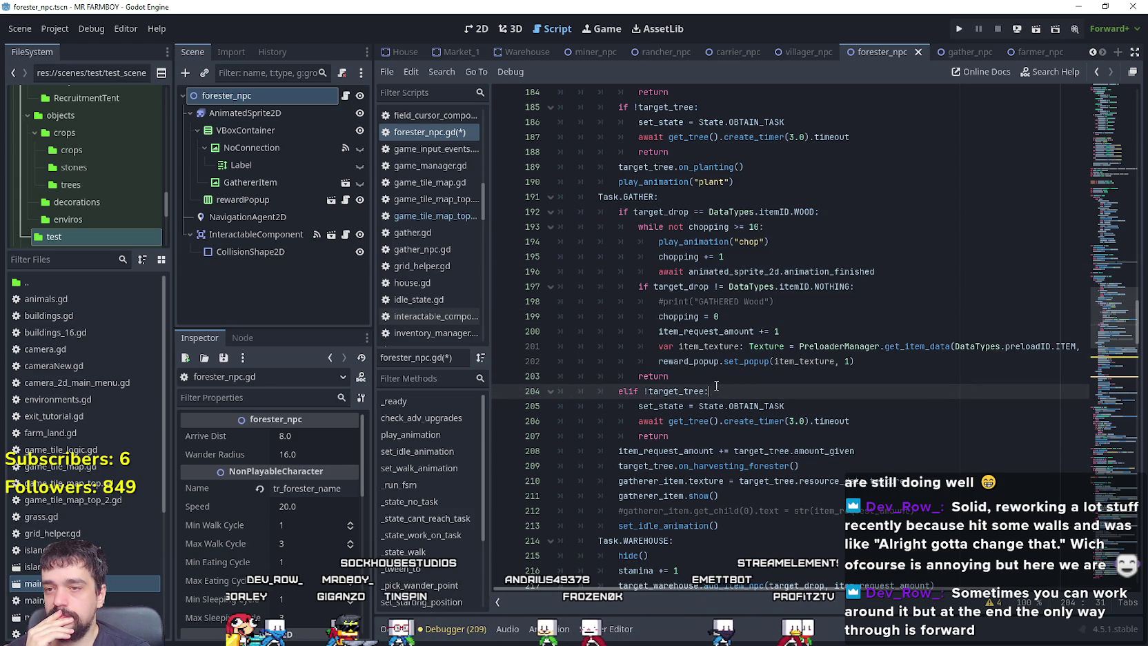
{"action": "left_click", "coordinate": [658, 361]}
{"action": "left_click_drag", "start_coordinate": [872, 357], "coordinate": [560, 349]}
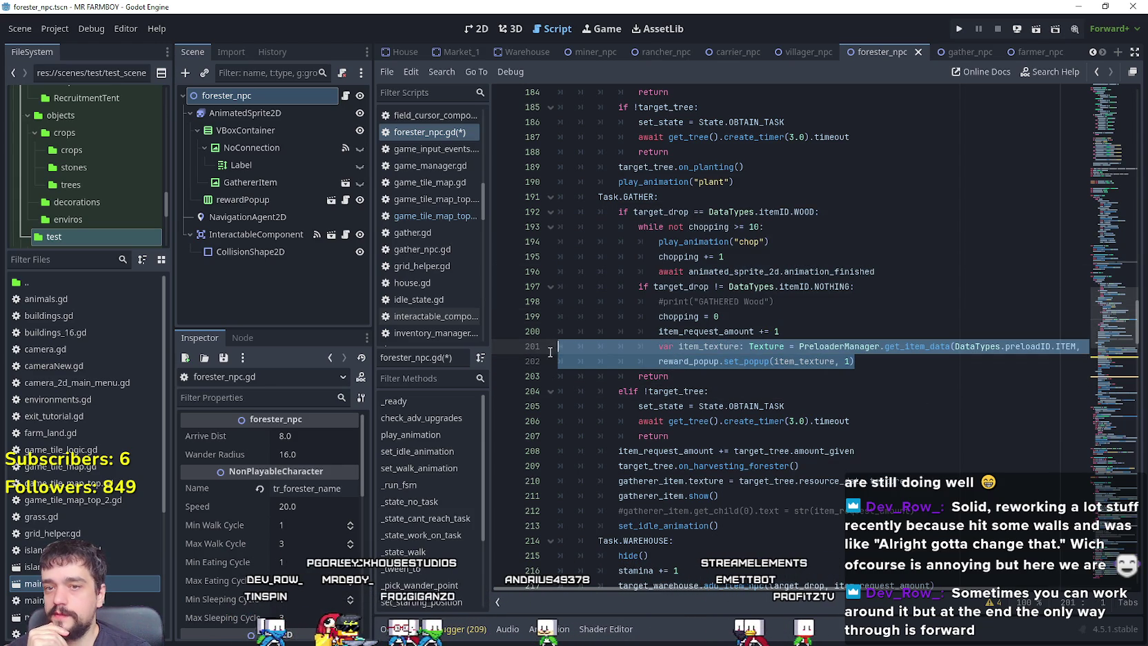
{"action": "left_click", "coordinate": [658, 360]}
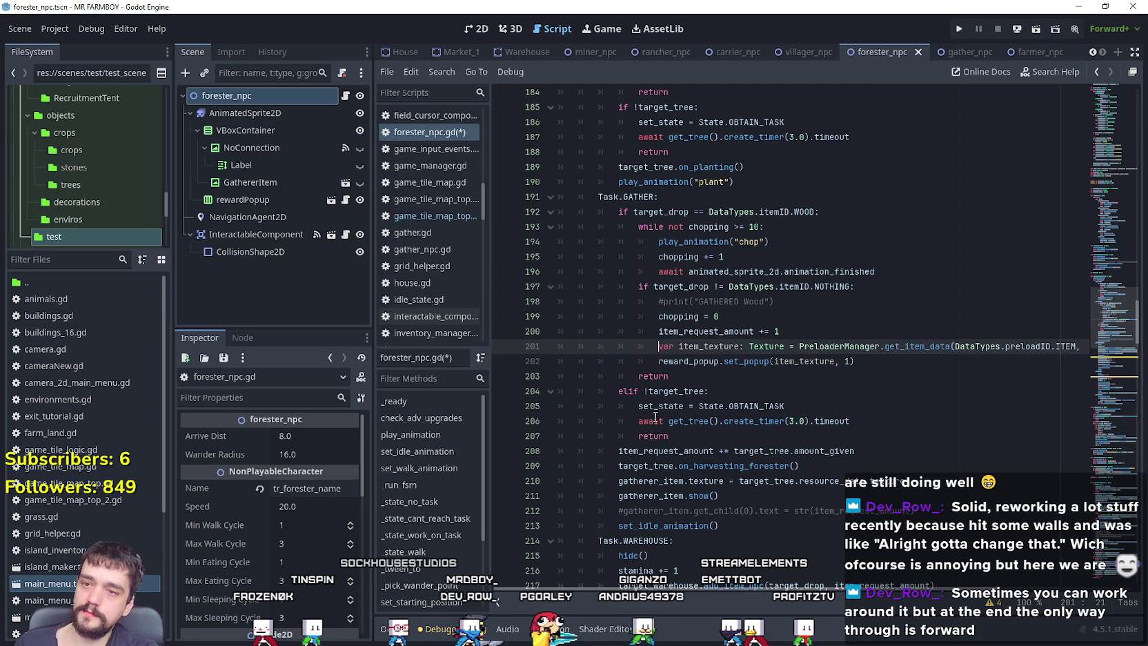
{"action": "type", "text": "#"}
{"action": "left_click", "coordinate": [654, 364]}
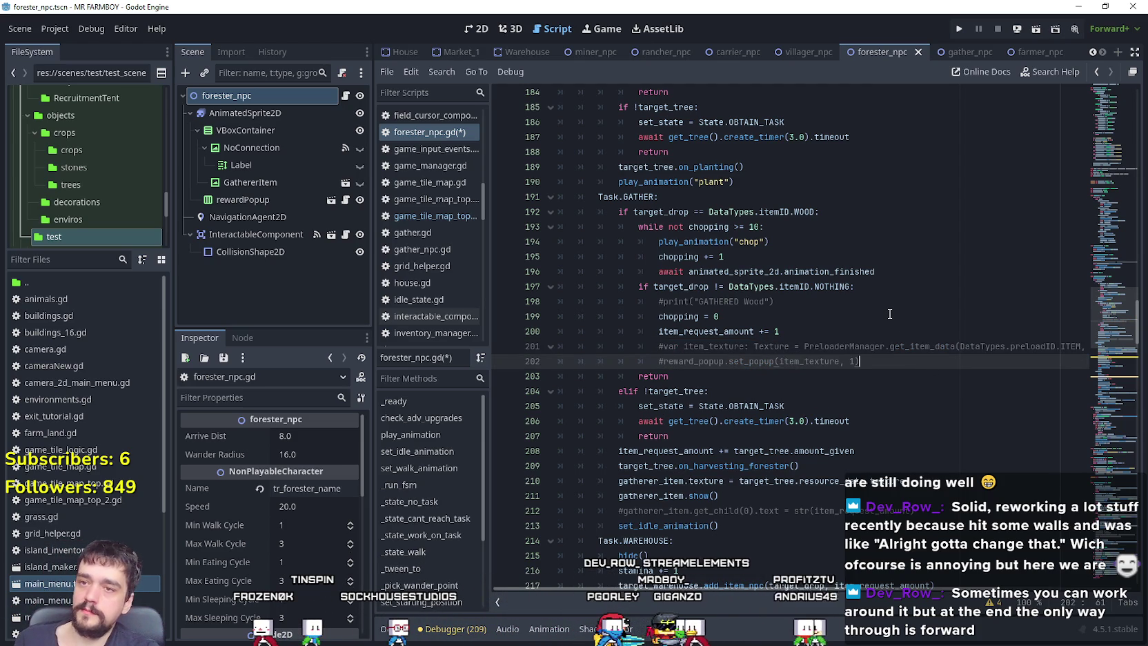
{"action": "key", "text": "ctrl+s"}
{"action": "mouse_move", "coordinate": [884, 366]}
{"action": "left_mouse_down"}
{"action": "mouse_move", "coordinate": [690, 286]}
{"action": "mouse_move", "coordinate": [586, 212]}
{"action": "mouse_move", "coordinate": [560, 227]}
{"action": "left_mouse_up"}
{"action": "scroll", "coordinate": [683, 398], "scroll_direction": "down", "scroll_amount": 2}
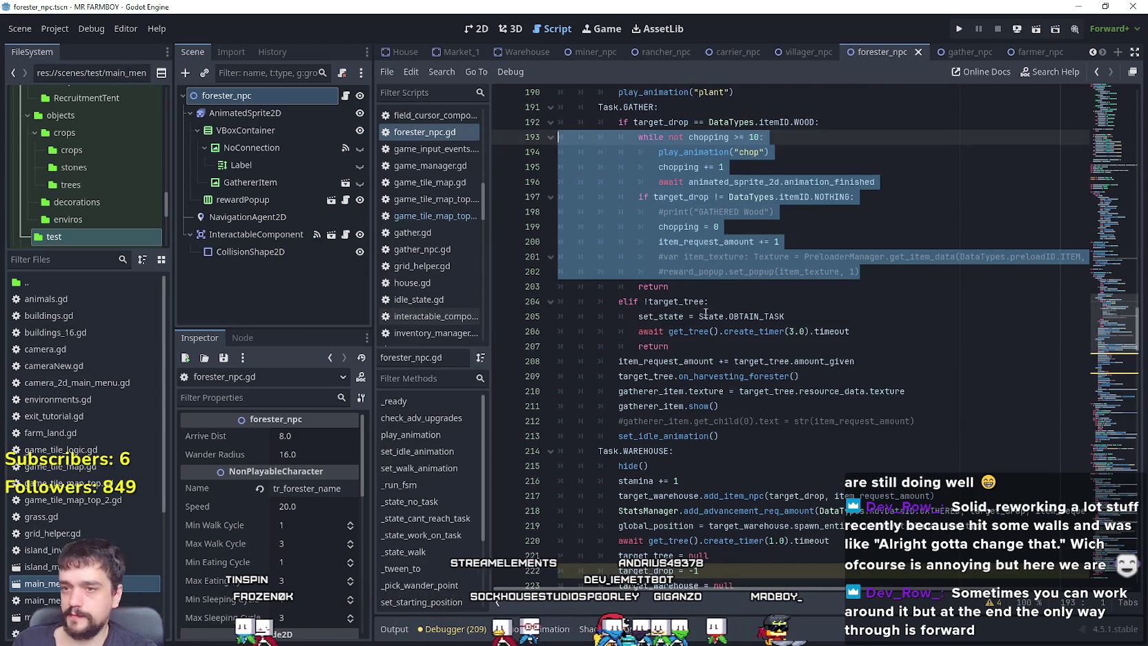
{"action": "left_click", "coordinate": [699, 283]}
{"action": "scroll", "coordinate": [810, 418], "scroll_direction": "down", "scroll_amount": 1}
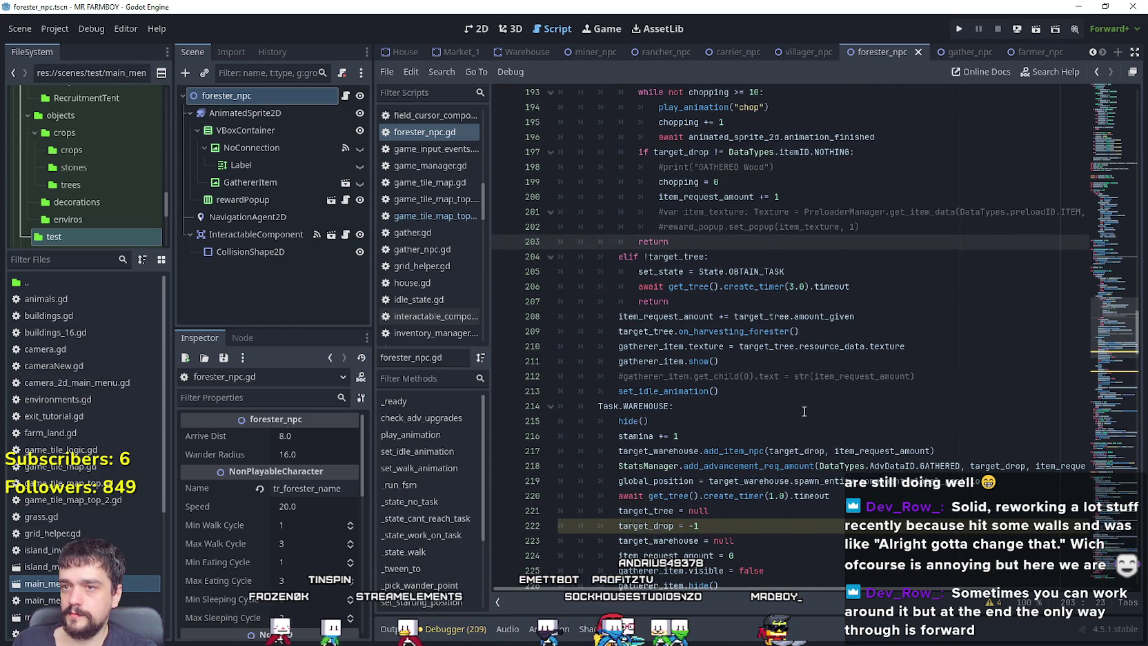
Highlight every use of item_request_amount and target_drop in forester_npc.gd.
{"action": "scroll", "coordinate": [803, 411], "scroll_direction": "up", "scroll_amount": 2}
{"action": "scroll", "coordinate": [802, 408], "scroll_direction": "down", "scroll_amount": 2}
{"action": "scroll", "coordinate": [800, 403], "scroll_direction": "up", "scroll_amount": 2}
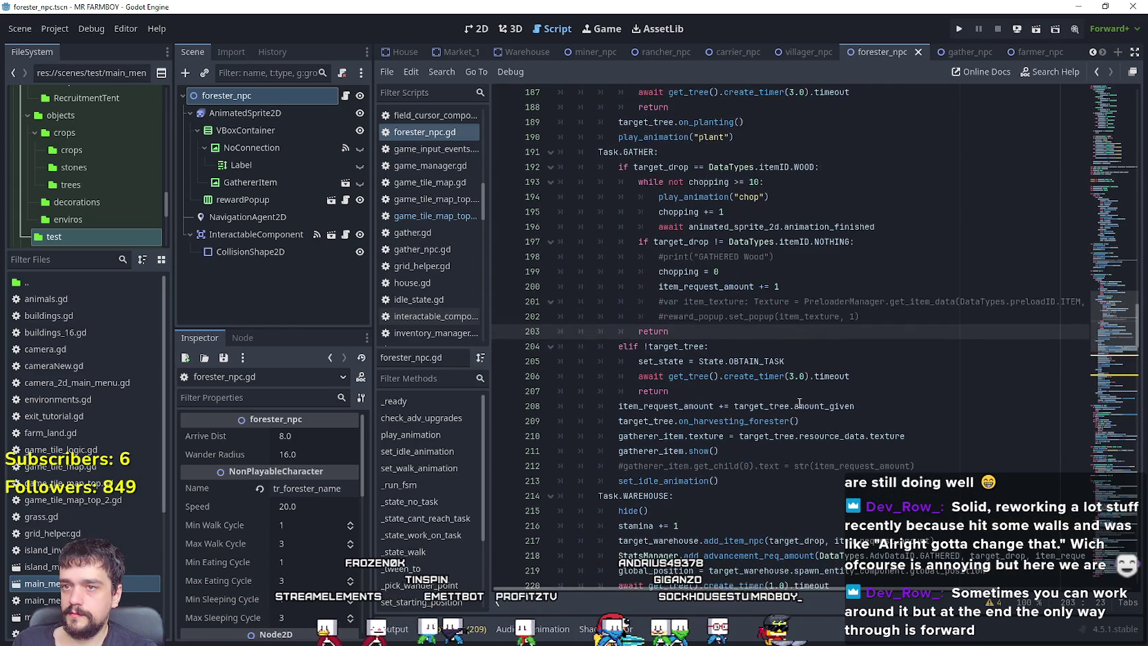
{"action": "mouse_move", "coordinate": [798, 402]}
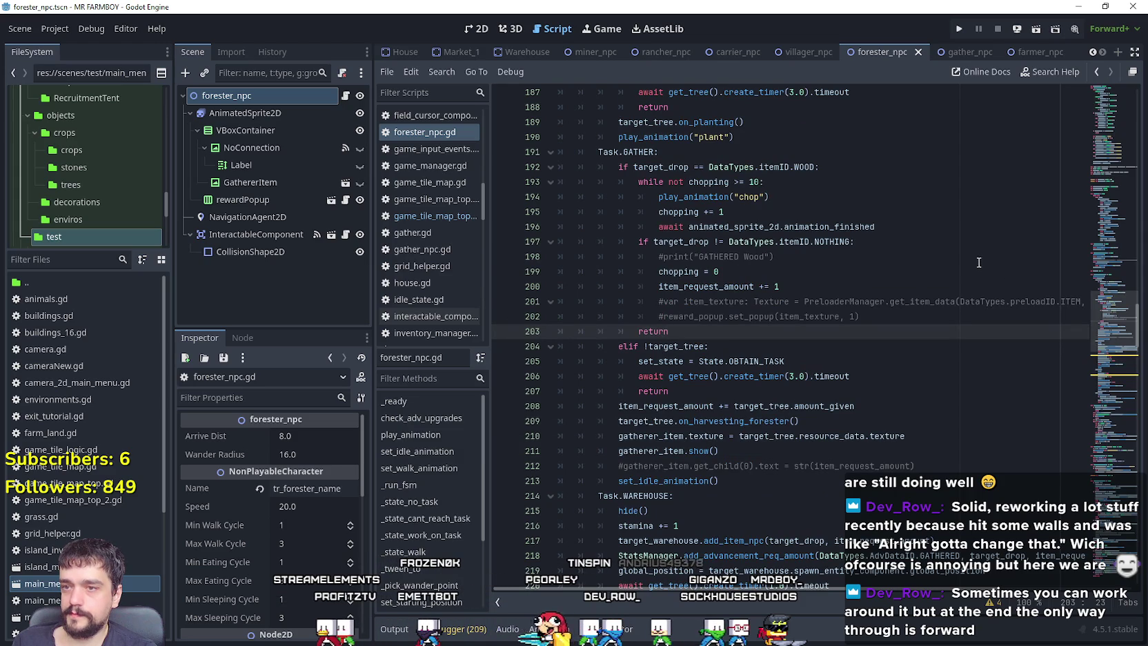
{"action": "double_click", "coordinate": [721, 286]}
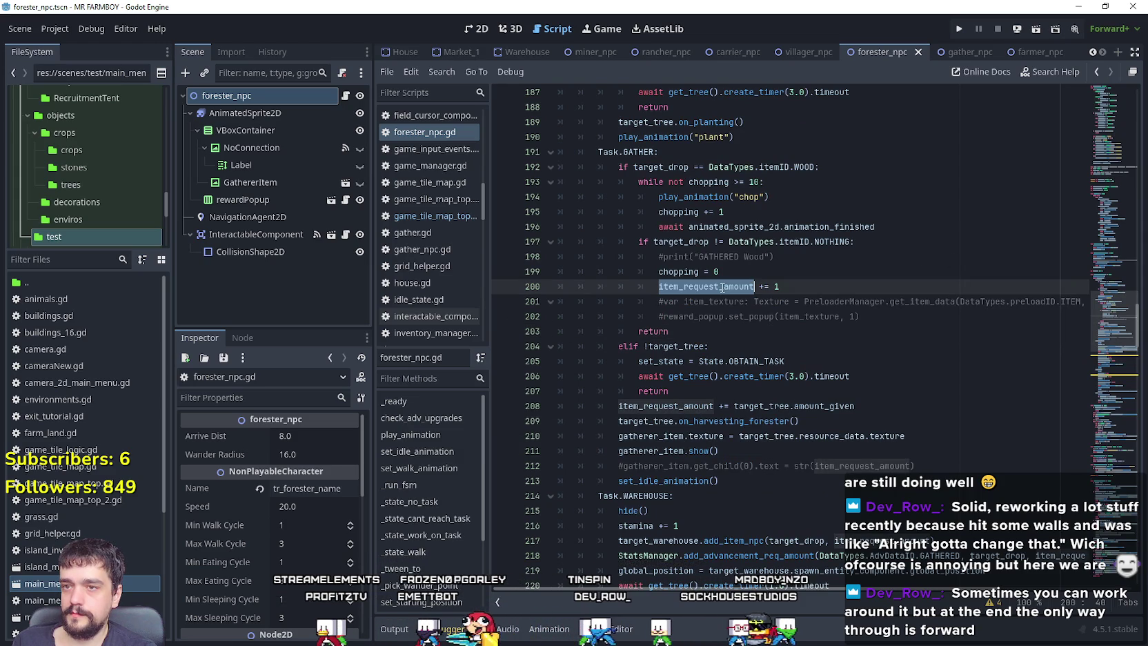
{"action": "double_click", "coordinate": [674, 242]}
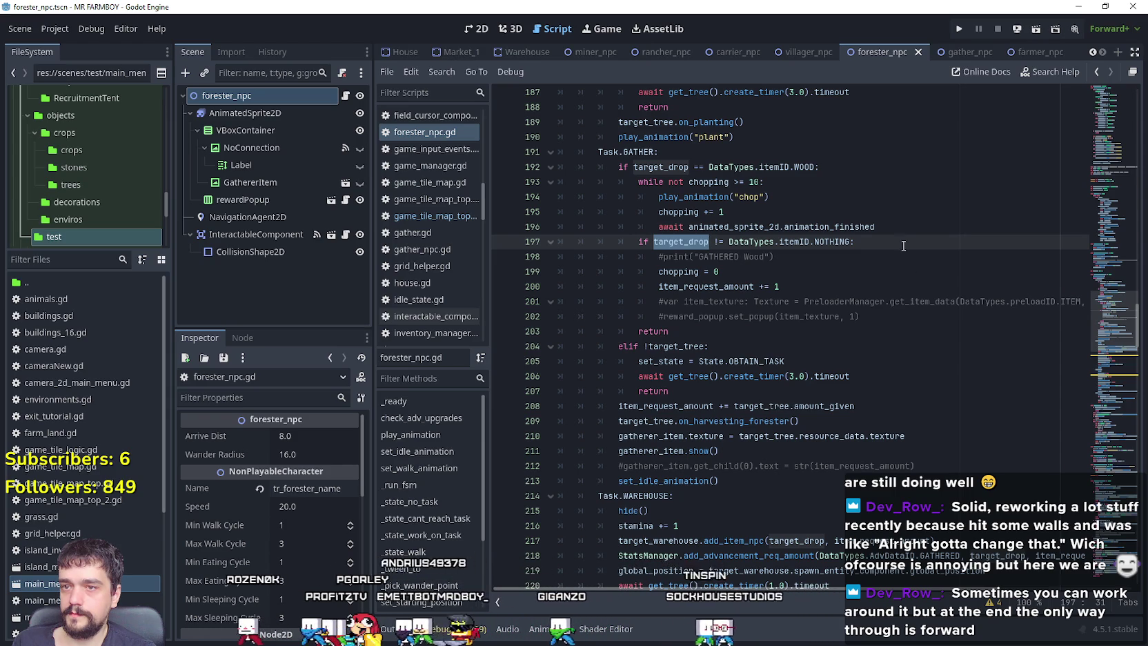
{"action": "left_click", "coordinate": [792, 288]}
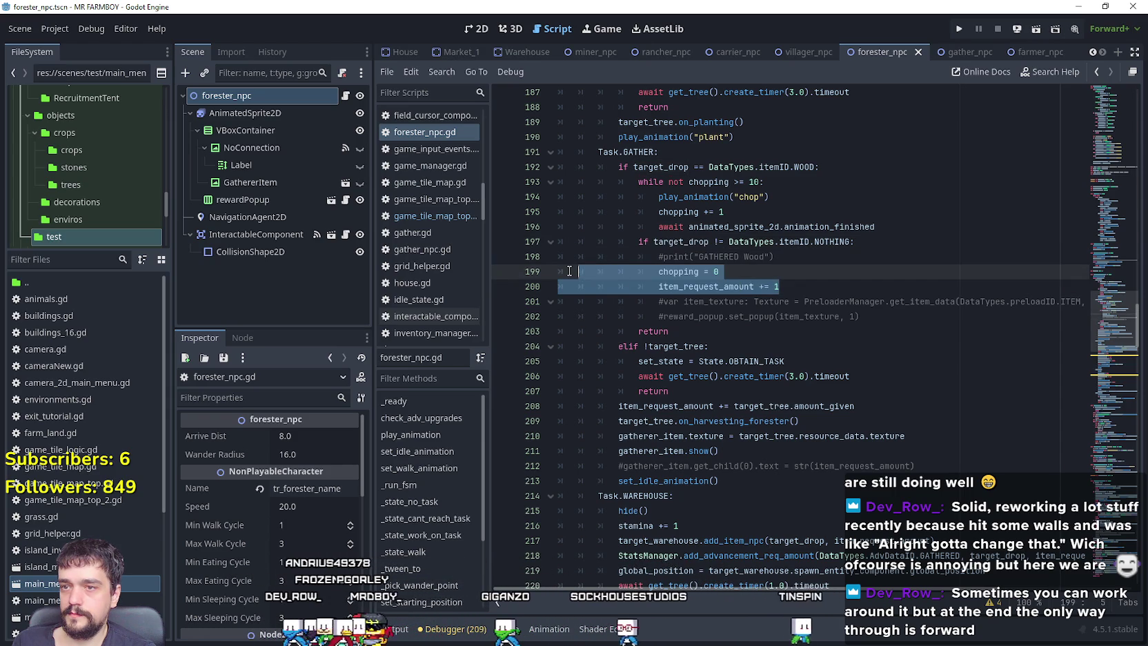
{"action": "double_click", "coordinate": [703, 286]}
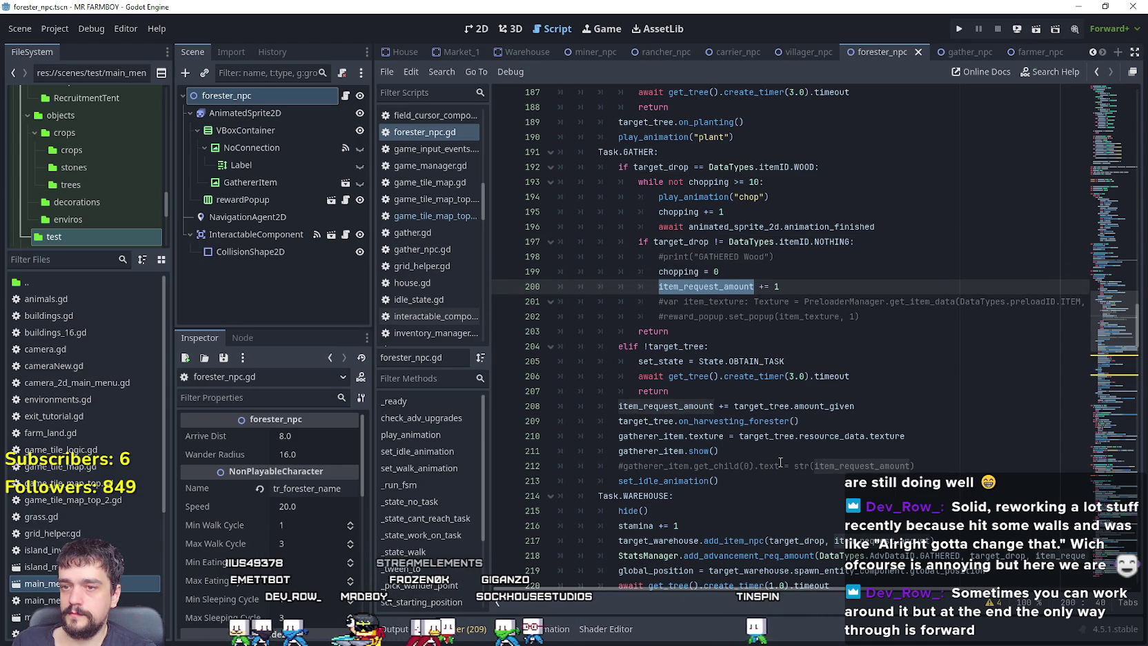
Review the line adding amount_given to item_request_amount and the return on line 207.
{"action": "scroll", "coordinate": [780, 462], "scroll_direction": "down", "scroll_amount": 1}
{"action": "left_click_drag", "start_coordinate": [618, 361], "coordinate": [893, 362]}
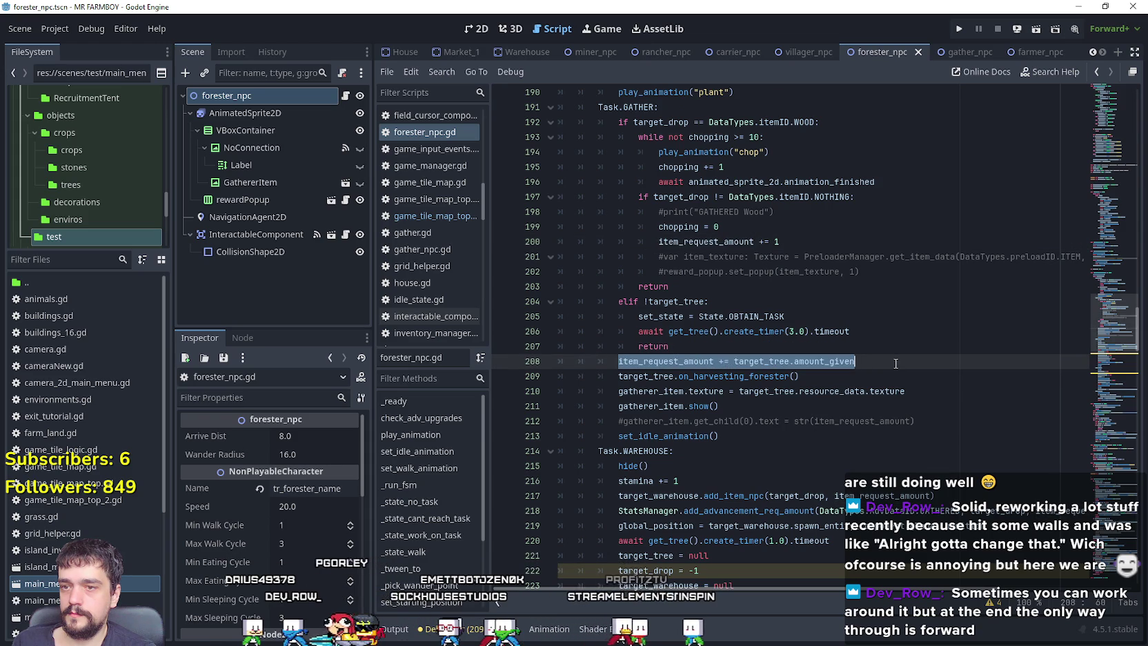
{"action": "left_click", "coordinate": [738, 436]}
{"action": "scroll", "coordinate": [759, 386], "scroll_direction": "down", "scroll_amount": 2}
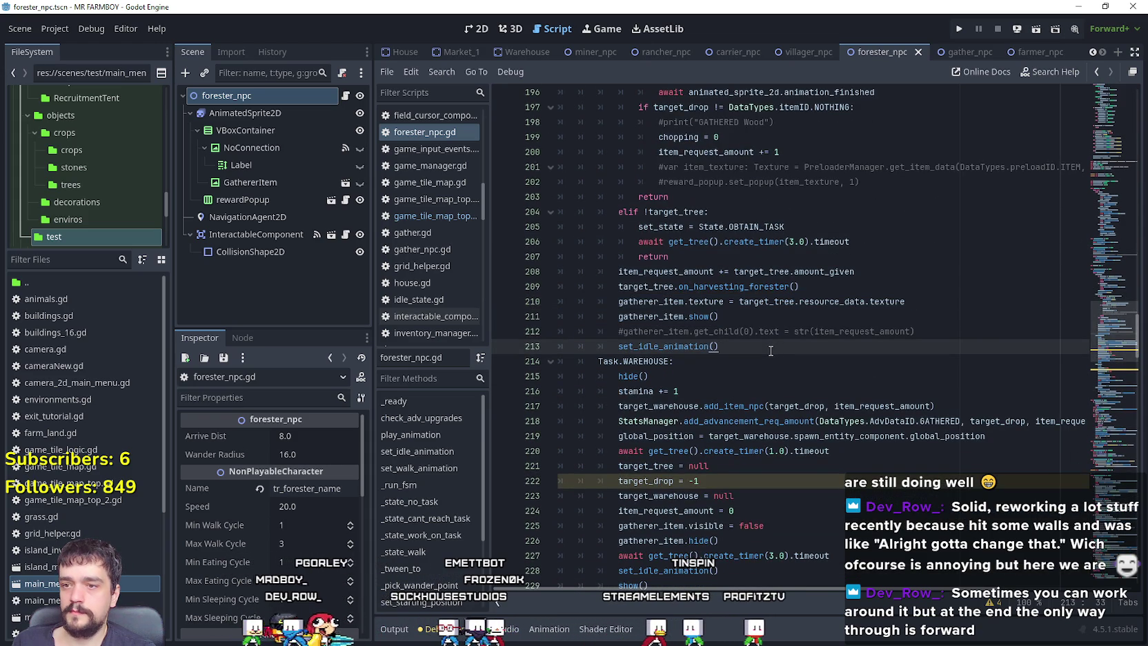
{"action": "scroll", "coordinate": [770, 351], "scroll_direction": "down", "scroll_amount": 1}
{"action": "left_click", "coordinate": [770, 349]}
{"action": "key", "text": "ctrl+l"}
{"action": "key", "text": "Return"}
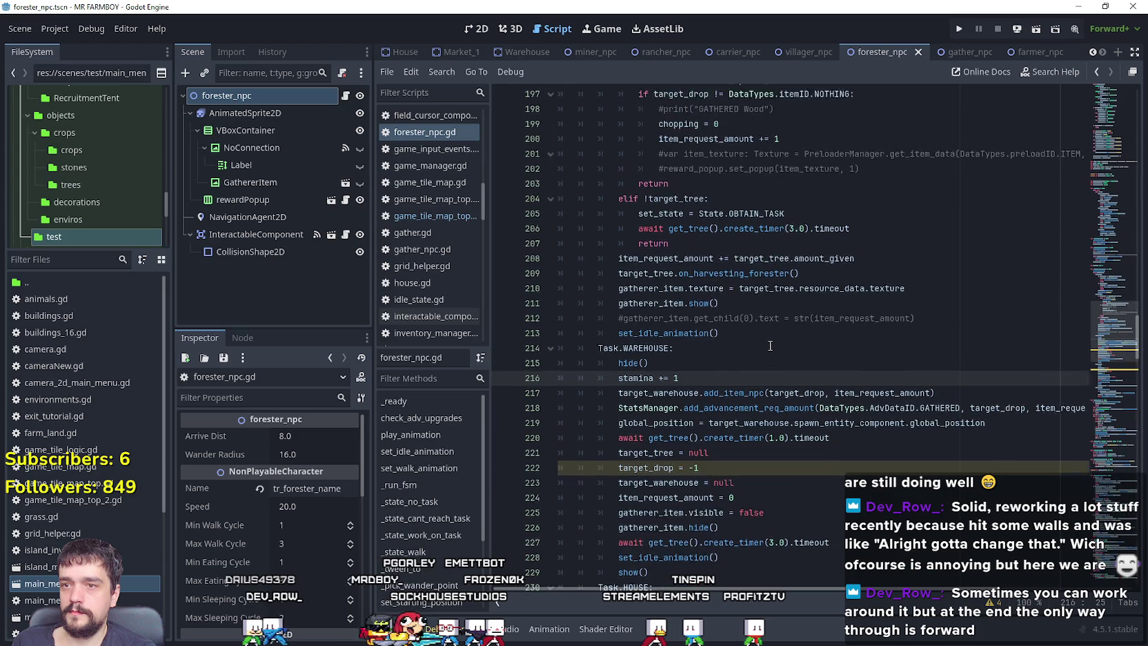
{"action": "scroll", "coordinate": [769, 346], "scroll_direction": "up", "scroll_amount": 2}
{"action": "scroll", "coordinate": [743, 427], "scroll_direction": "down", "scroll_amount": 2}
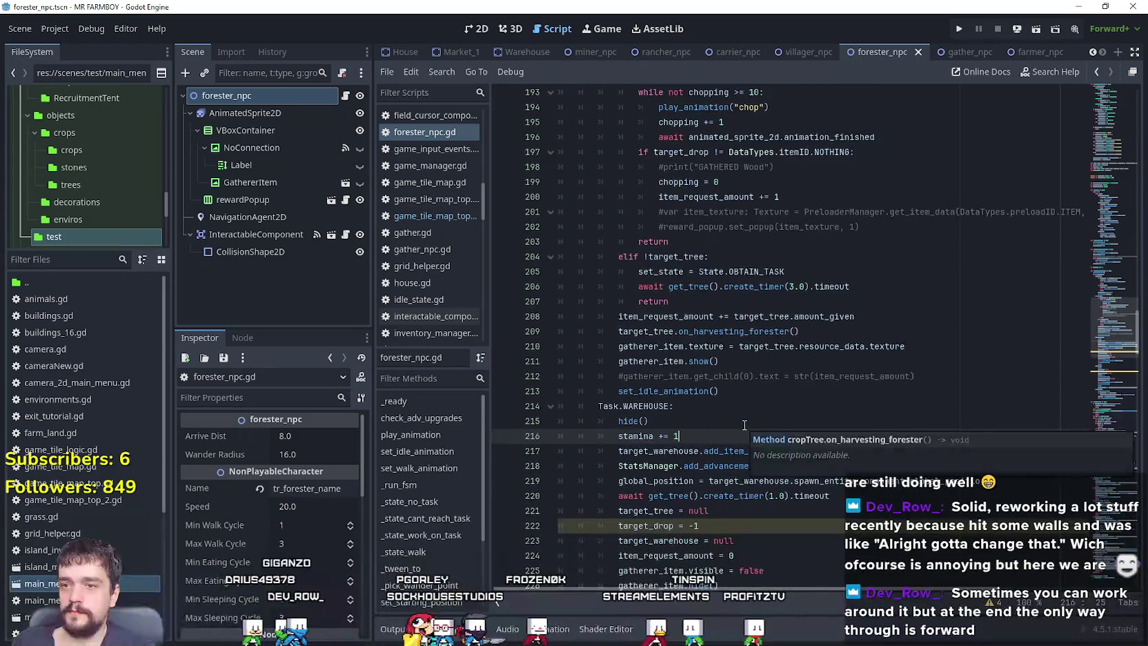
{"action": "scroll", "coordinate": [744, 422], "scroll_direction": "up", "scroll_amount": 2}
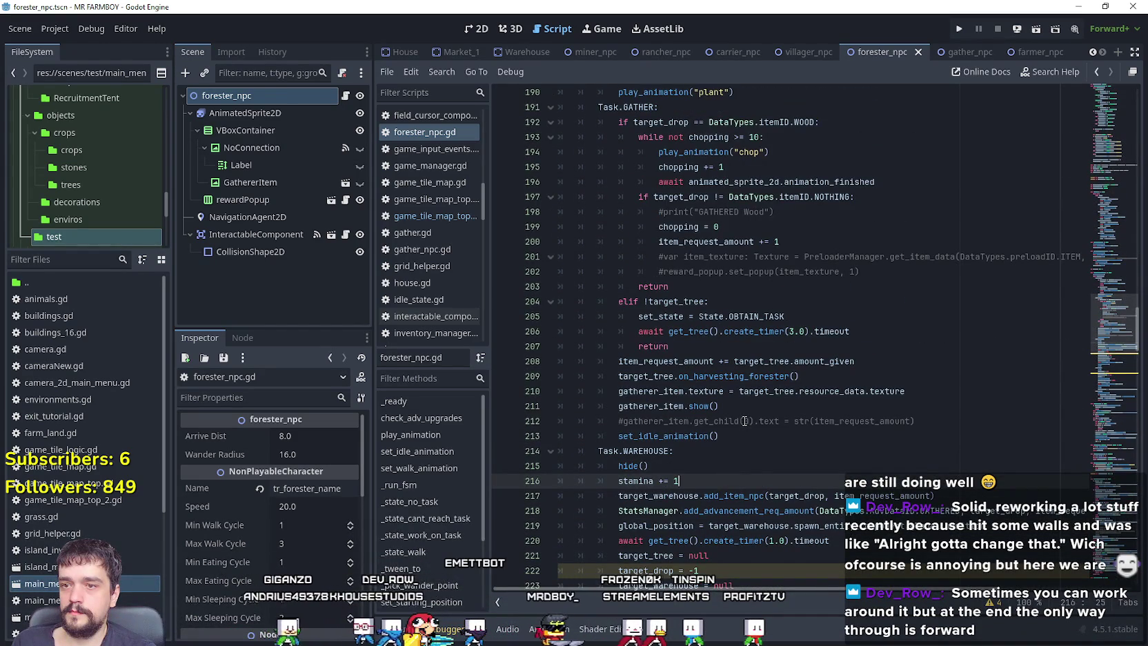
{"action": "left_click", "coordinate": [708, 350]}
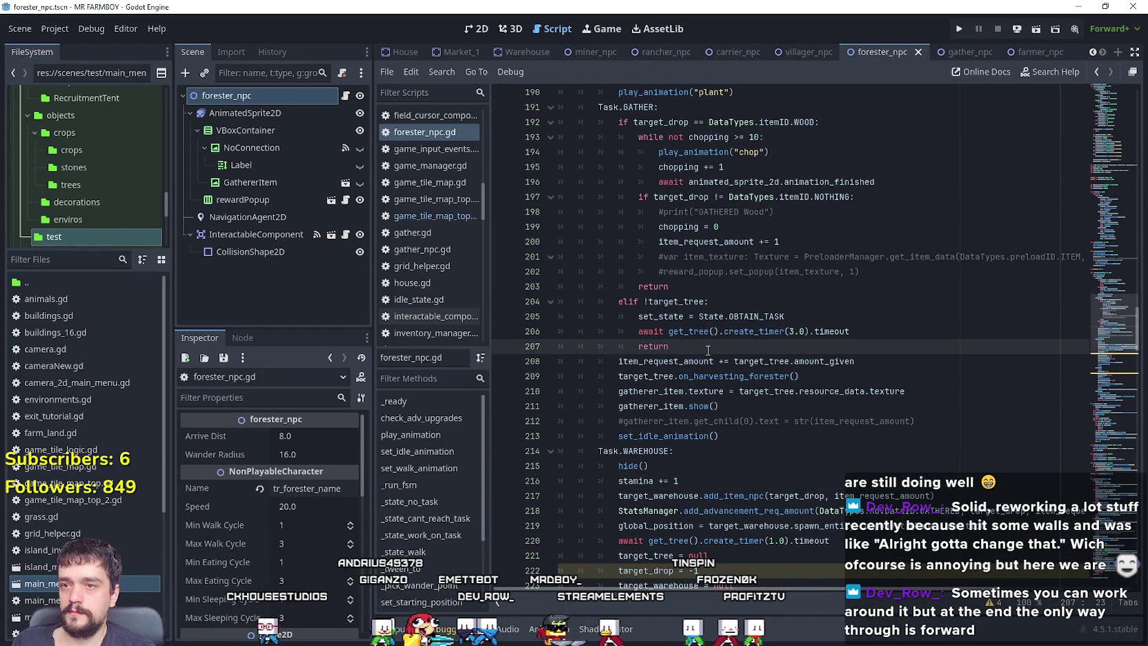
Check the commented-out print on line 198, then run the project with F5.
{"action": "scroll", "coordinate": [774, 305], "scroll_direction": "up", "scroll_amount": 2}
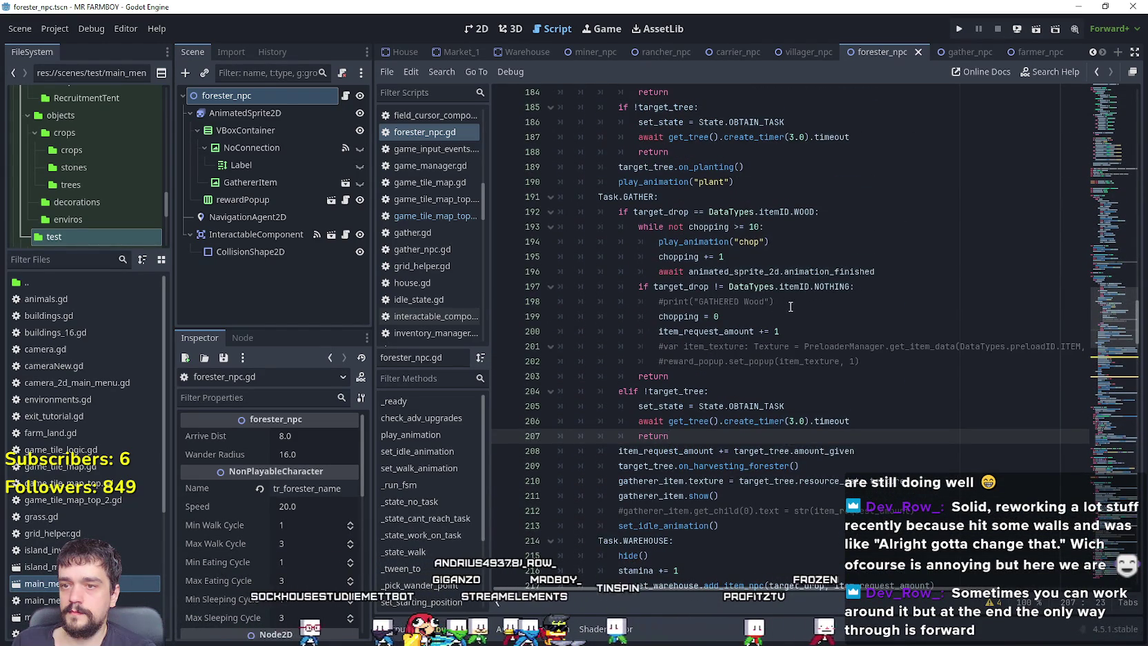
{"action": "left_click_drag", "start_coordinate": [790, 307], "coordinate": [522, 301]}
{"action": "scroll", "coordinate": [767, 362], "scroll_direction": "down", "scroll_amount": 2}
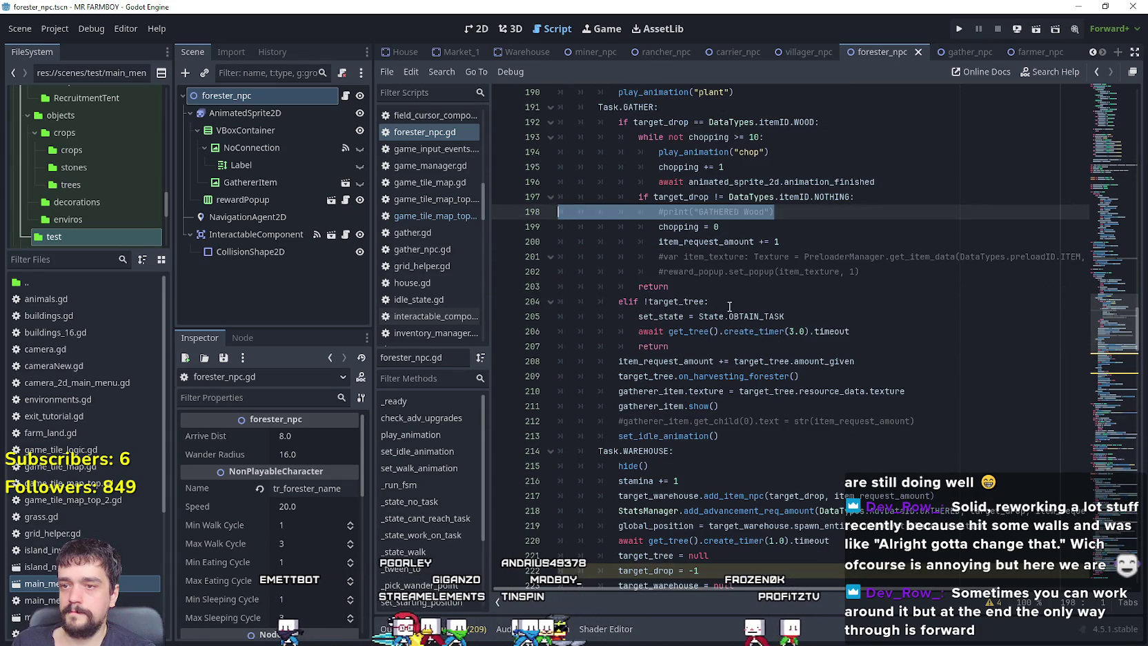
{"action": "left_click", "coordinate": [793, 288]}
{"action": "key", "text": "F5"}
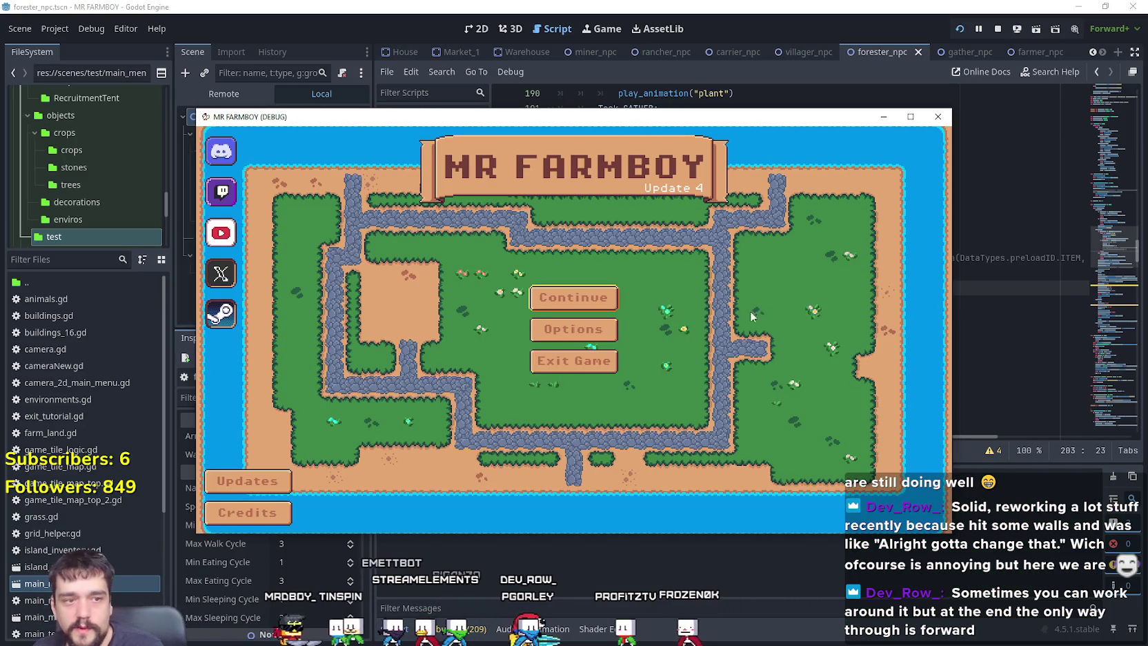
Maximize the game window and load Save 6 from the Continue list.
{"action": "left_click", "coordinate": [599, 298]}
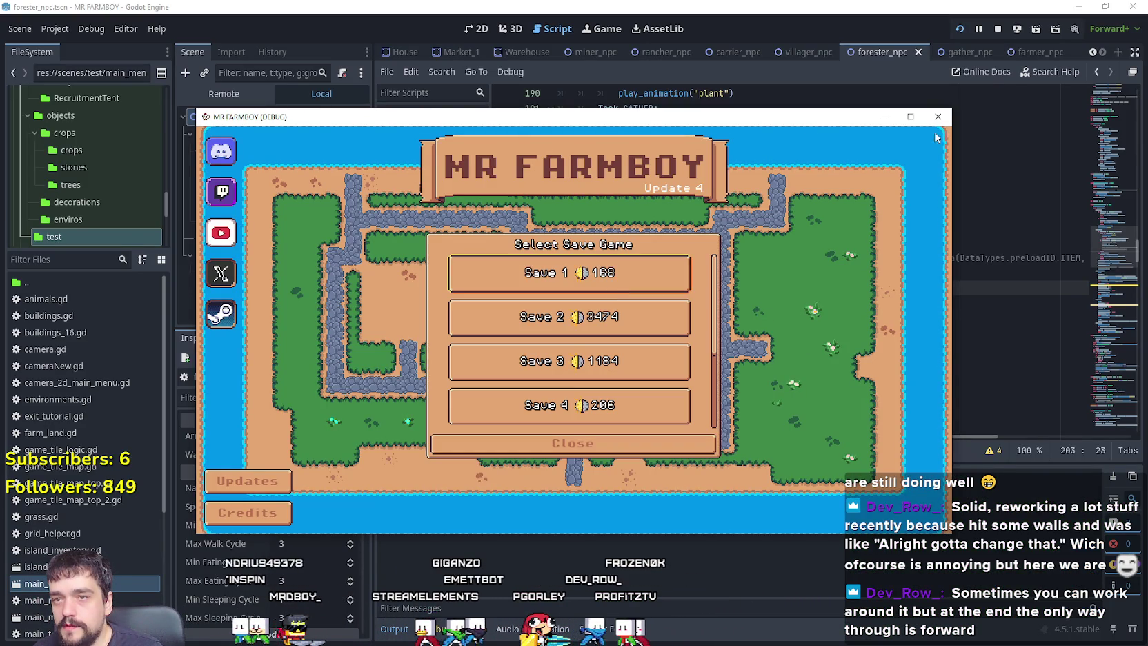
{"action": "left_click", "coordinate": [910, 116]}
{"action": "scroll", "coordinate": [593, 407], "scroll_direction": "down", "scroll_amount": 3}
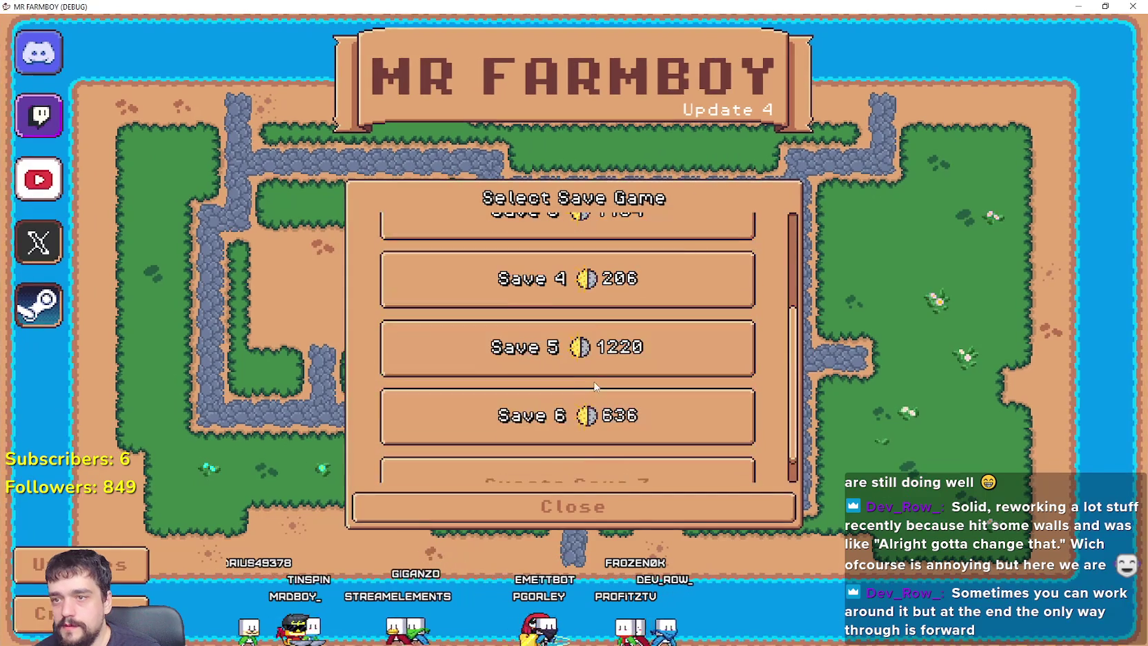
{"action": "left_click", "coordinate": [552, 434]}
{"action": "left_click", "coordinate": [549, 436]}
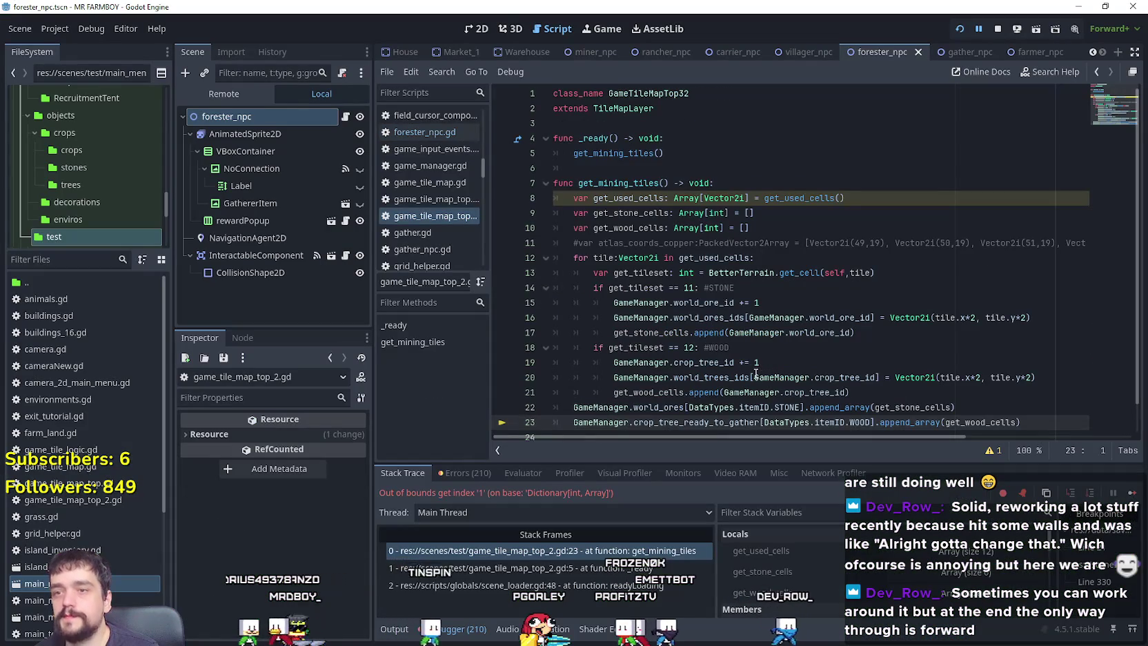
{"action": "scroll", "coordinate": [745, 387], "scroll_direction": "down", "scroll_amount": 1}
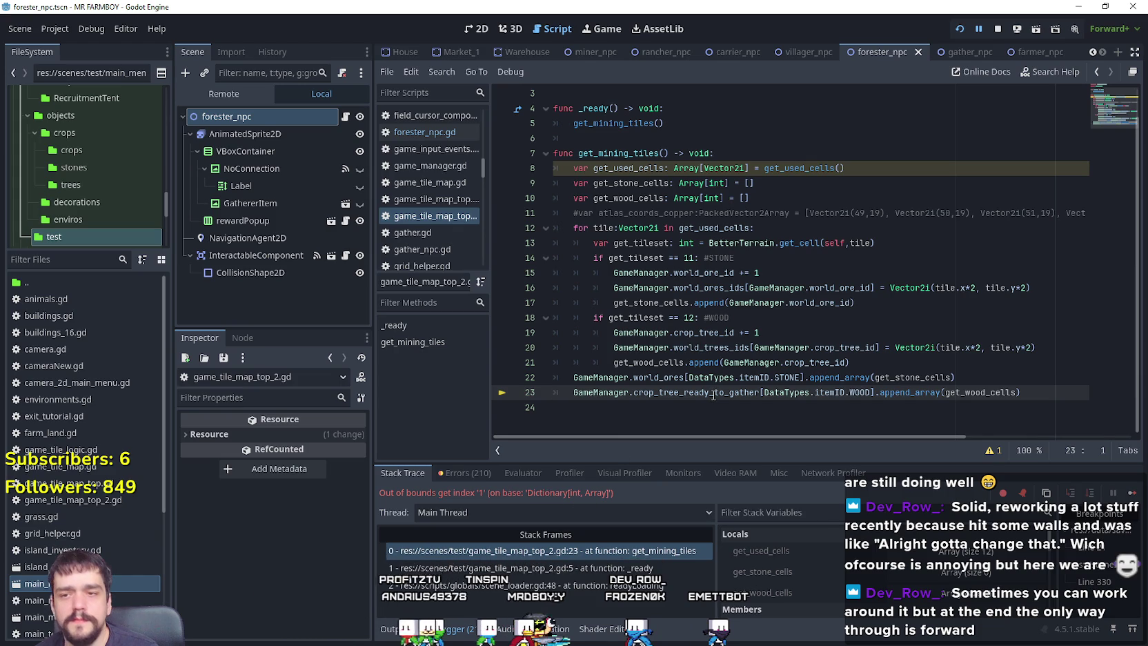
{"action": "mouse_move", "coordinate": [713, 394]}
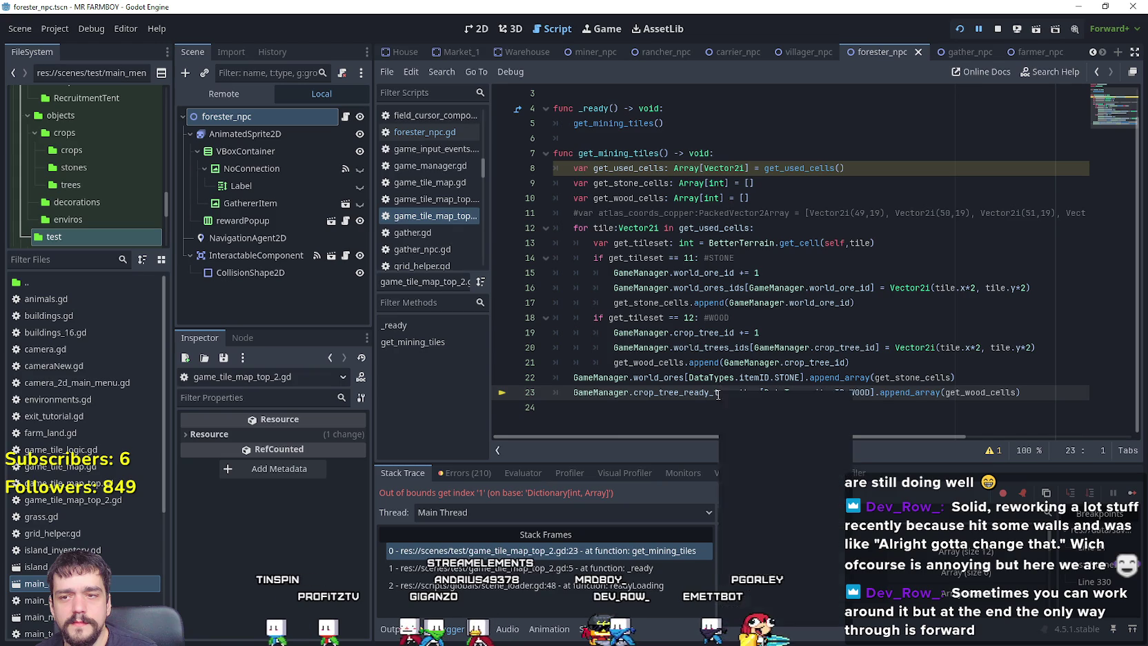
{"action": "right_click", "coordinate": [718, 390]}
{"action": "left_click", "coordinate": [900, 309]}
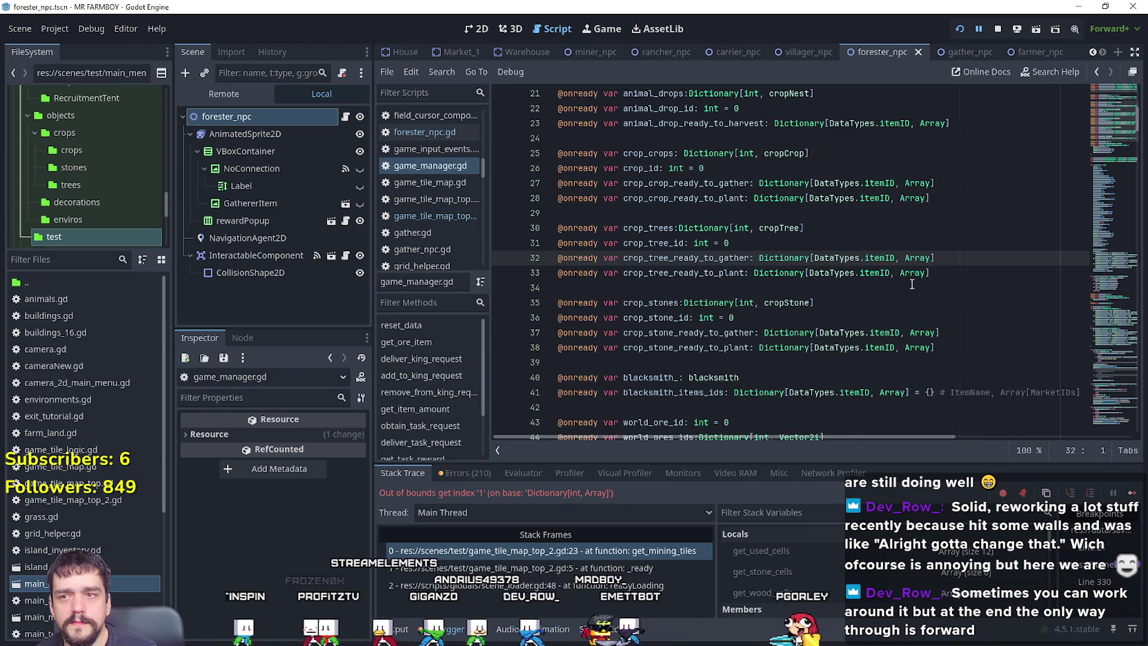
{"action": "left_click_drag", "start_coordinate": [735, 273], "coordinate": [589, 259]}
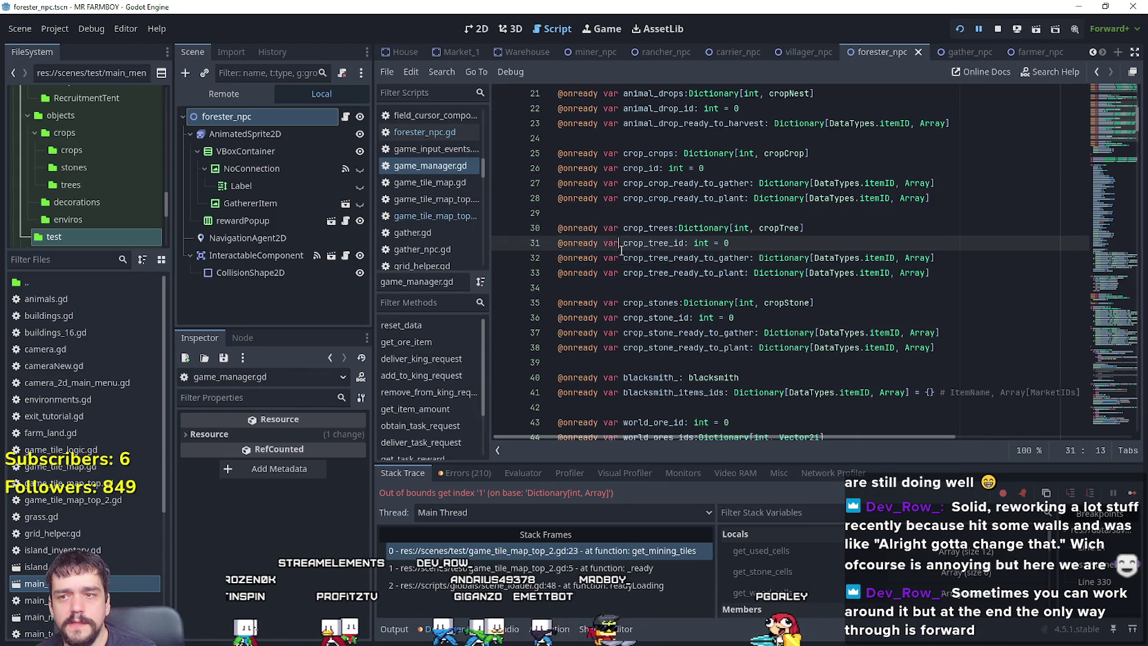
{"action": "double_click", "coordinate": [687, 258]}
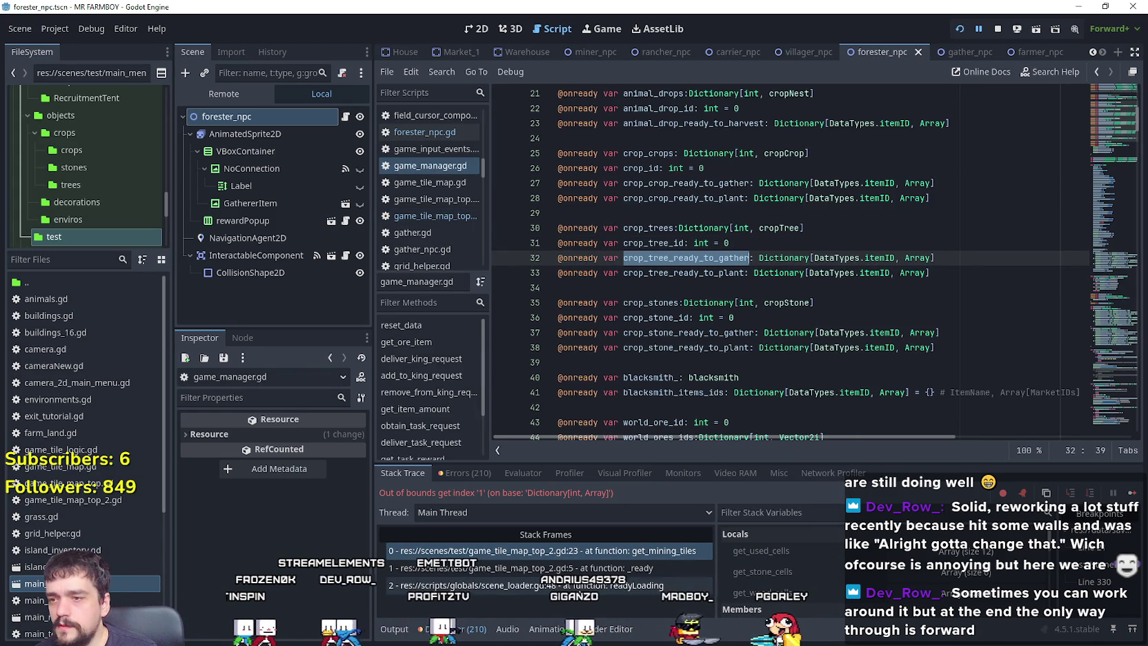
{"action": "left_click", "coordinate": [586, 569]}
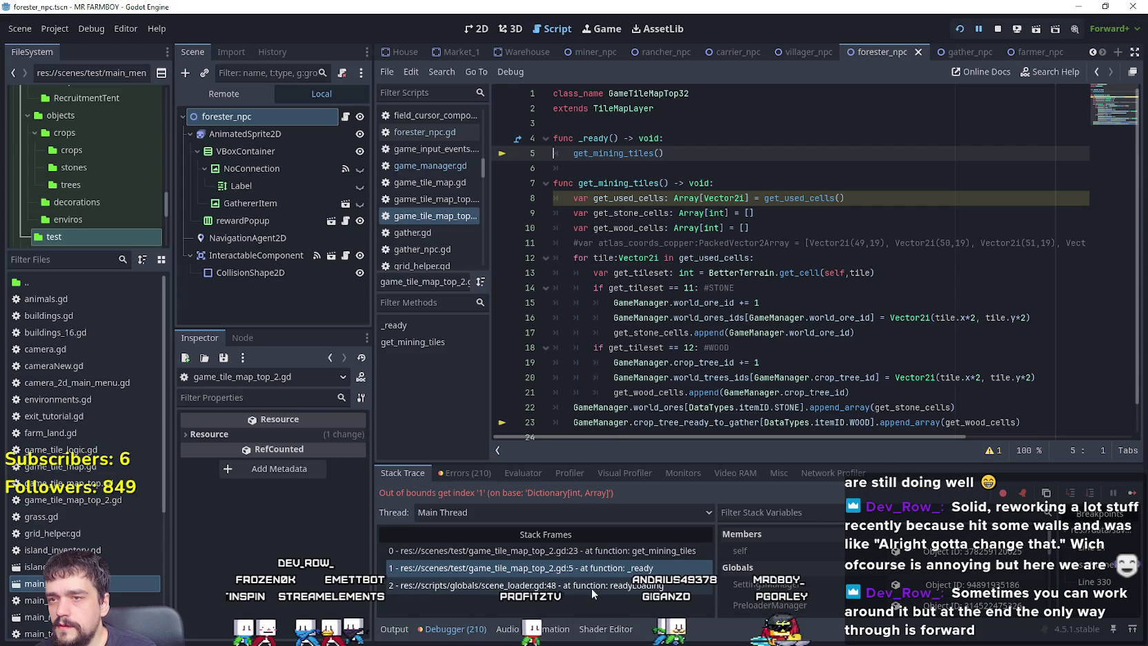
{"action": "left_click", "coordinate": [591, 585]}
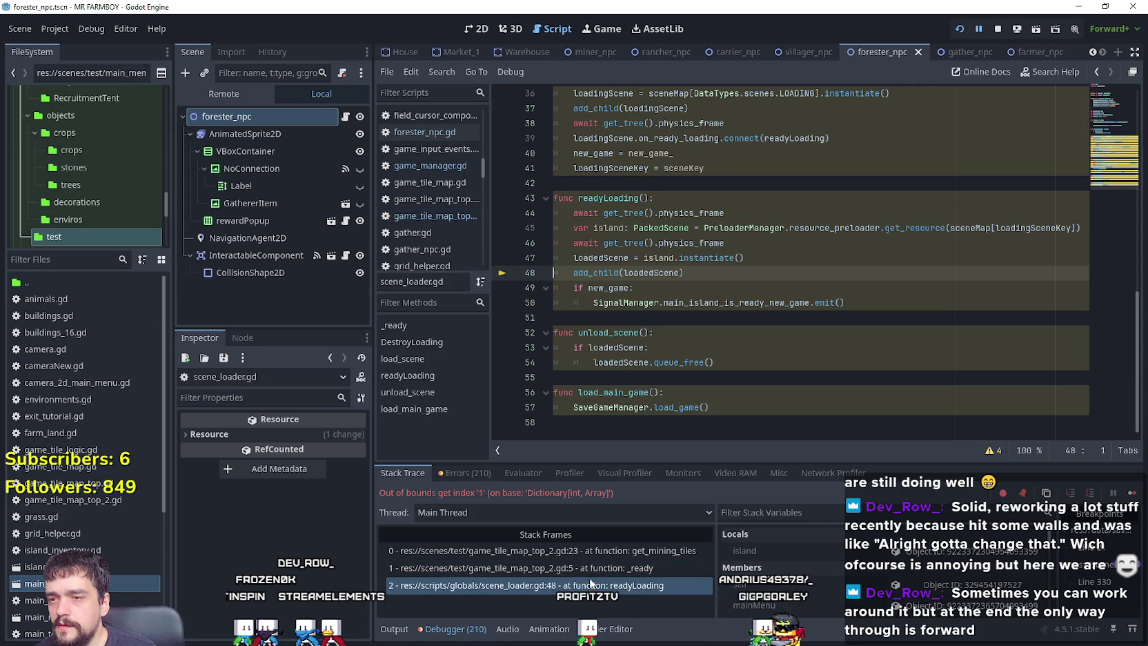
{"action": "left_click", "coordinate": [591, 565]}
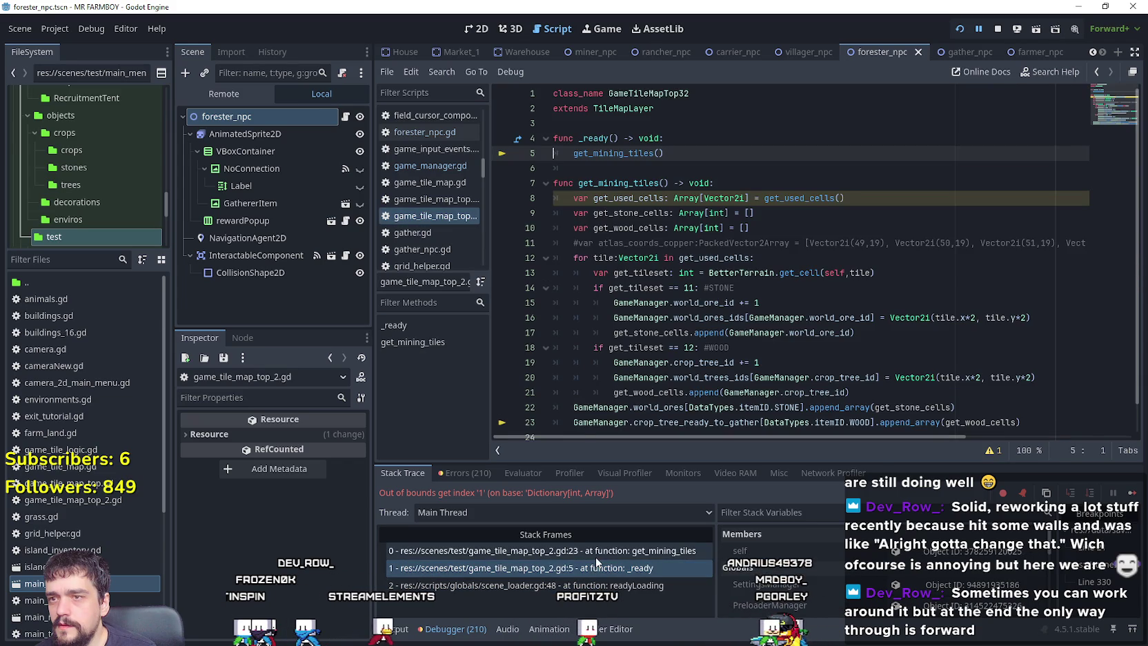
{"action": "scroll", "coordinate": [849, 420], "scroll_direction": "down", "scroll_amount": 1}
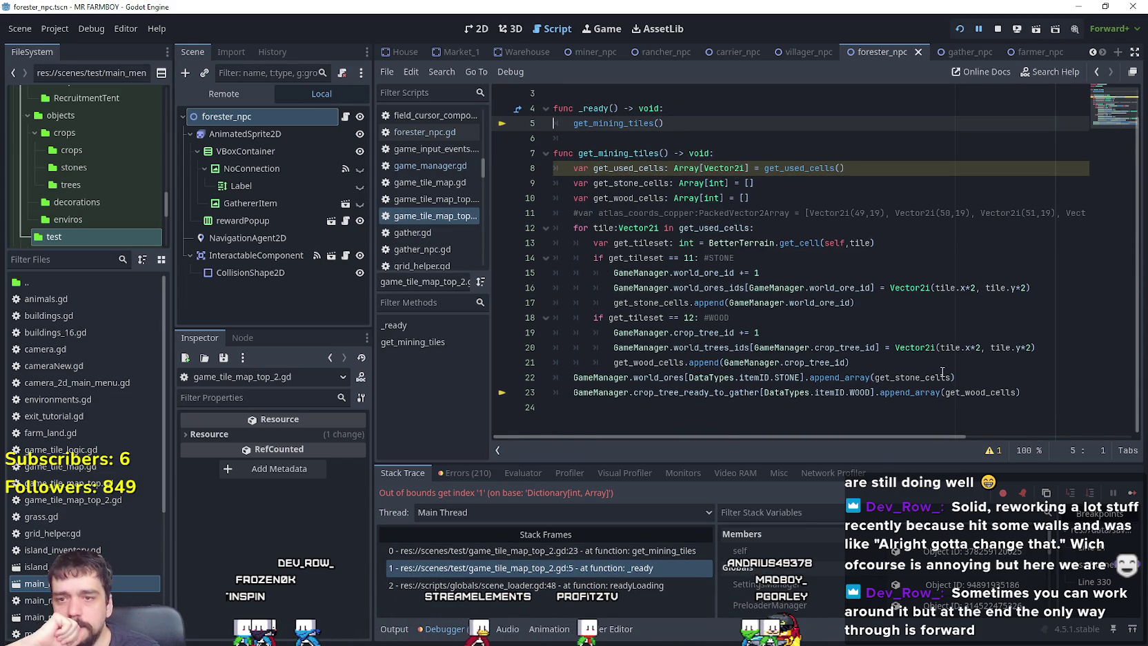
{"action": "double_click", "coordinate": [839, 377]}
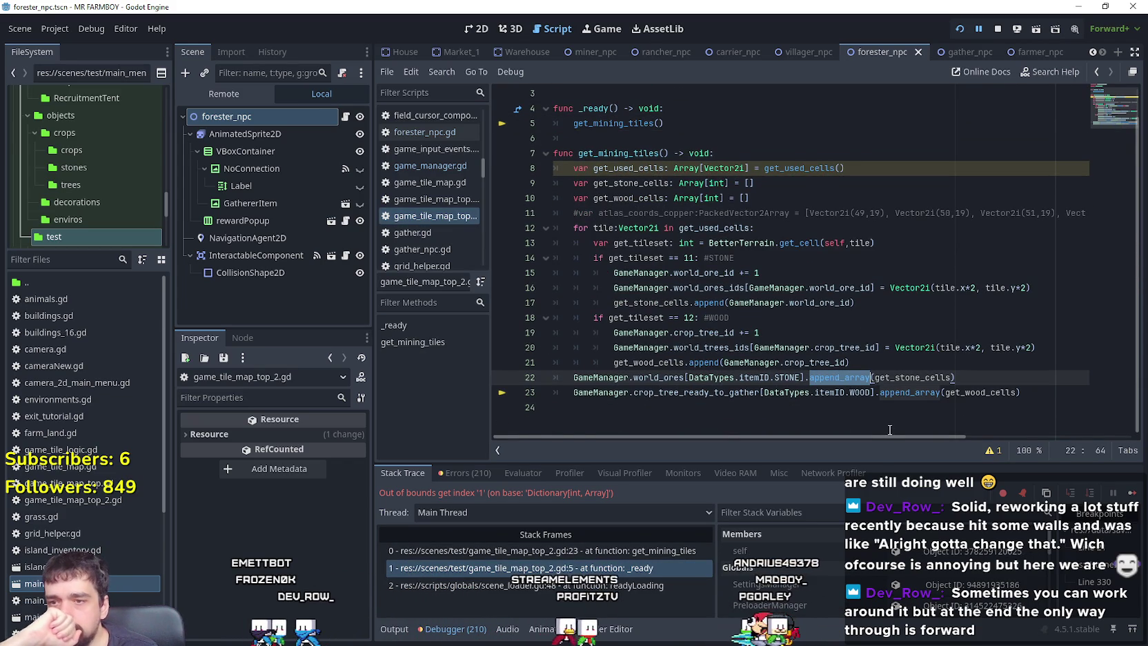
{"action": "mouse_move", "coordinate": [680, 376]}
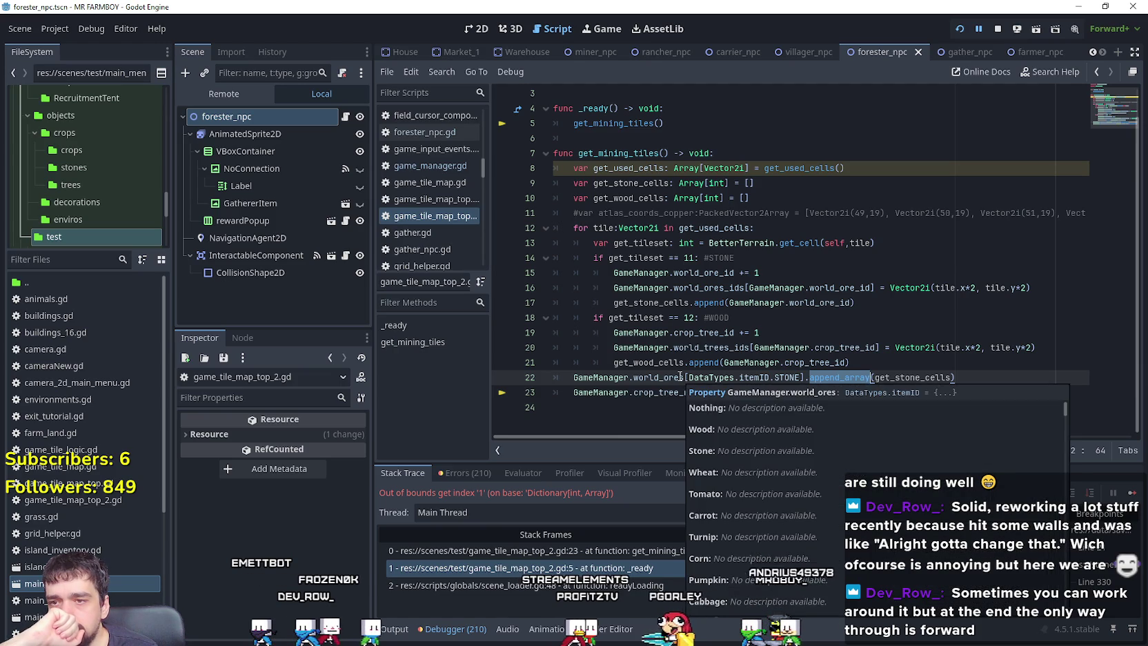
{"action": "left_click", "coordinate": [681, 378]}
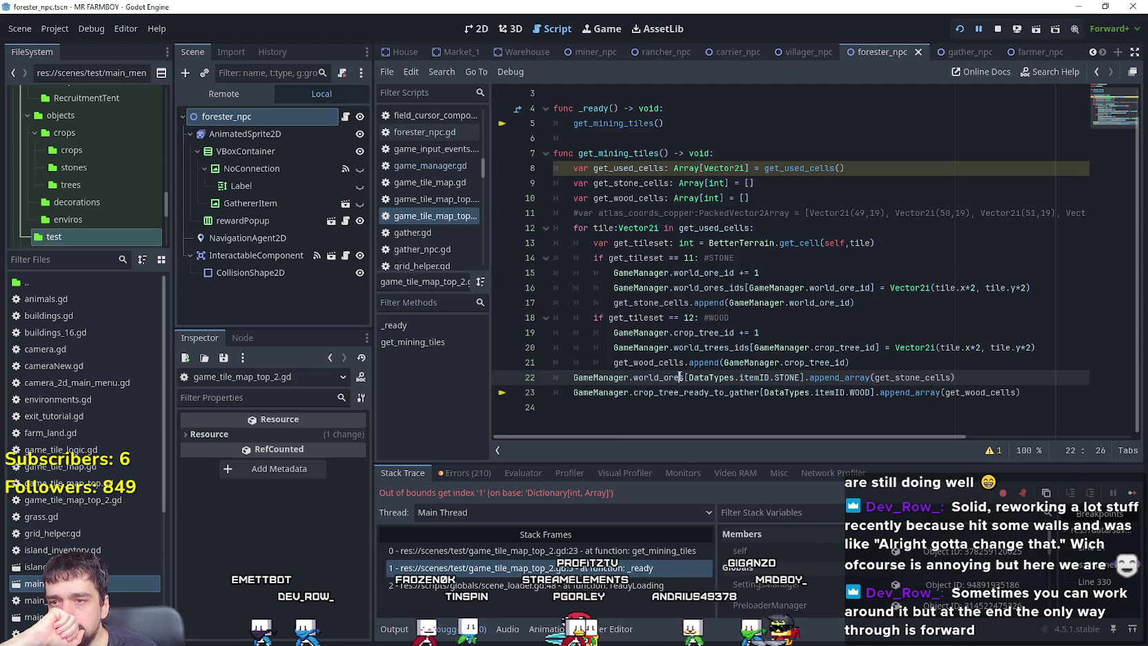
{"action": "key", "text": "F12"}
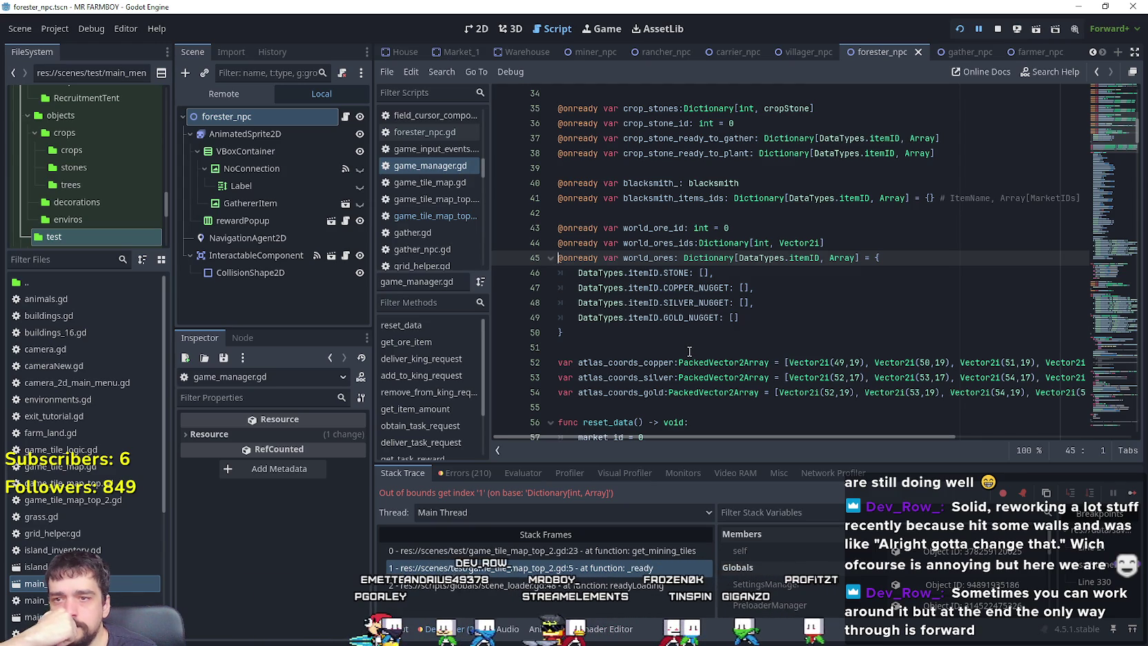
{"action": "left_click", "coordinate": [540, 550]}
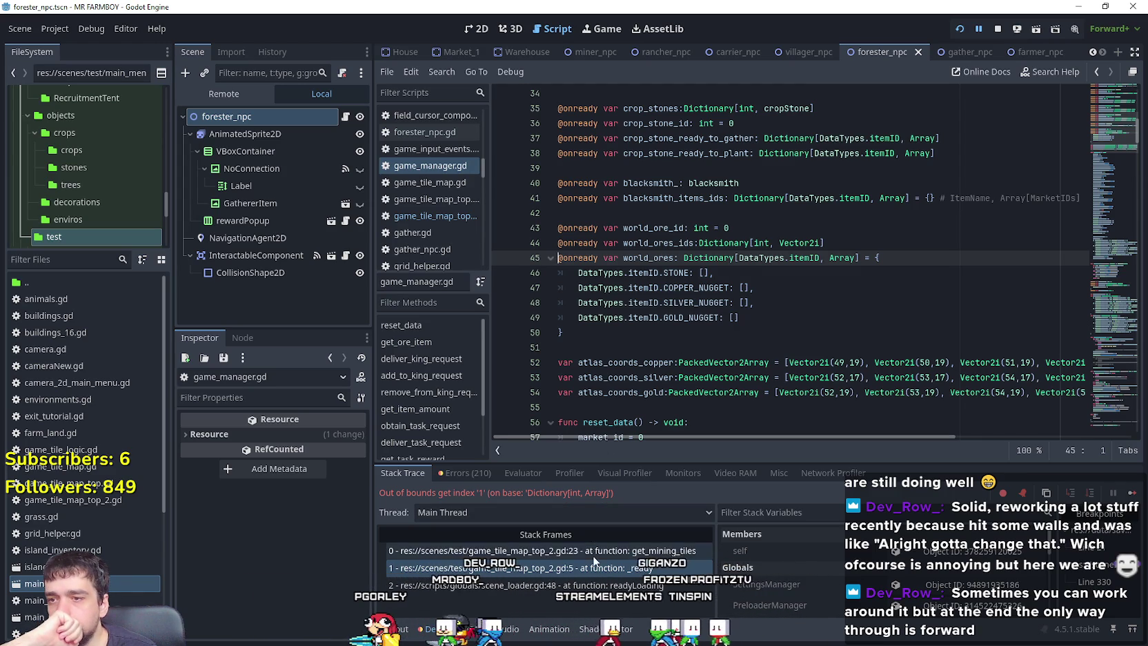
{"action": "double_click", "coordinate": [680, 395]}
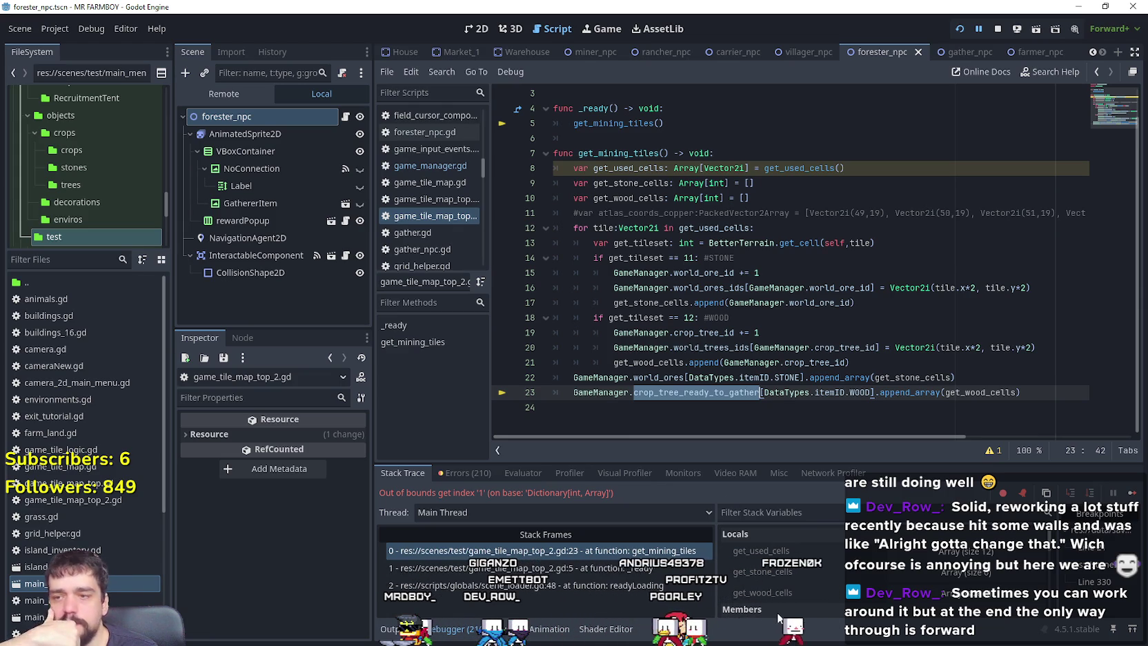
{"action": "left_click_drag", "start_coordinate": [870, 392], "coordinate": [765, 393]}
{"action": "left_click", "coordinate": [690, 377]}
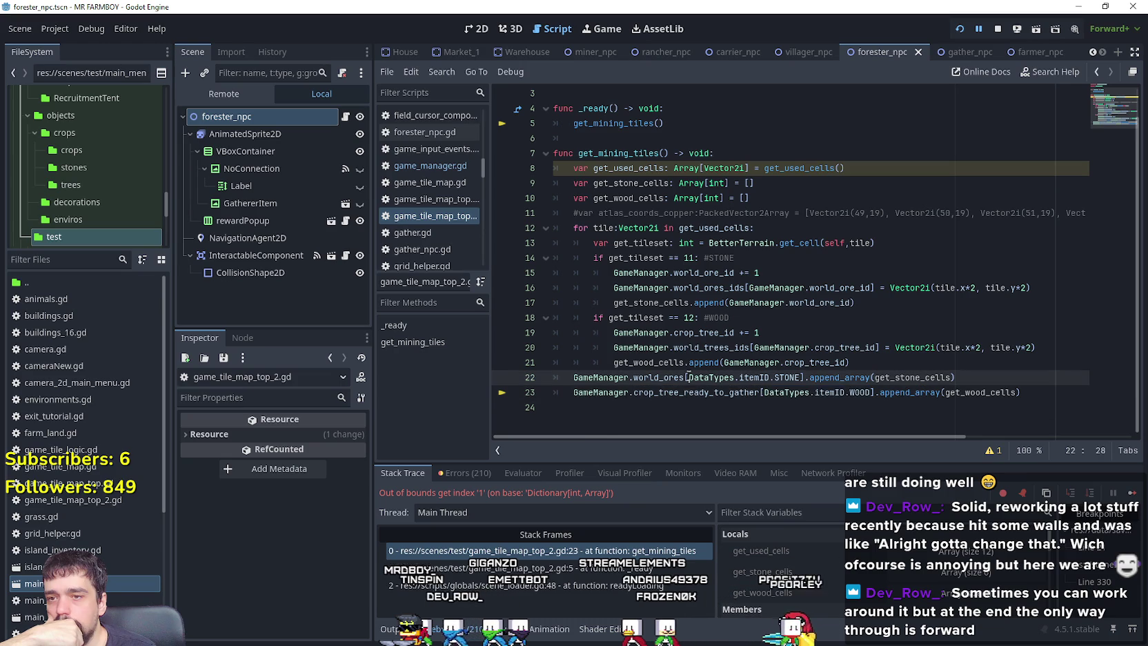
{"action": "mouse_move", "coordinate": [695, 395]}
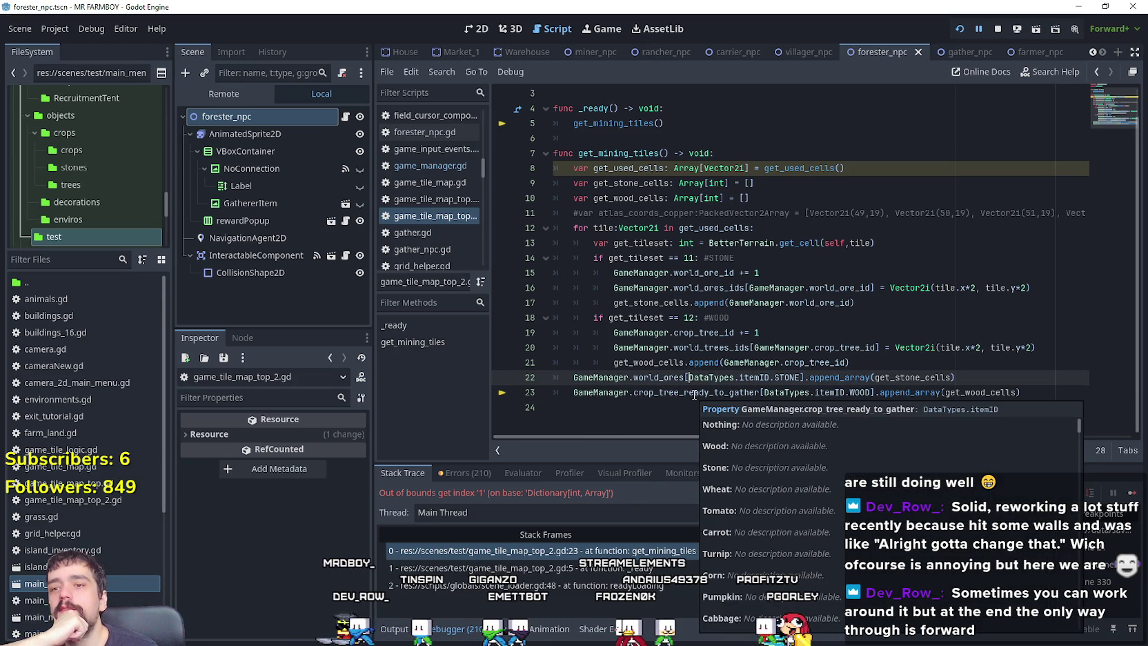
{"action": "mouse_move", "coordinate": [793, 396]}
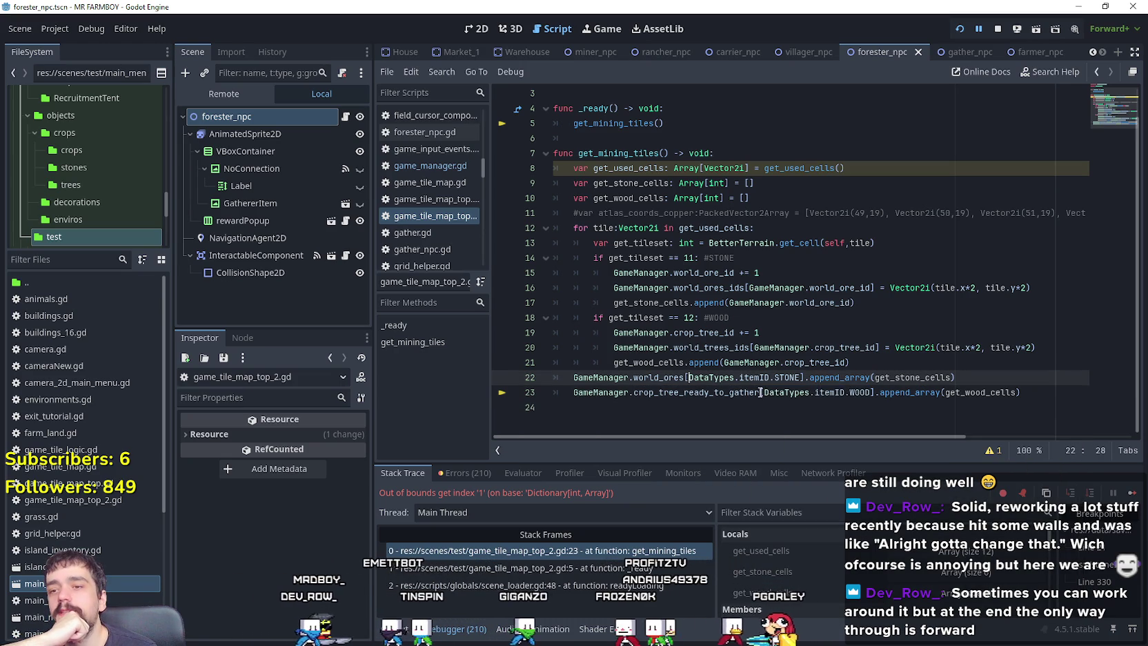
{"action": "left_click_drag", "start_coordinate": [760, 392], "coordinate": [837, 392]}
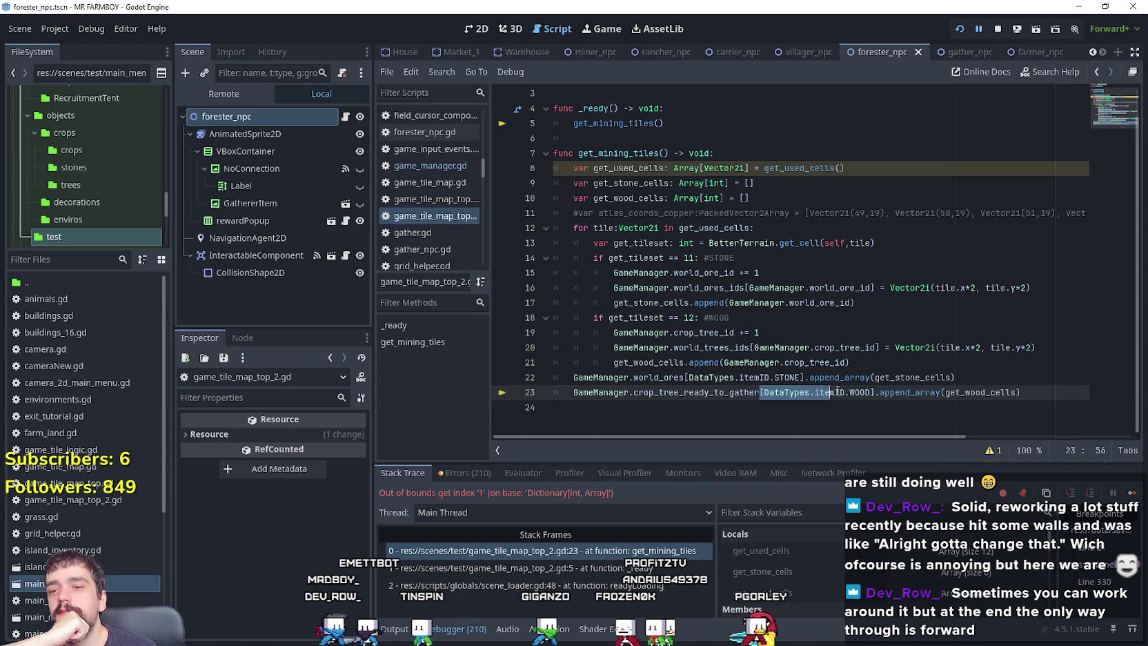
{"action": "left_click", "coordinate": [973, 383]}
Add a new line 23 calling GameManager.crop_tree_ready_to_gather.get_or_add.
{"action": "key", "text": "Return"}
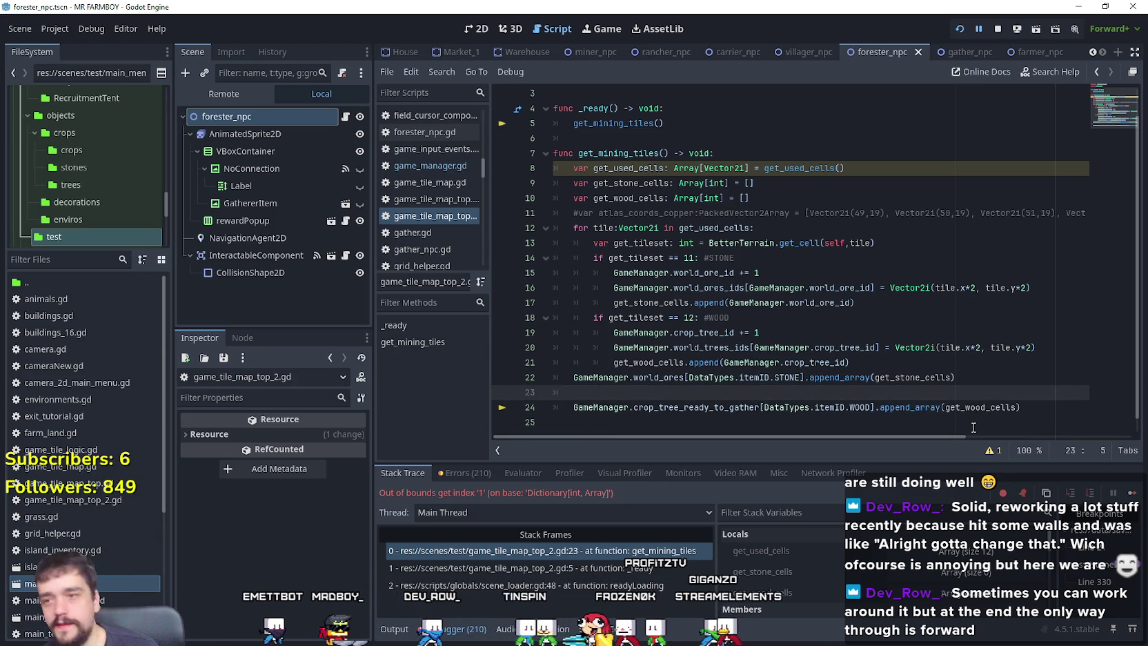
{"action": "type", "text": "GameM"}
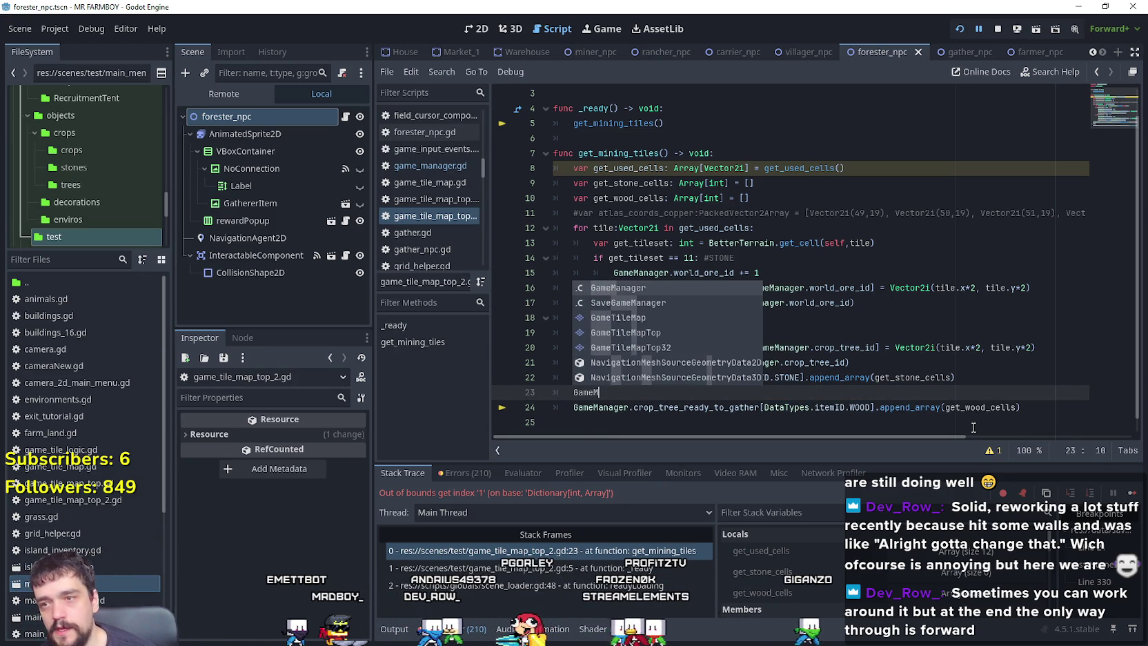
{"action": "type", "text": "anager.crop"}
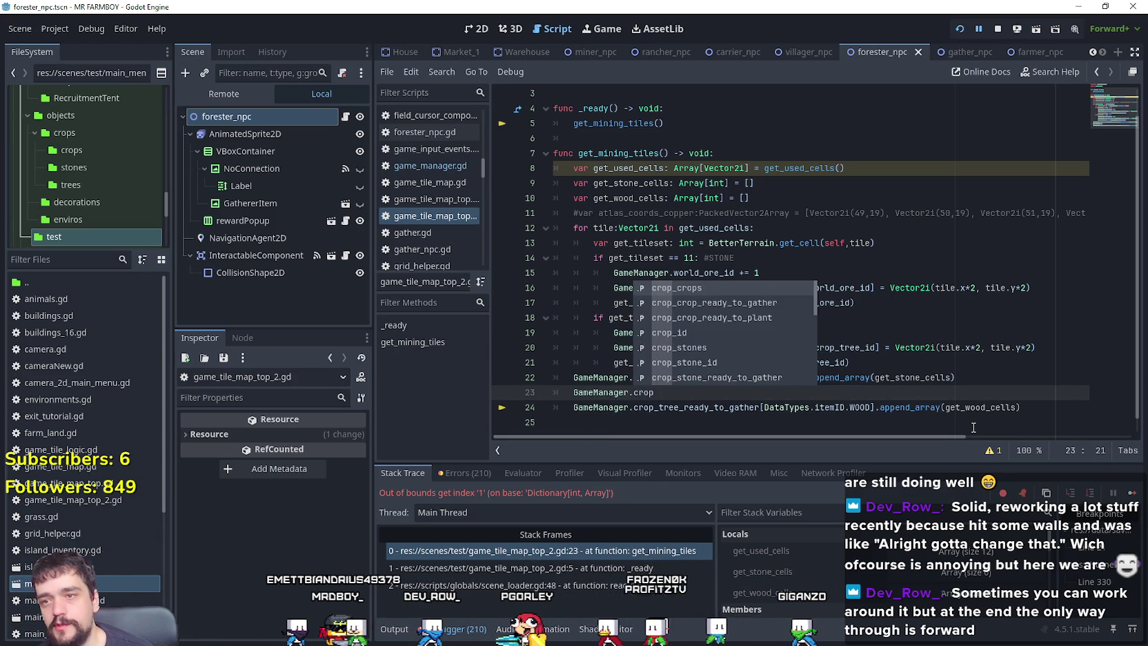
{"action": "type", "text": "_tree"}
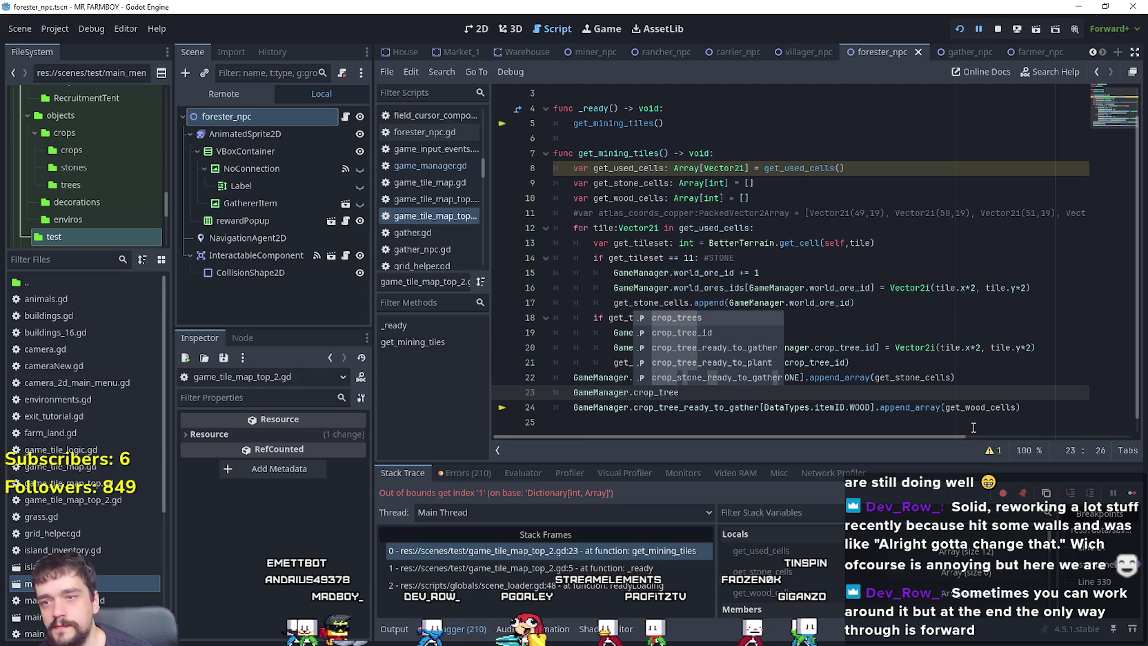
{"action": "key", "text": "Down"}
{"action": "key", "text": "Down"}
{"action": "key", "text": "Return"}
{"action": "type", "text": "."}
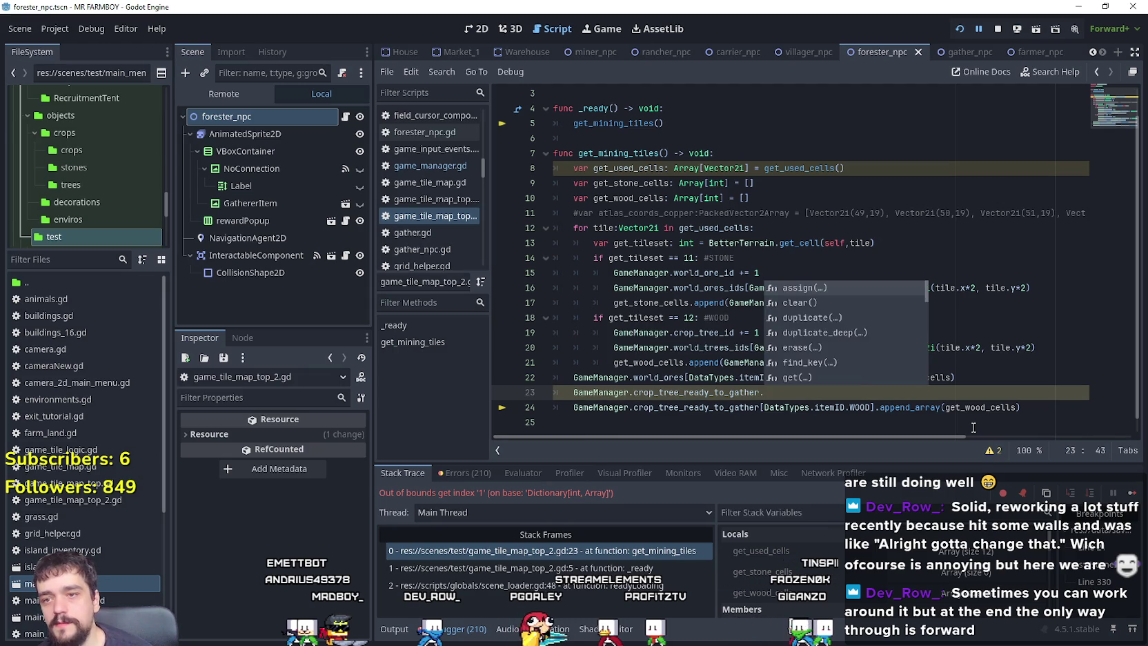
{"action": "type", "text": "get_"}
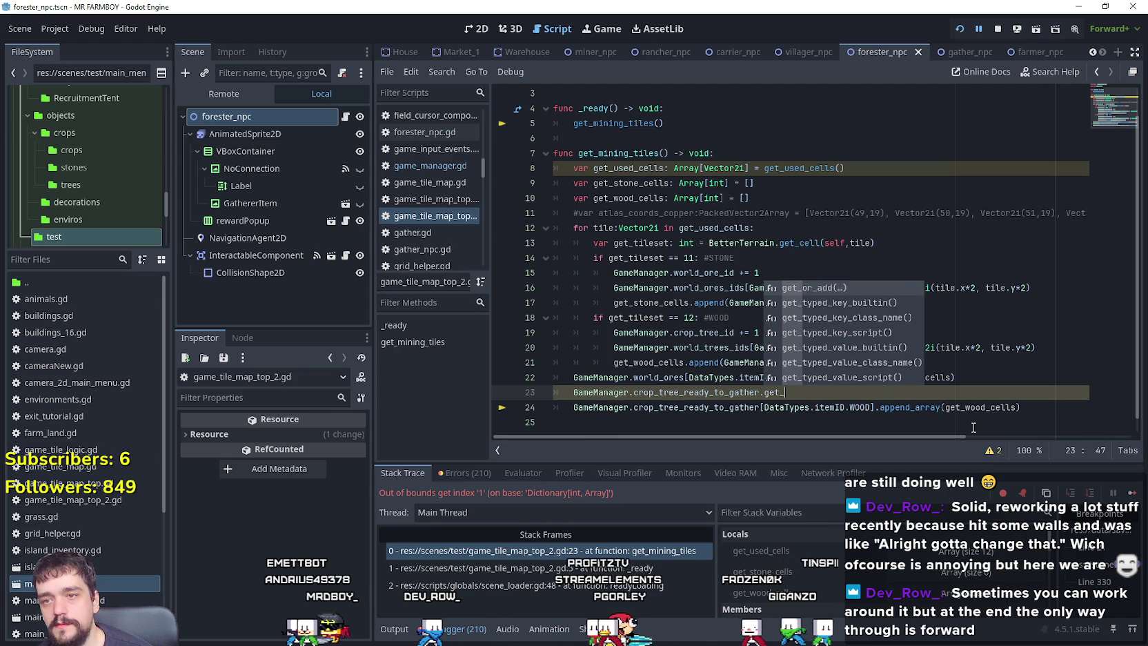
{"action": "key", "text": "Return"}
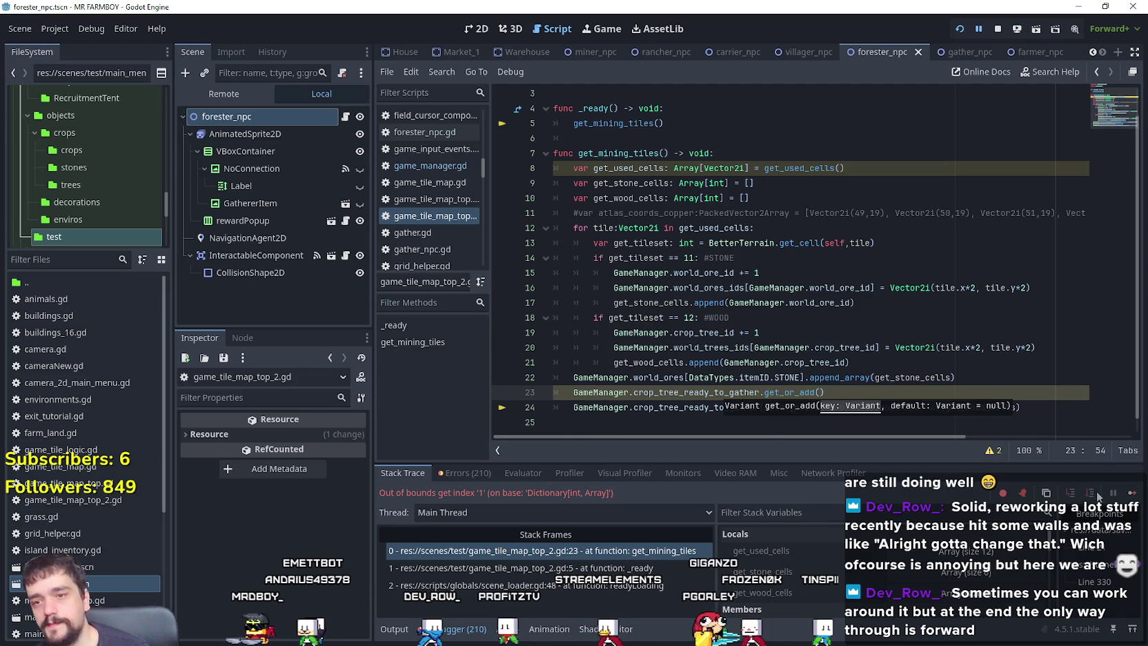
{"action": "left_click", "coordinate": [932, 347]}
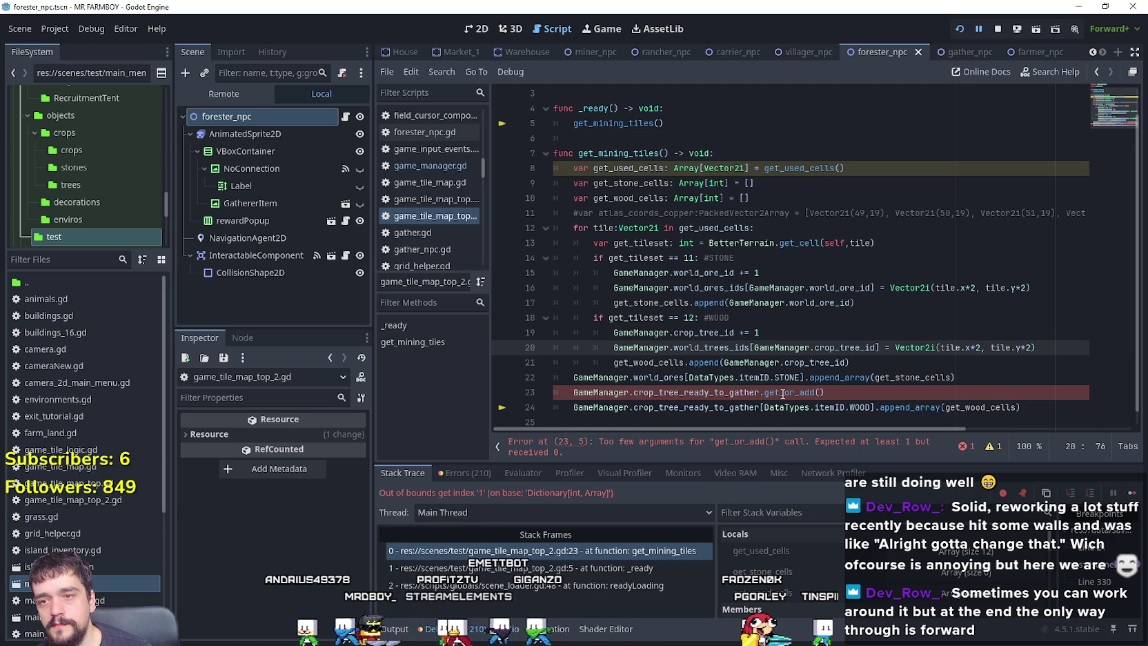
Pass DataTypes.itemID.WOOD and an array of the wood cells as get_or_add's arguments.
{"action": "left_click_drag", "start_coordinate": [862, 407], "coordinate": [803, 406]}
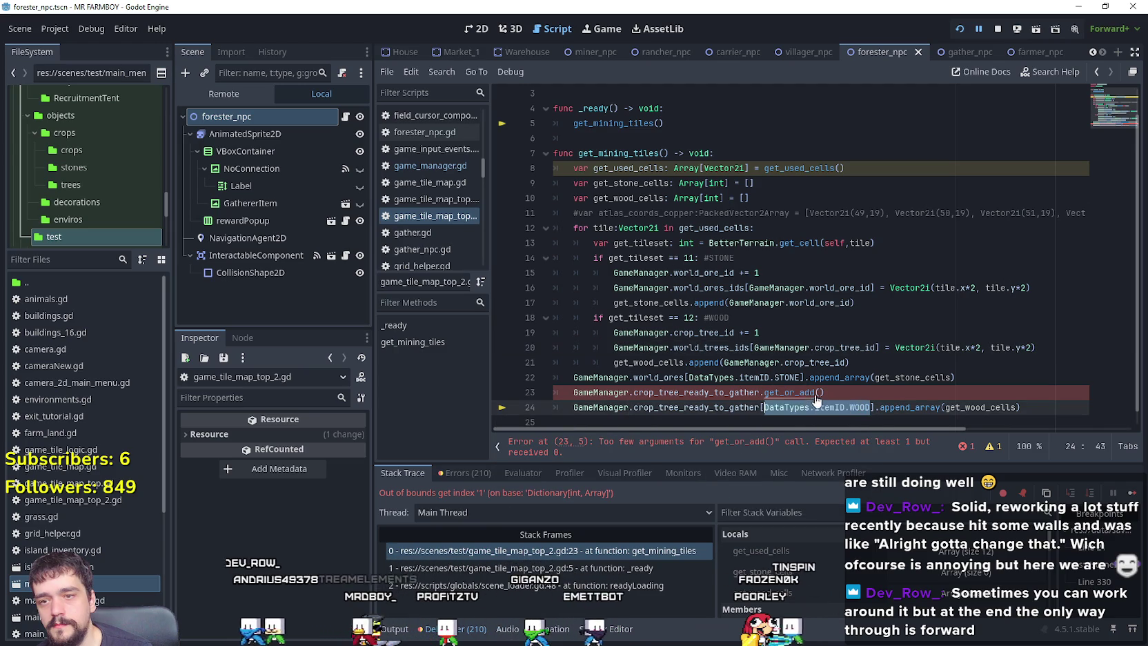
{"action": "key", "text": "ctrl+c"}
{"action": "left_click", "coordinate": [820, 392]}
{"action": "key", "text": "ctrl+v"}
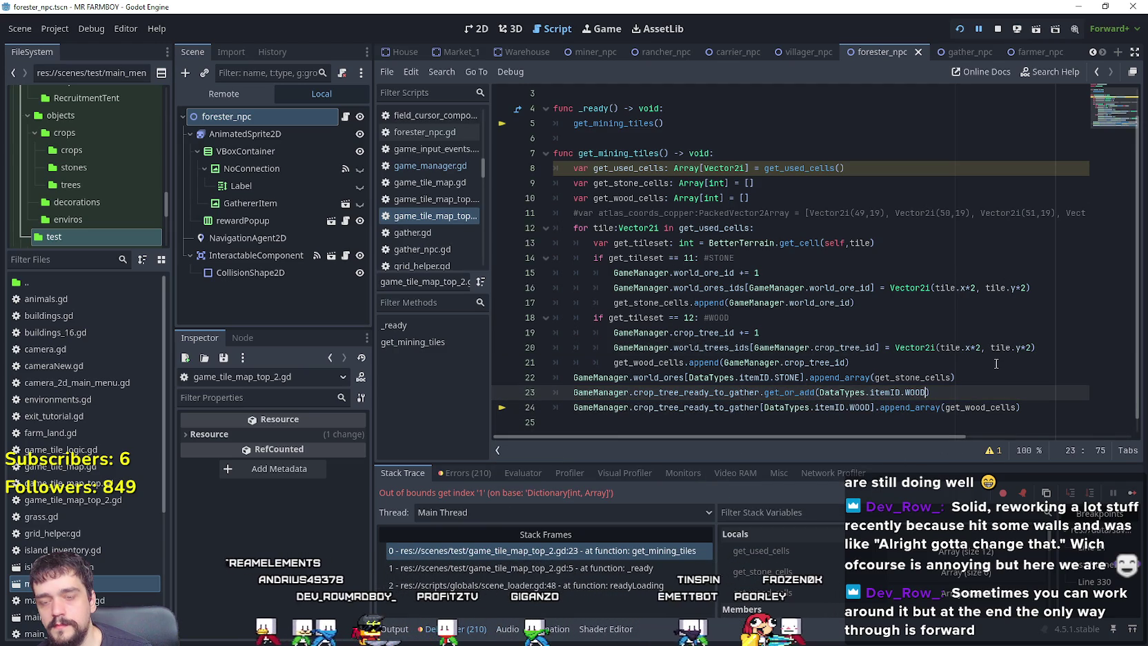
{"action": "type", "text": ","}
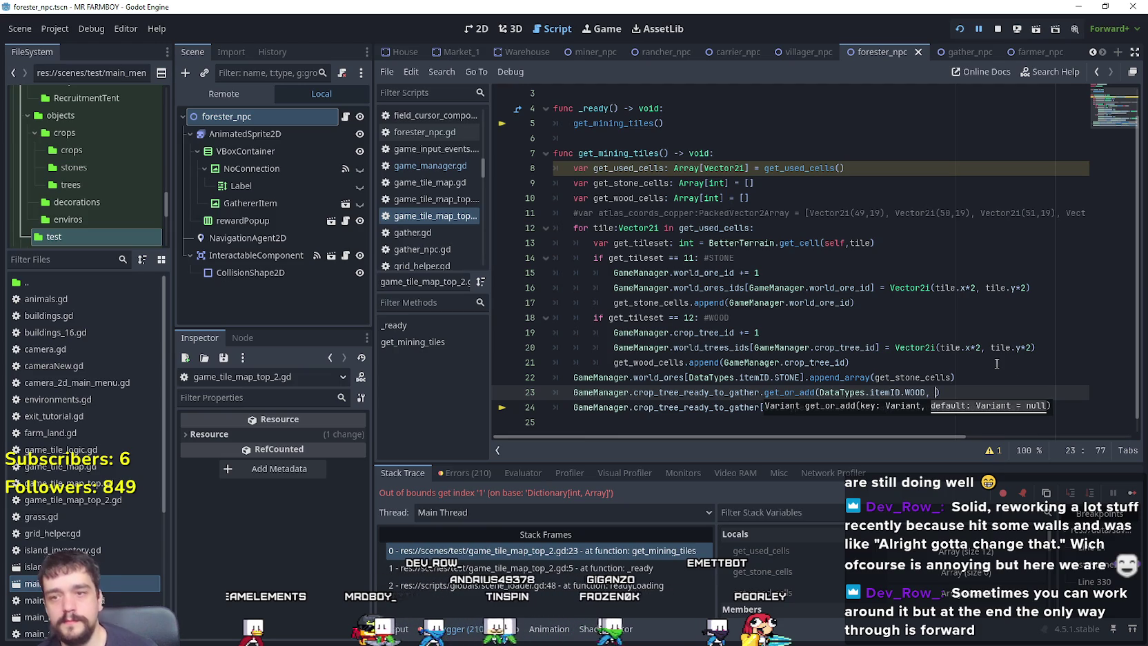
{"action": "scroll", "coordinate": [966, 369], "scroll_direction": "down", "scroll_amount": 1}
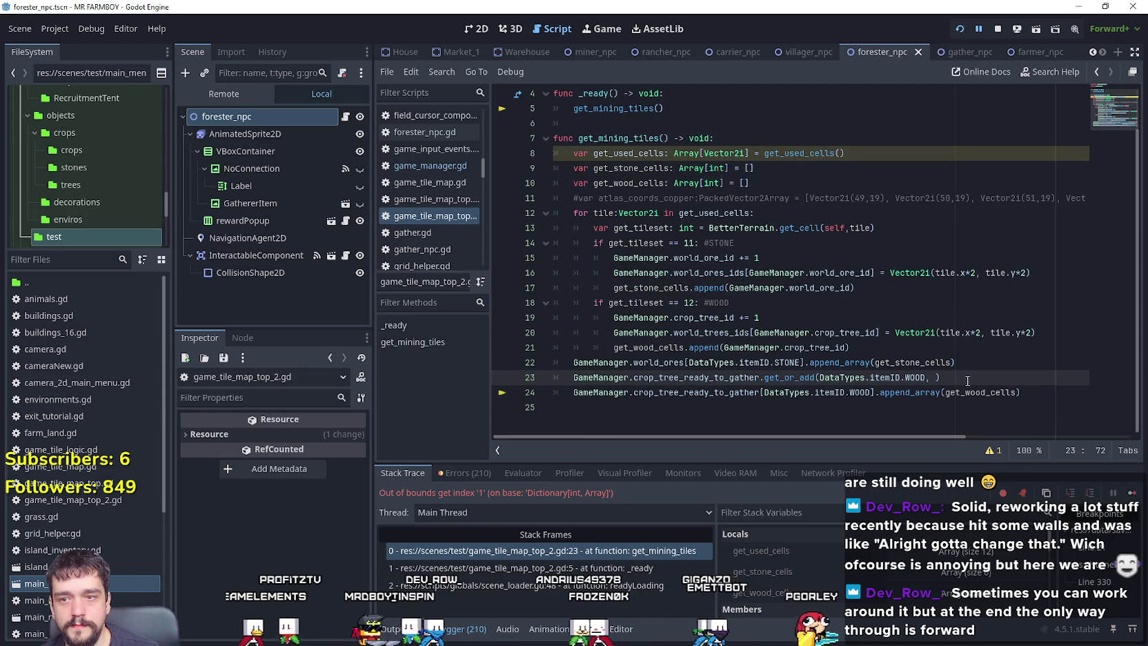
{"action": "type", "text": "[]"}
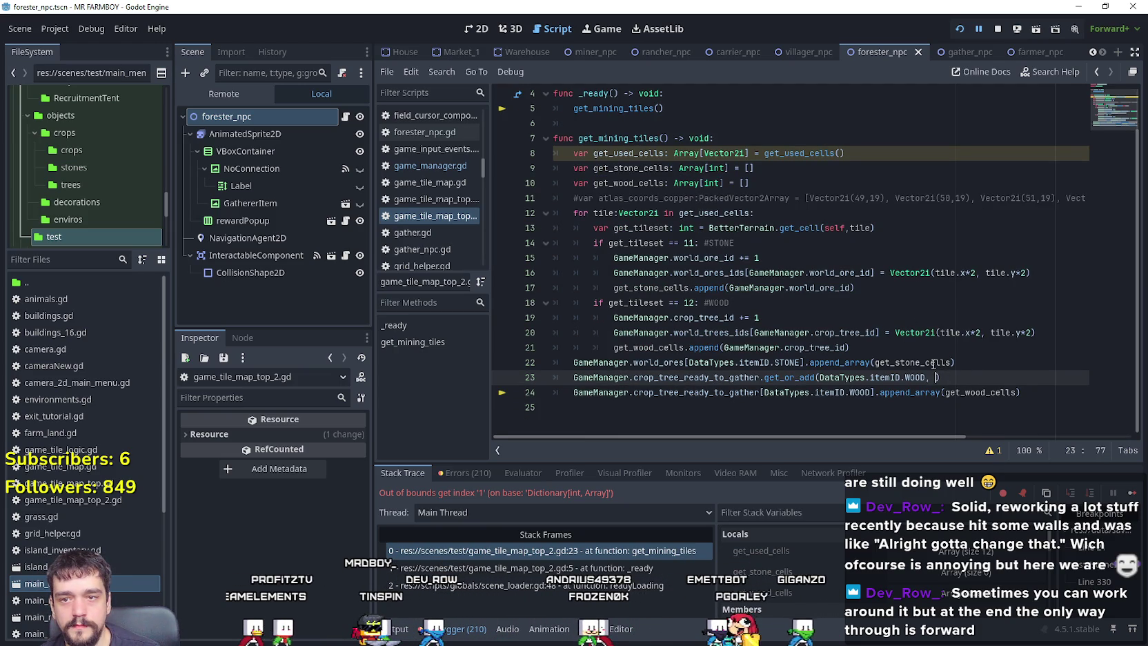
{"action": "mouse_move", "coordinate": [966, 372]}
{"action": "key", "text": "End"}
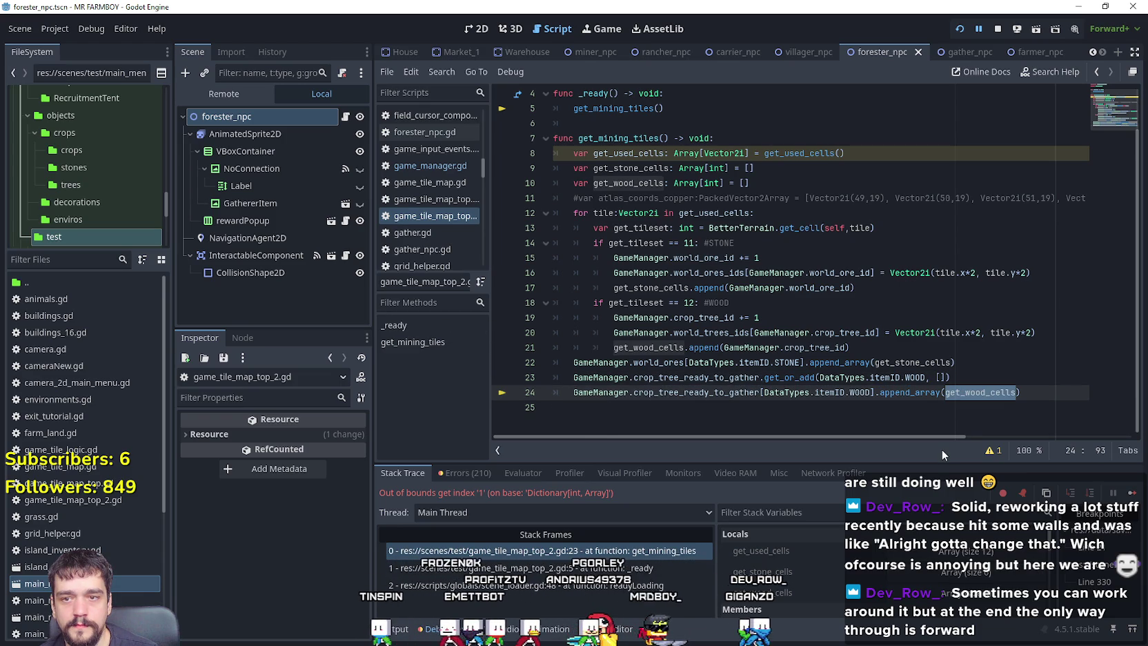
{"action": "key", "text": "Left"}
{"action": "key", "text": "Left"}
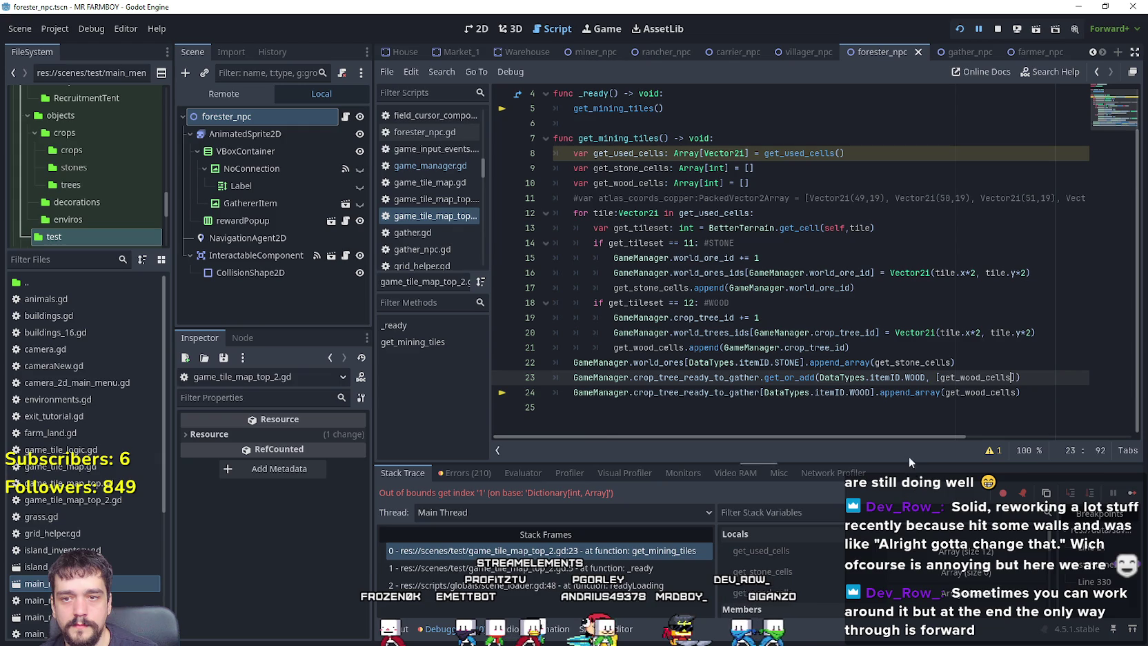
{"action": "left_click", "coordinate": [895, 420]}
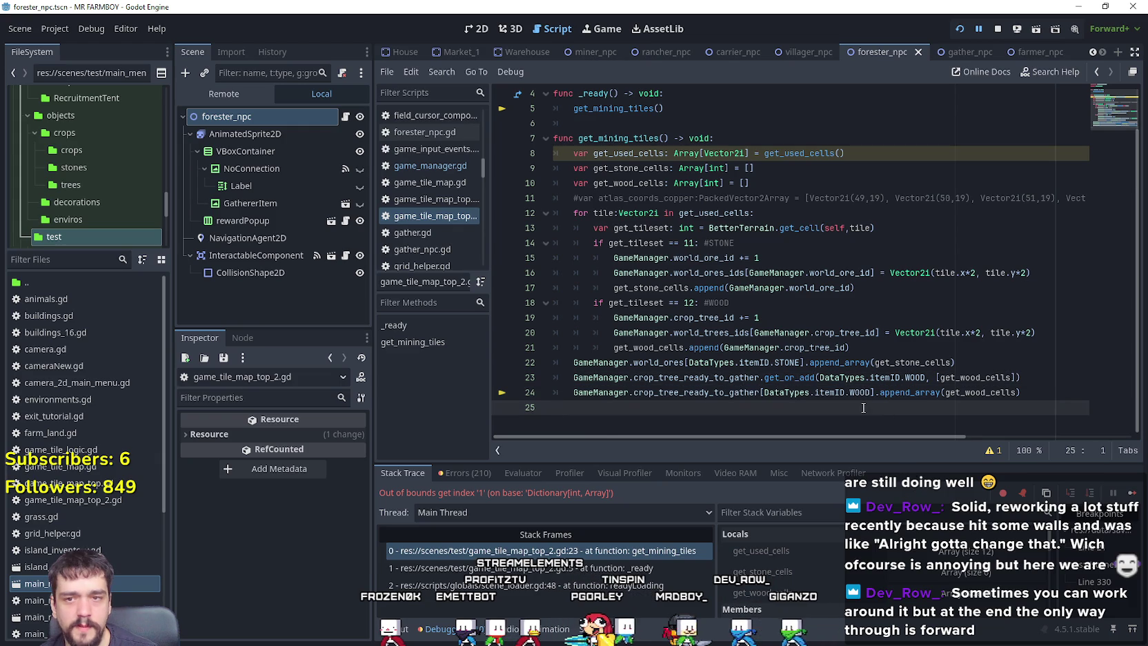
Comment out the old append_array line with Ctrl+K and rerun the game.
{"action": "left_click", "coordinate": [578, 392]}
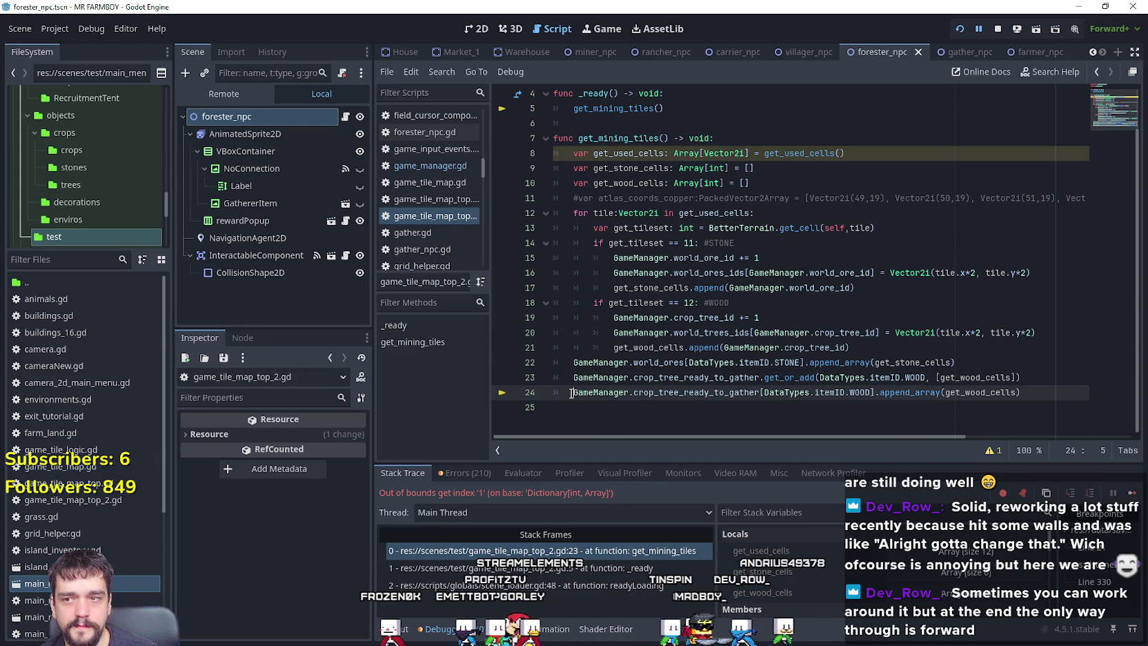
{"action": "type", "text": "#"}
{"action": "key", "text": "ctrl+k"}
{"action": "left_click", "coordinate": [746, 419]}
{"action": "left_click", "coordinate": [1022, 28]}
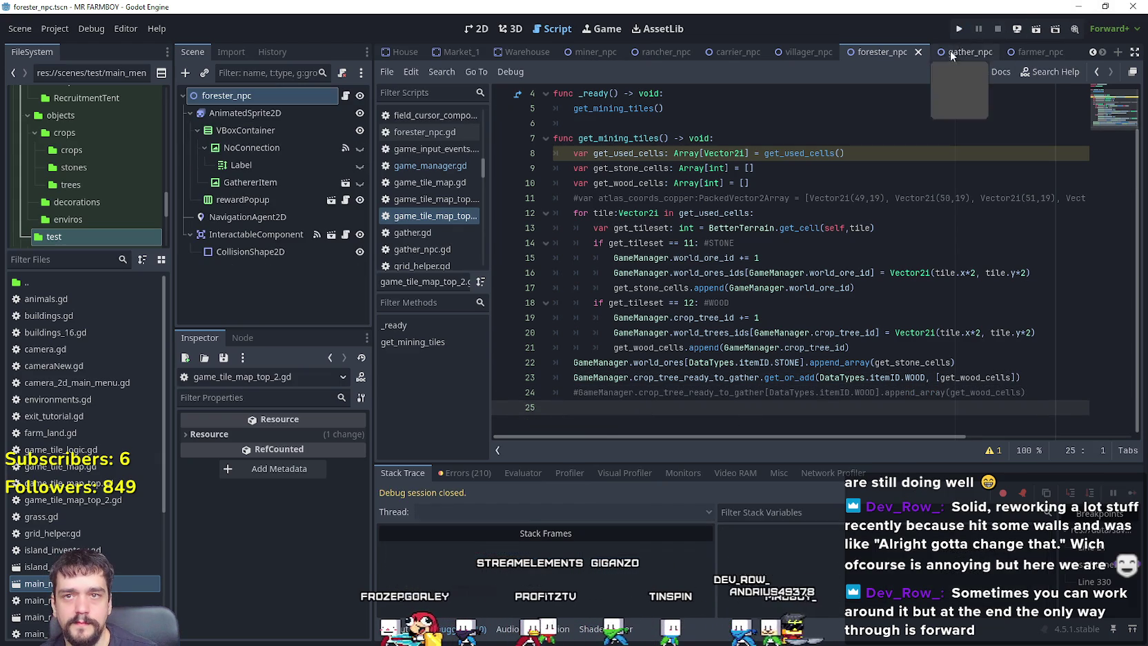